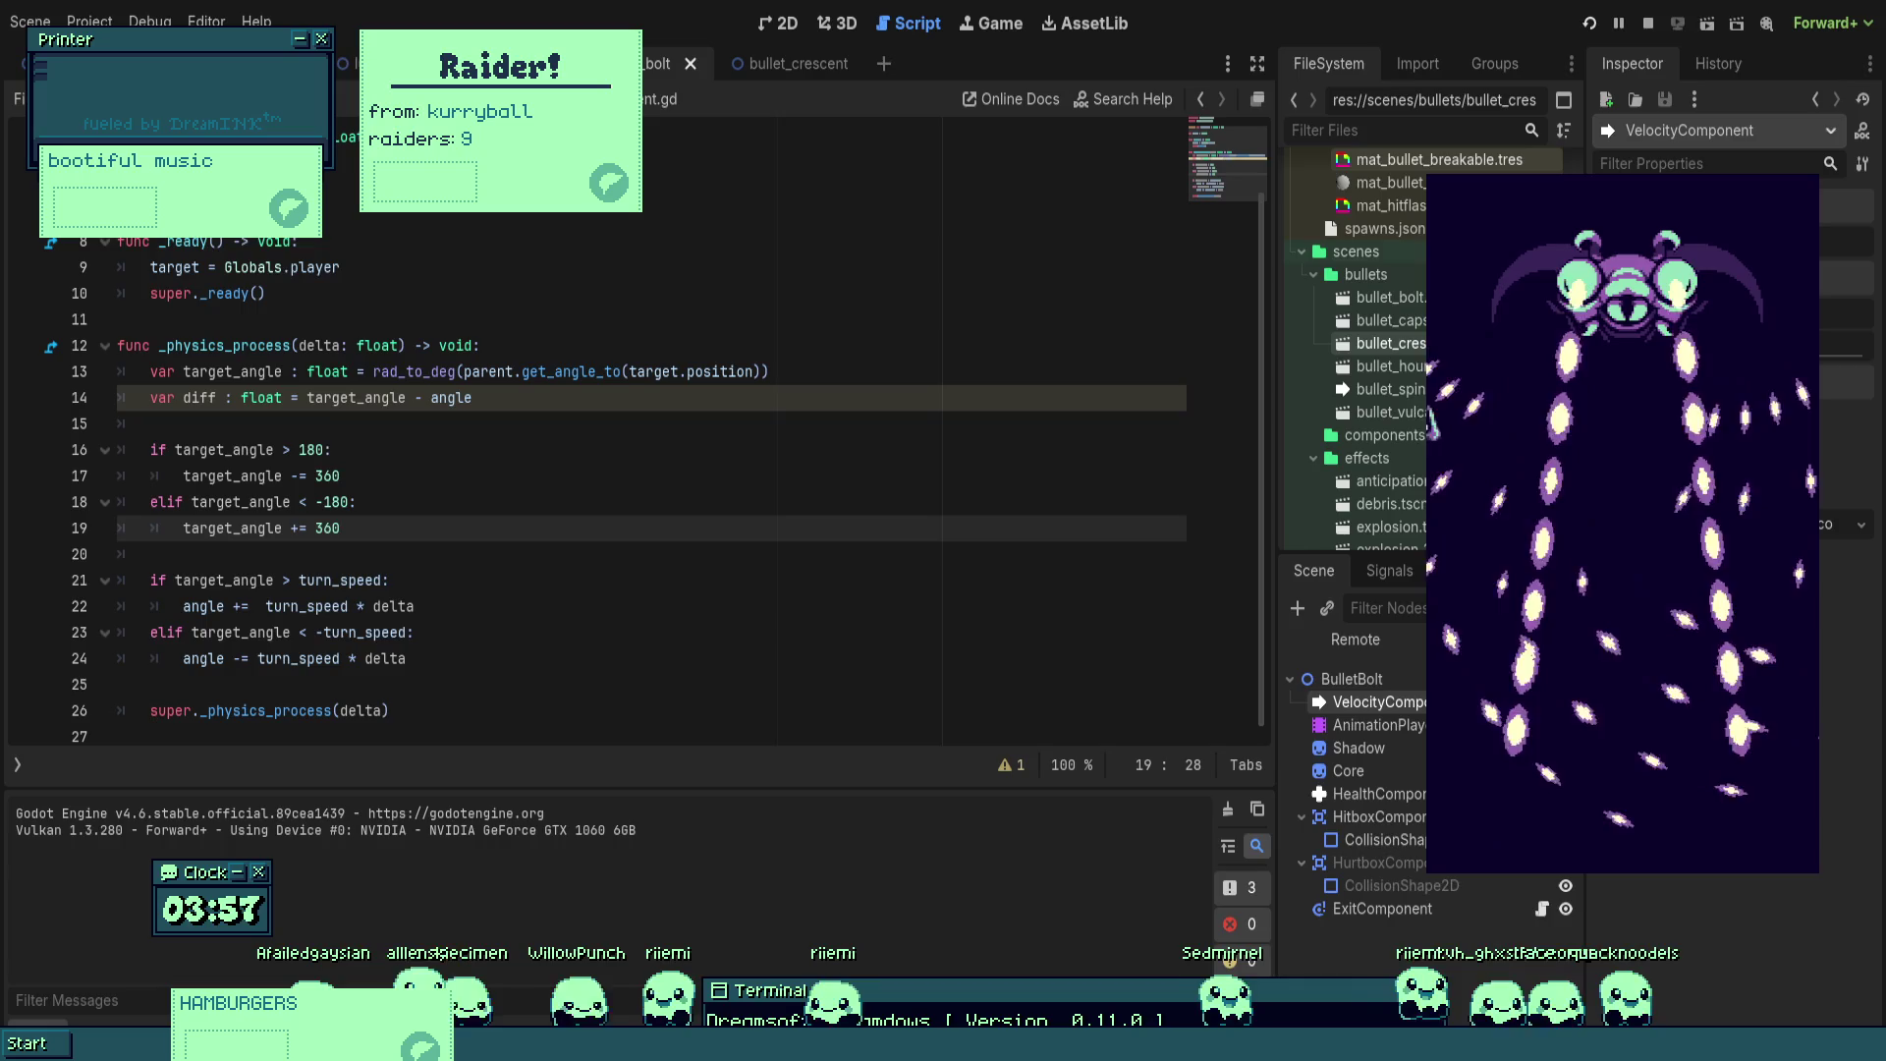
Stop the running game and step through lines 18–20 of the homing script
click(1648, 24)
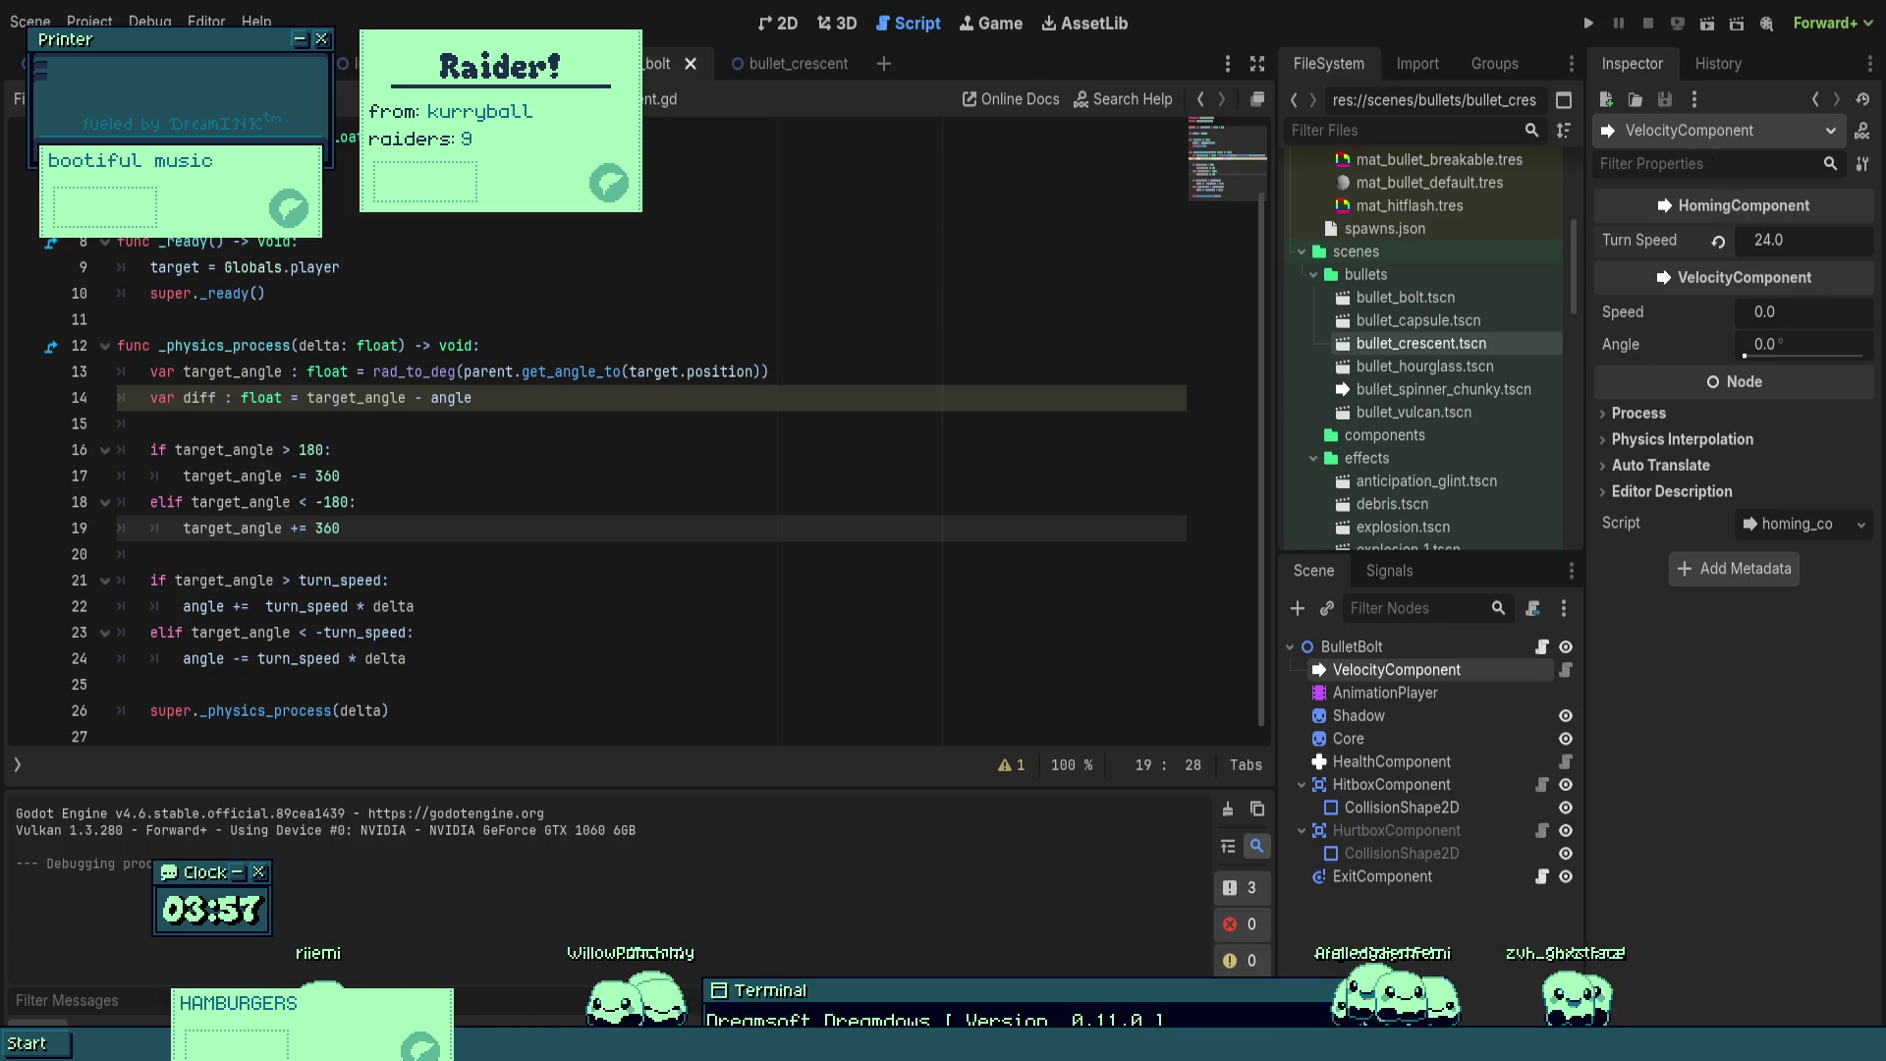
click(440, 499)
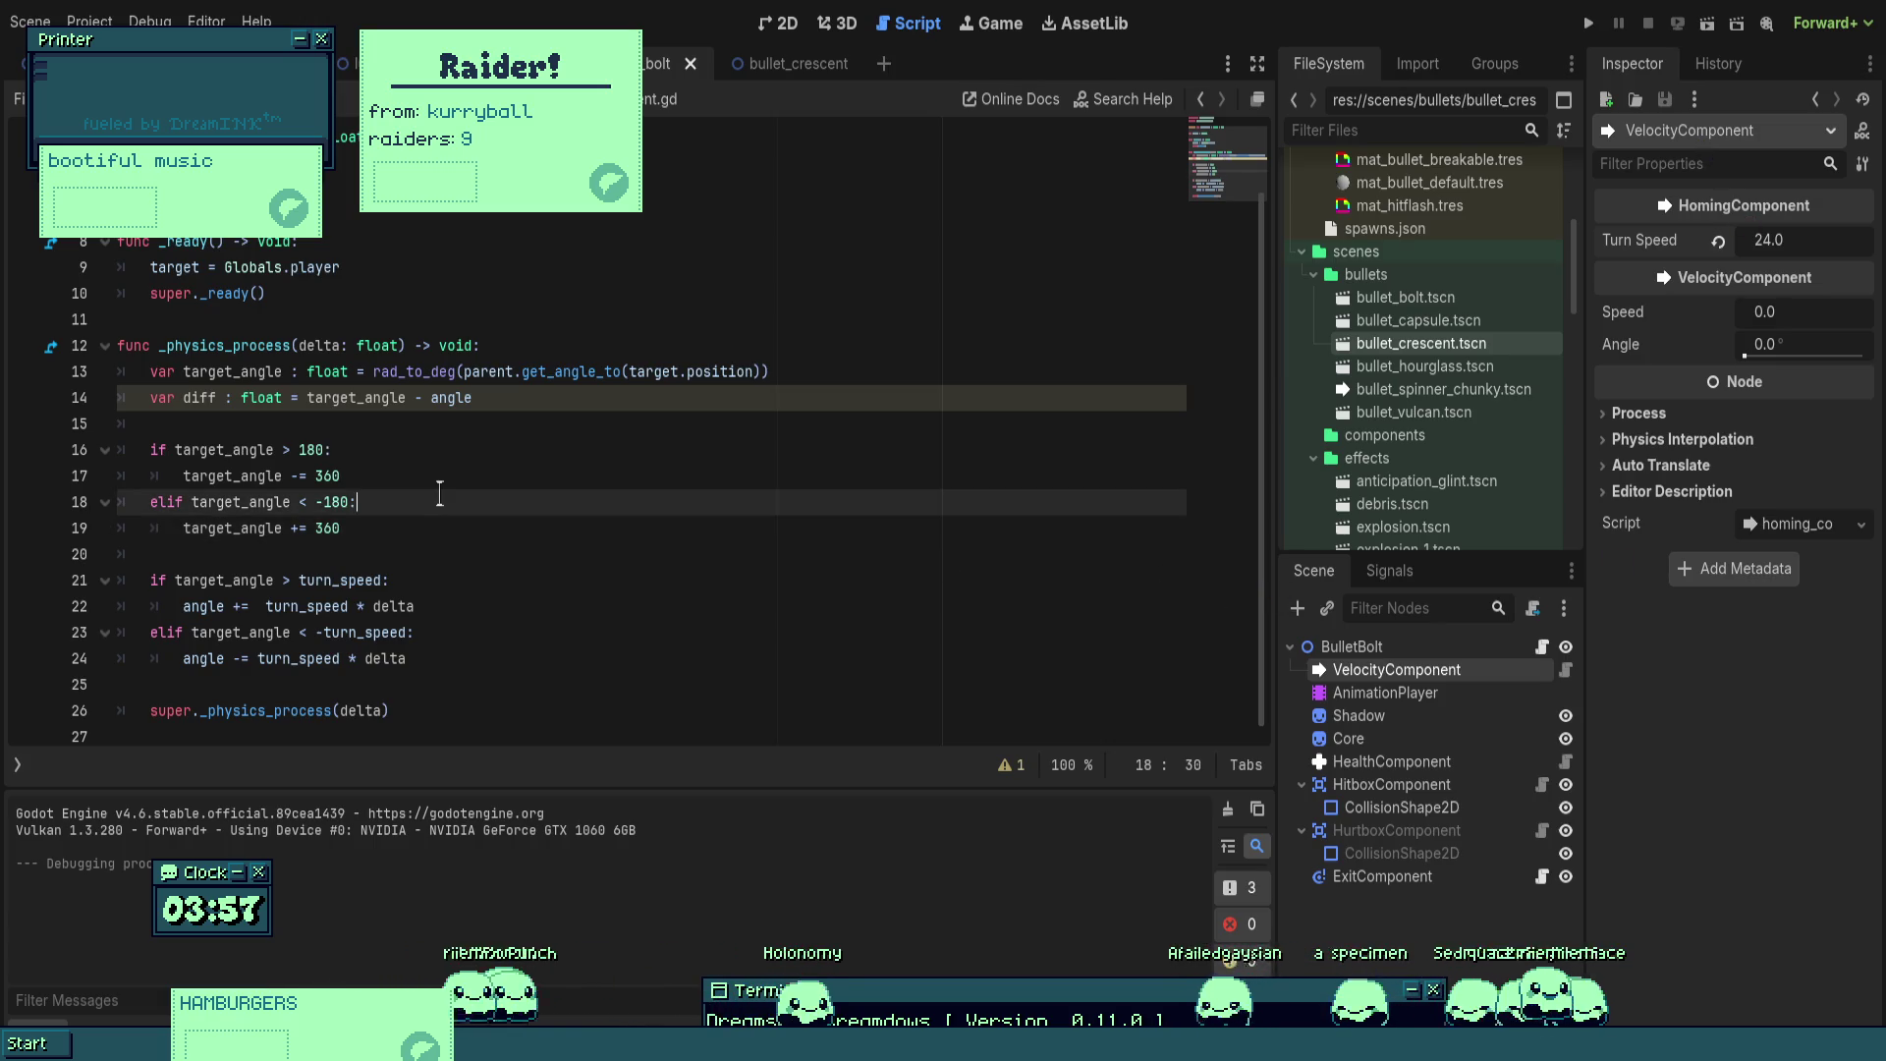
key(Down)
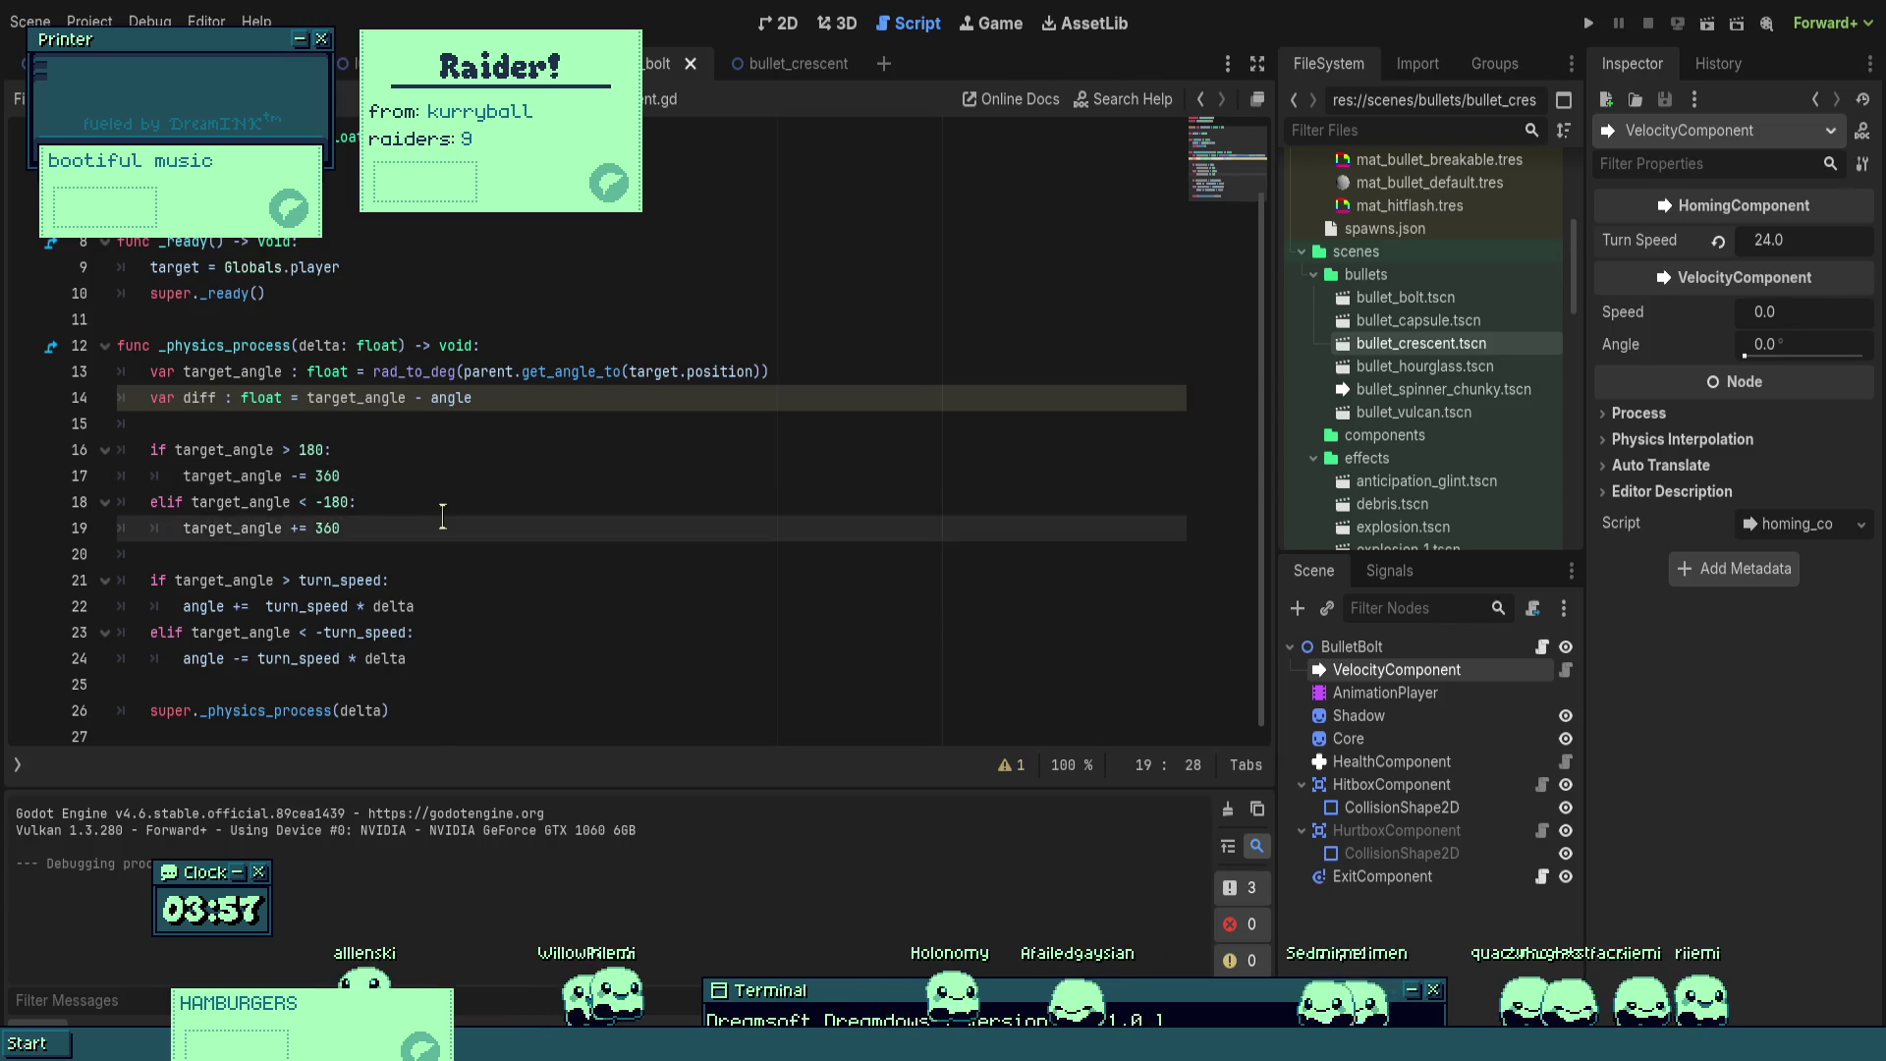
key(Down)
Select turn_speed in line 21's angle check and place the caret inside it
click(423, 582)
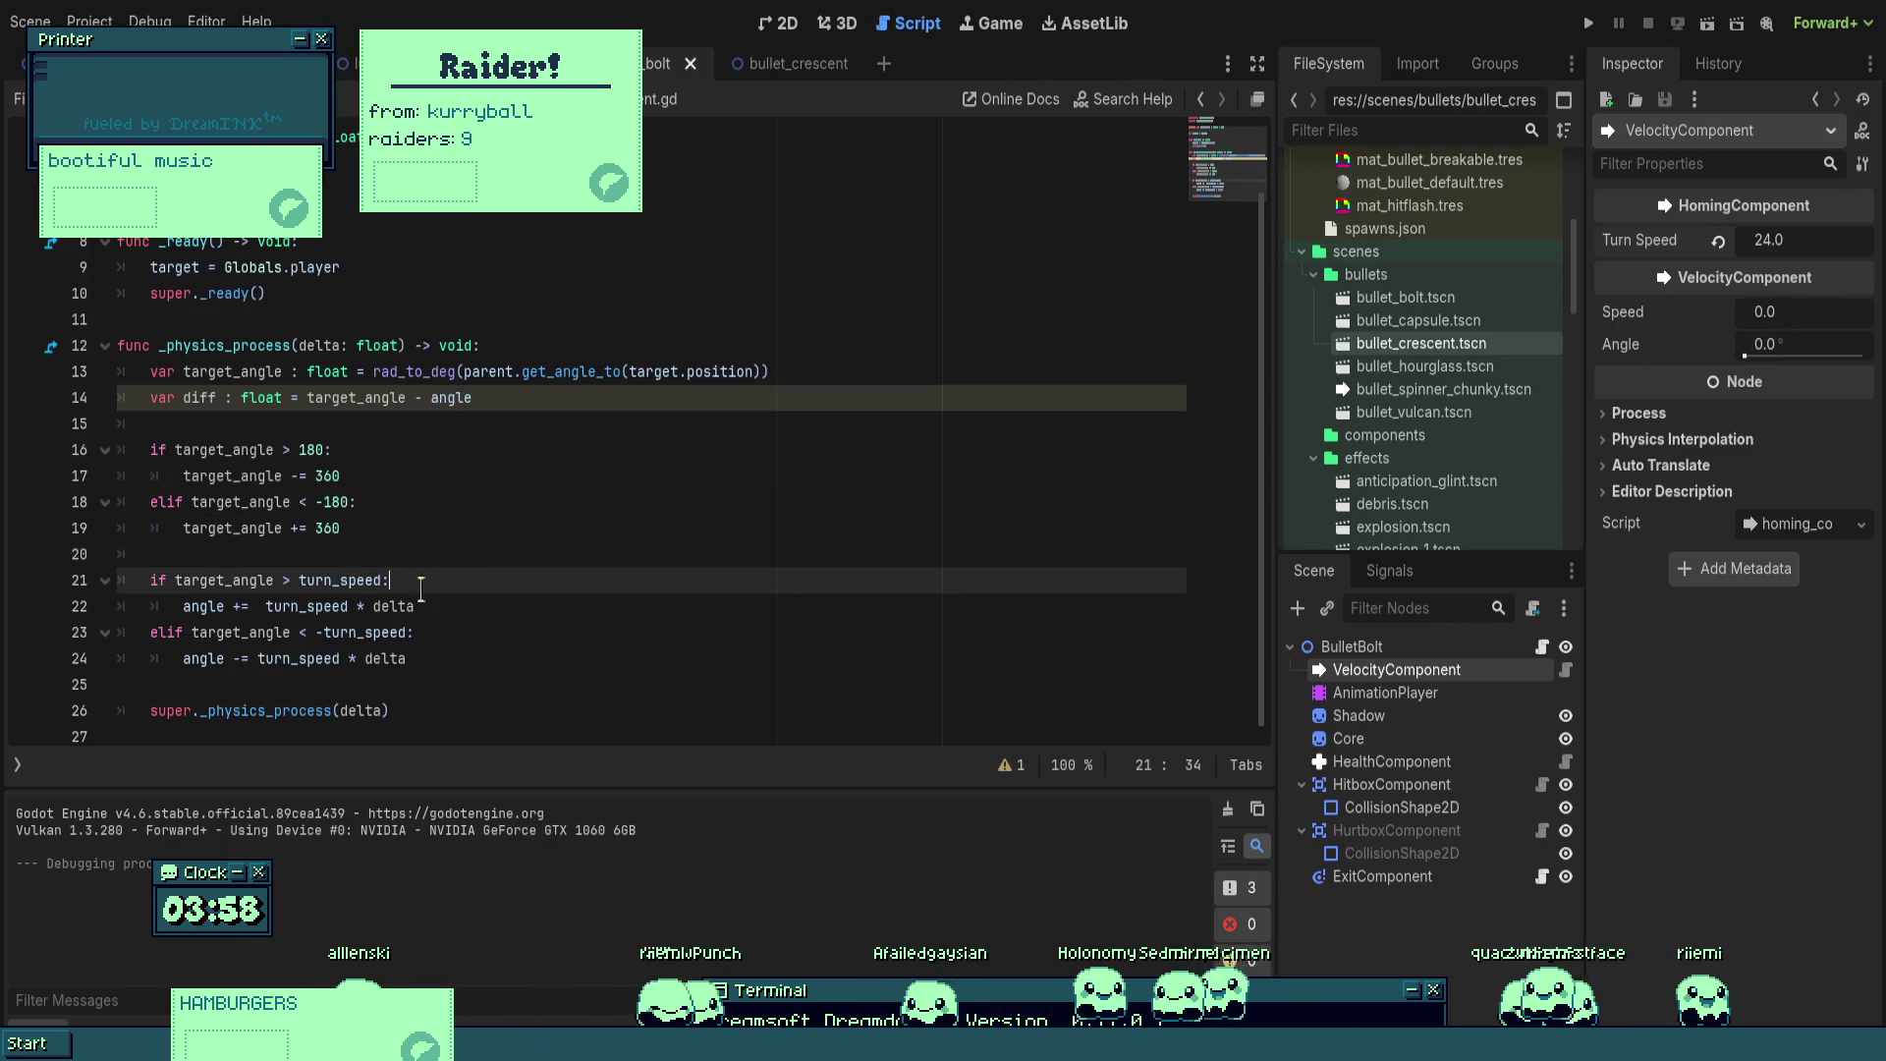
double_click(358, 581)
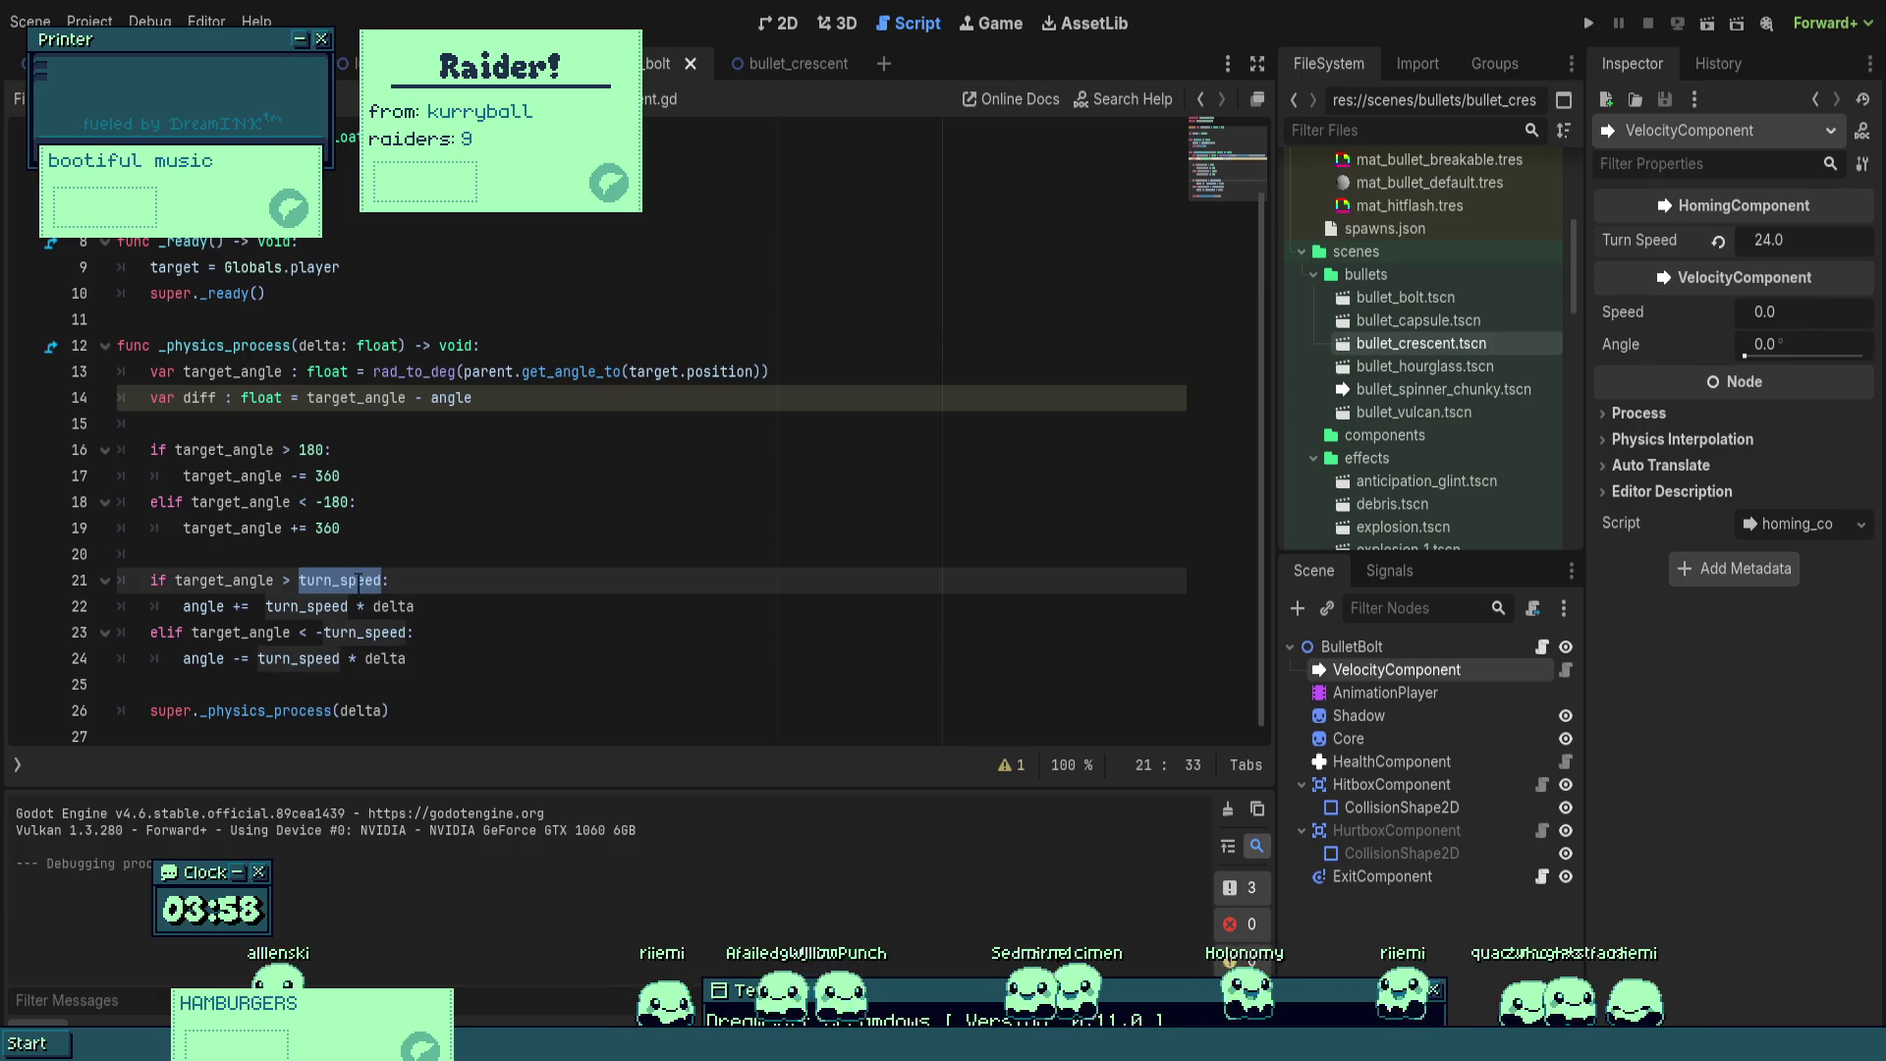
click(445, 535)
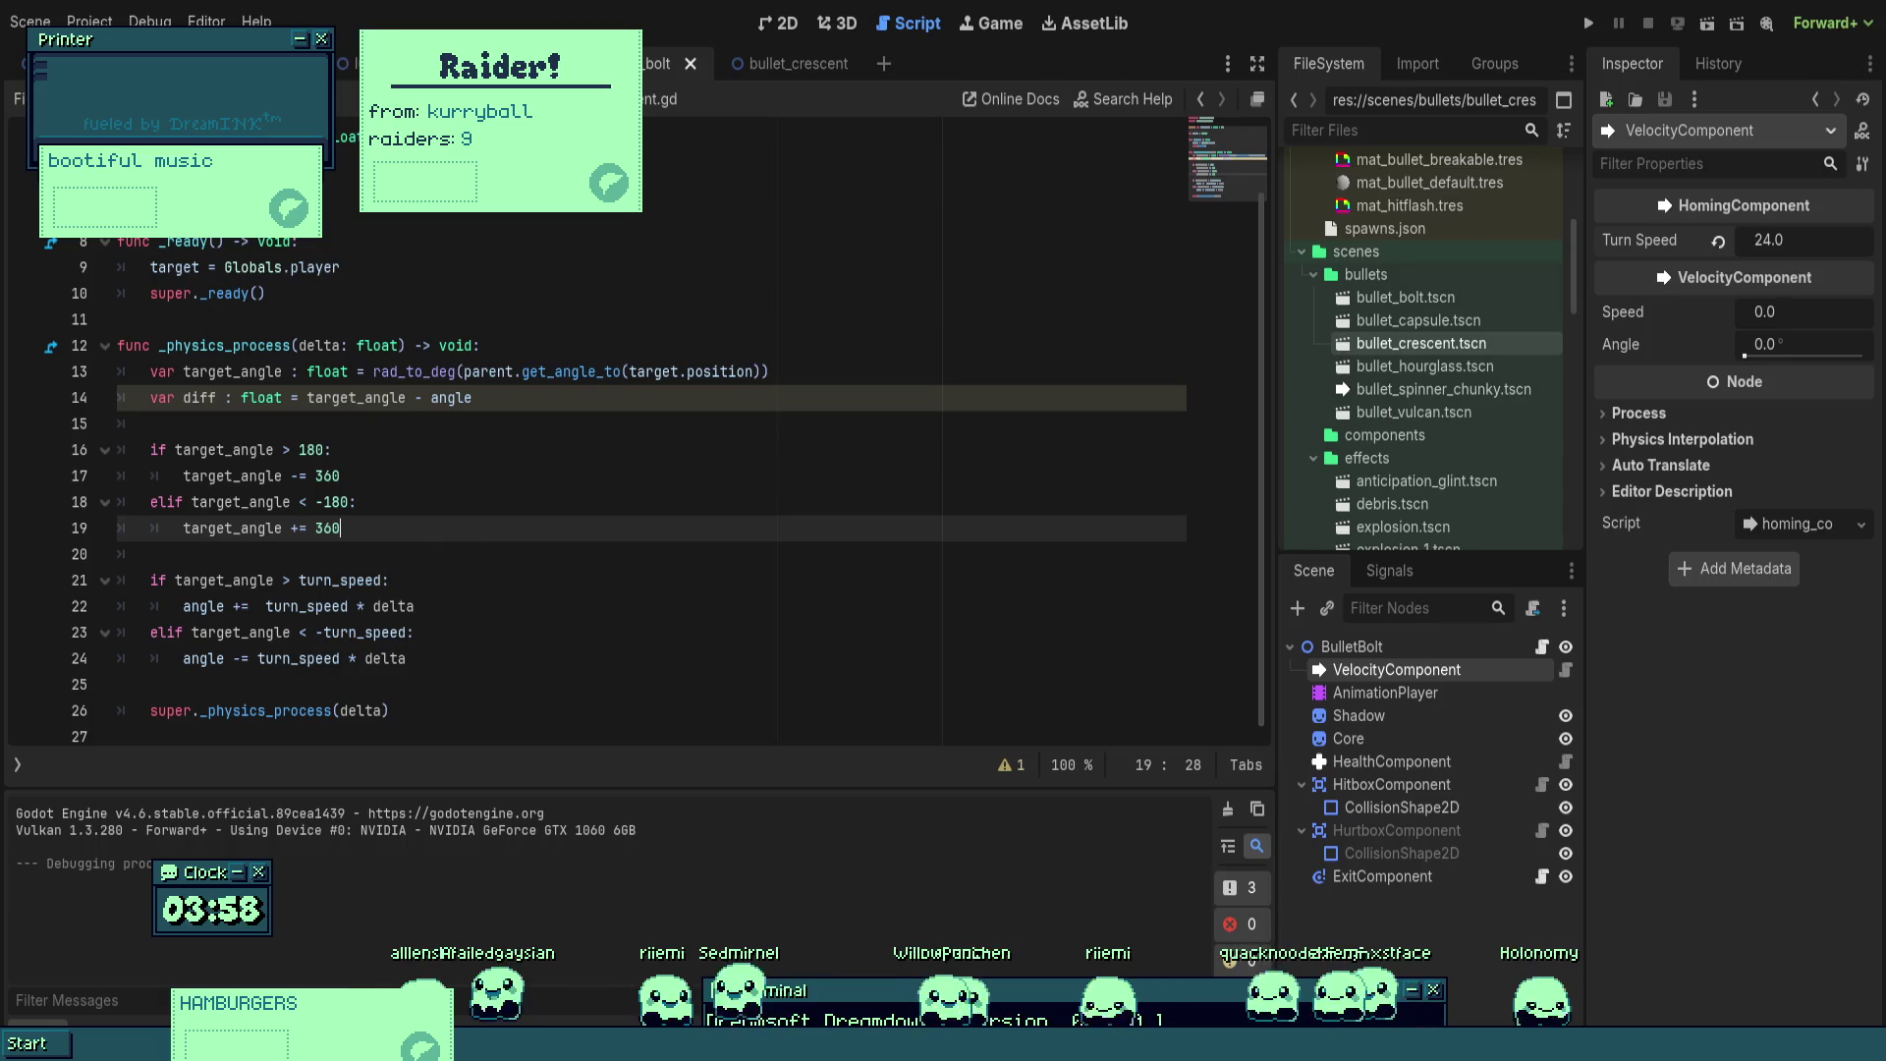
click(382, 580)
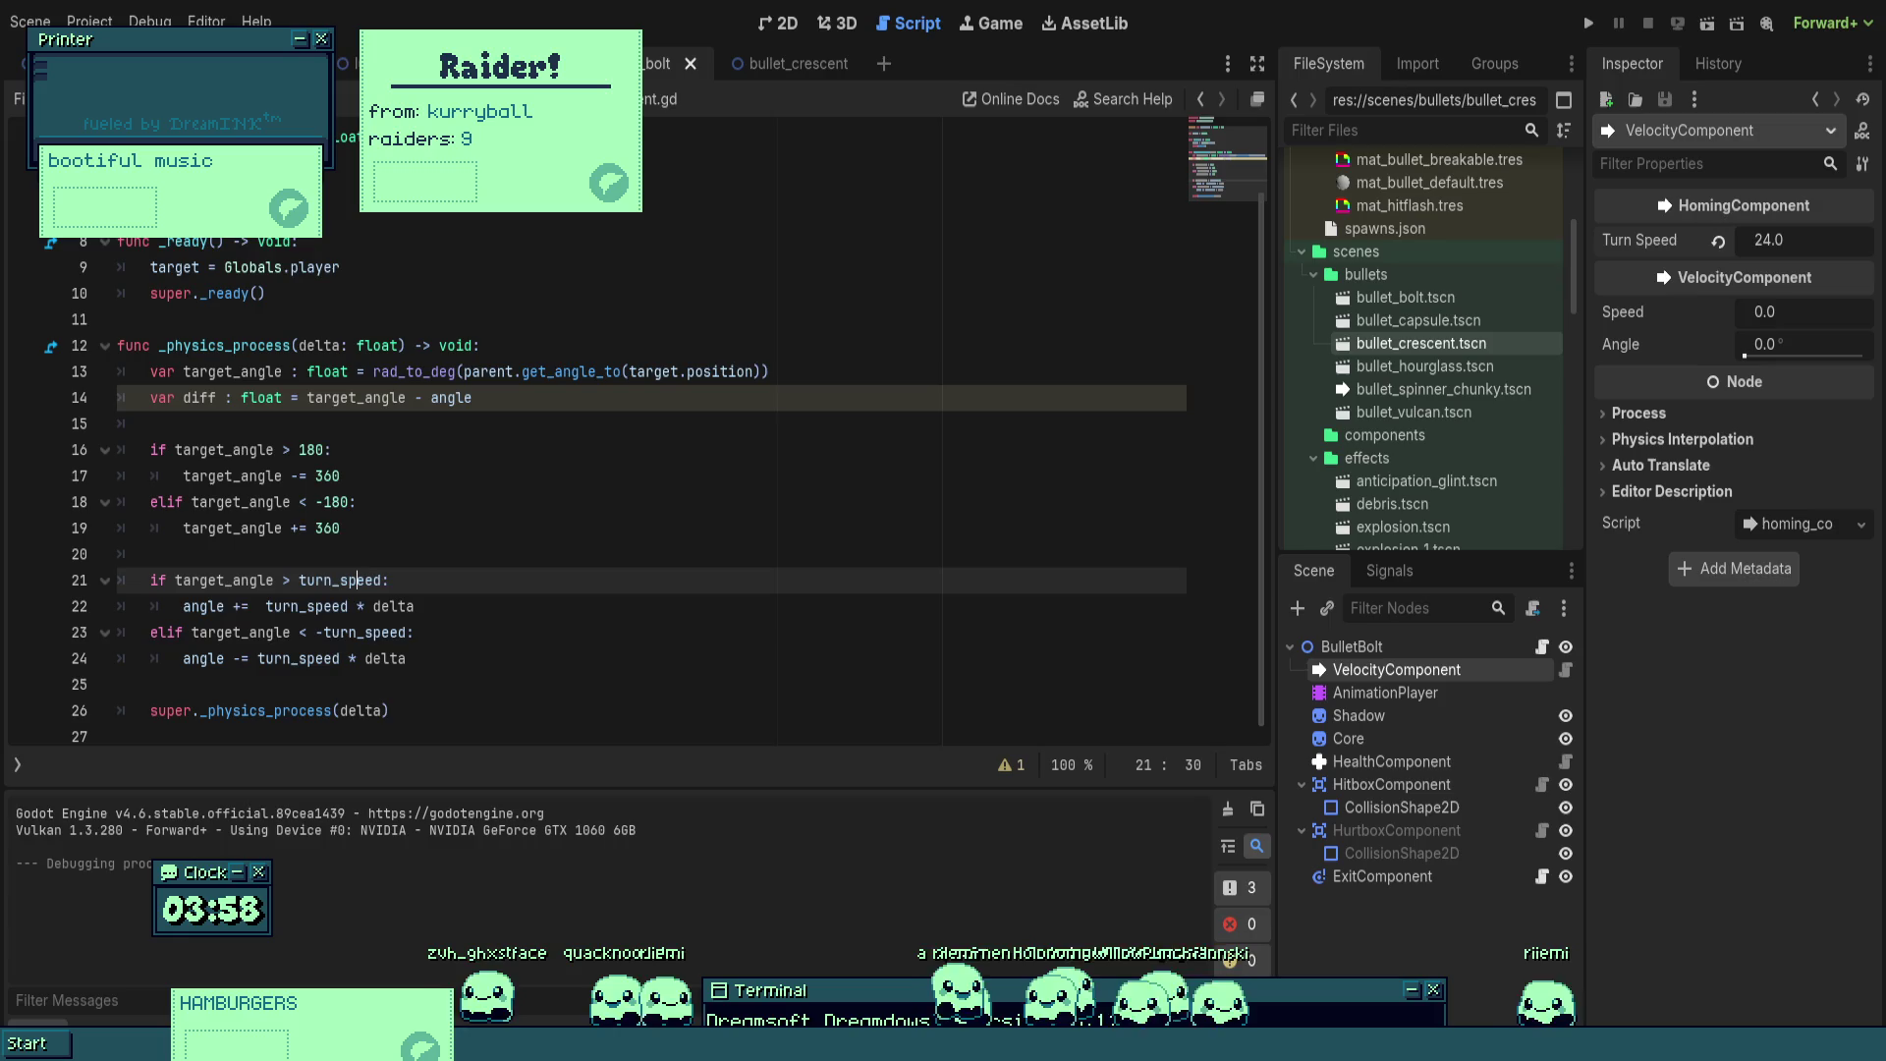
Add a debug print(target_angle) line under line 13
click(842, 372)
key(Return)
text(print(target_asn)
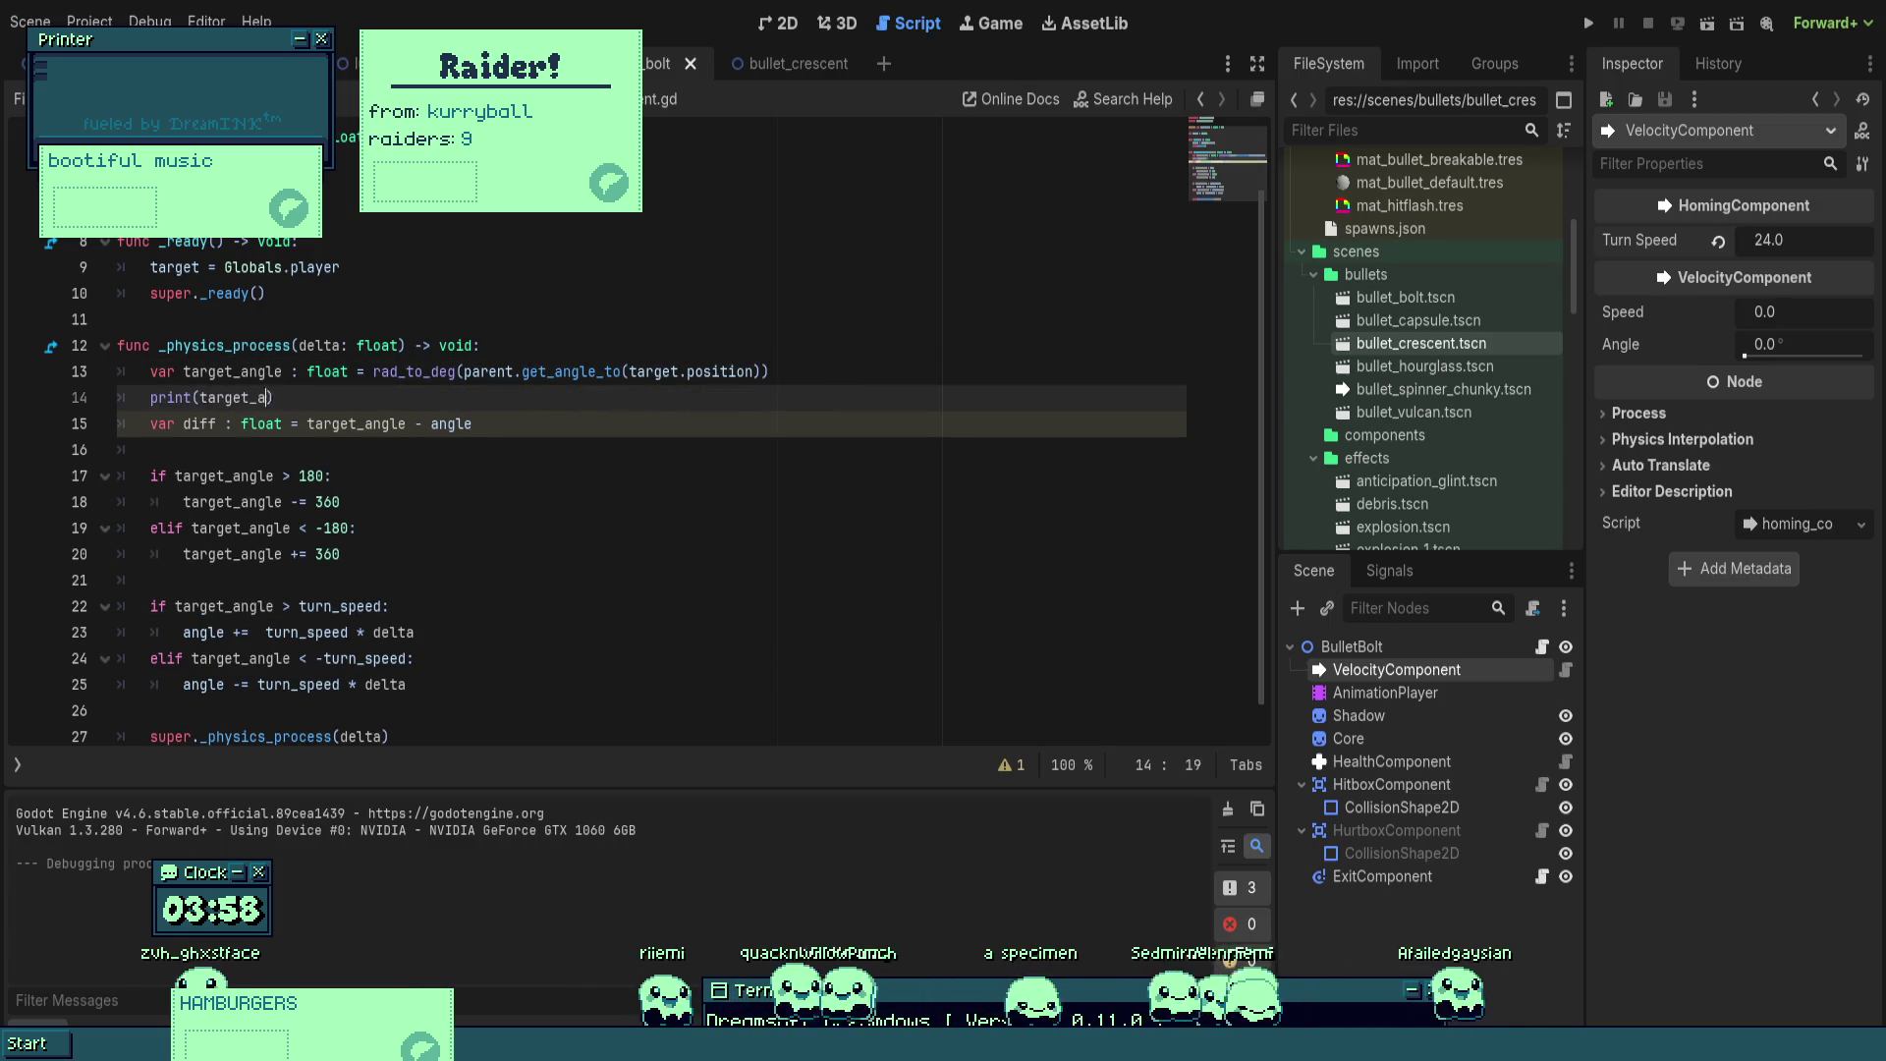
key(BackSpace)
key(BackSpace)
text(ngle)
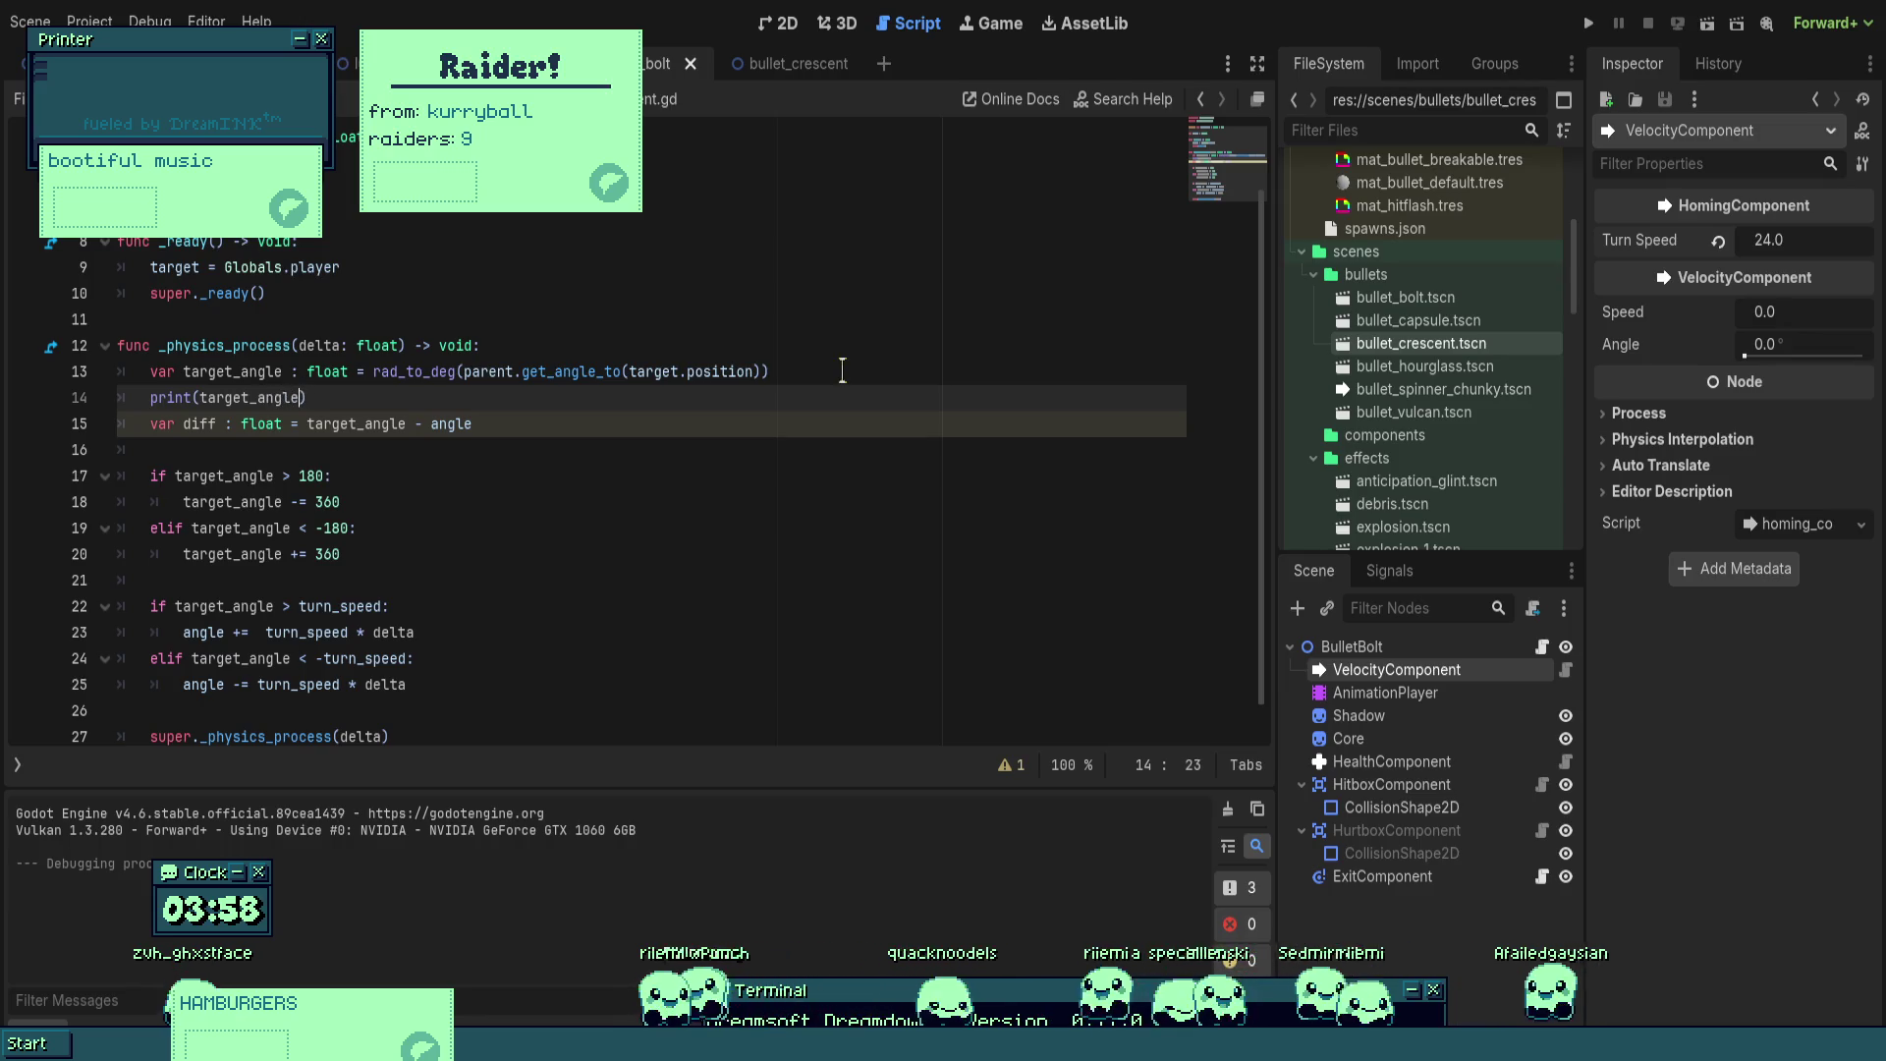
Run the game to watch the printed angles, stop it, and delete the print line
click(1592, 22)
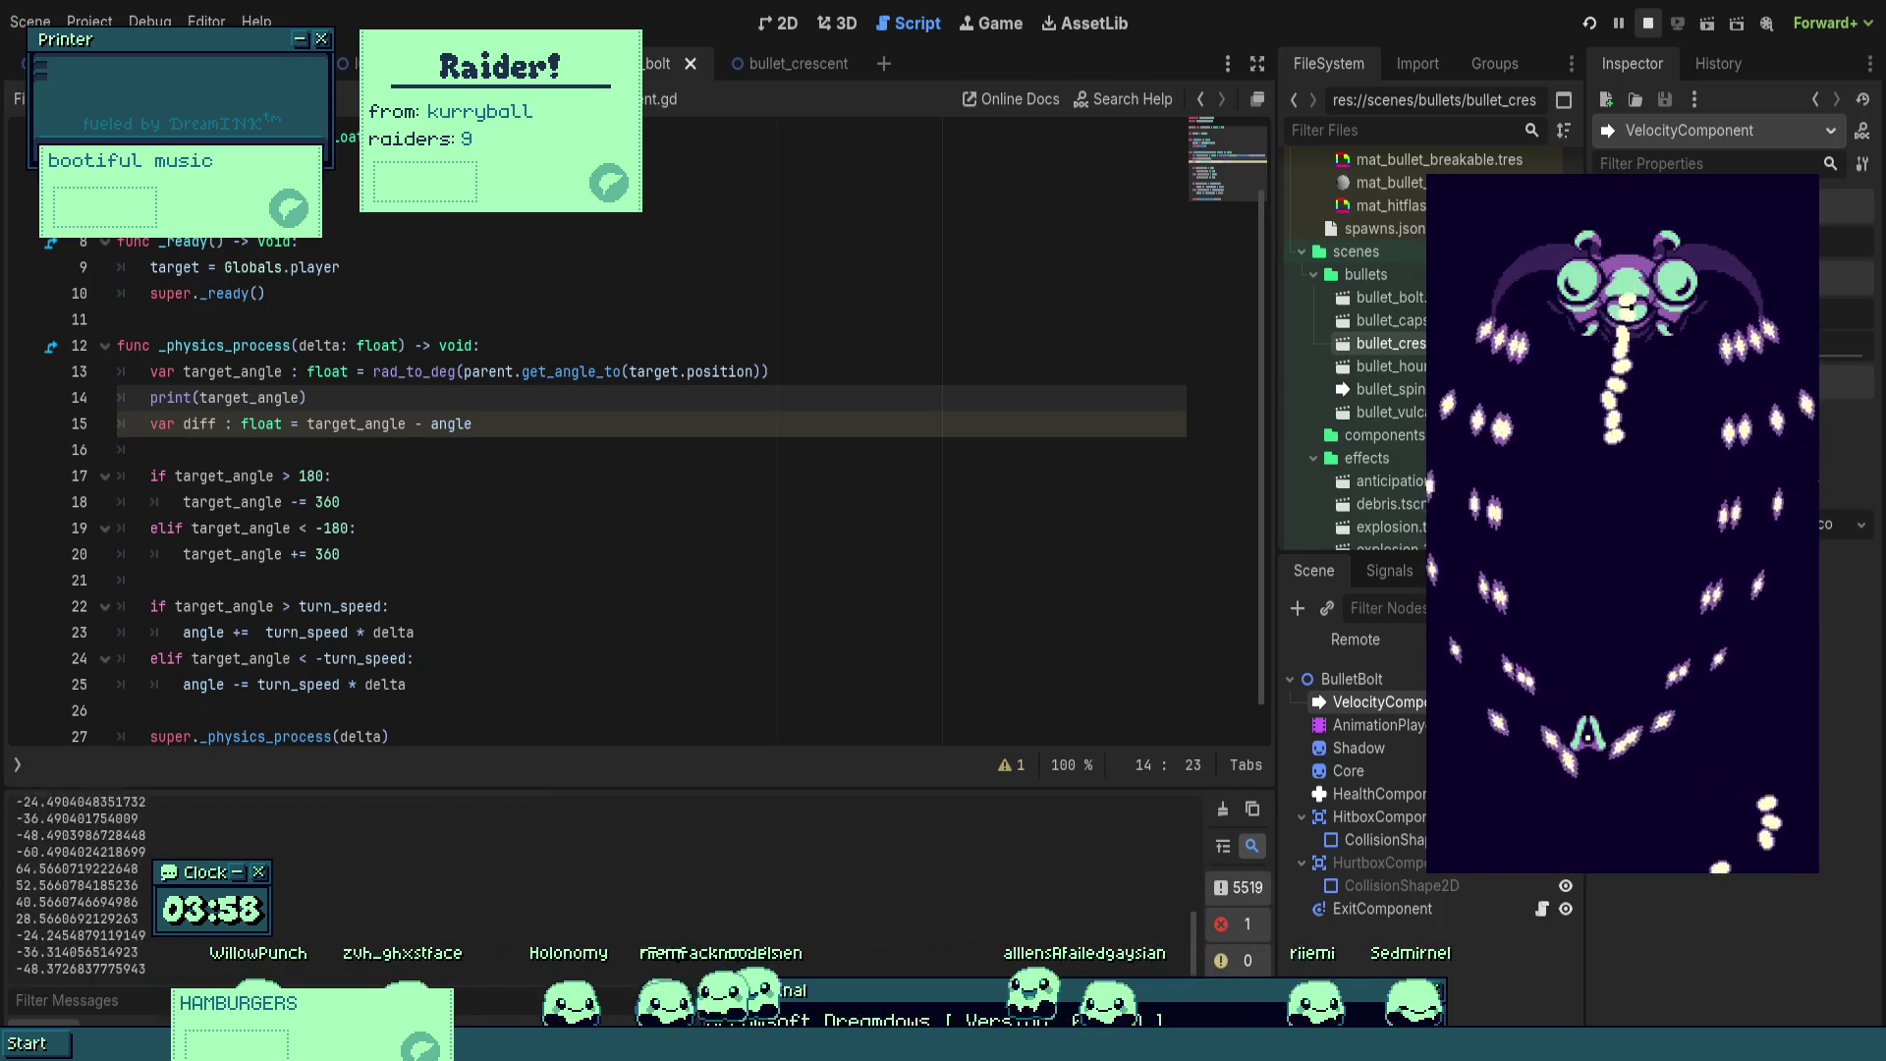
click(1648, 23)
click(307, 396)
key(BackSpace)
key(BackSpace)
key(BackSpace)
key(BackSpace)
key(BackSpace)
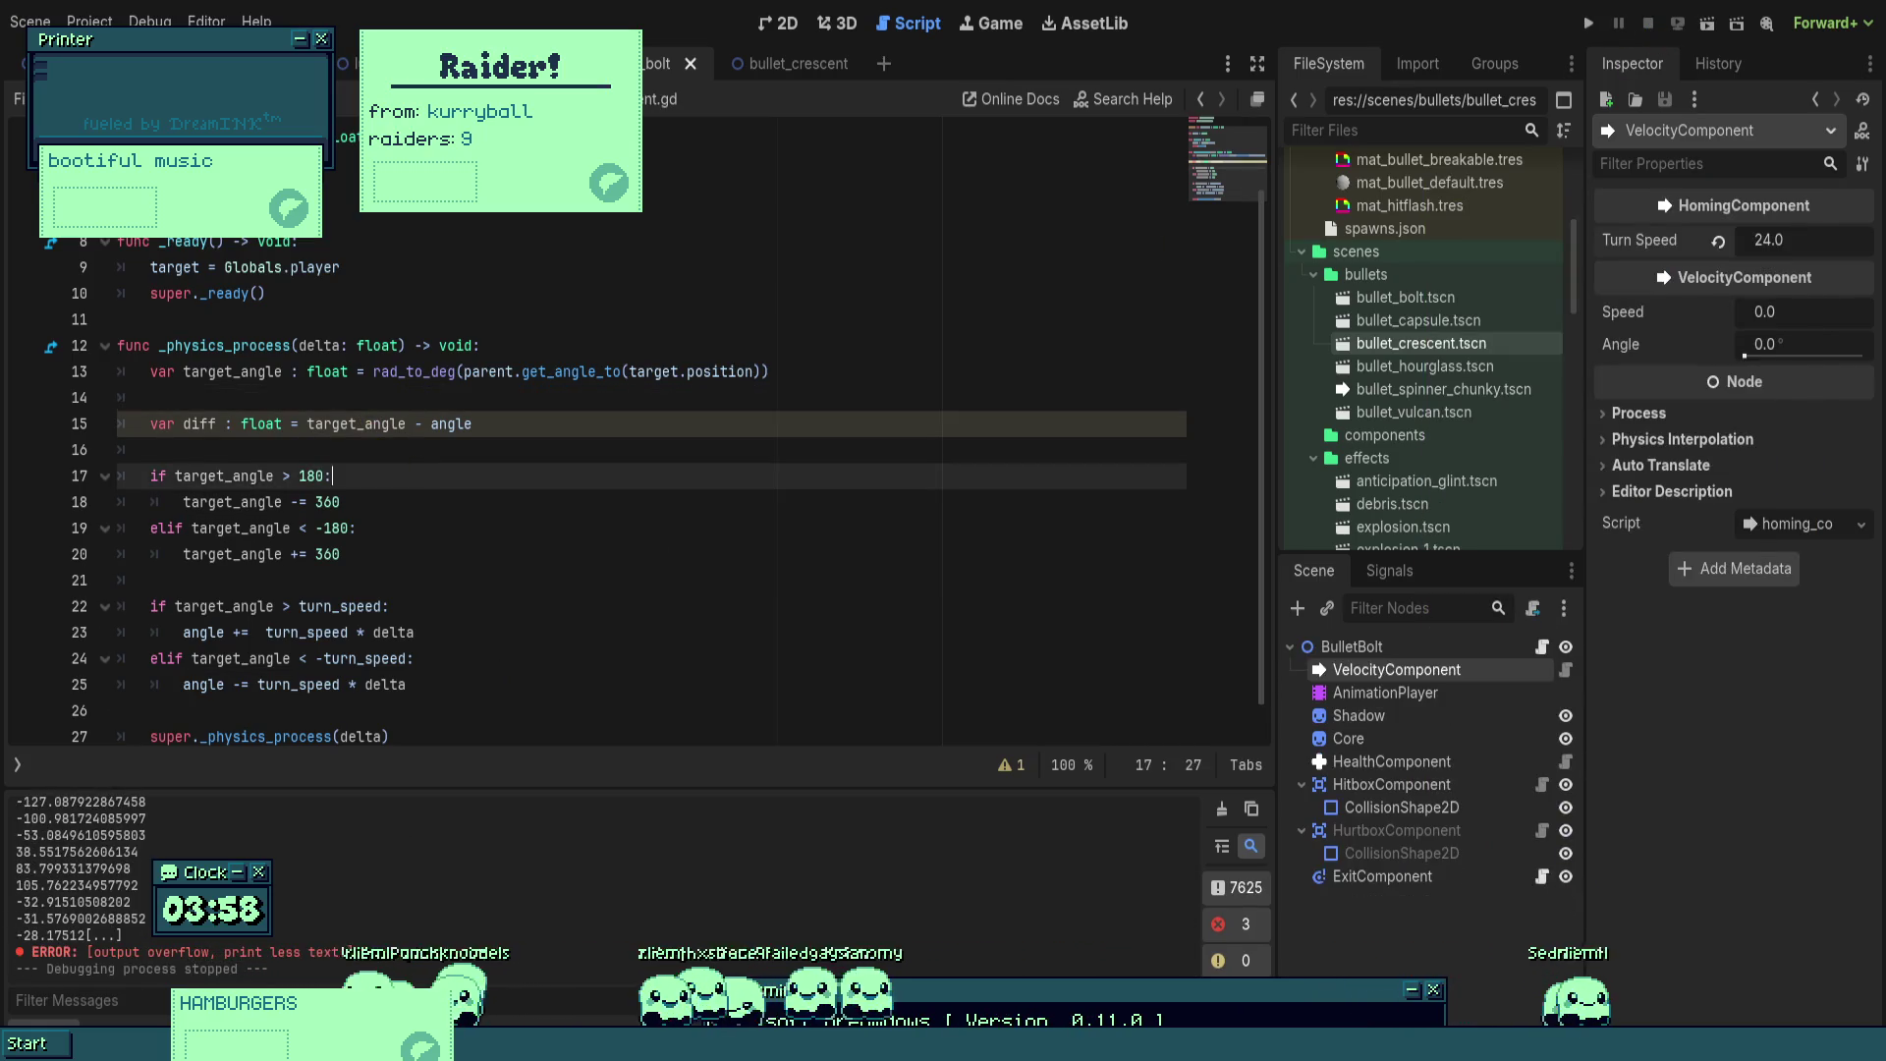
Replace turn_speed and -turn_speed on lines 21 and 23 with 0.0, save, and rerun
double_click(381, 579)
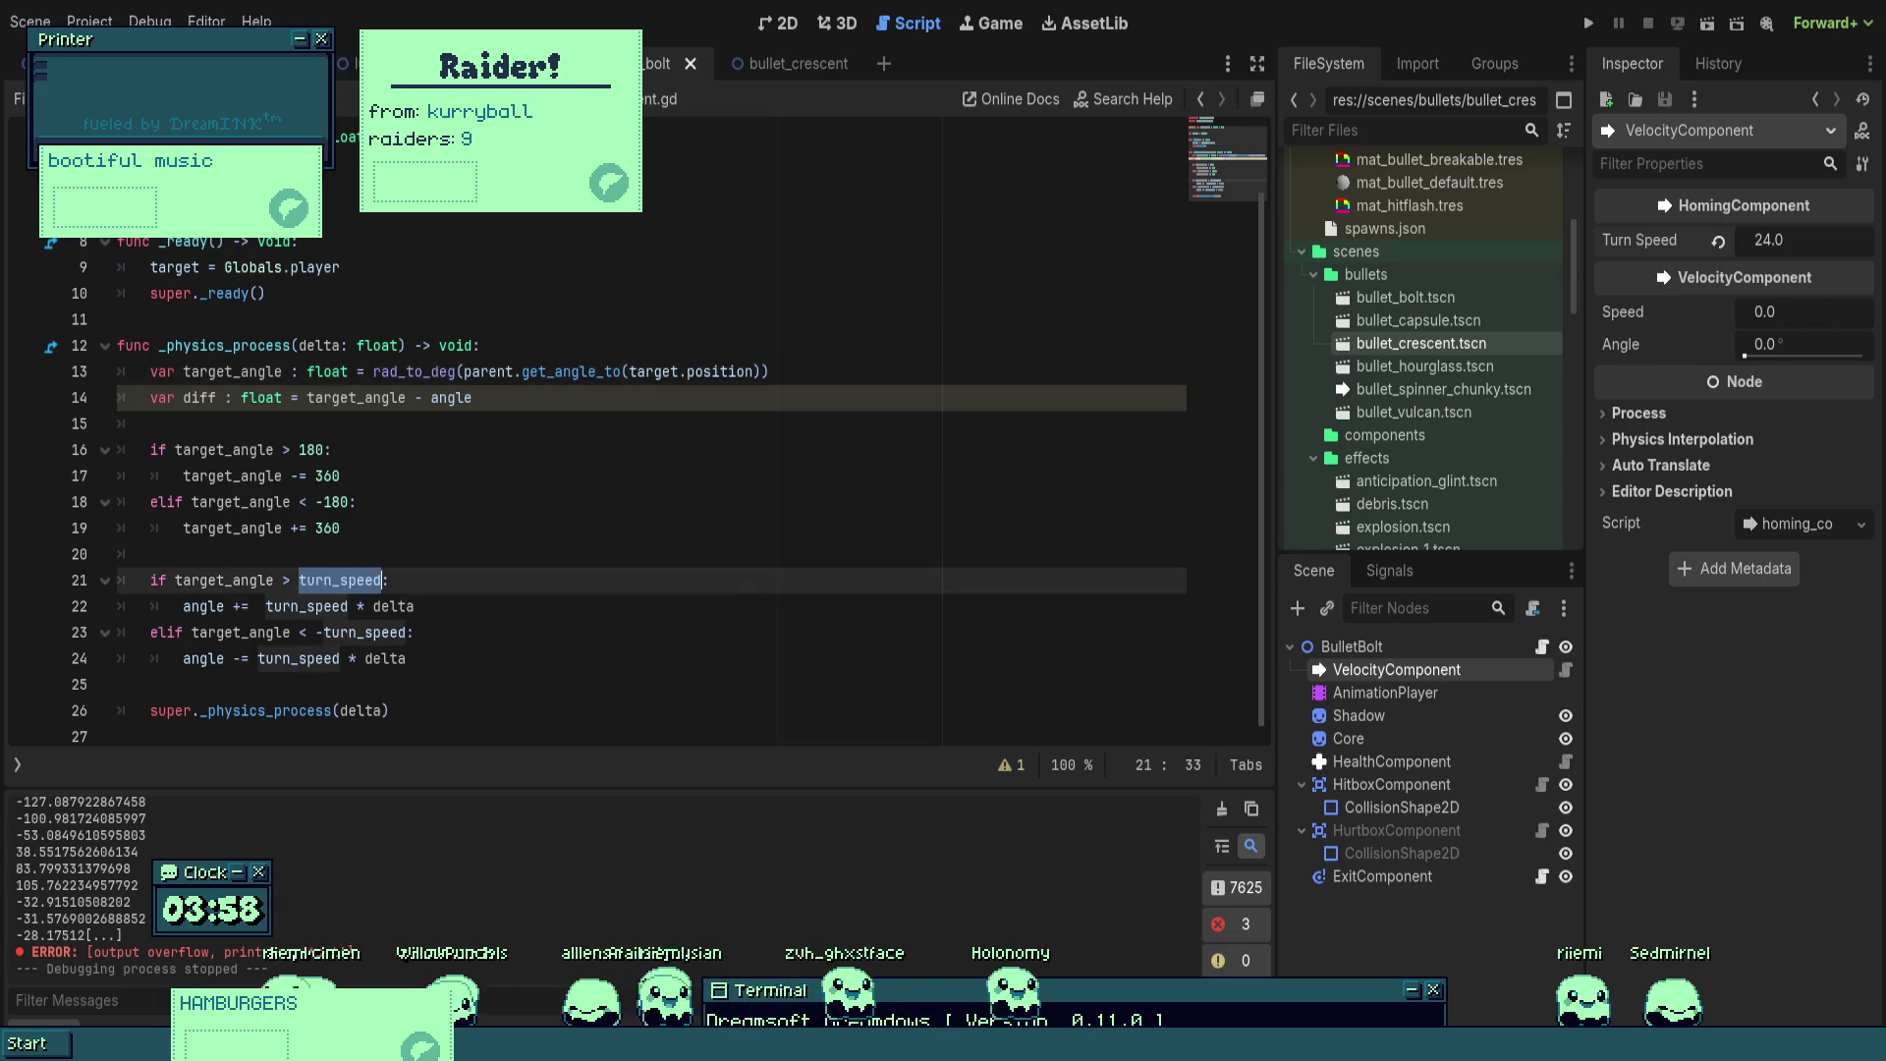
text(0.0)
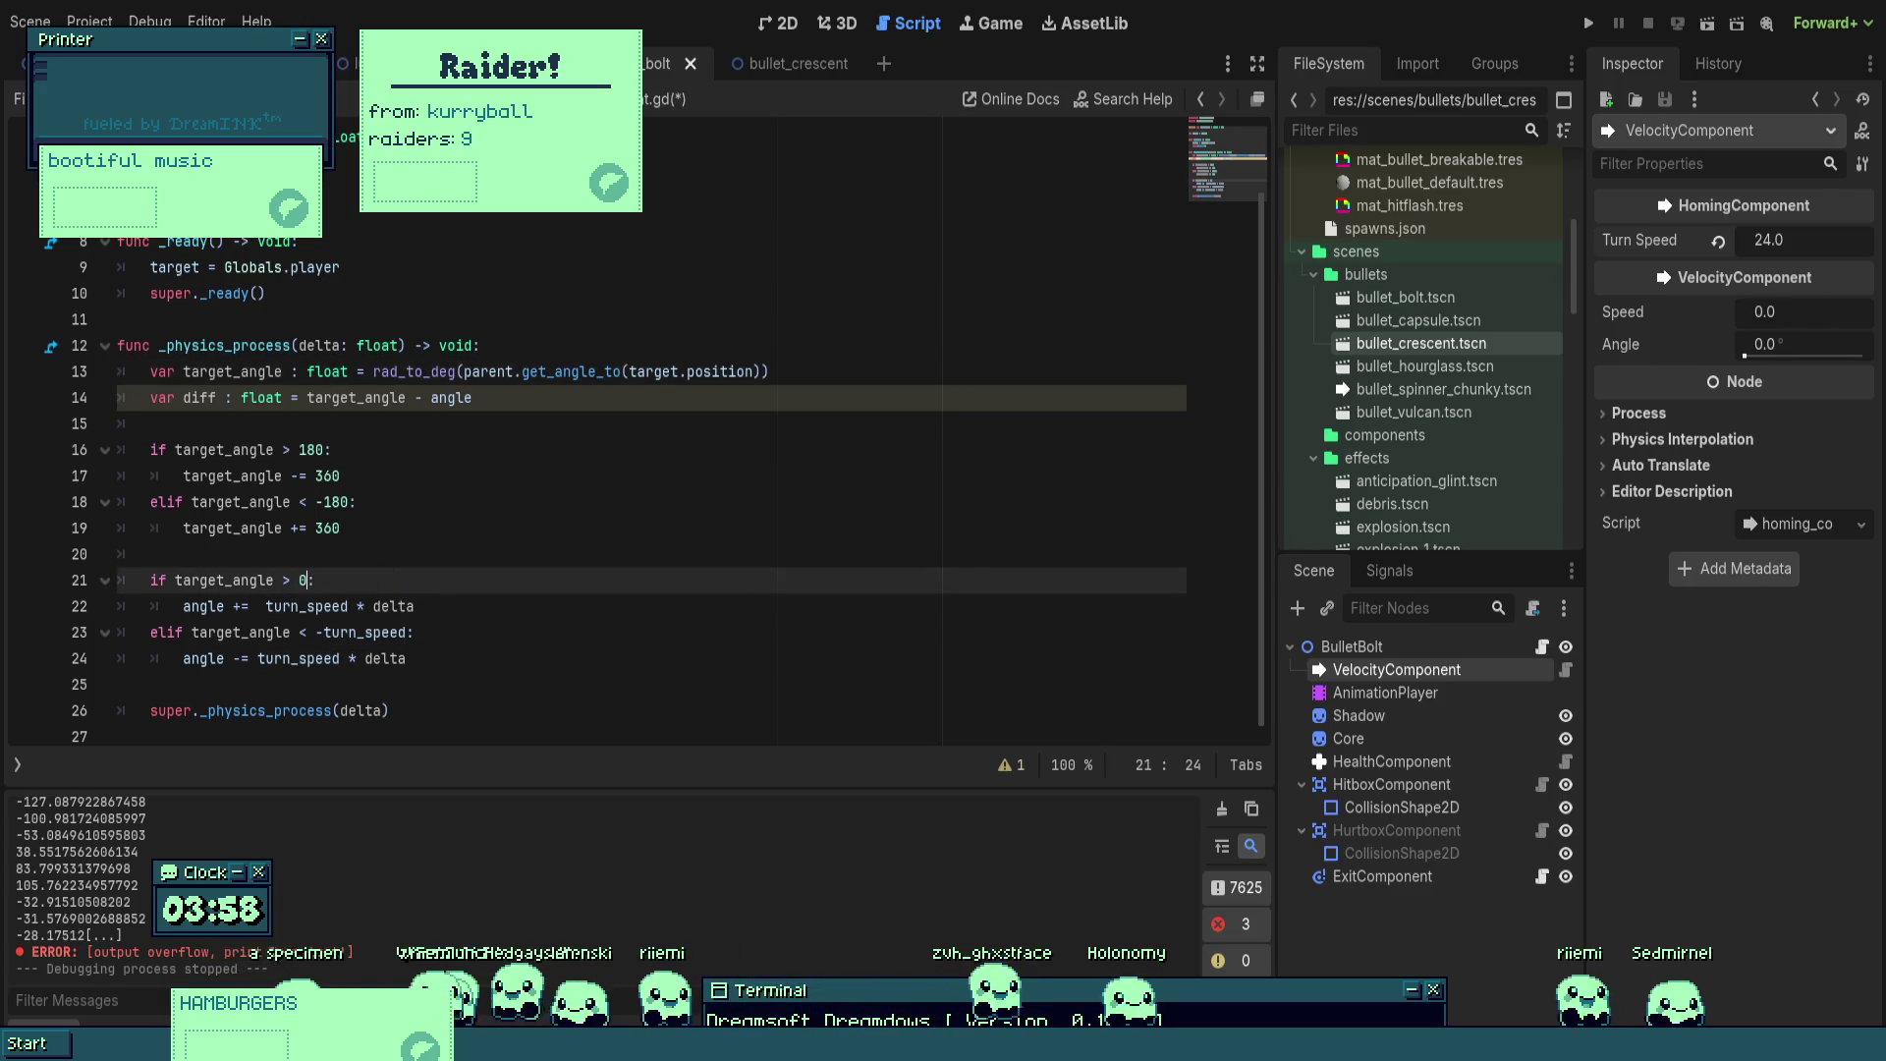
double_click(365, 631)
key(BackSpace)
key(BackSpace)
text(0.0)
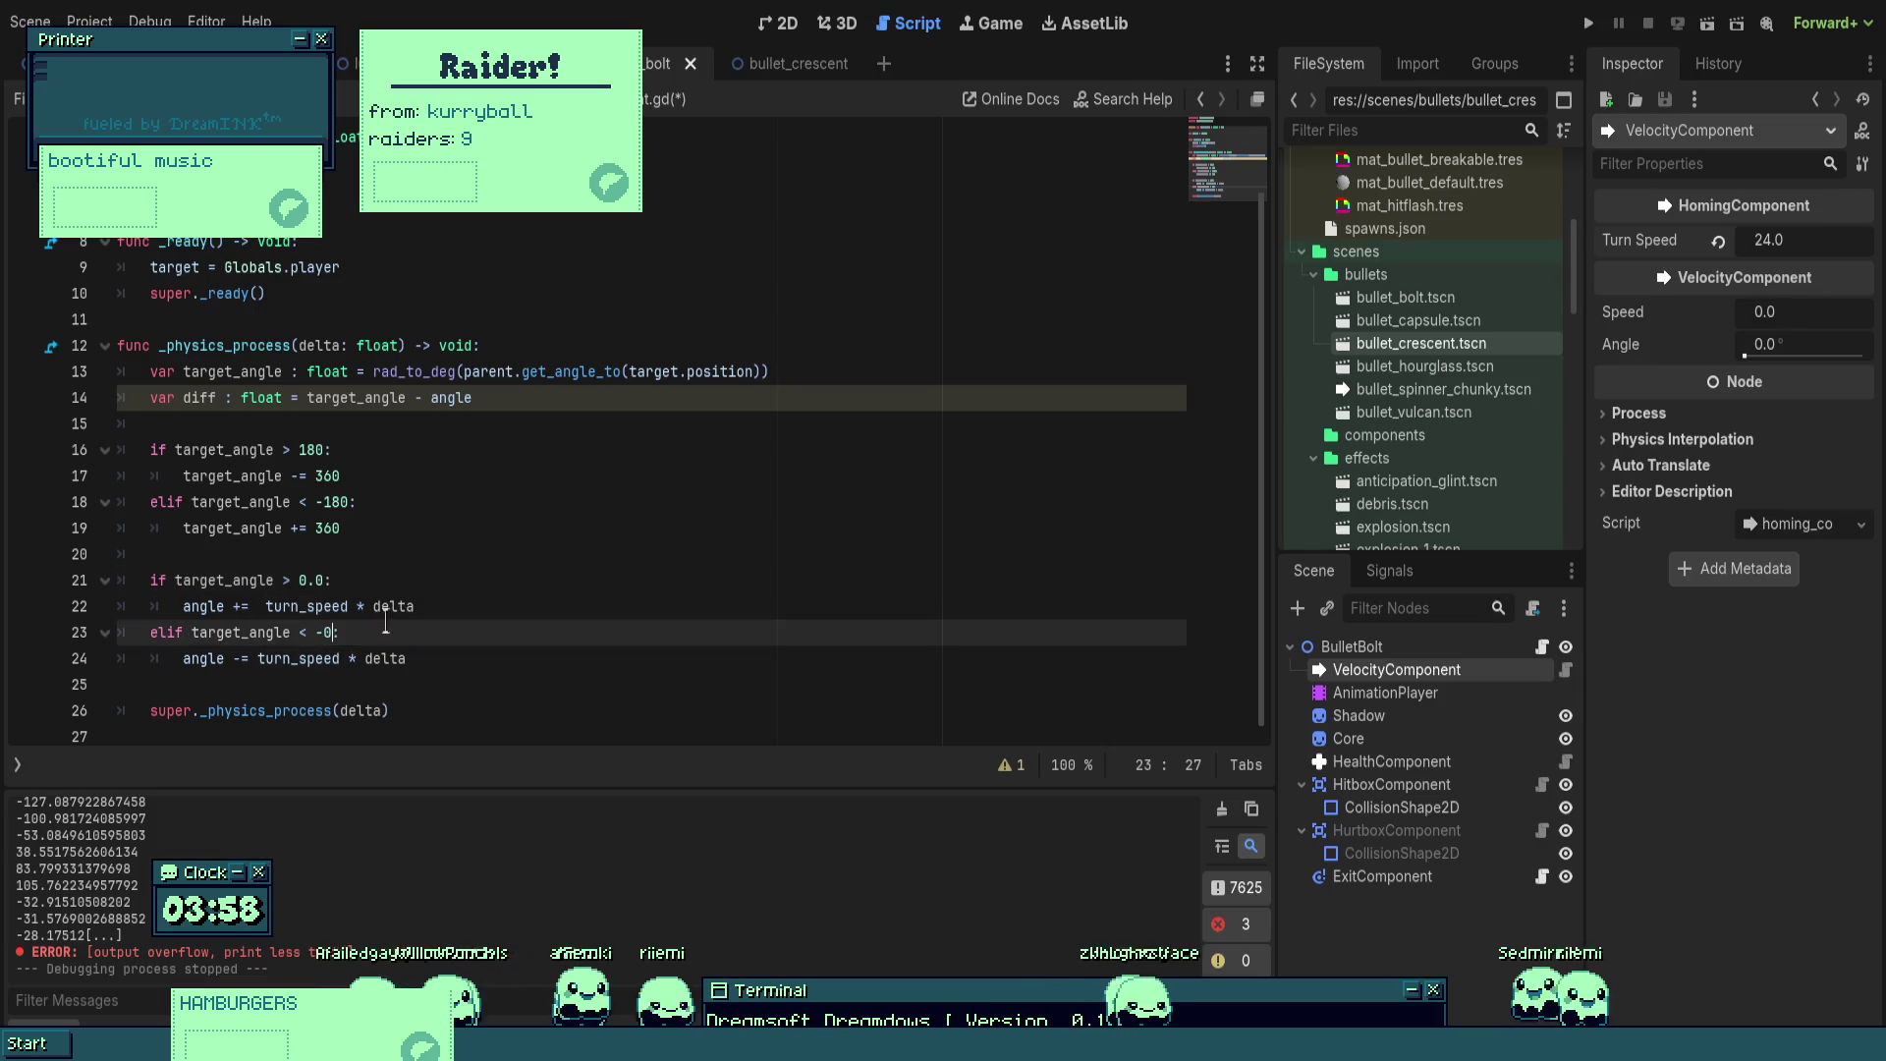
click(151, 553)
key(ctrl+s)
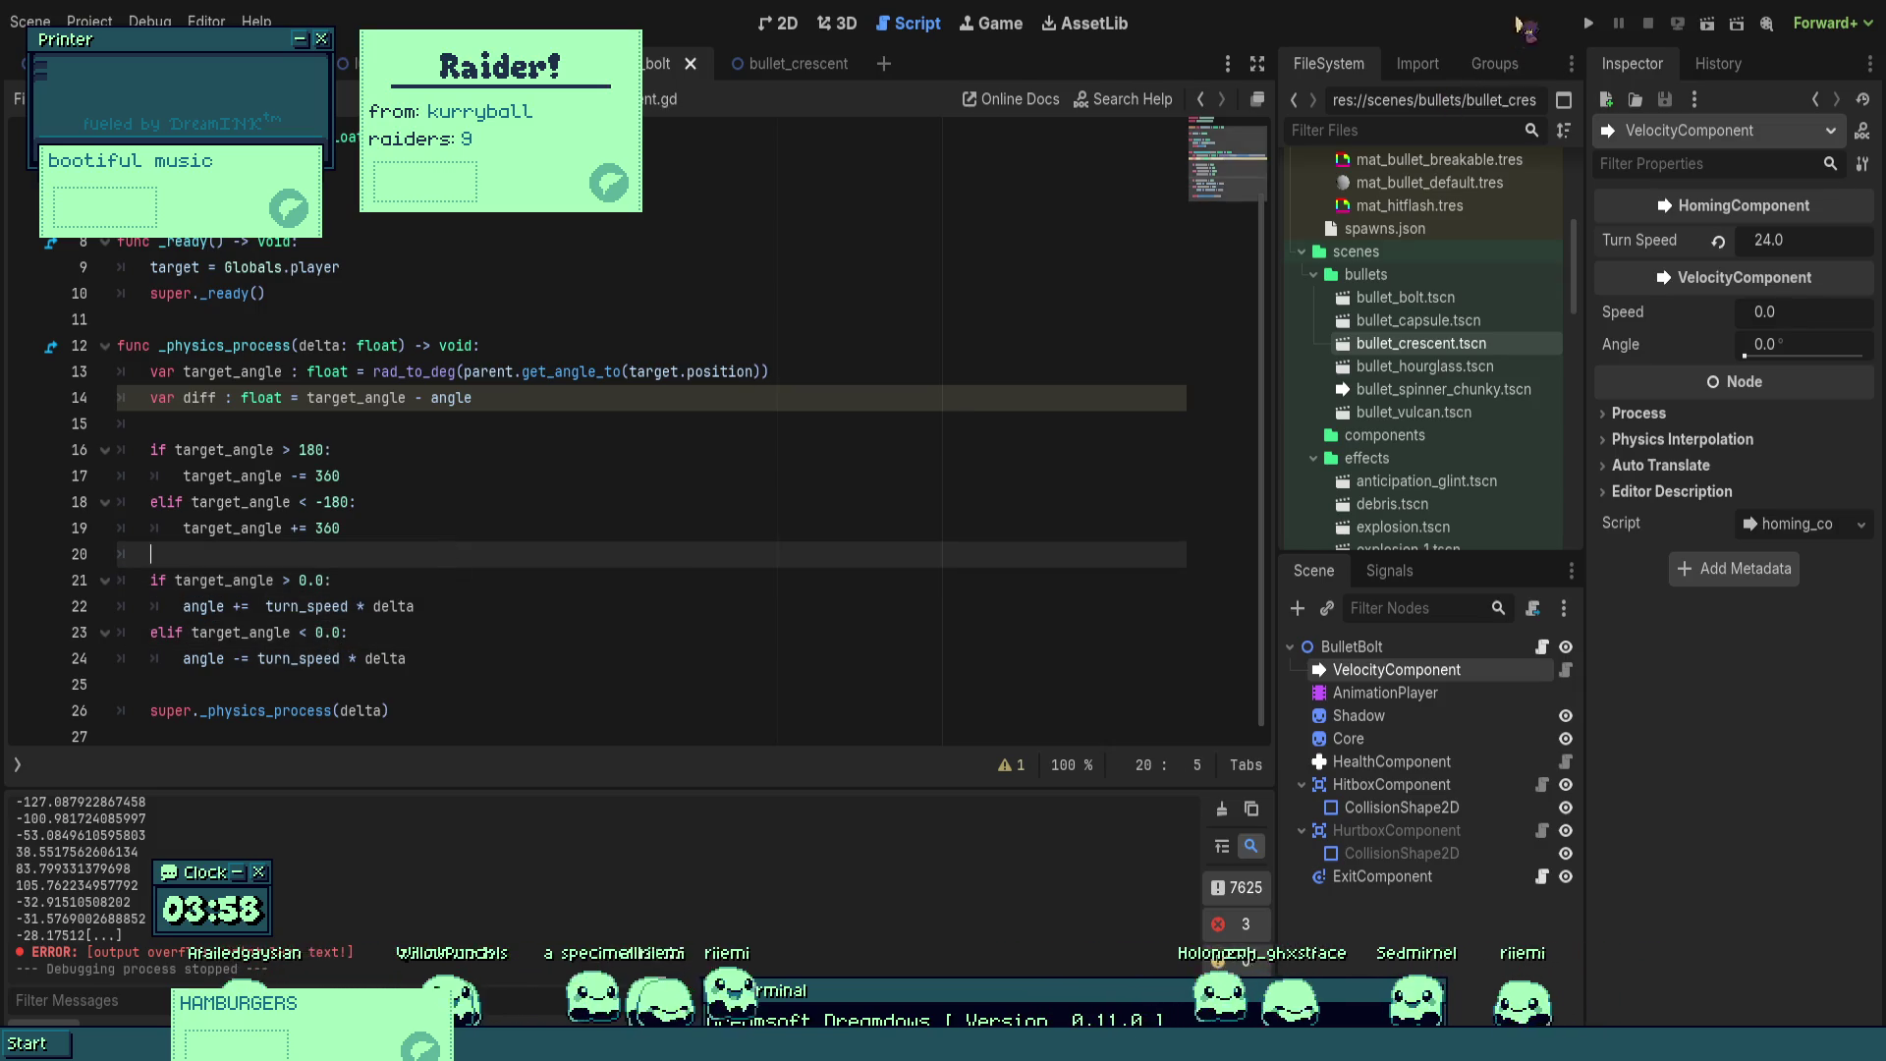
click(1589, 22)
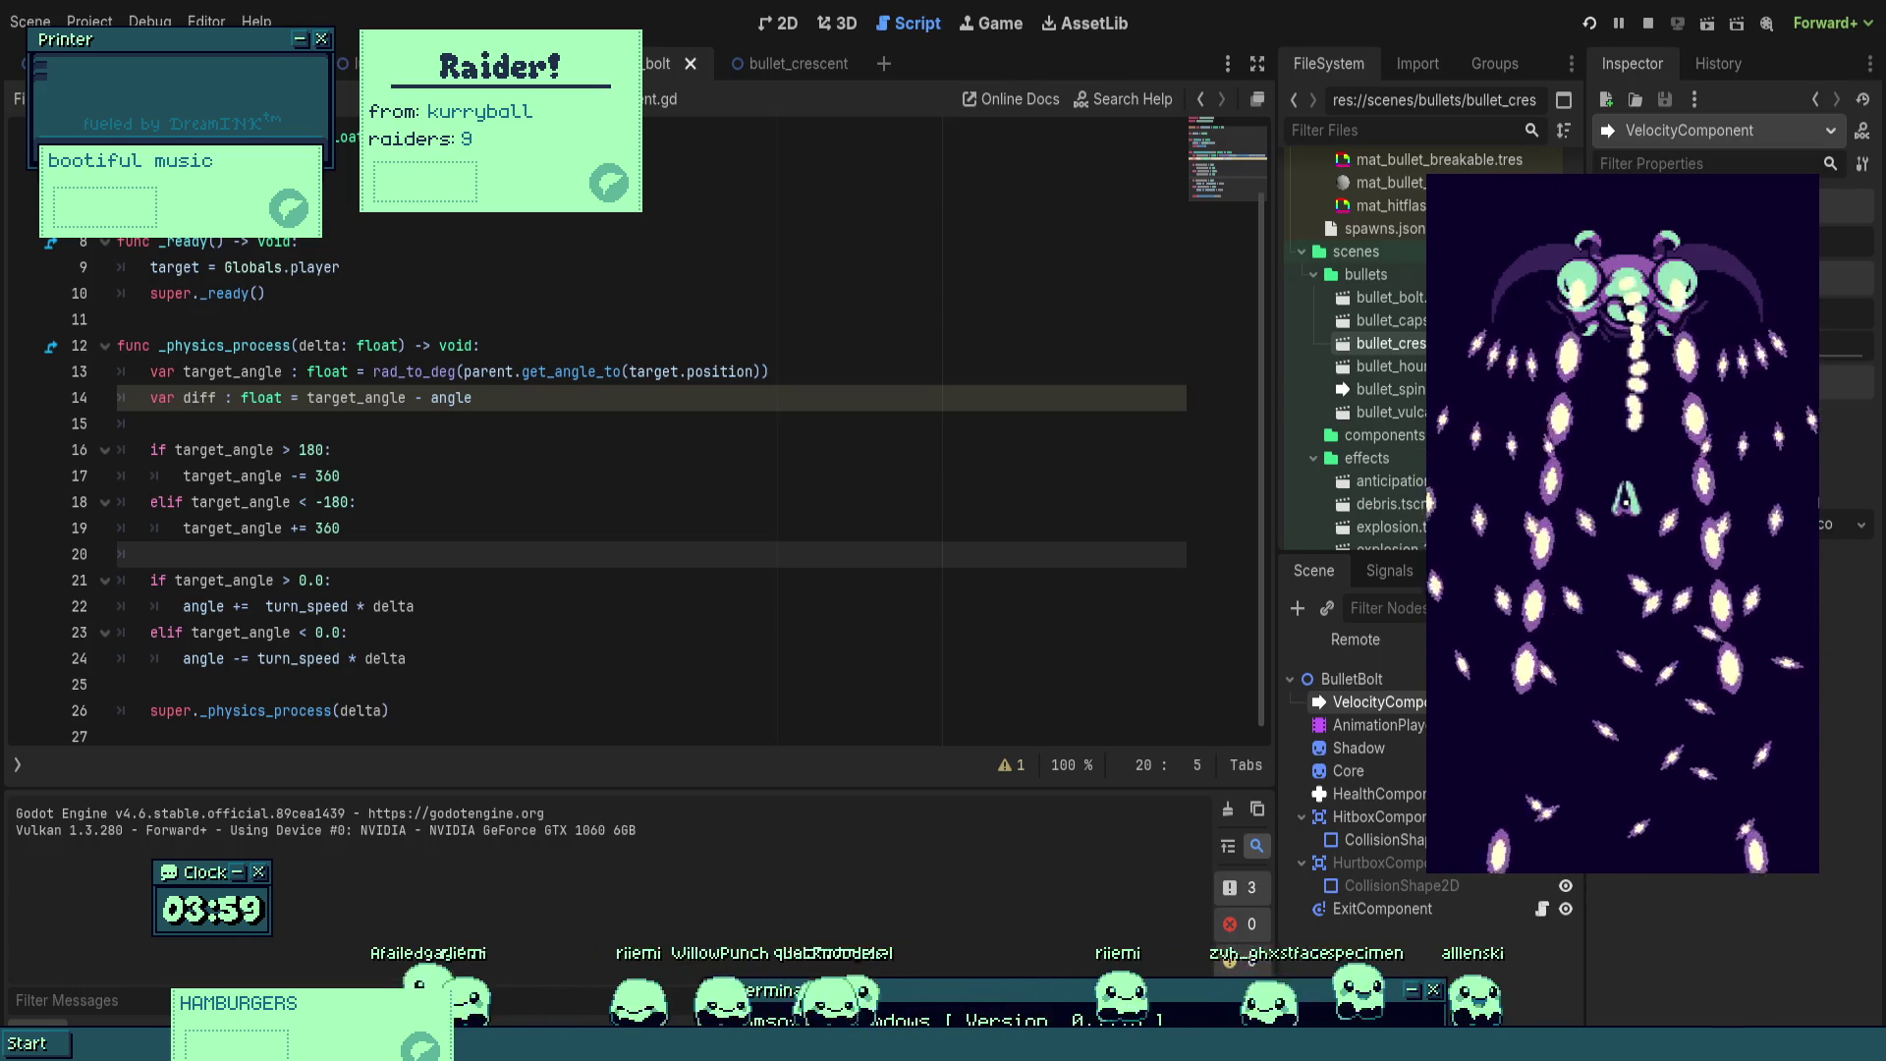
Stop the game and delete lines 14–19 holding diff and the ±180 wrapping code
key(F8)
mouse_move(340, 528)
mouse_down()
mouse_move(196, 502)
mouse_move(118, 397)
mouse_up()
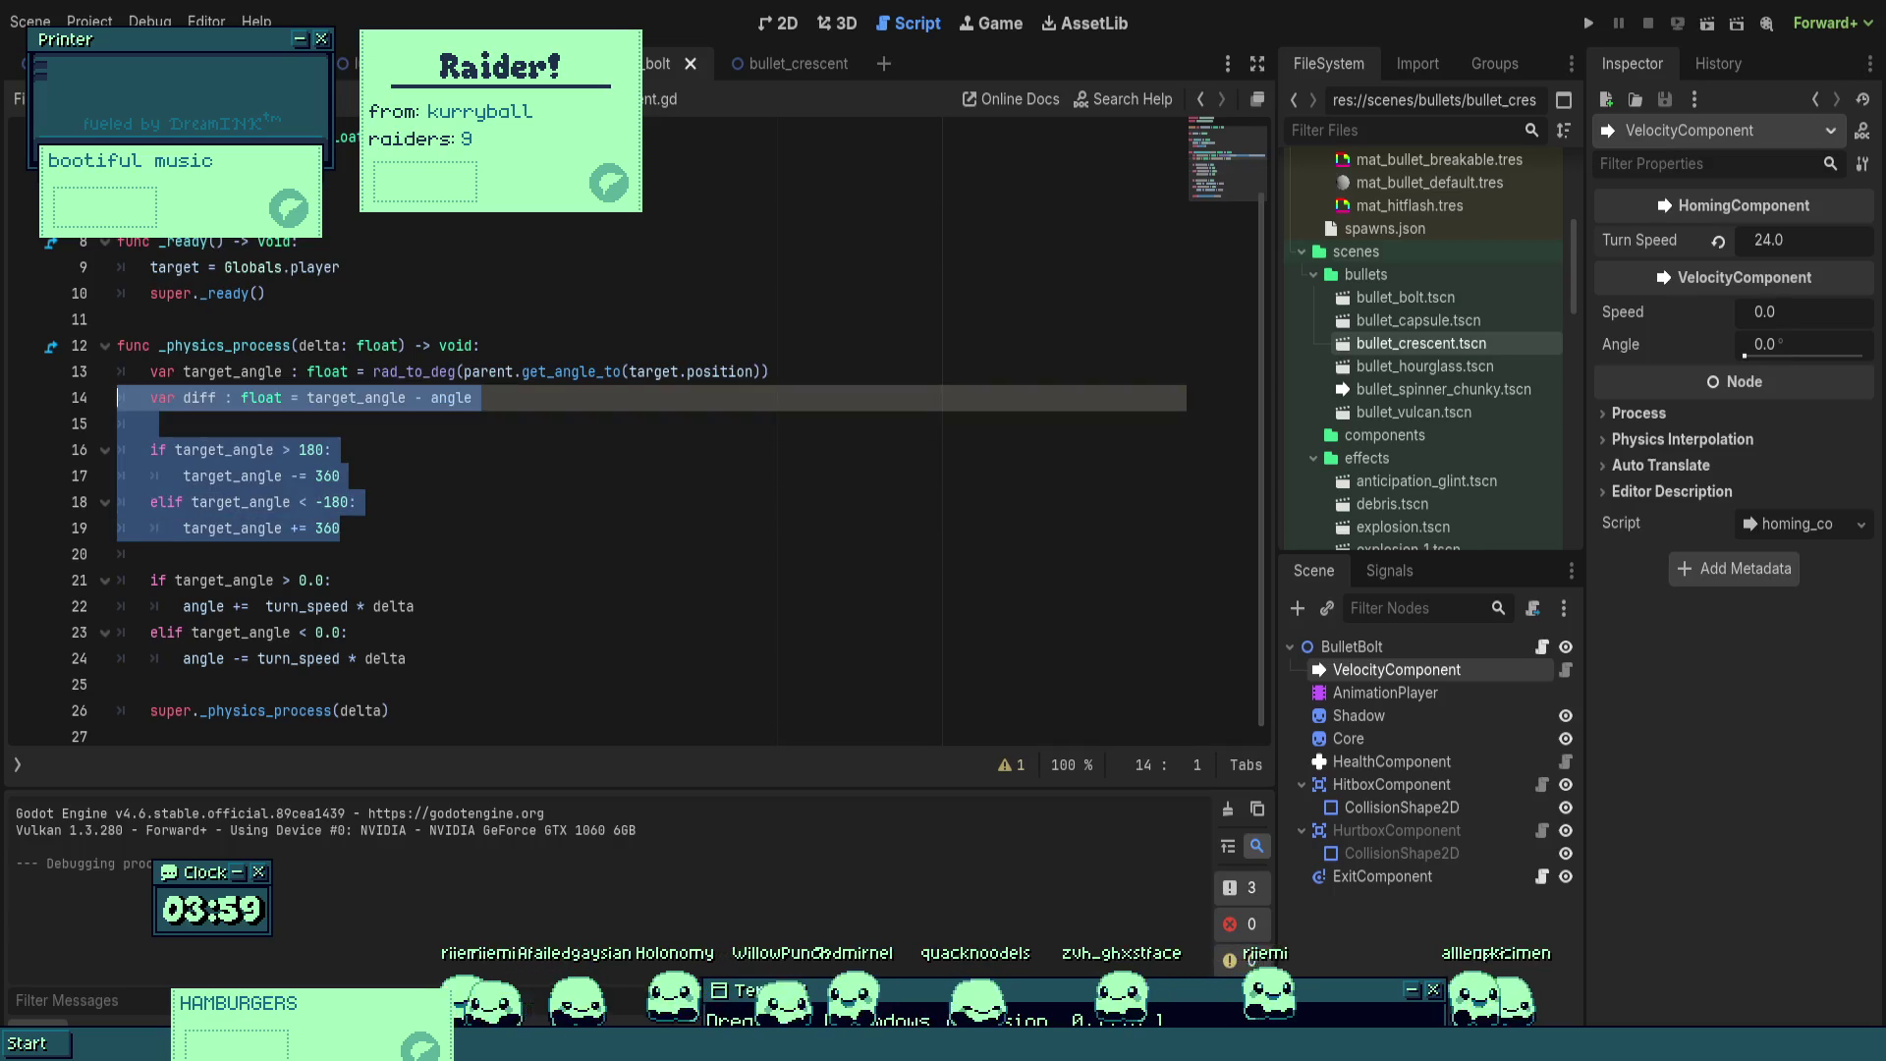
key(BackSpace)
key(BackSpace)
key(Down)
key(Down)
key(Down)
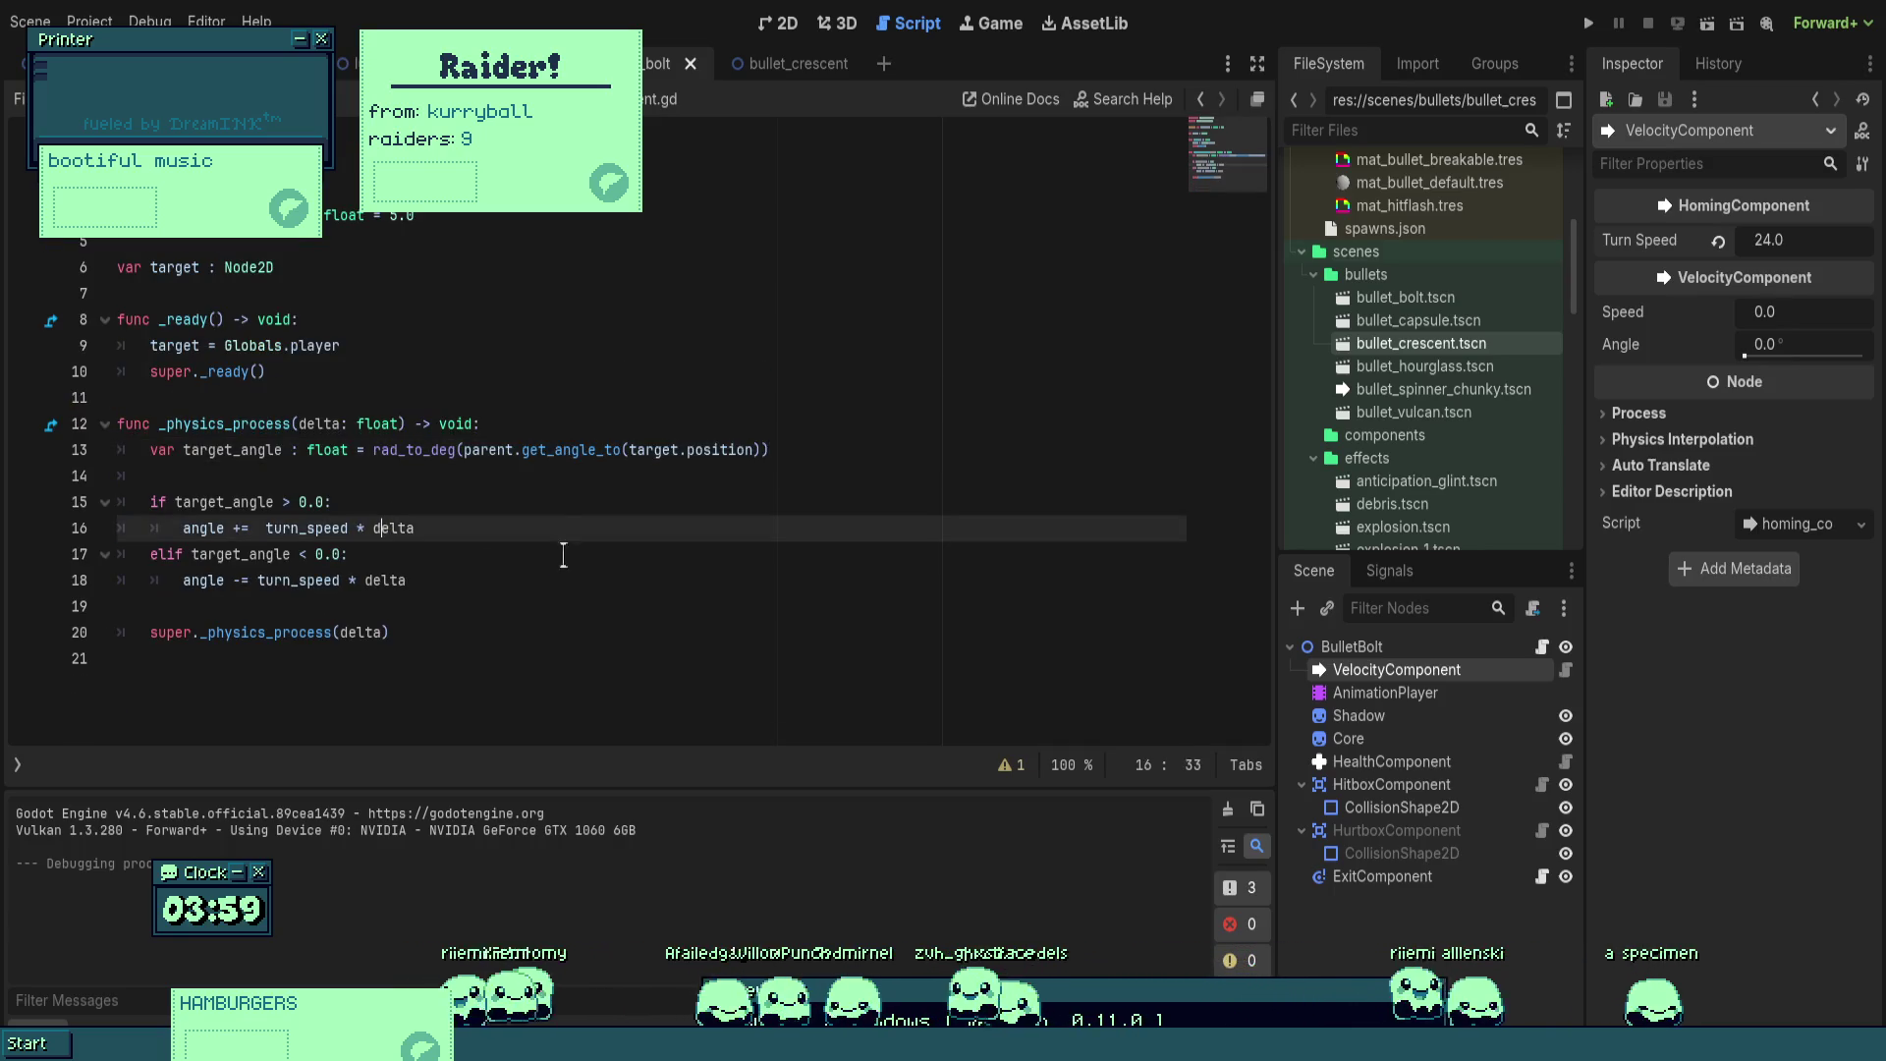
key(Up)
key(Up)
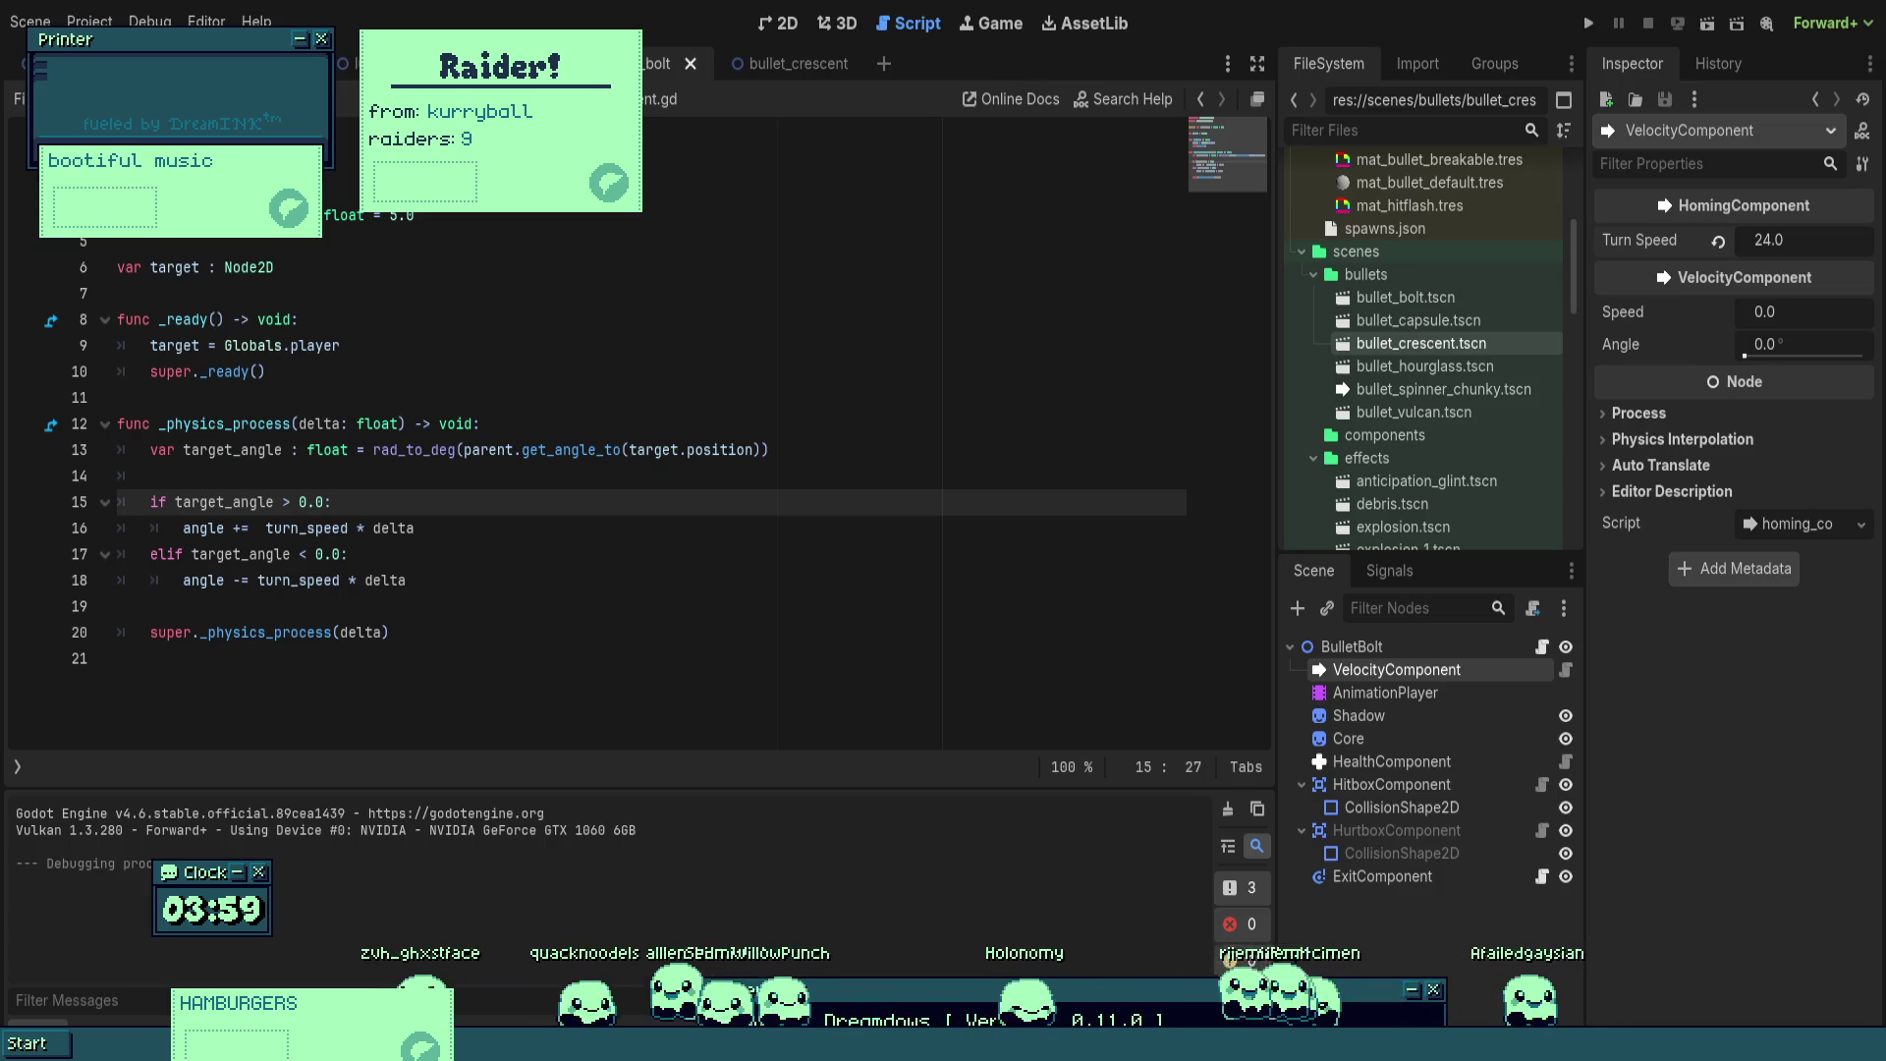
Review the revised homing code, then playtest the homing bolts and stop the game
click(758, 601)
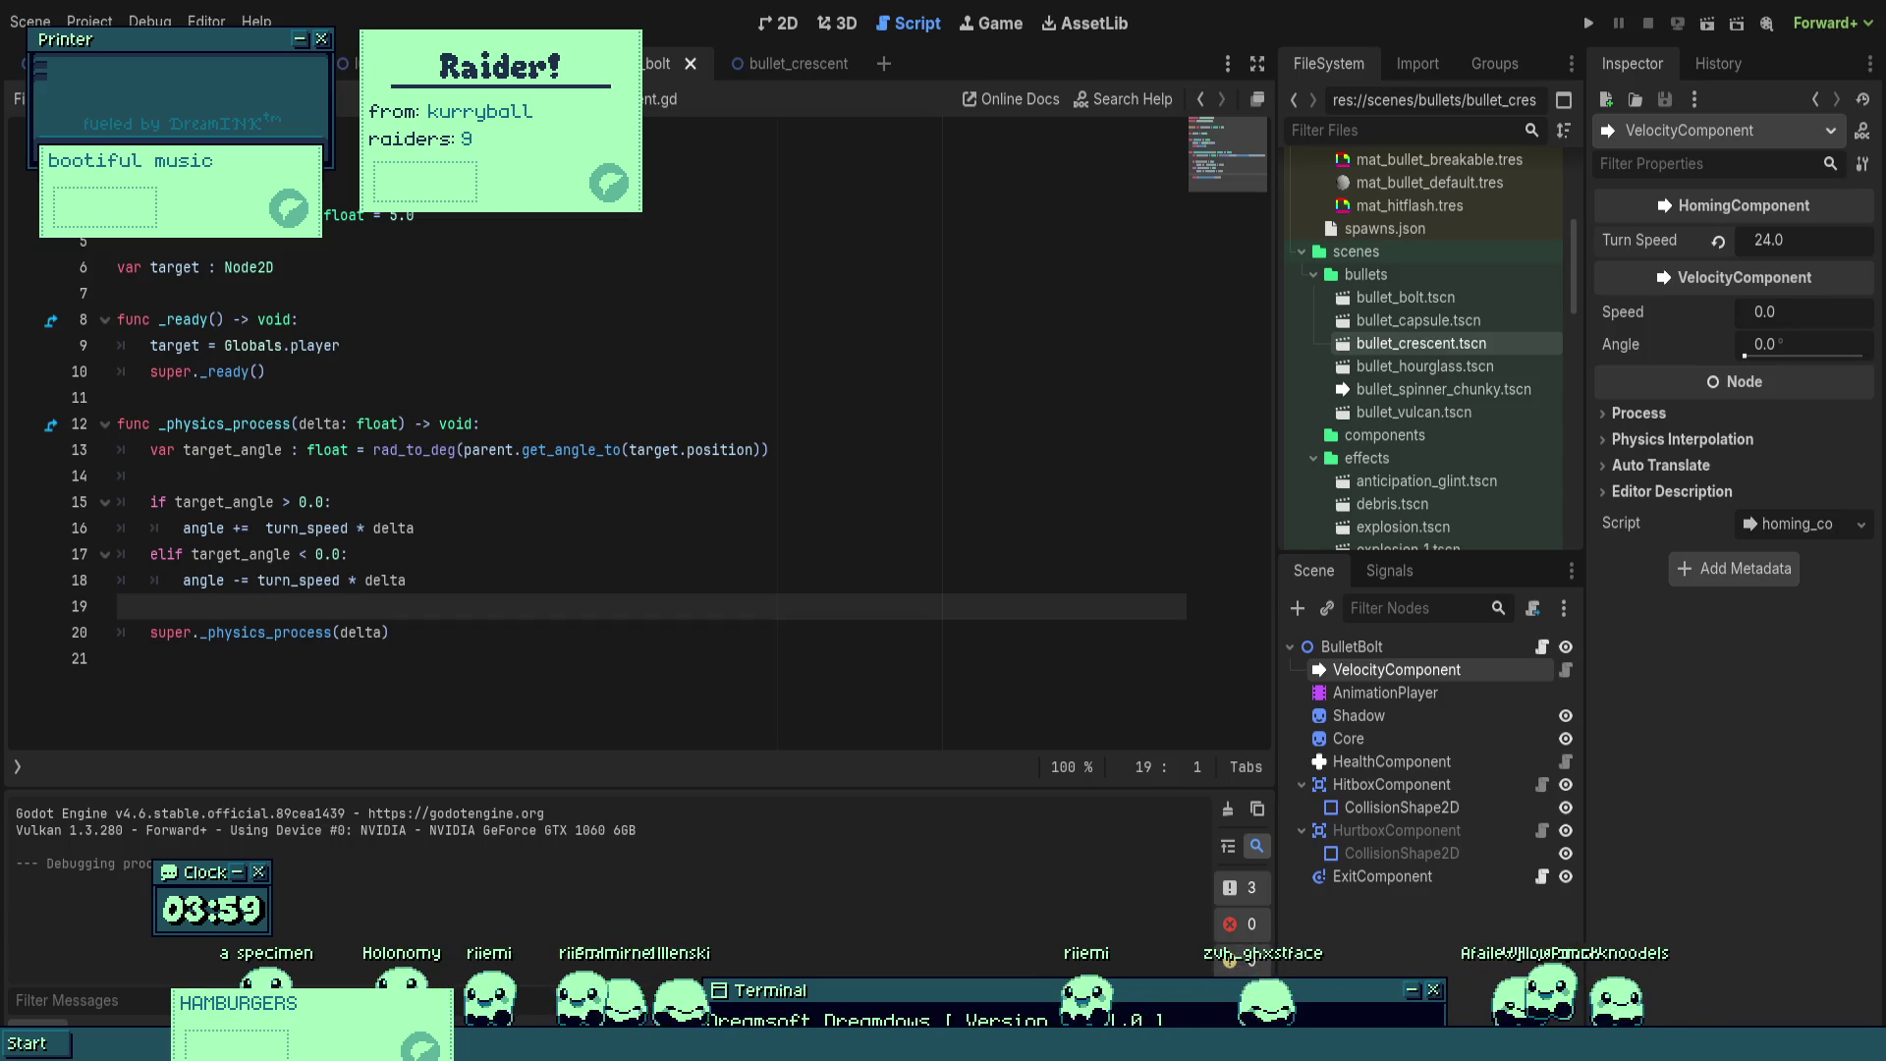
click(150, 475)
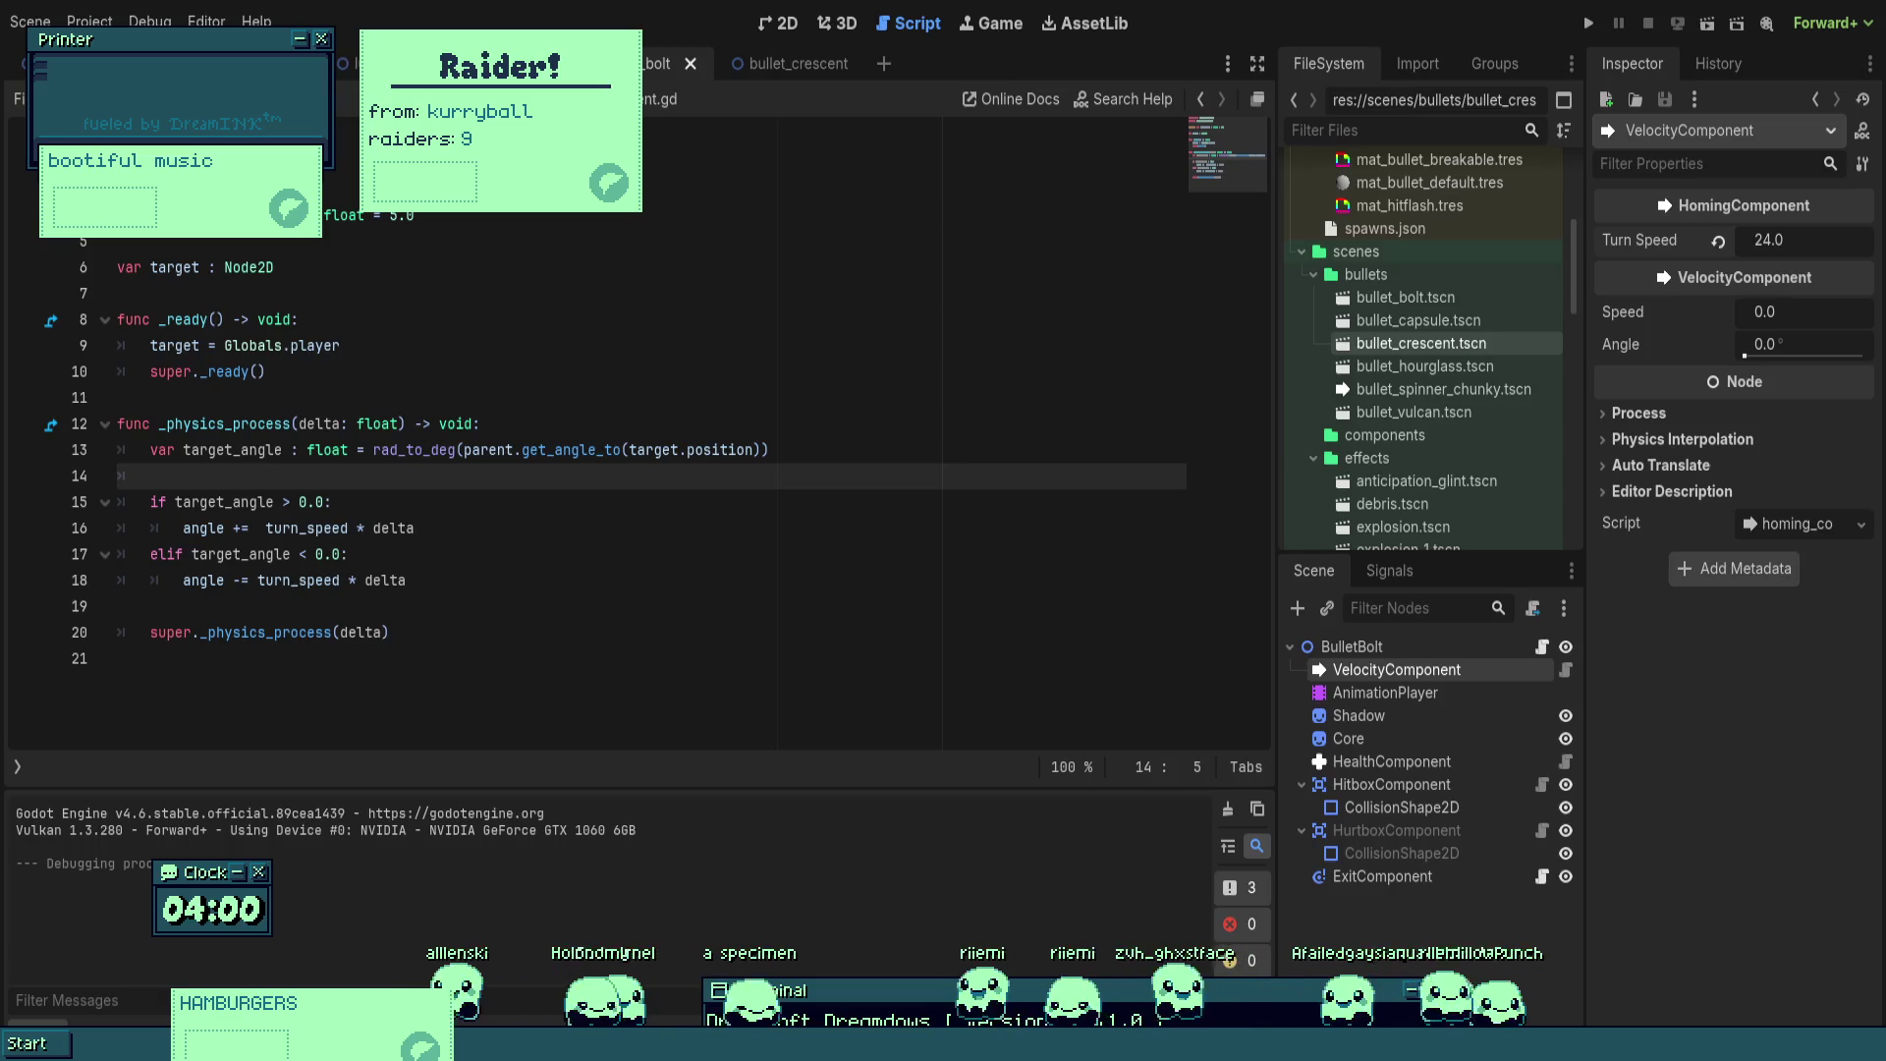
click(695, 449)
click(1589, 23)
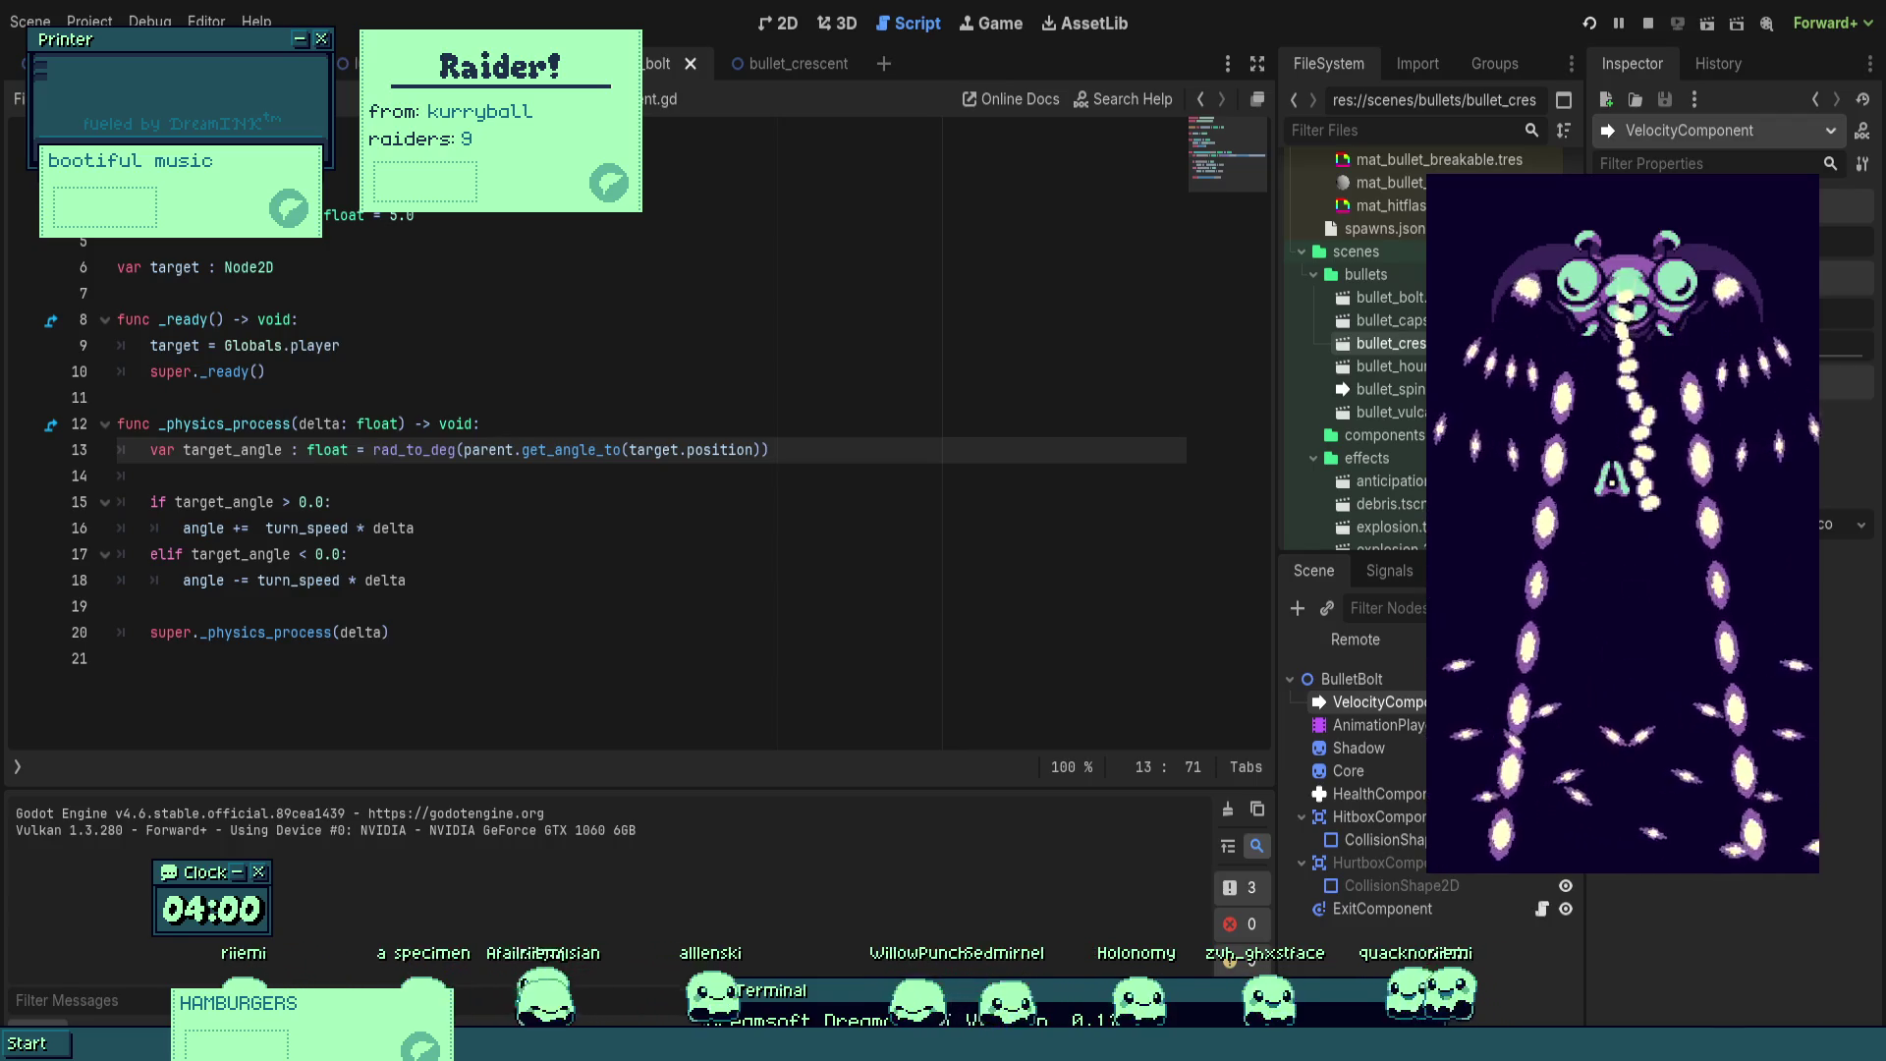
key(F8)
Save and switch over to the Lunabug boss scene
click(348, 555)
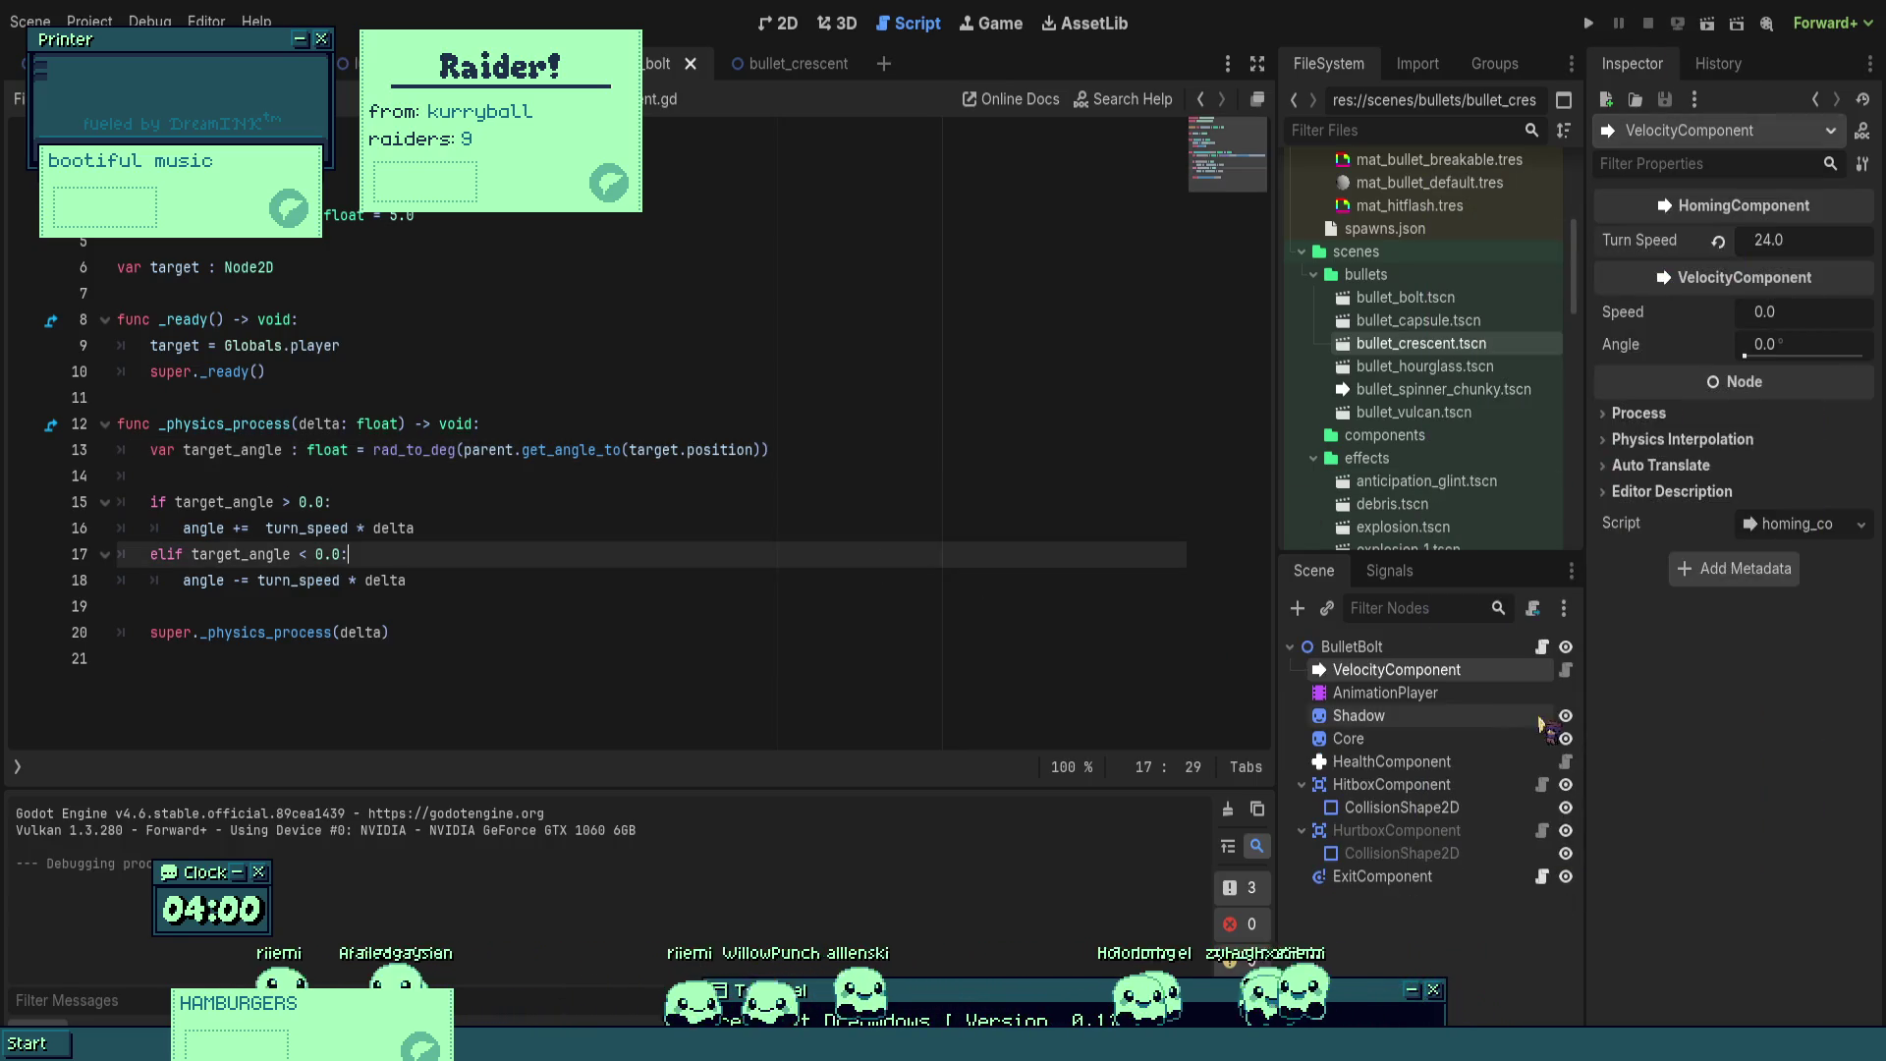
key(ctrl+s)
key(ctrl+Tab)
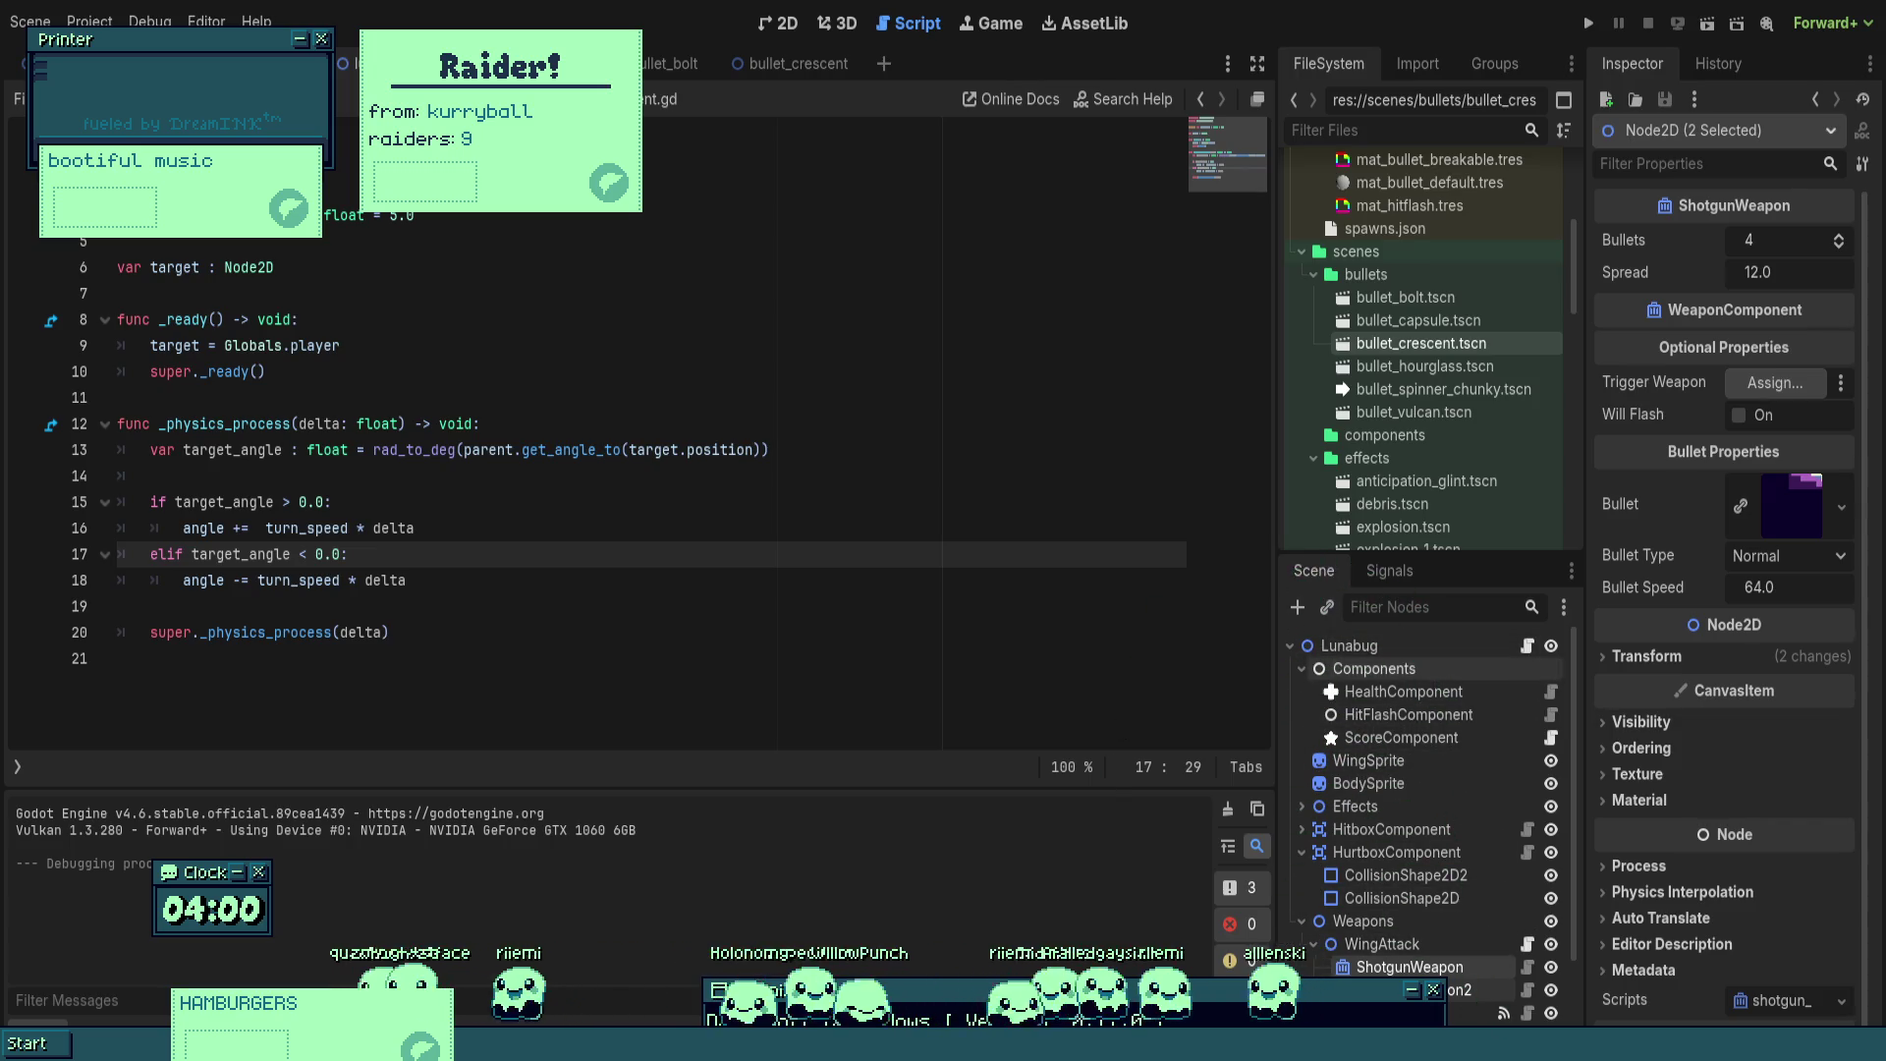
Open lunabug.gd and delete the early return line in _physics_process
scroll(1317, 678, down, 2)
scroll(1415, 786, up, 3)
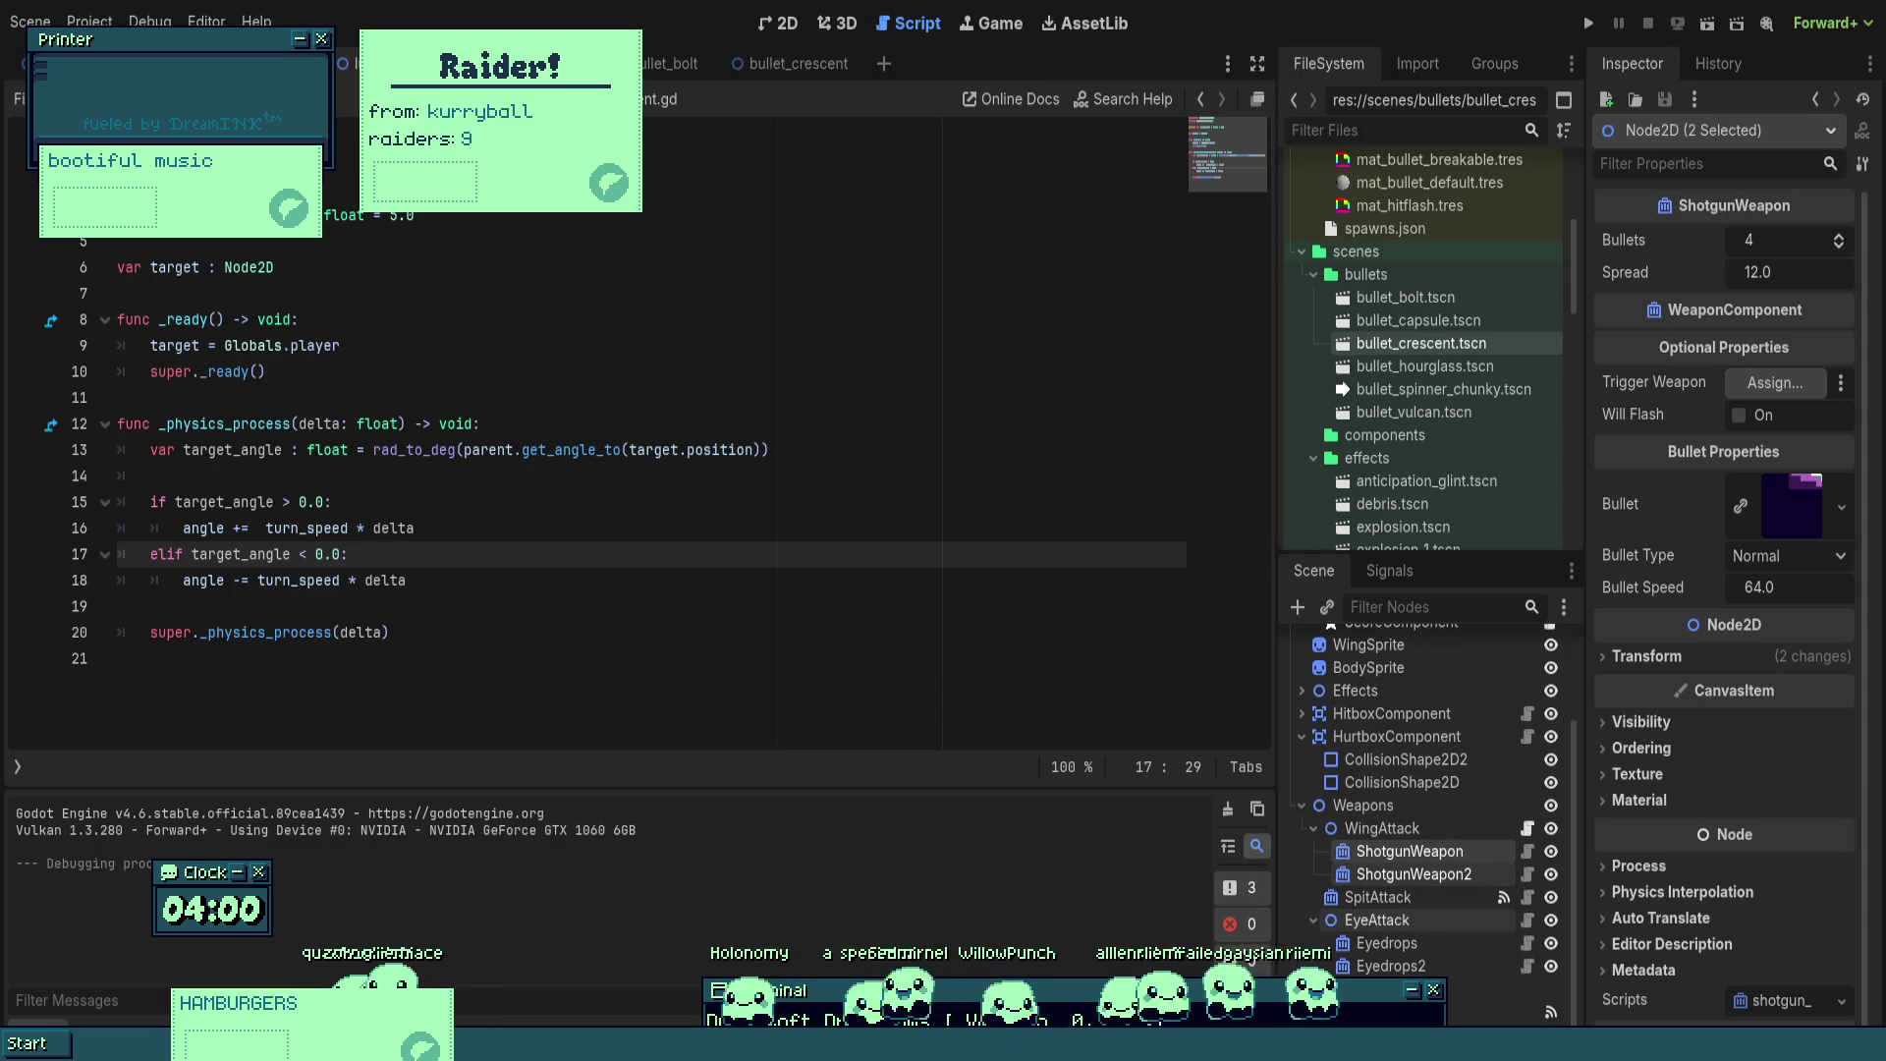
click(1527, 645)
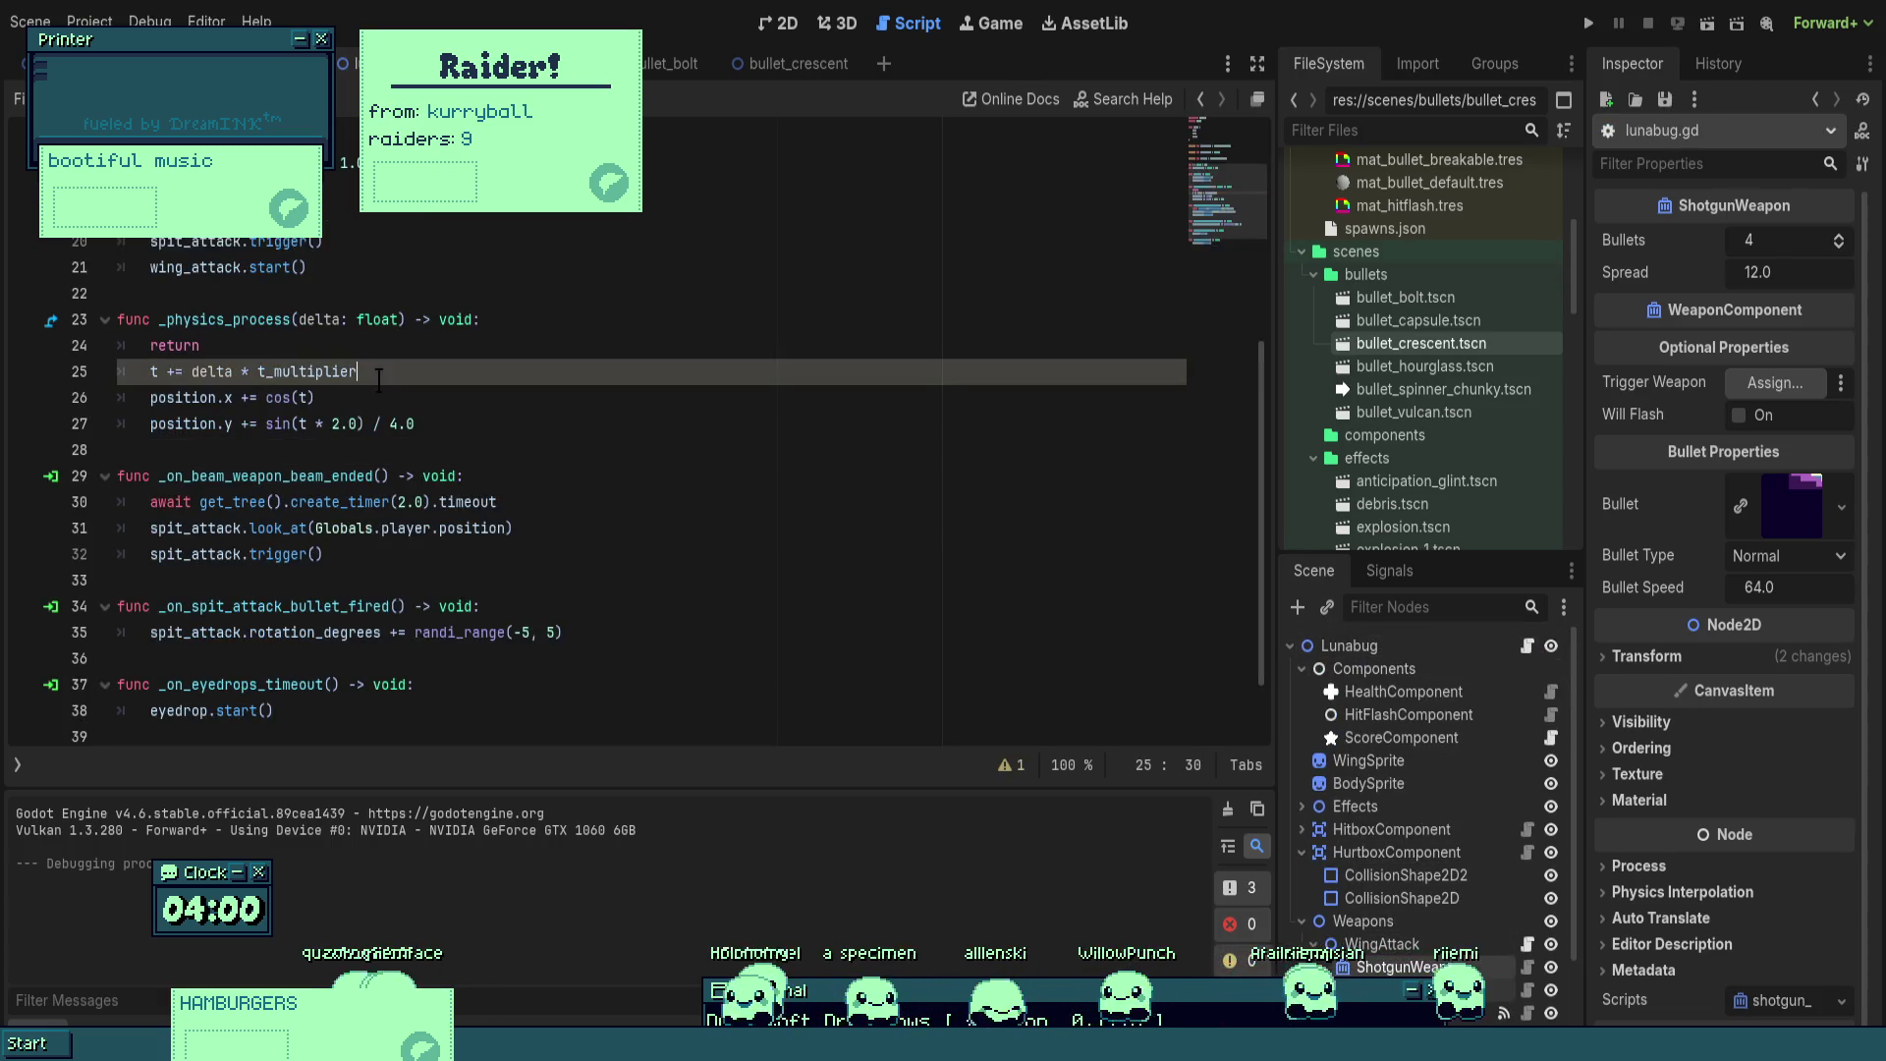
drag(202, 346, 44, 346)
key(BackSpace)
key(BackSpace)
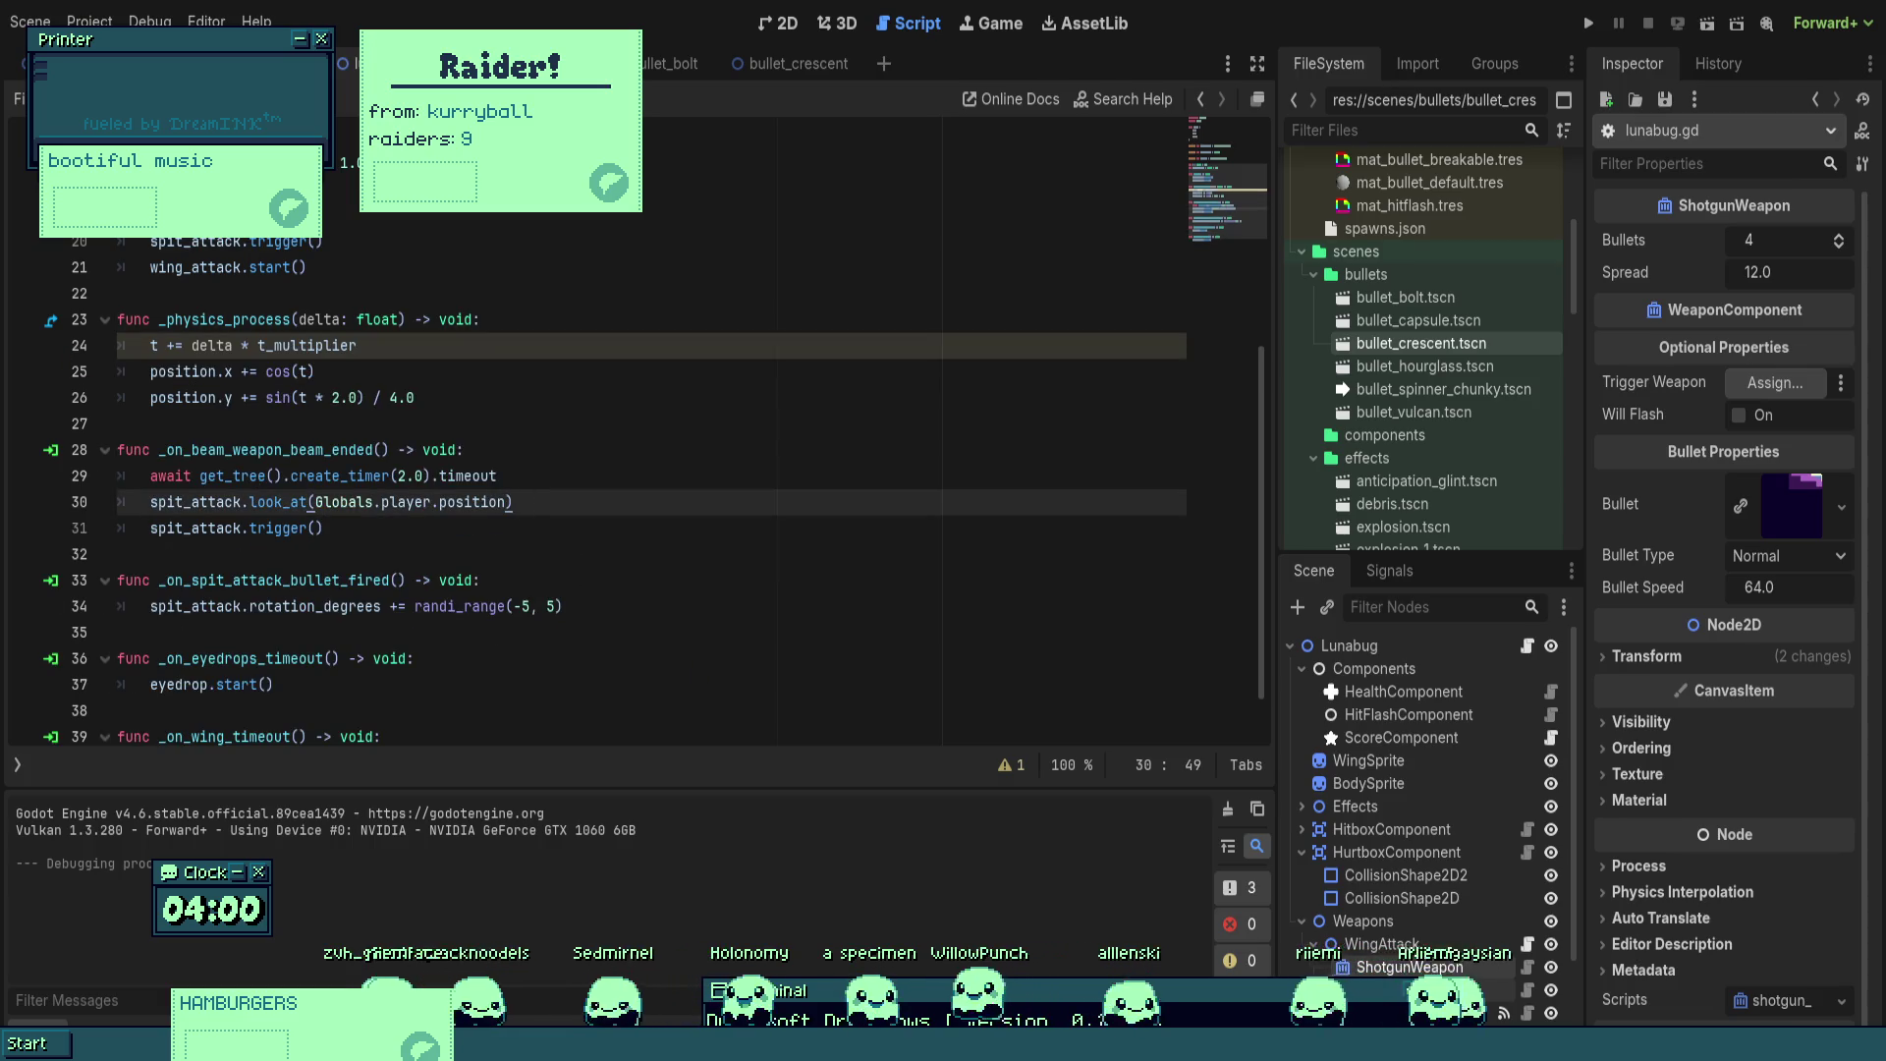
Run the game with F5 and steer the player ship around the boss's homing shotgun bolts
click(825, 244)
key(F5)
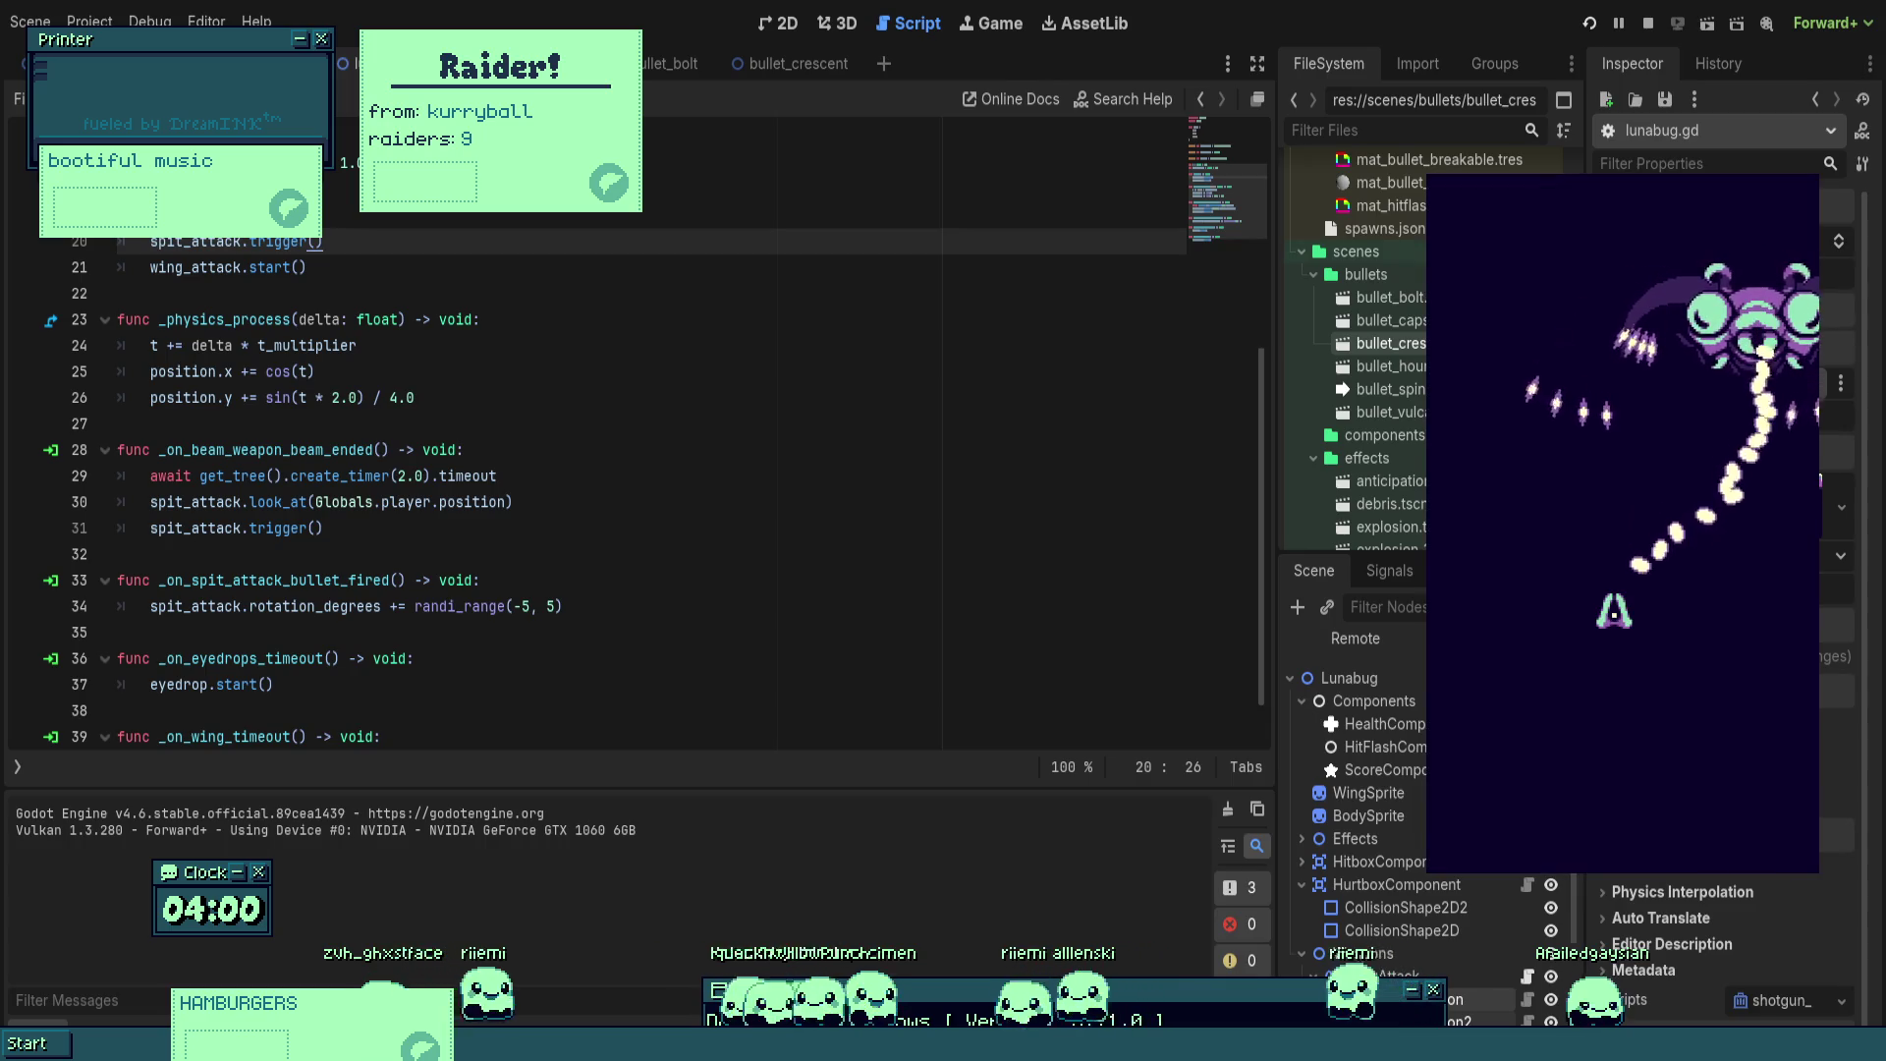
key(Left)
key(Right)
key(Up)
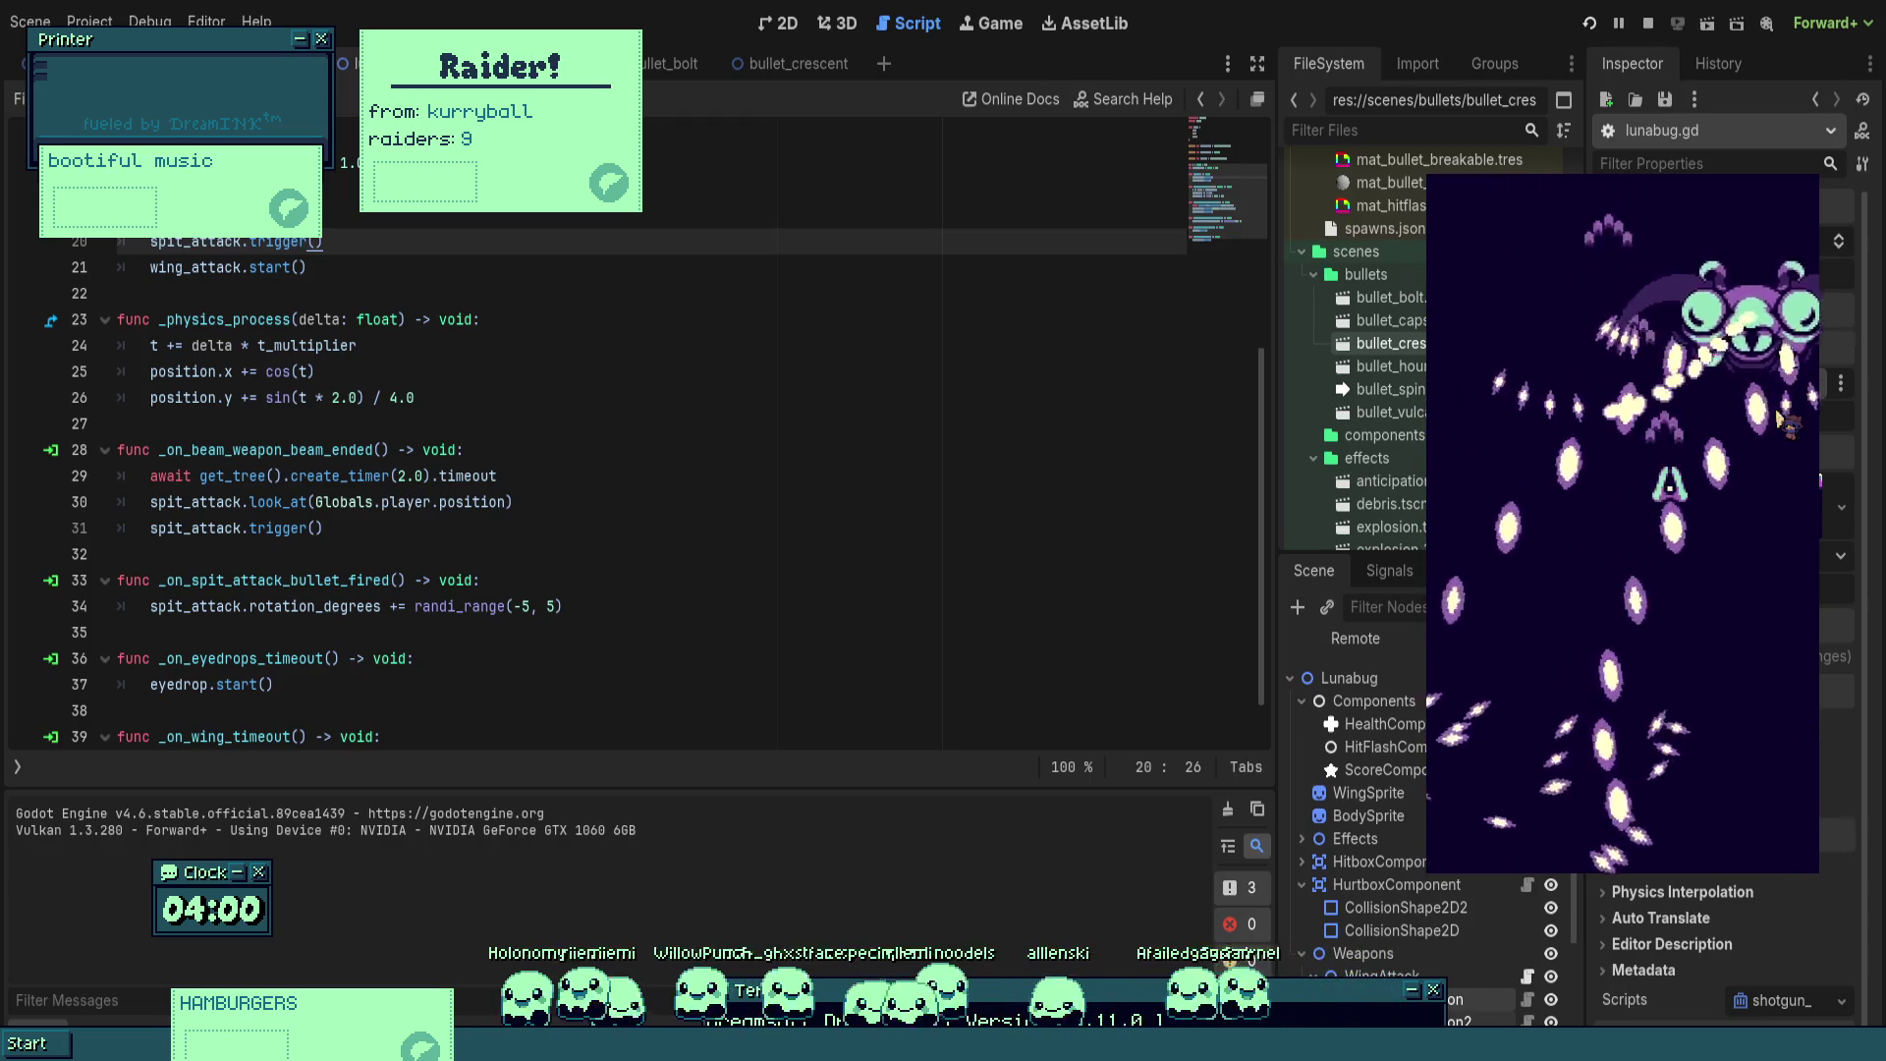
key(Right)
key(Down)
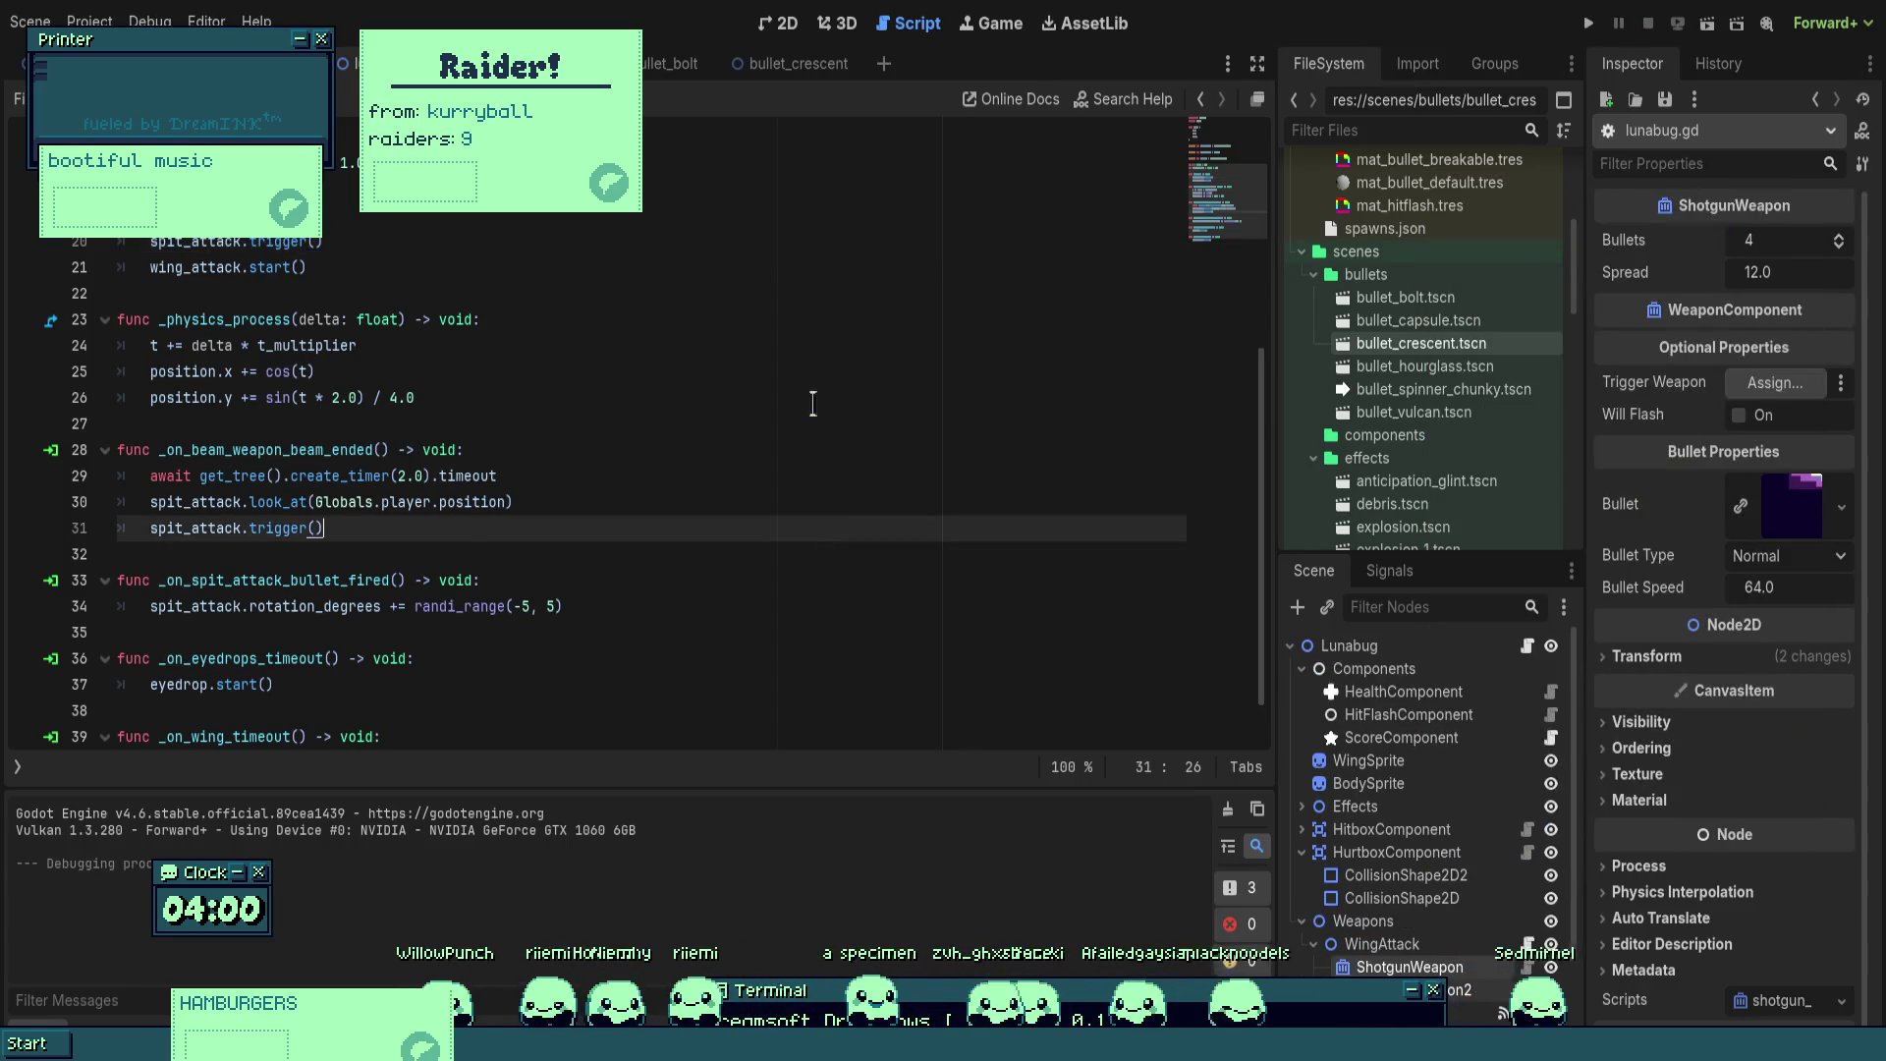
scroll(1415, 933, down, 2)
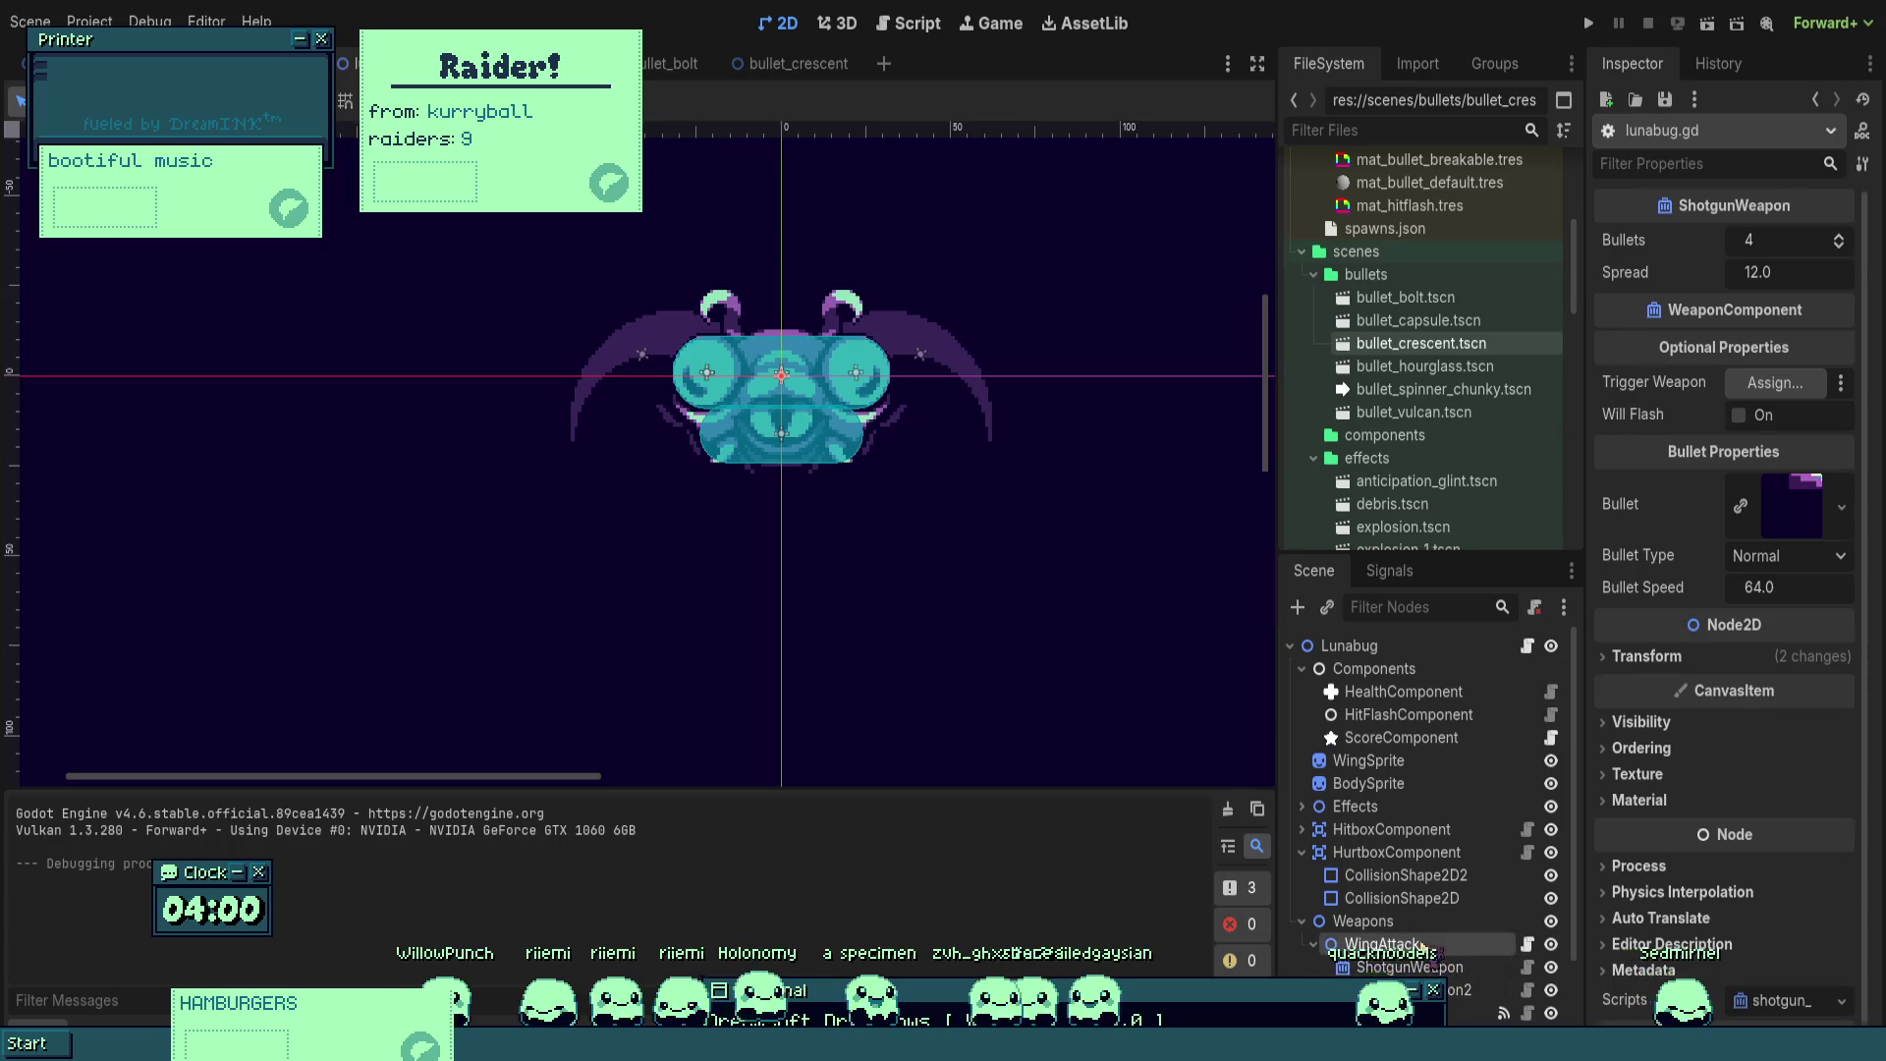
Check the wing shotgun nodes, set bullet_bolt's Turn Speed to 18.0, save, and return to World
click(1382, 829)
click(1414, 875)
click(671, 63)
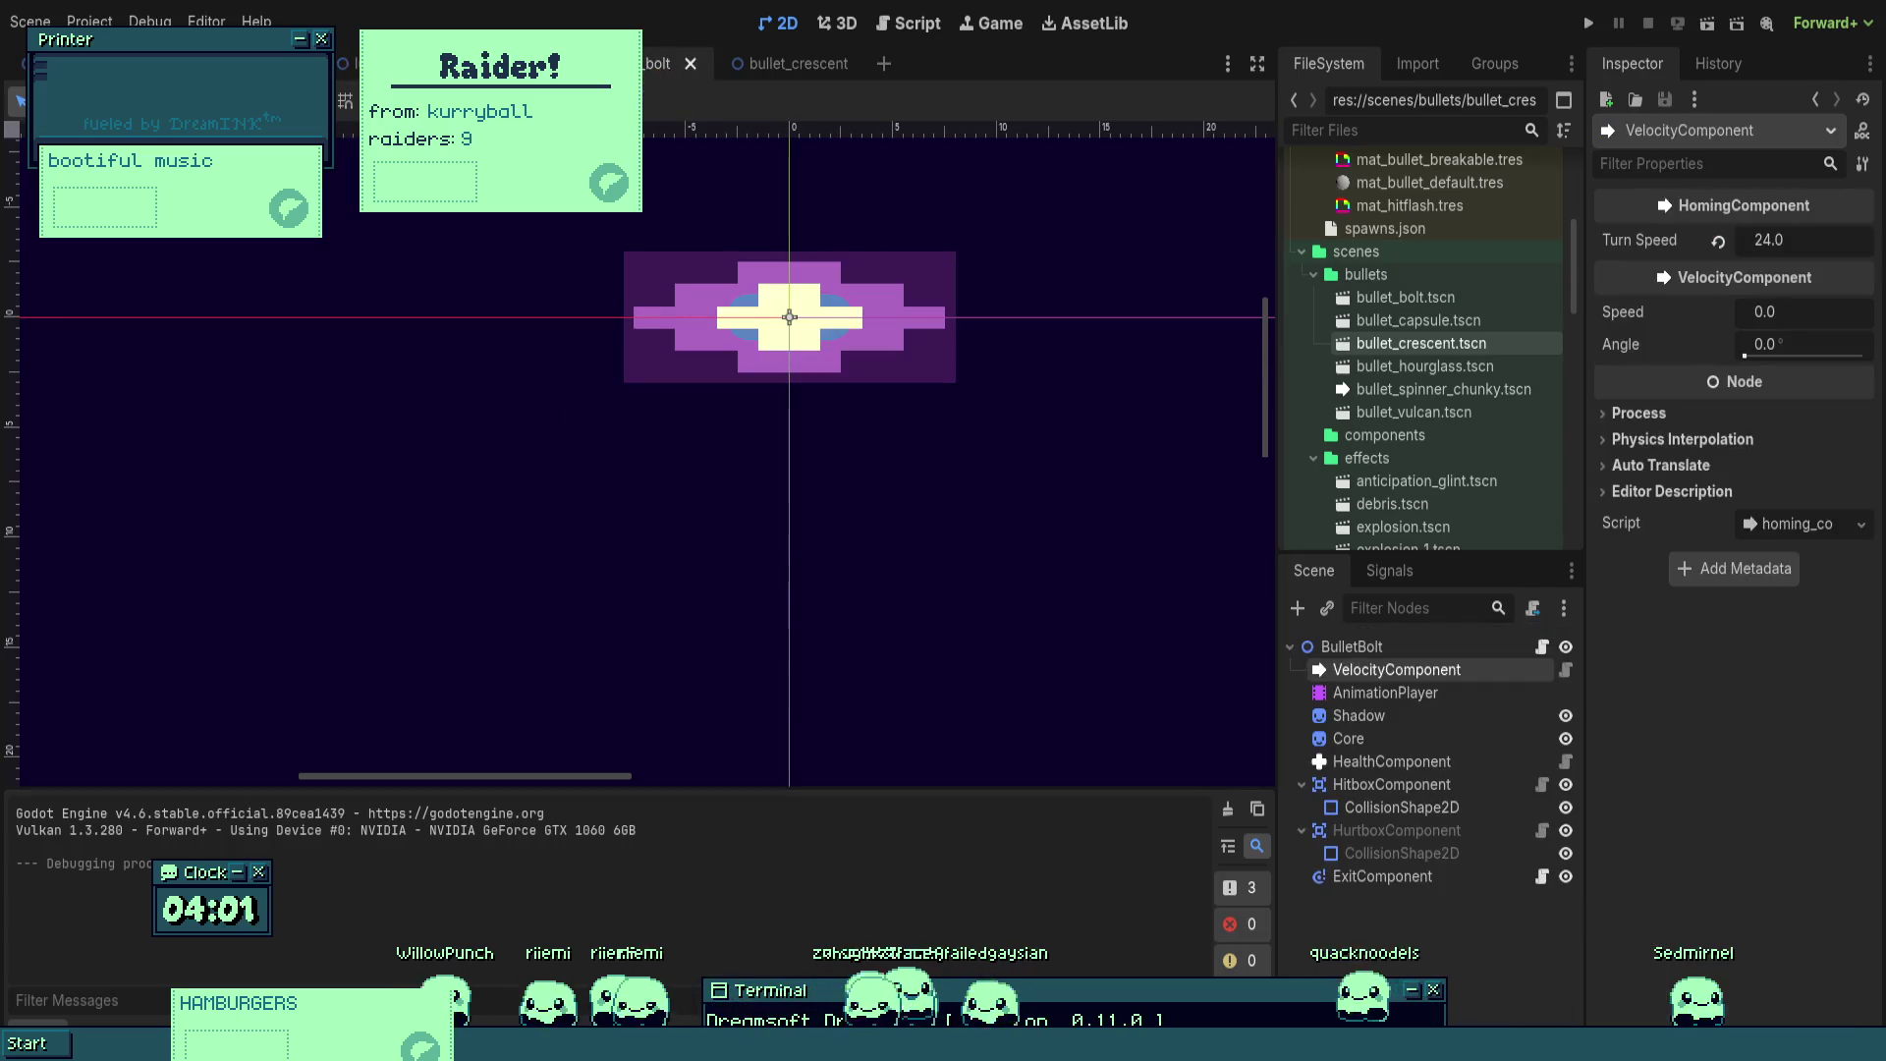
click(1787, 245)
text(8)
key(Return)
key(ctrl+s)
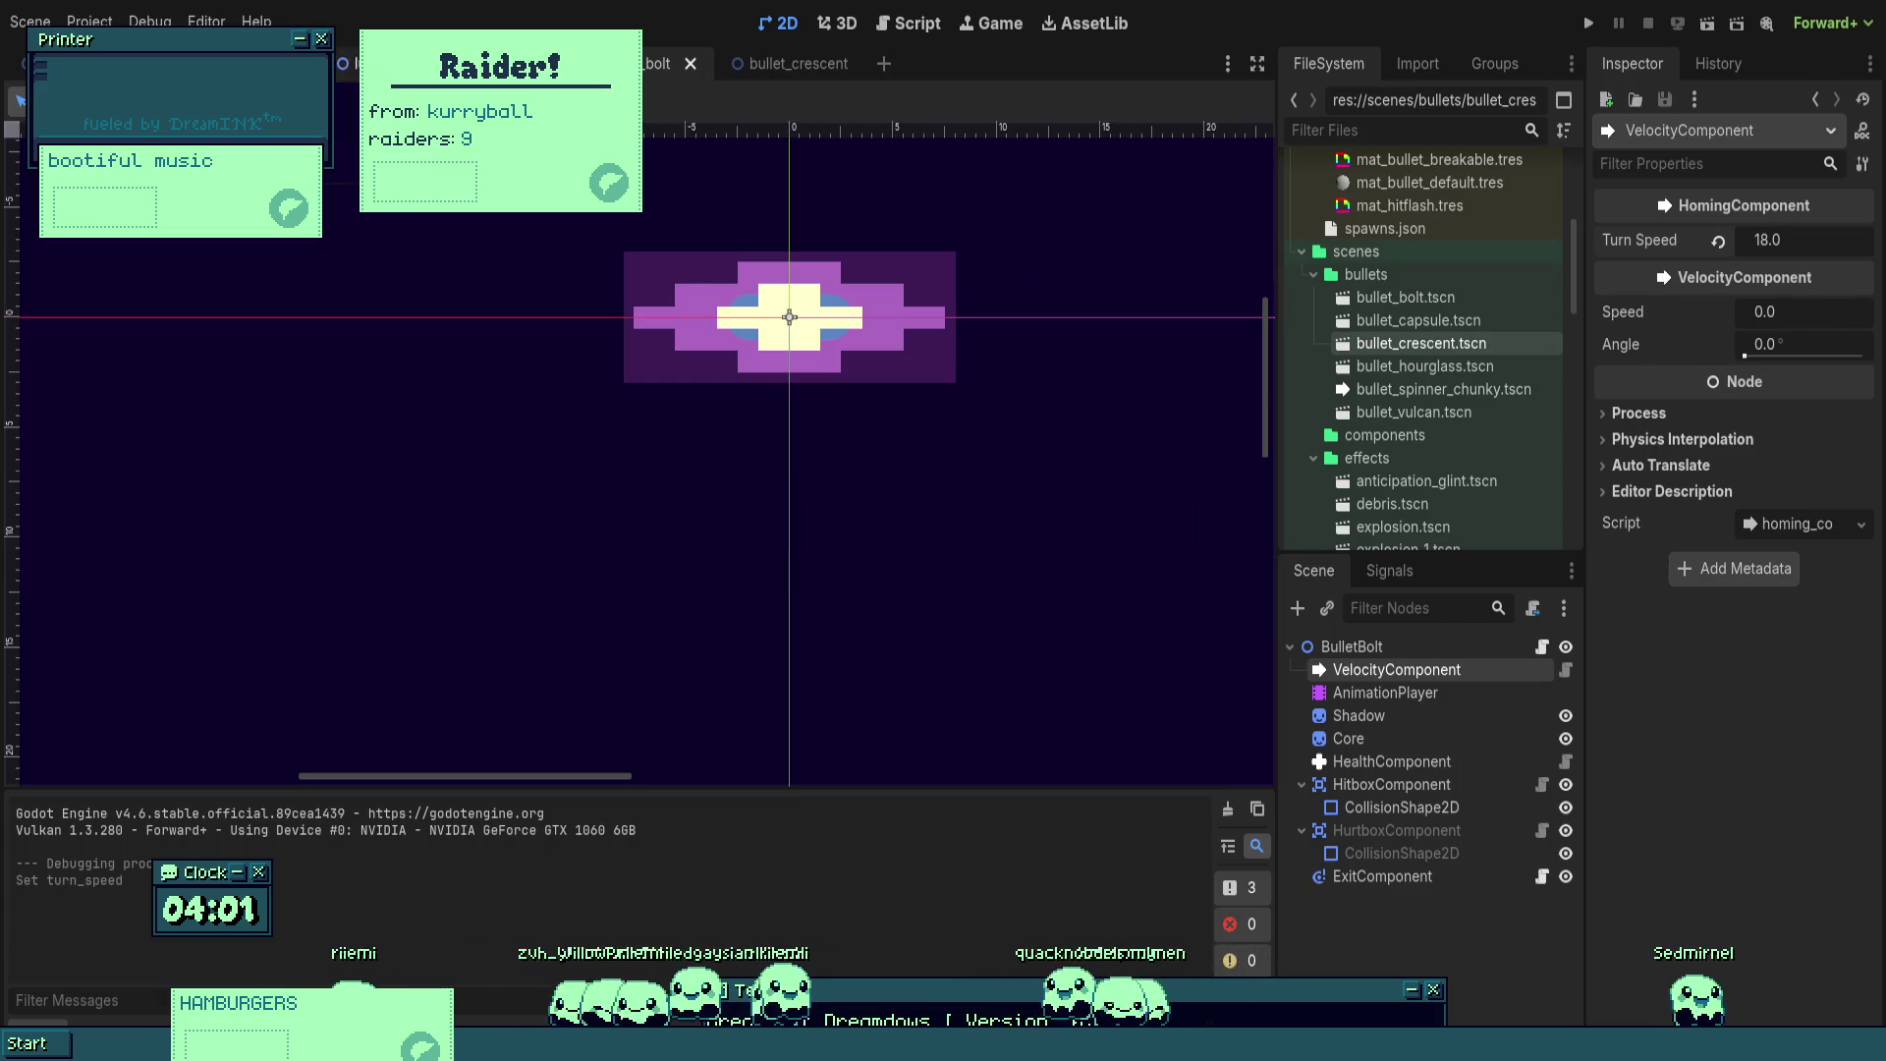
key(ctrl+Tab)
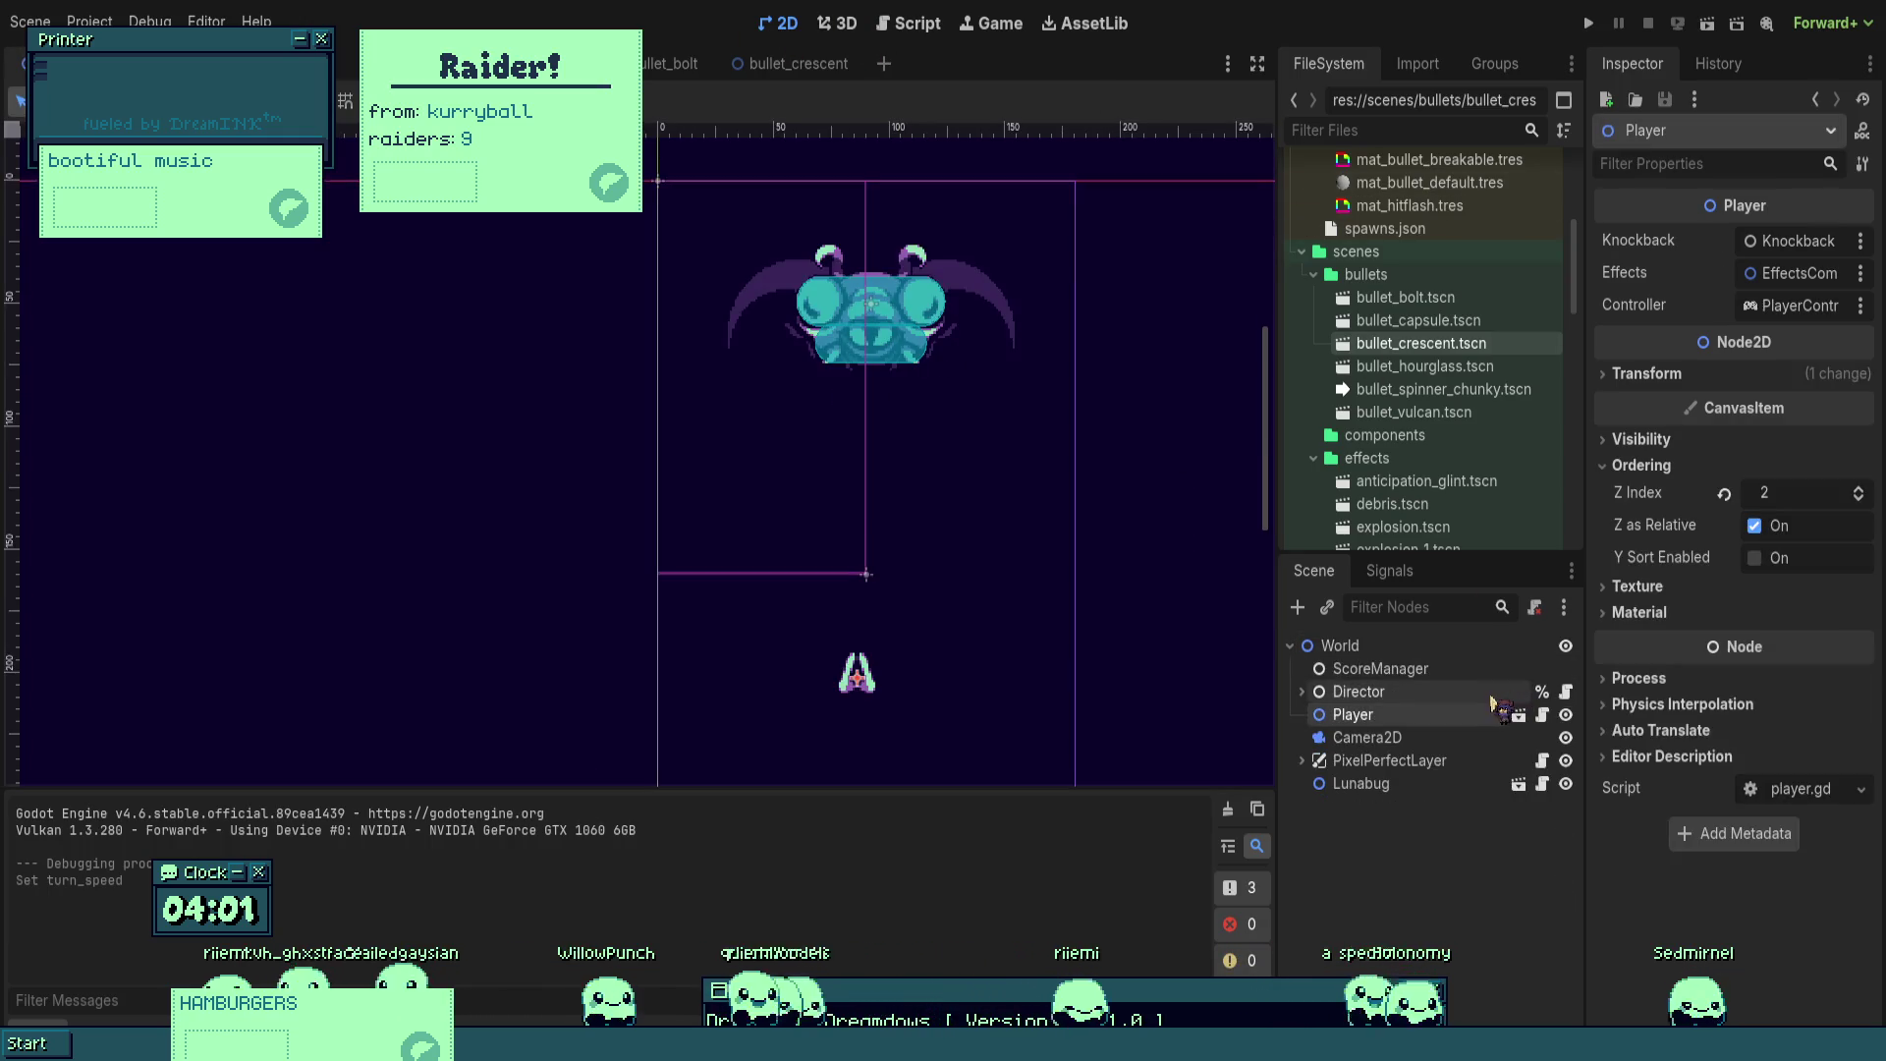
Browse the FileSystem dock's component folders and open weapon_component.gd
scroll(1471, 391, down, 2)
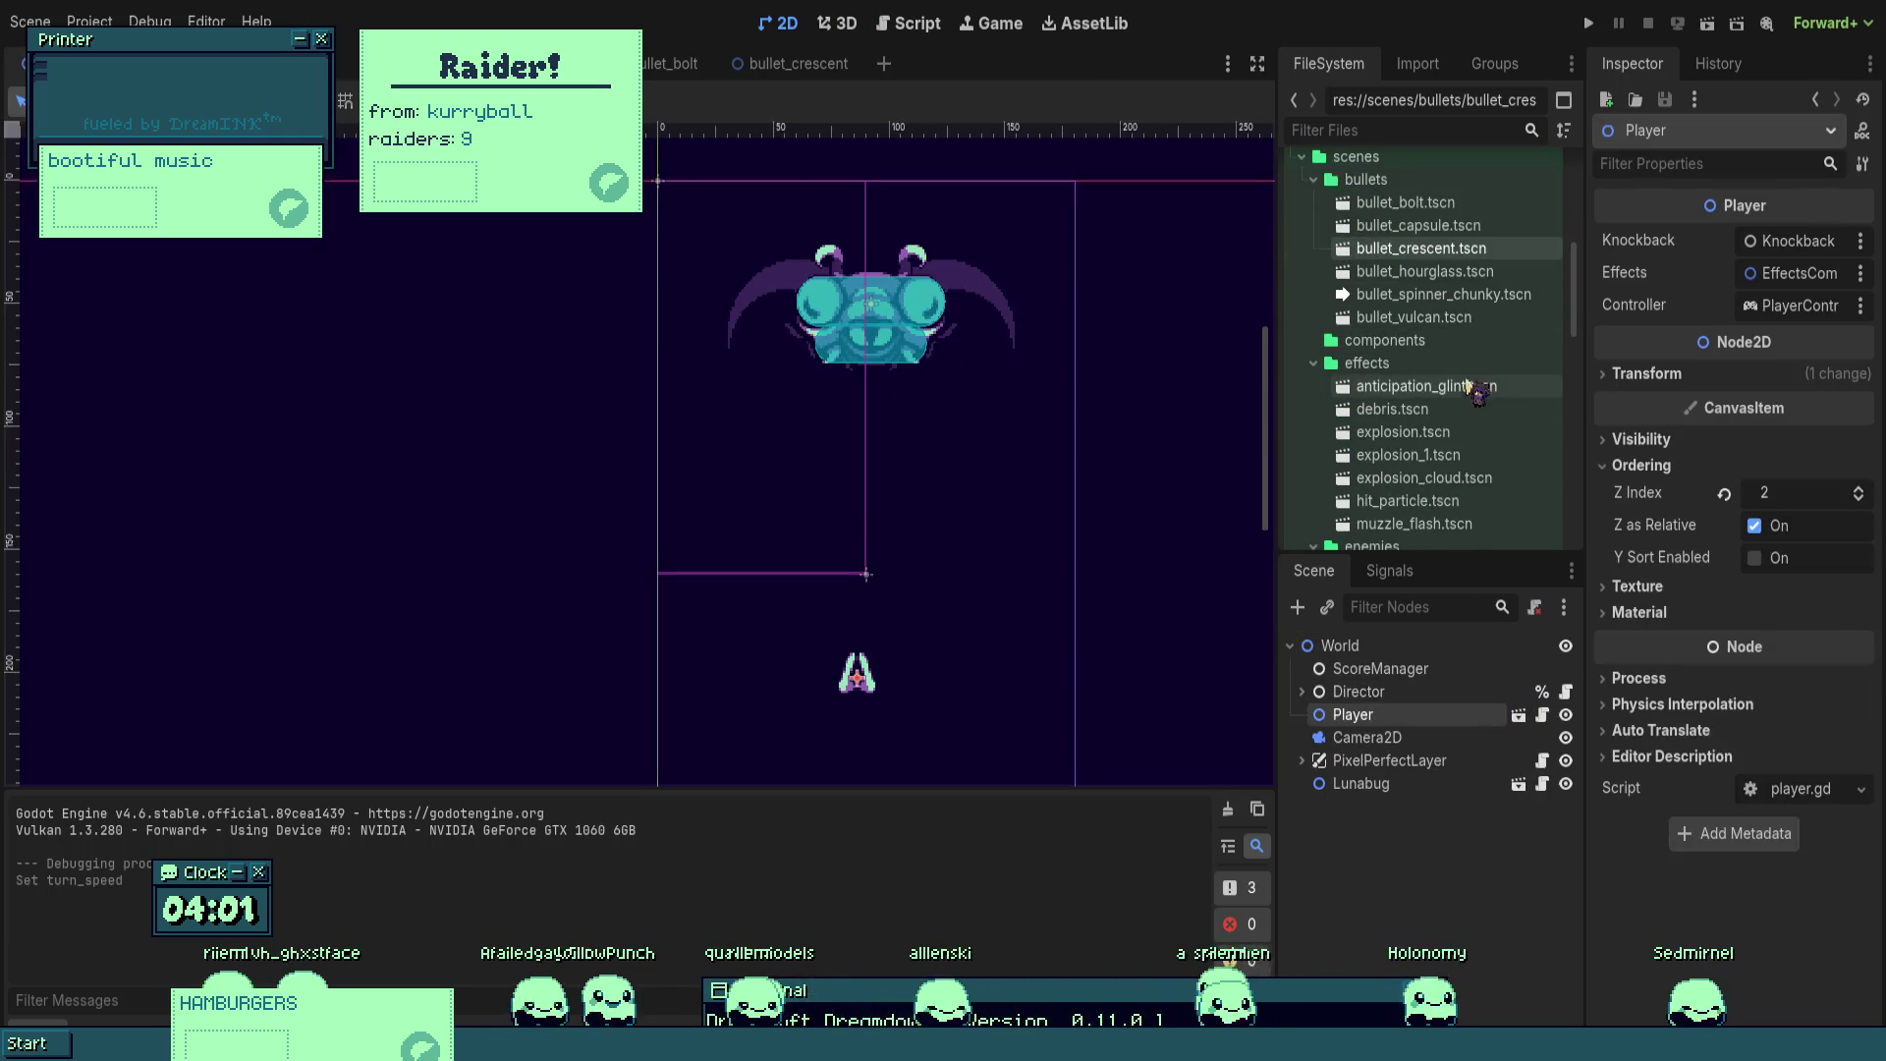
scroll(1471, 393, down, 7)
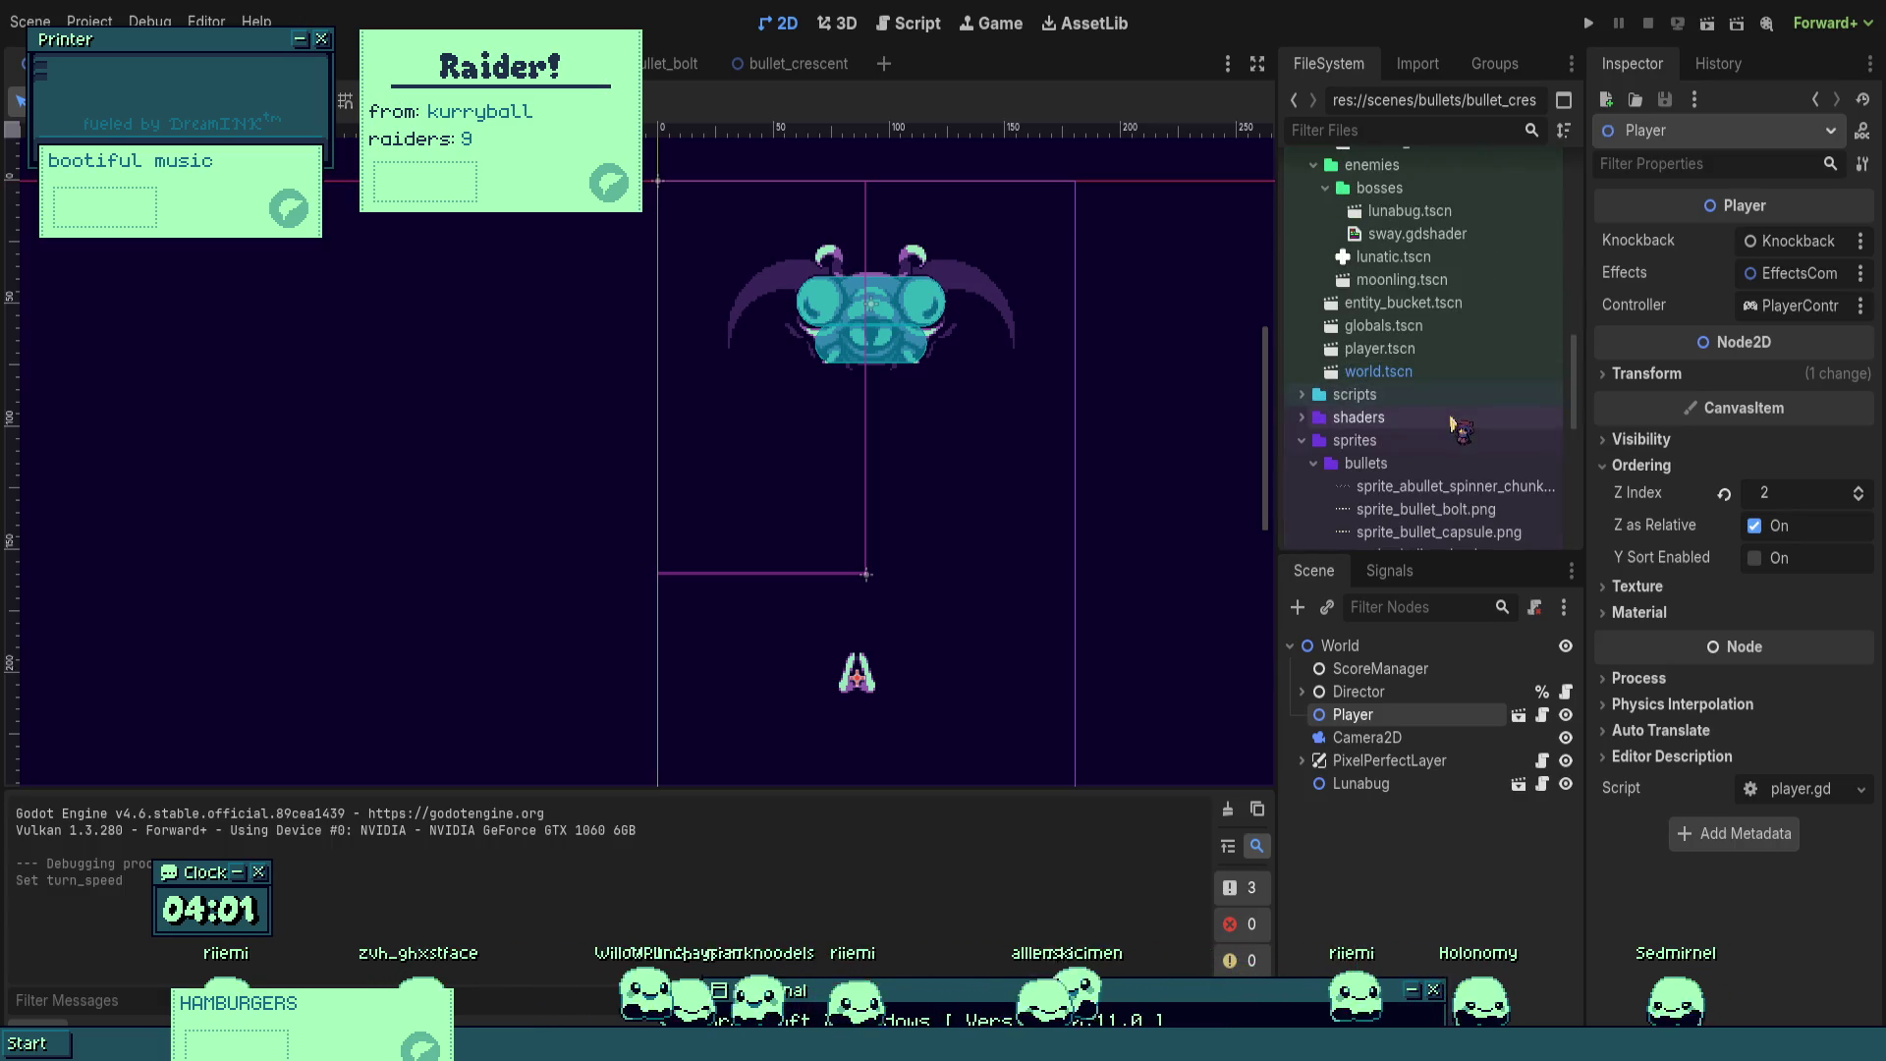
scroll(1464, 412, up, 6)
scroll(1450, 432, down, 9)
scroll(1479, 423, up, 5)
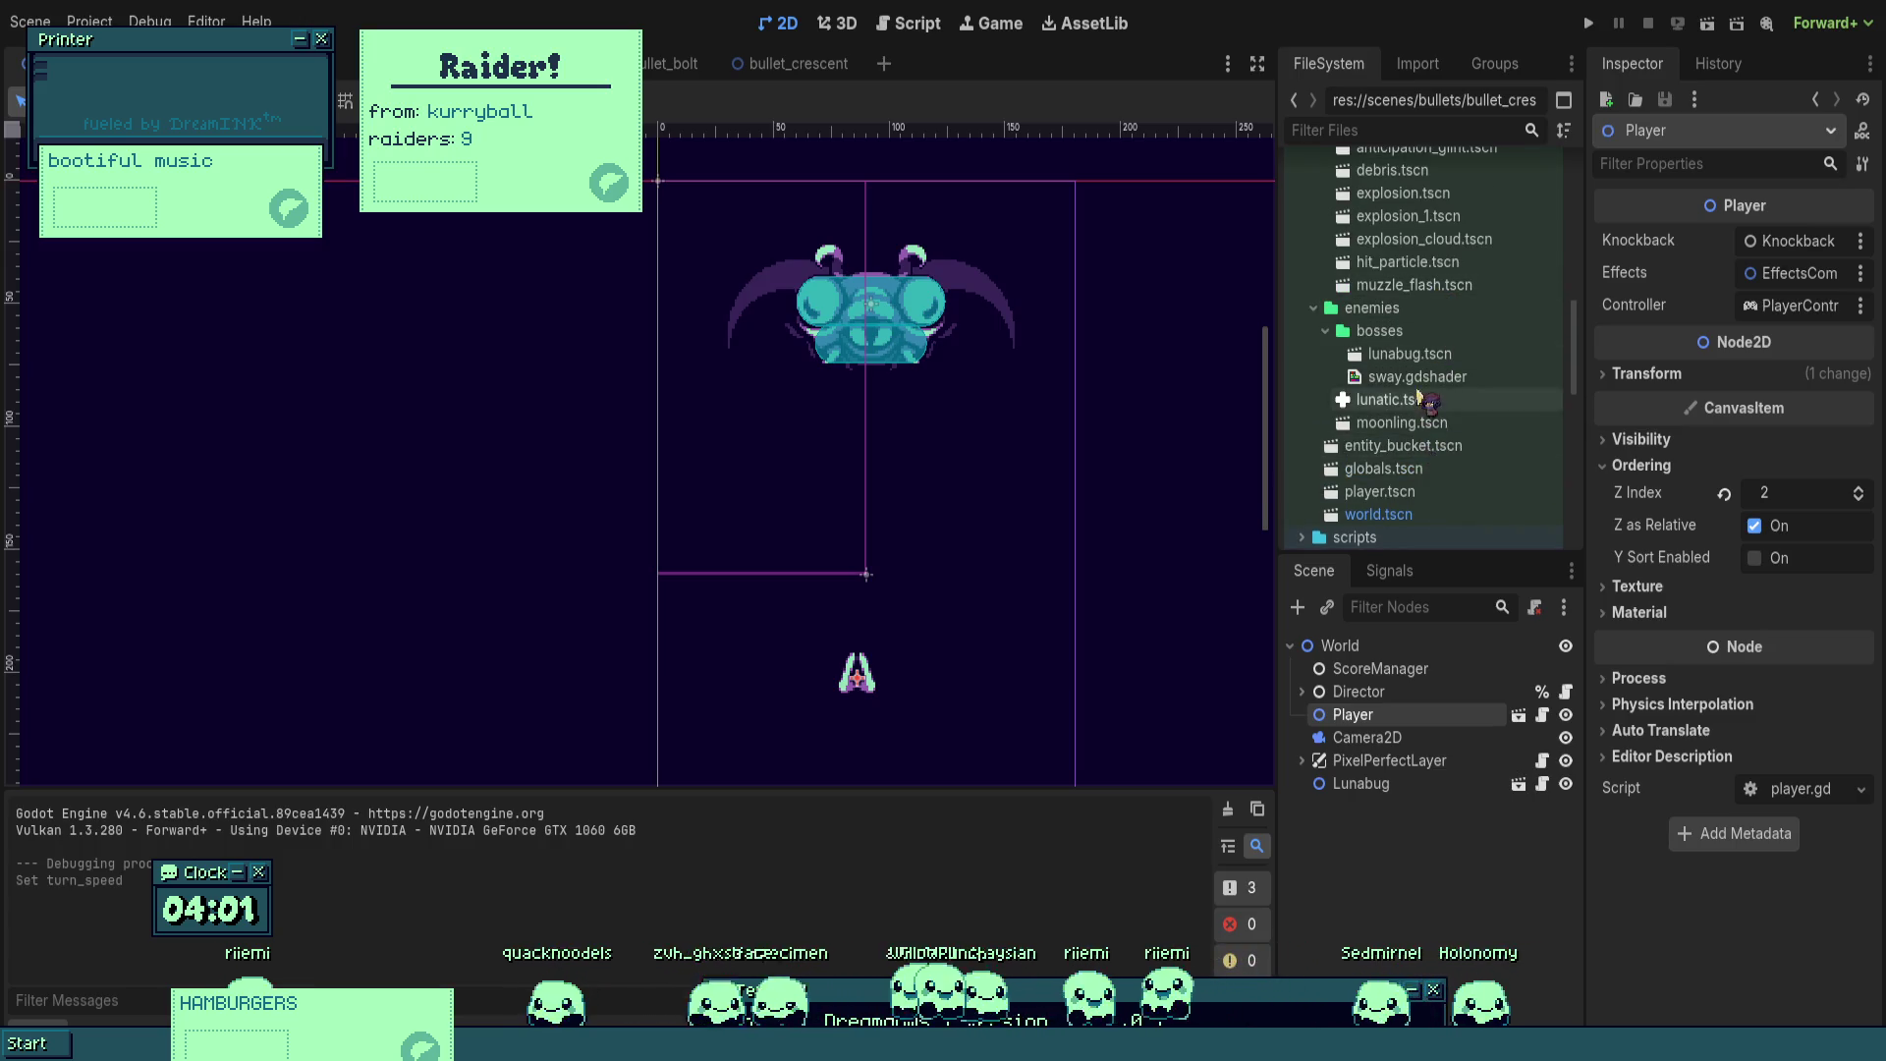
scroll(1429, 363, up, 2)
scroll(1429, 374, up, 5)
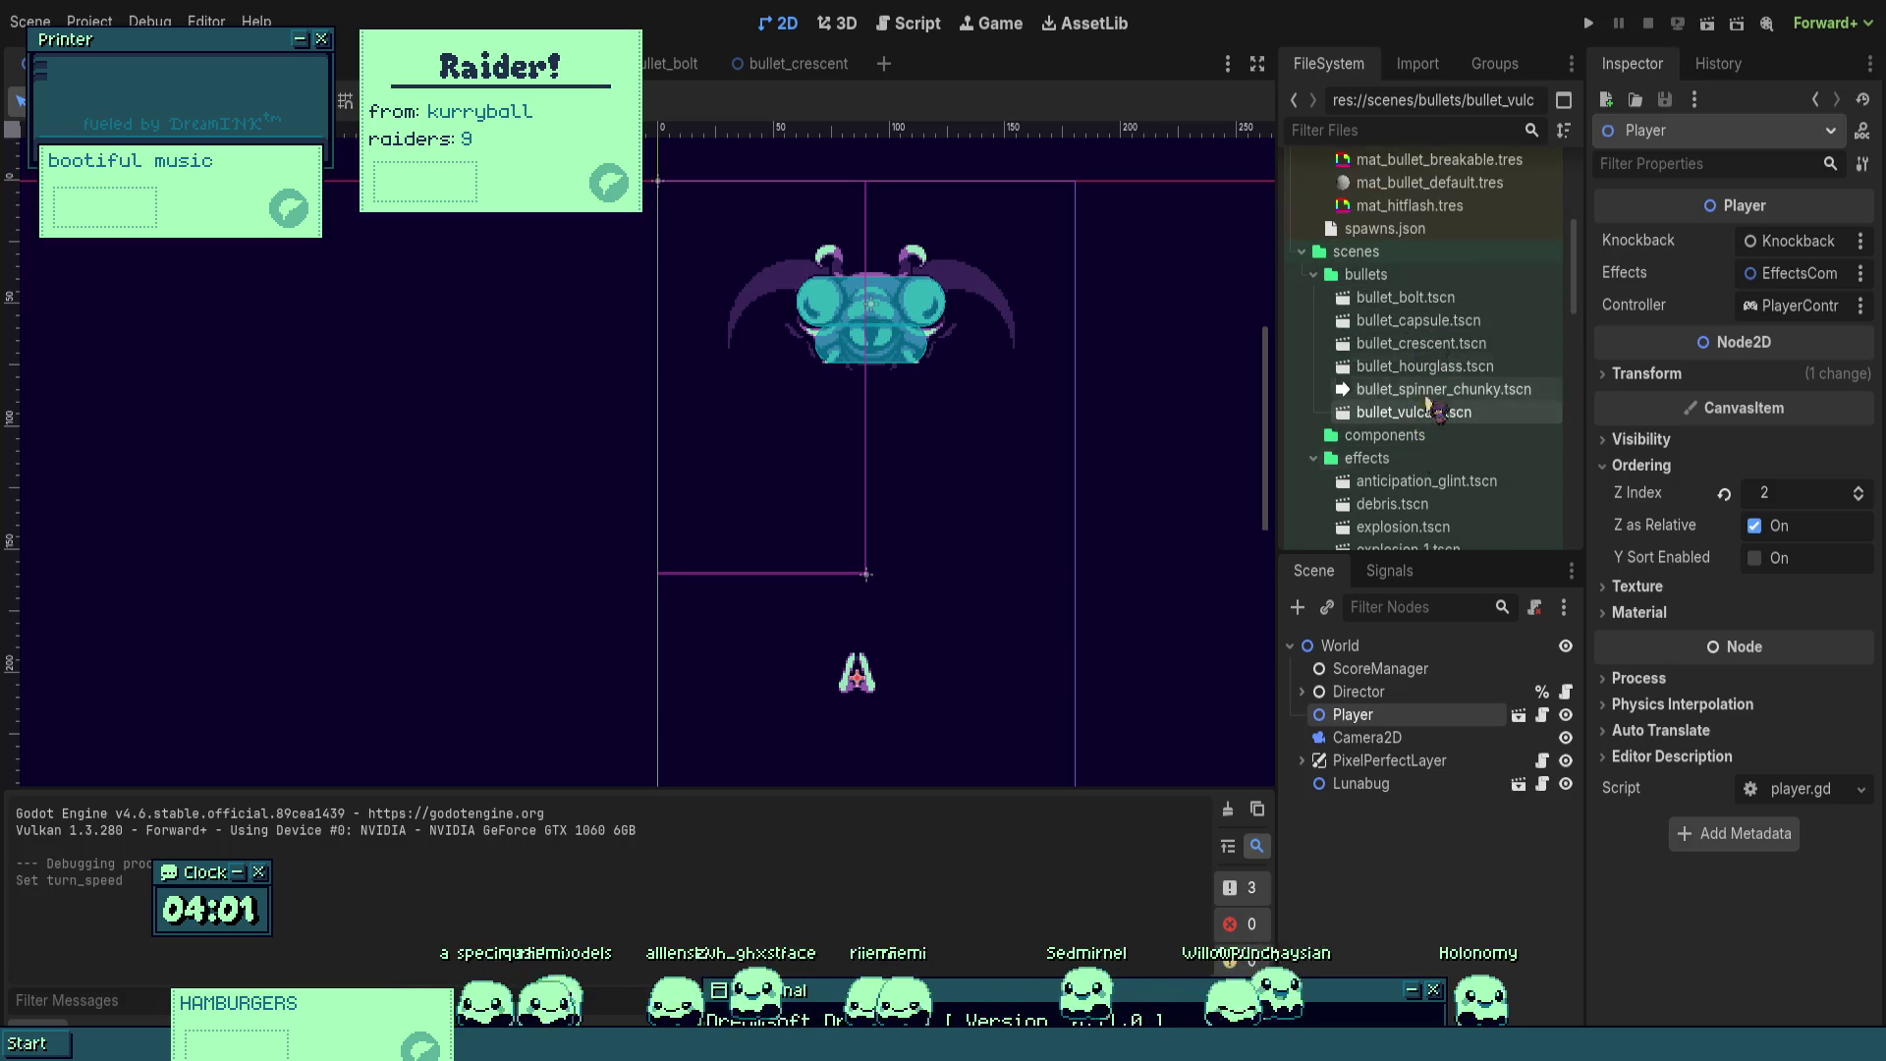
click(1421, 435)
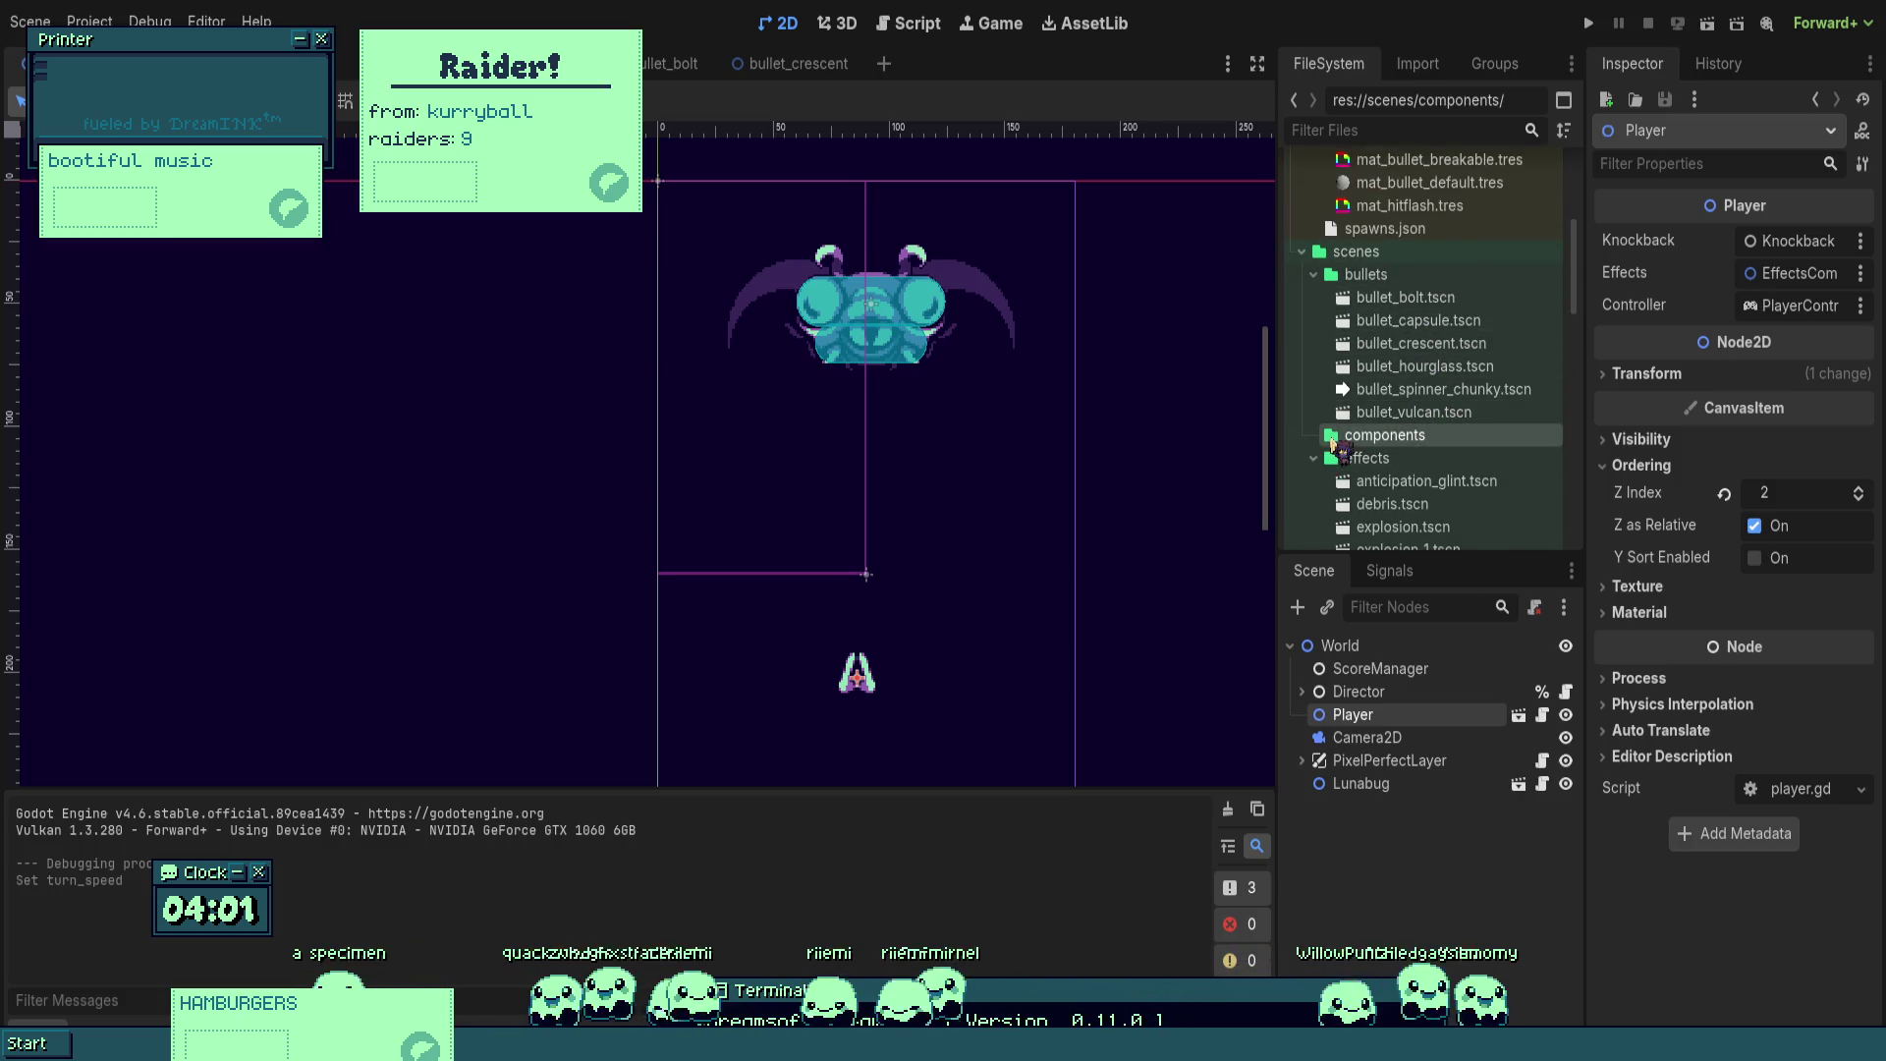
scroll(1385, 435, up, 5)
scroll(1363, 438, down, 4)
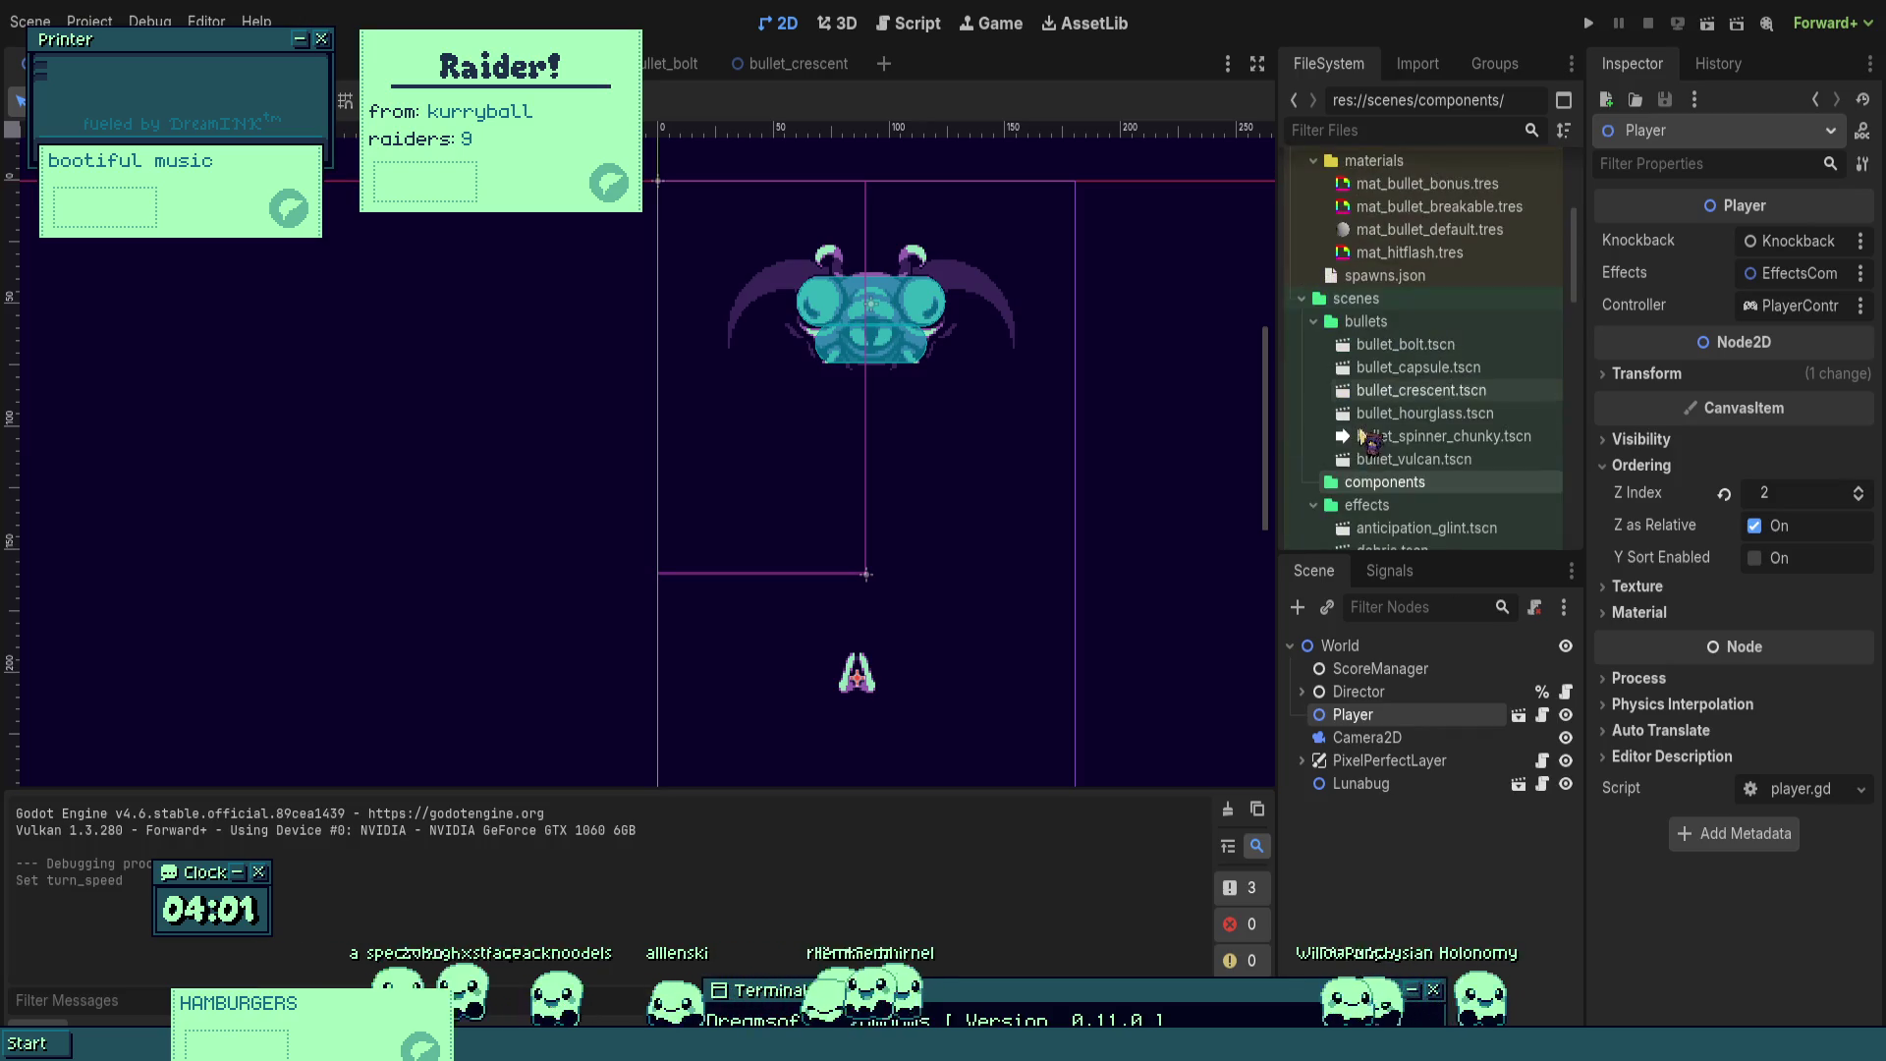
click(1315, 322)
scroll(1316, 327, down, 8)
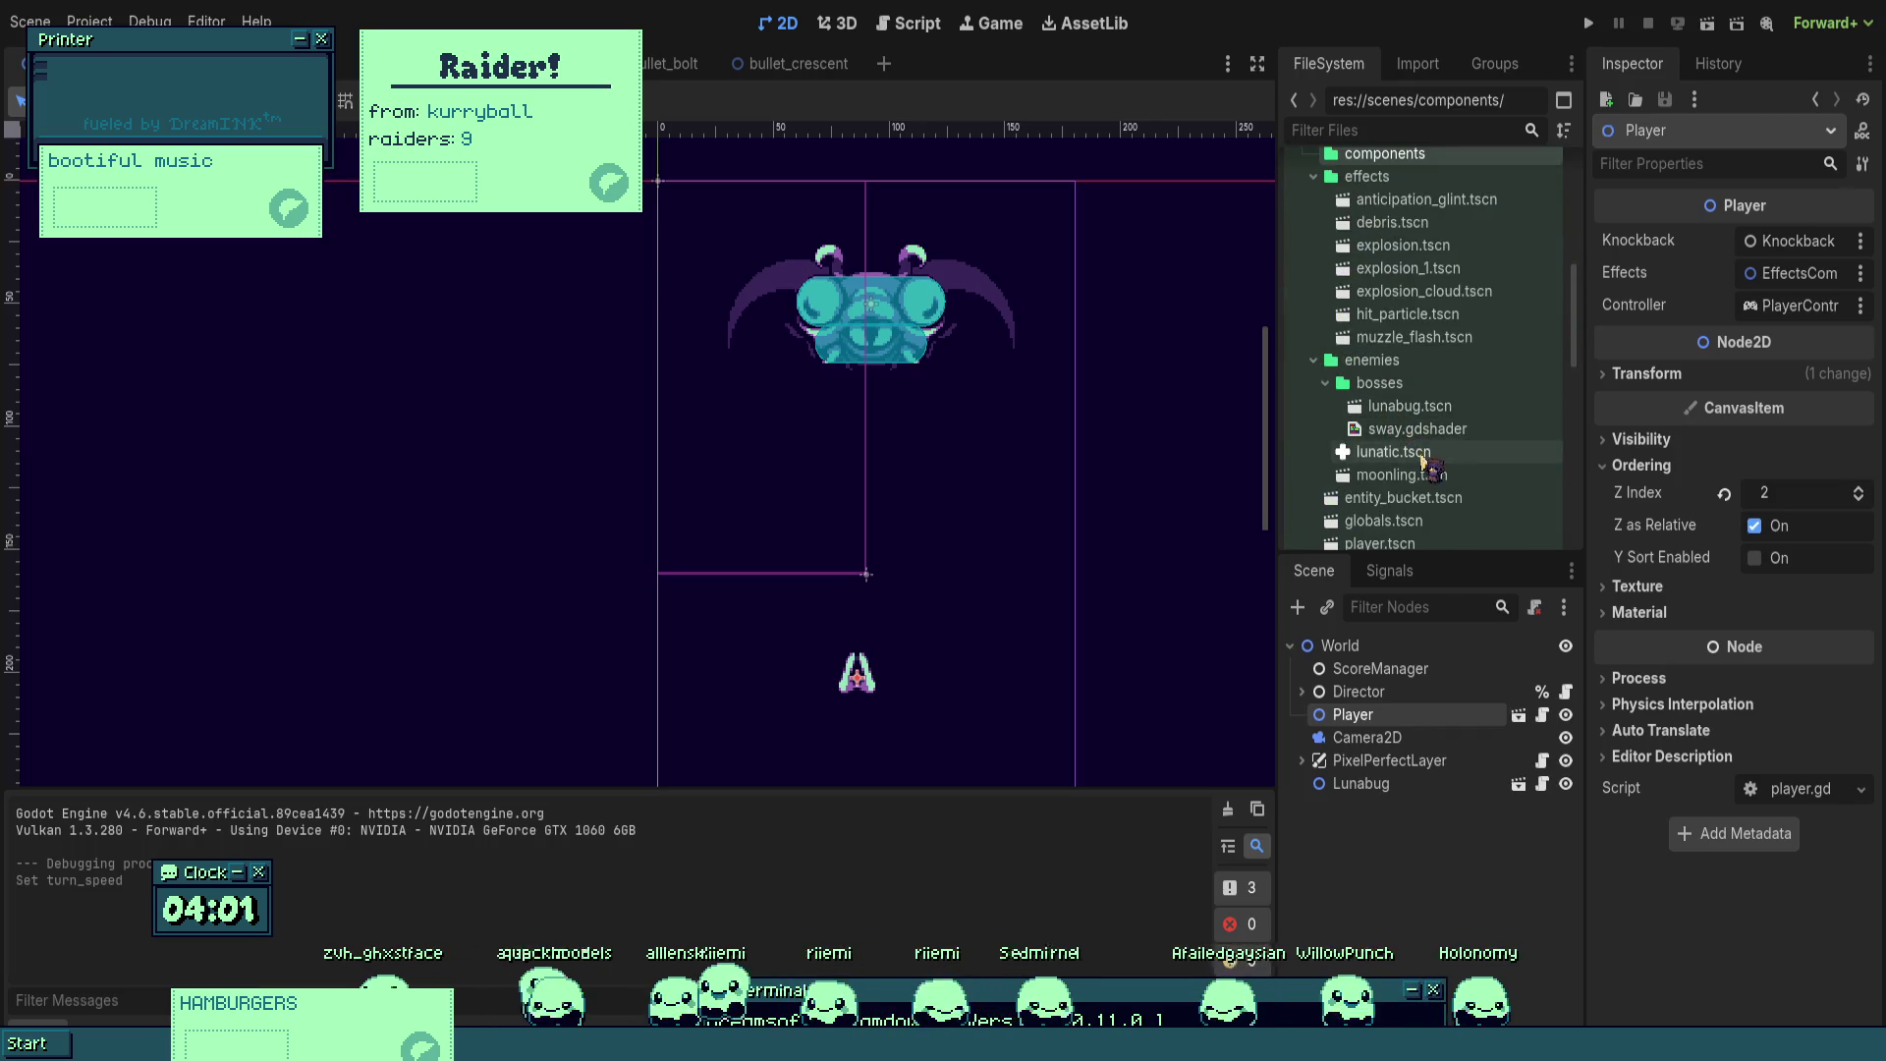
click(1314, 419)
click(1355, 351)
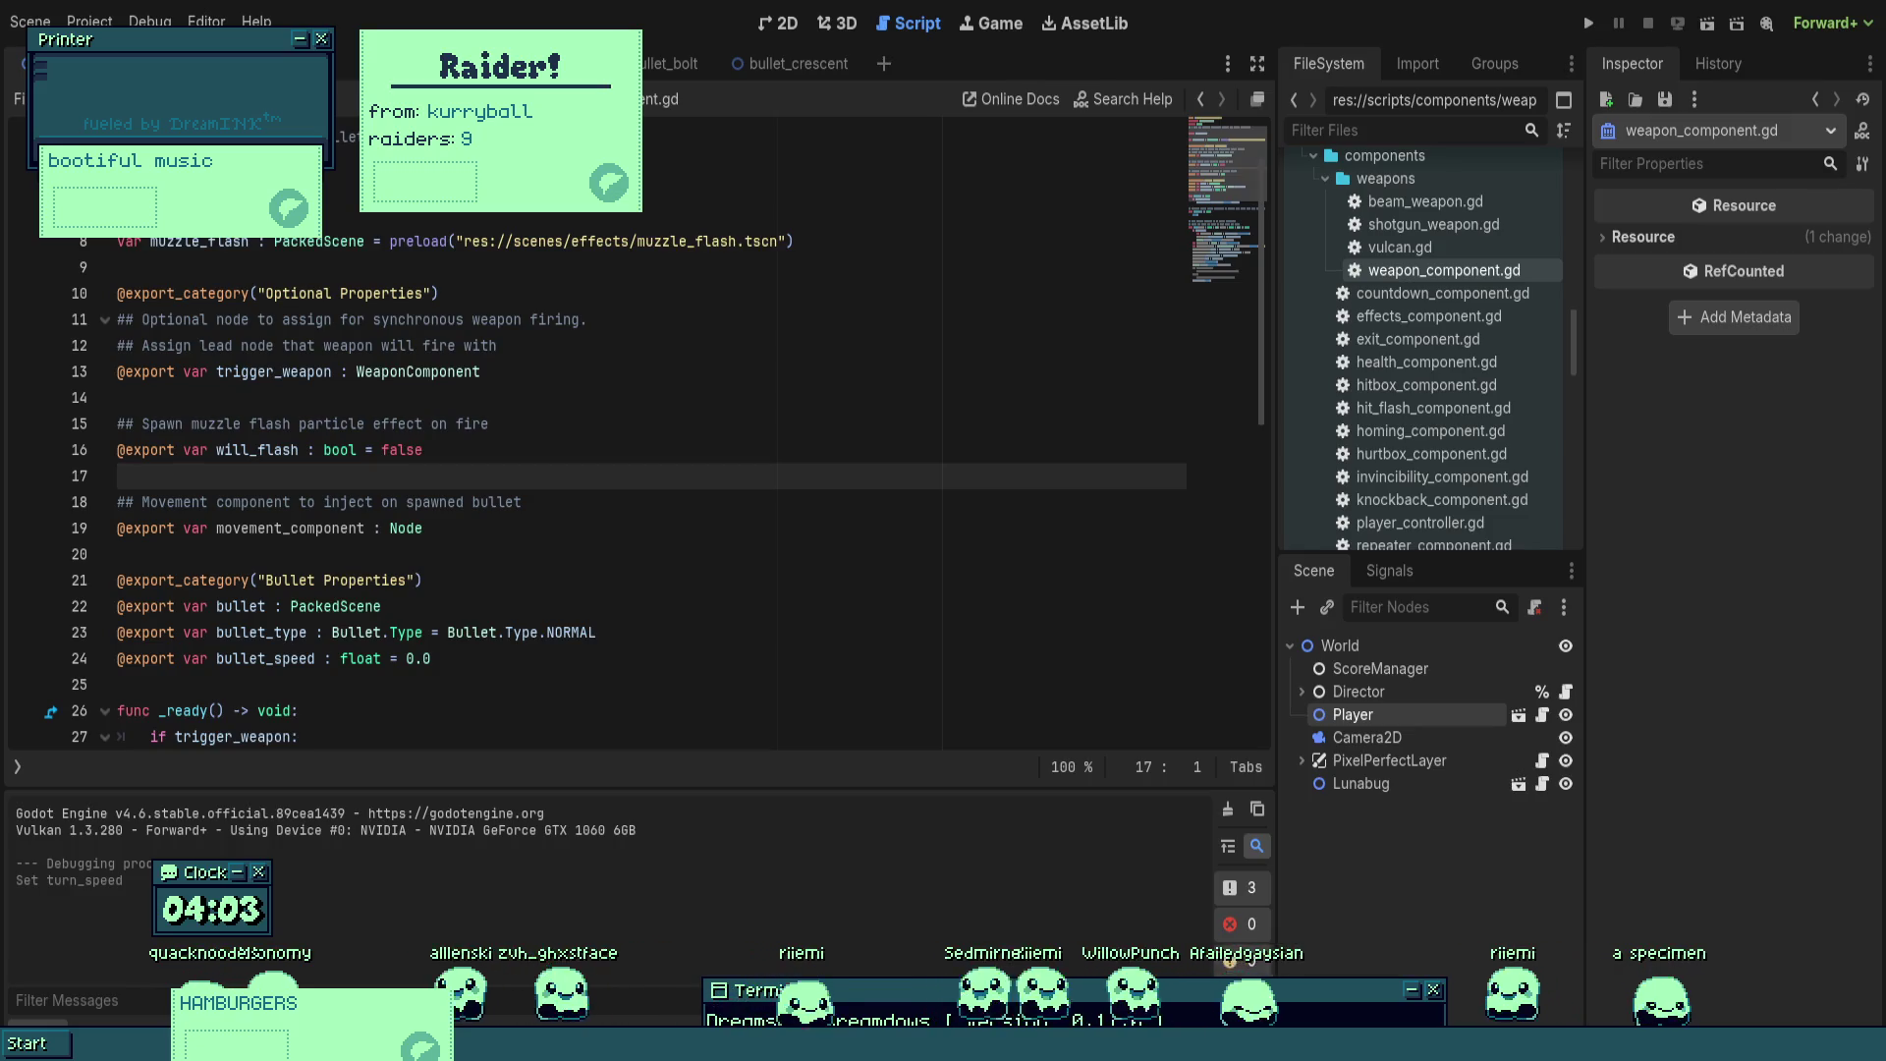
Read the movement_component export, the _ready trigger connection, and fire()'s bullet speed and instantiation lines
click(758, 502)
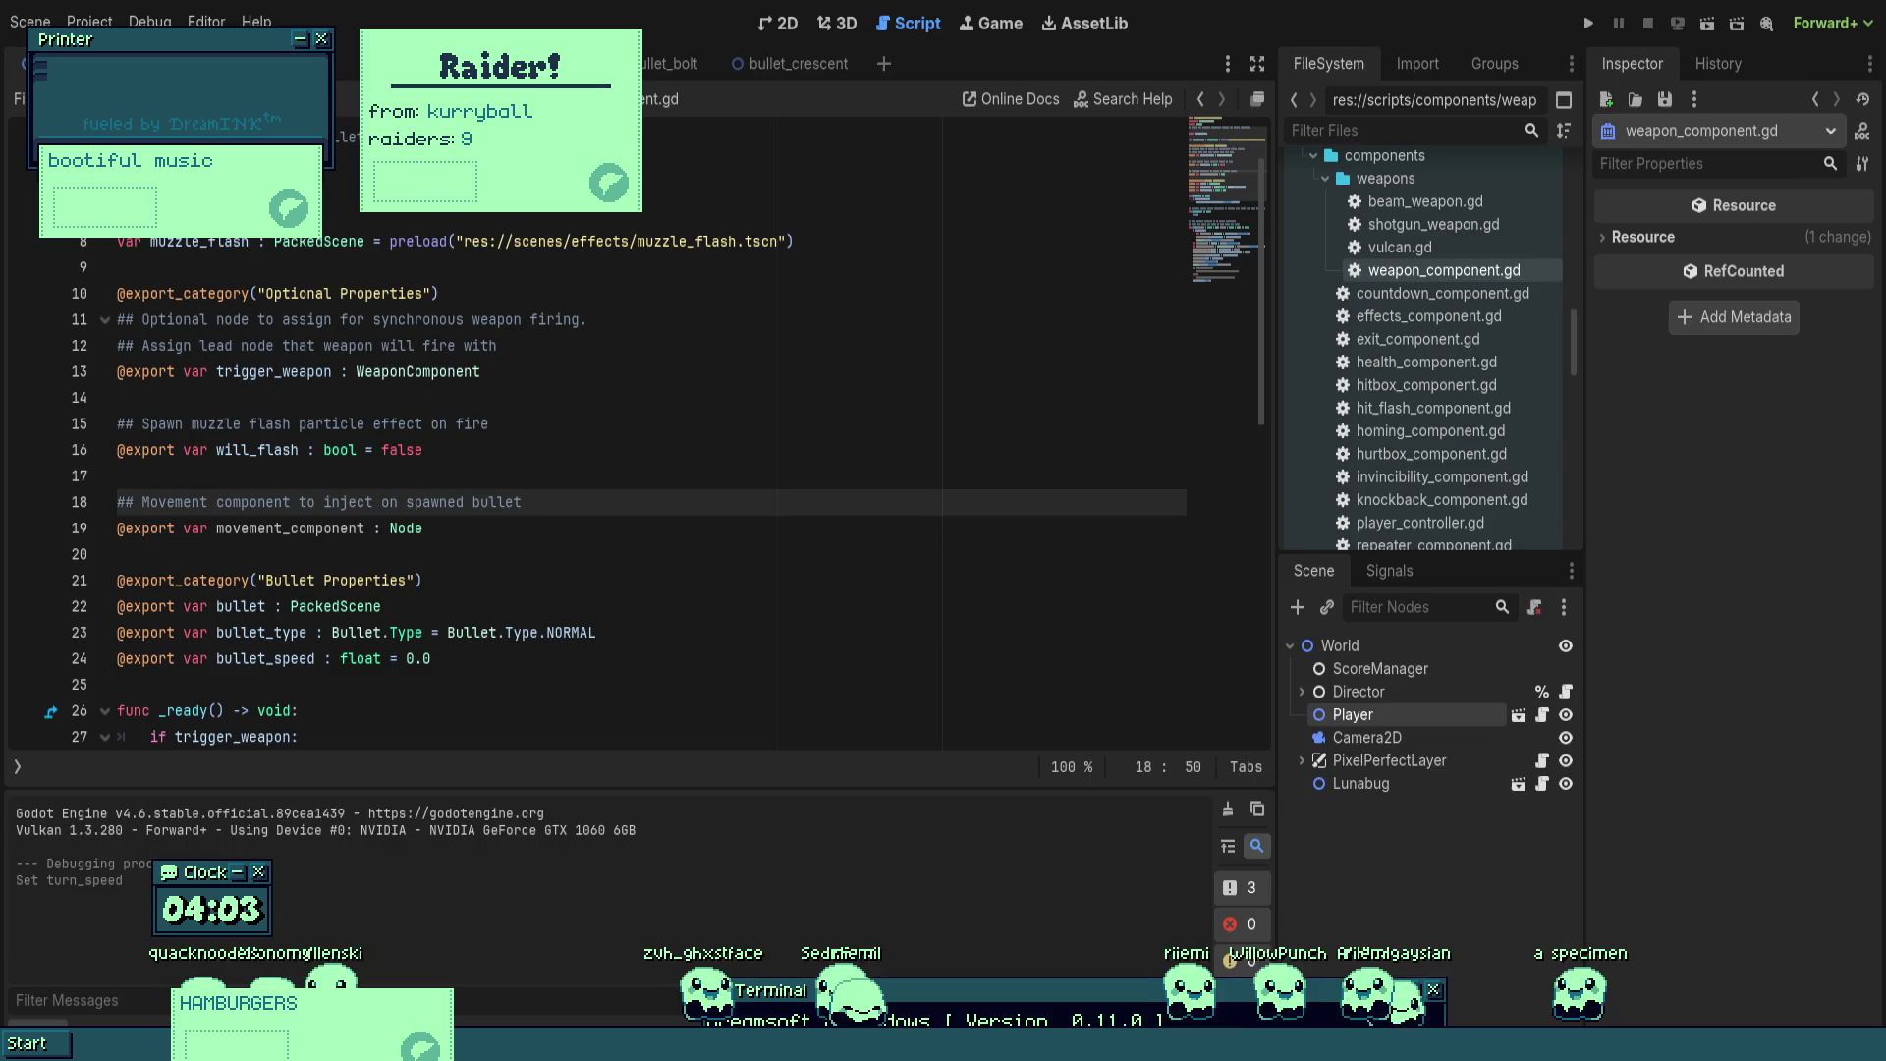
scroll(732, 516, down, 3)
click(741, 502)
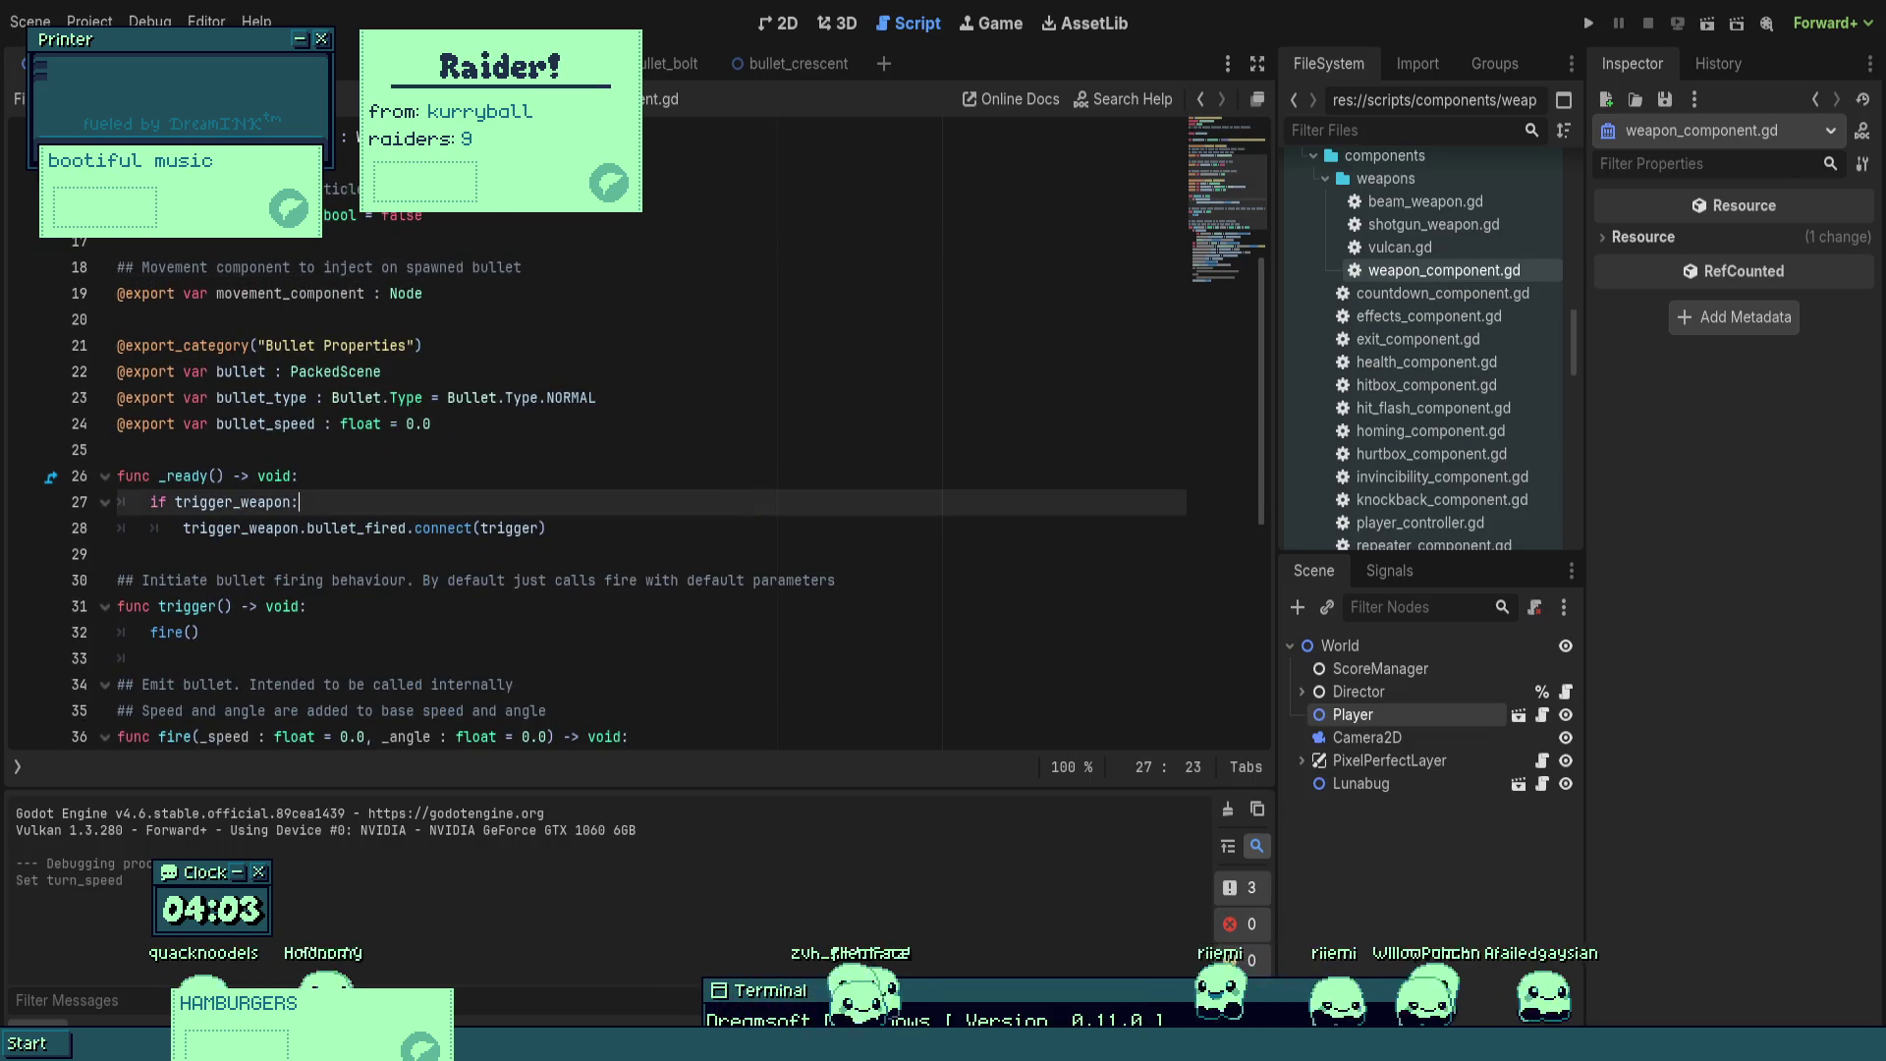
click(744, 553)
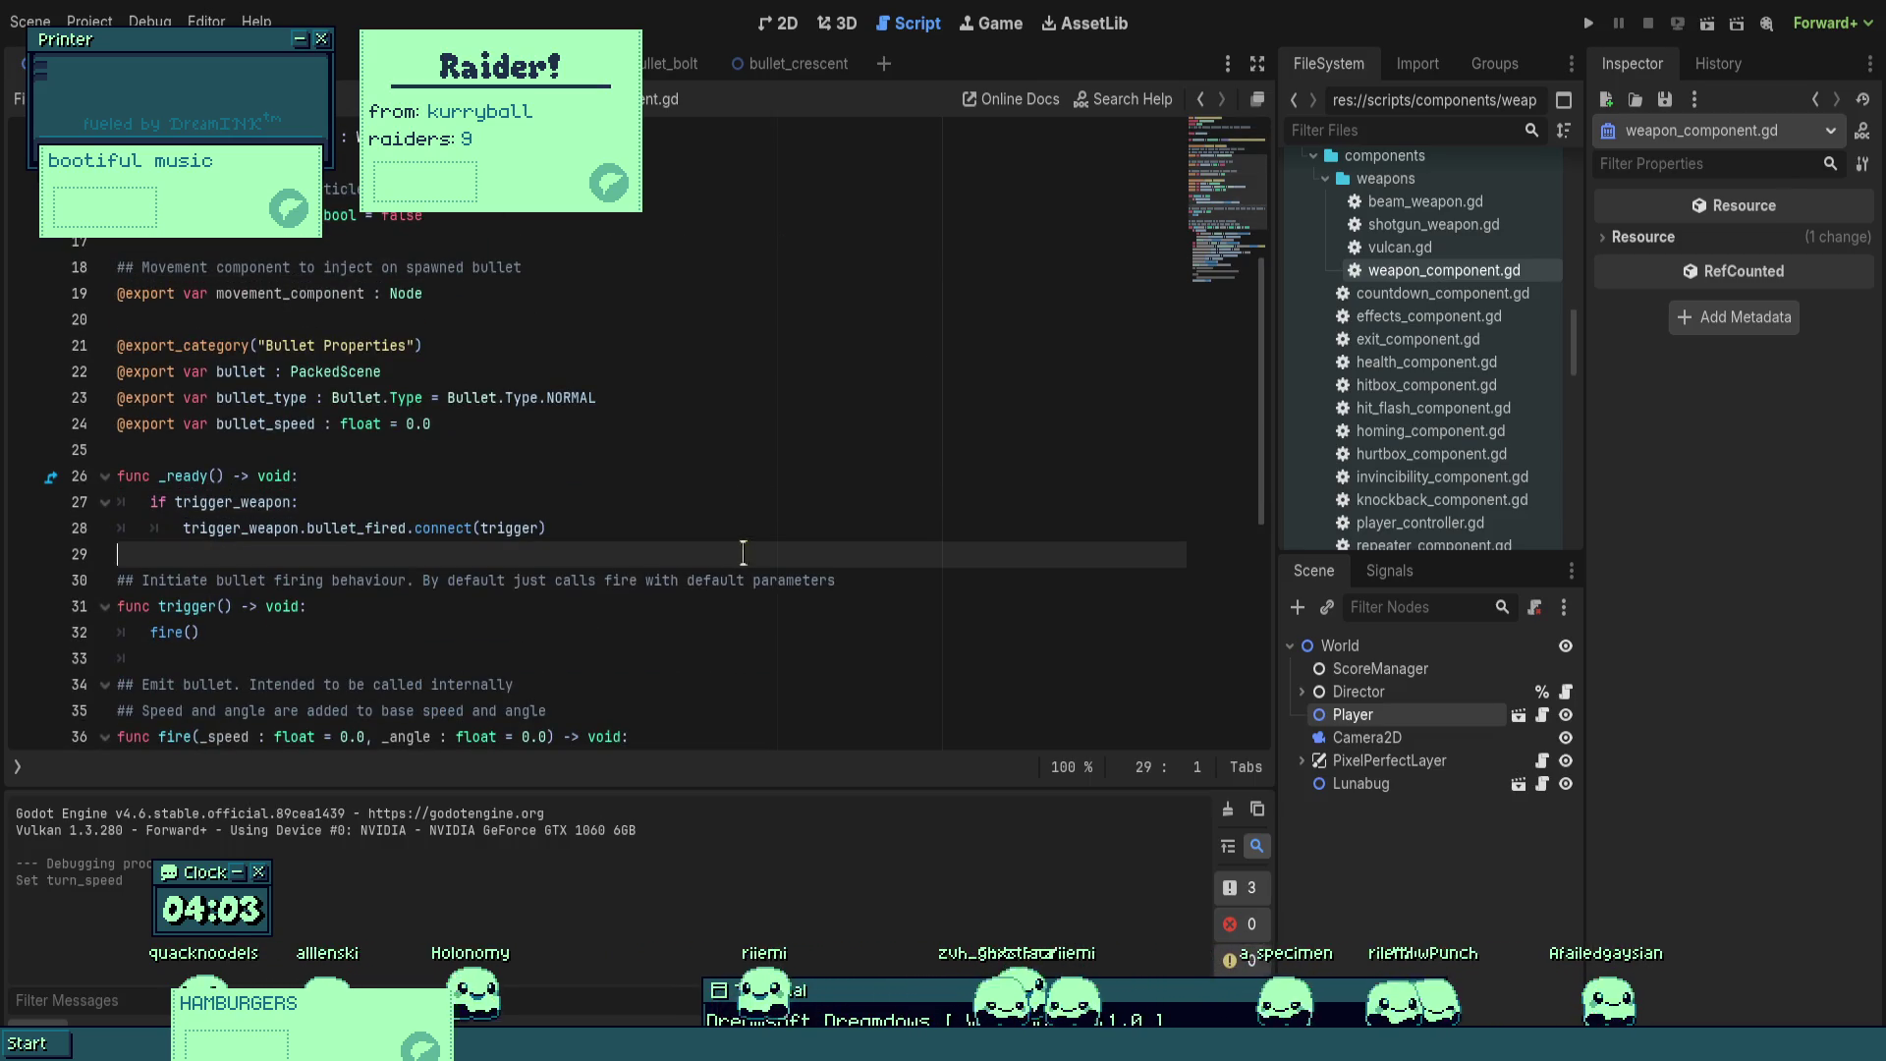
scroll(744, 552, down, 1)
scroll(744, 553, down, 5)
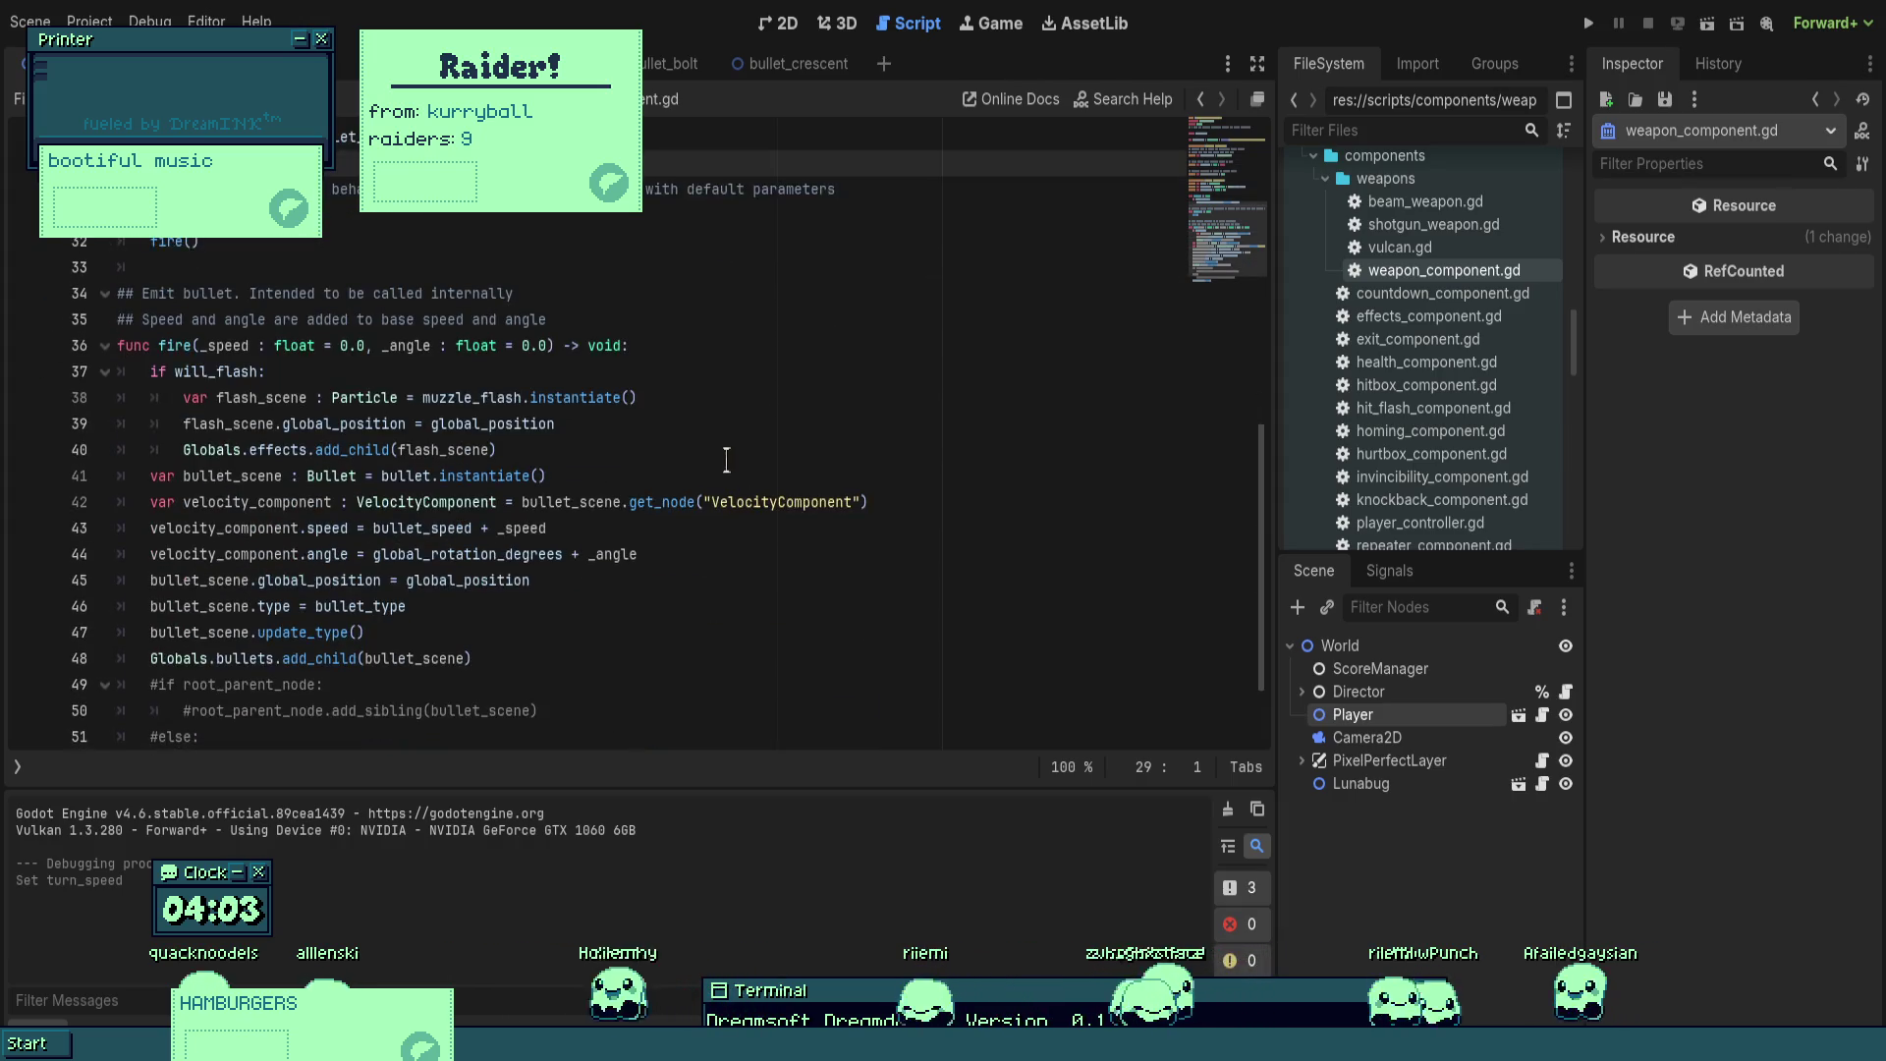
scroll(722, 470, down, 1)
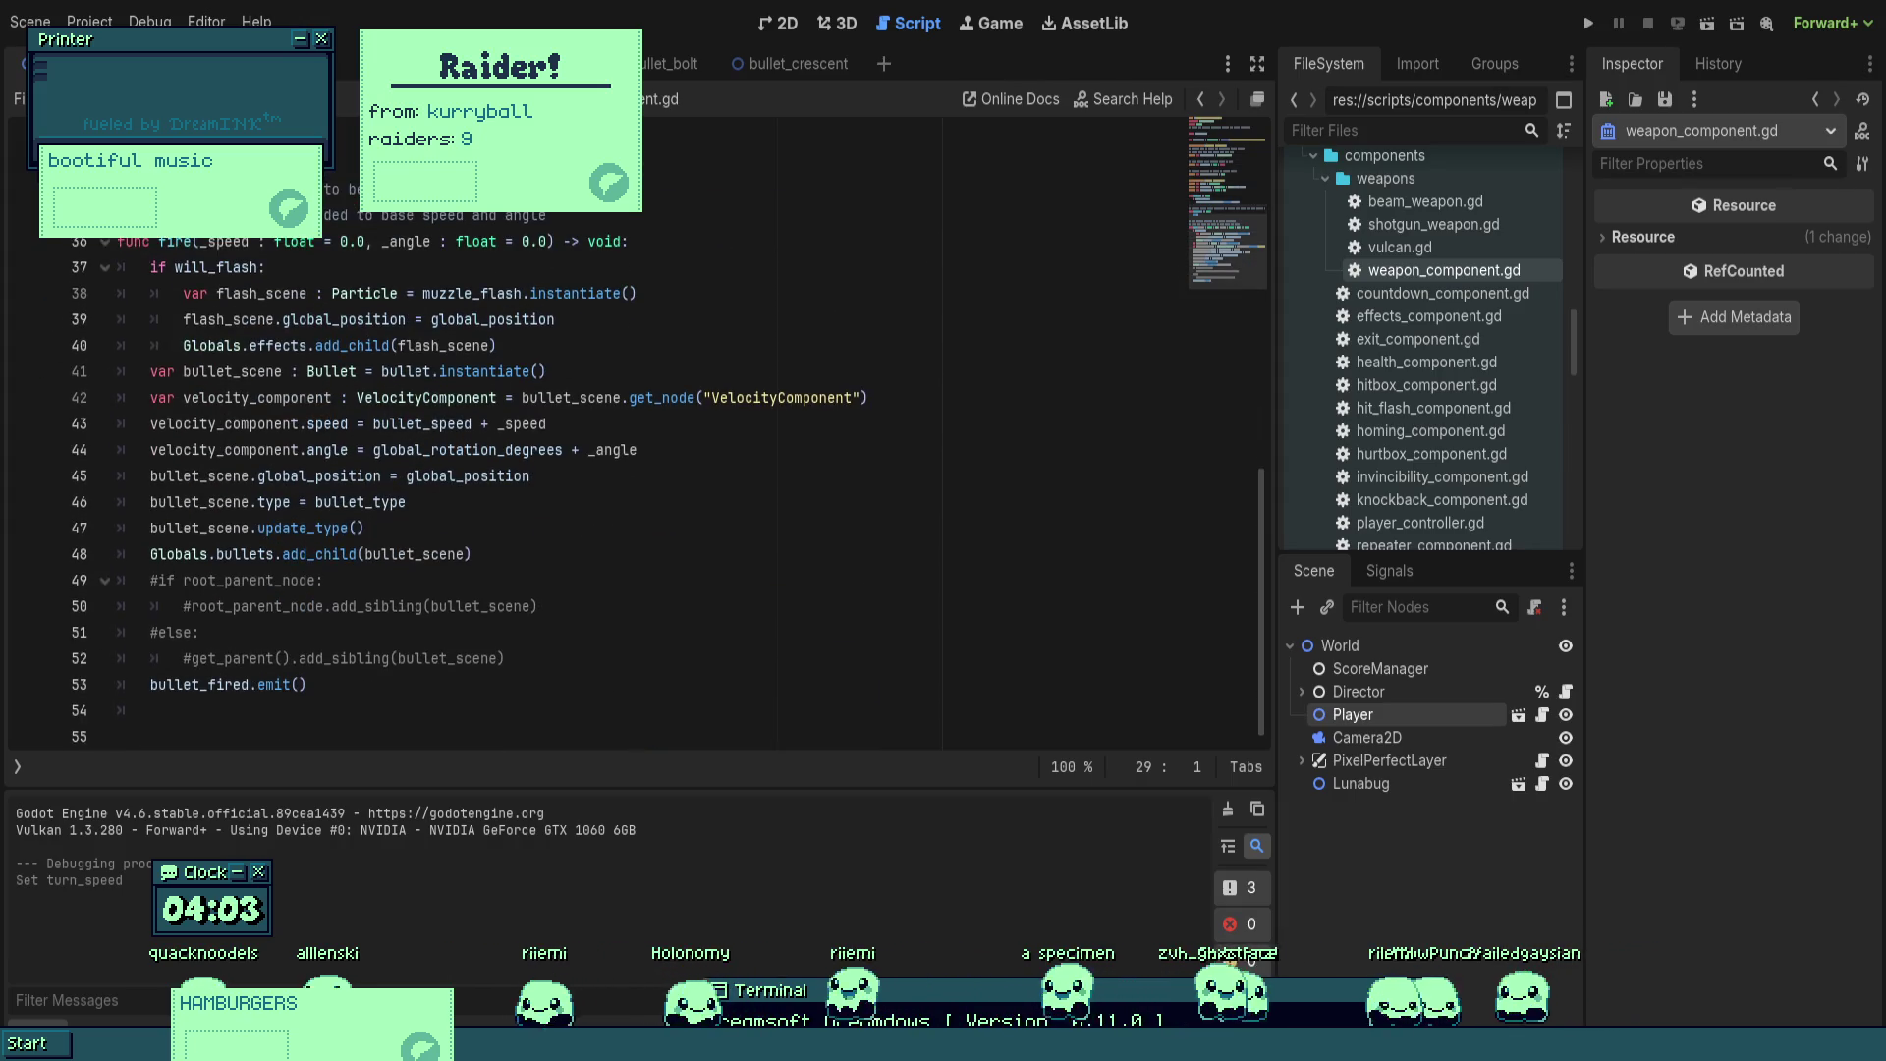
click(718, 476)
click(730, 420)
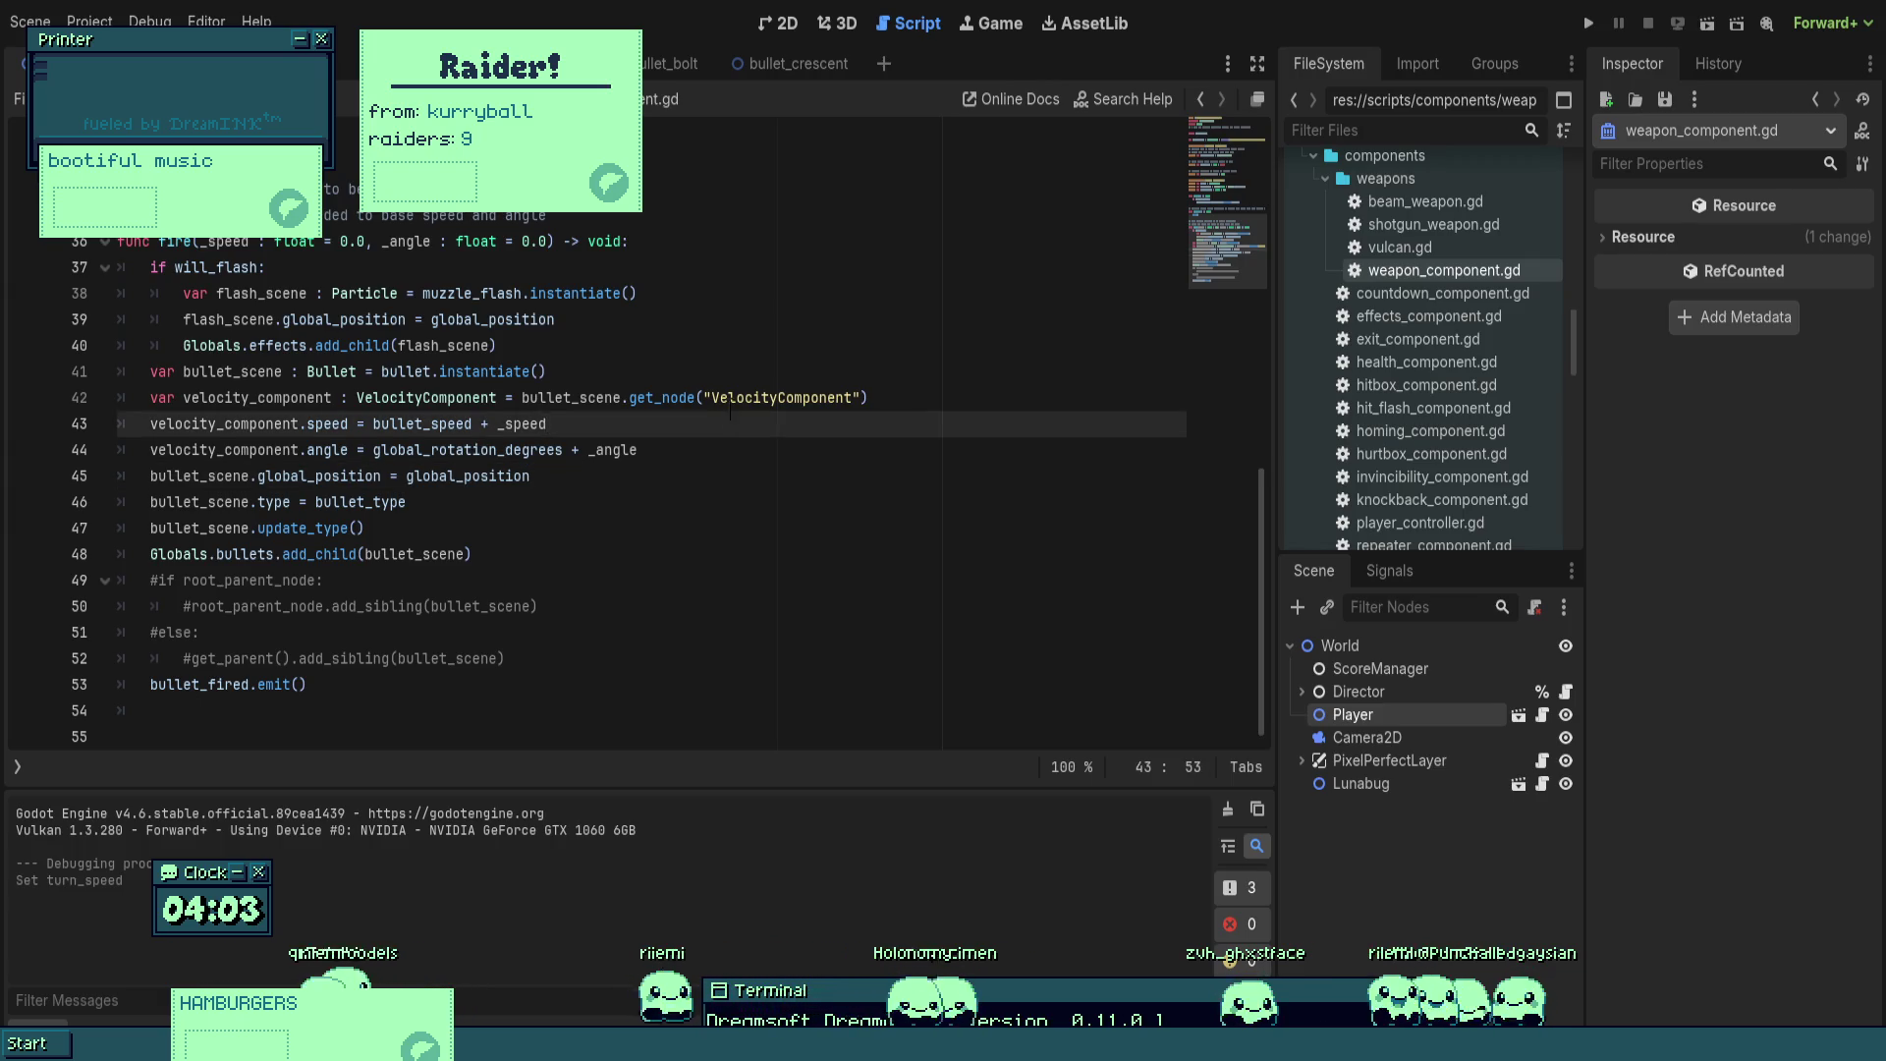
click(546, 372)
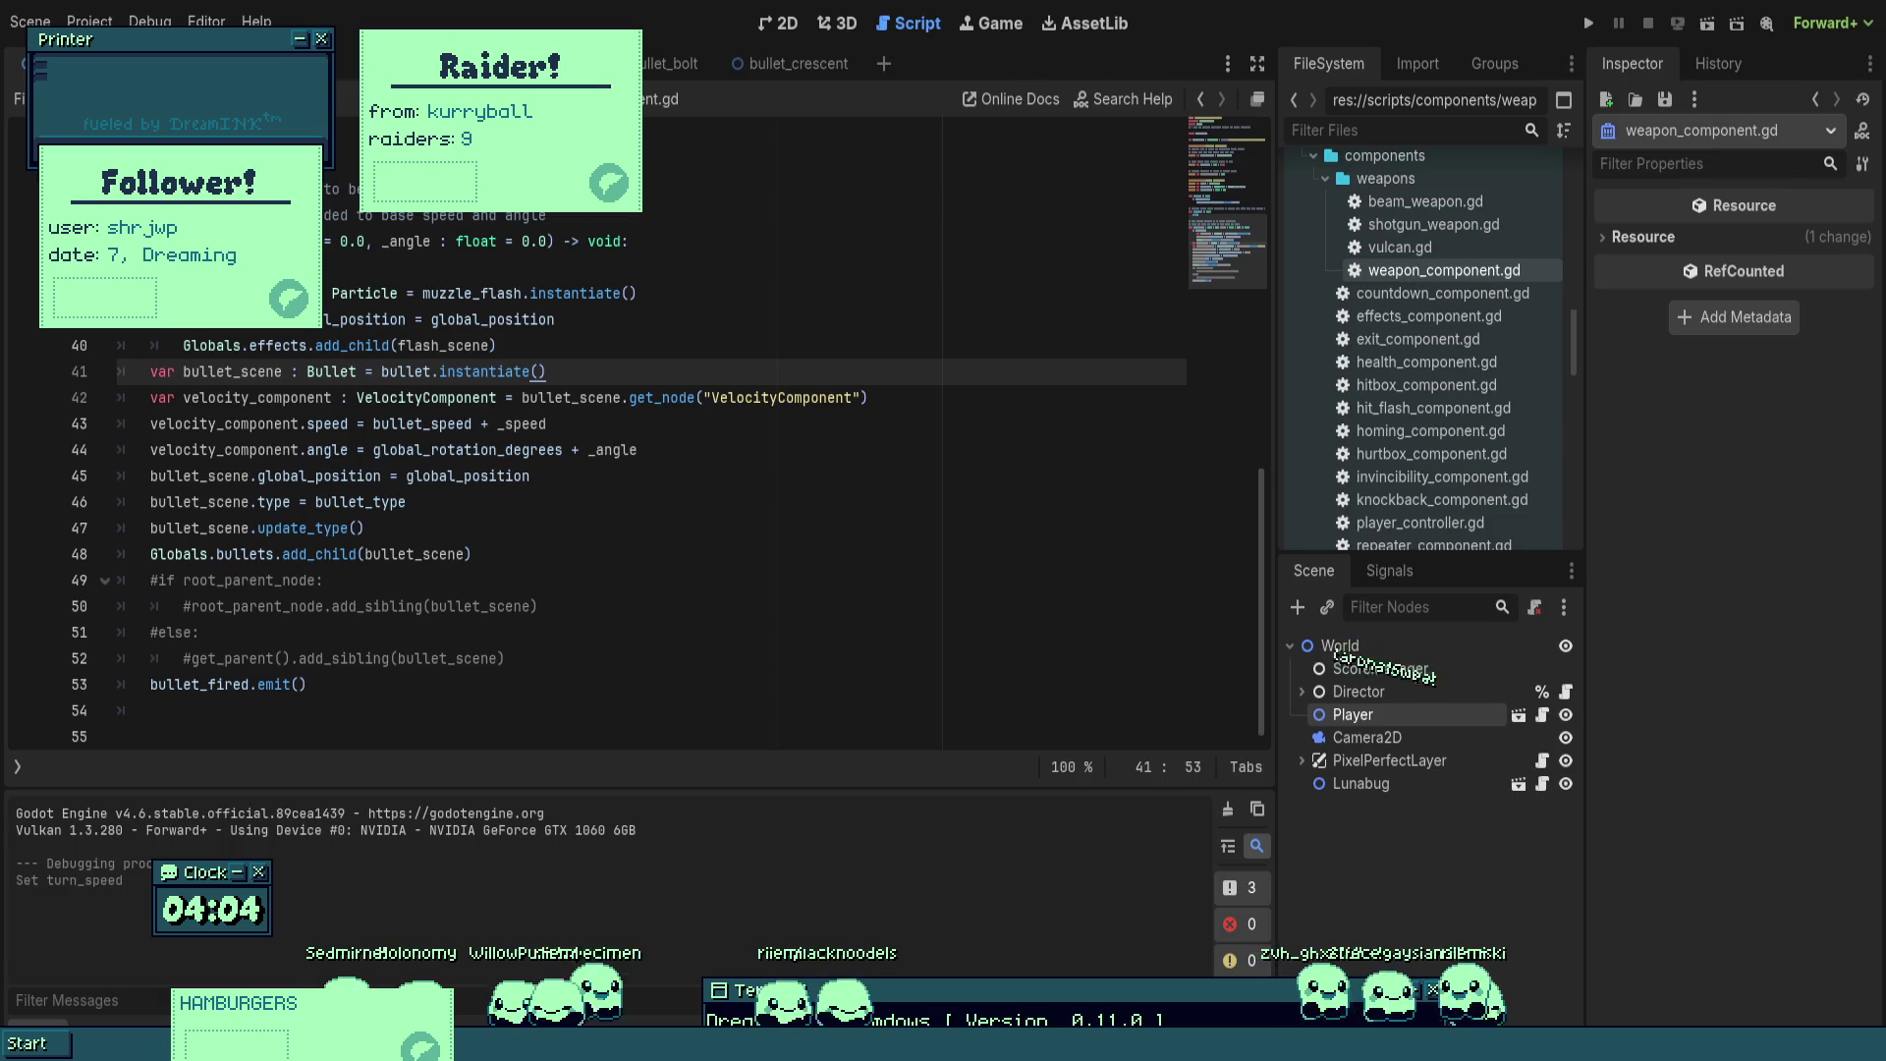
Select parts of the script, then return to the end of the bullet instantiation line
drag(188, 283, 900, 167)
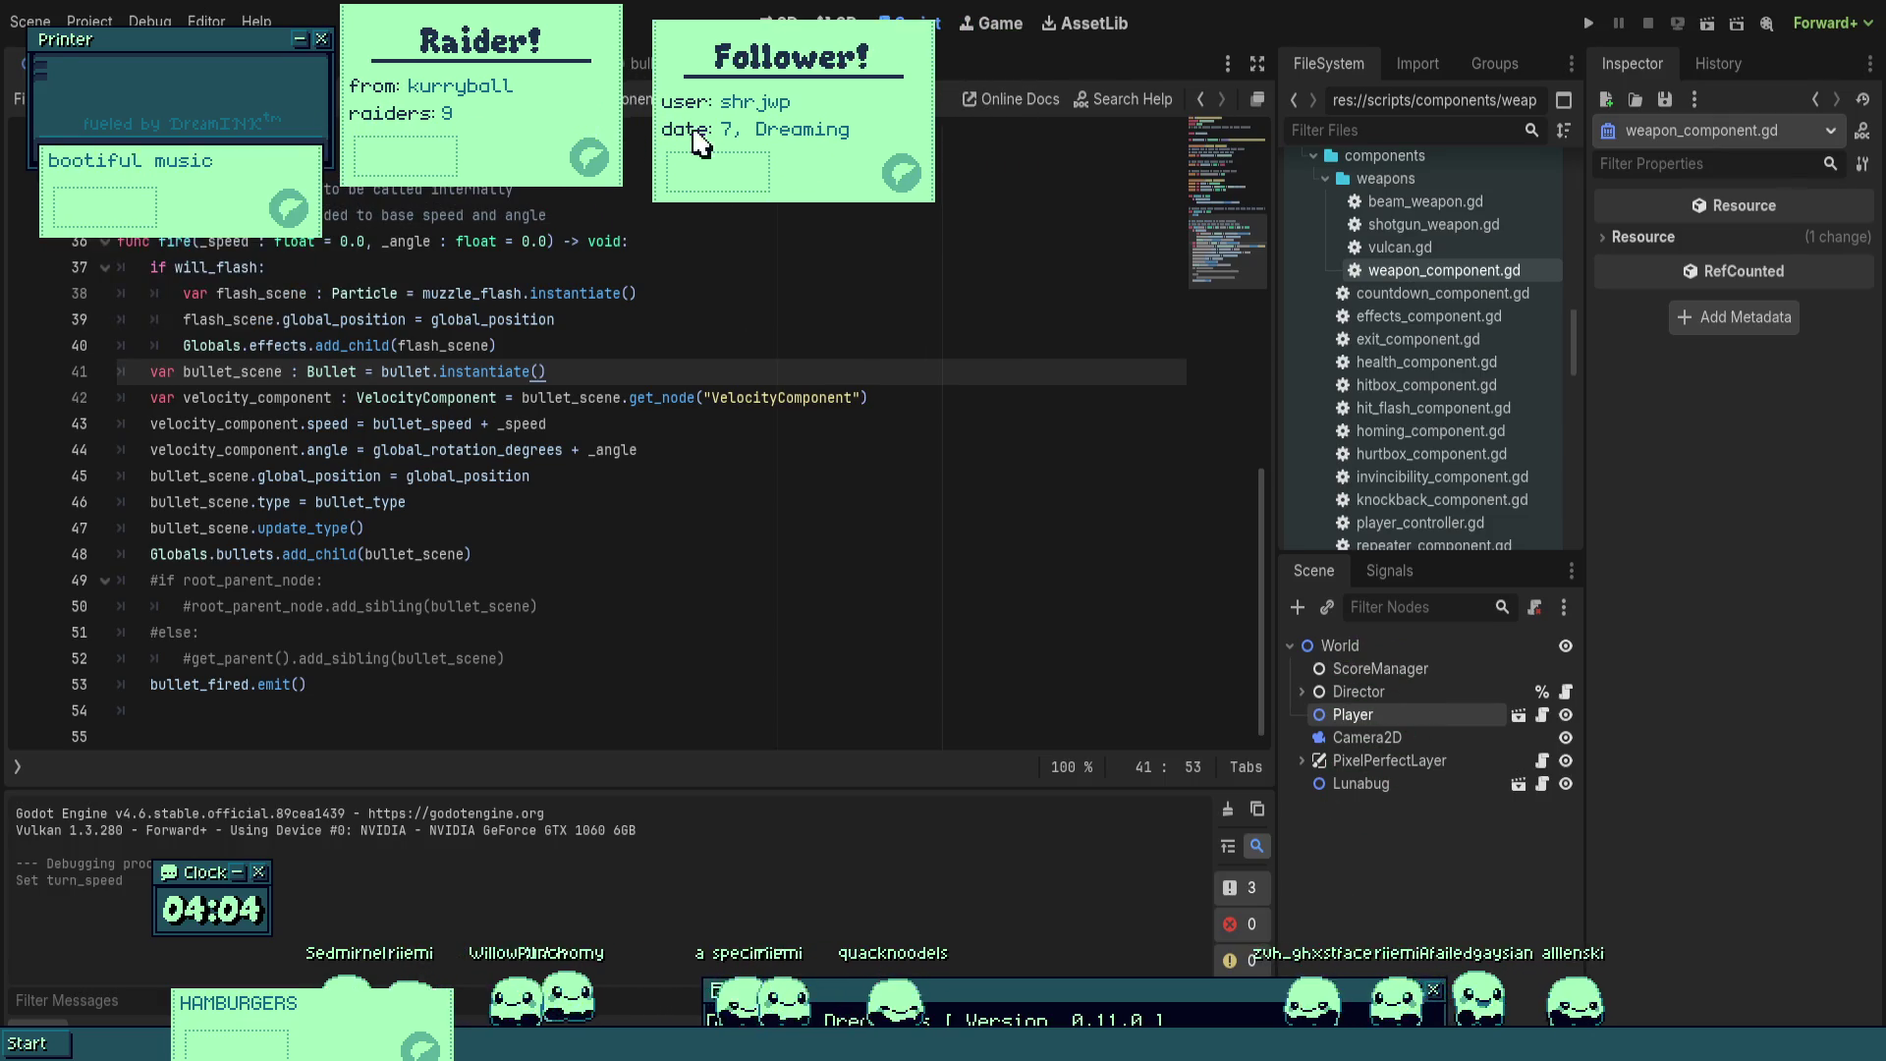
mouse_move(156, 219)
mouse_down()
mouse_move(888, 280)
mouse_move(1763, 1057)
mouse_move(1735, 1042)
mouse_up()
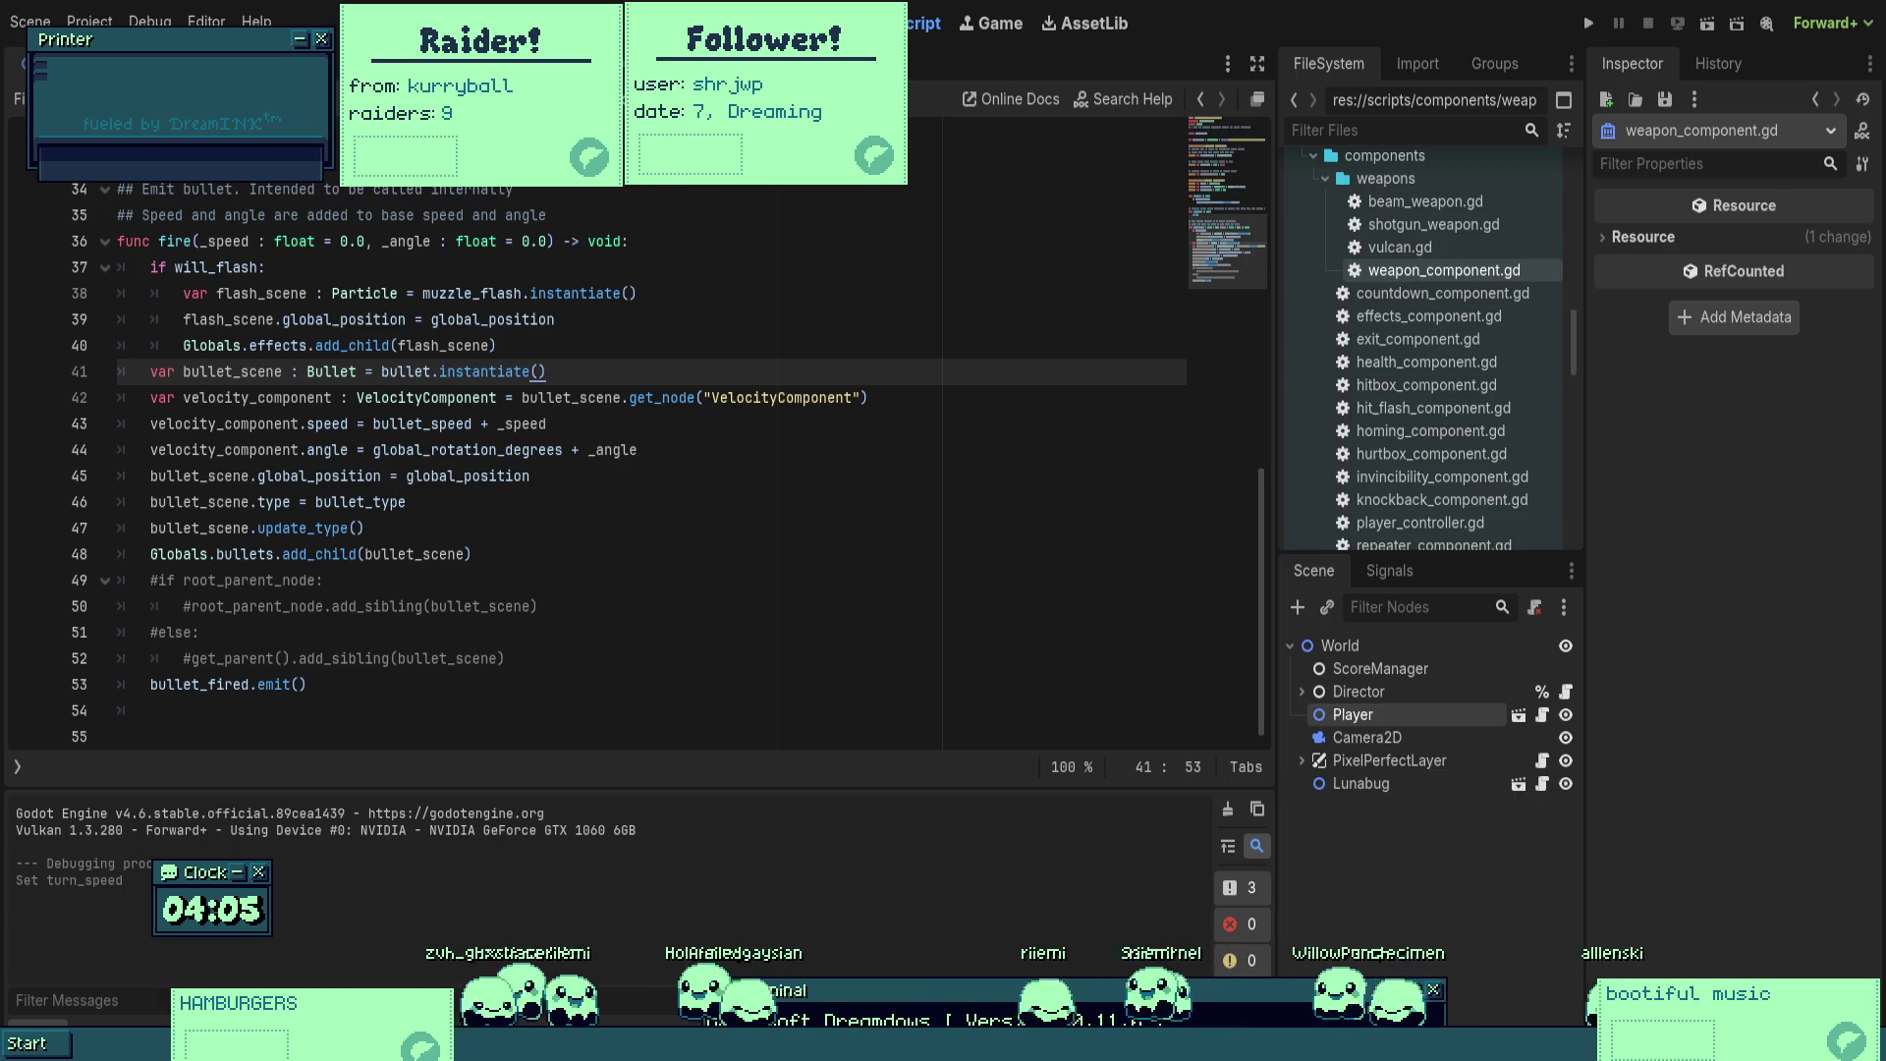
click(589, 554)
click(589, 345)
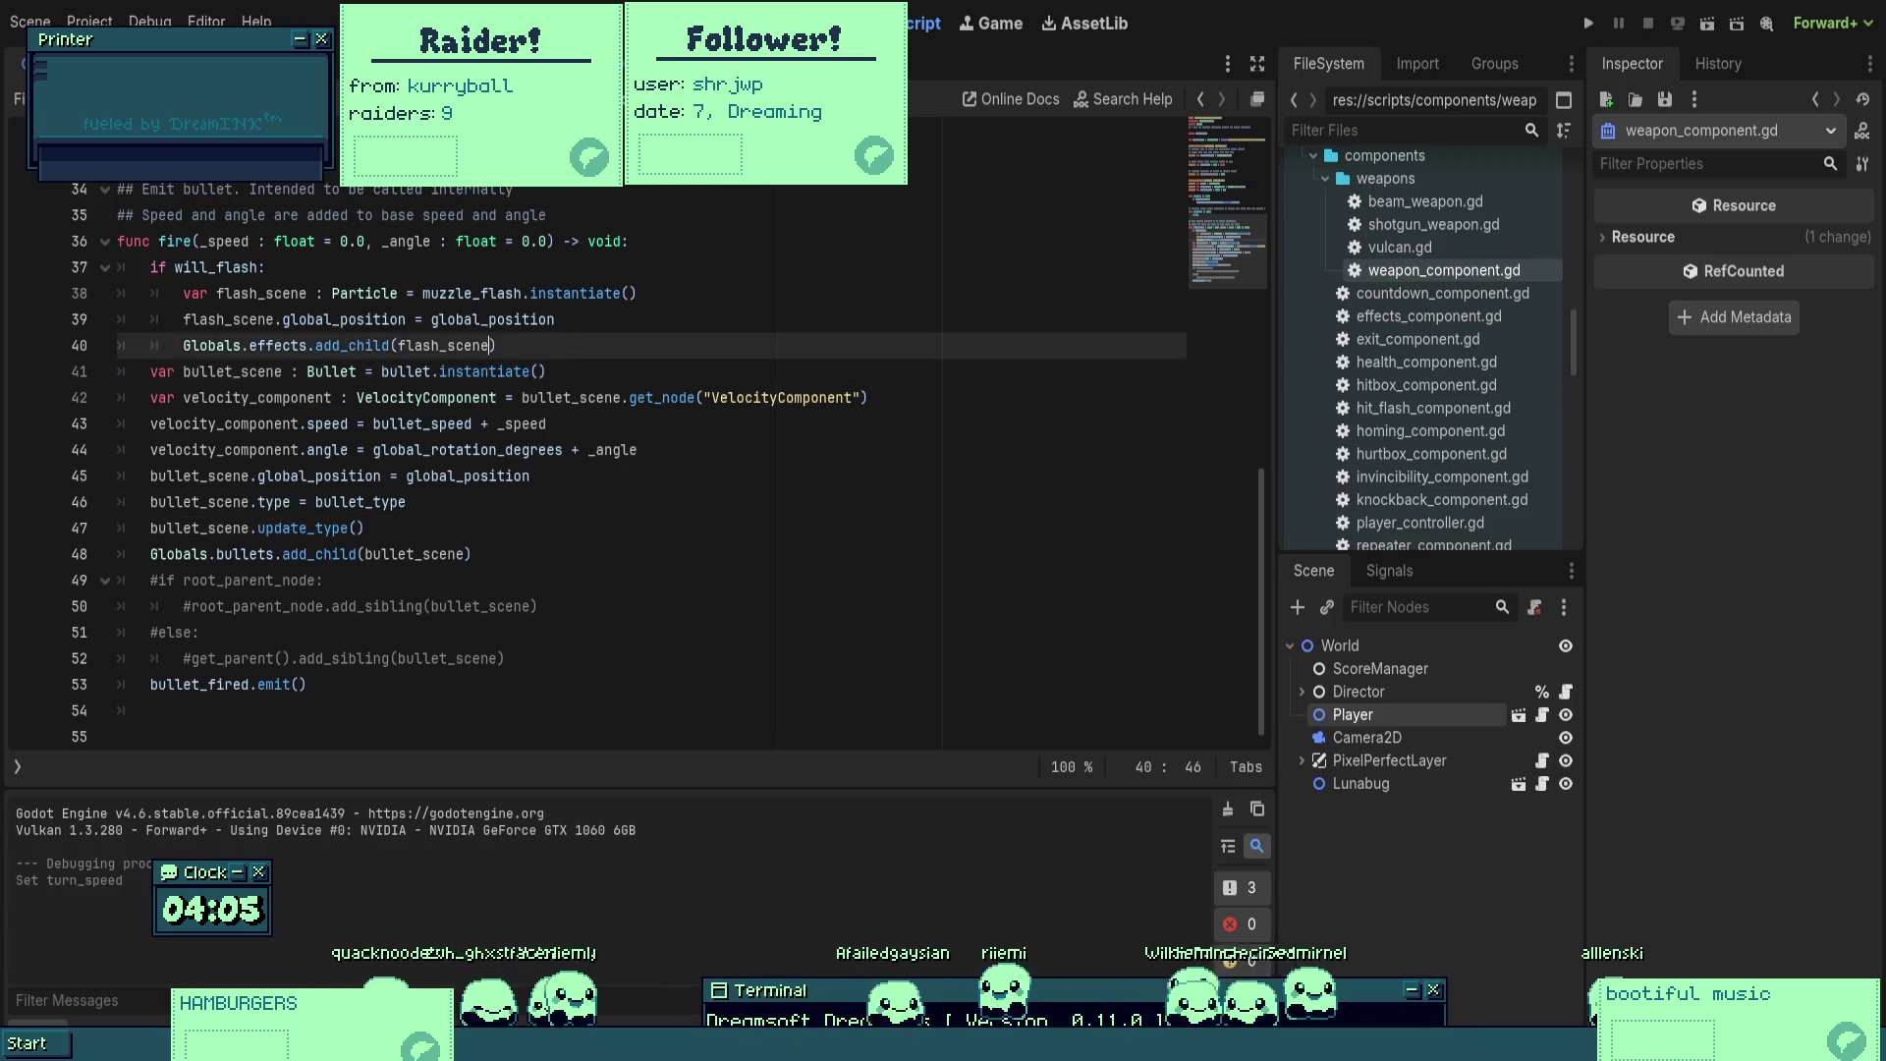
click(610, 372)
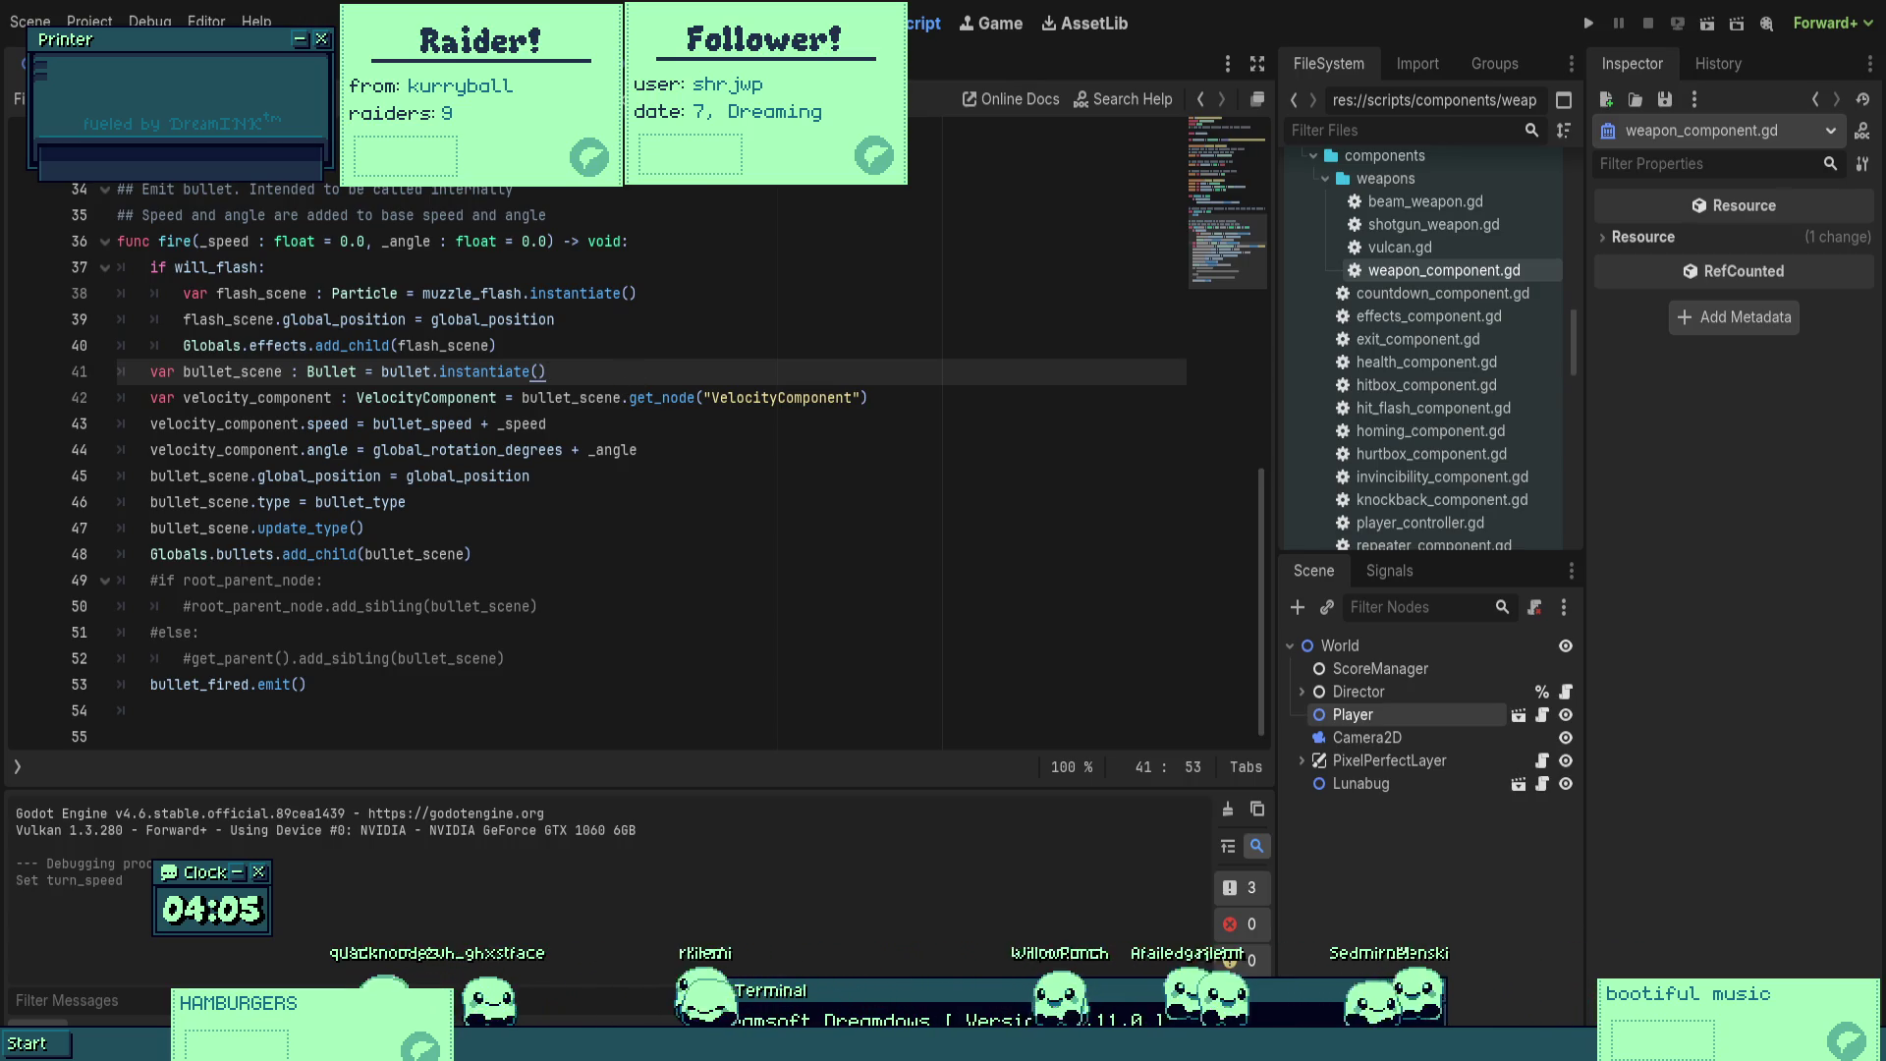
Add a line after the bullet instantiation starting '_movement_component = movement_component.'
key(Return)
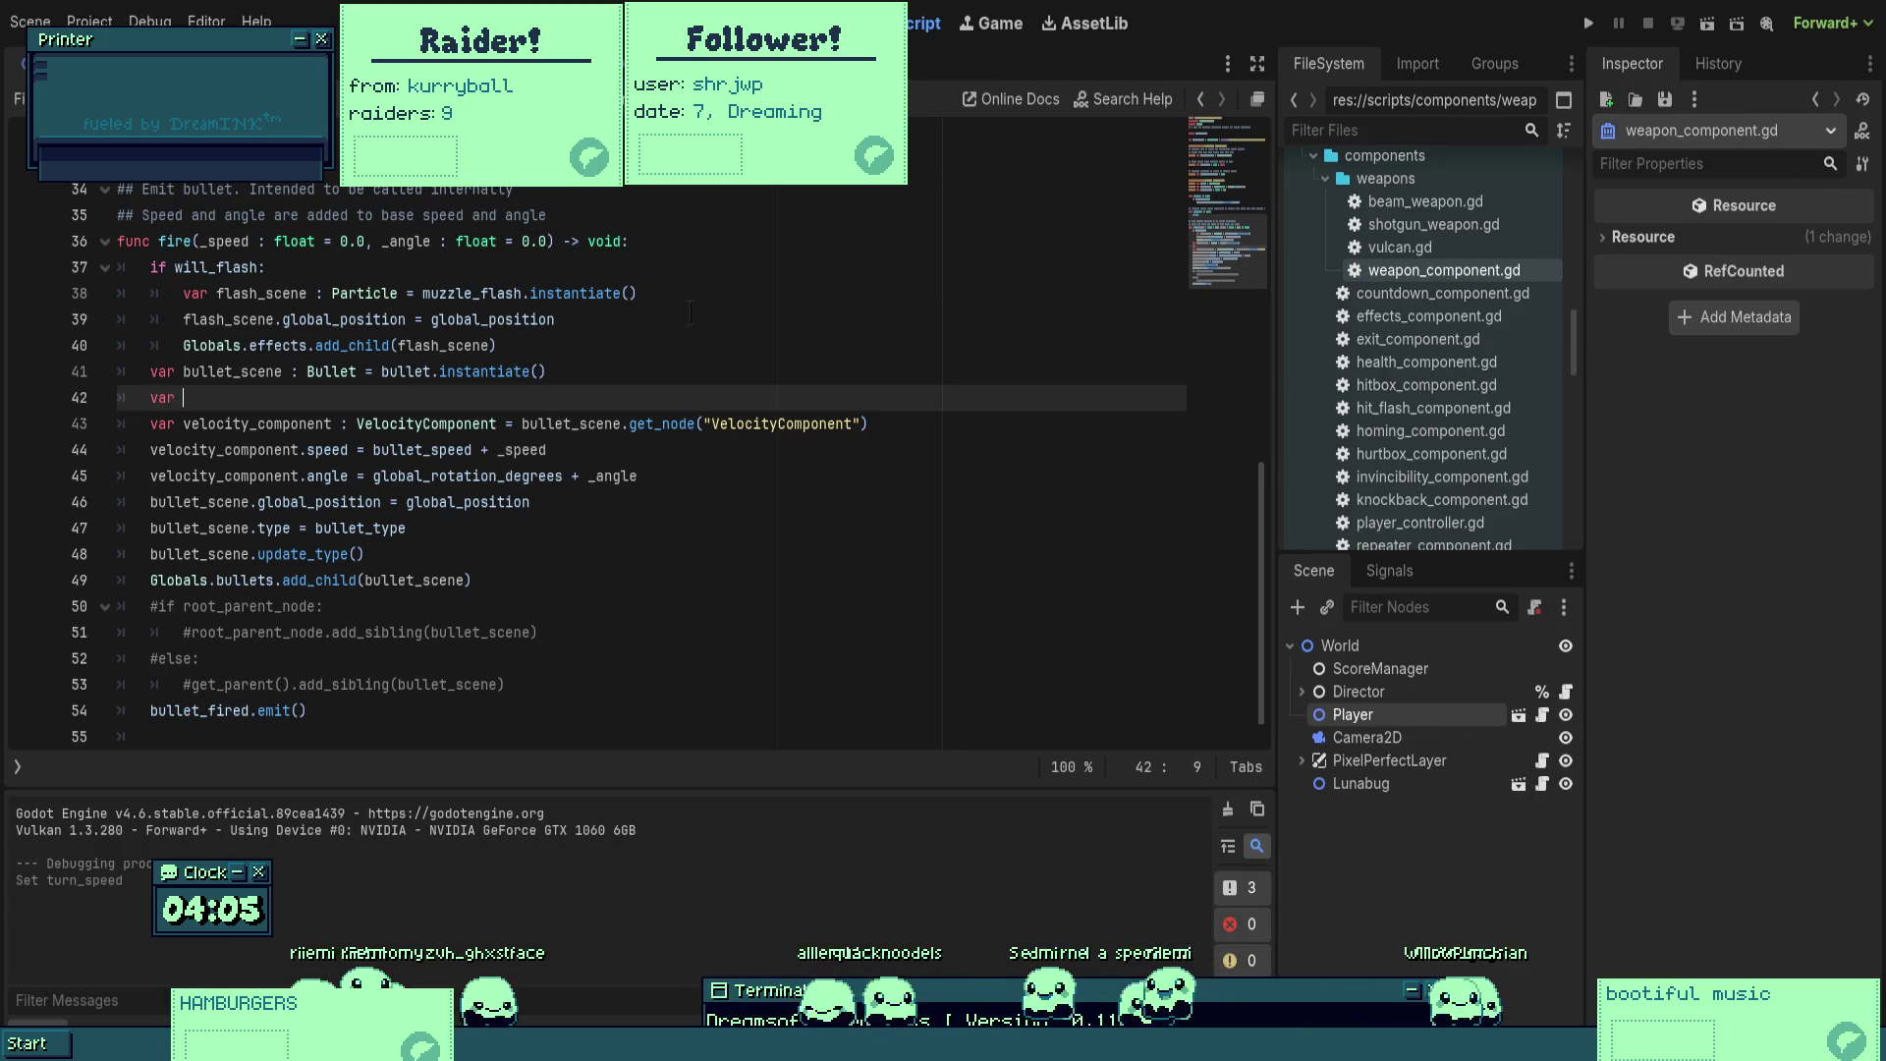
key(BackSpace)
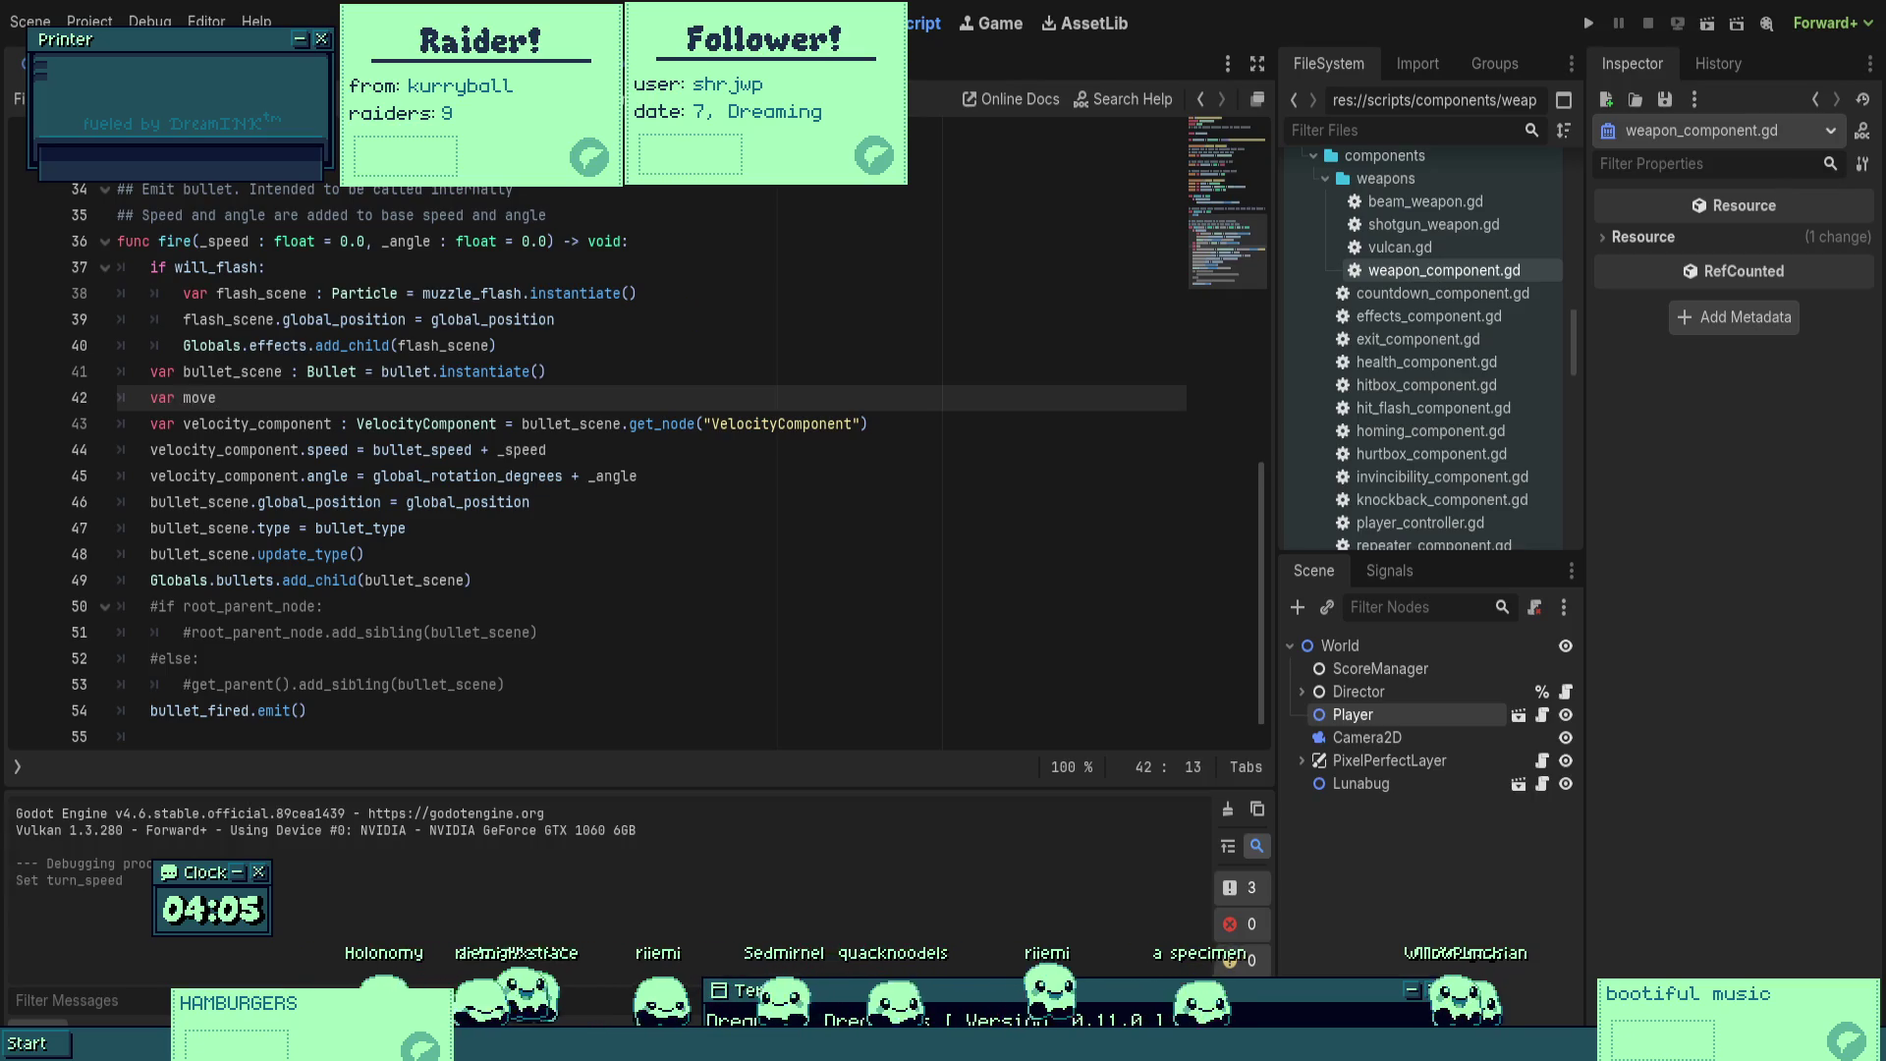
scroll(698, 344, up, 7)
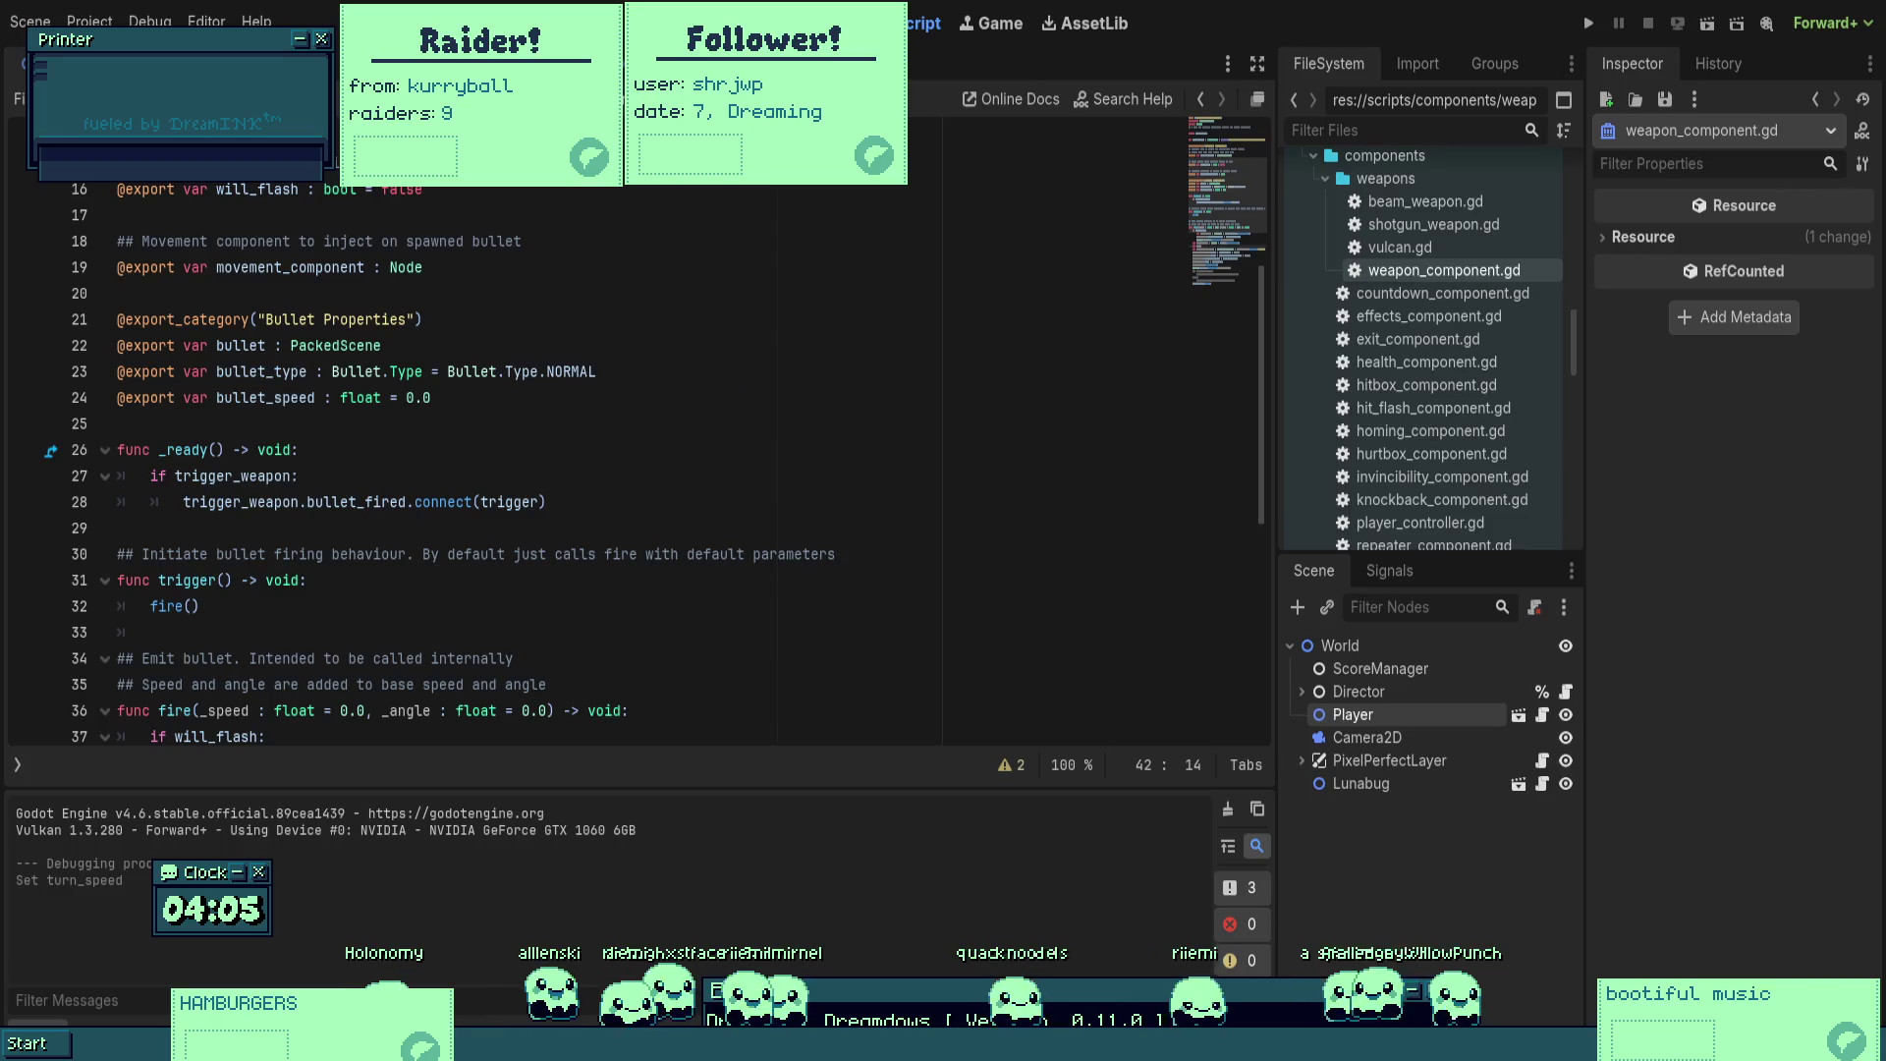
key(BackSpace)
key(BackSpace)
key(BackSpace)
scroll(717, 415, down, 1)
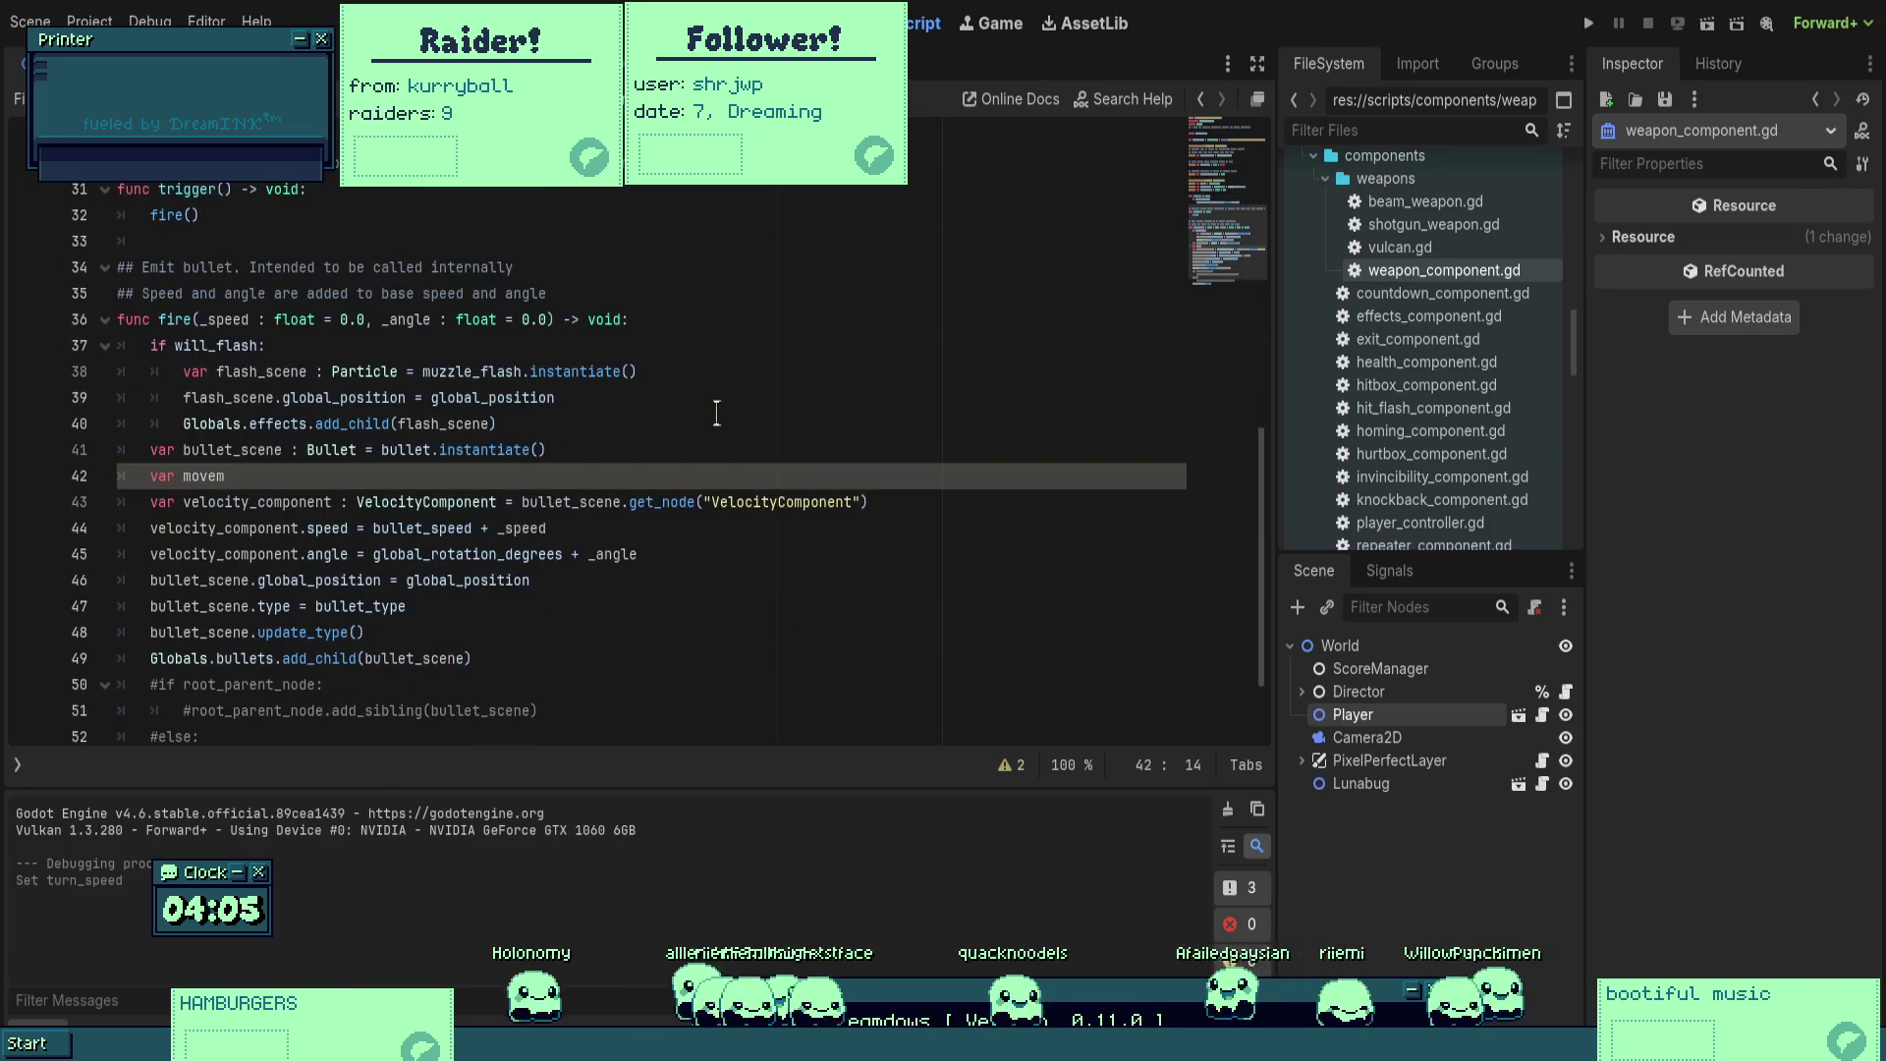
key(BackSpace)
key(BackSpace)
text(_movement_c)
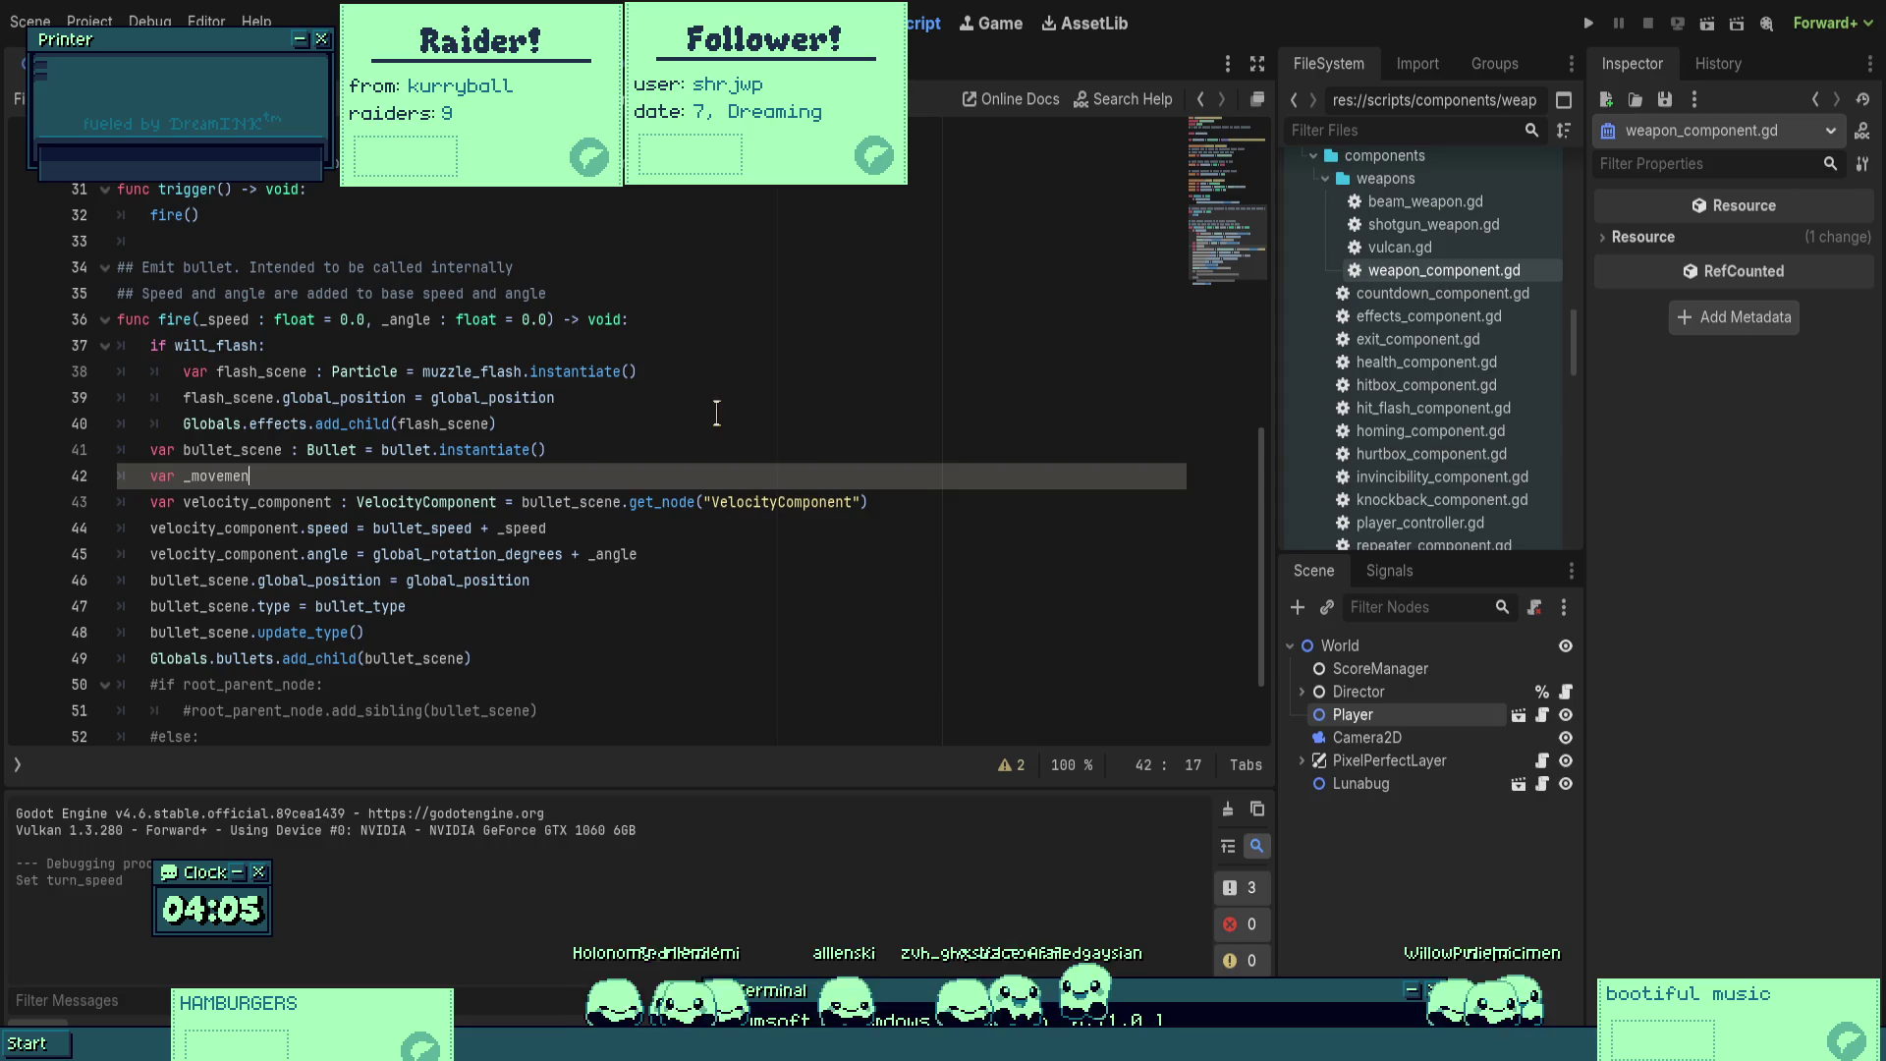
text(omponent =-)
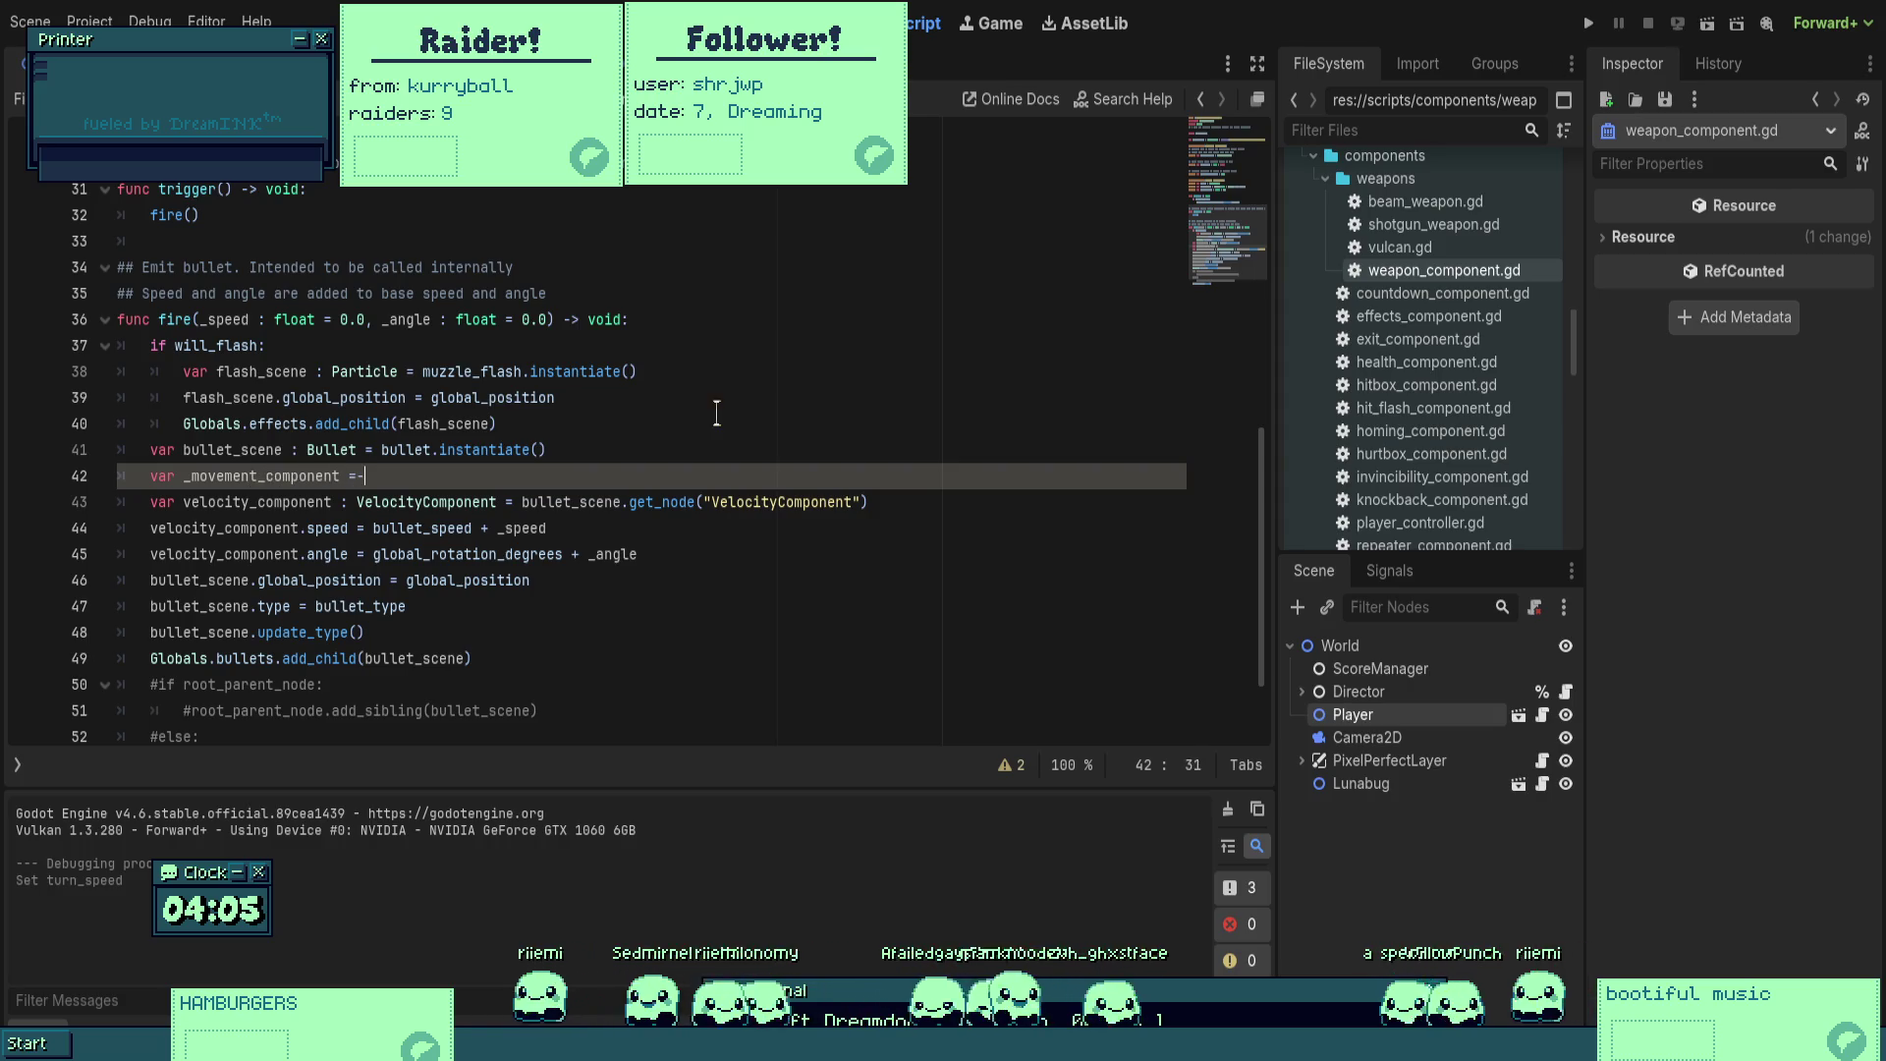
text( movement_component)
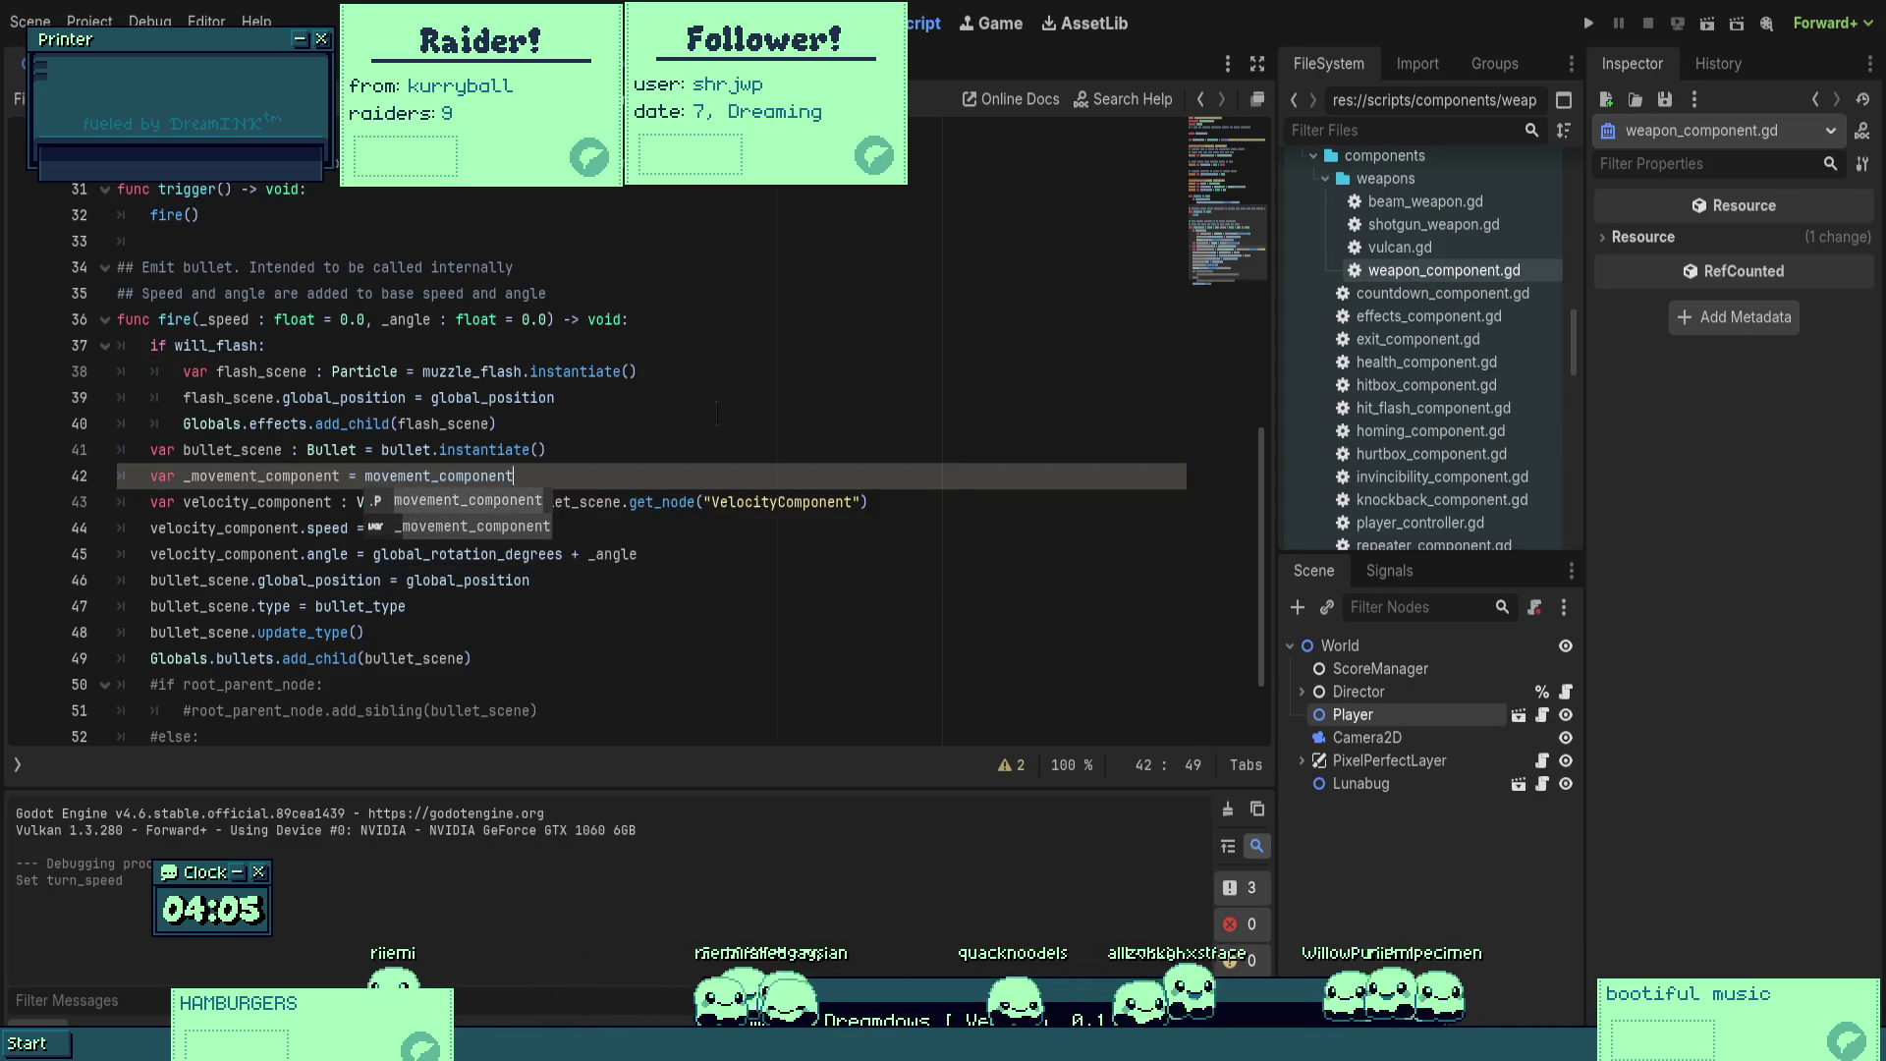
text(.)
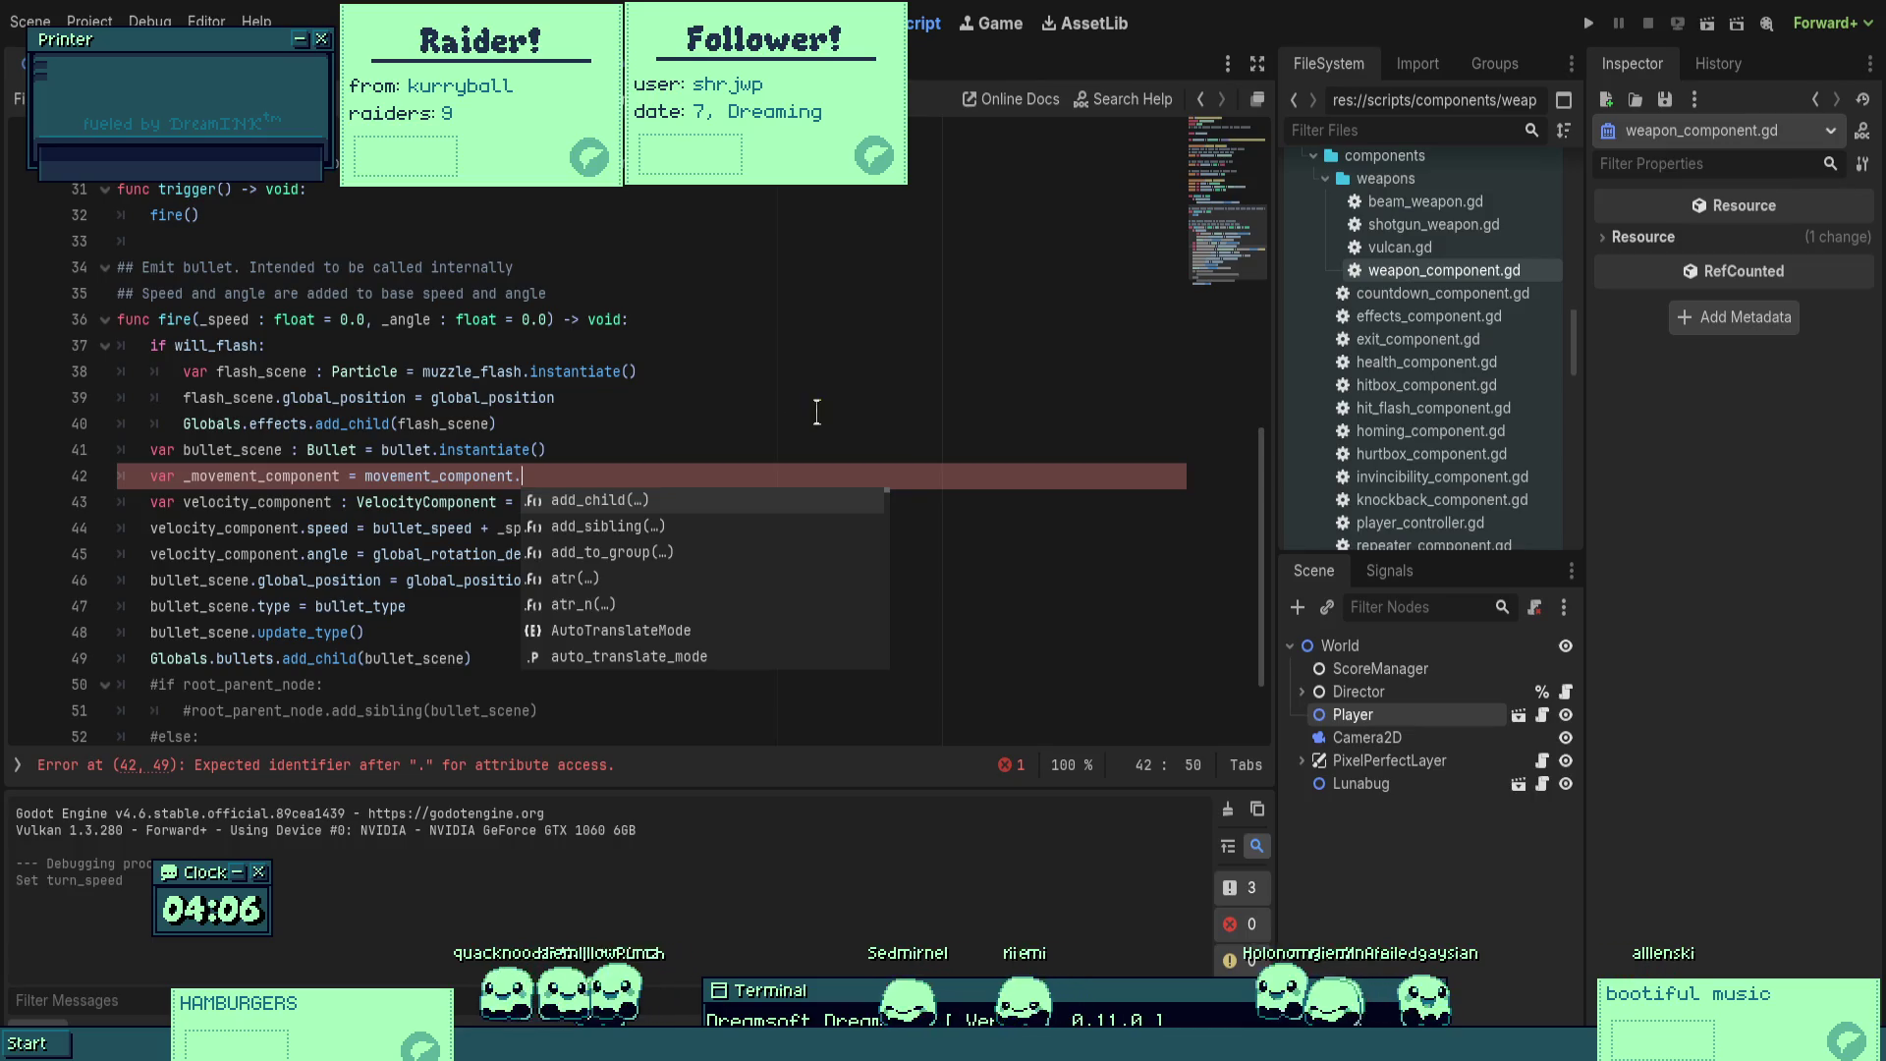
Complete it with duplicate() from autocomplete and review the new line 42
key(Escape)
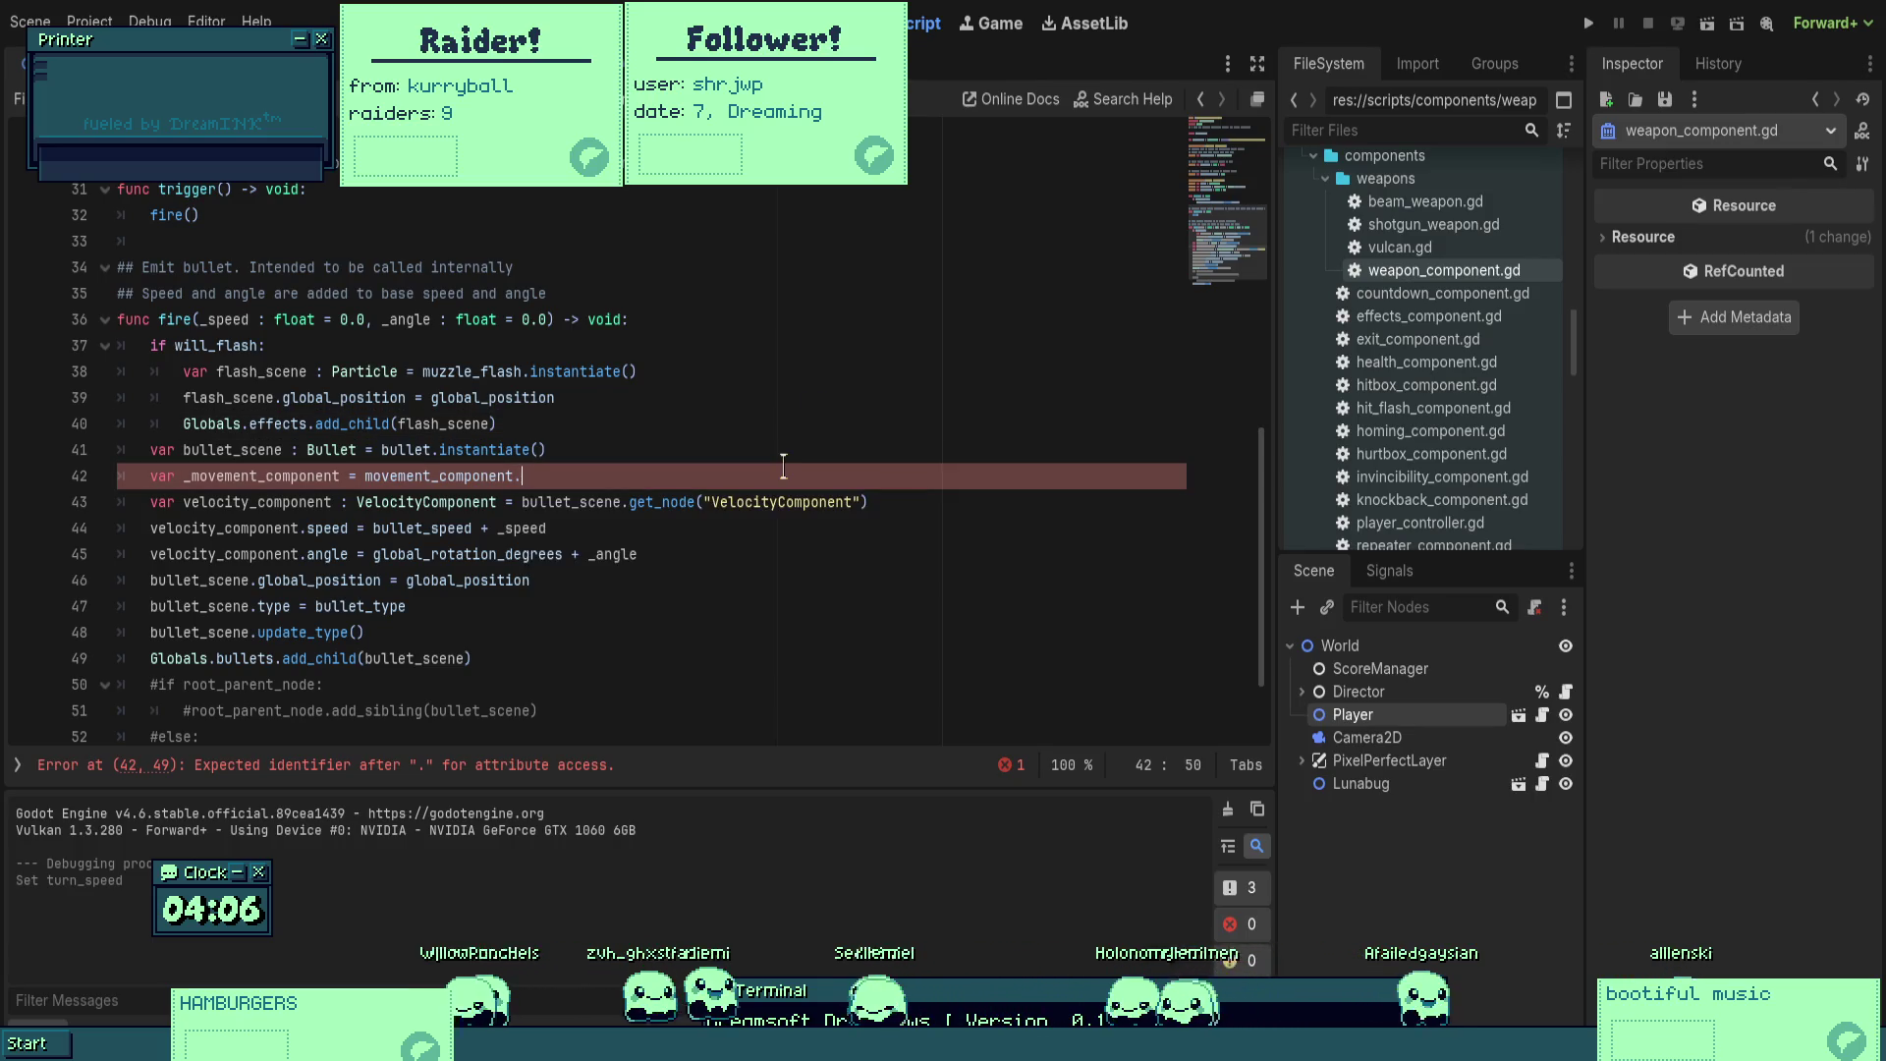
text(dup)
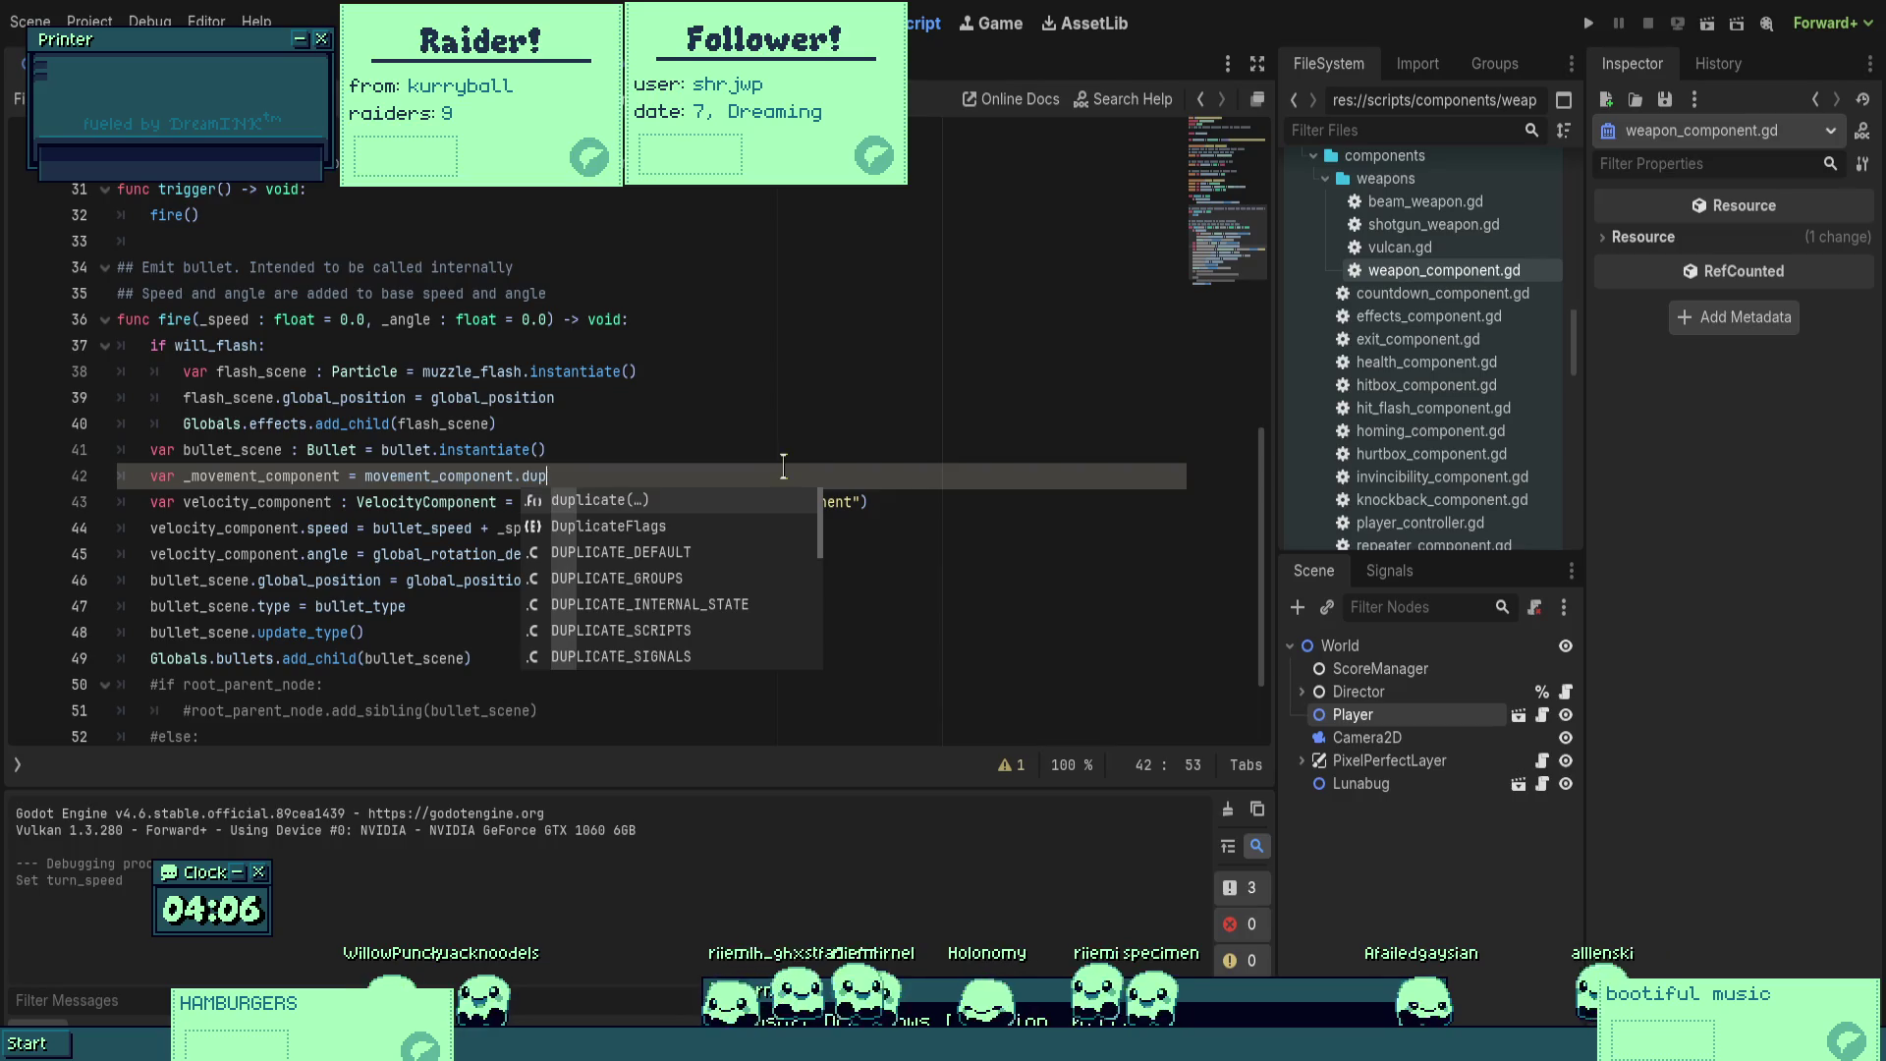
key(Return)
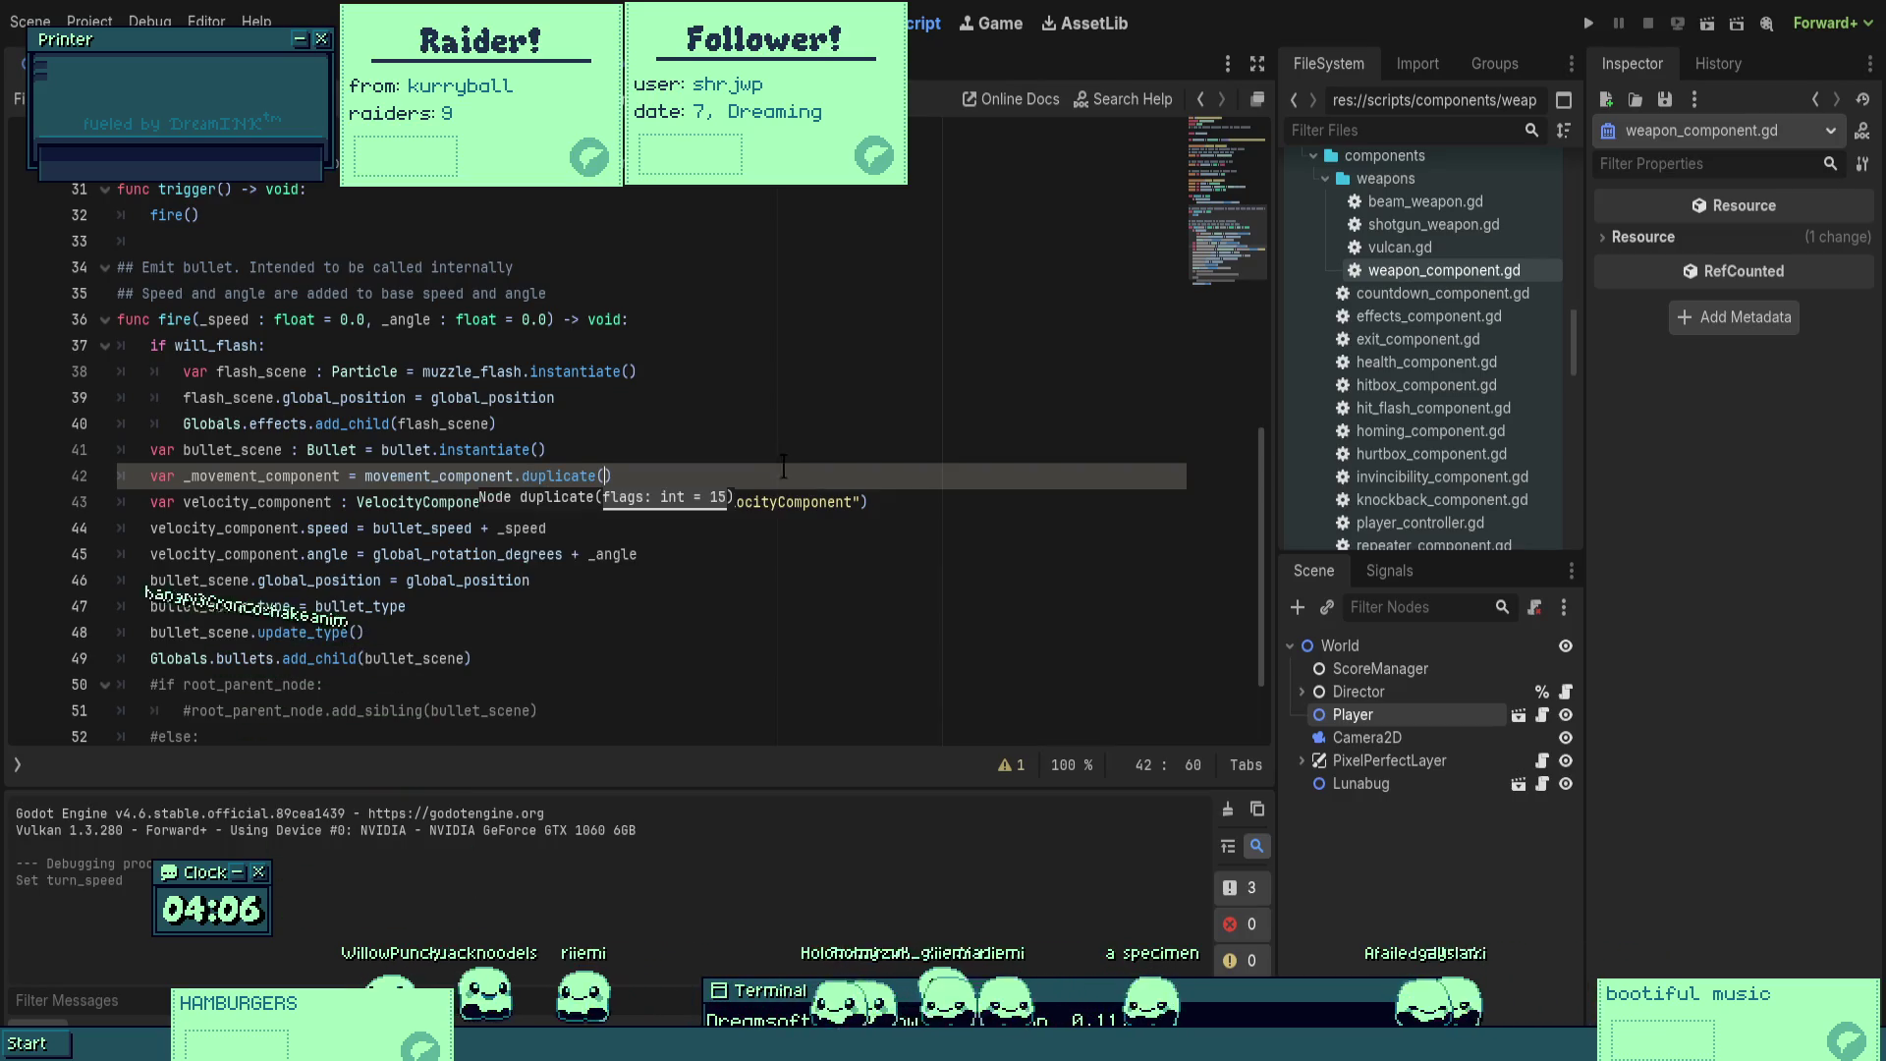
click(646, 449)
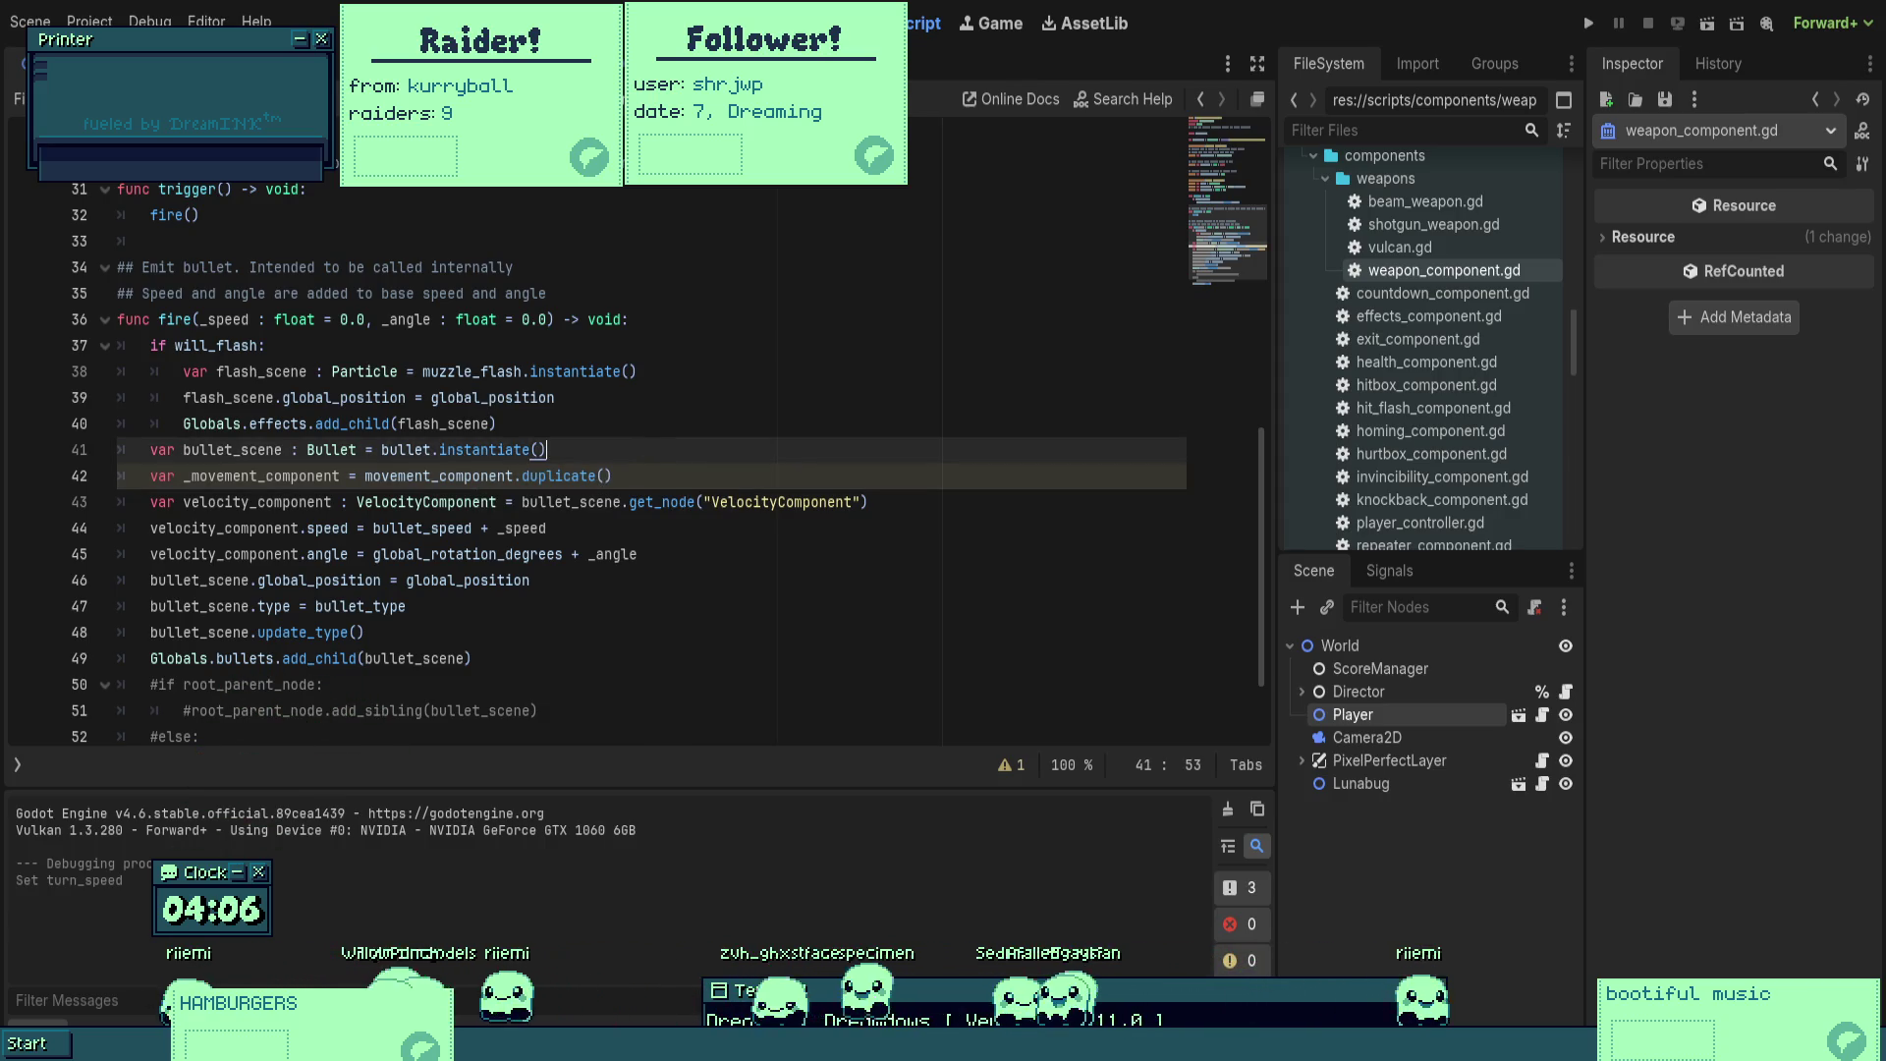
scroll(646, 447, up, 4)
scroll(647, 447, up, 2)
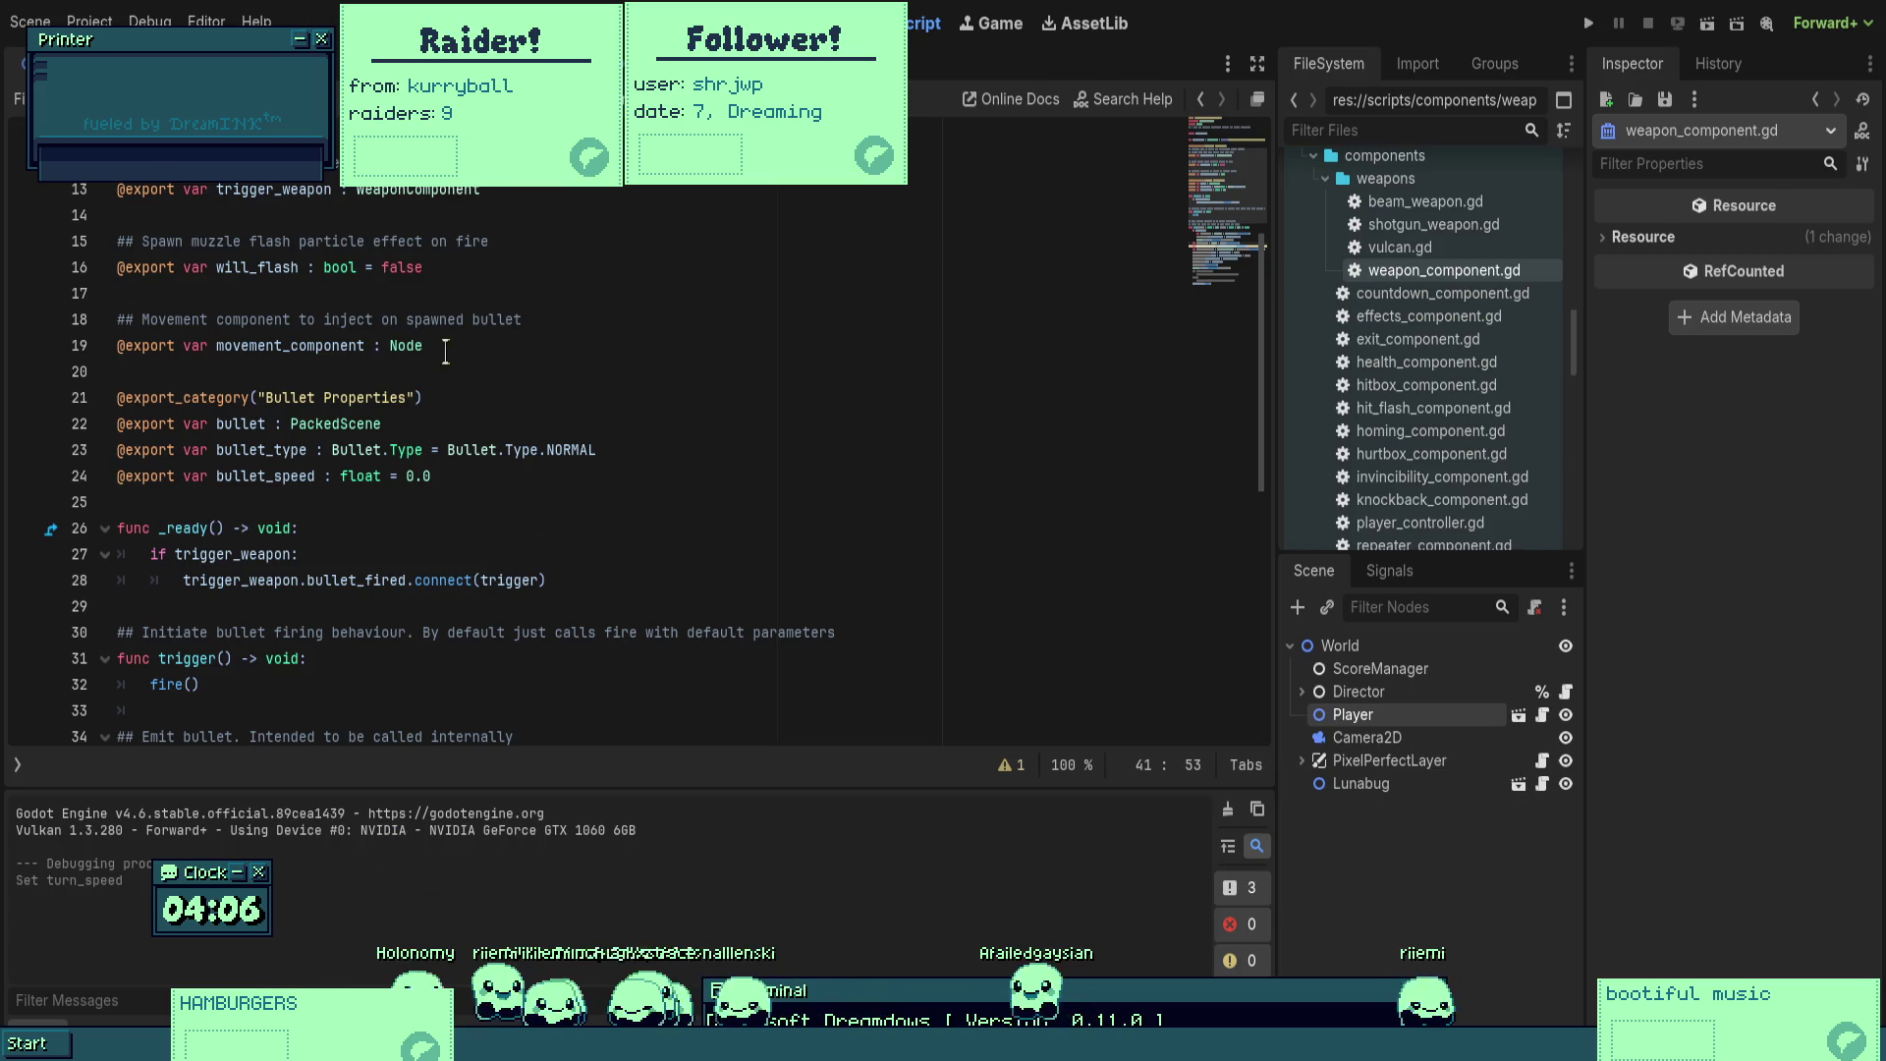
scroll(446, 352, down, 5)
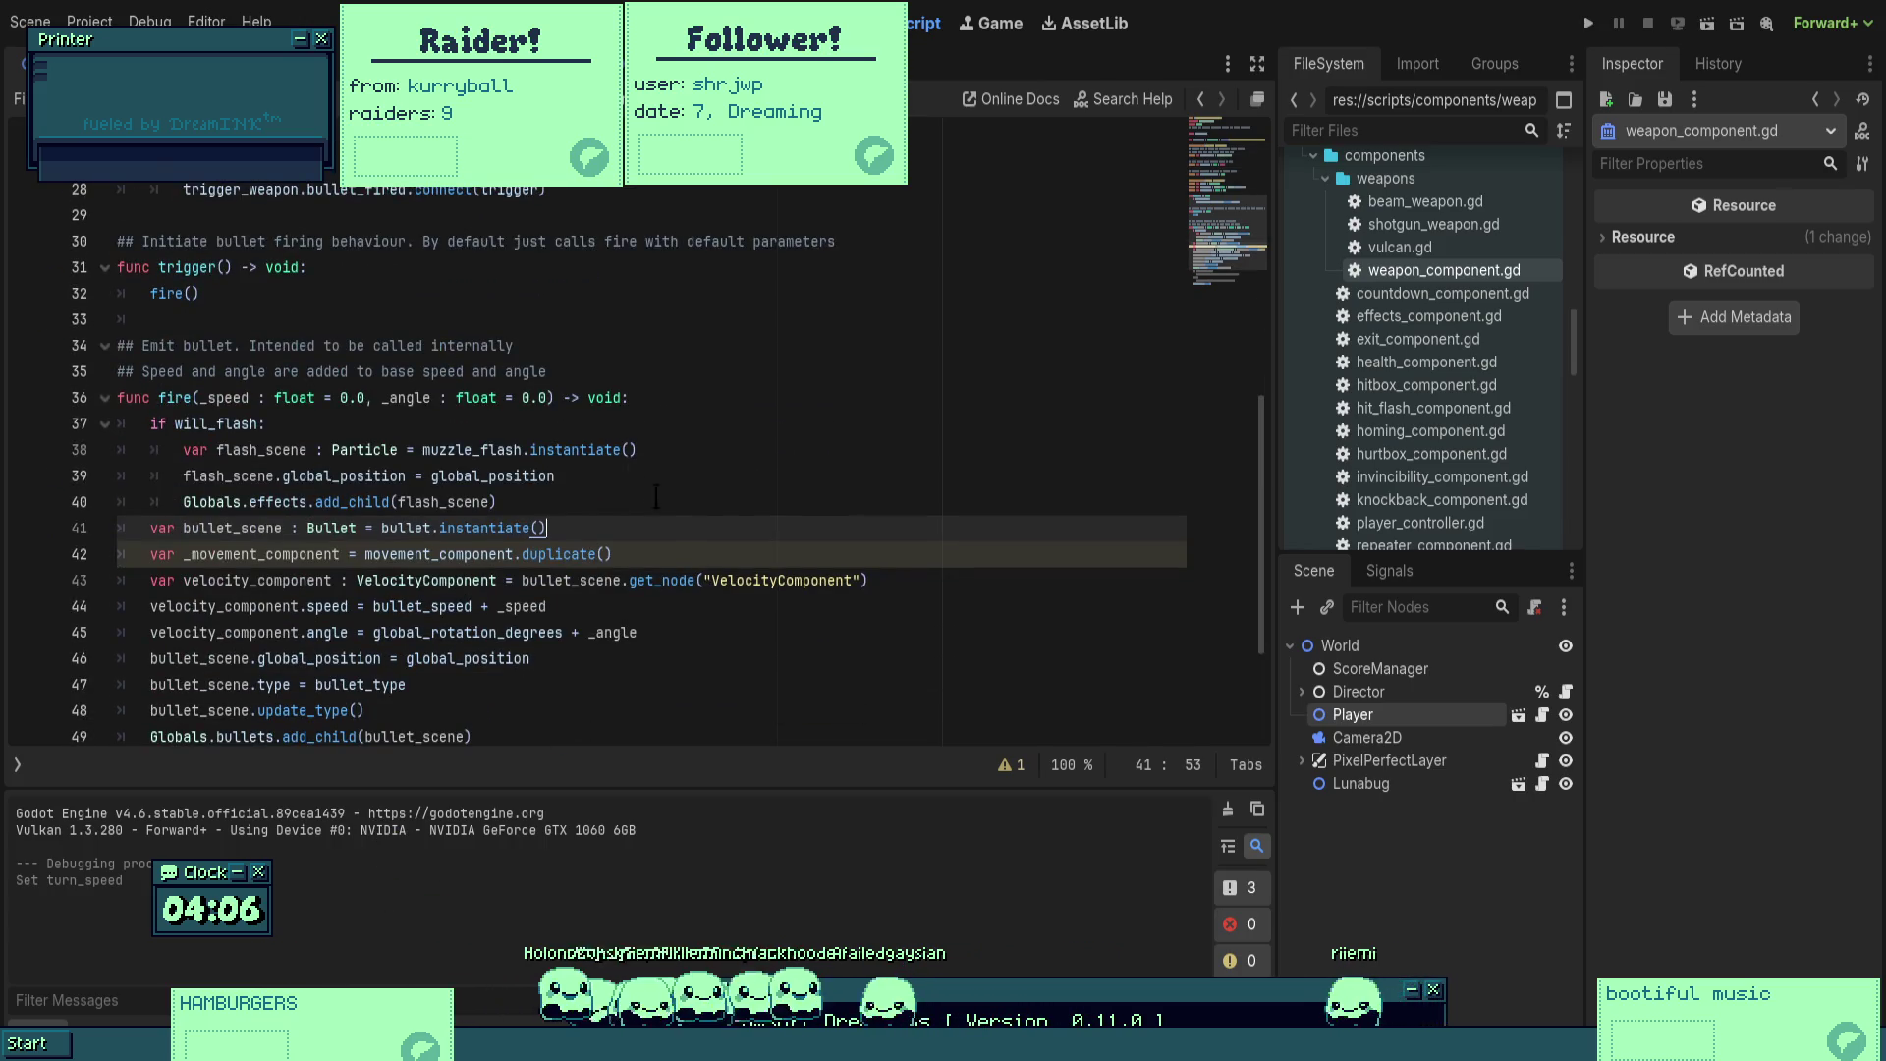
click(614, 554)
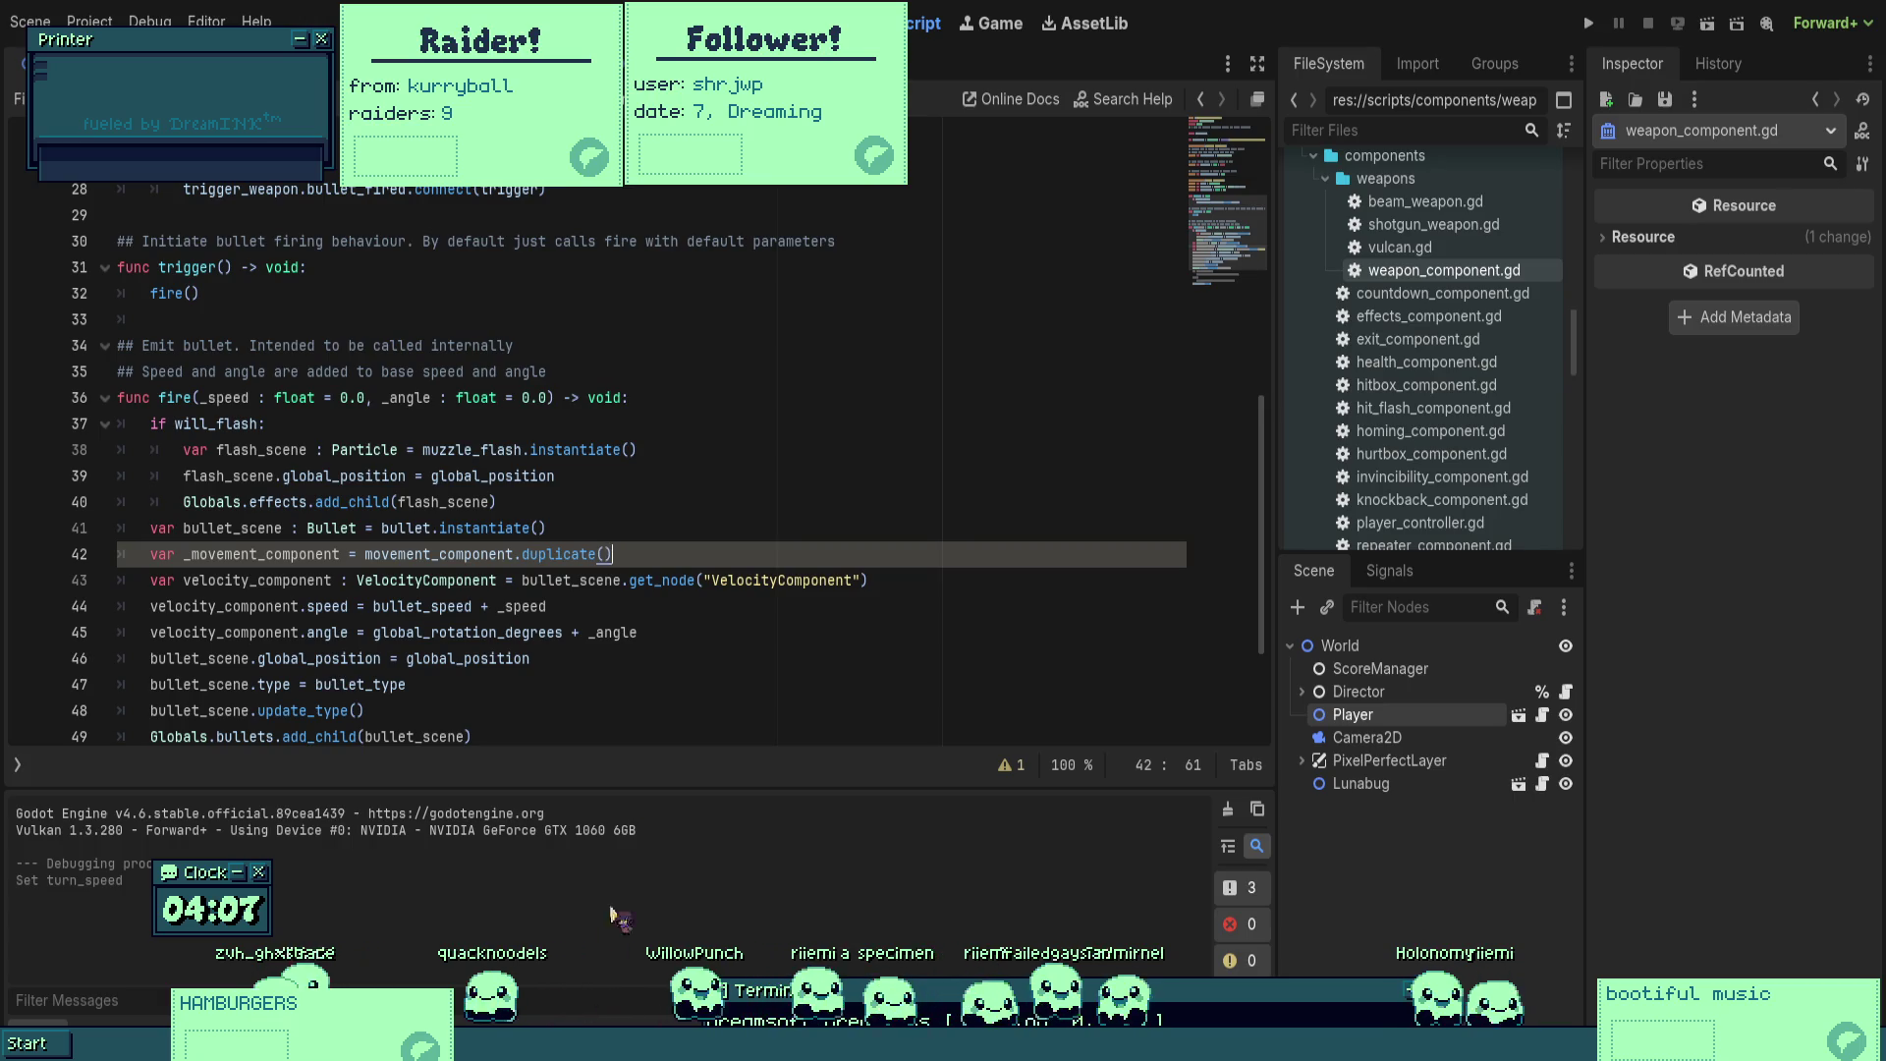
click(795, 577)
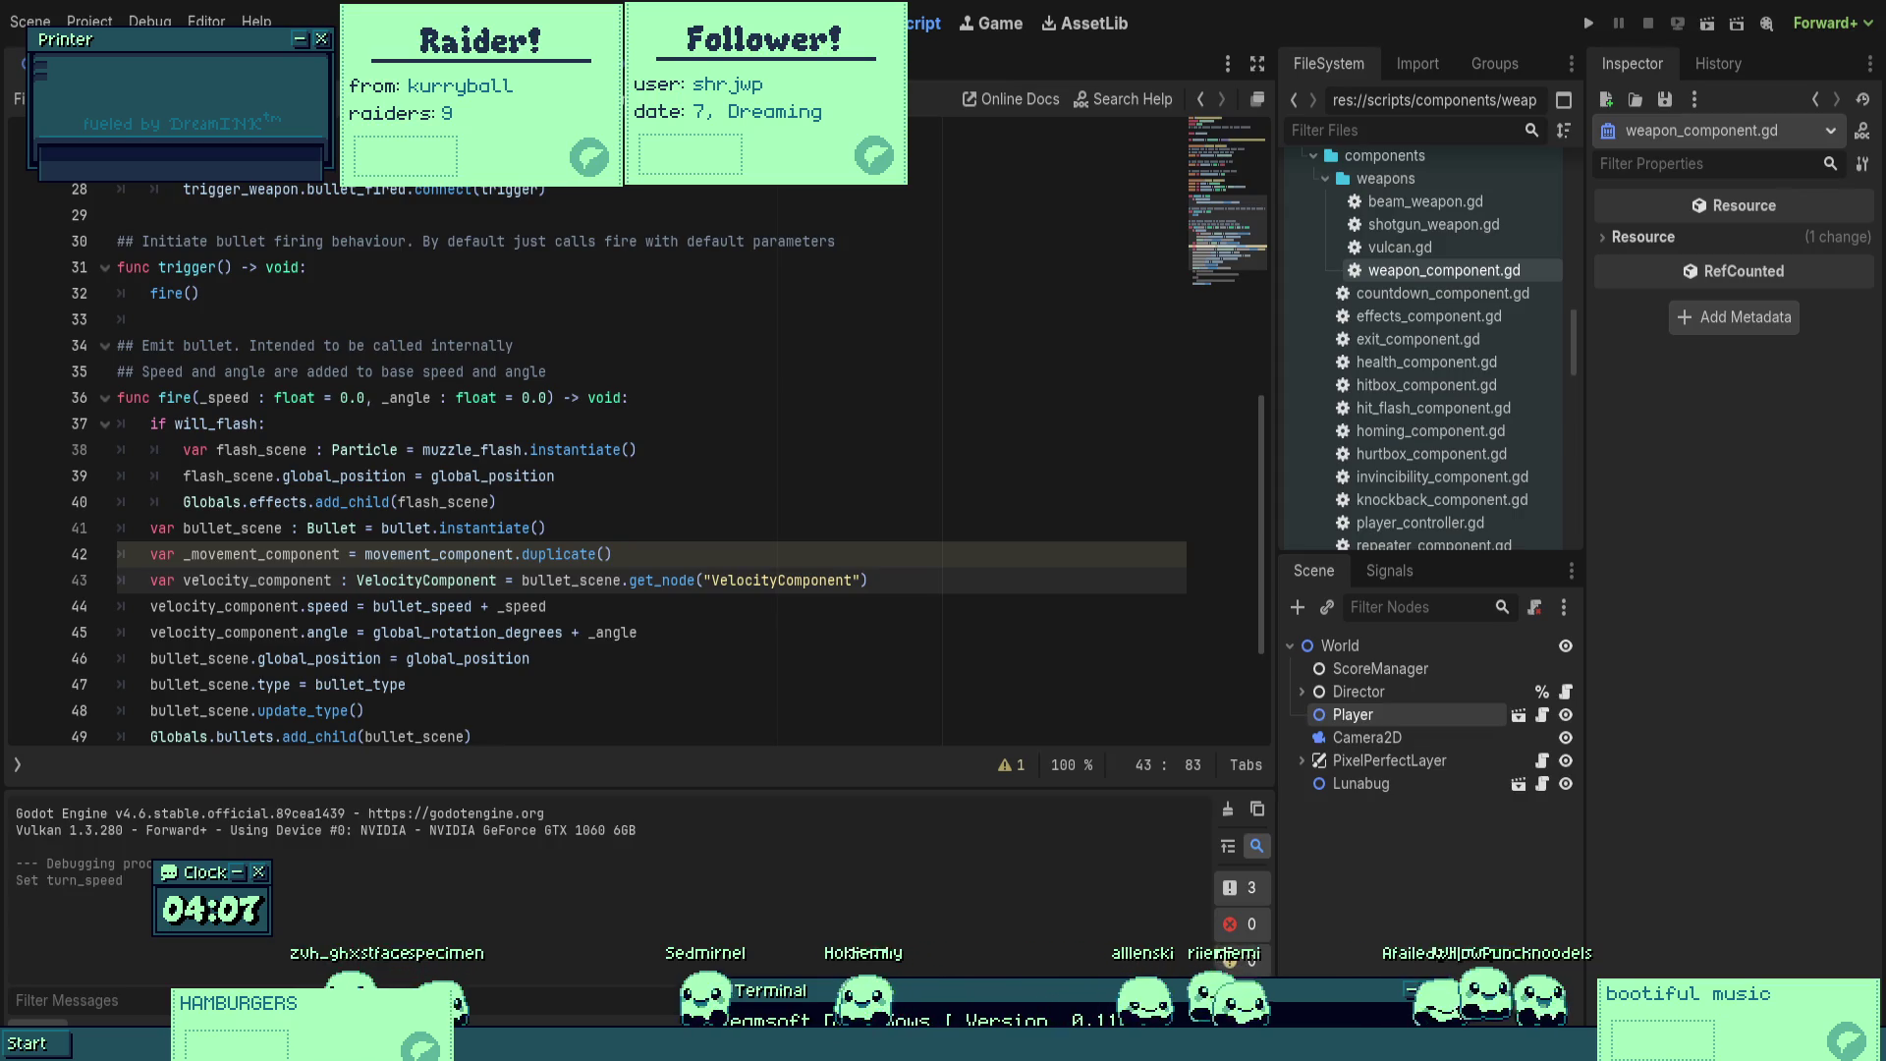
click(546, 527)
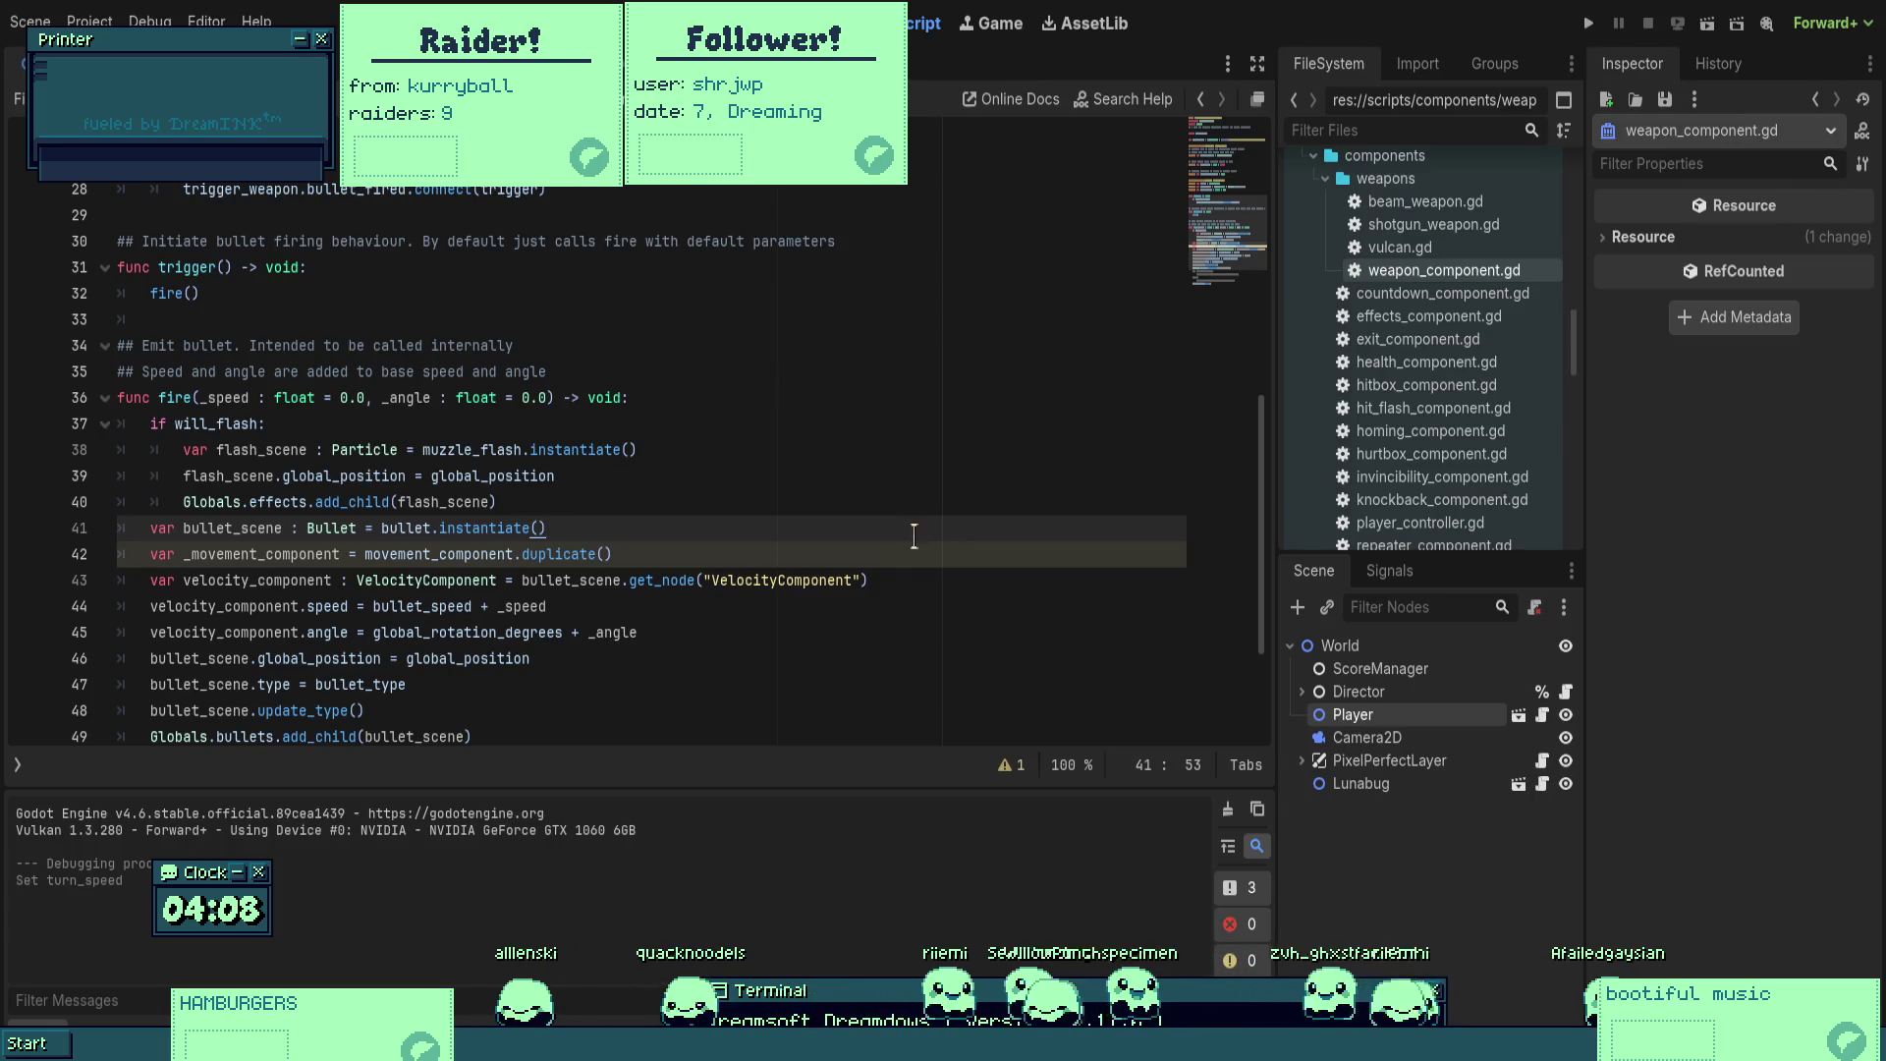
scroll(1467, 423, down, 6)
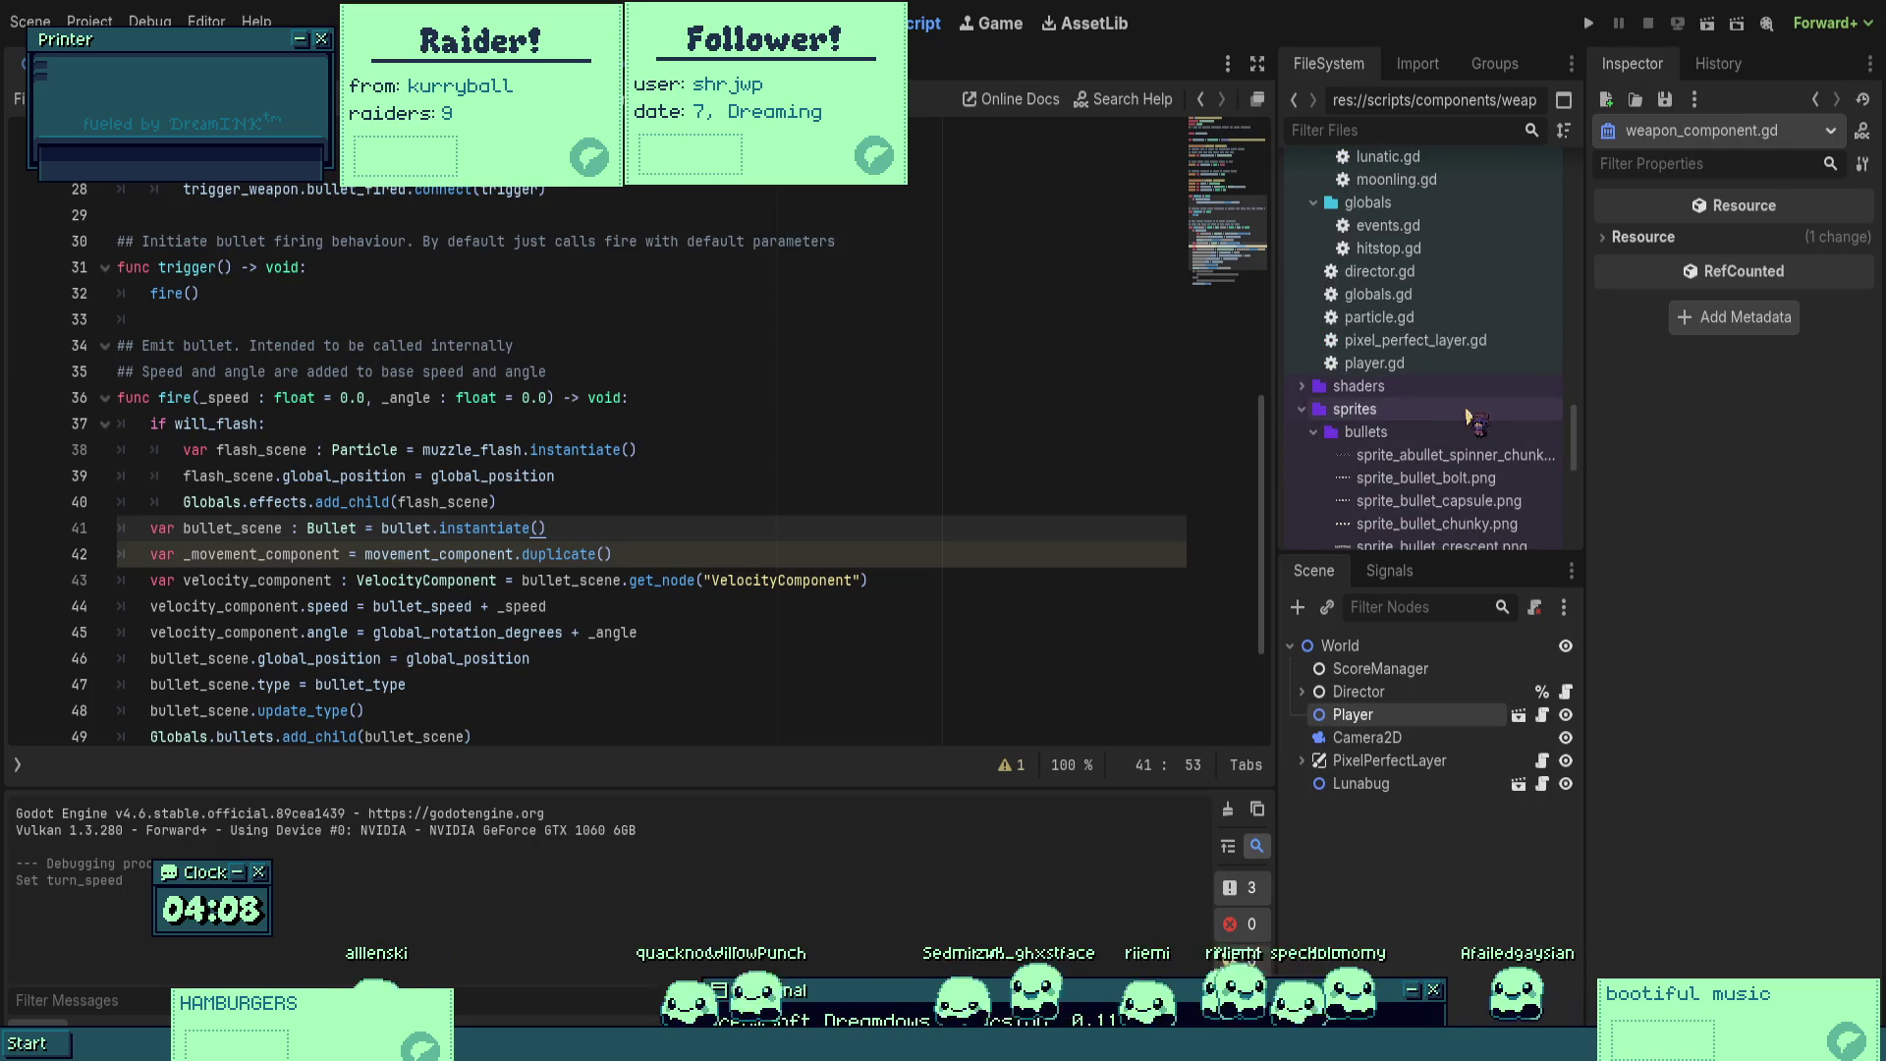
Switch to the crab enemy scene and inspect ShotgunWeapon2's properties
key(ctrl+Tab)
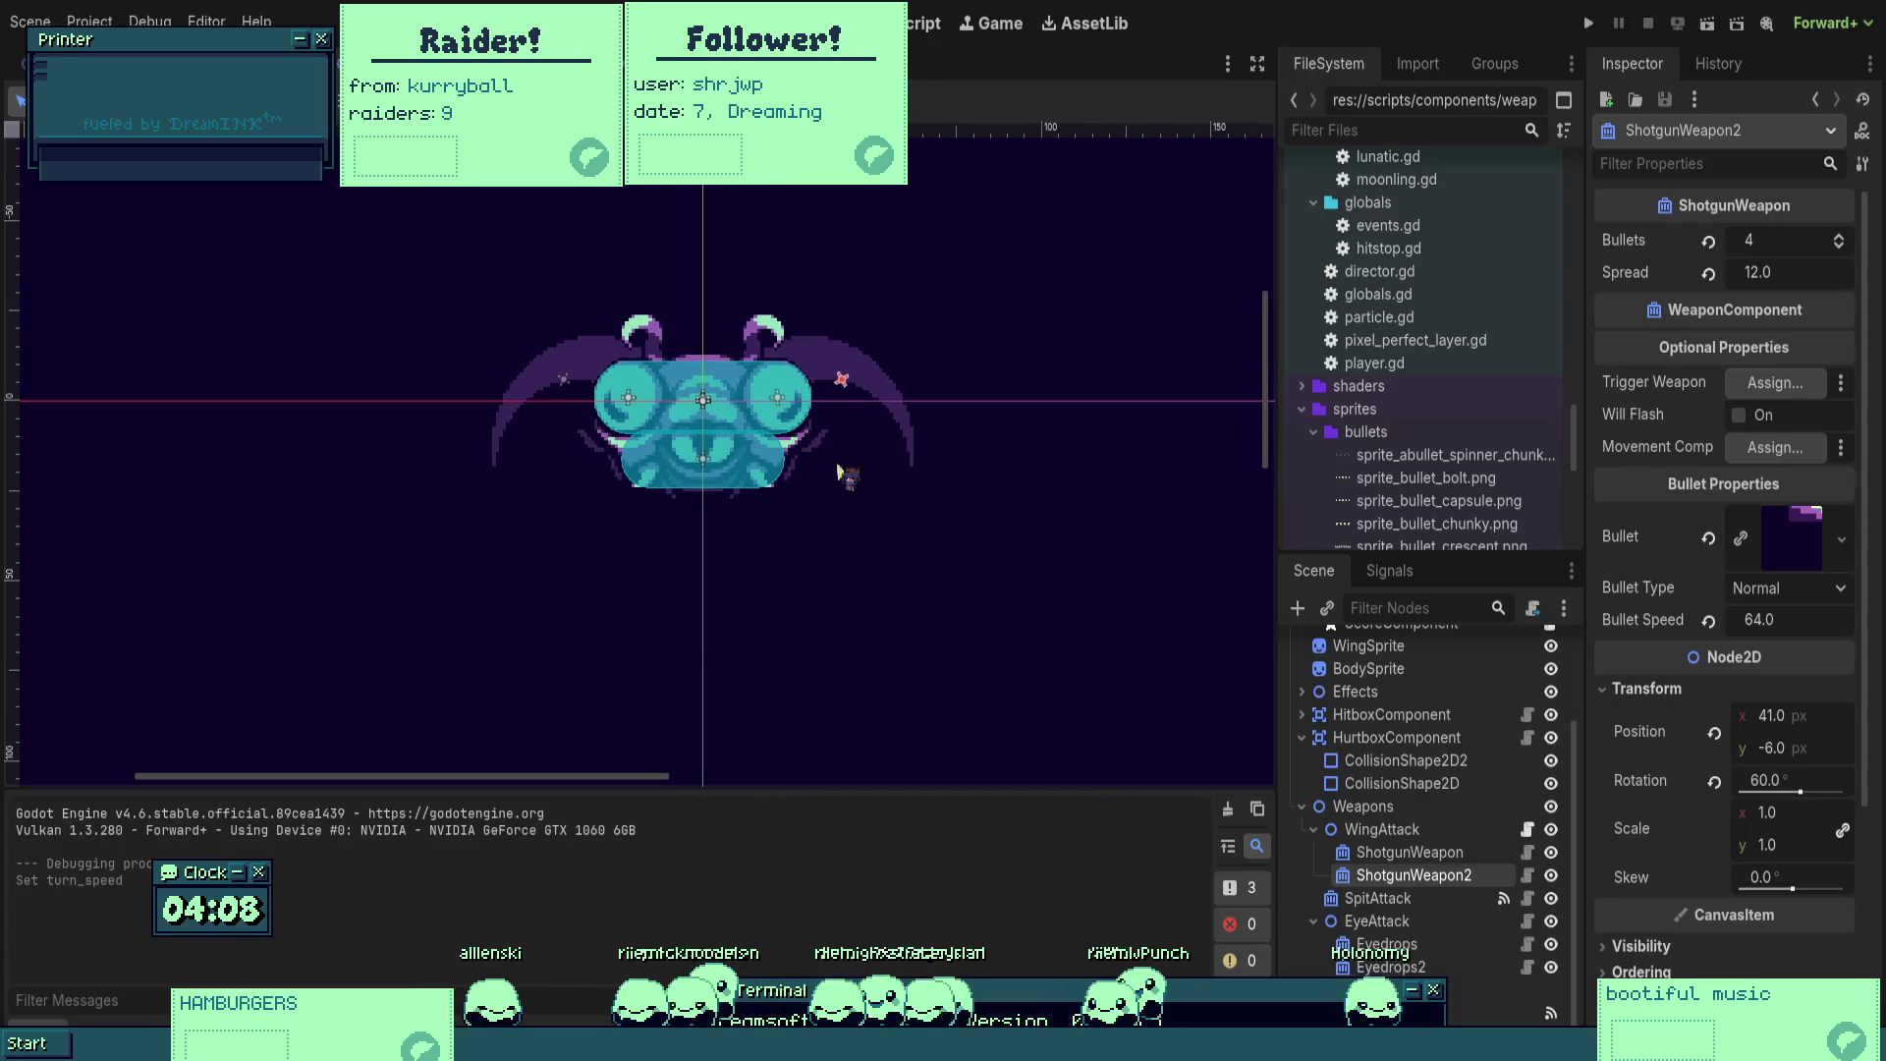
click(1403, 874)
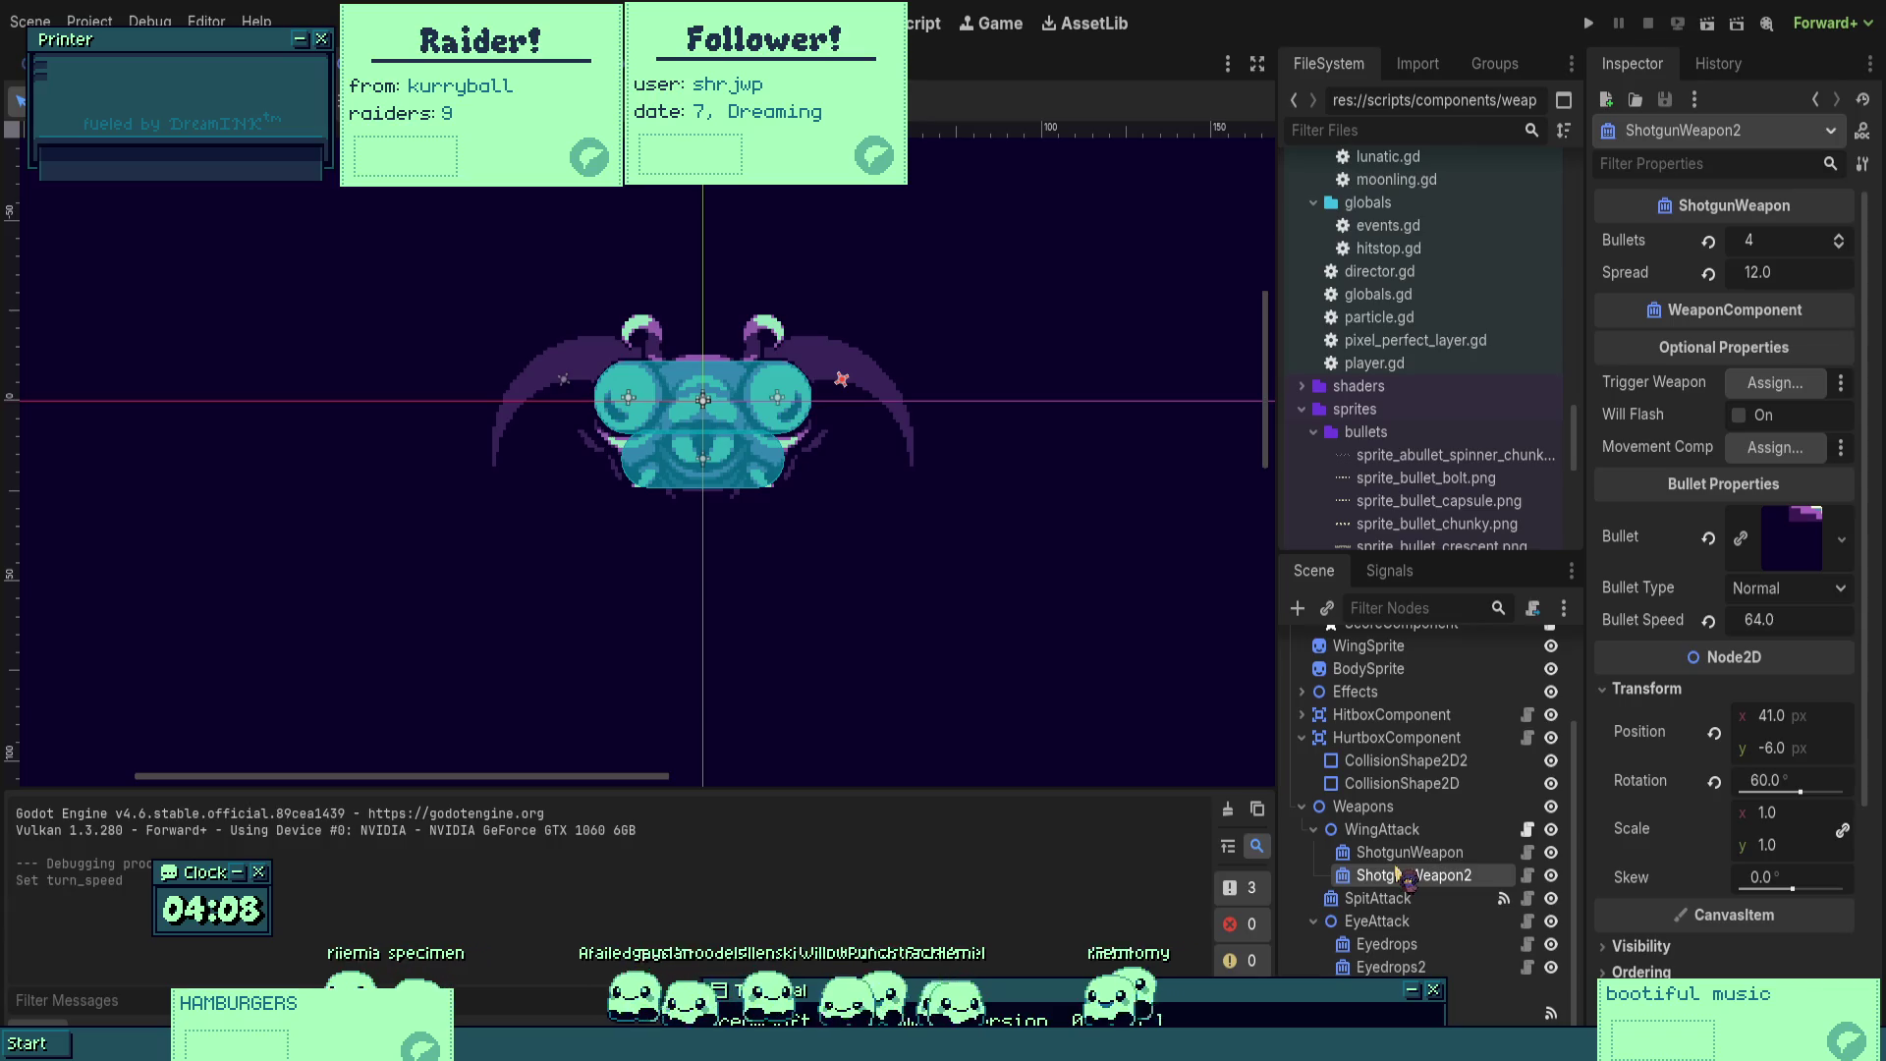
scroll(1395, 472, down, 5)
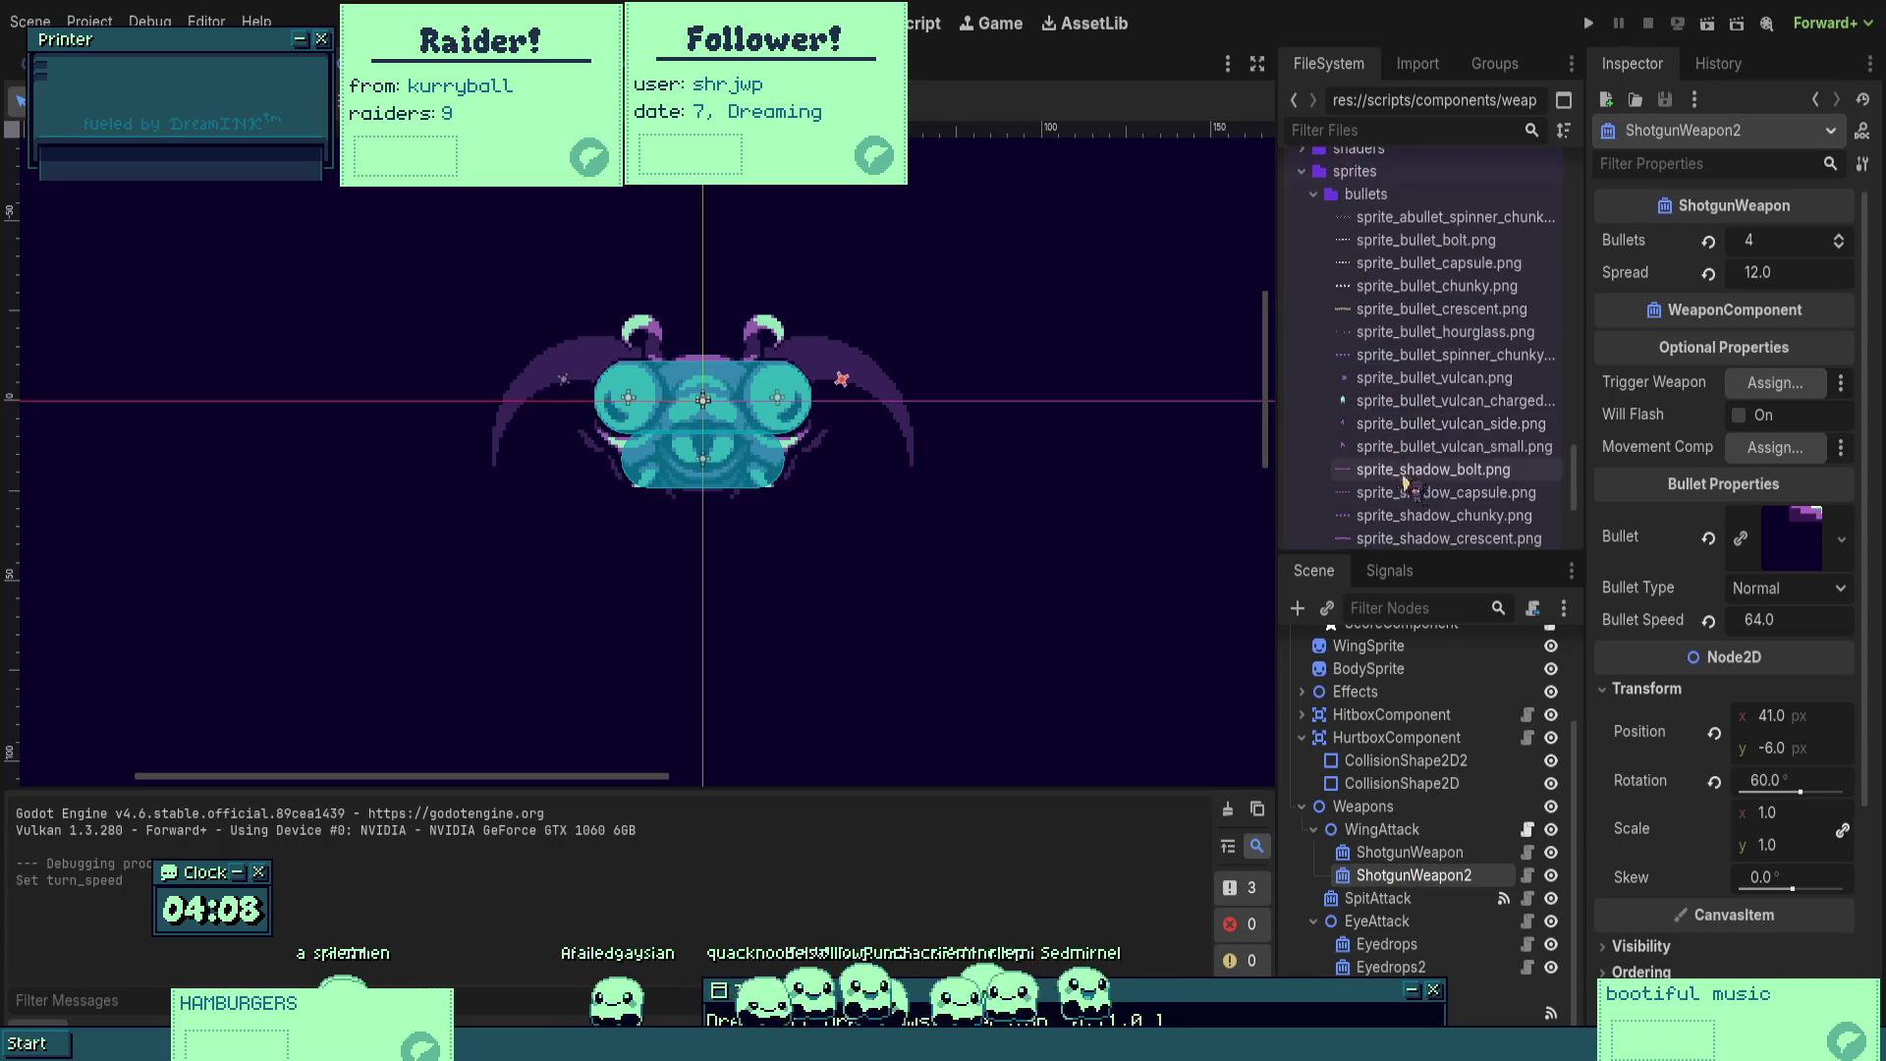
scroll(1432, 491, up, 8)
scroll(1433, 491, up, 5)
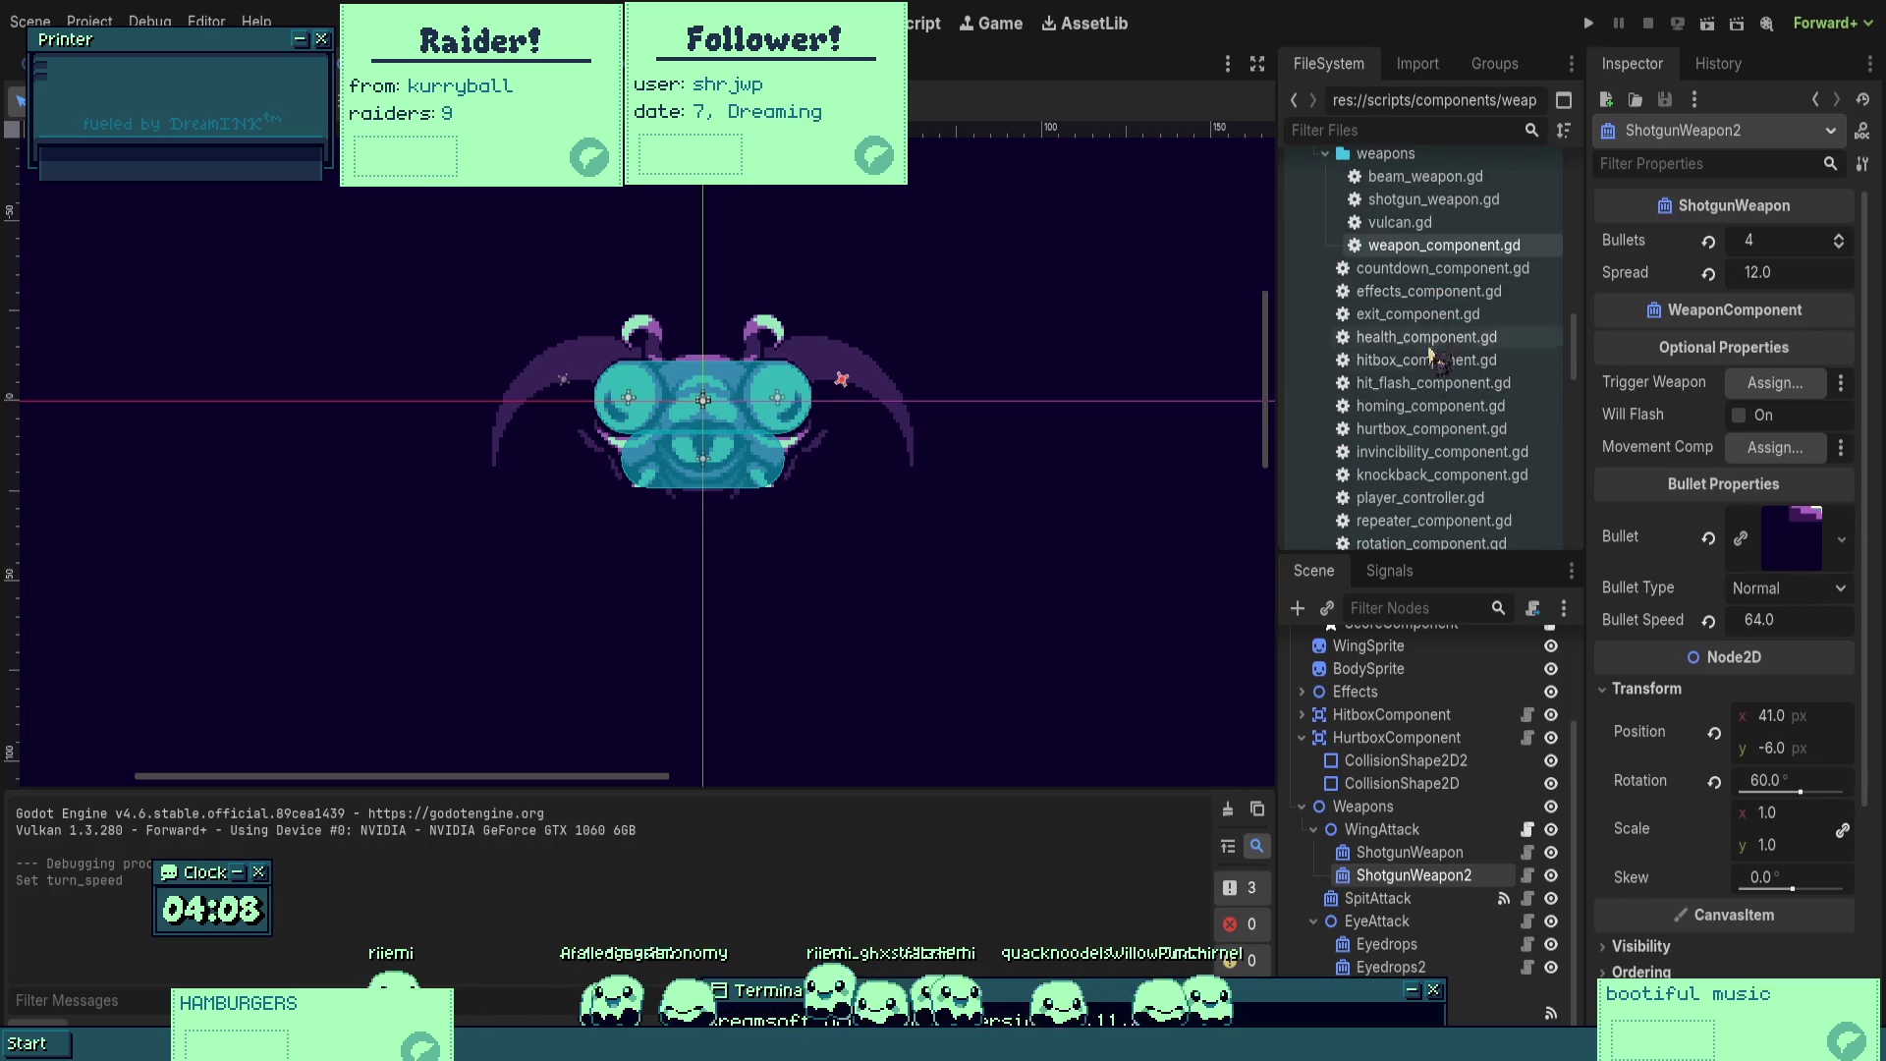
scroll(1439, 413, down, 2)
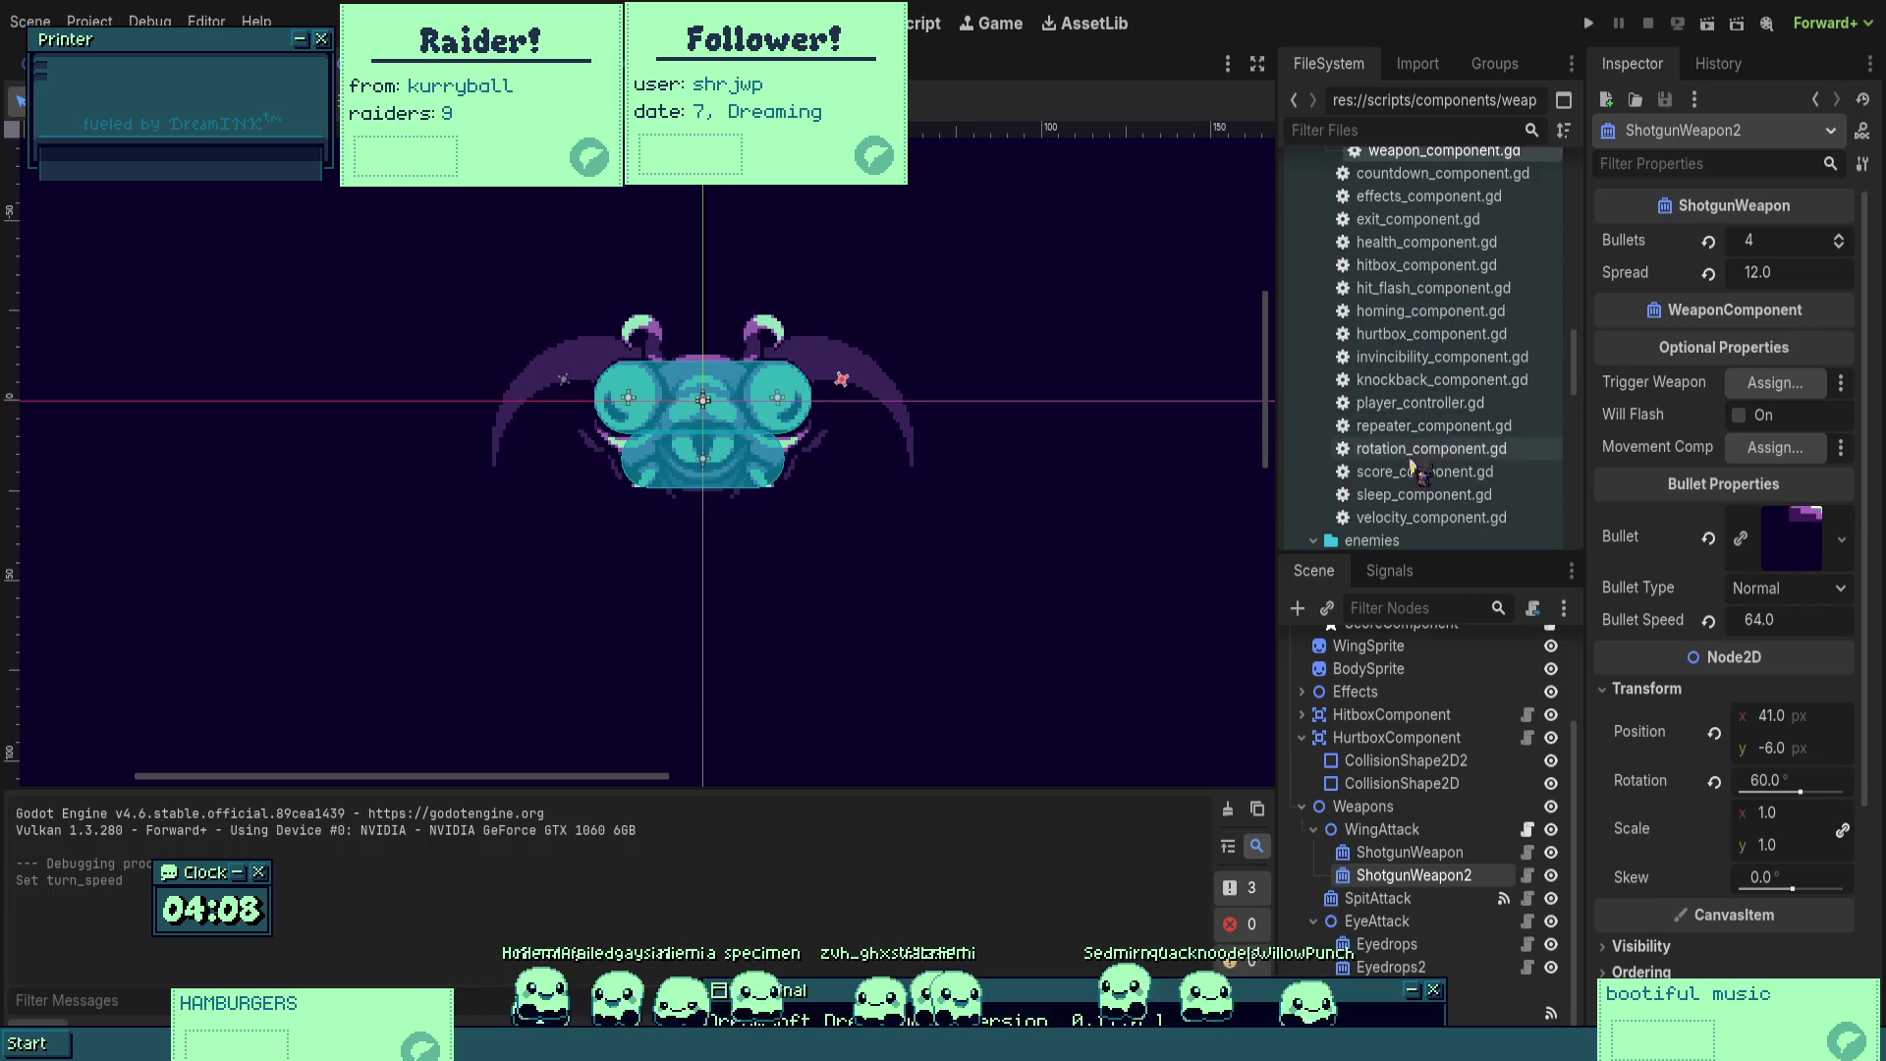
Open velocity_component.gd and place the caret below its class description
double_click(1432, 517)
click(693, 303)
click(638, 244)
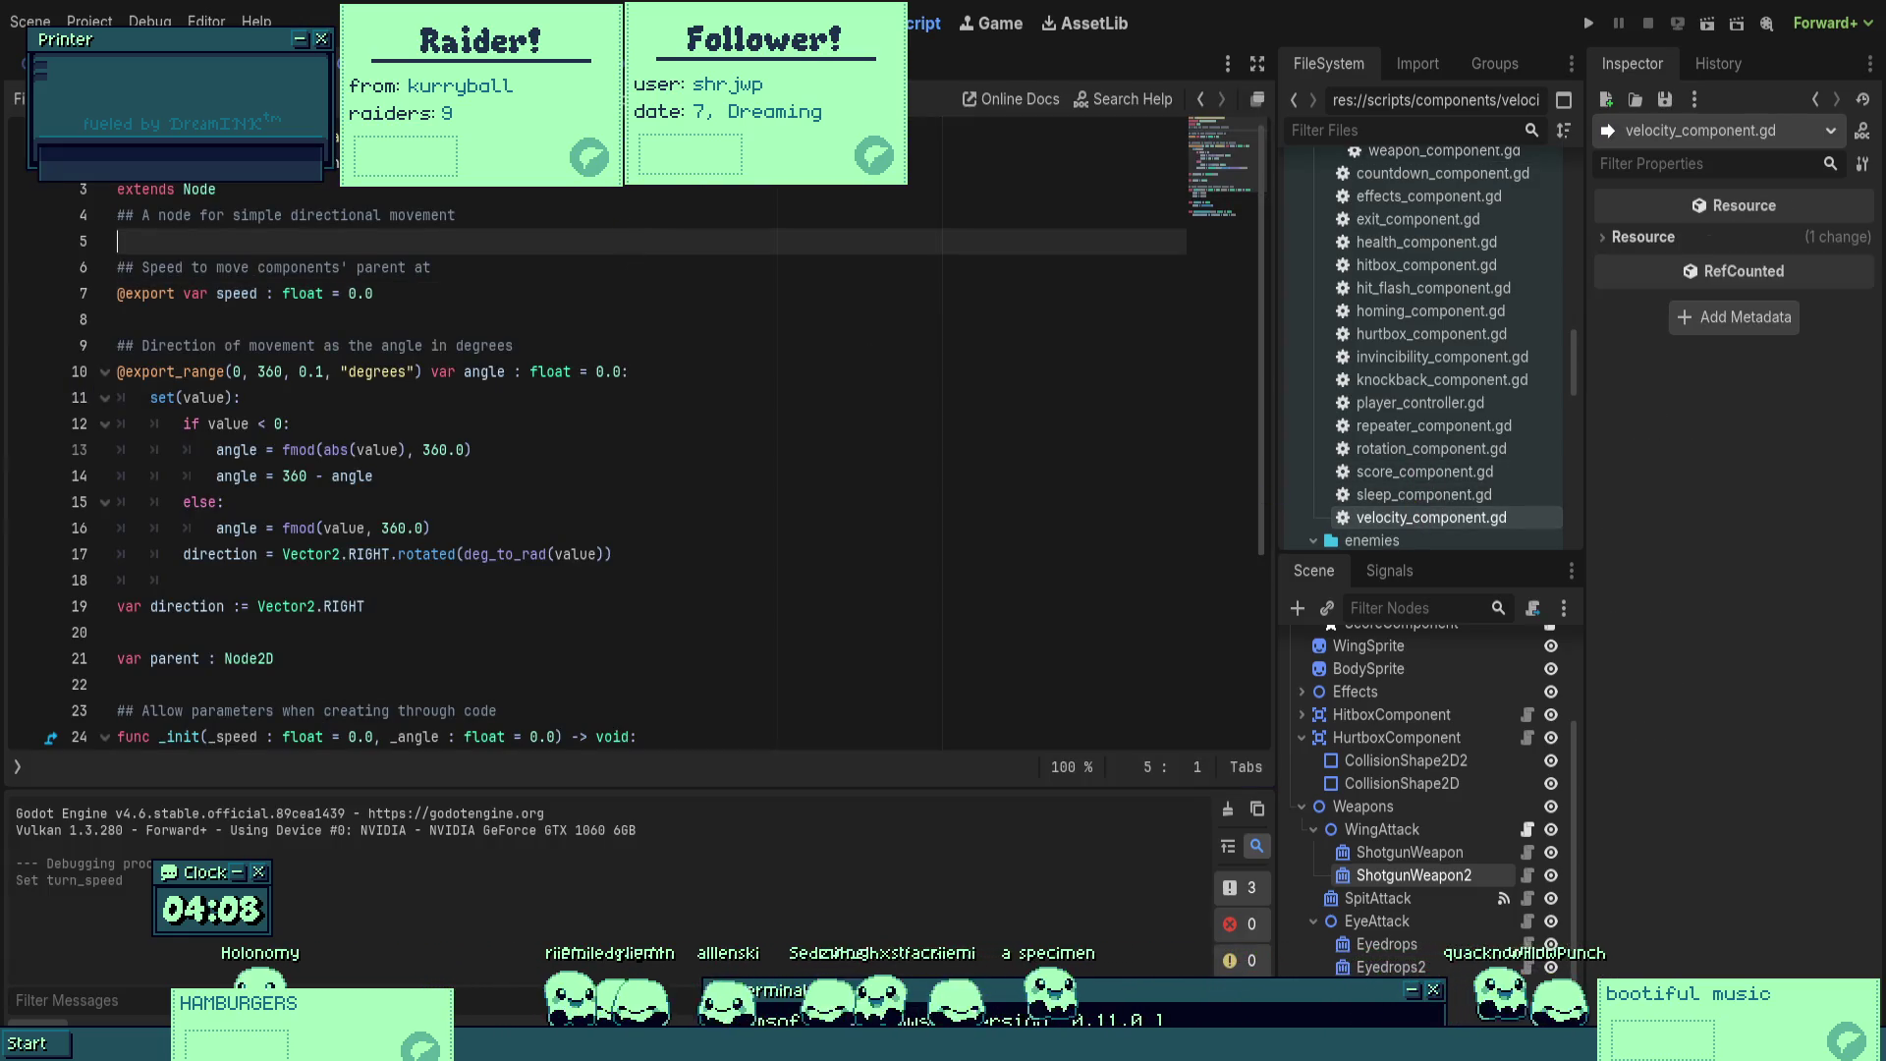
key(Return)
key(Return)
key(Up)
text(##)
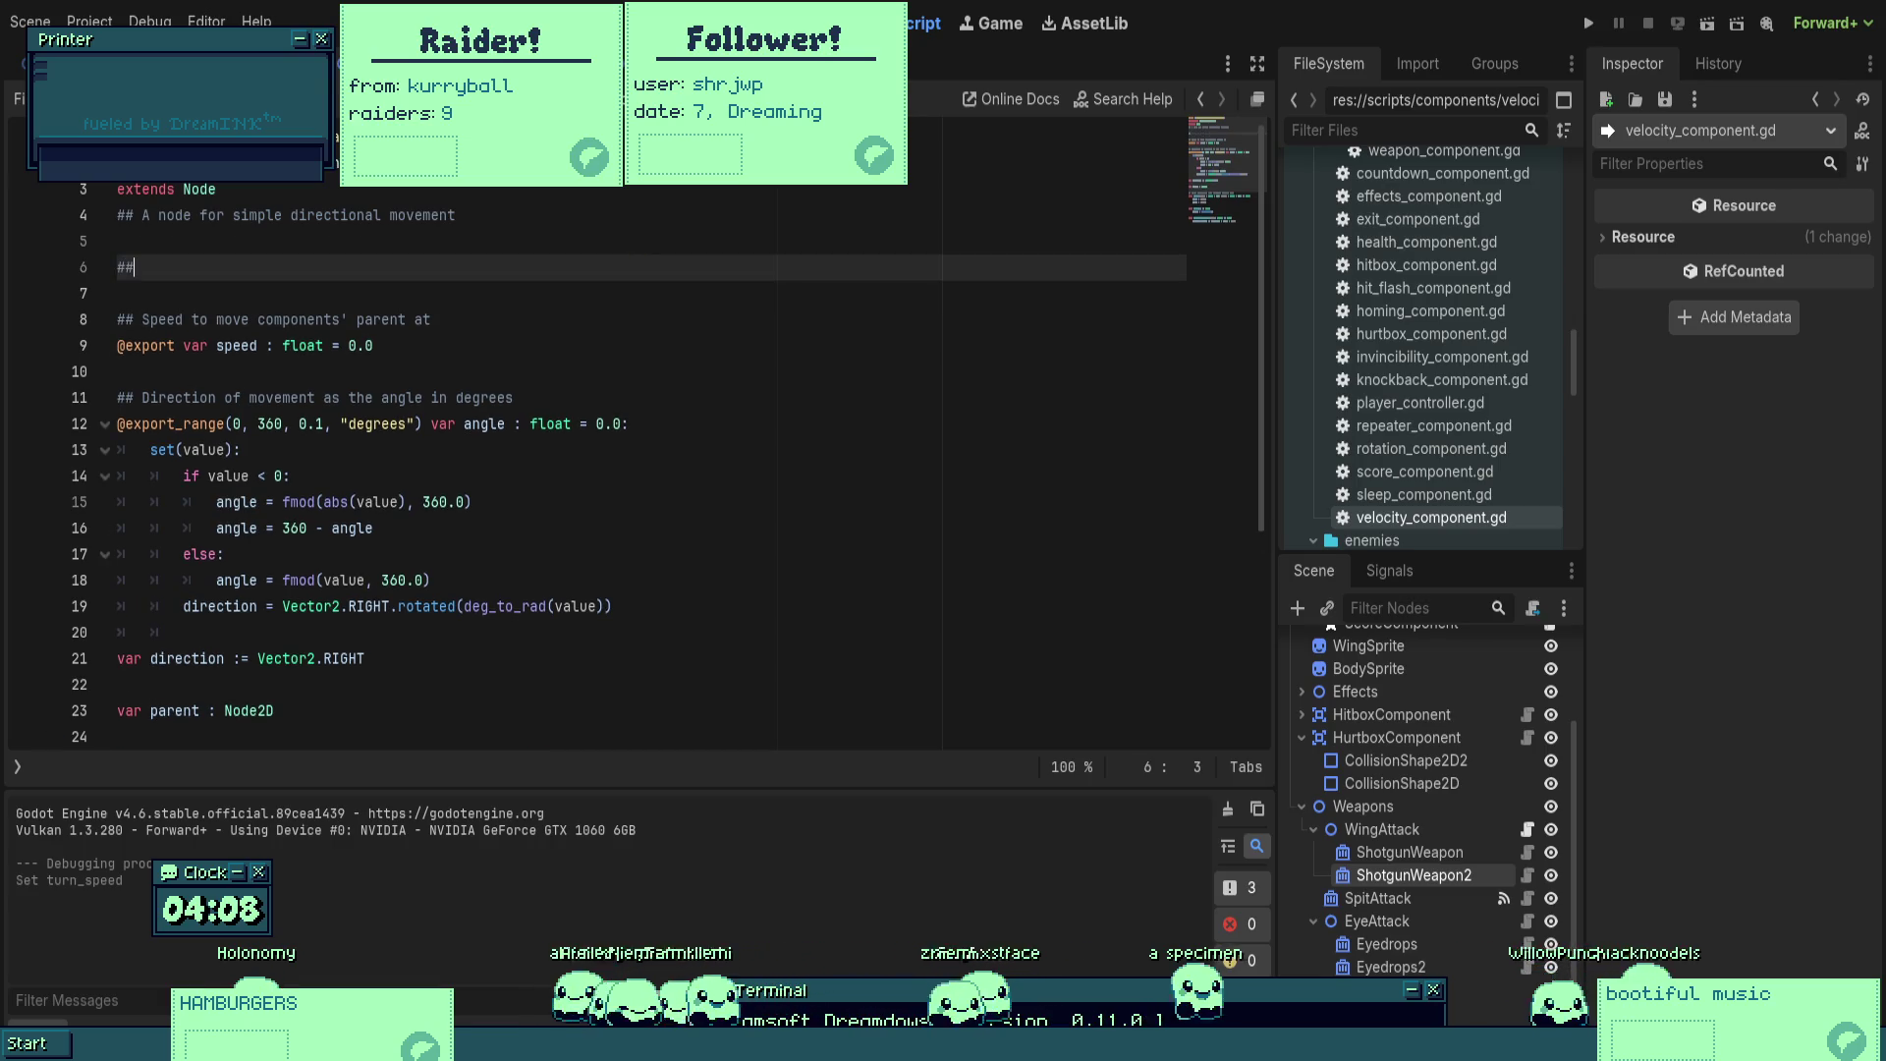
key(Return)
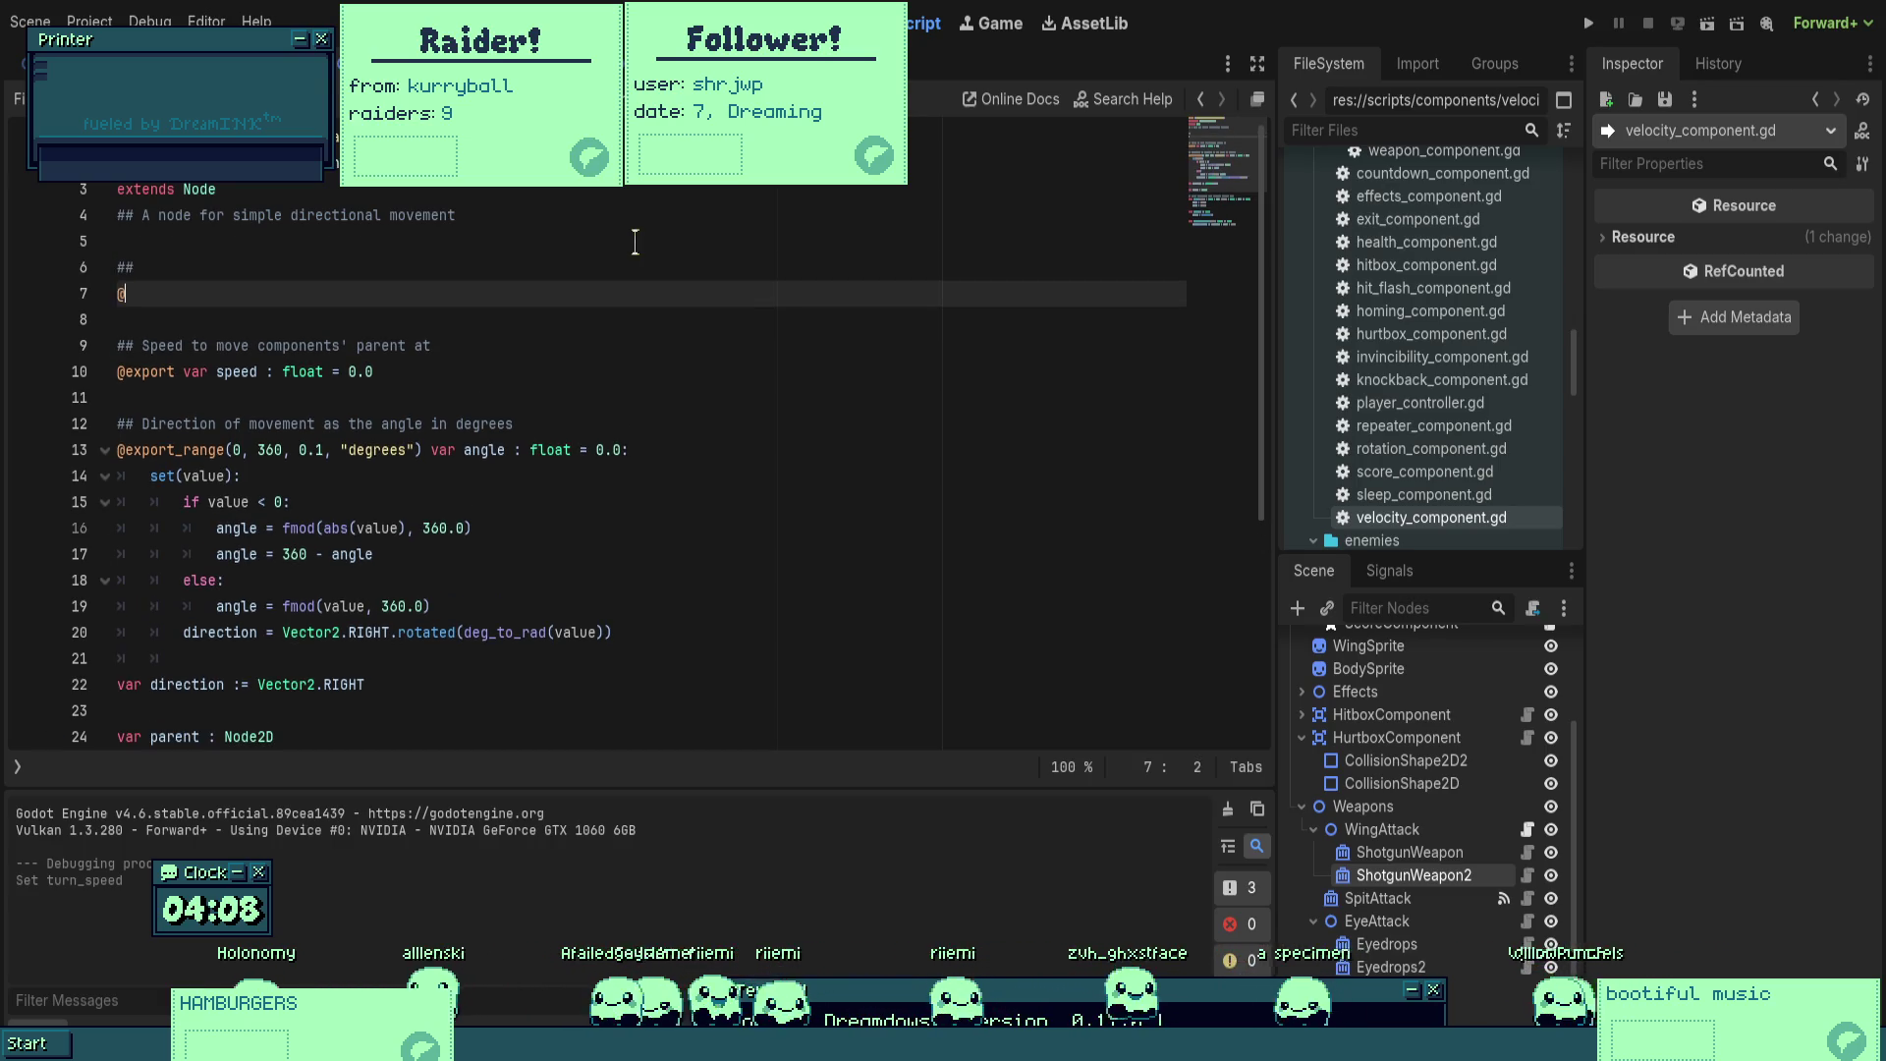
text(@export var dis)
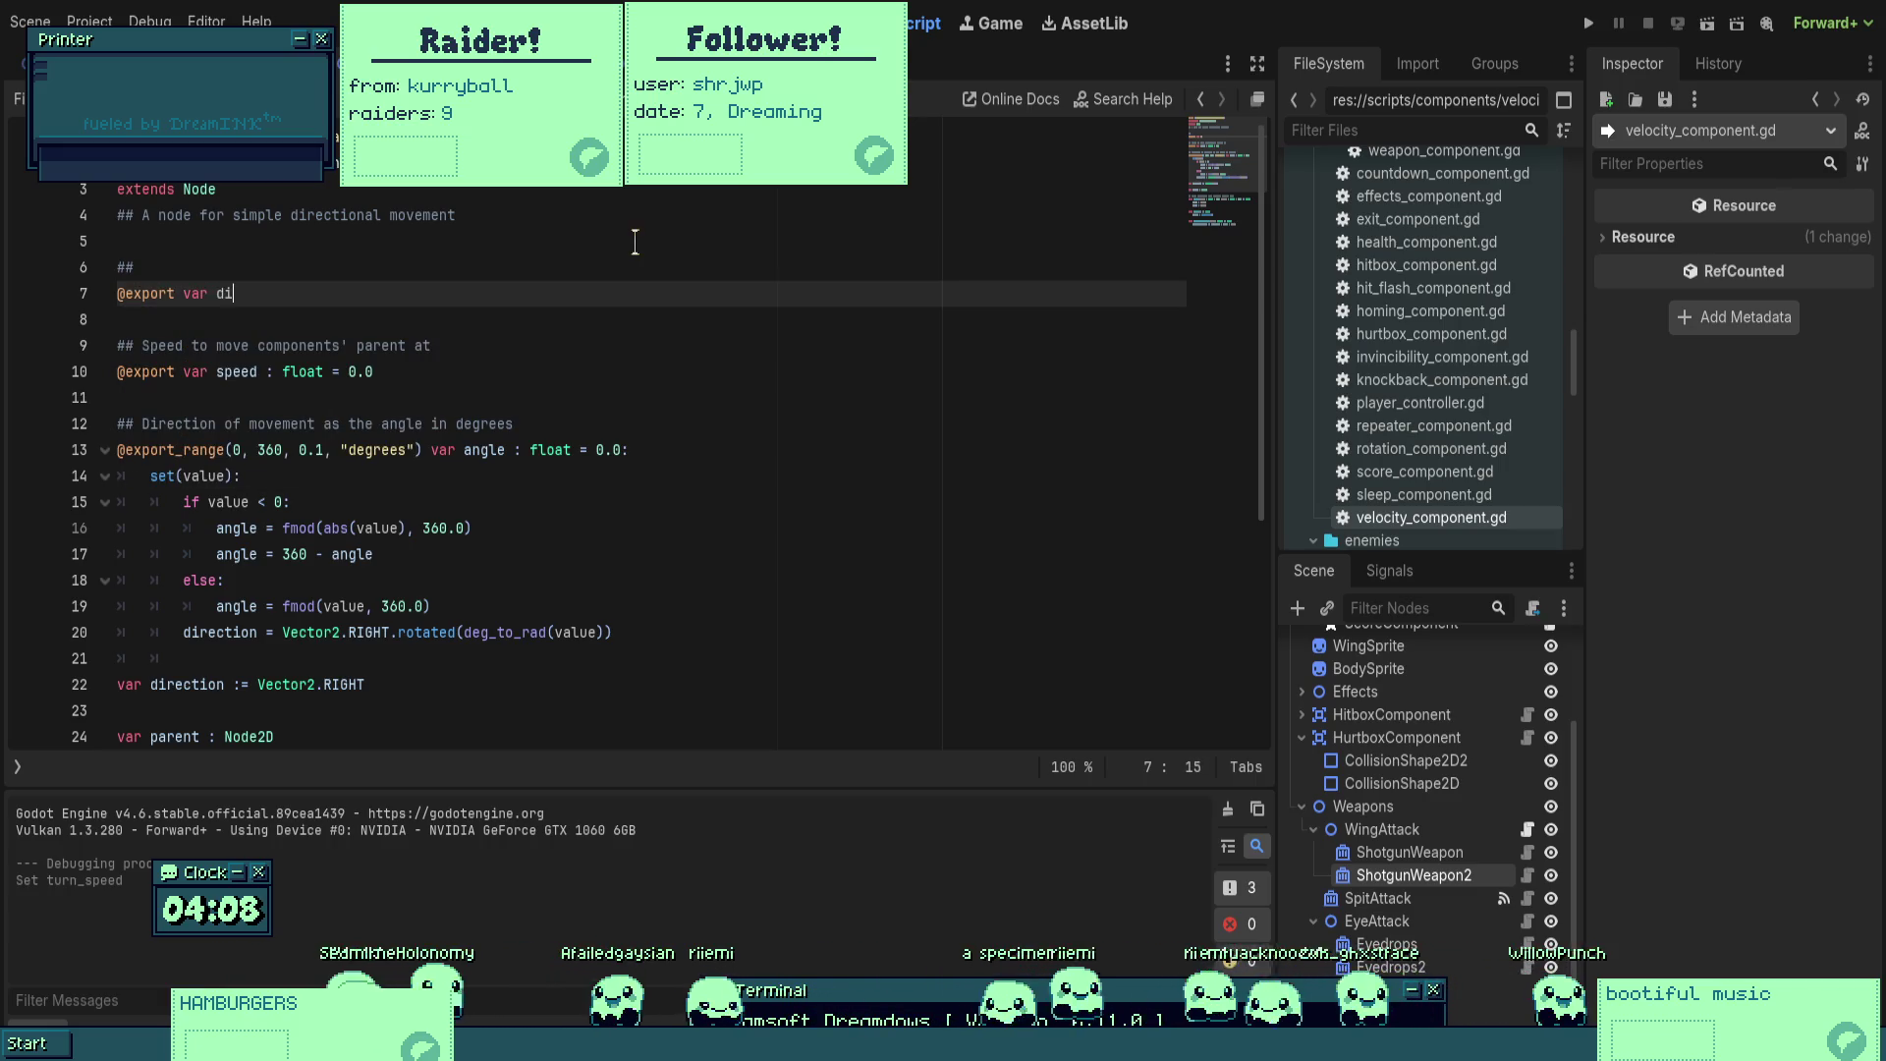
text(abled)
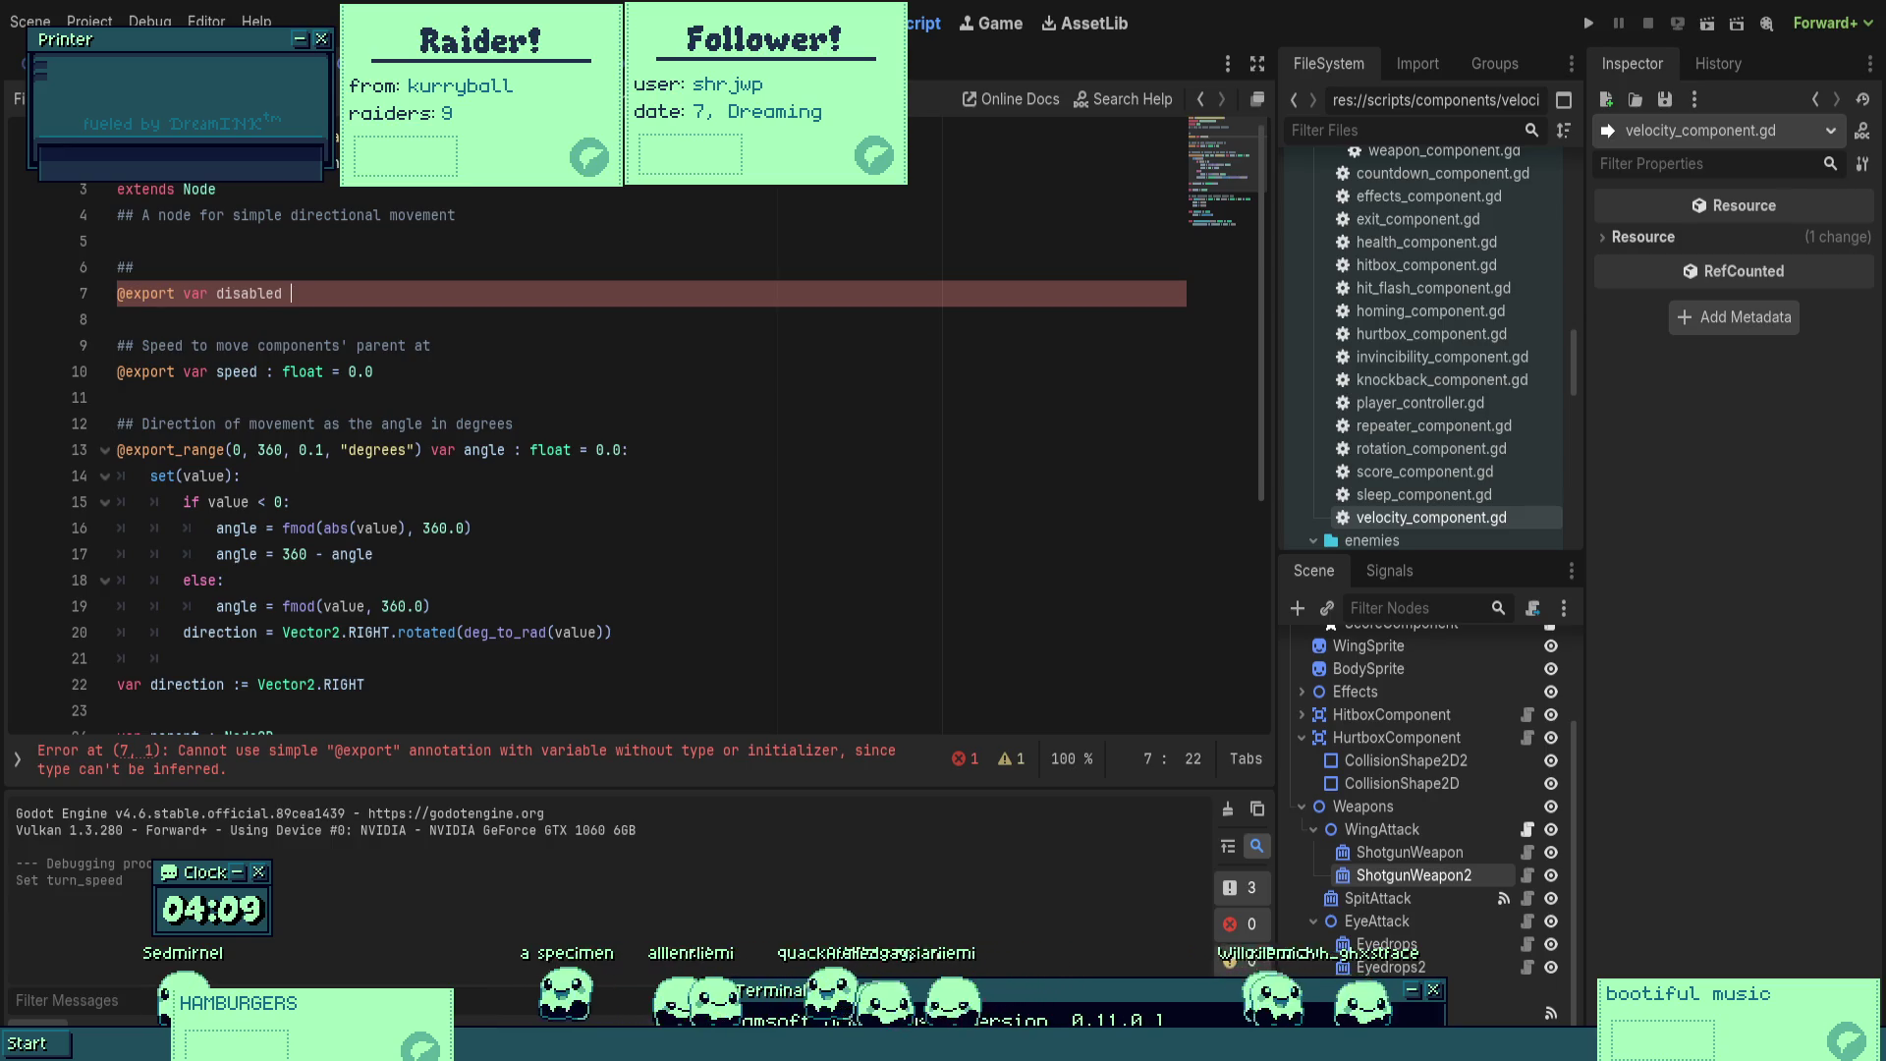
key(BackSpace)
key(BackSpace)
key(BackSpace)
text(is_dis)
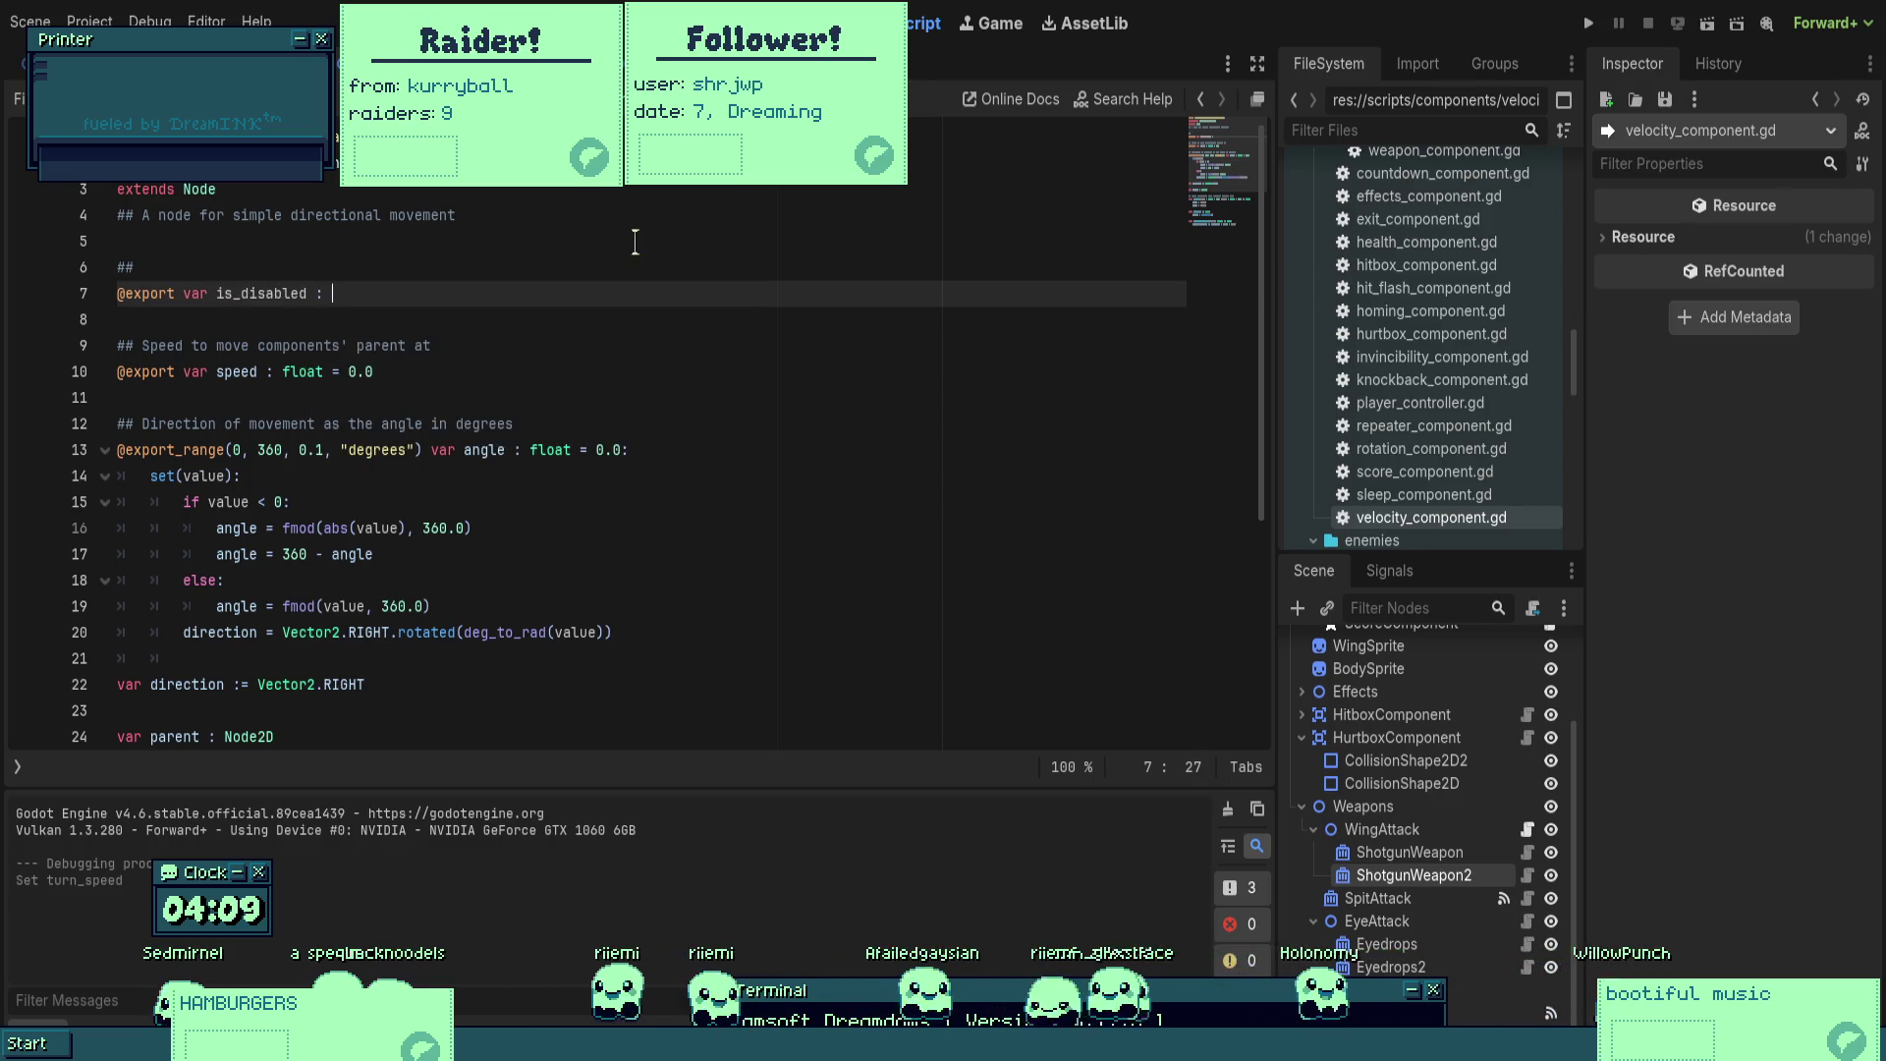
text(fa)
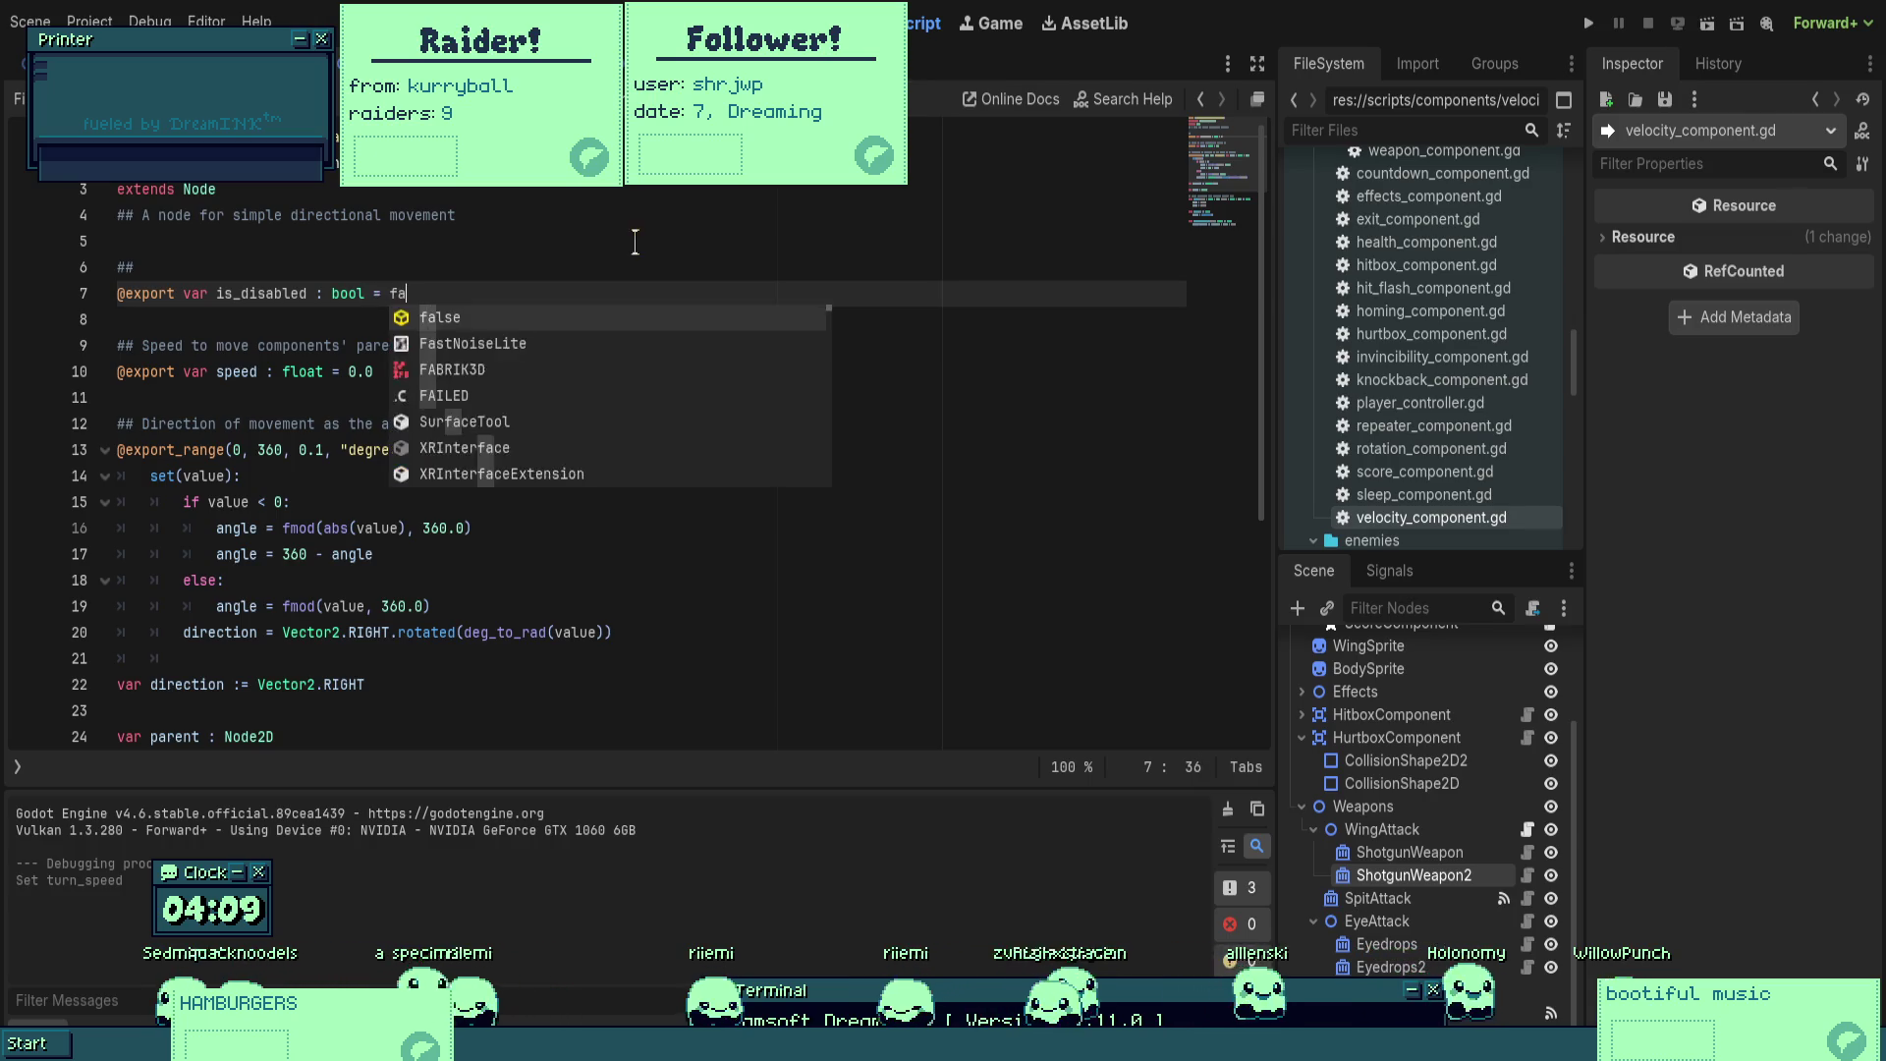
text(lse)
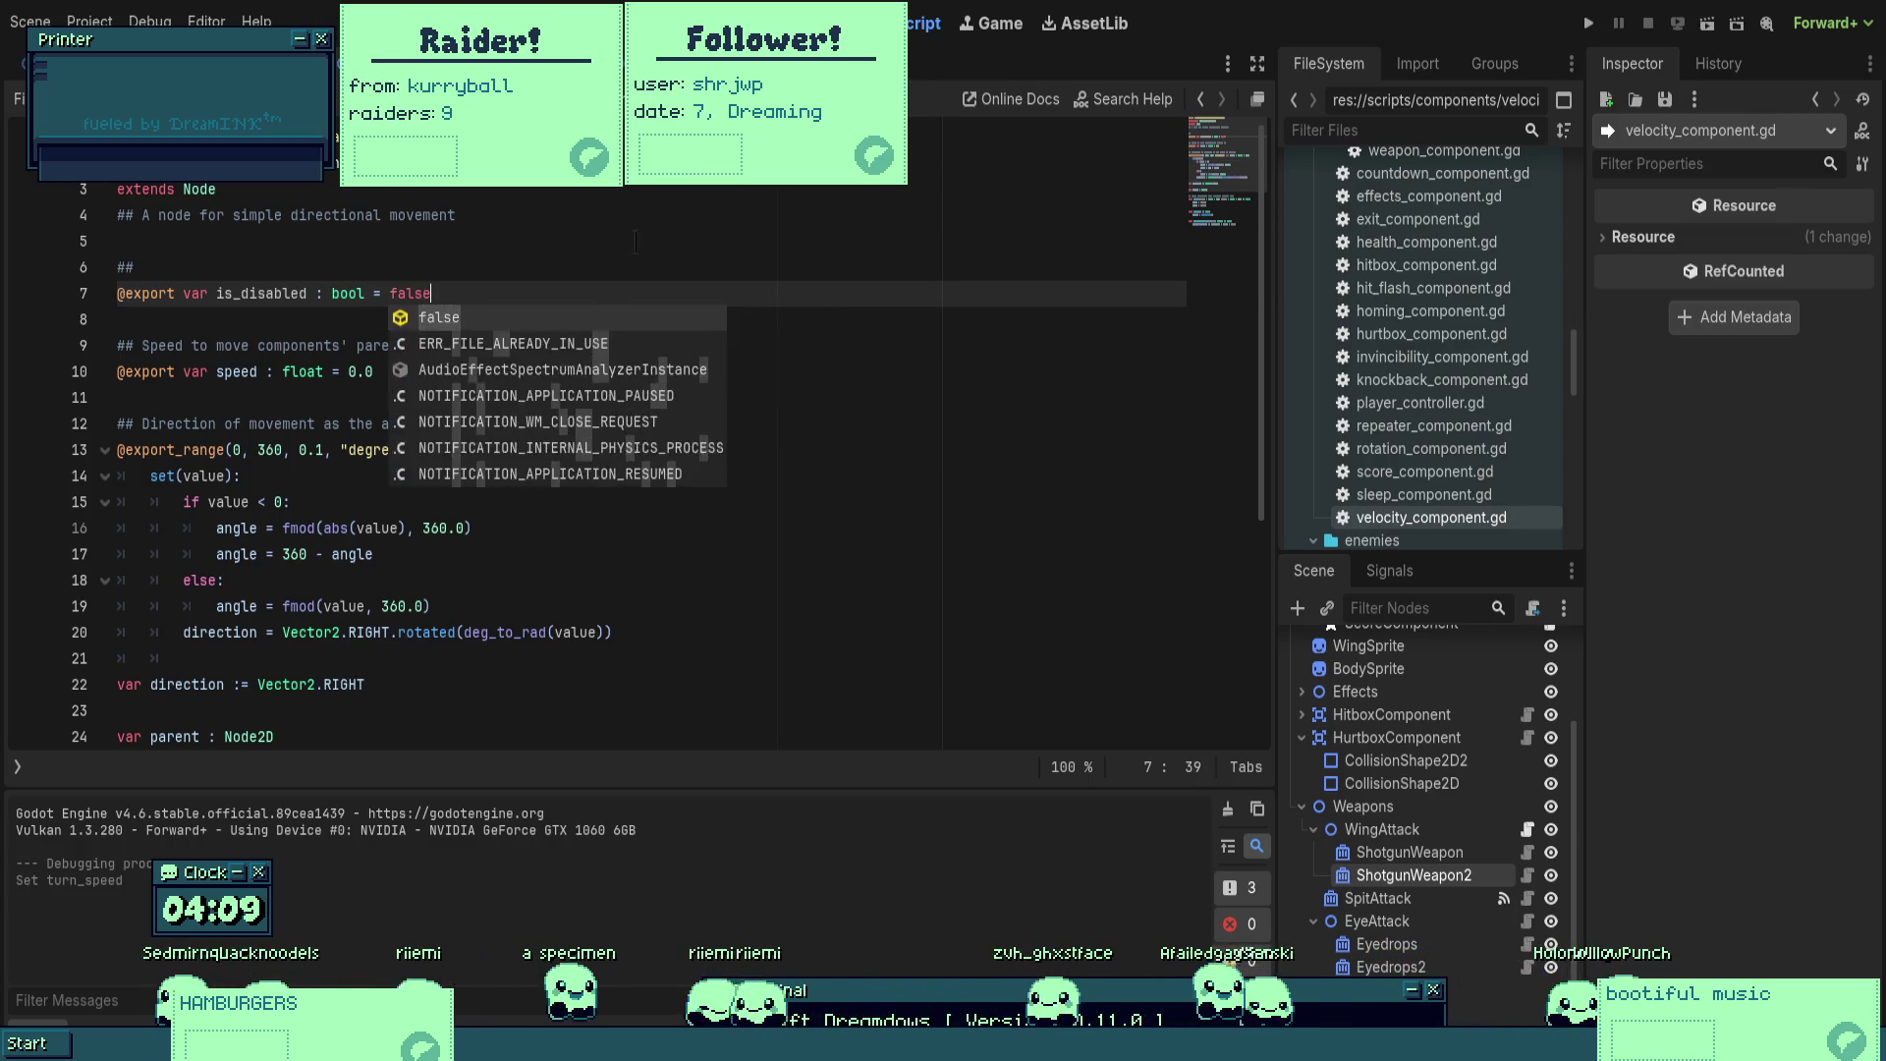
key(Return)
key(Up)
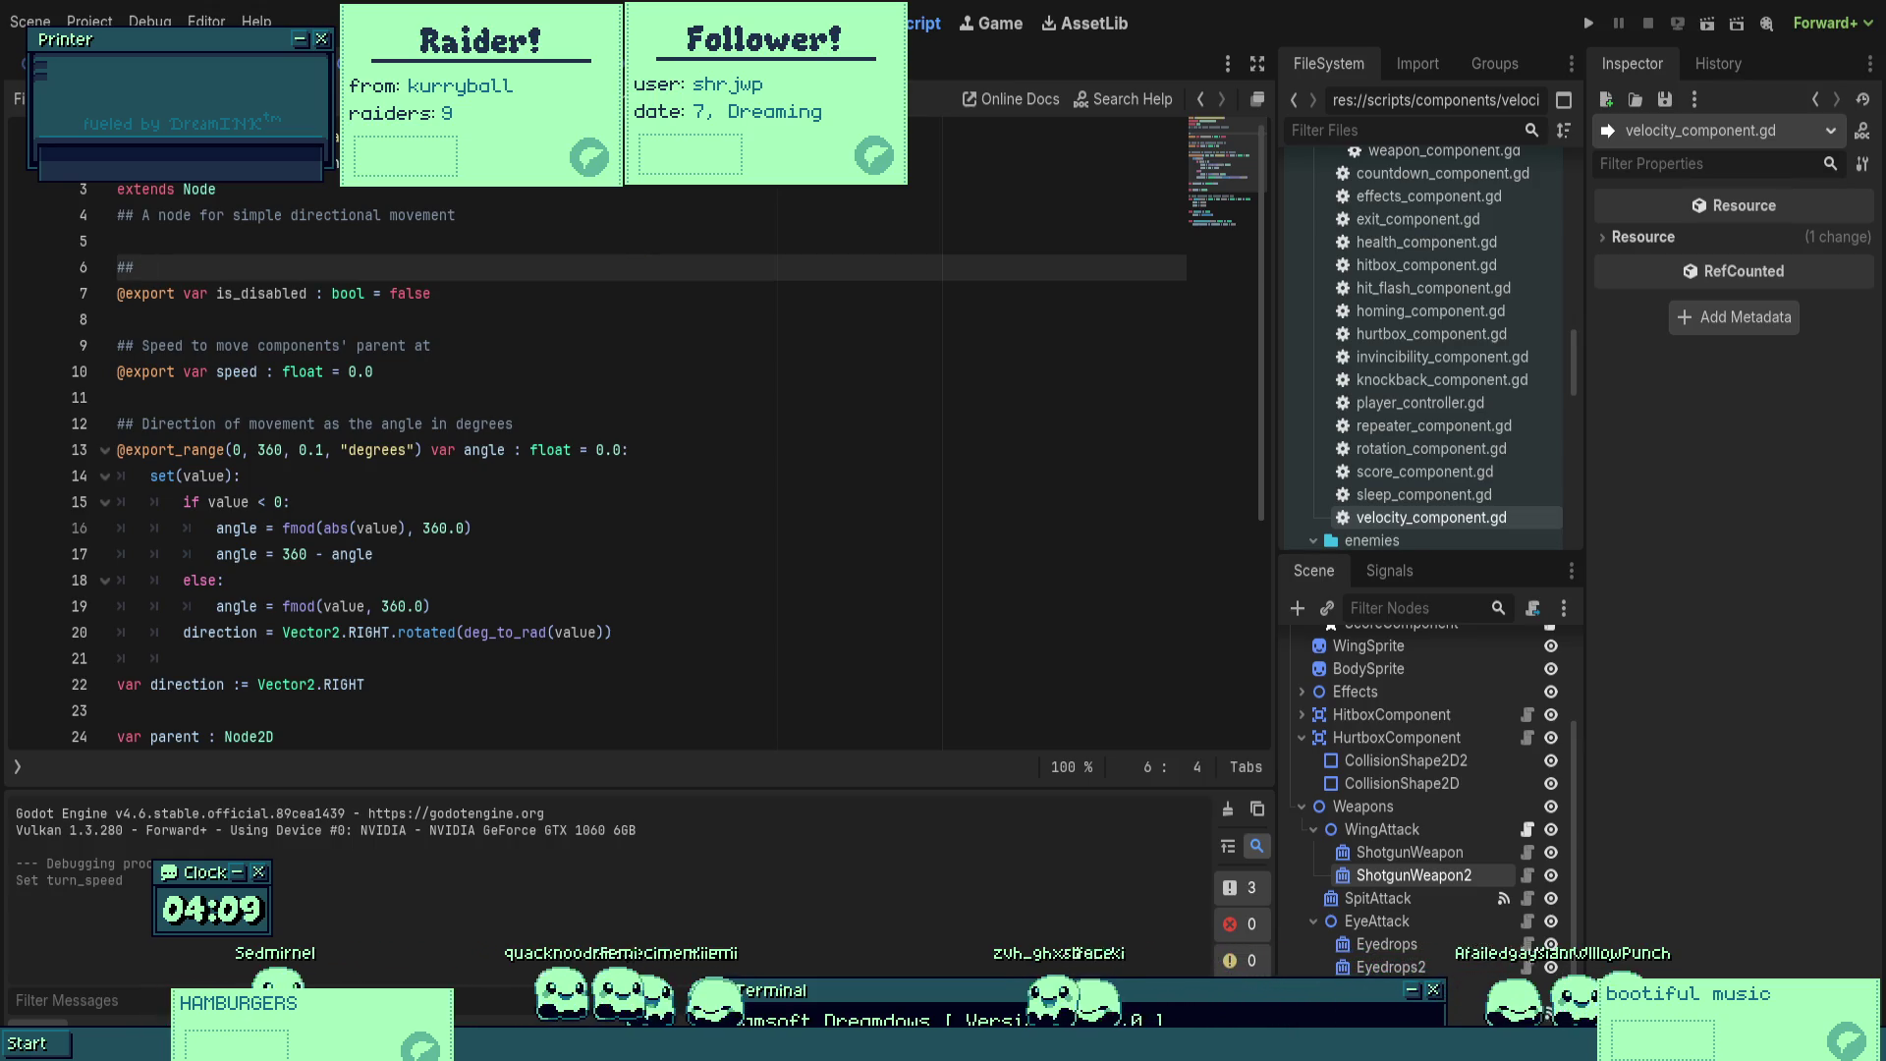
Begin an is_disabled check in _physics_process, then undo it back to the export
scroll(638, 303, down, 4)
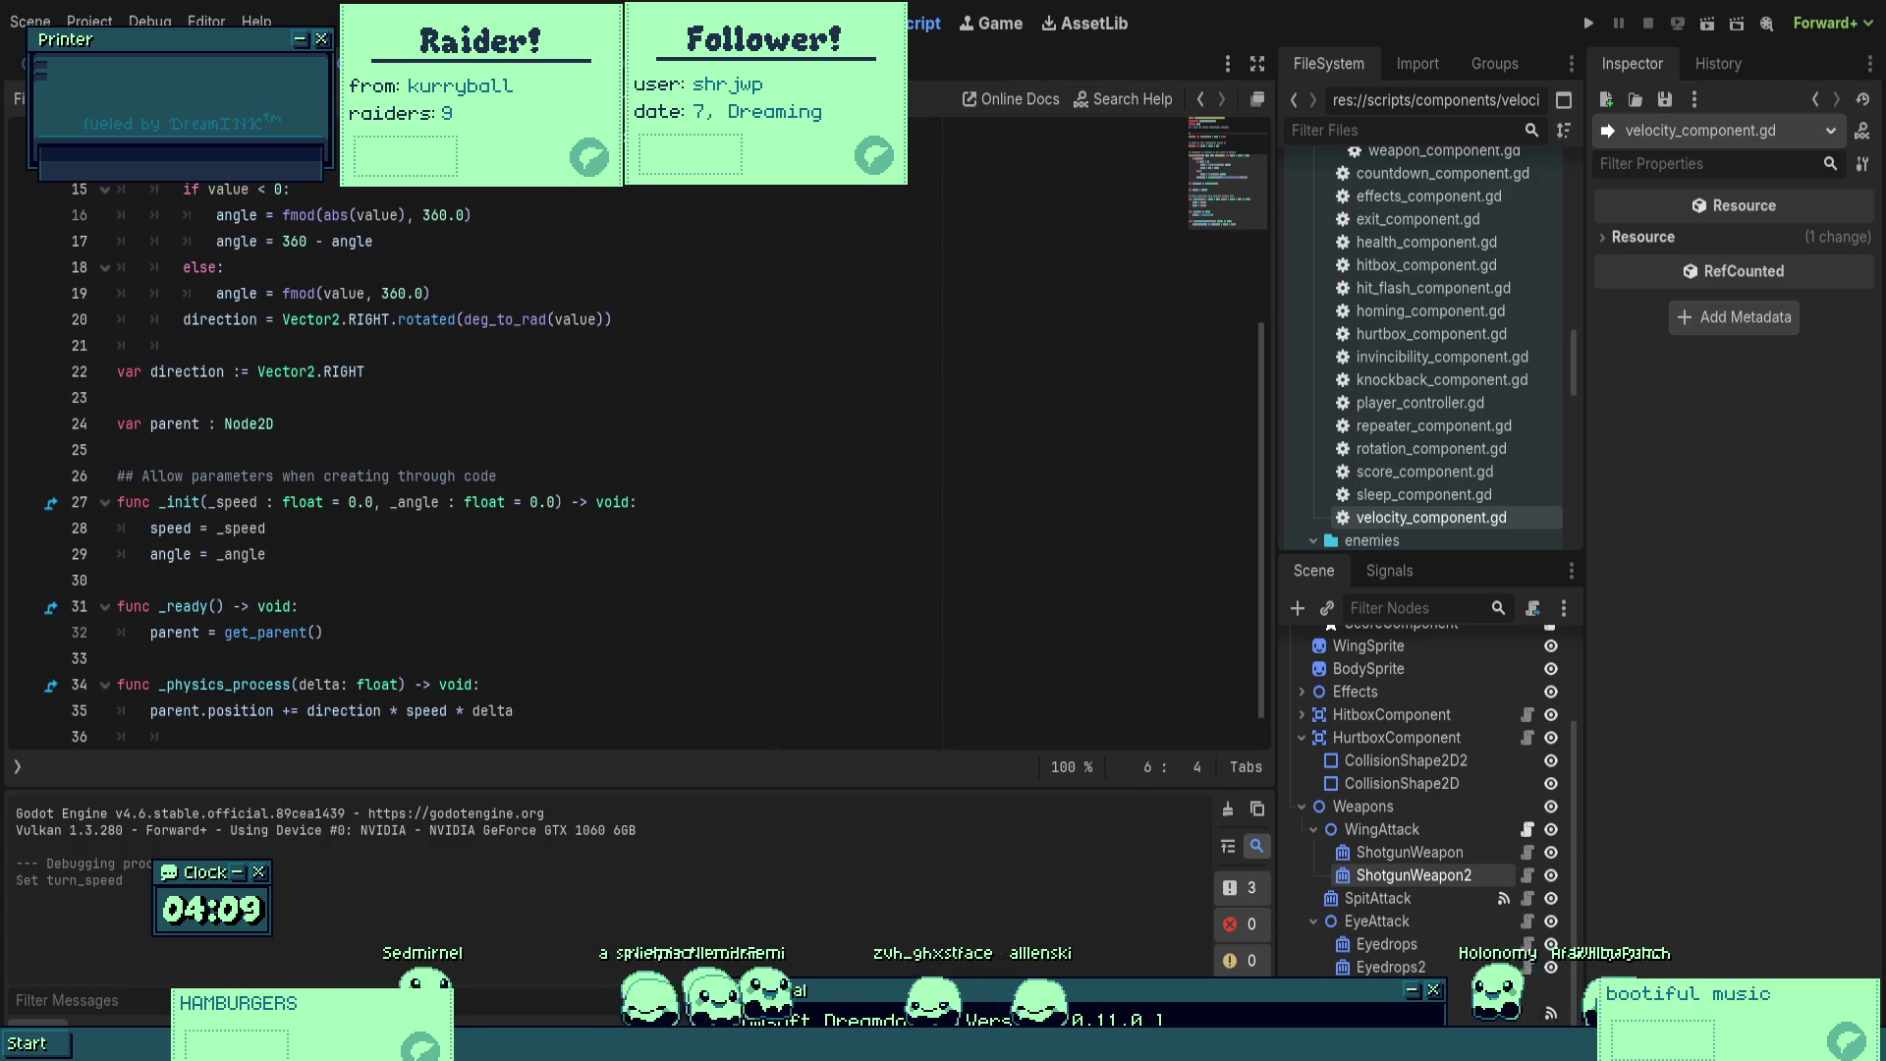
click(602, 379)
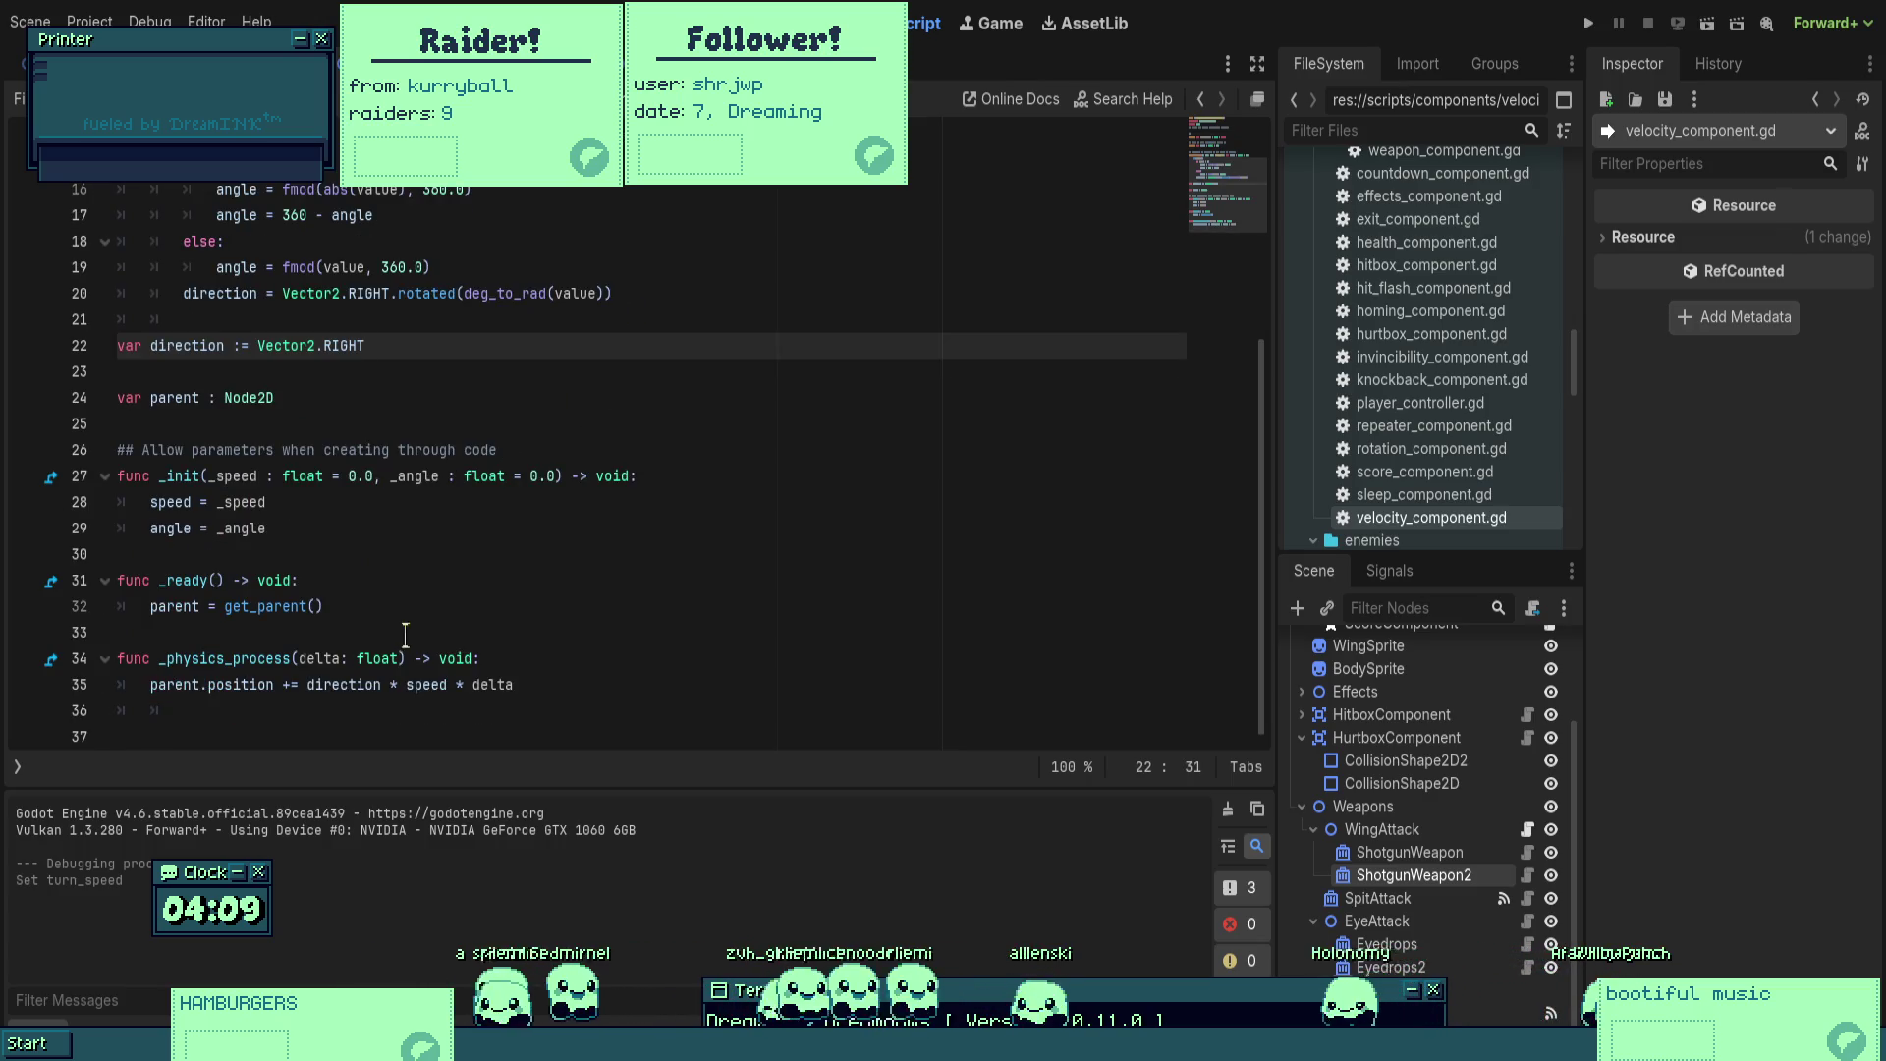
click(377, 607)
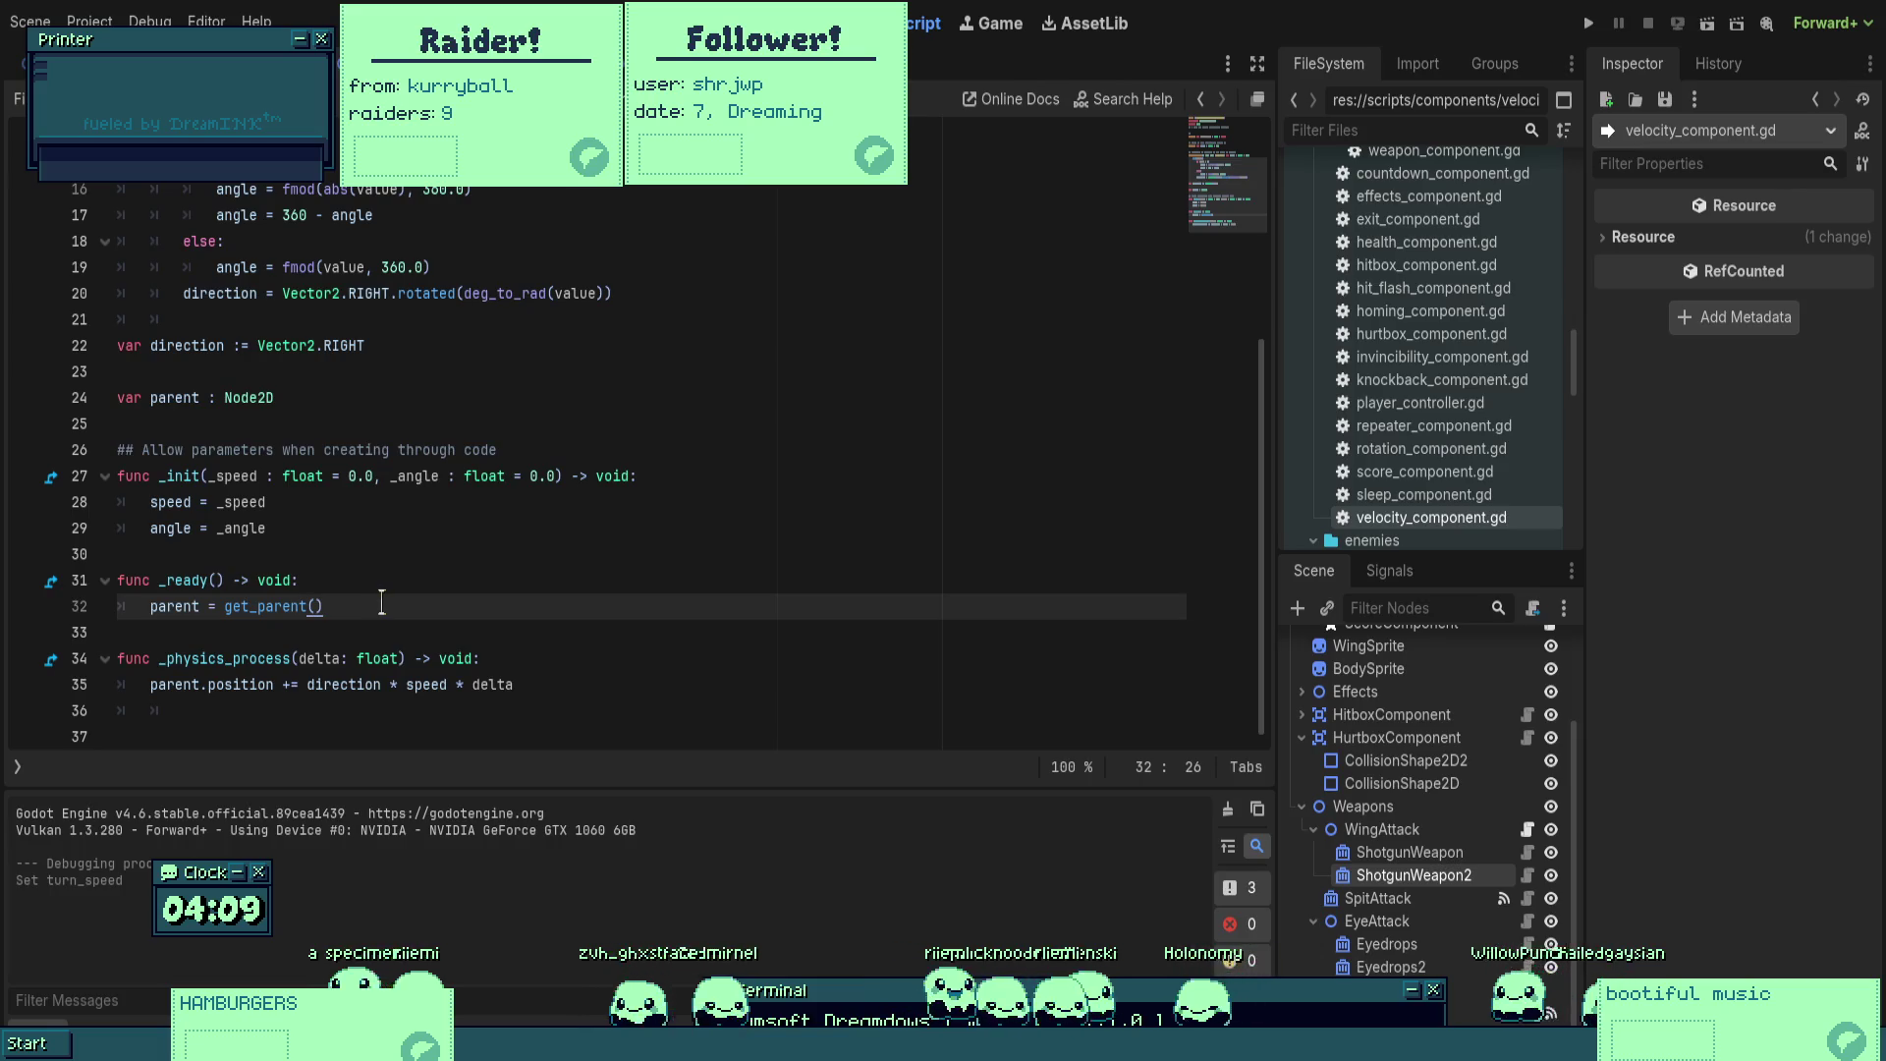
click(529, 658)
key(Return)
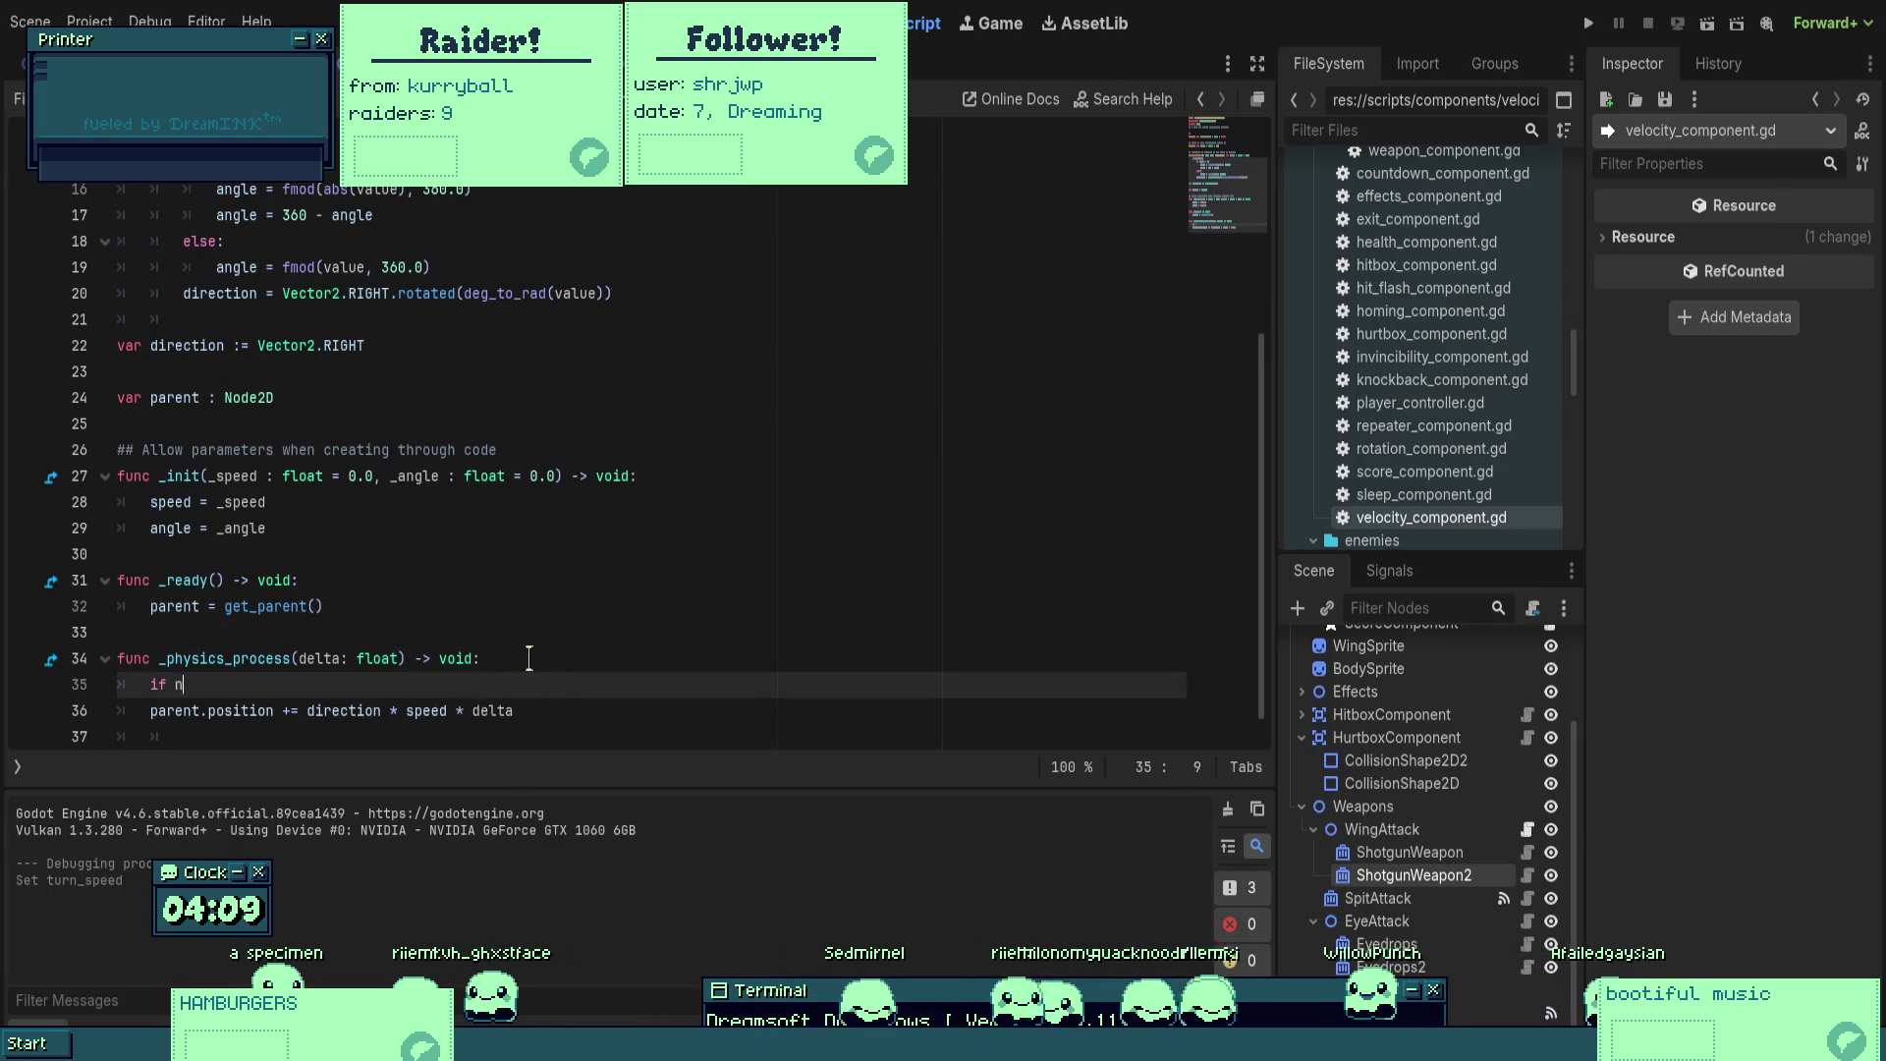
text(ed:)
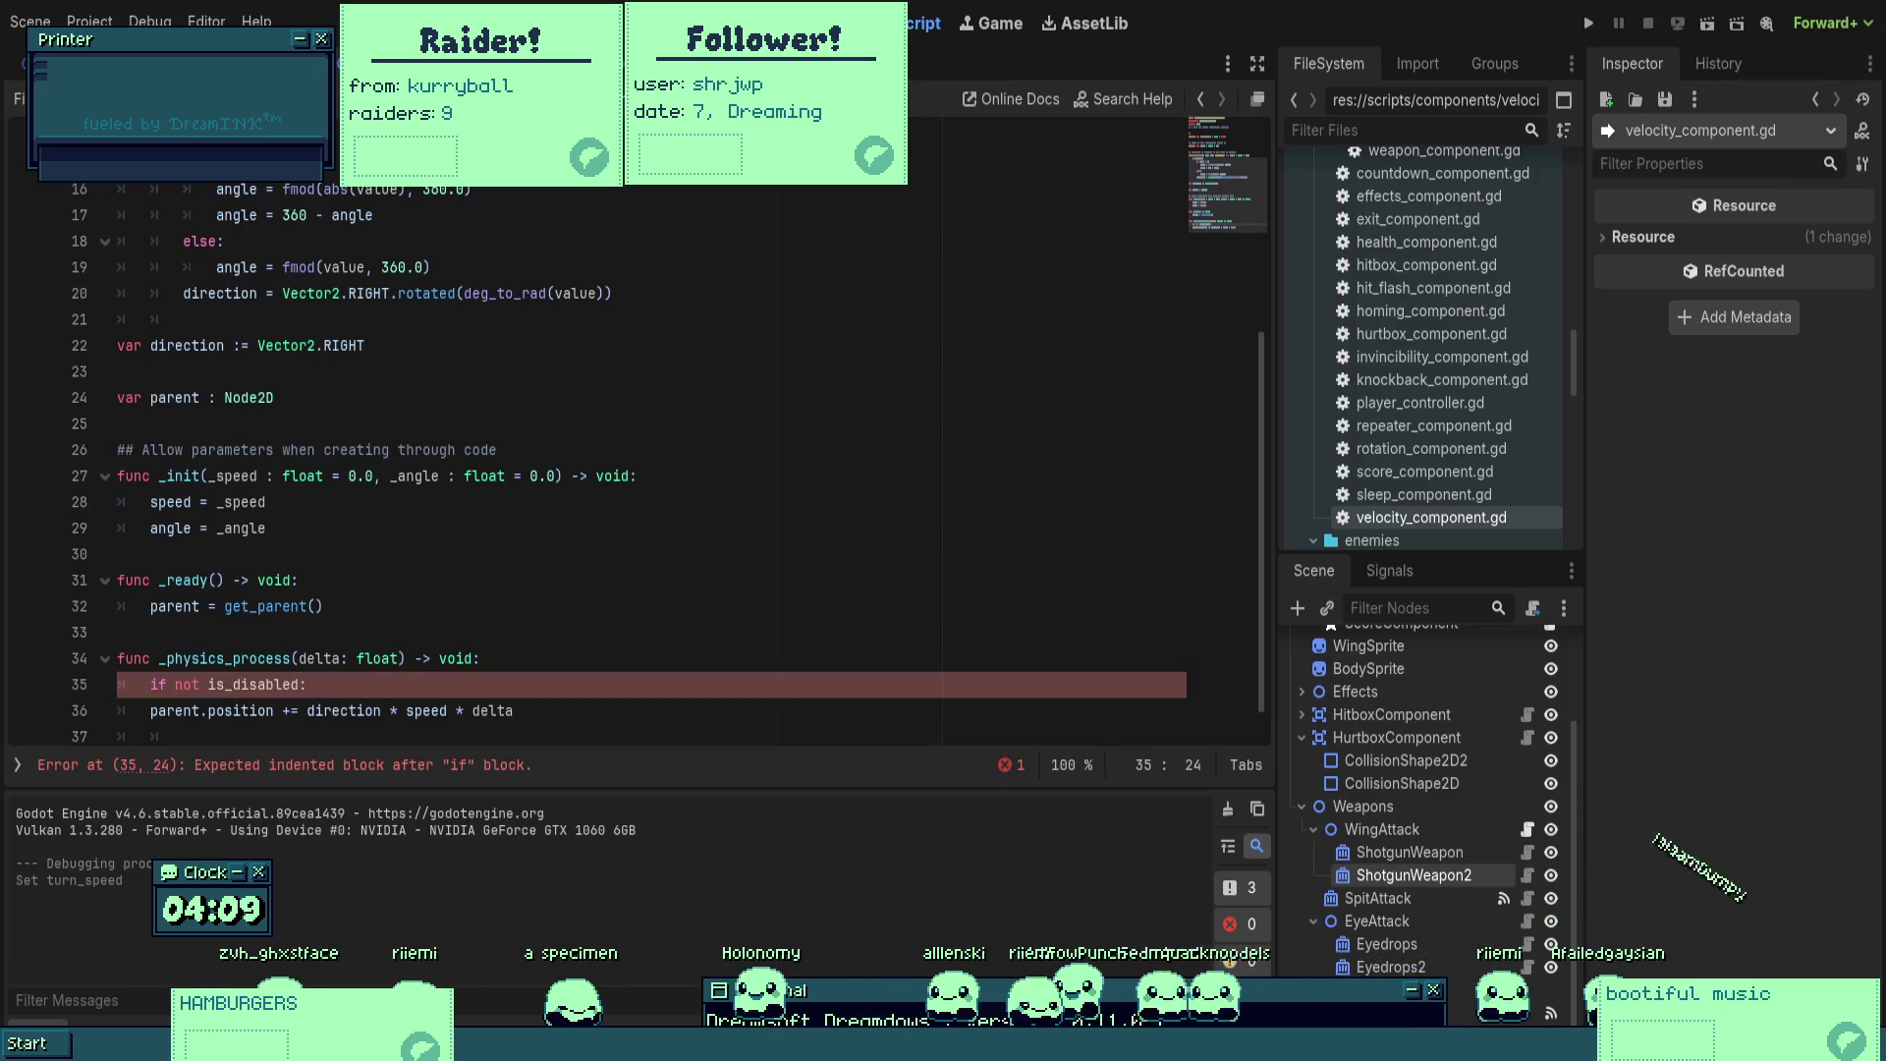
key(ctrl+z)
key(ctrl+z)
key(ctrl+z)
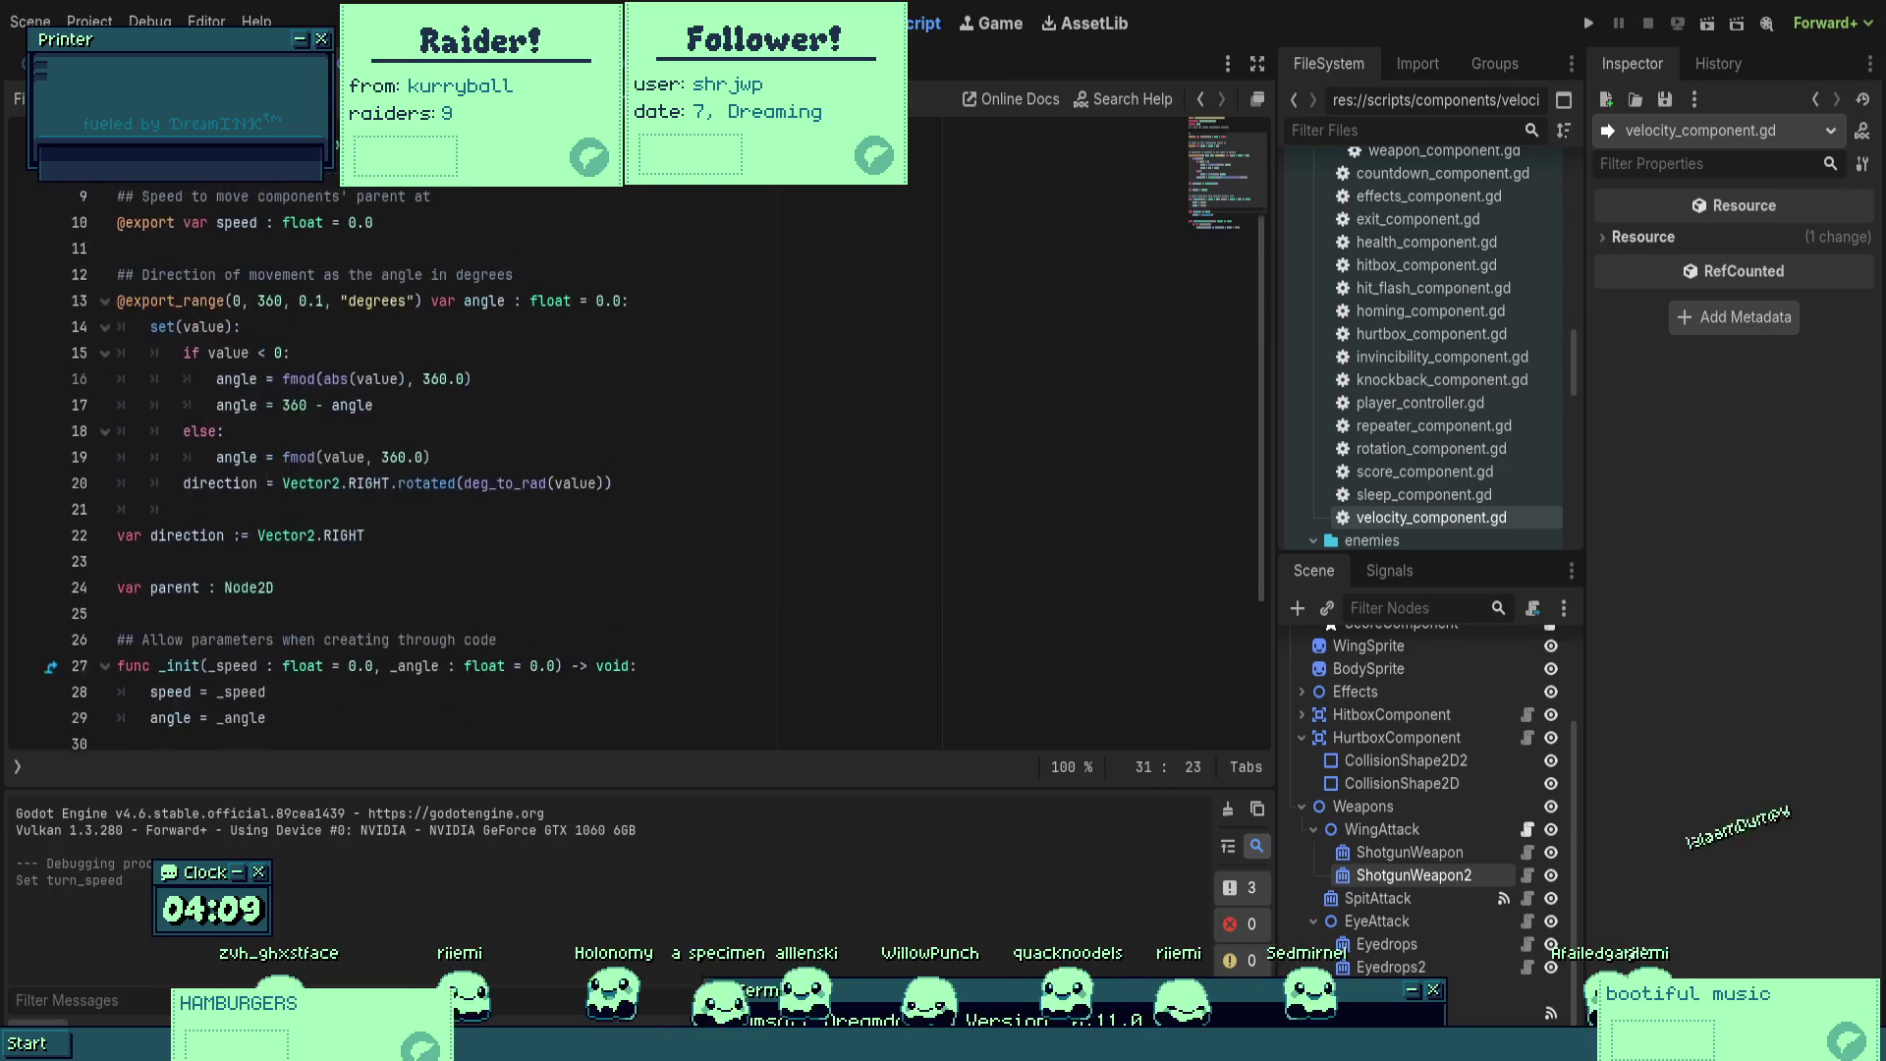
key(ctrl+z)
key(ctrl+z)
key(ctrl+z)
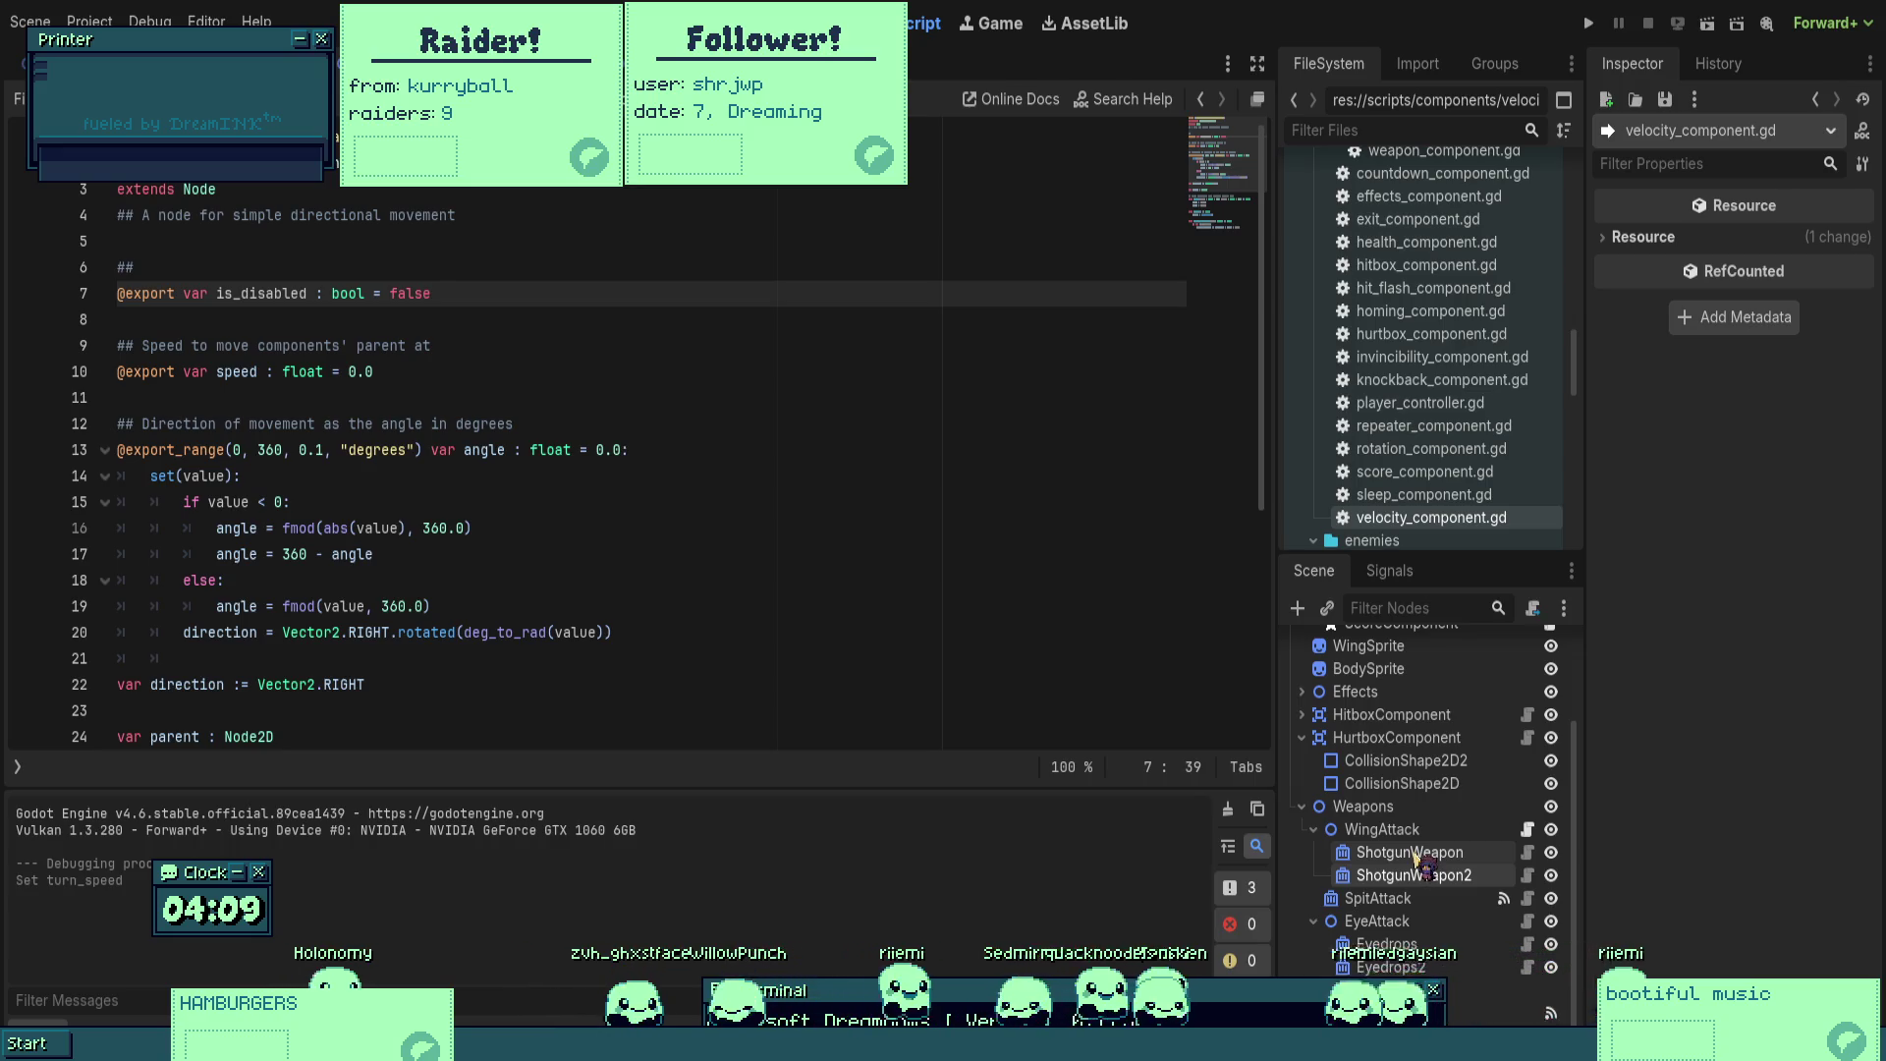
Drag velocity_component.gd onto WingAttack to create a VelocityComponent child node
click(1383, 830)
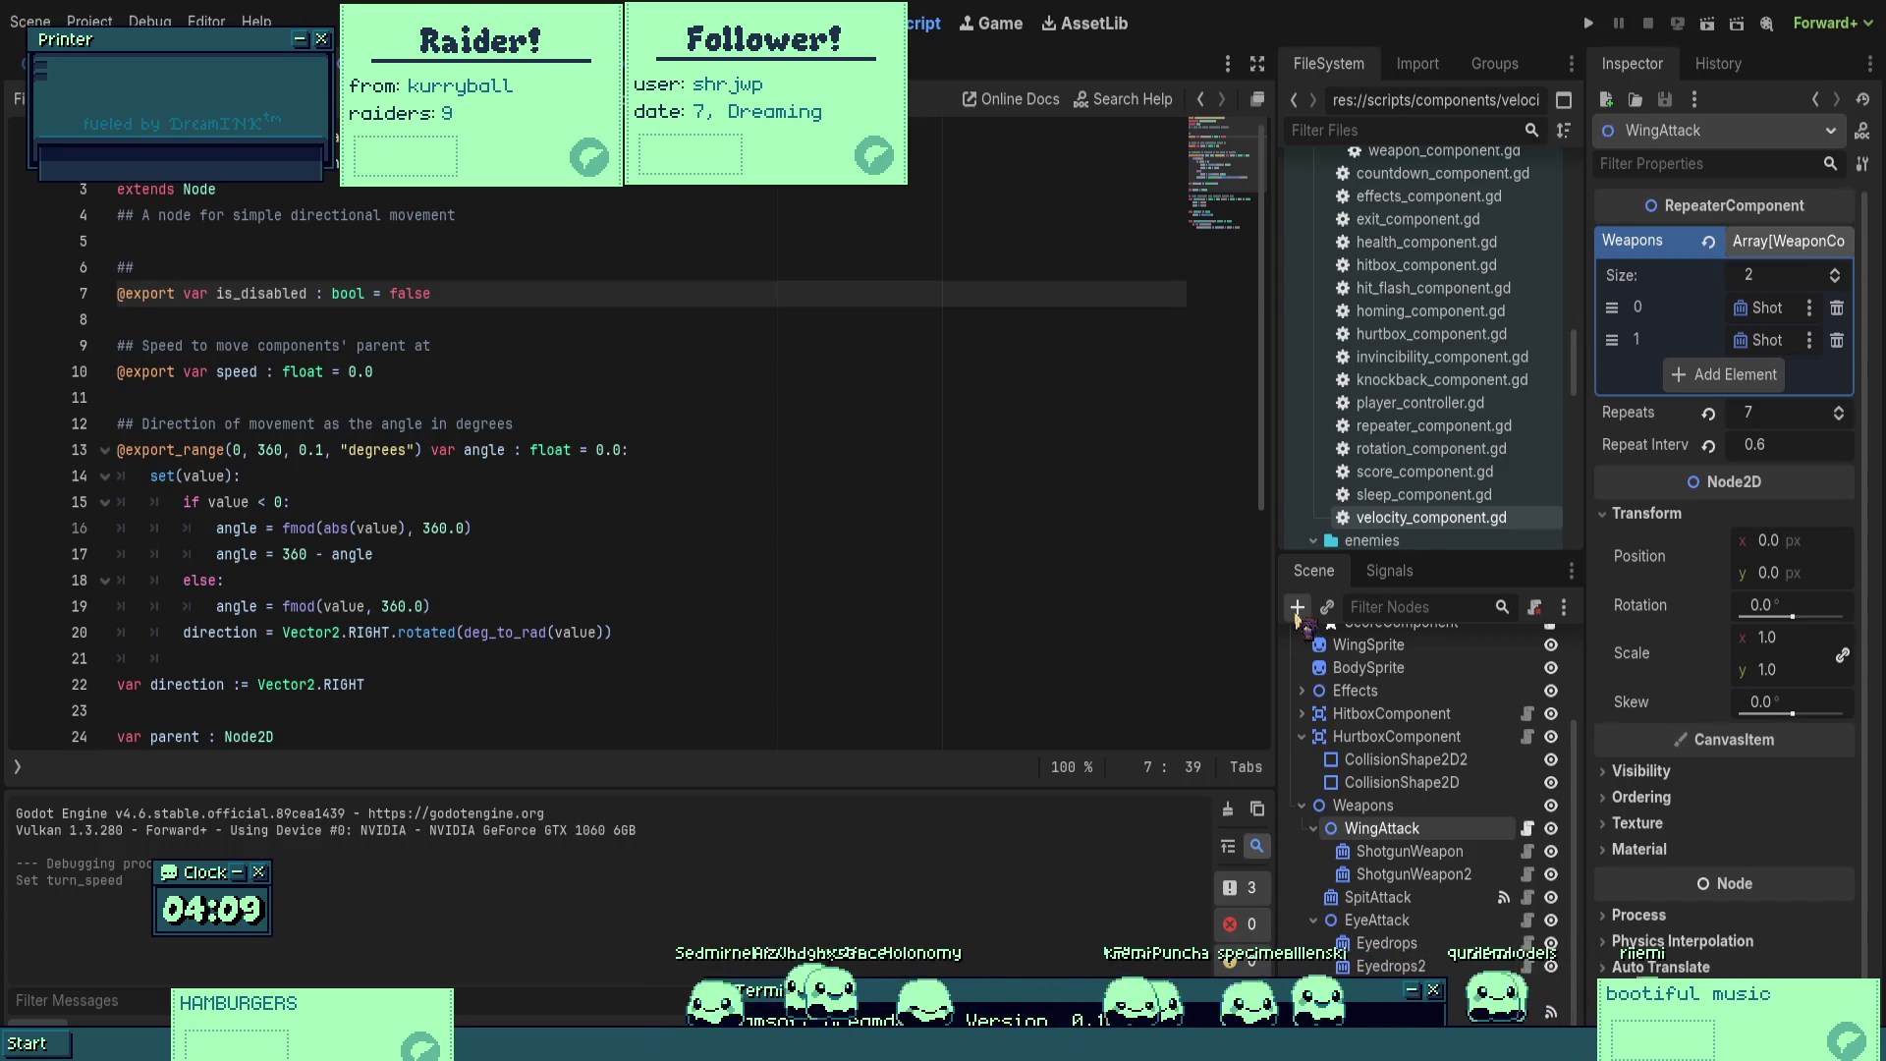
drag(1409, 531, 1381, 828)
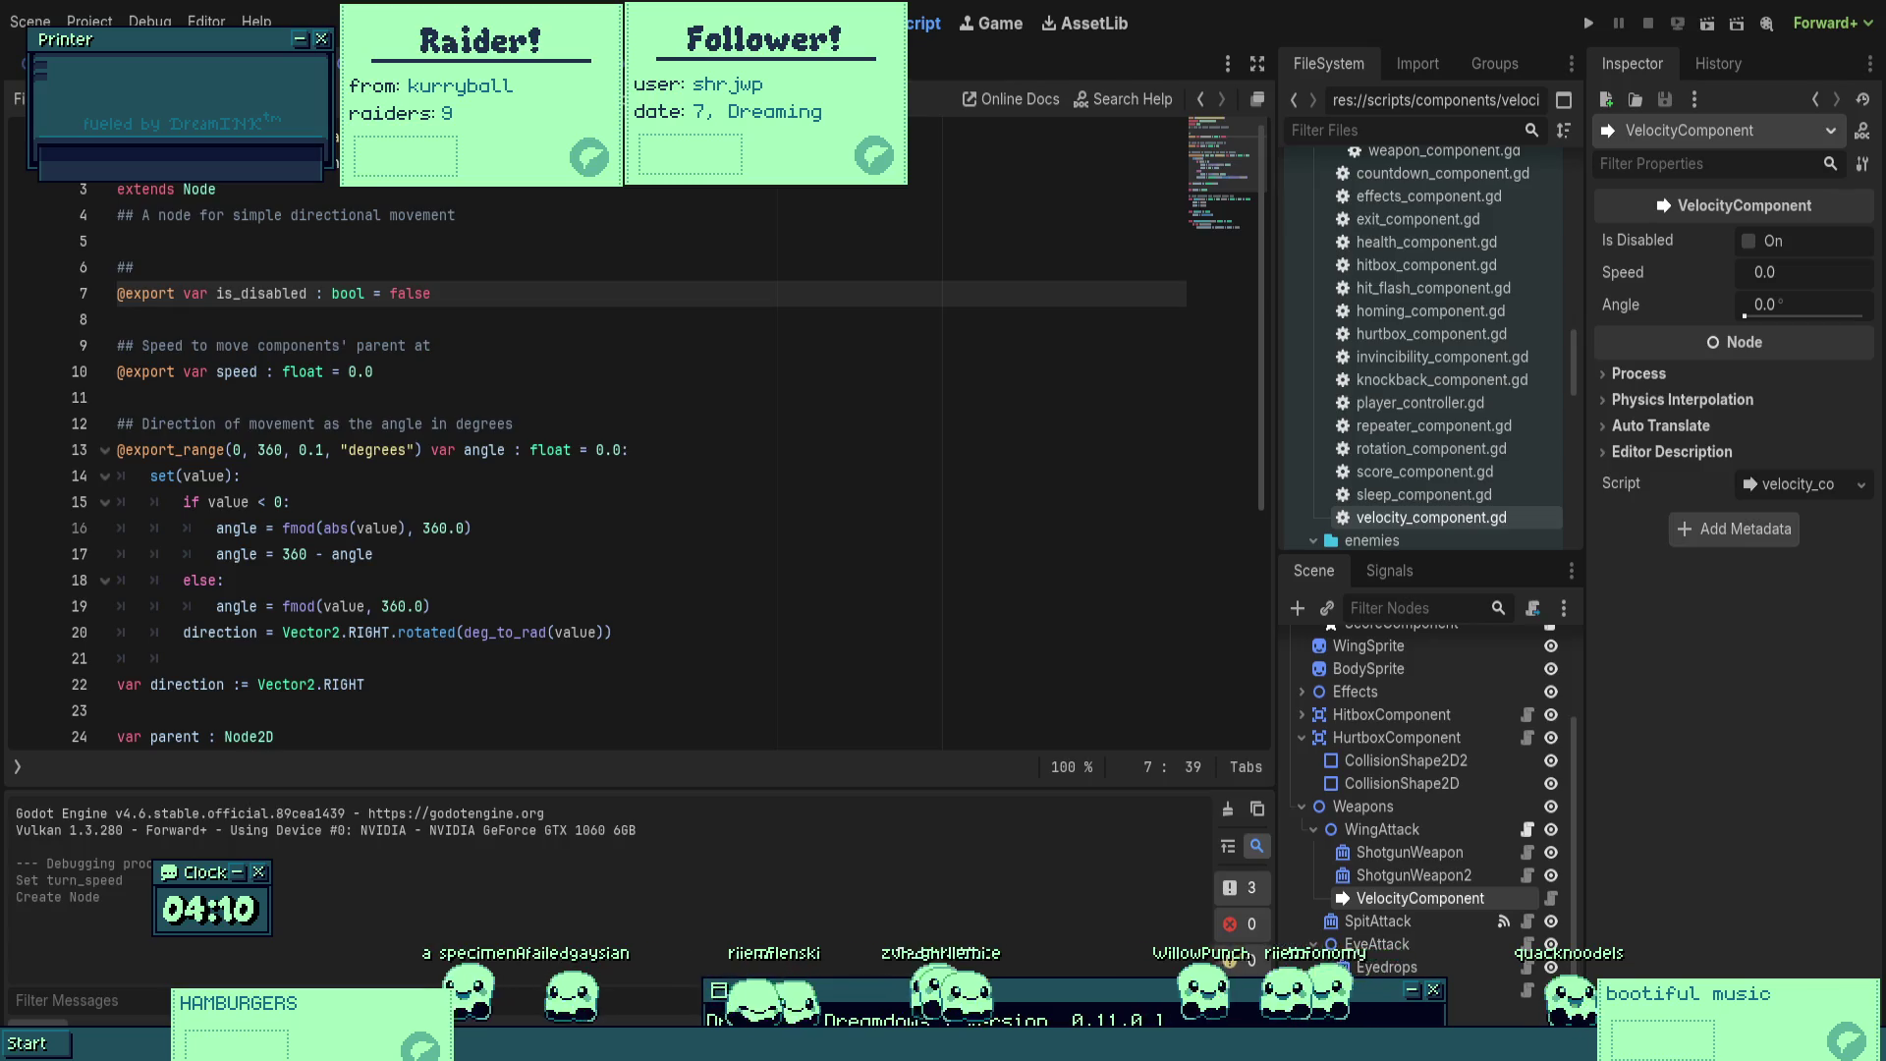
Delete the VelocityComponent node from the BulletBolt scene
key(ctrl+Tab)
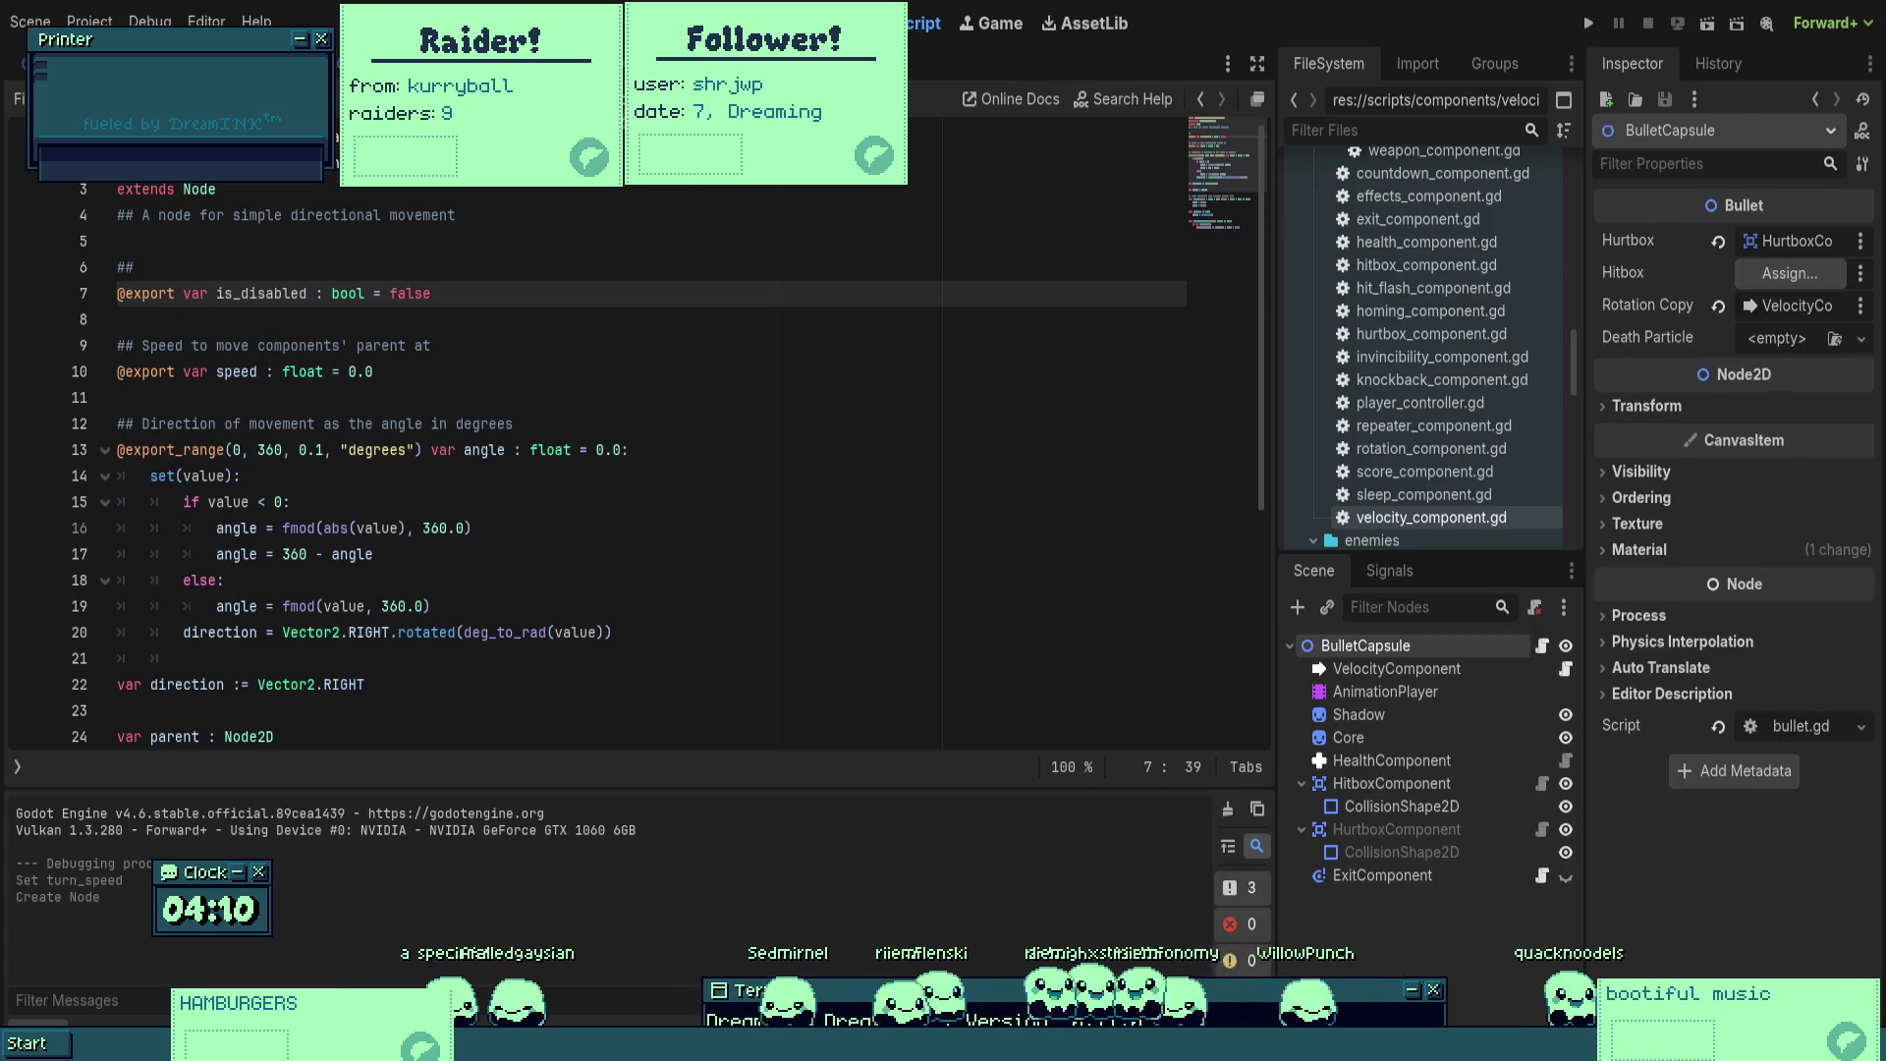
key(ctrl+shift+Tab)
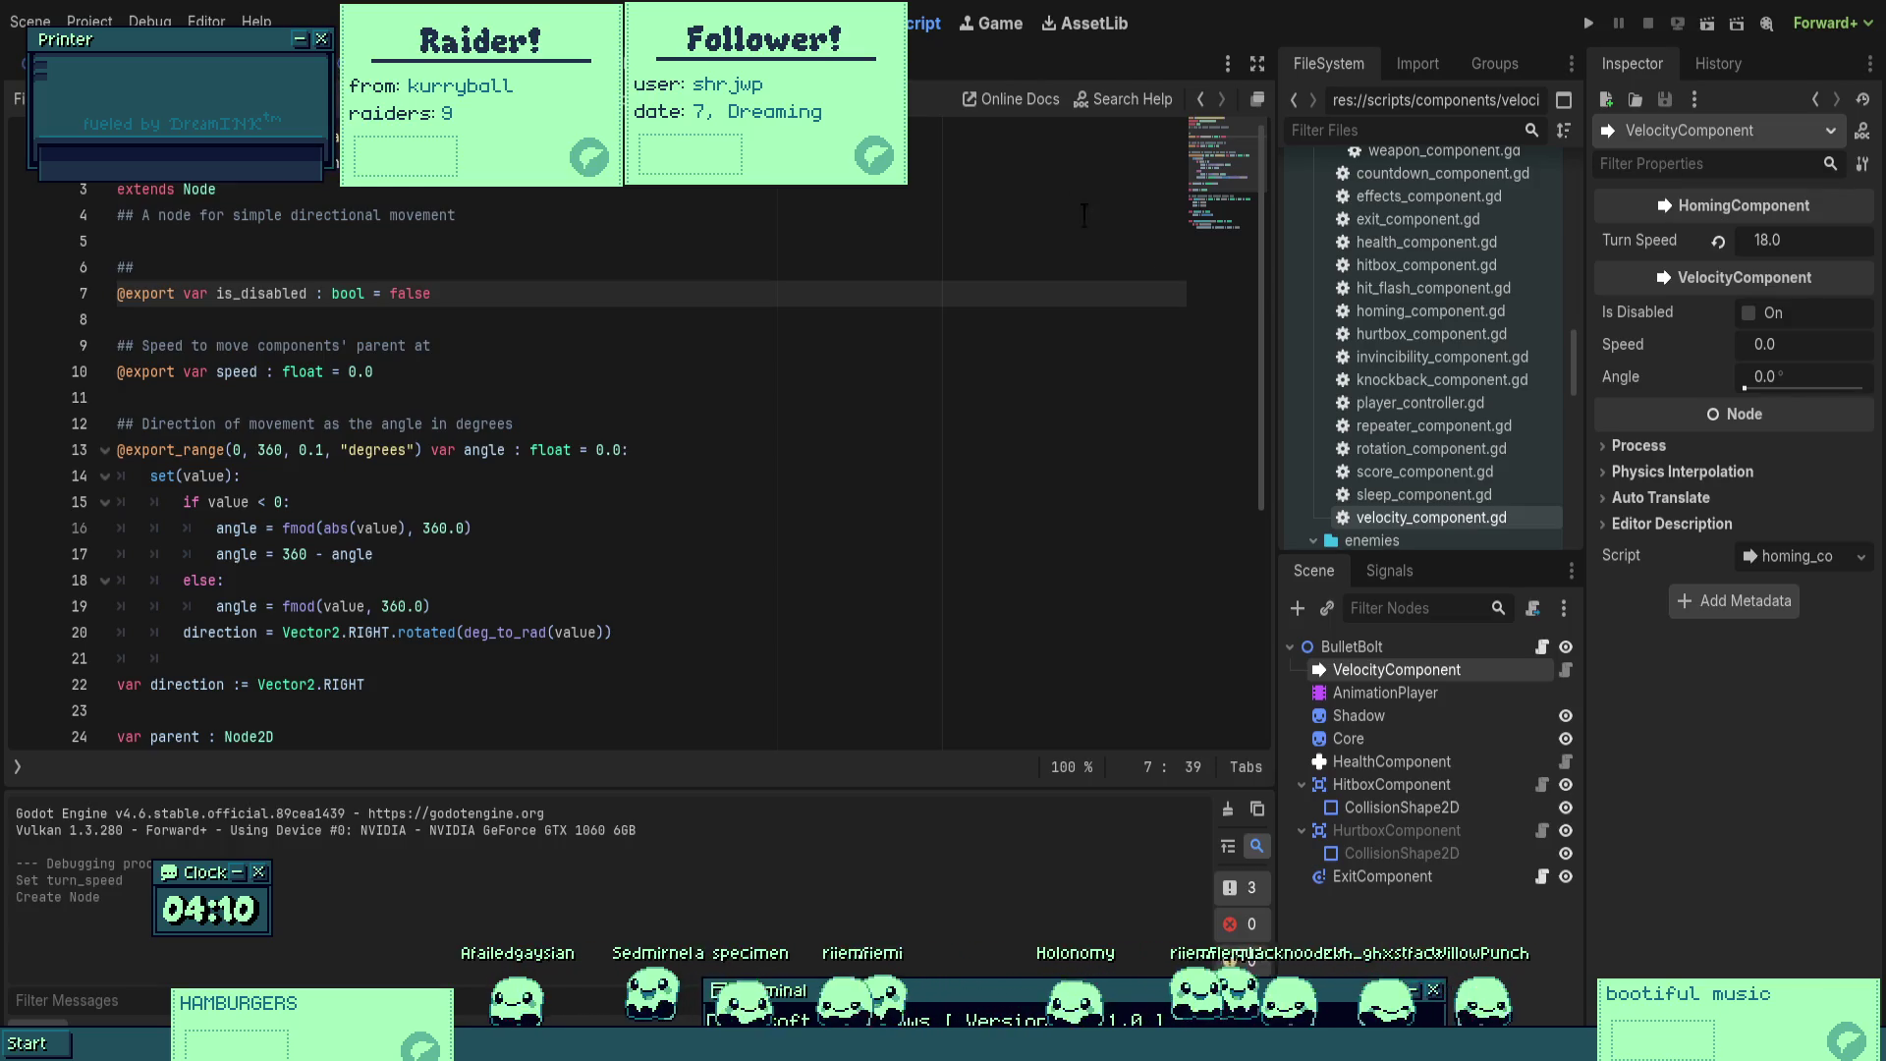
click(1366, 646)
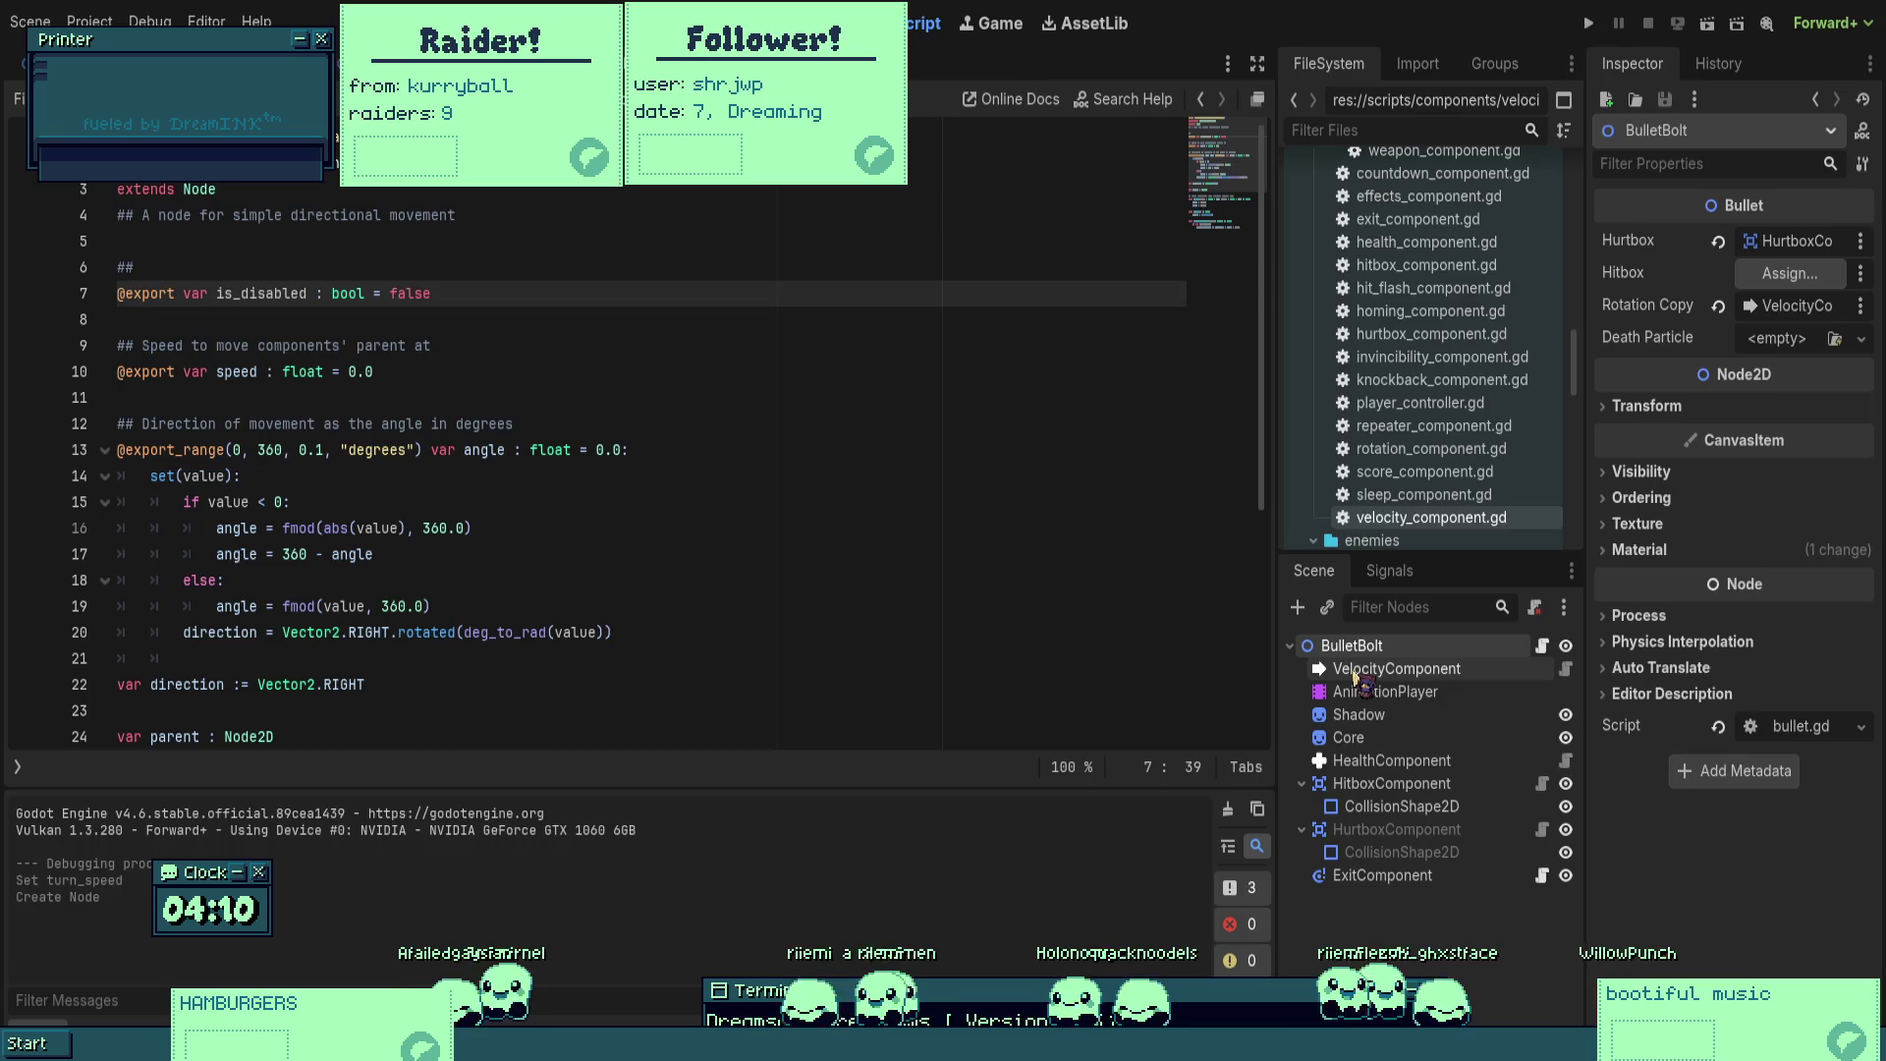
click(1356, 670)
click(1375, 692)
click(1395, 670)
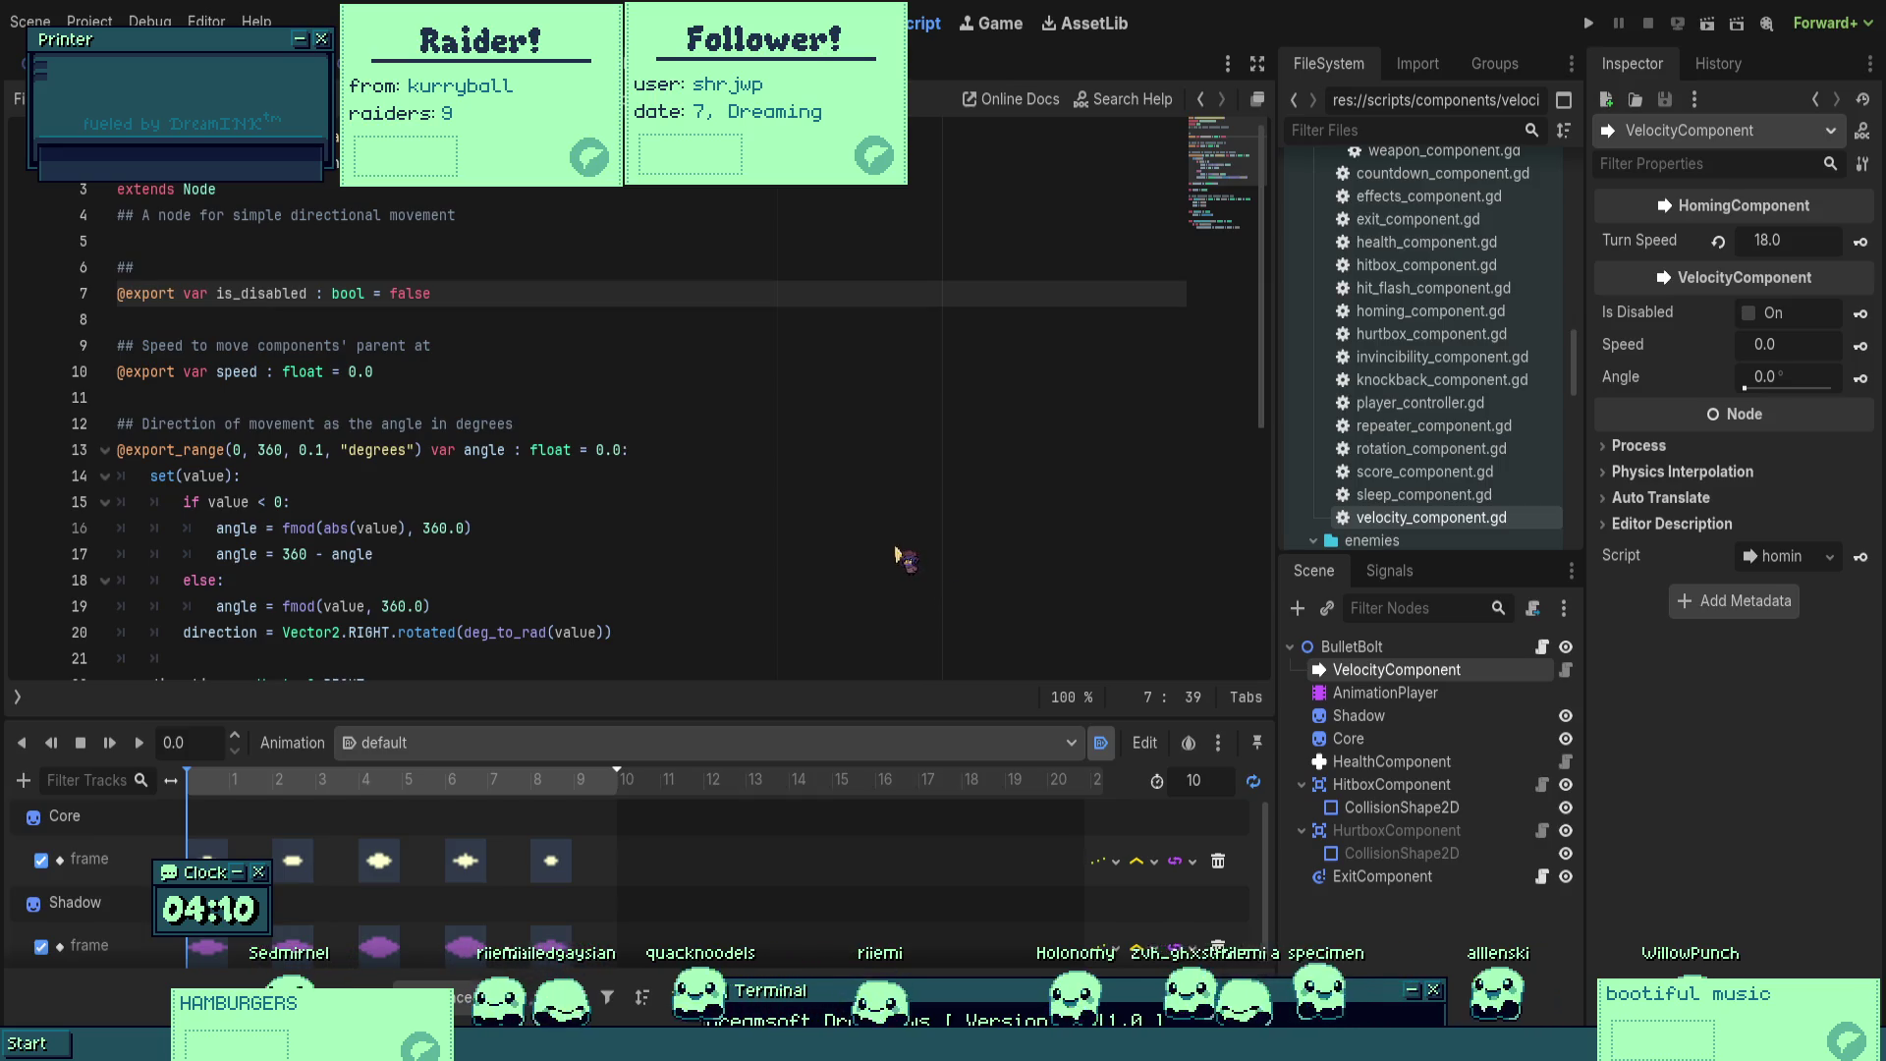
key(Delete)
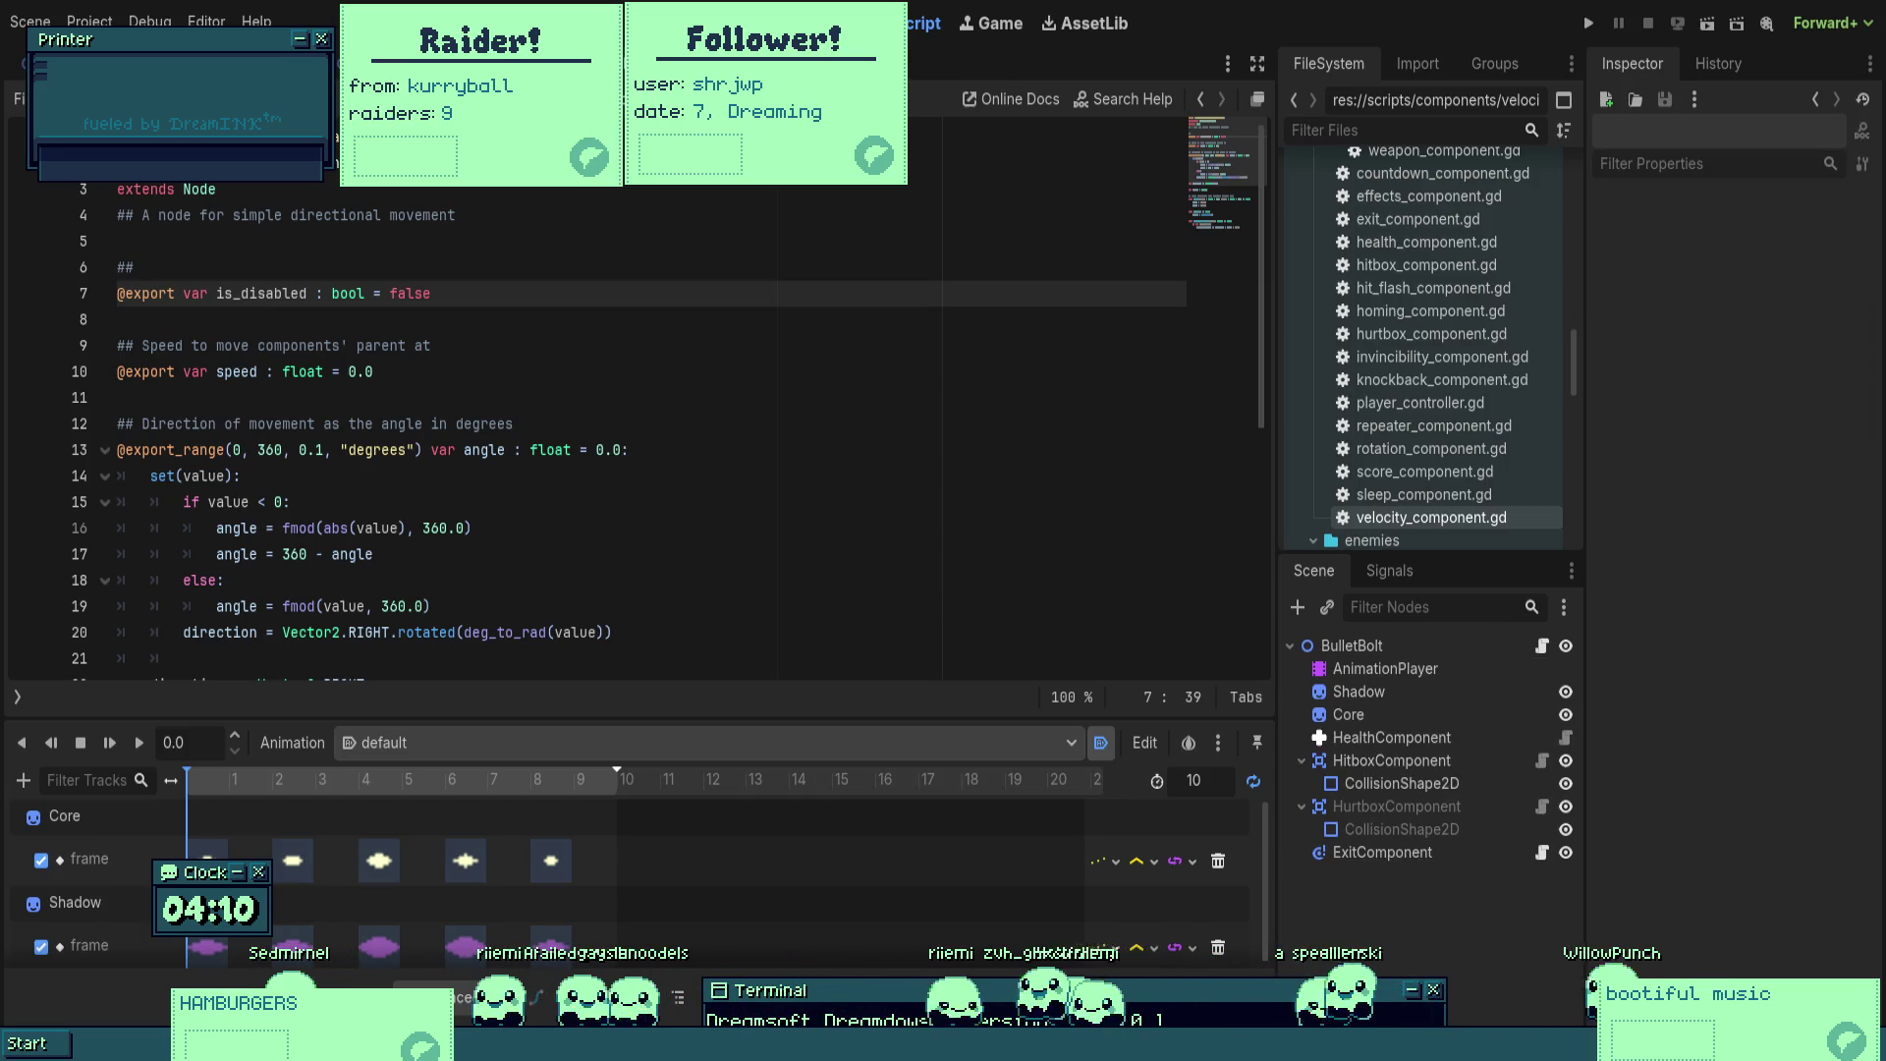
Open the Bullet scene's bullet.gd script from its VelocityComponent
key(ctrl+Tab)
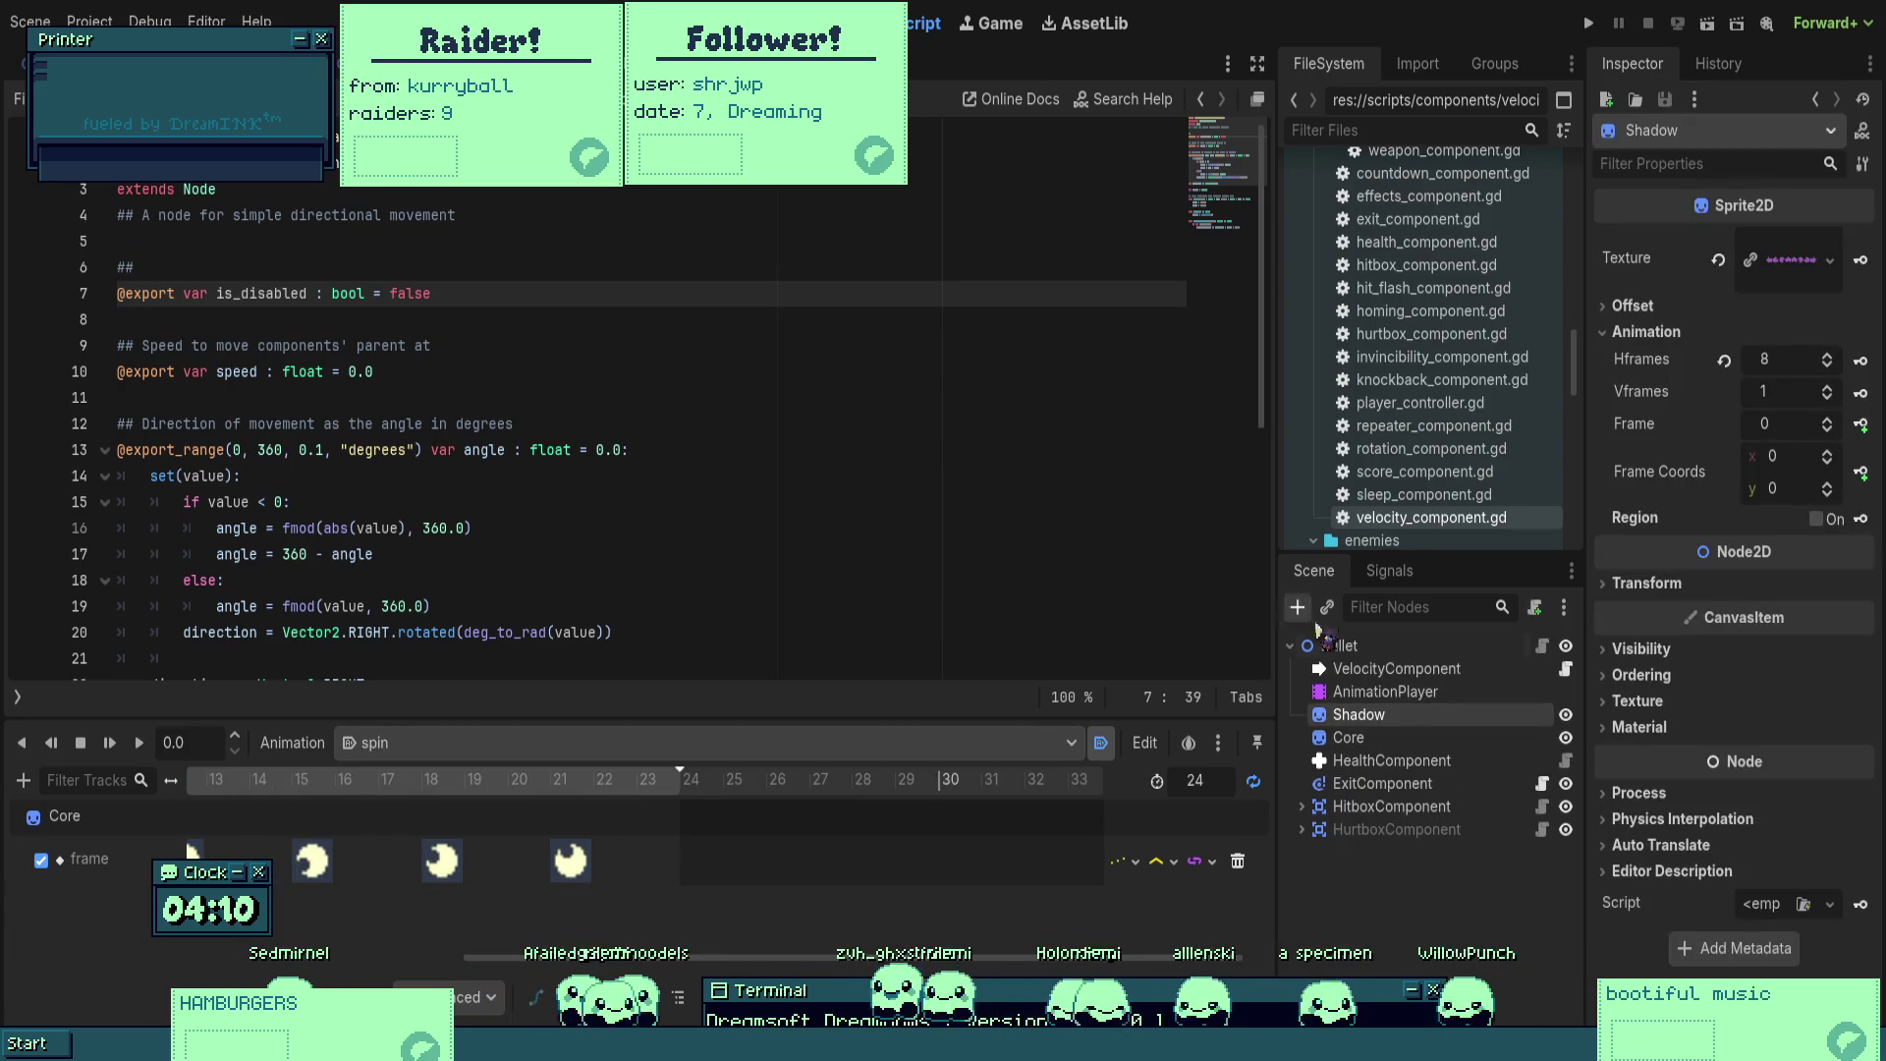
click(1395, 669)
click(1566, 669)
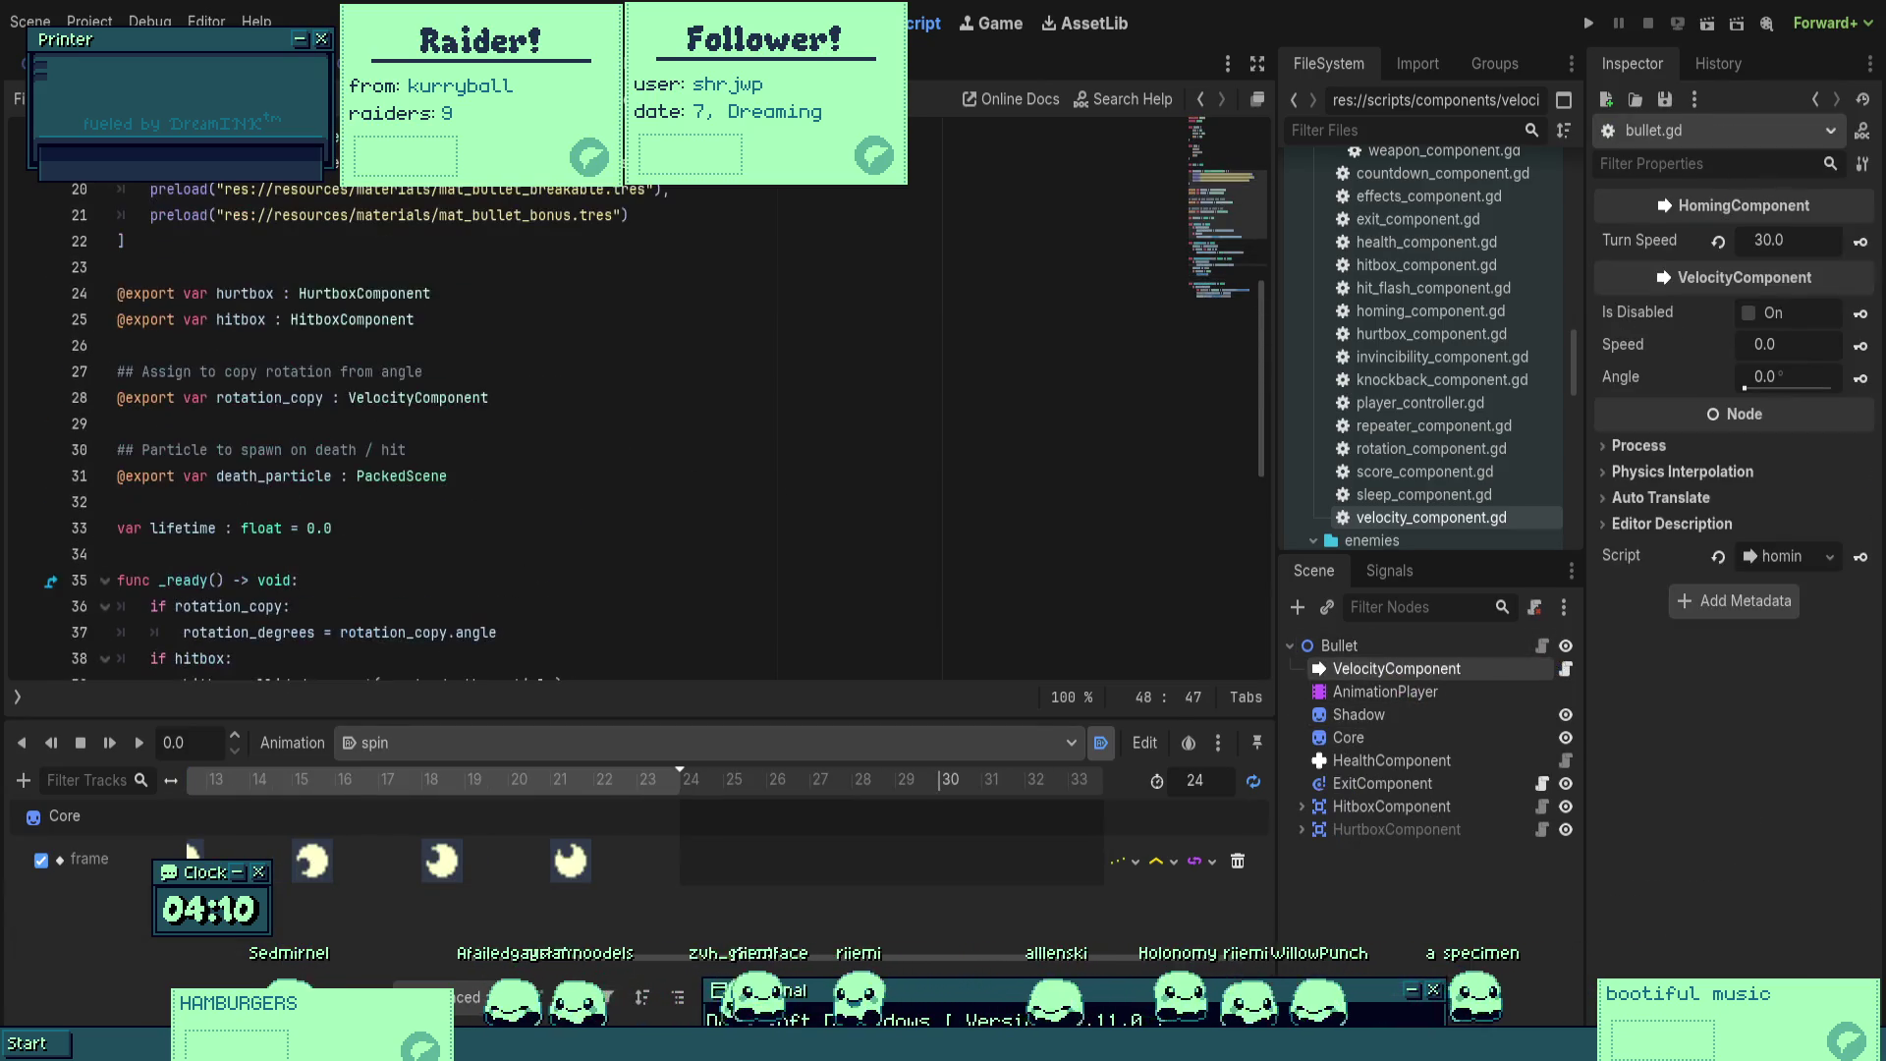
scroll(791, 505, up, 2)
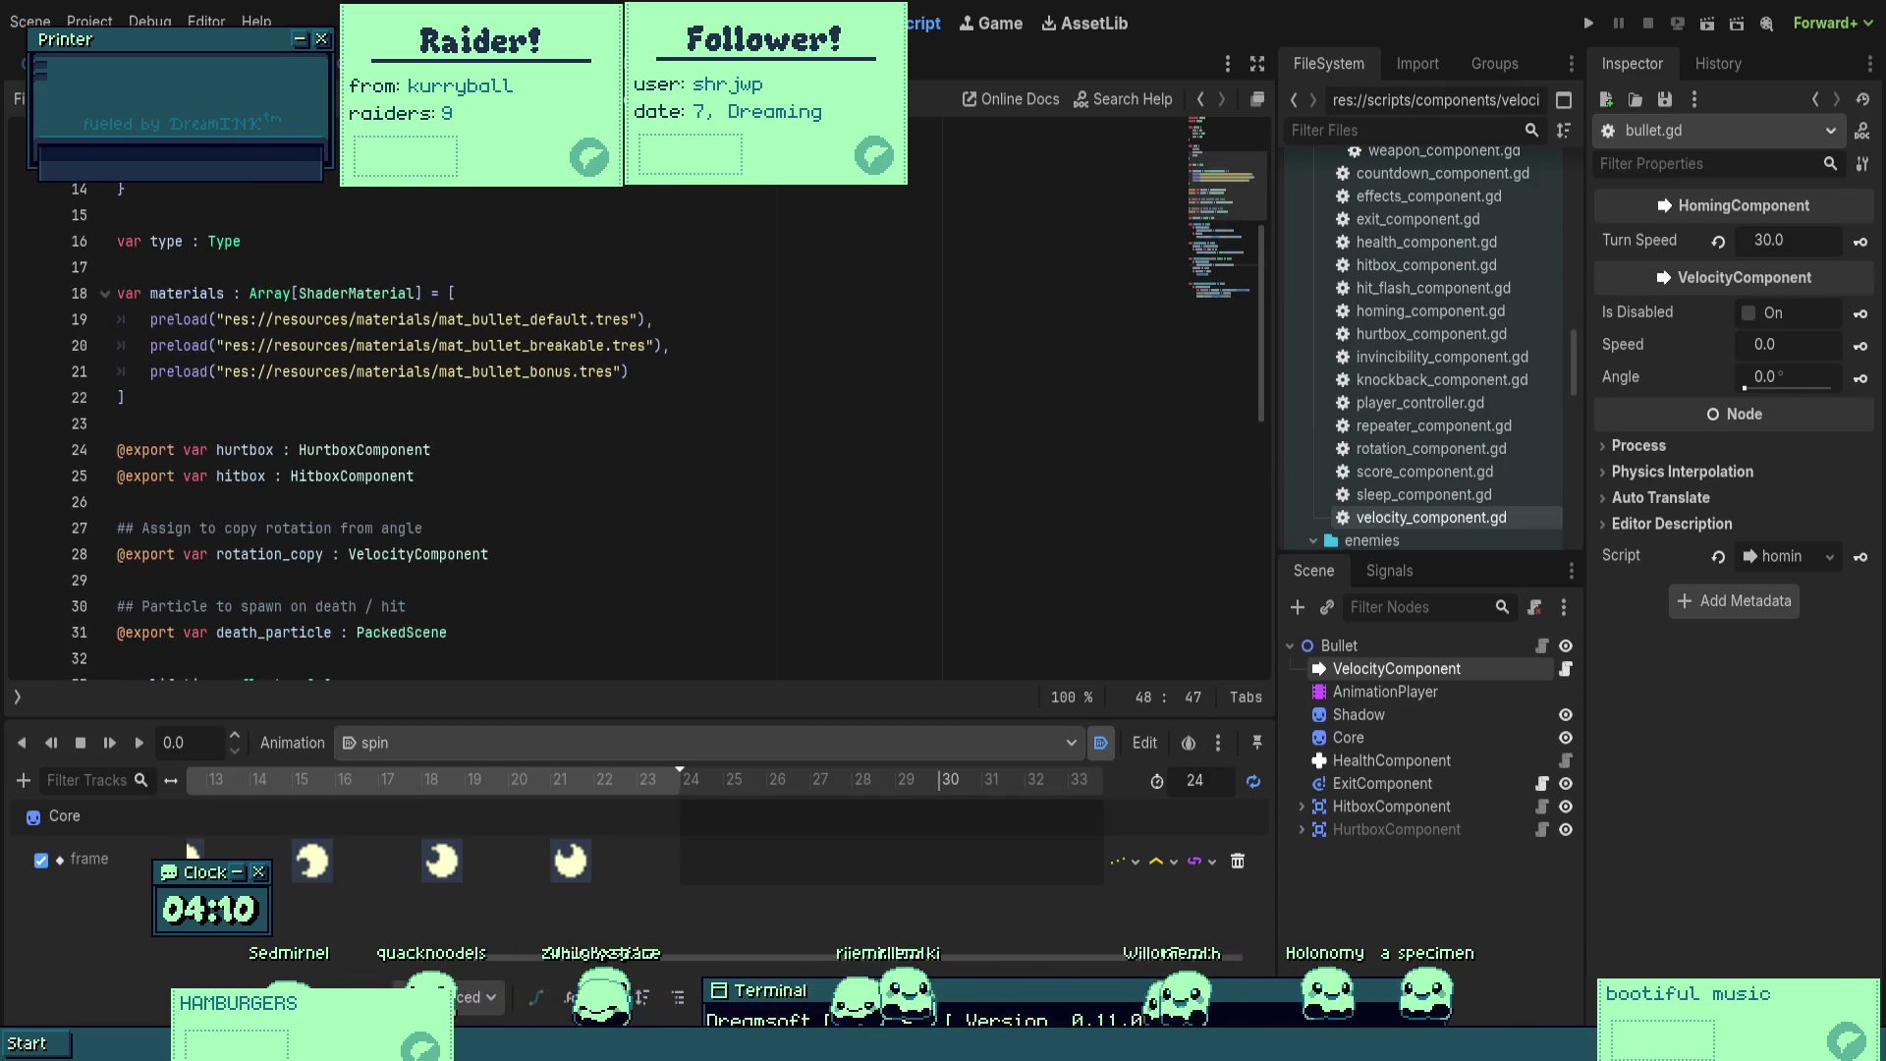
scroll(791, 505, up, 3)
scroll(791, 506, down, 6)
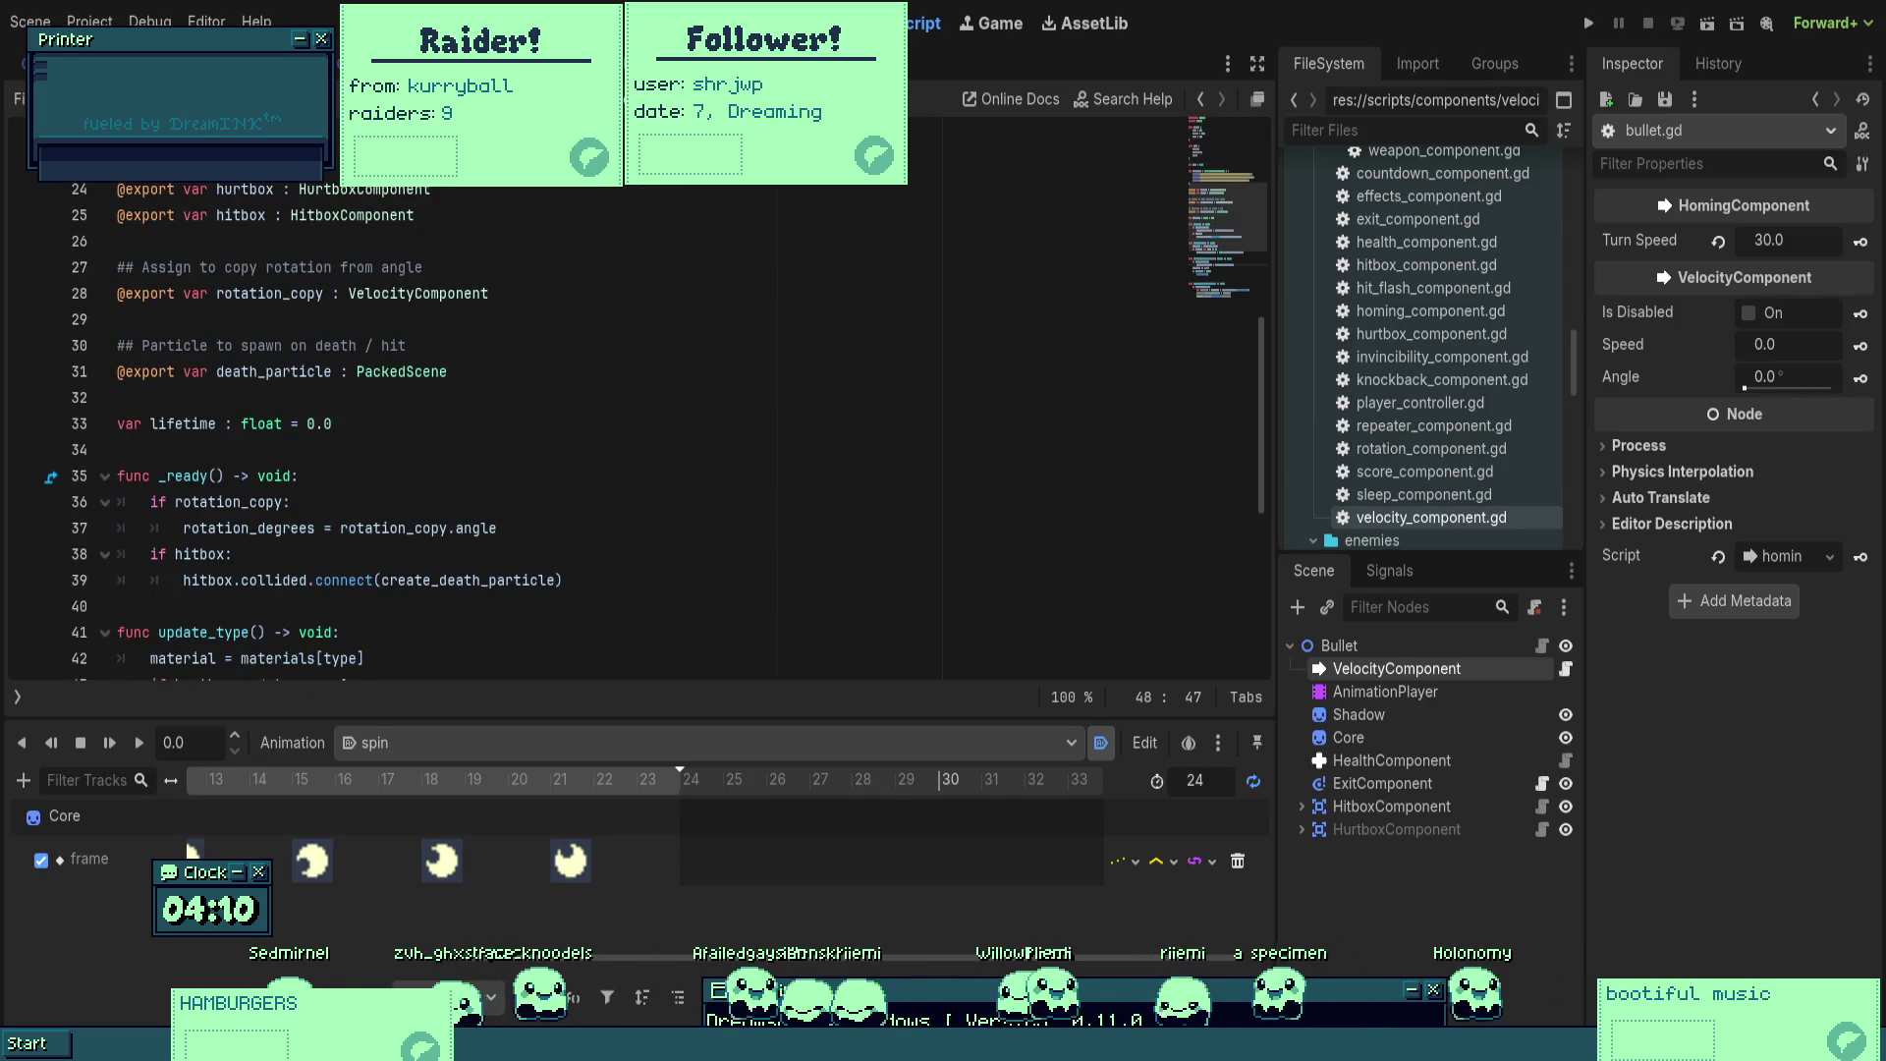
scroll(776, 518, down, 1)
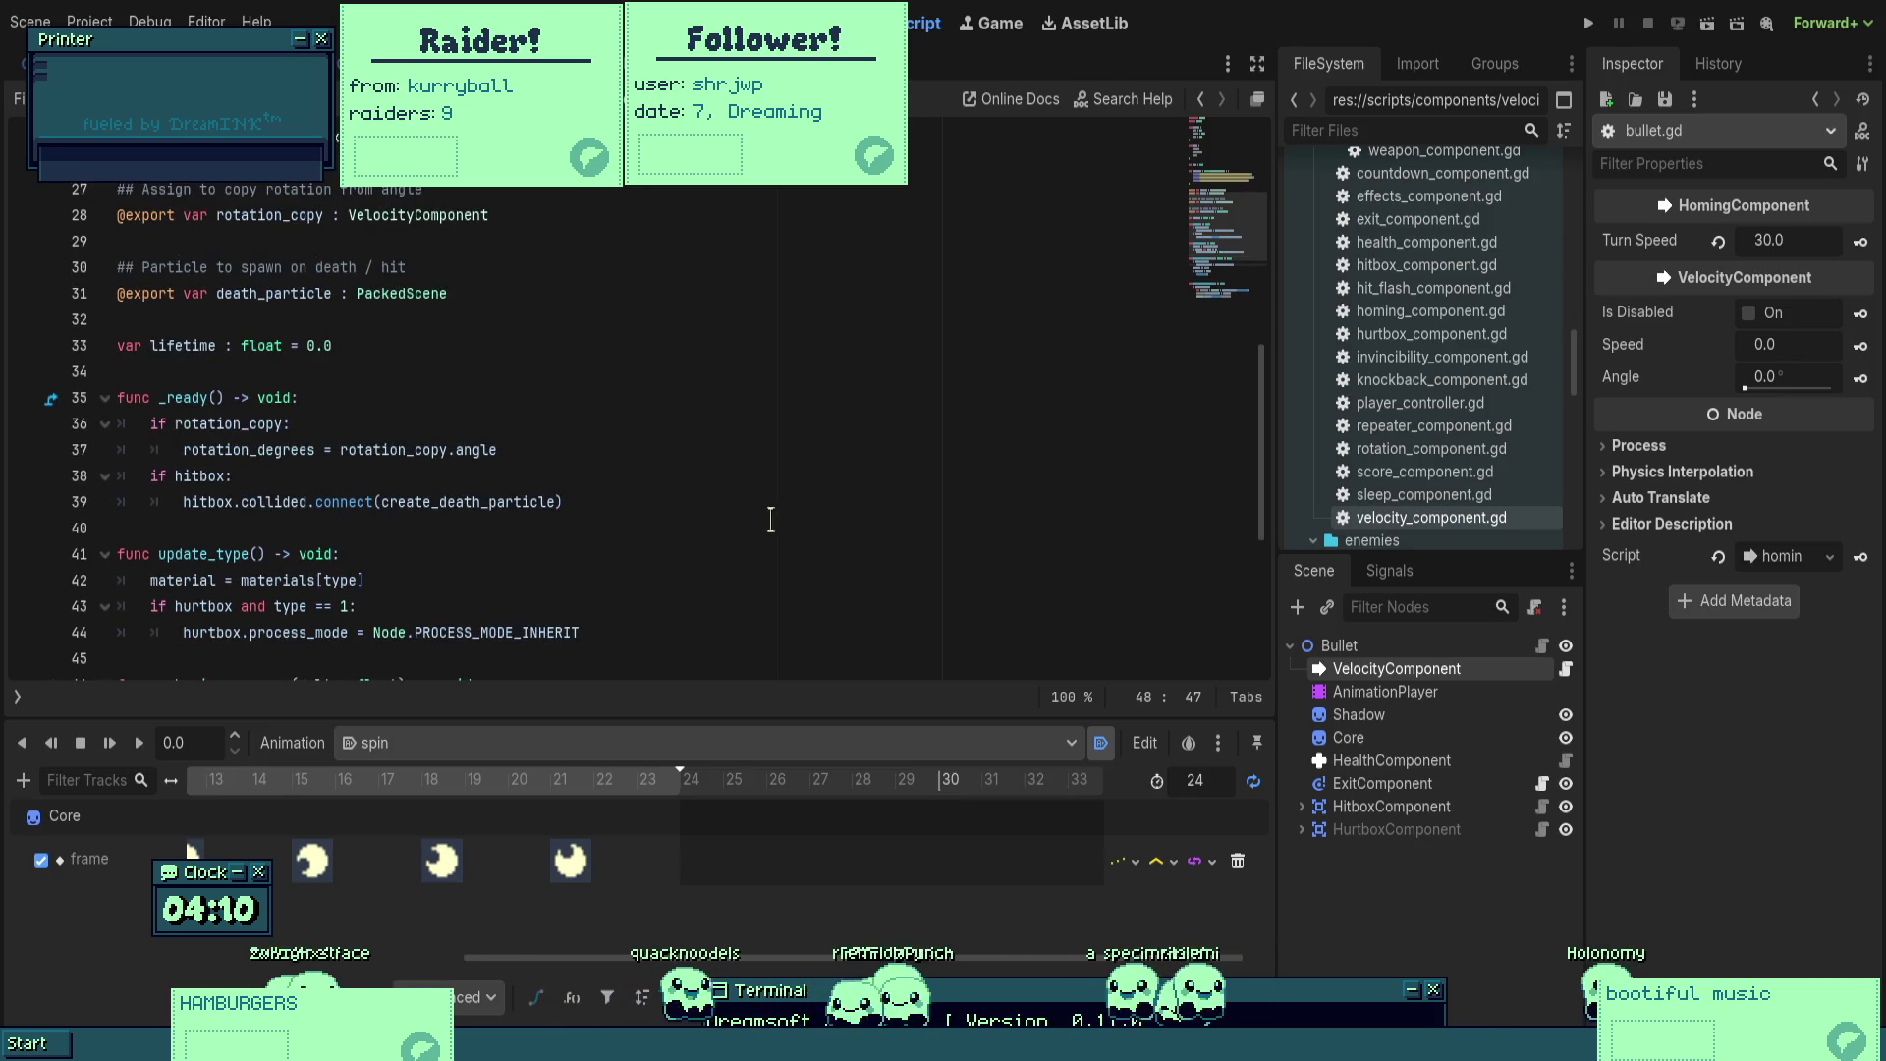
scroll(771, 518, up, 1)
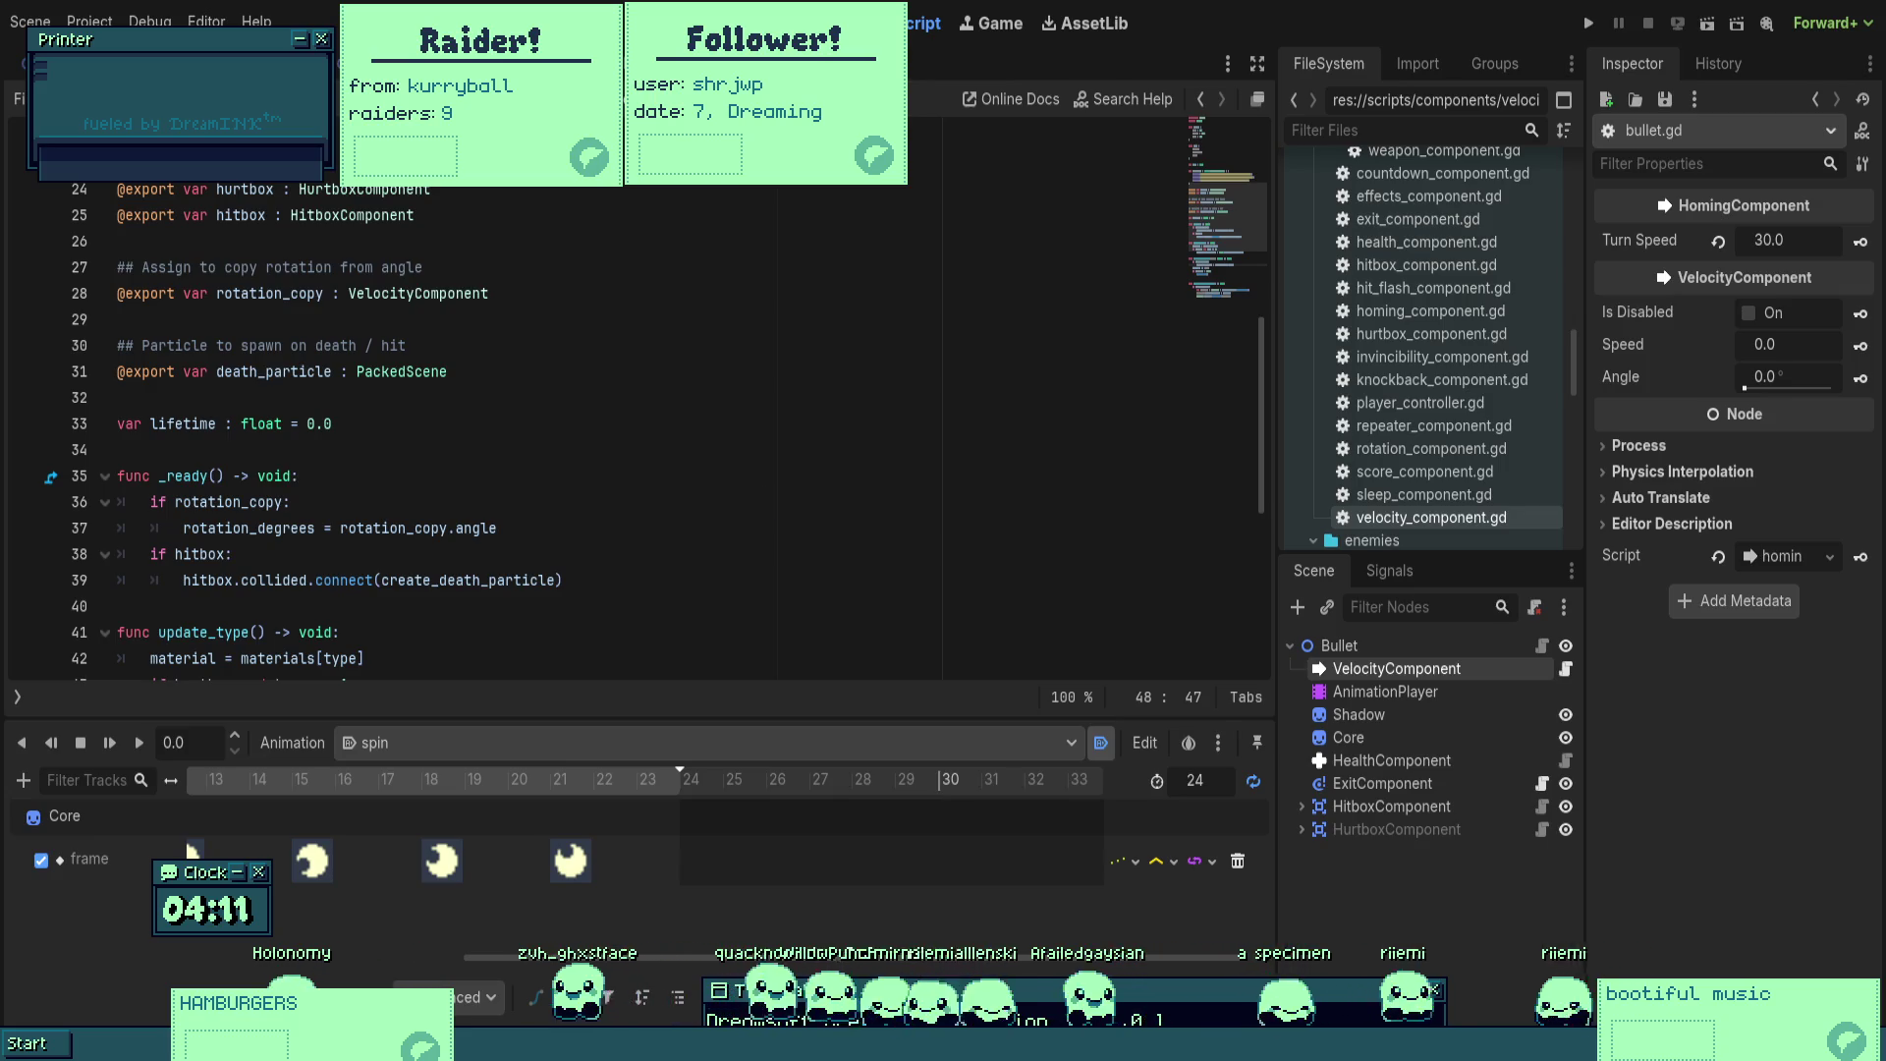
scroll(701, 534, down, 3)
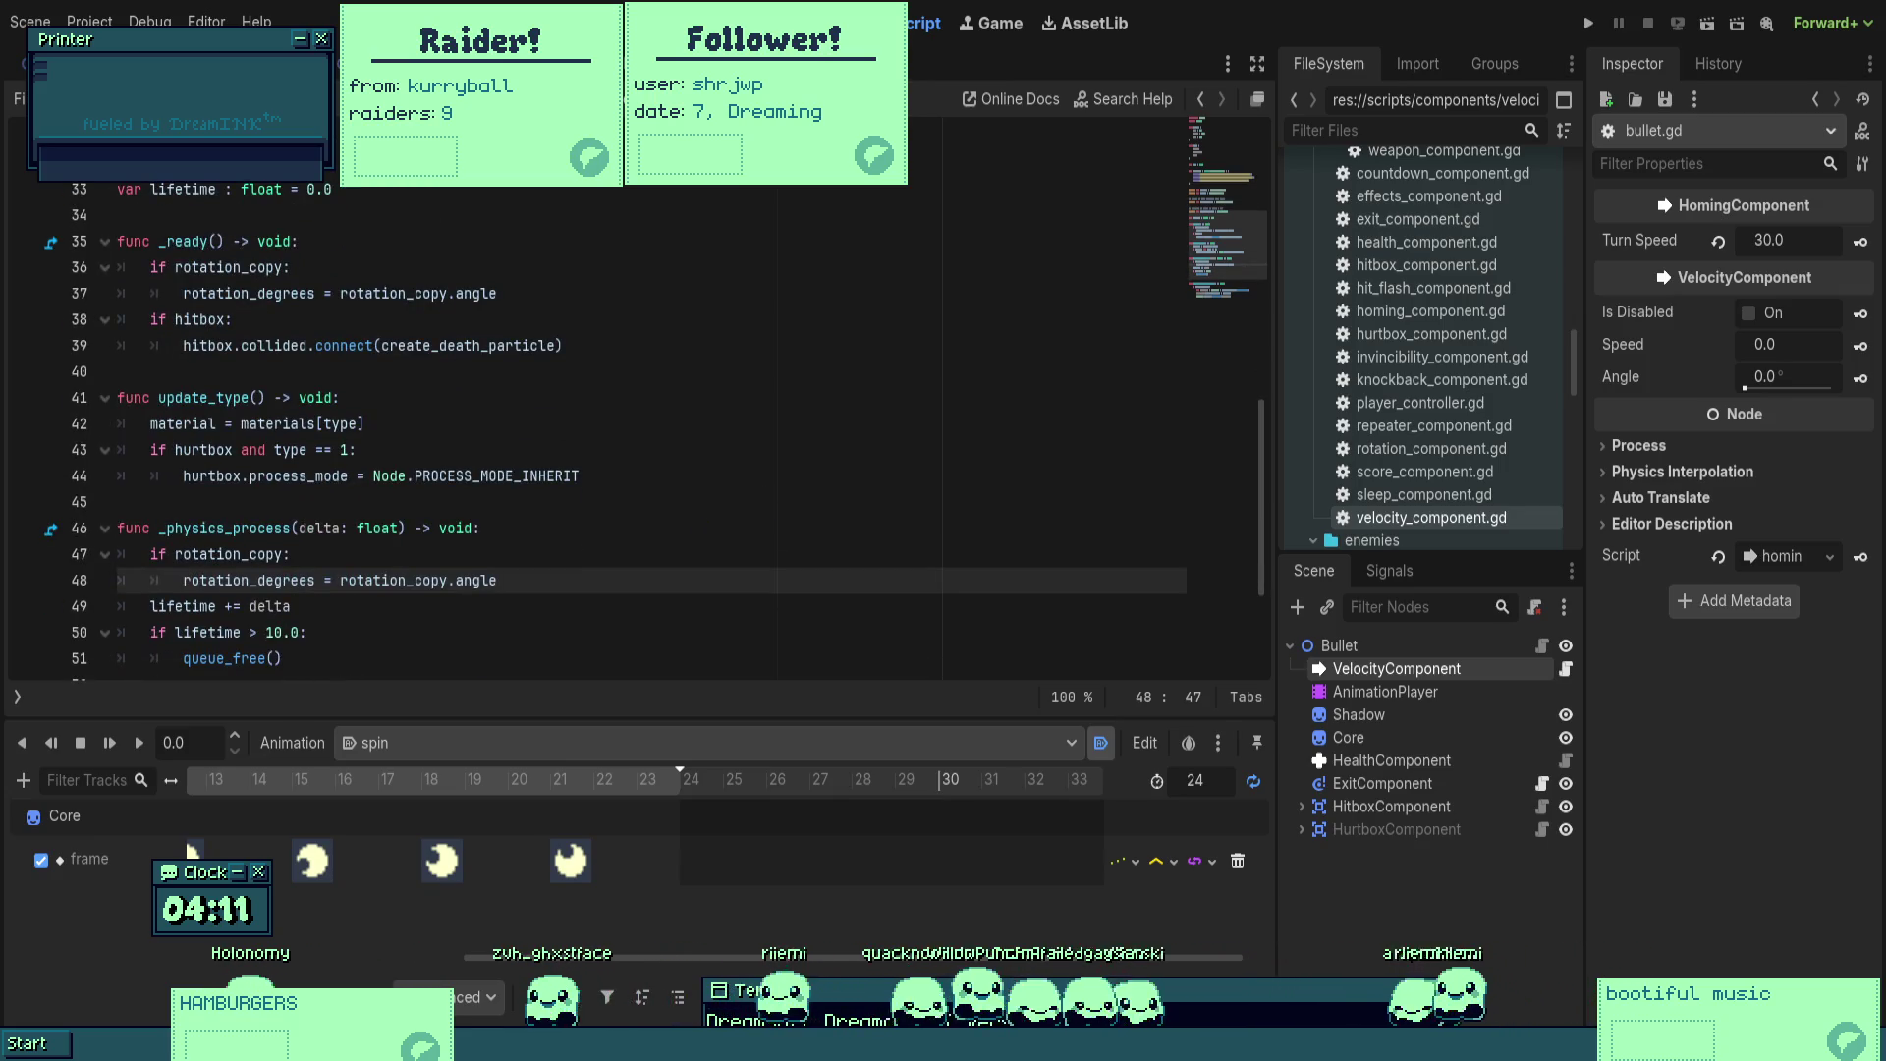
scroll(700, 534, up, 3)
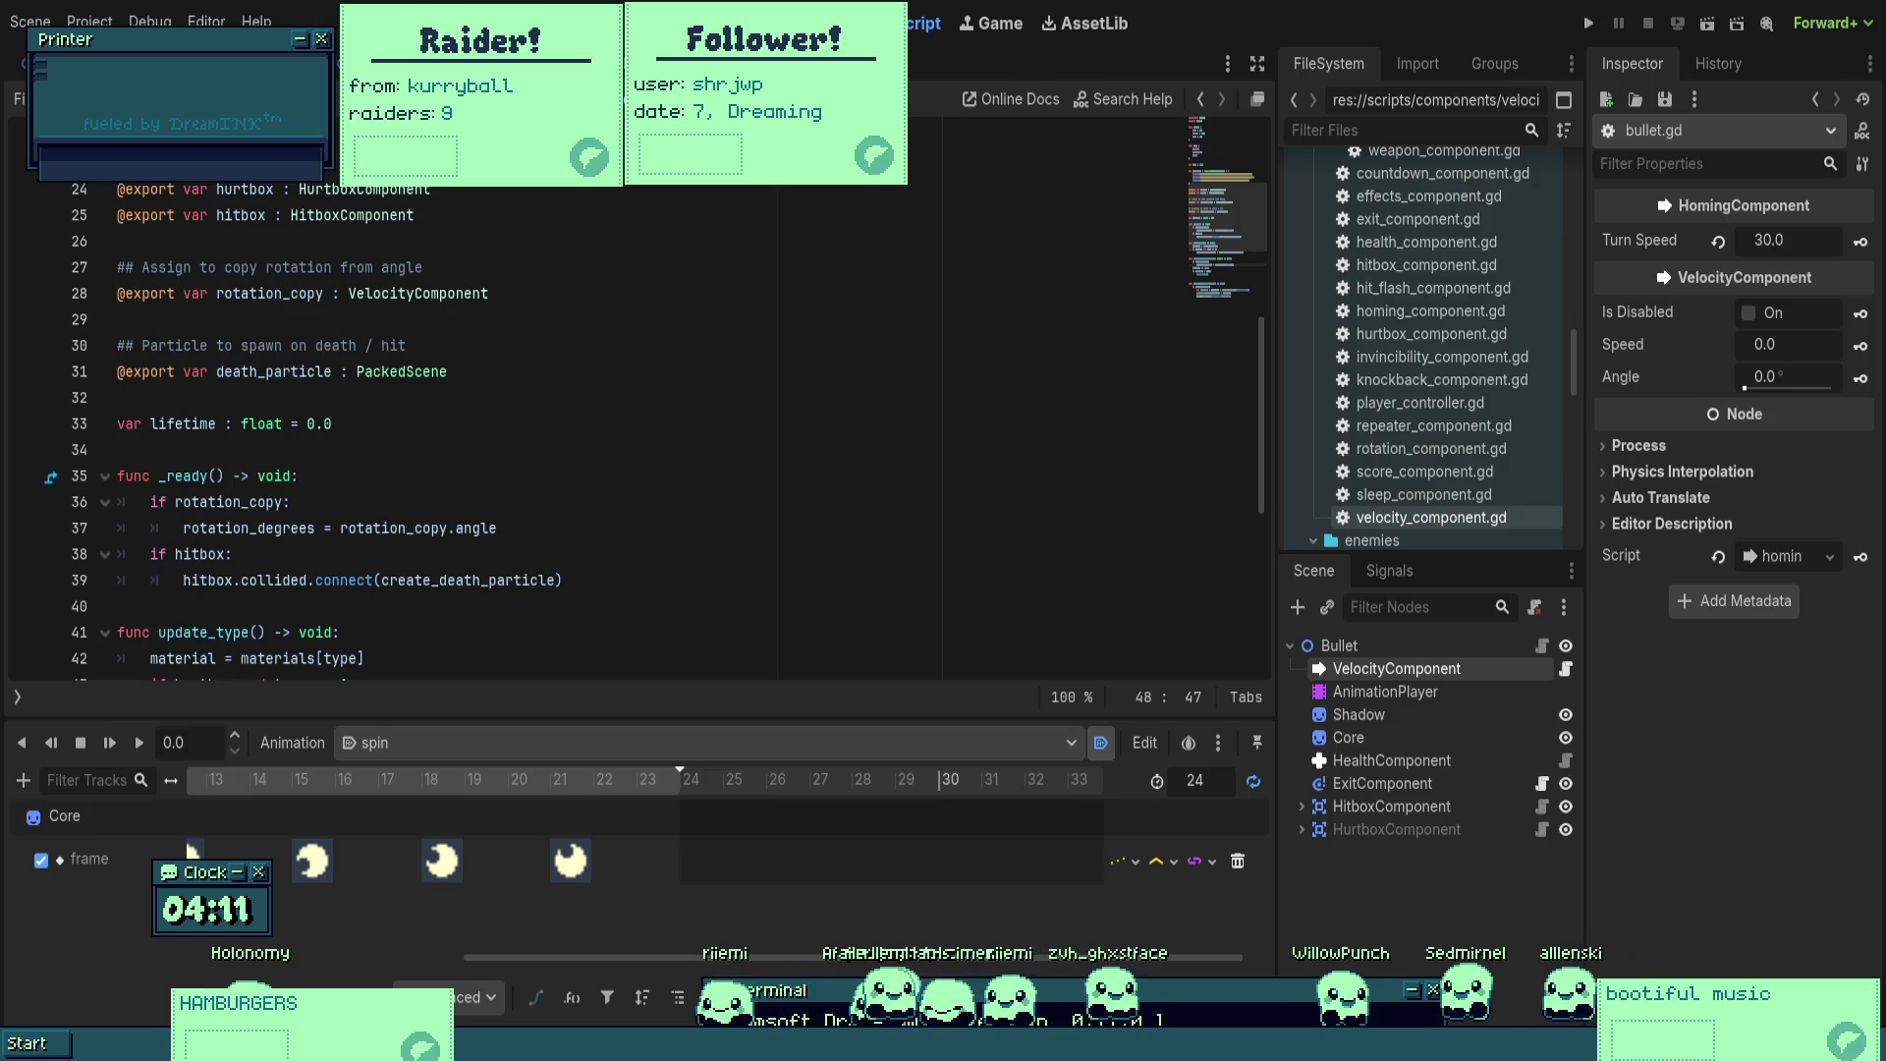
Rename rotation_copy in bullet.gd to copy_rotation, dropping its VelocityComponent type
click(1430, 648)
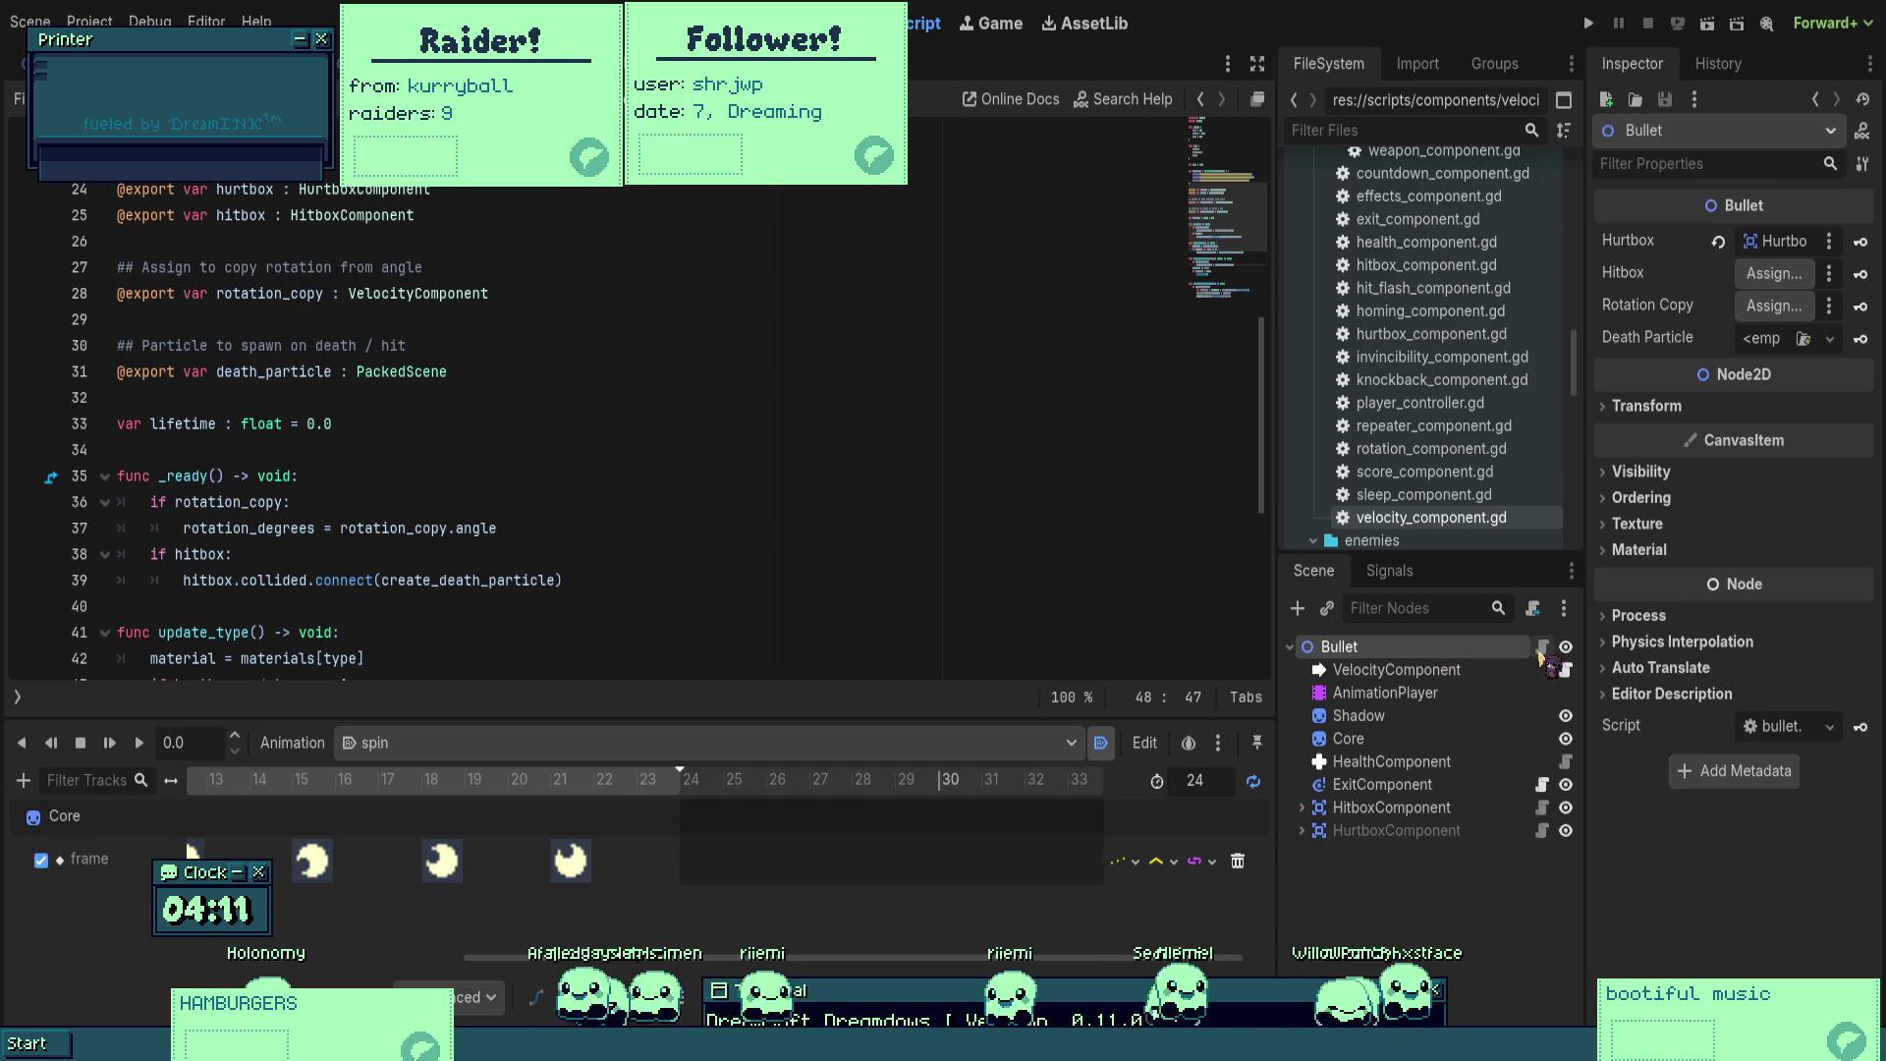
scroll(334, 452, up, 2)
click(334, 452)
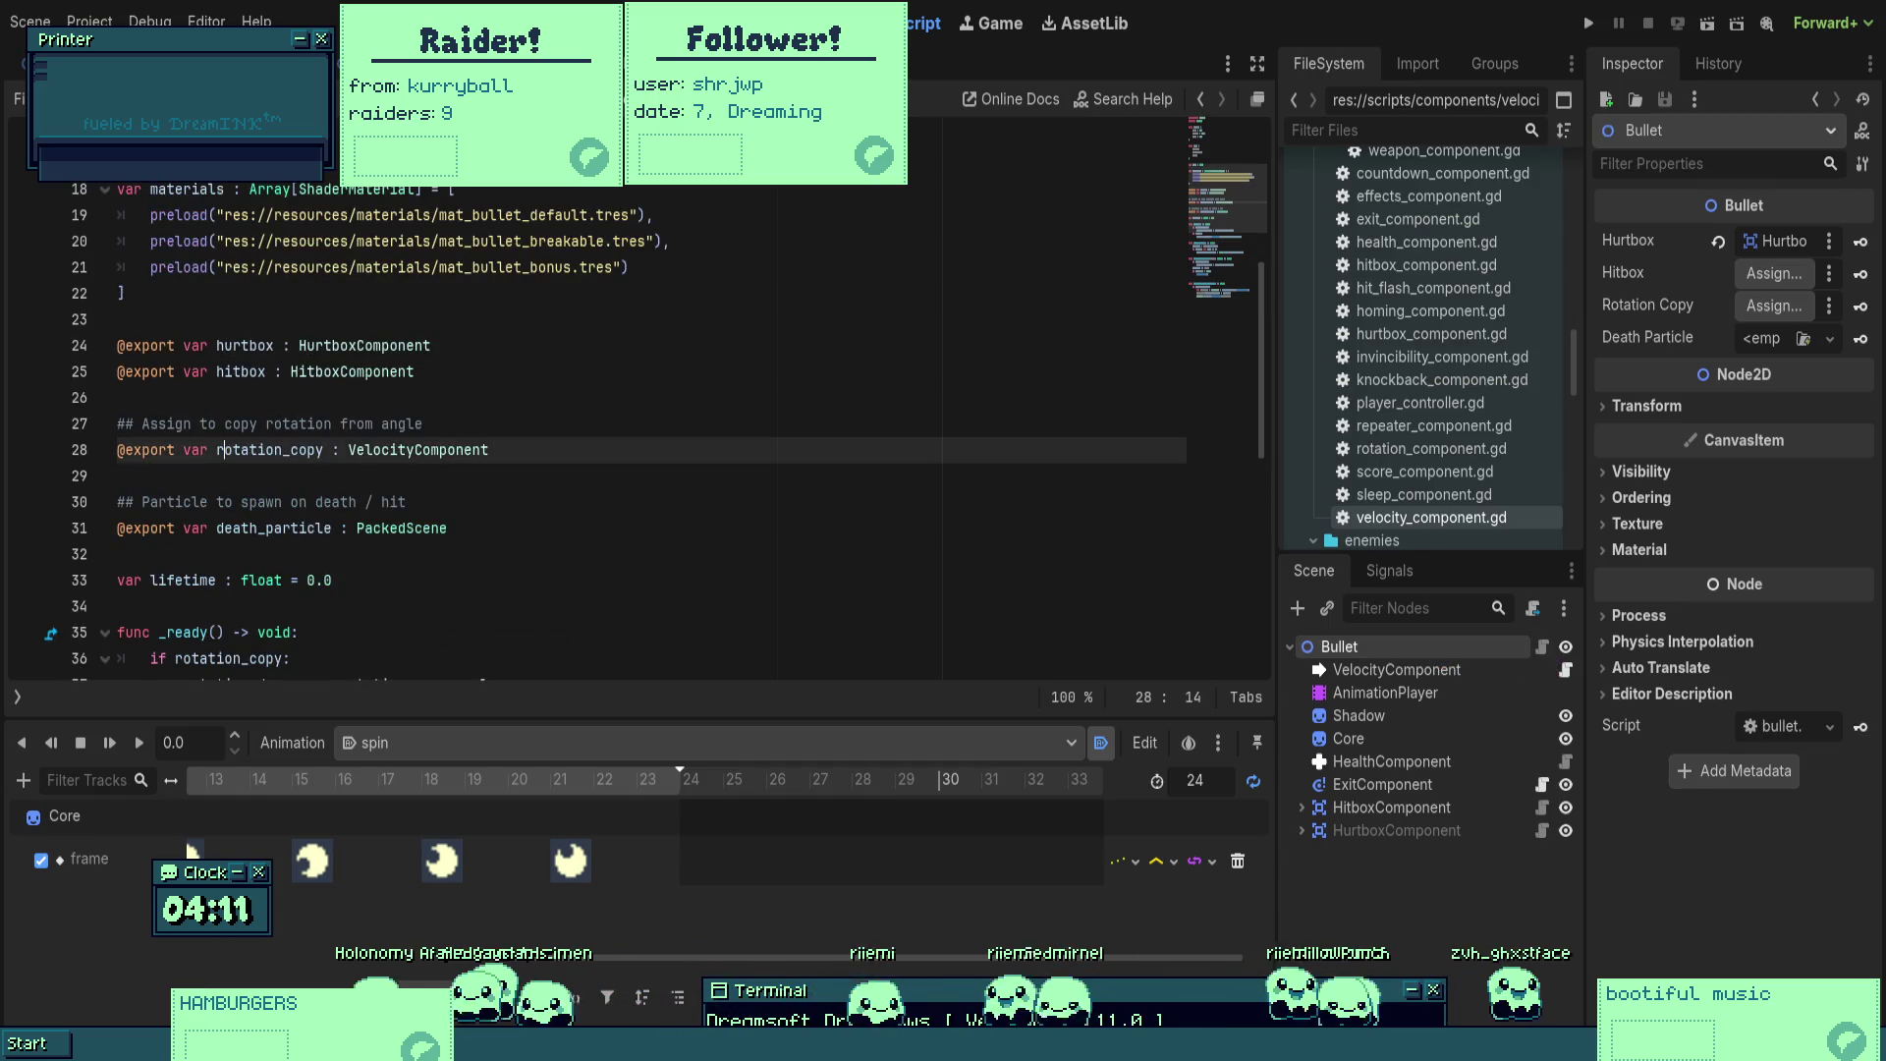
double_click(330, 452)
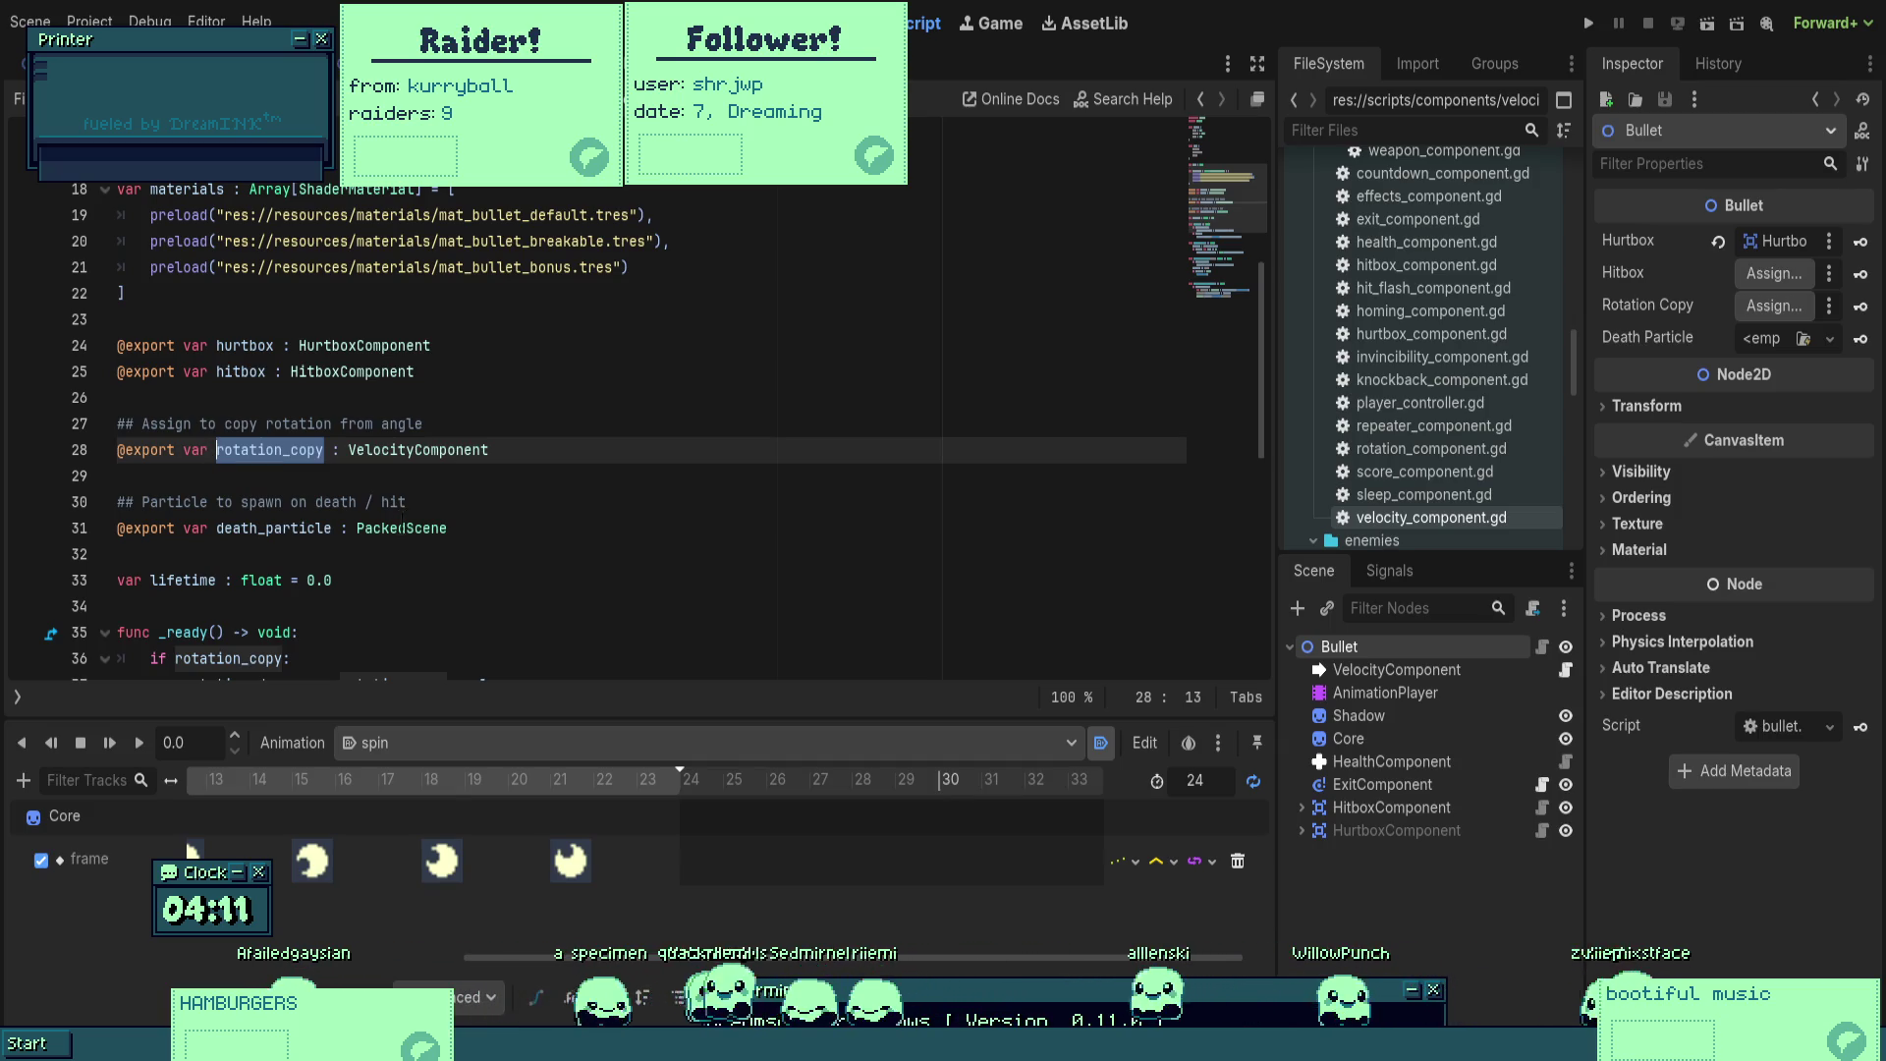
text(copy_r)
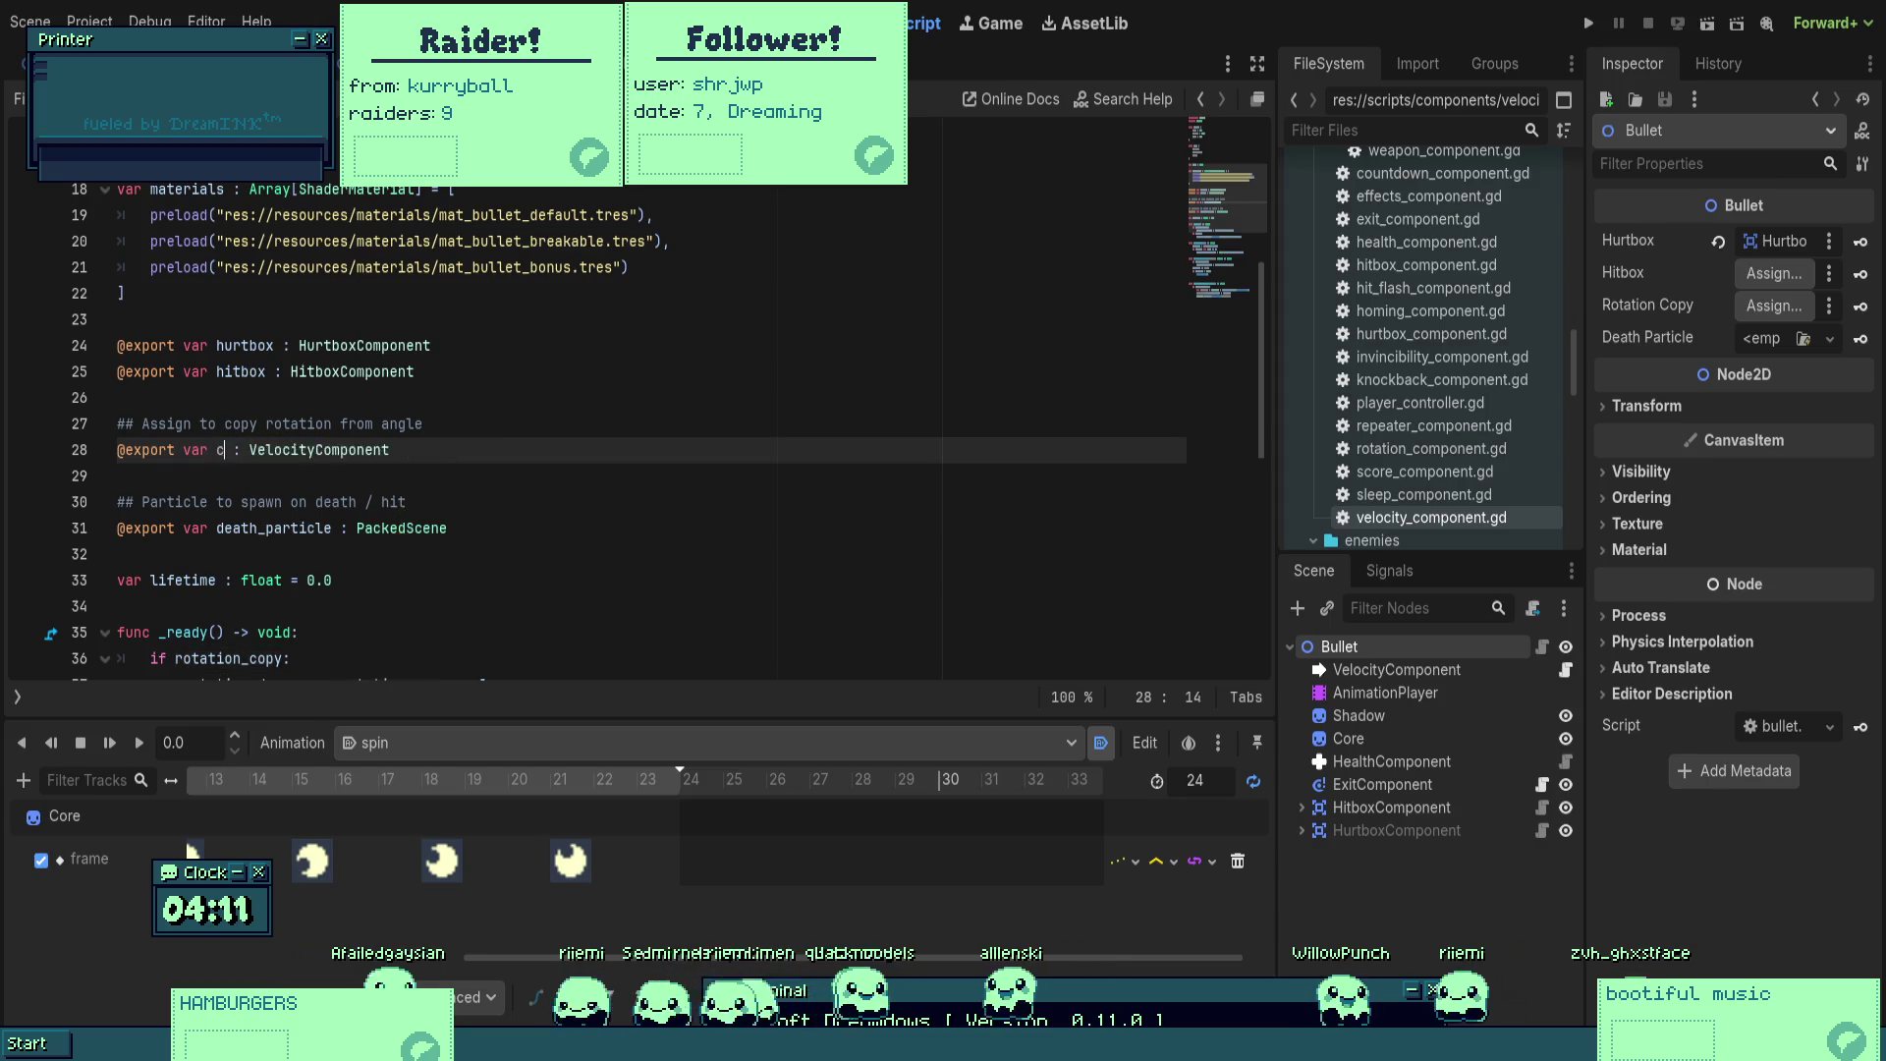
text(otation)
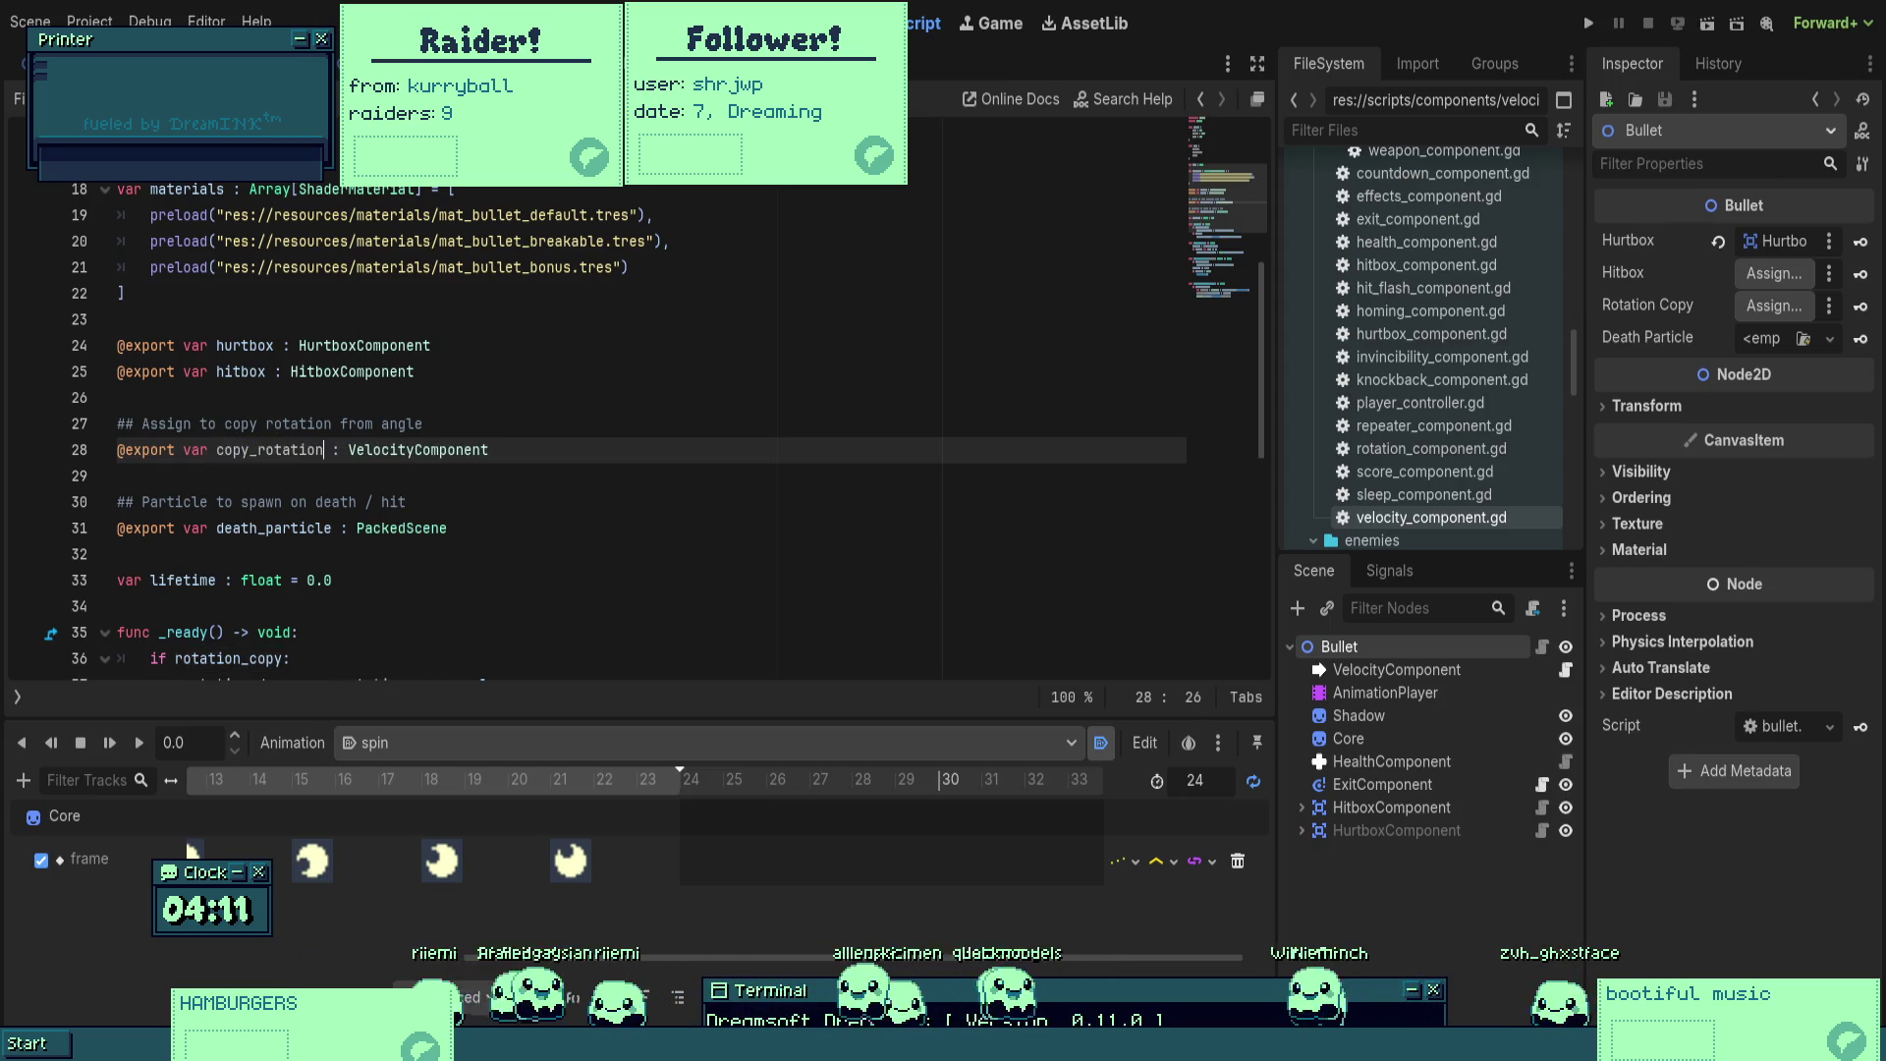
key(End)
key(ctrl+shift+Left)
key(BackSpace)
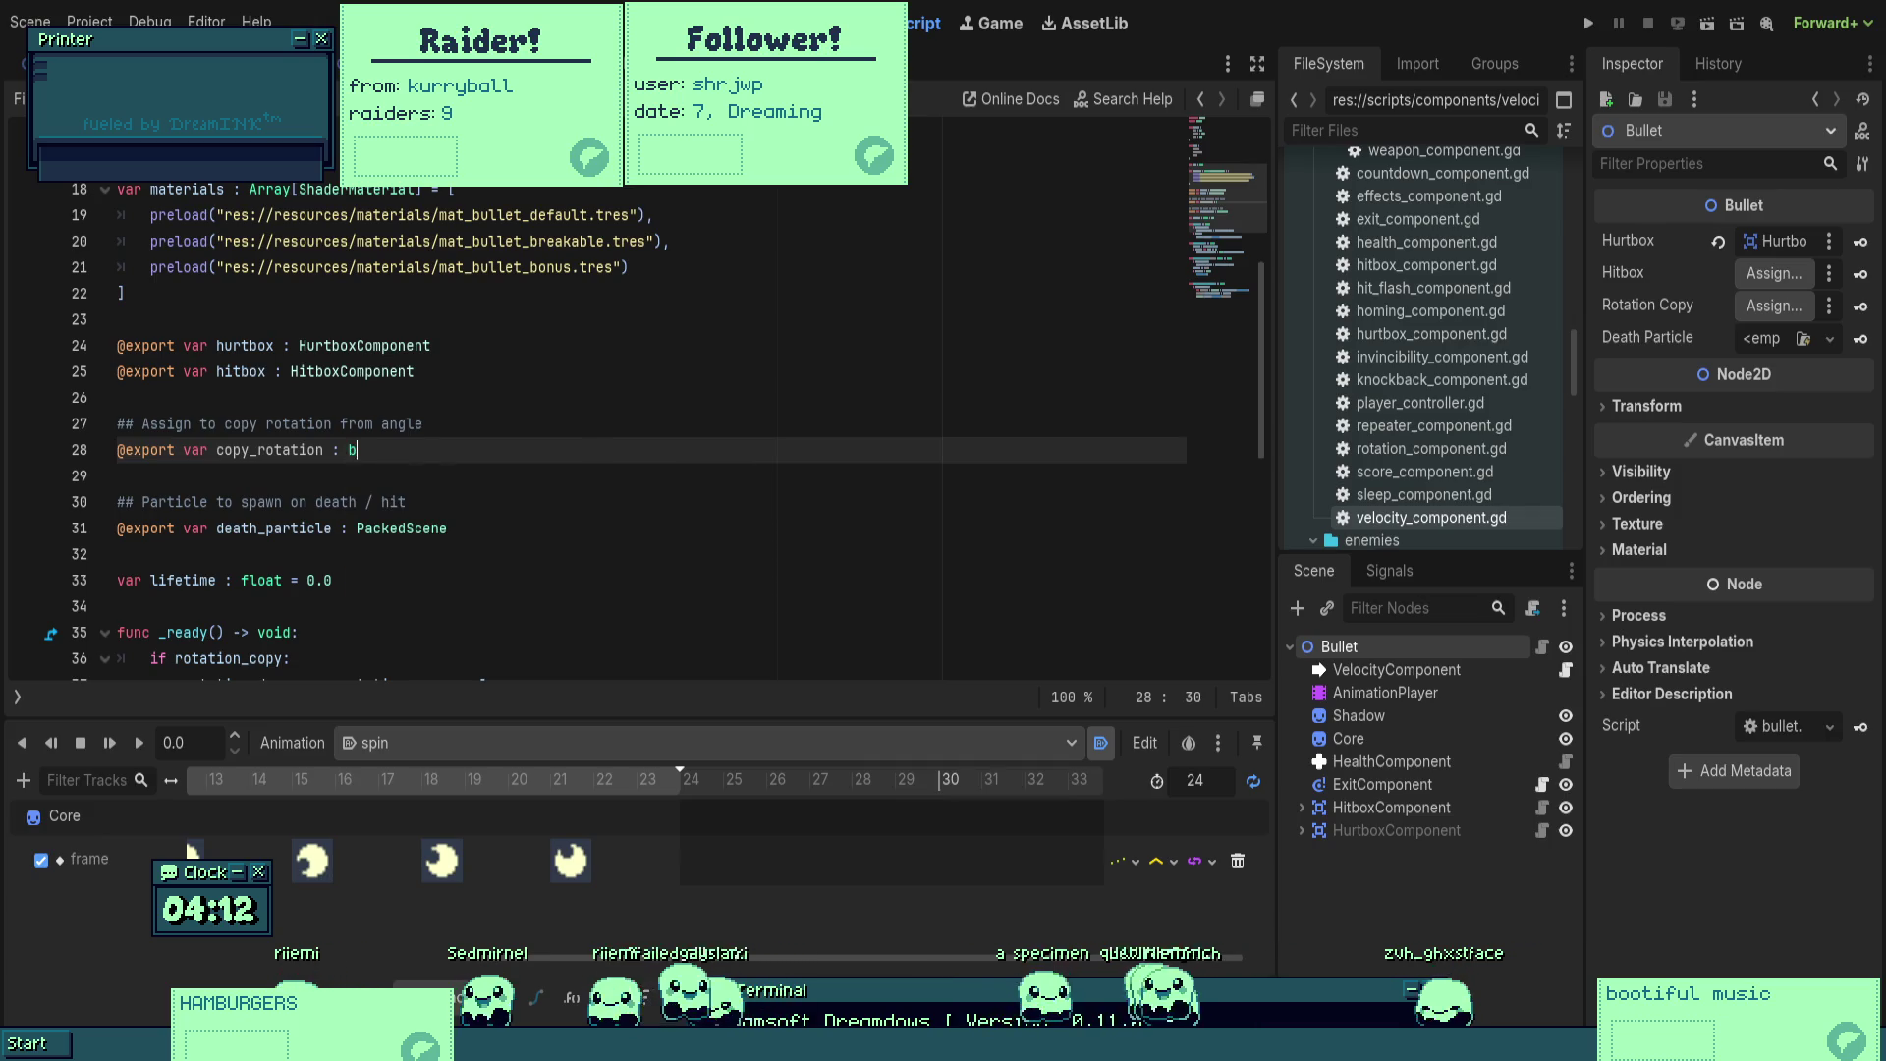
click(204, 423)
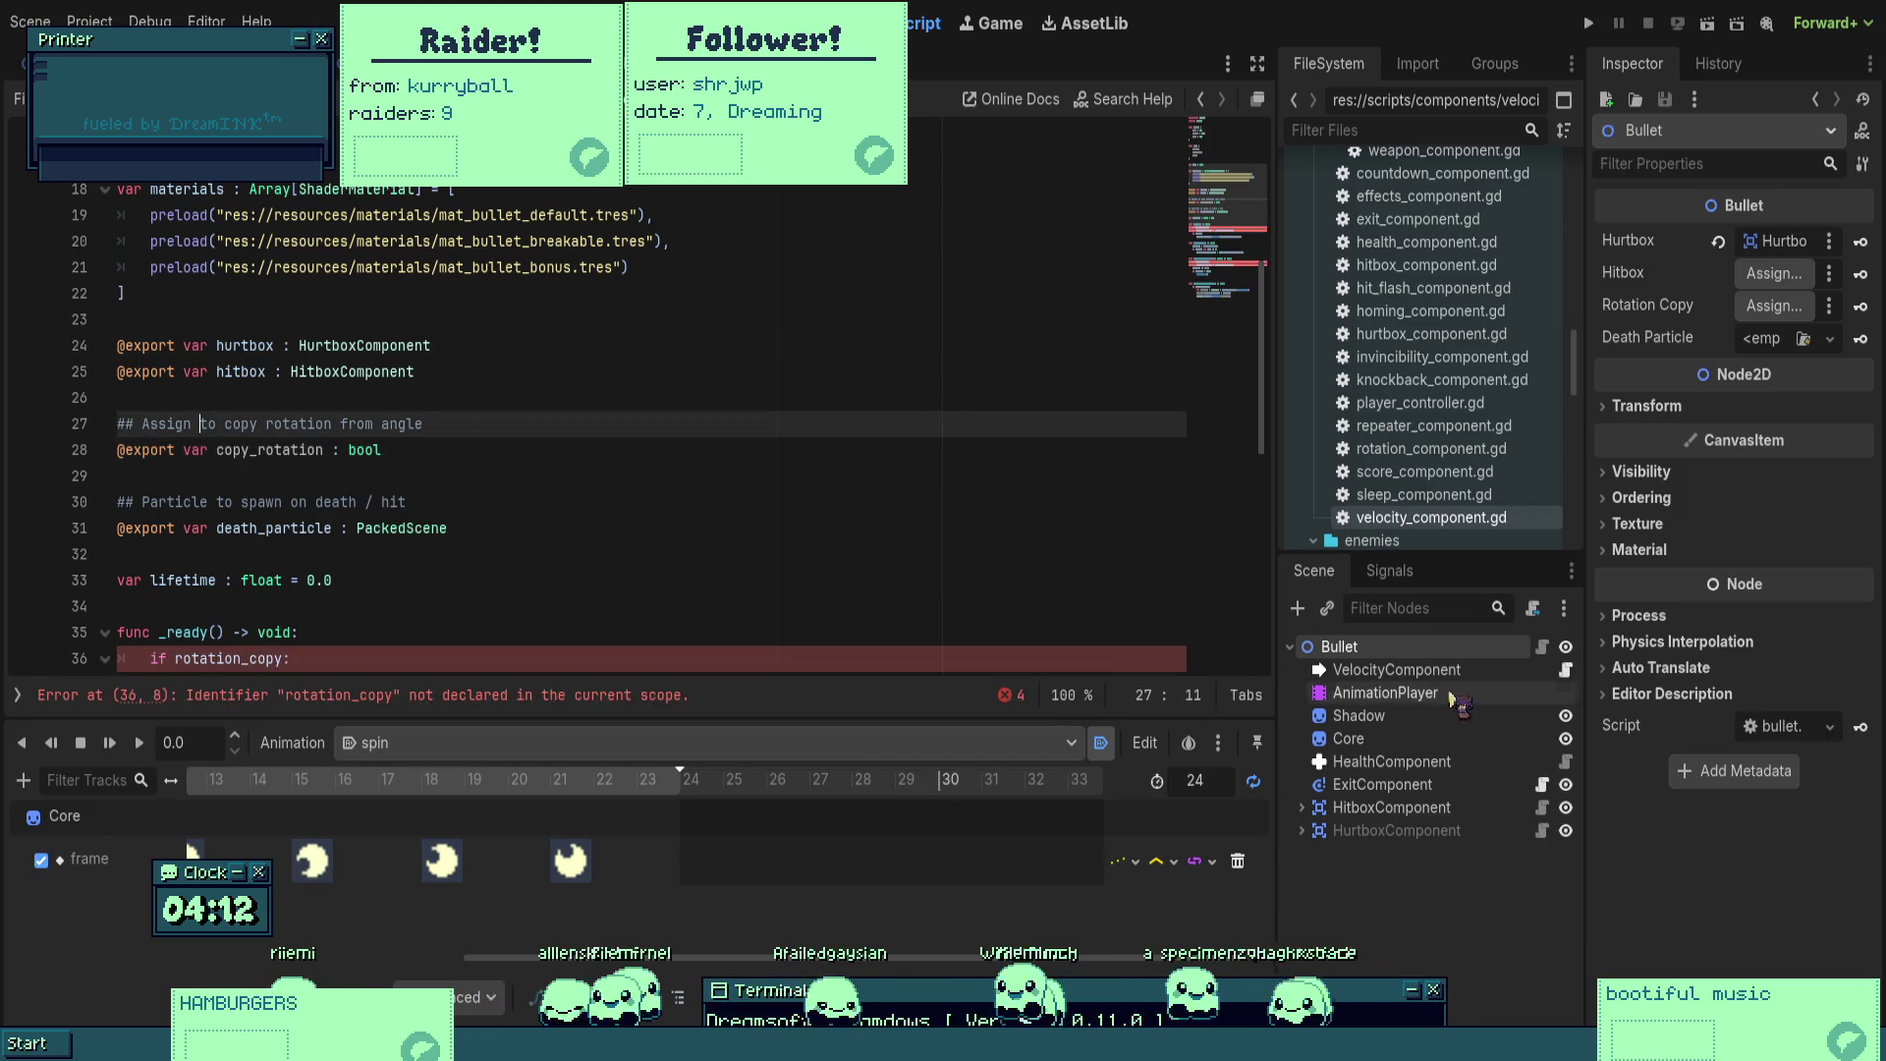
Replace rotation_copy with copy_rotation in the _ready and _physics_process checks
scroll(1101, 619, down, 2)
double_click(248, 528)
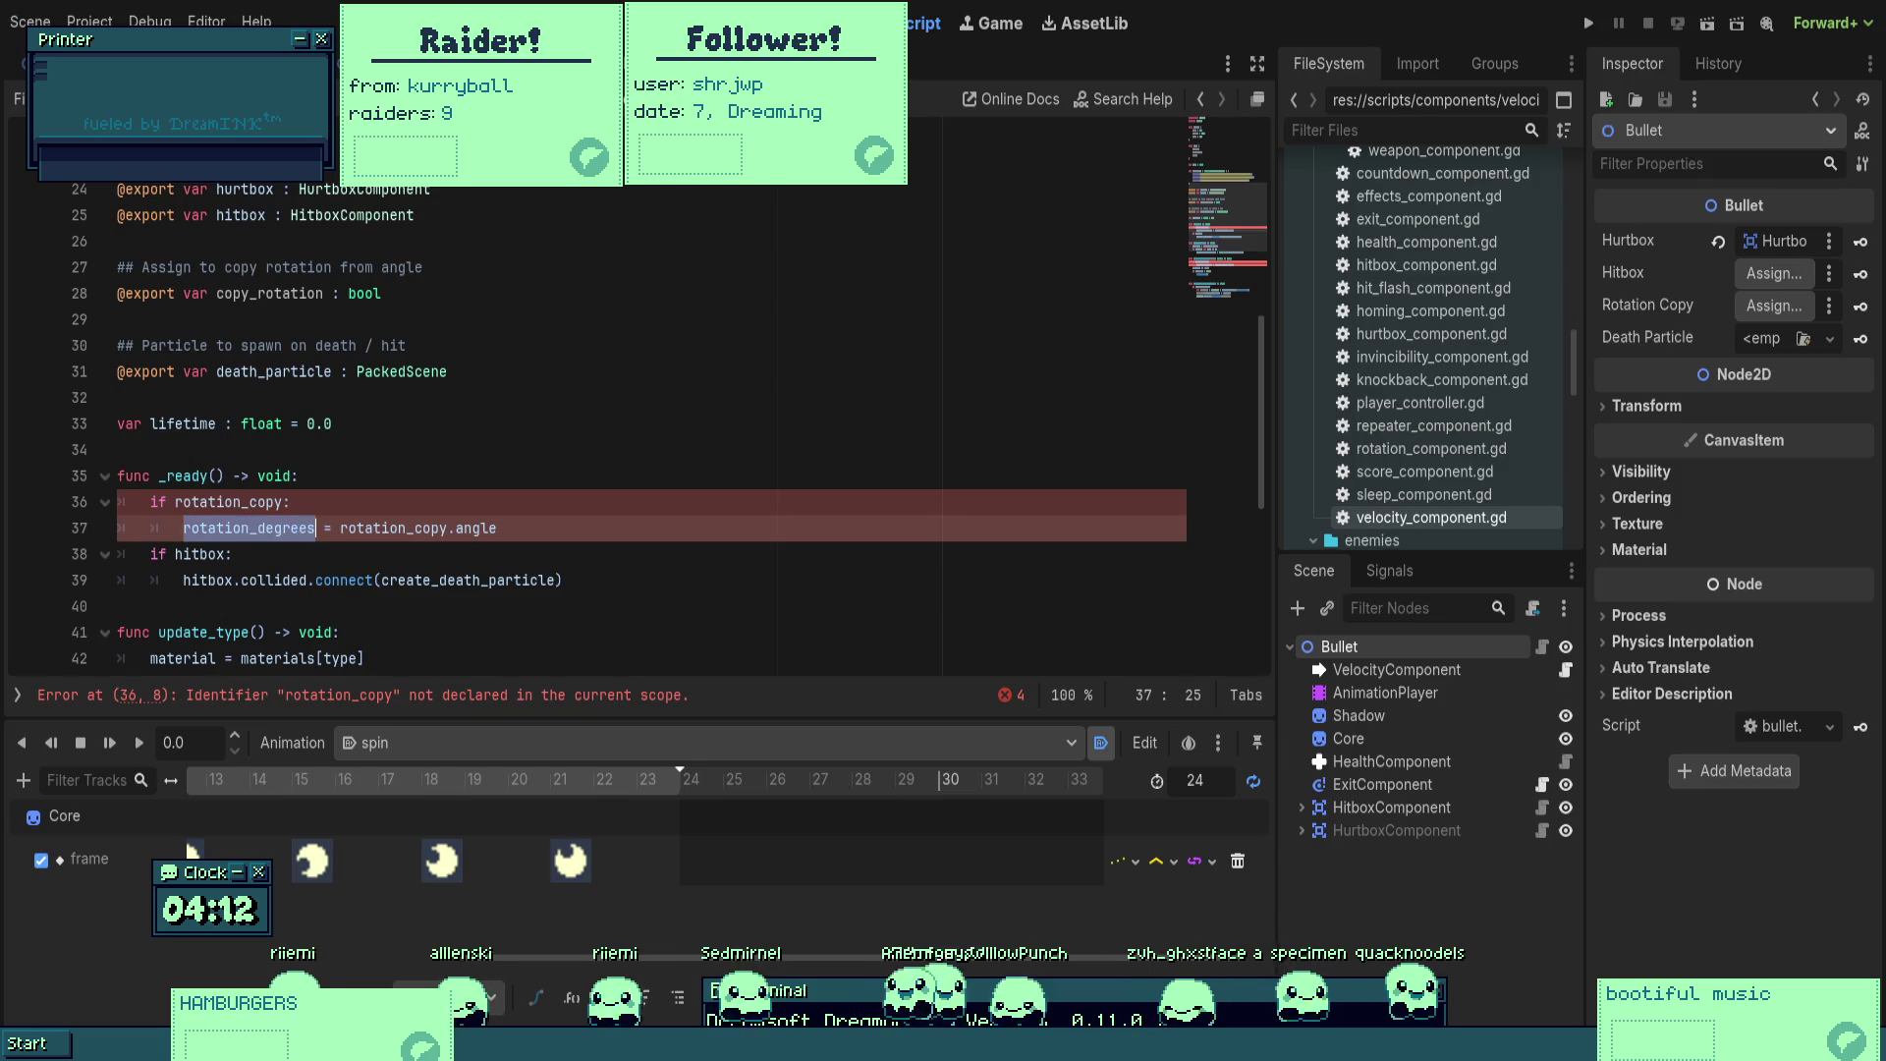
click(245, 512)
click(261, 293)
double_click(261, 292)
key(ctrl+c)
double_click(230, 502)
key(ctrl+v)
scroll(376, 528, down, 2)
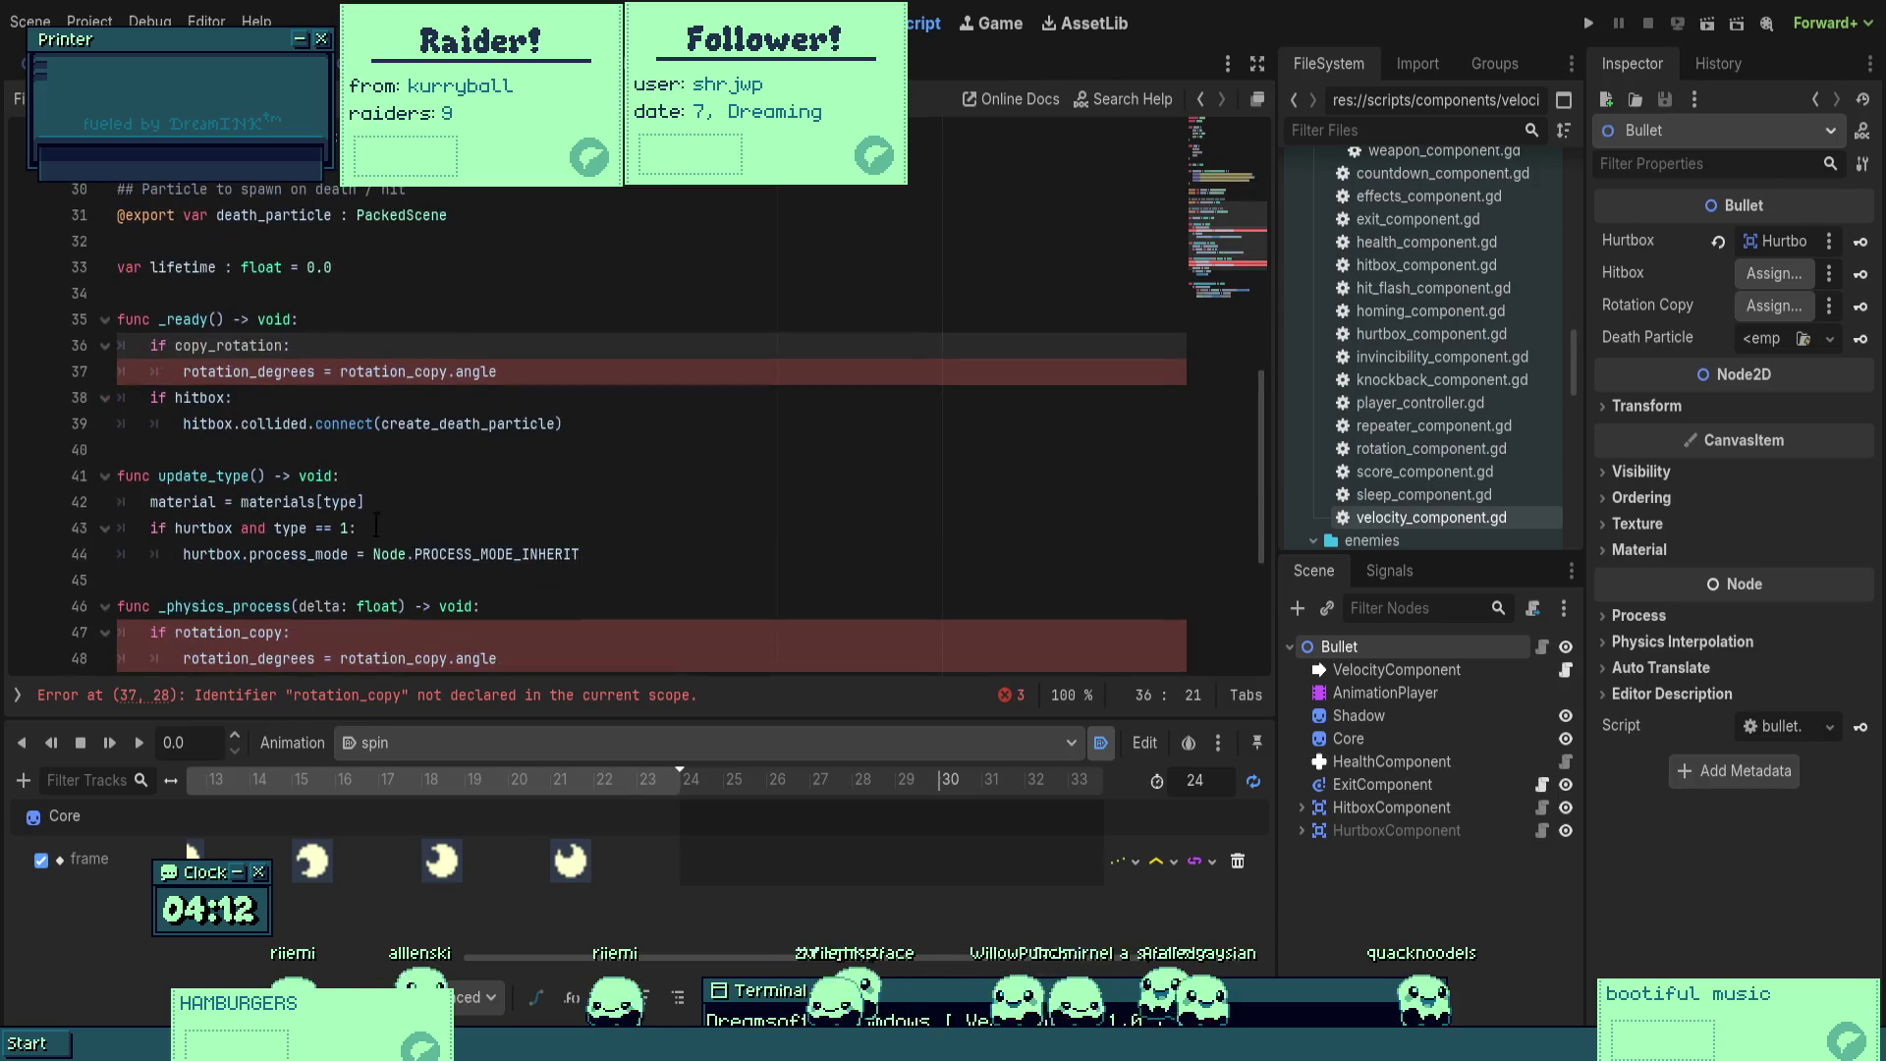
double_click(228, 632)
key(ctrl+v)
click(338, 502)
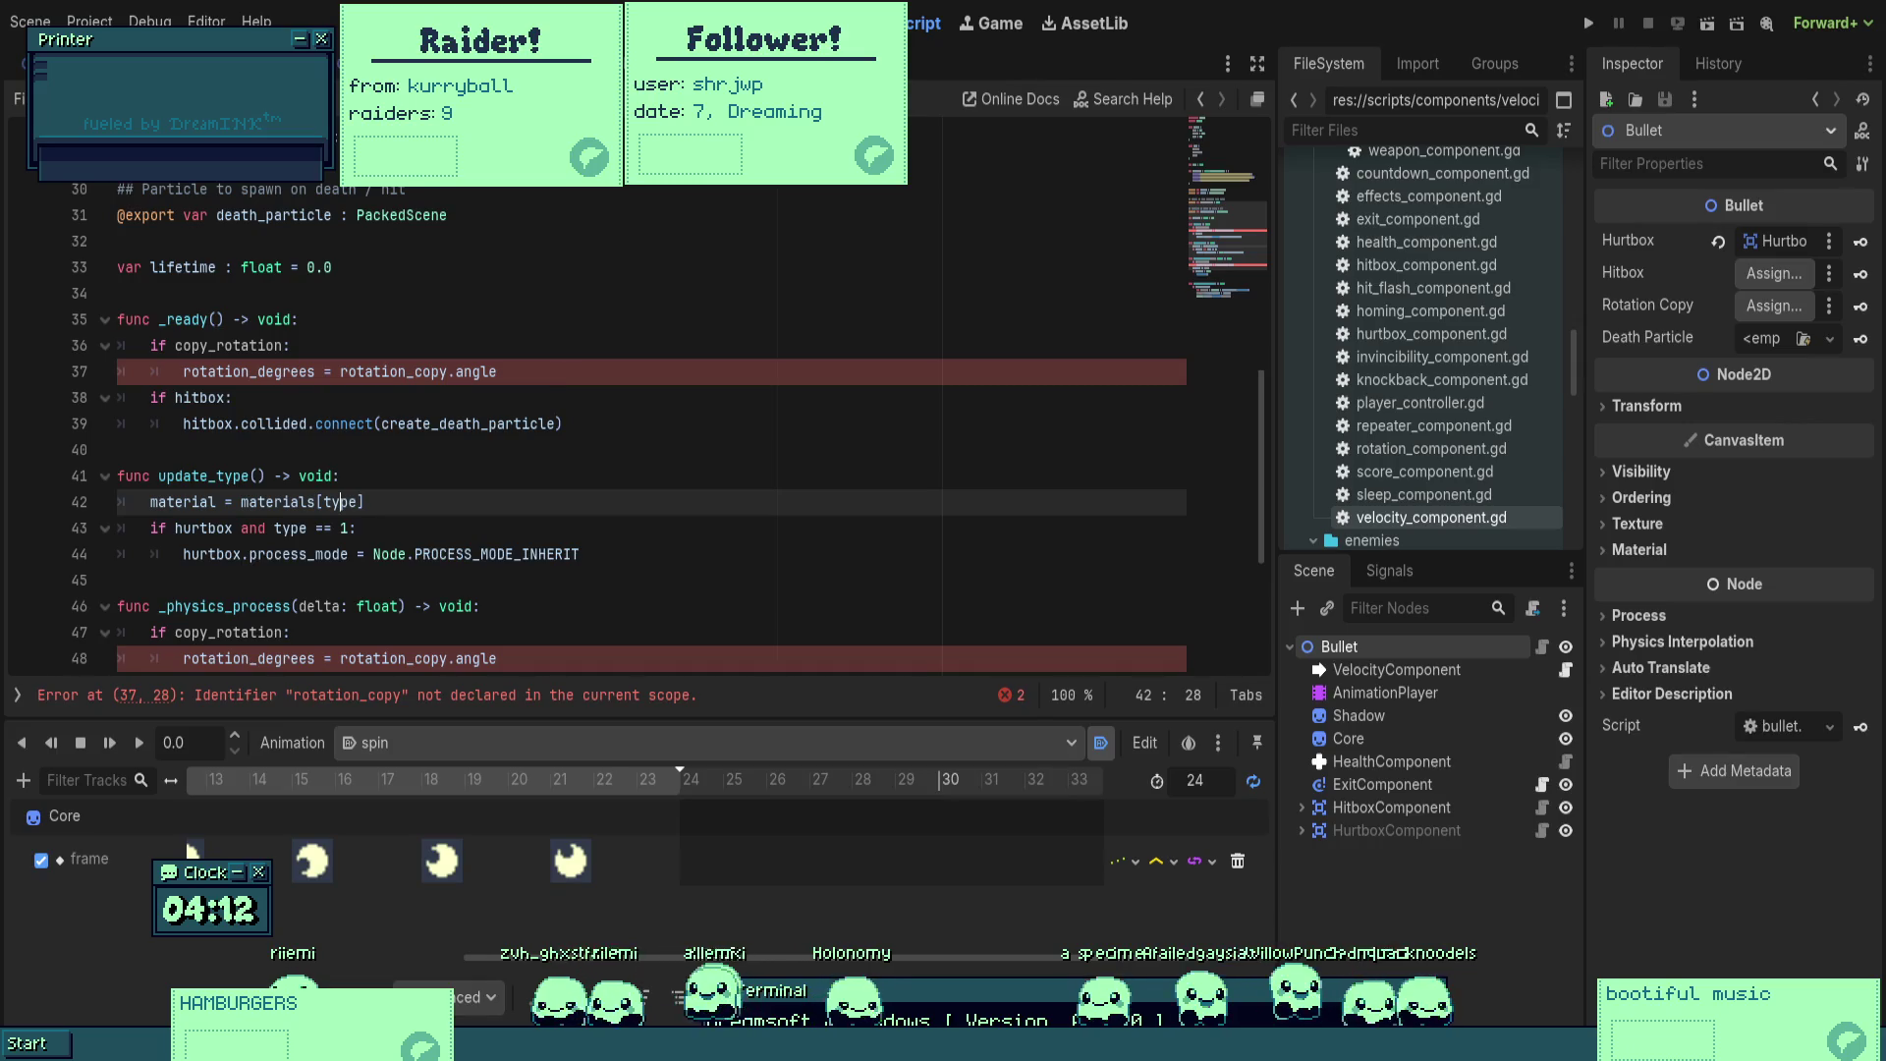
Delete the rotation lines from _ready and select the _physics_process rotation assignment
scroll(556, 374, down, 1)
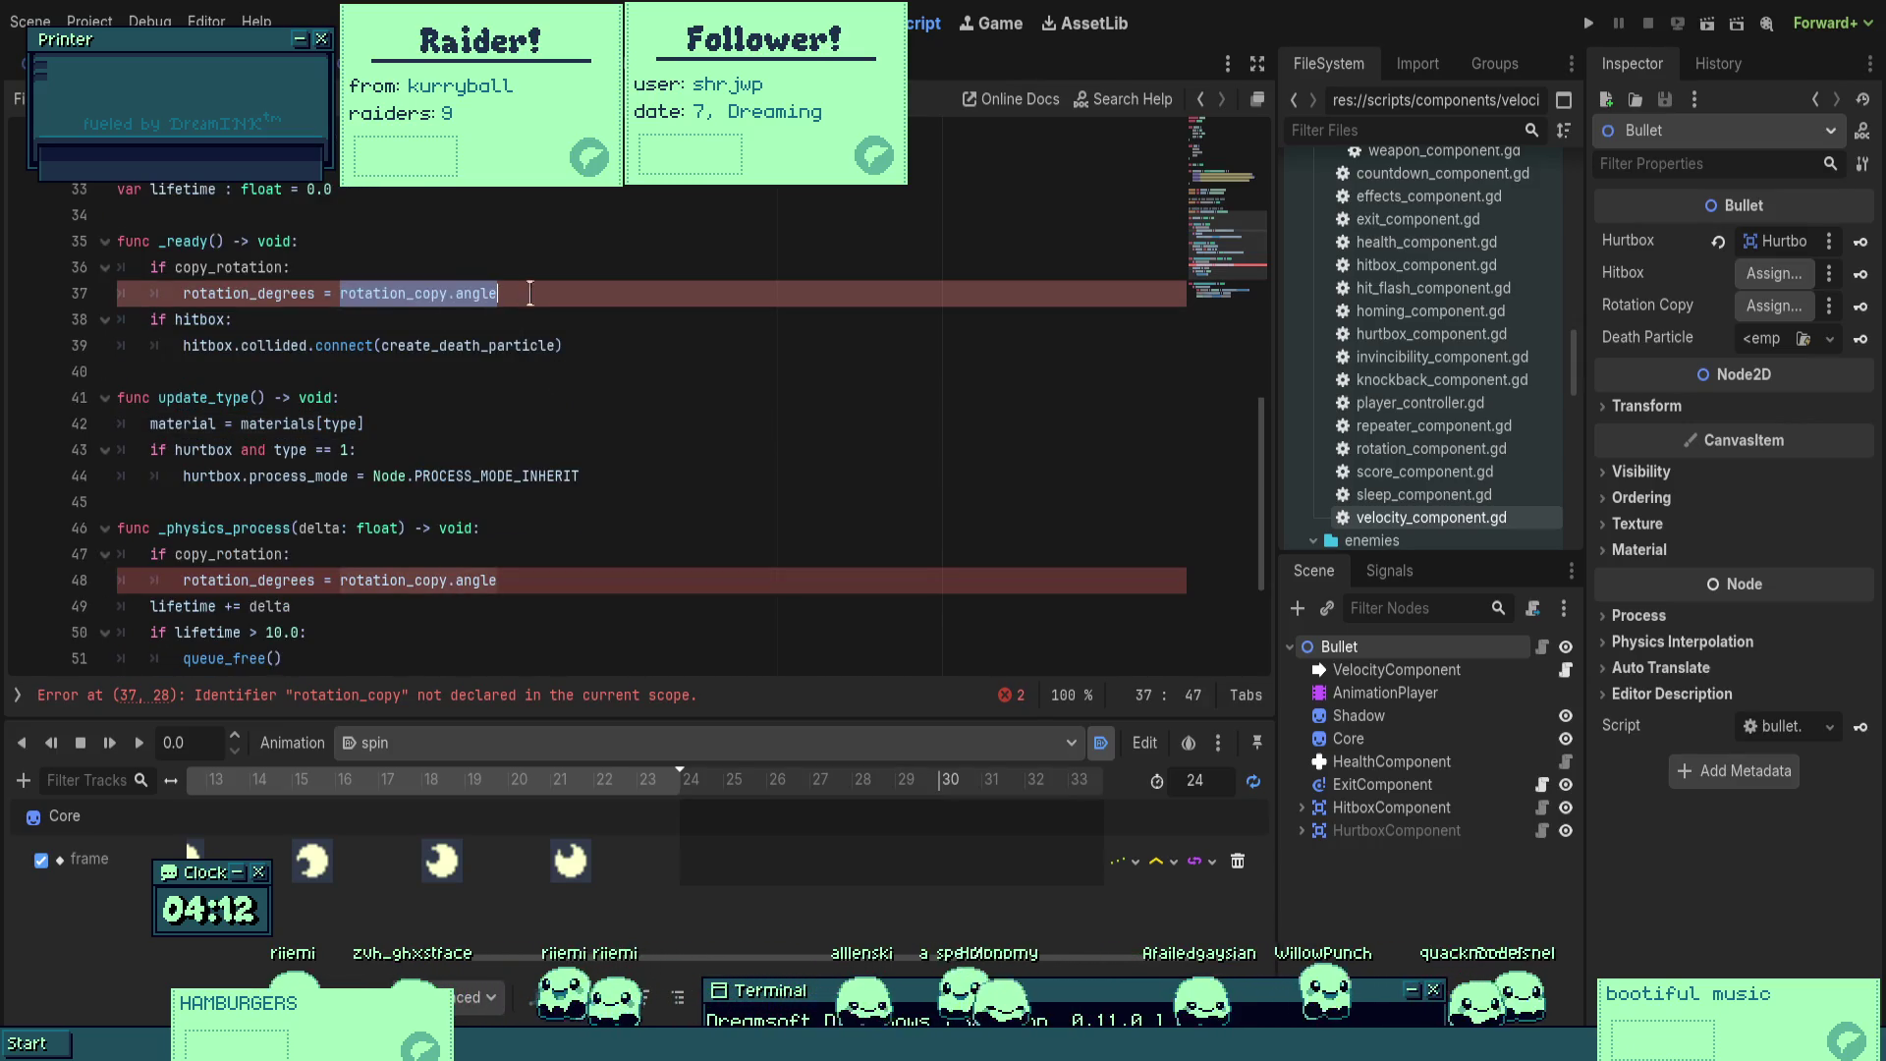
drag(498, 293, 108, 270)
key(BackSpace)
key(BackSpace)
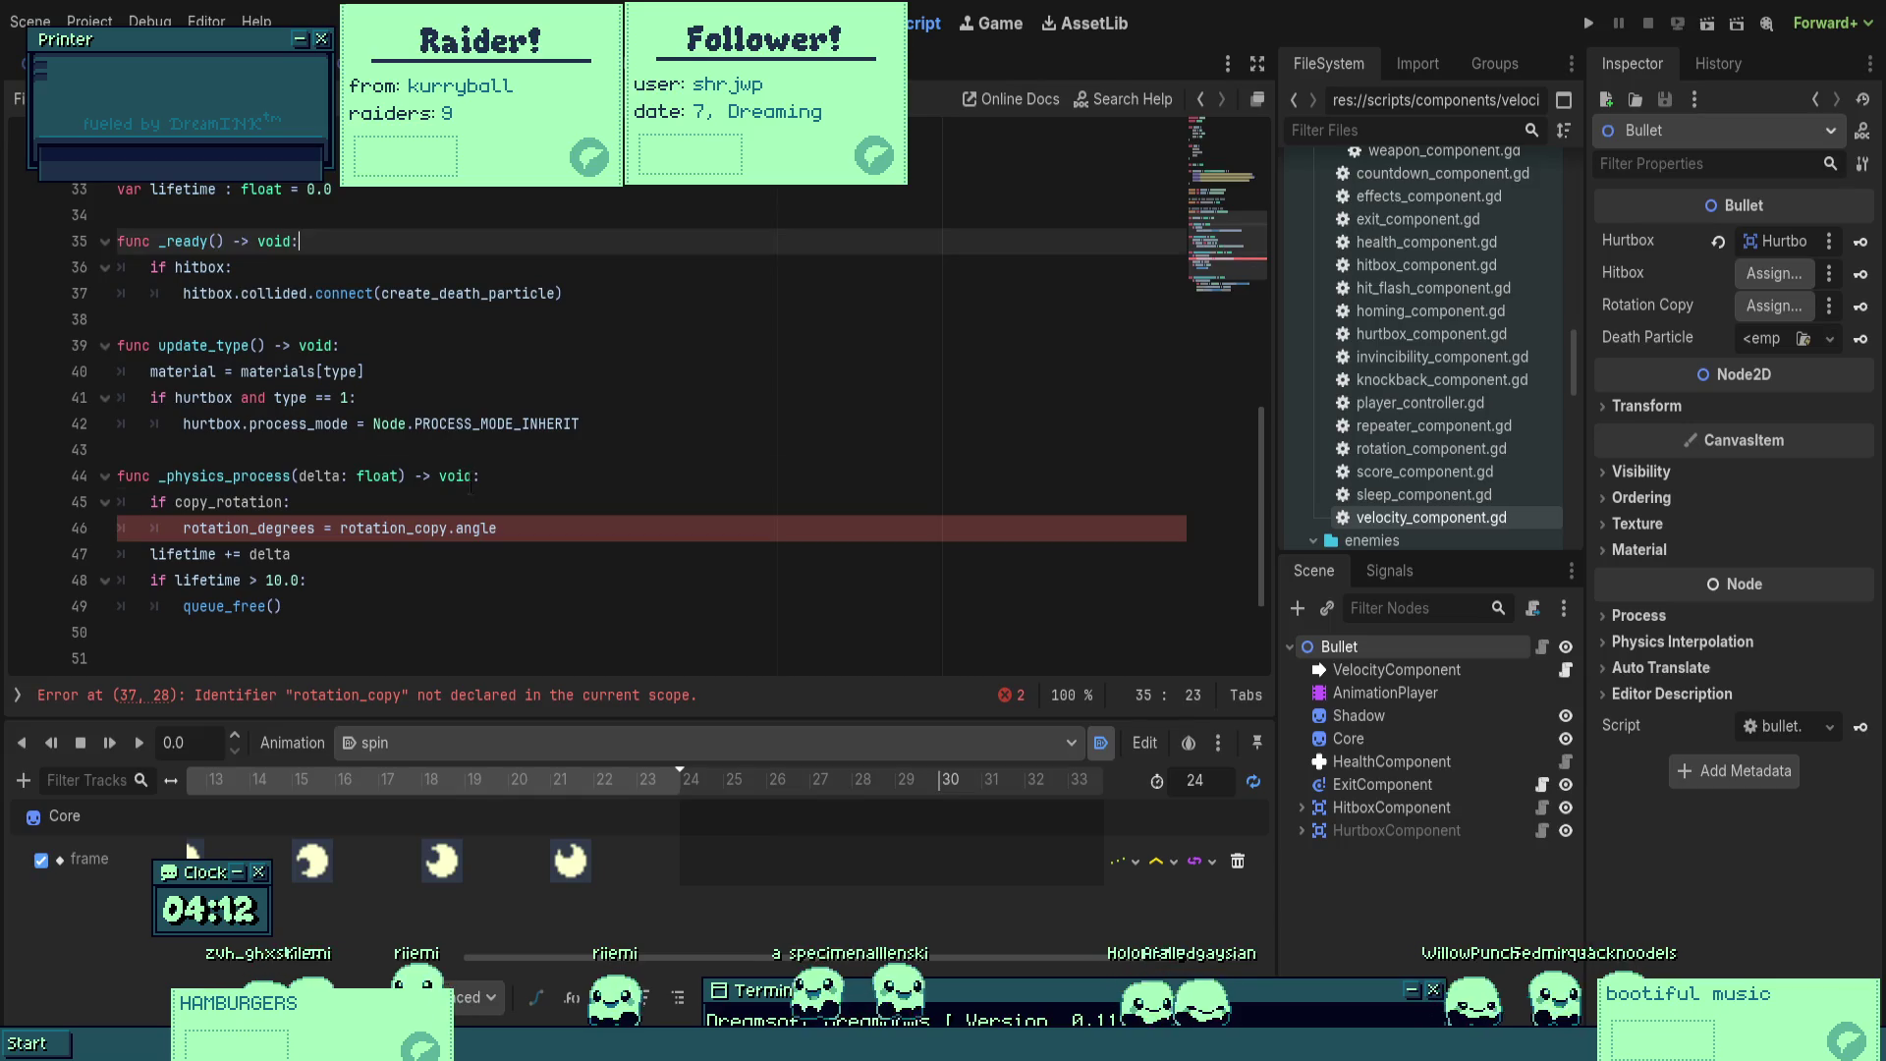
mouse_move(497, 527)
mouse_down()
mouse_move(118, 502)
mouse_move(98, 522)
mouse_up()
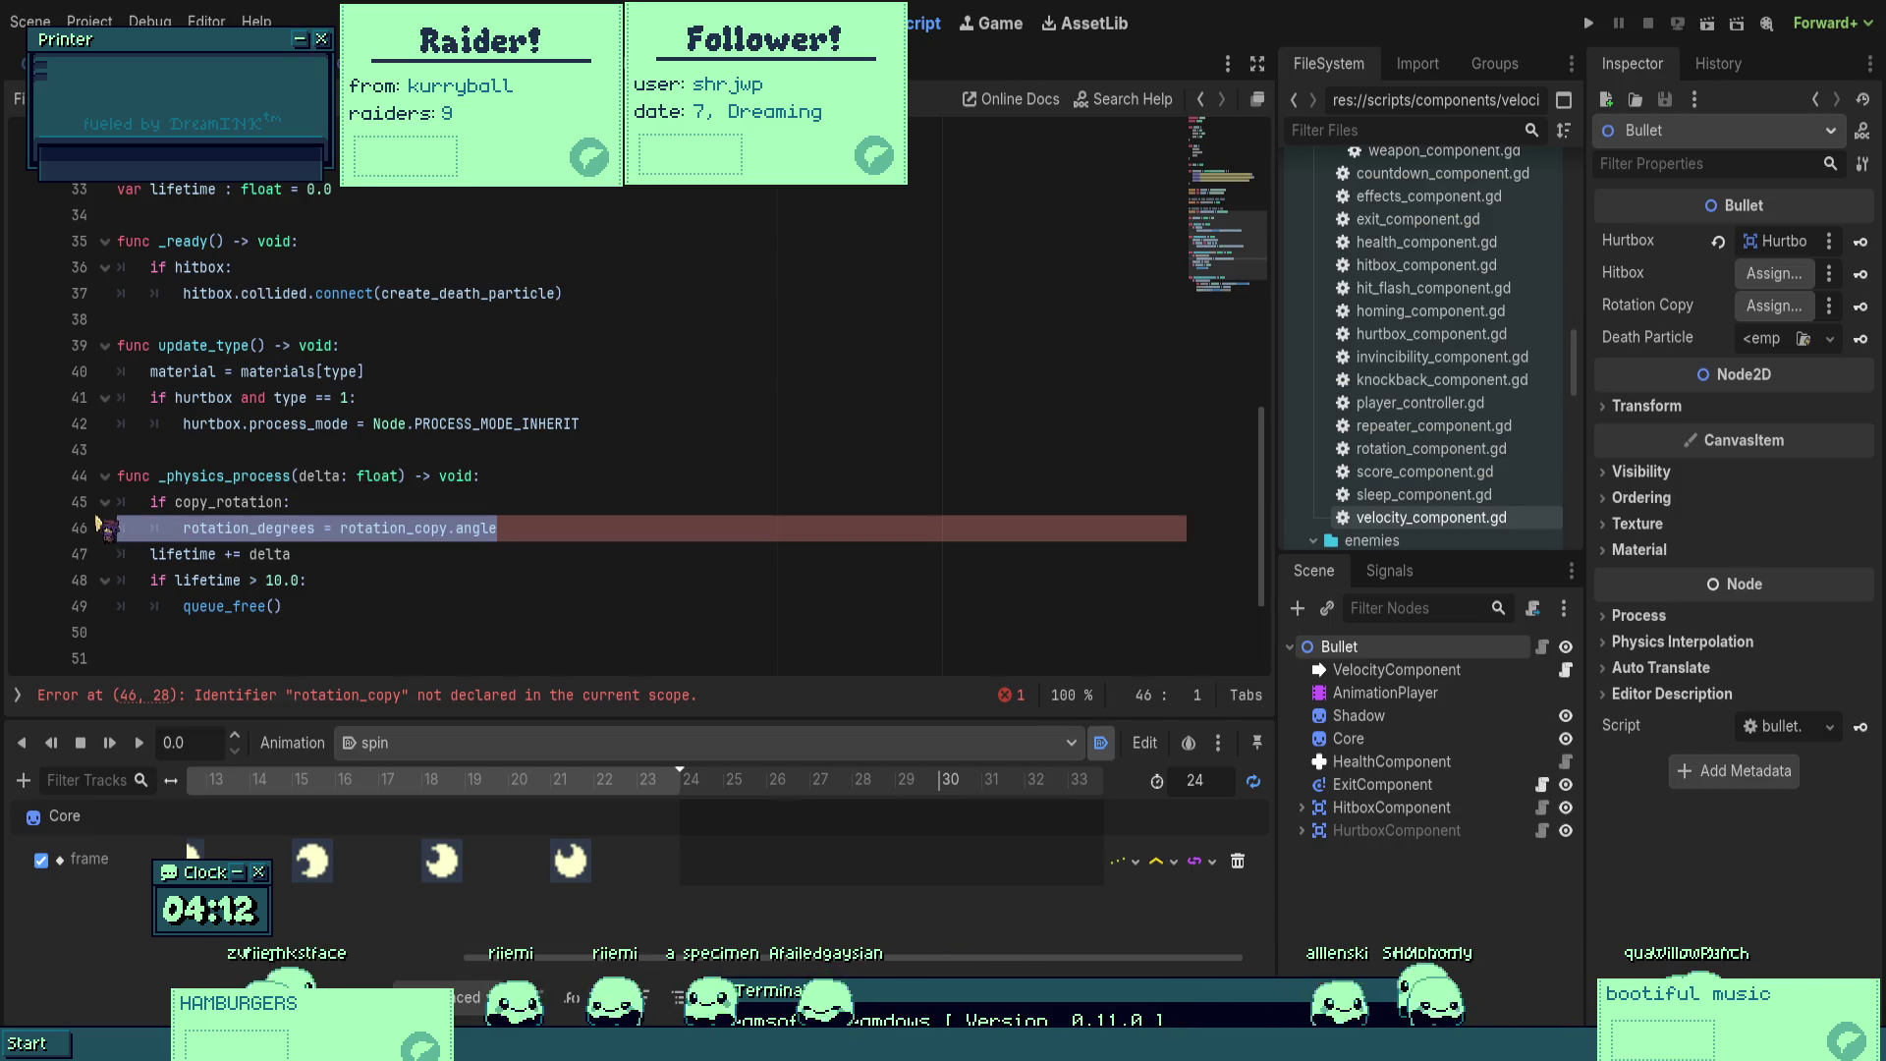
scroll(99, 524, up, 4)
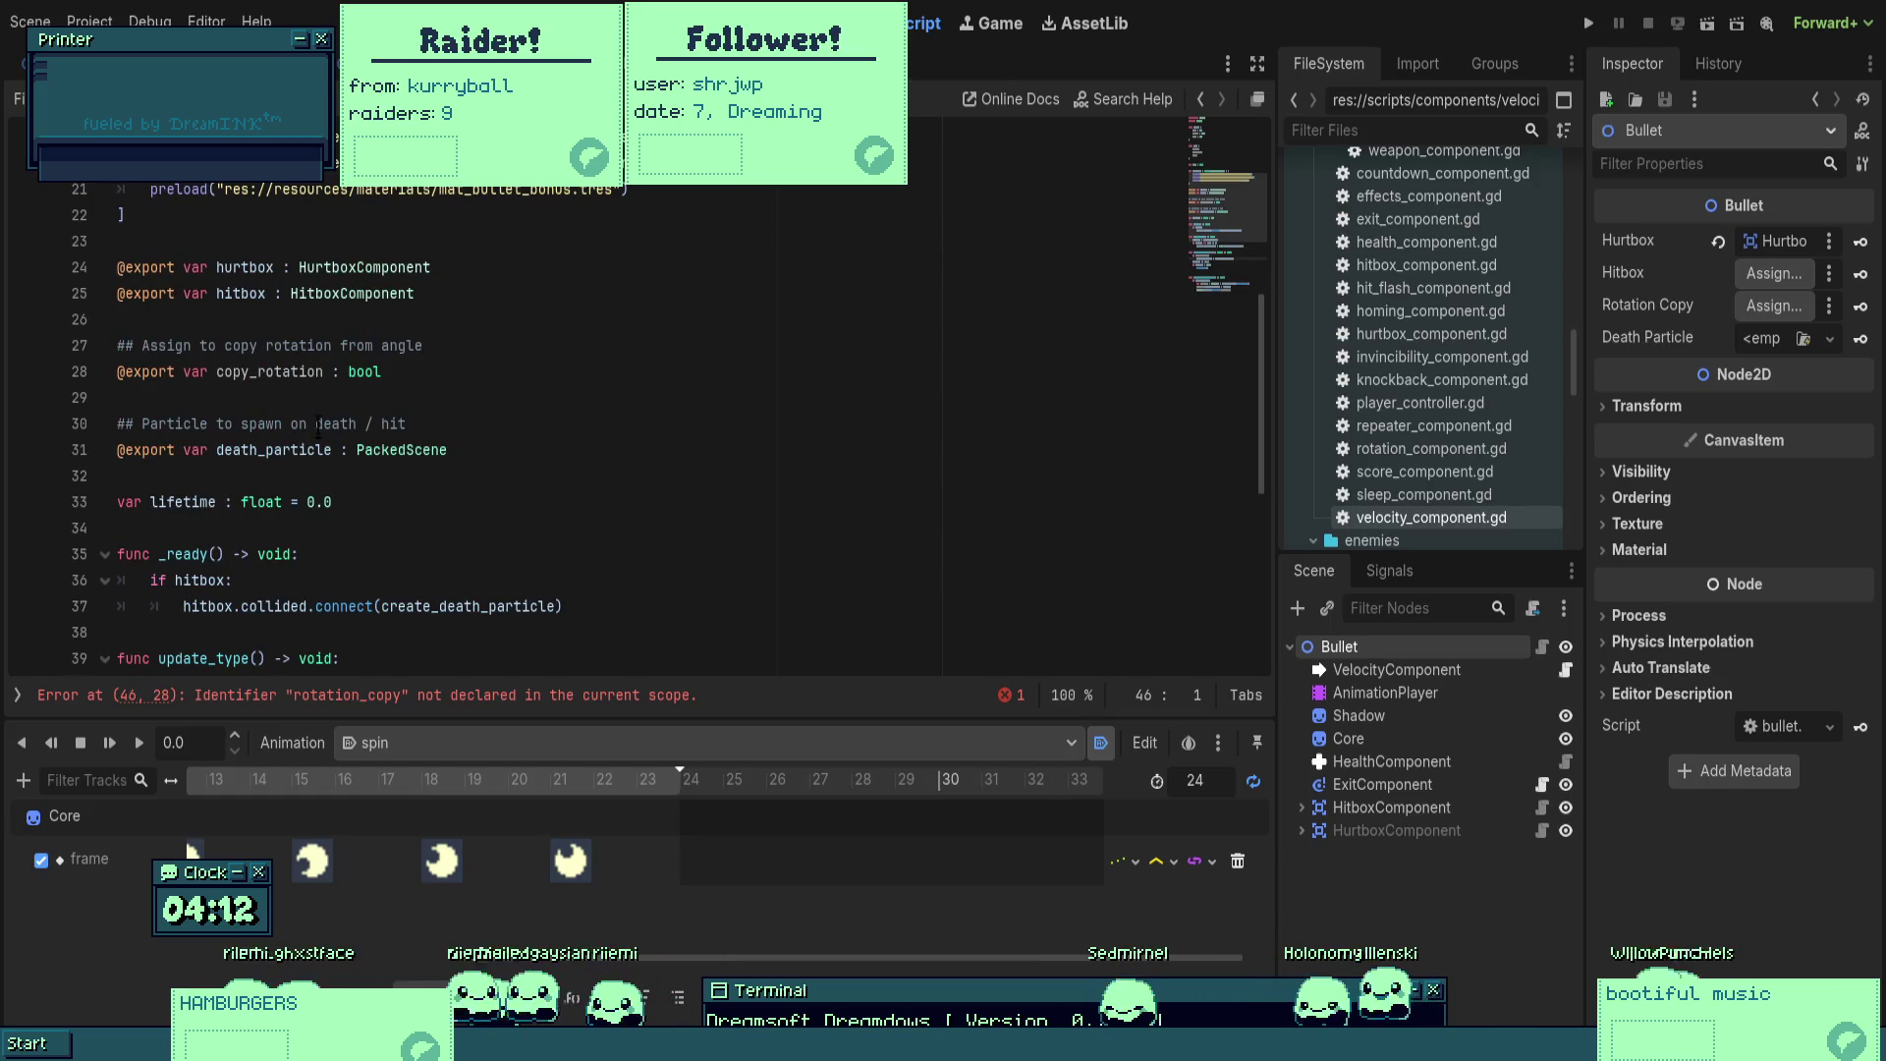
click(324, 420)
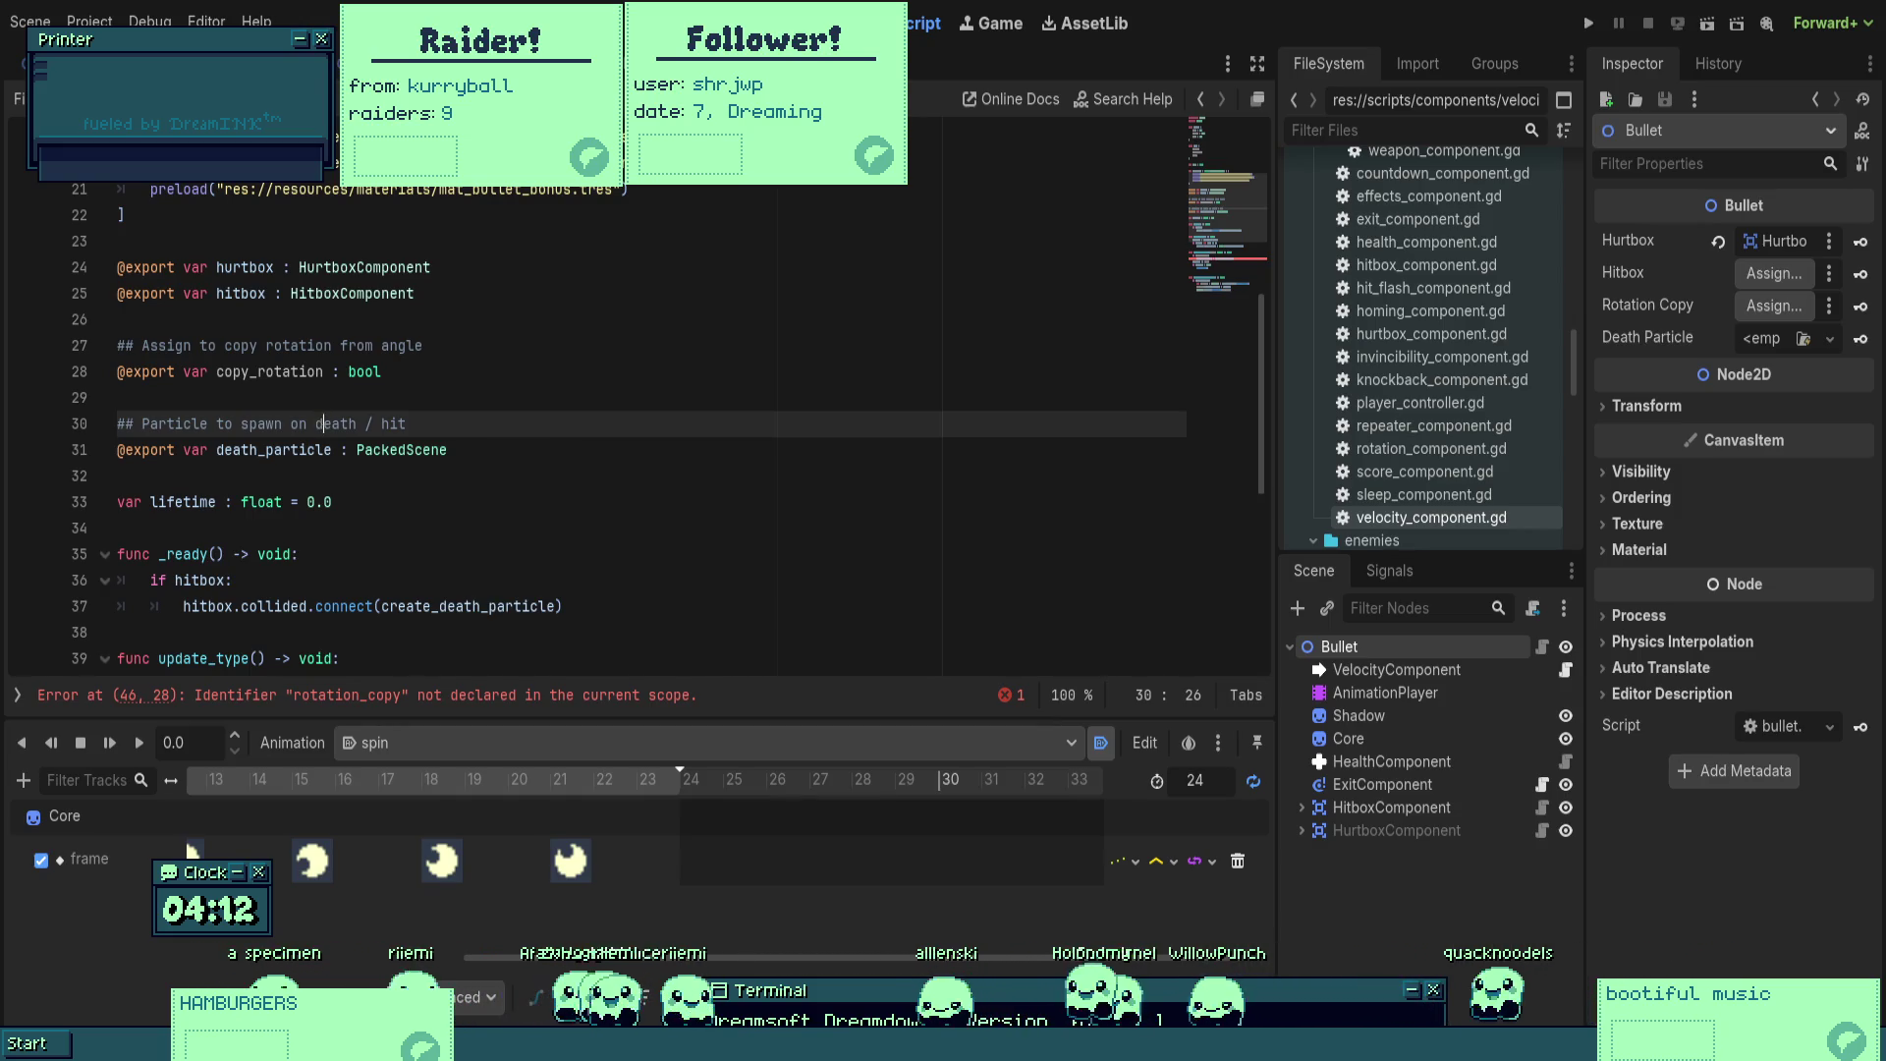
key(ctrl+z)
scroll(452, 413, down, 3)
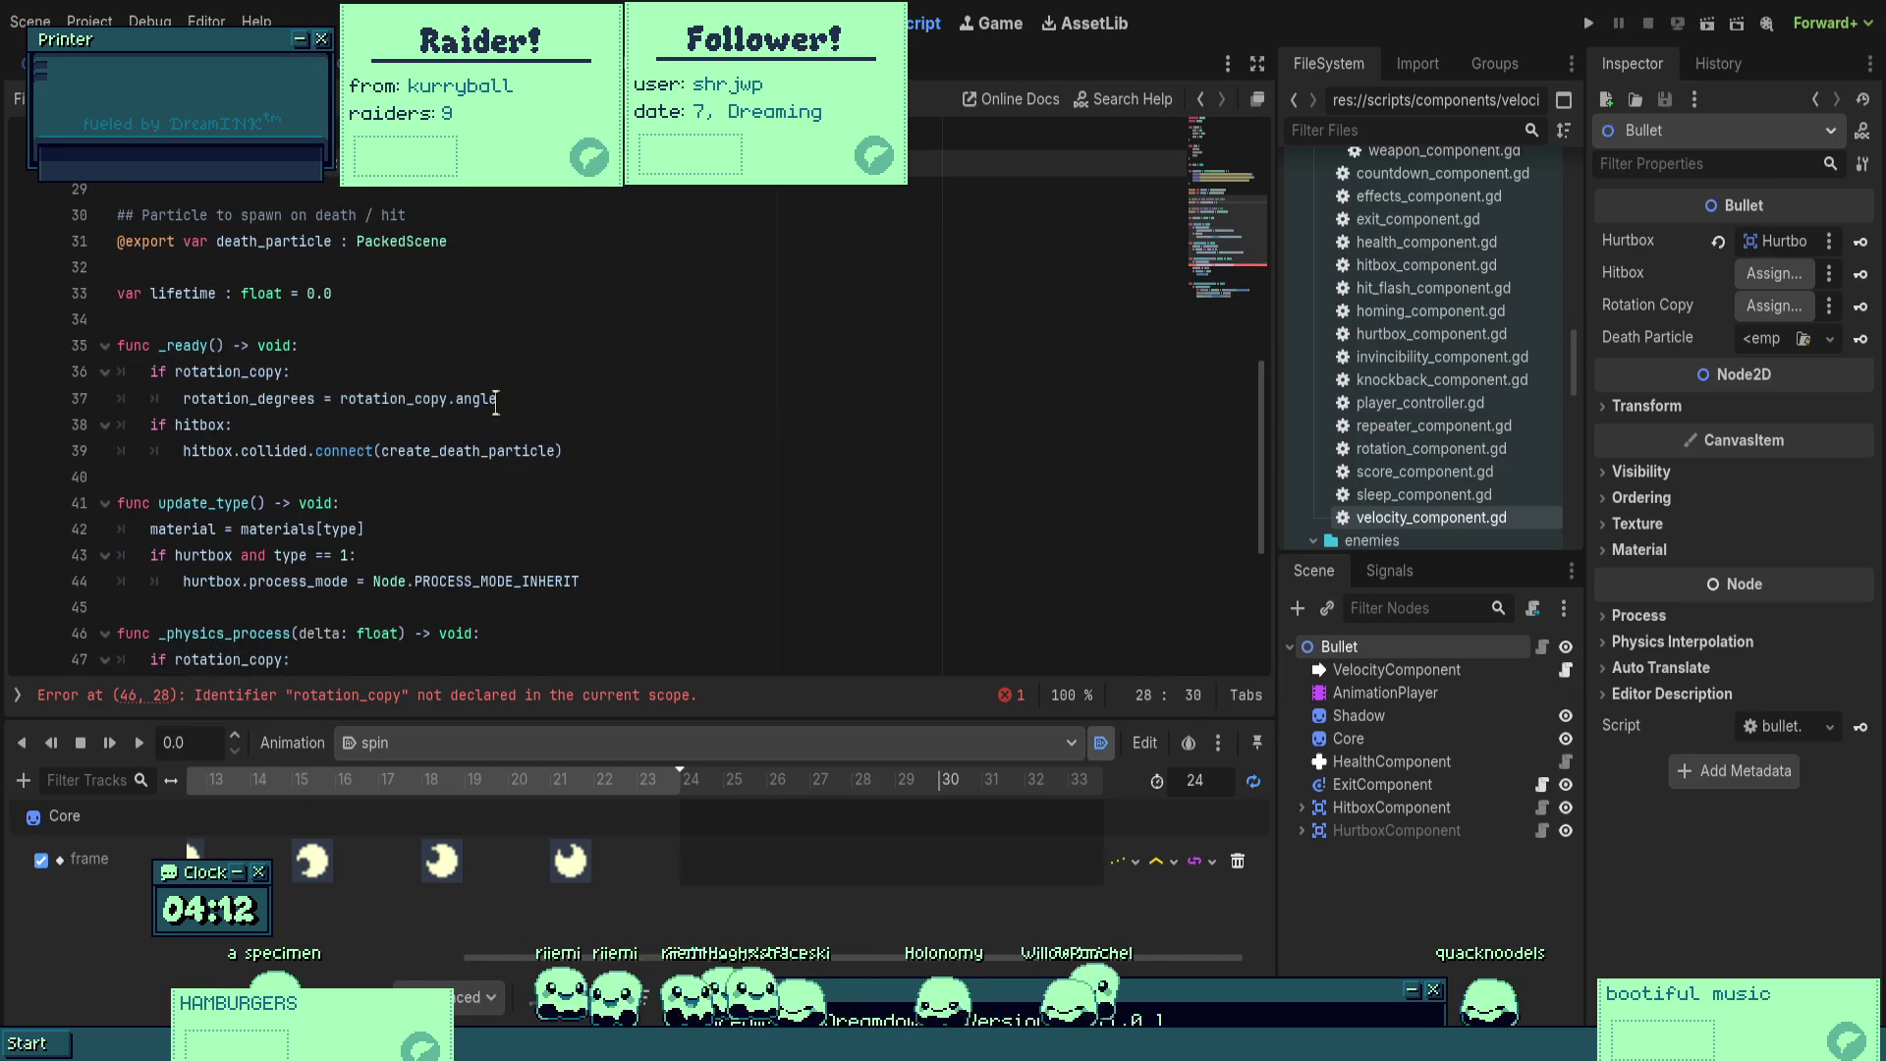
key(ctrl+z)
key(ctrl+z)
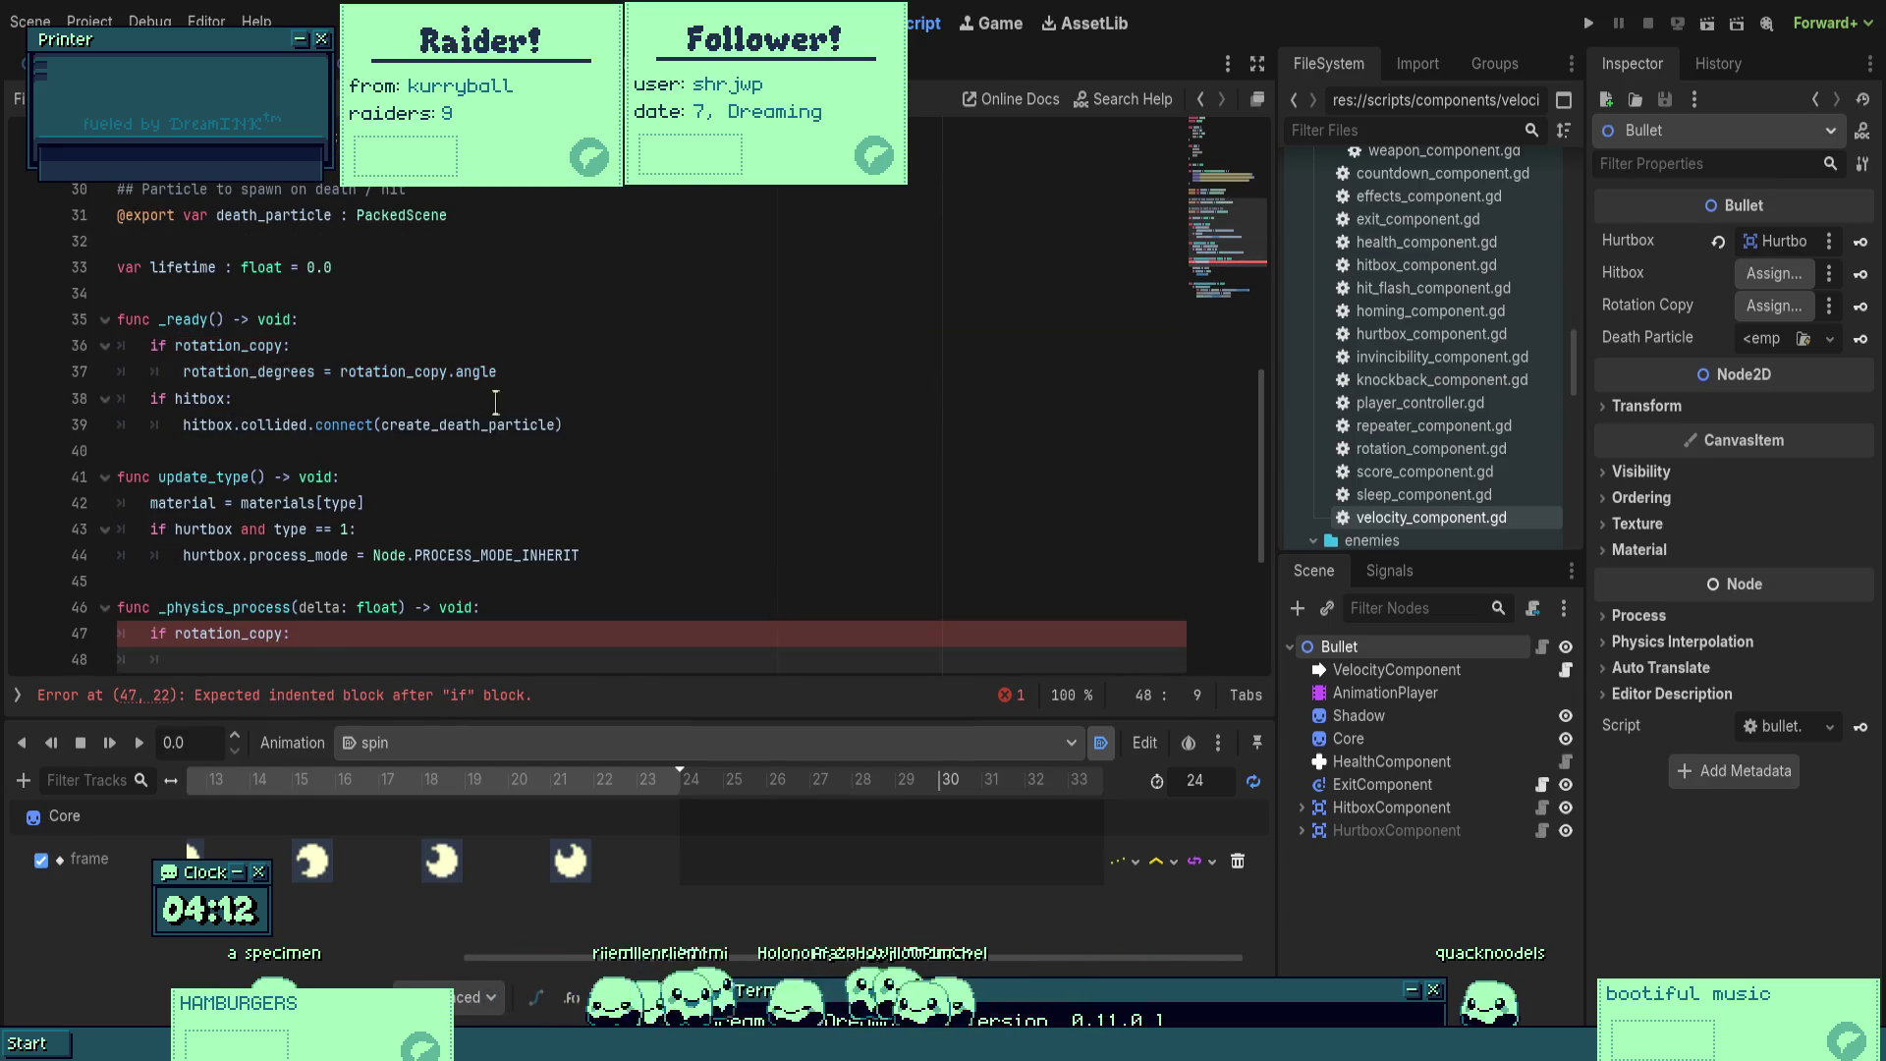
key(ctrl+z)
key(ctrl+z)
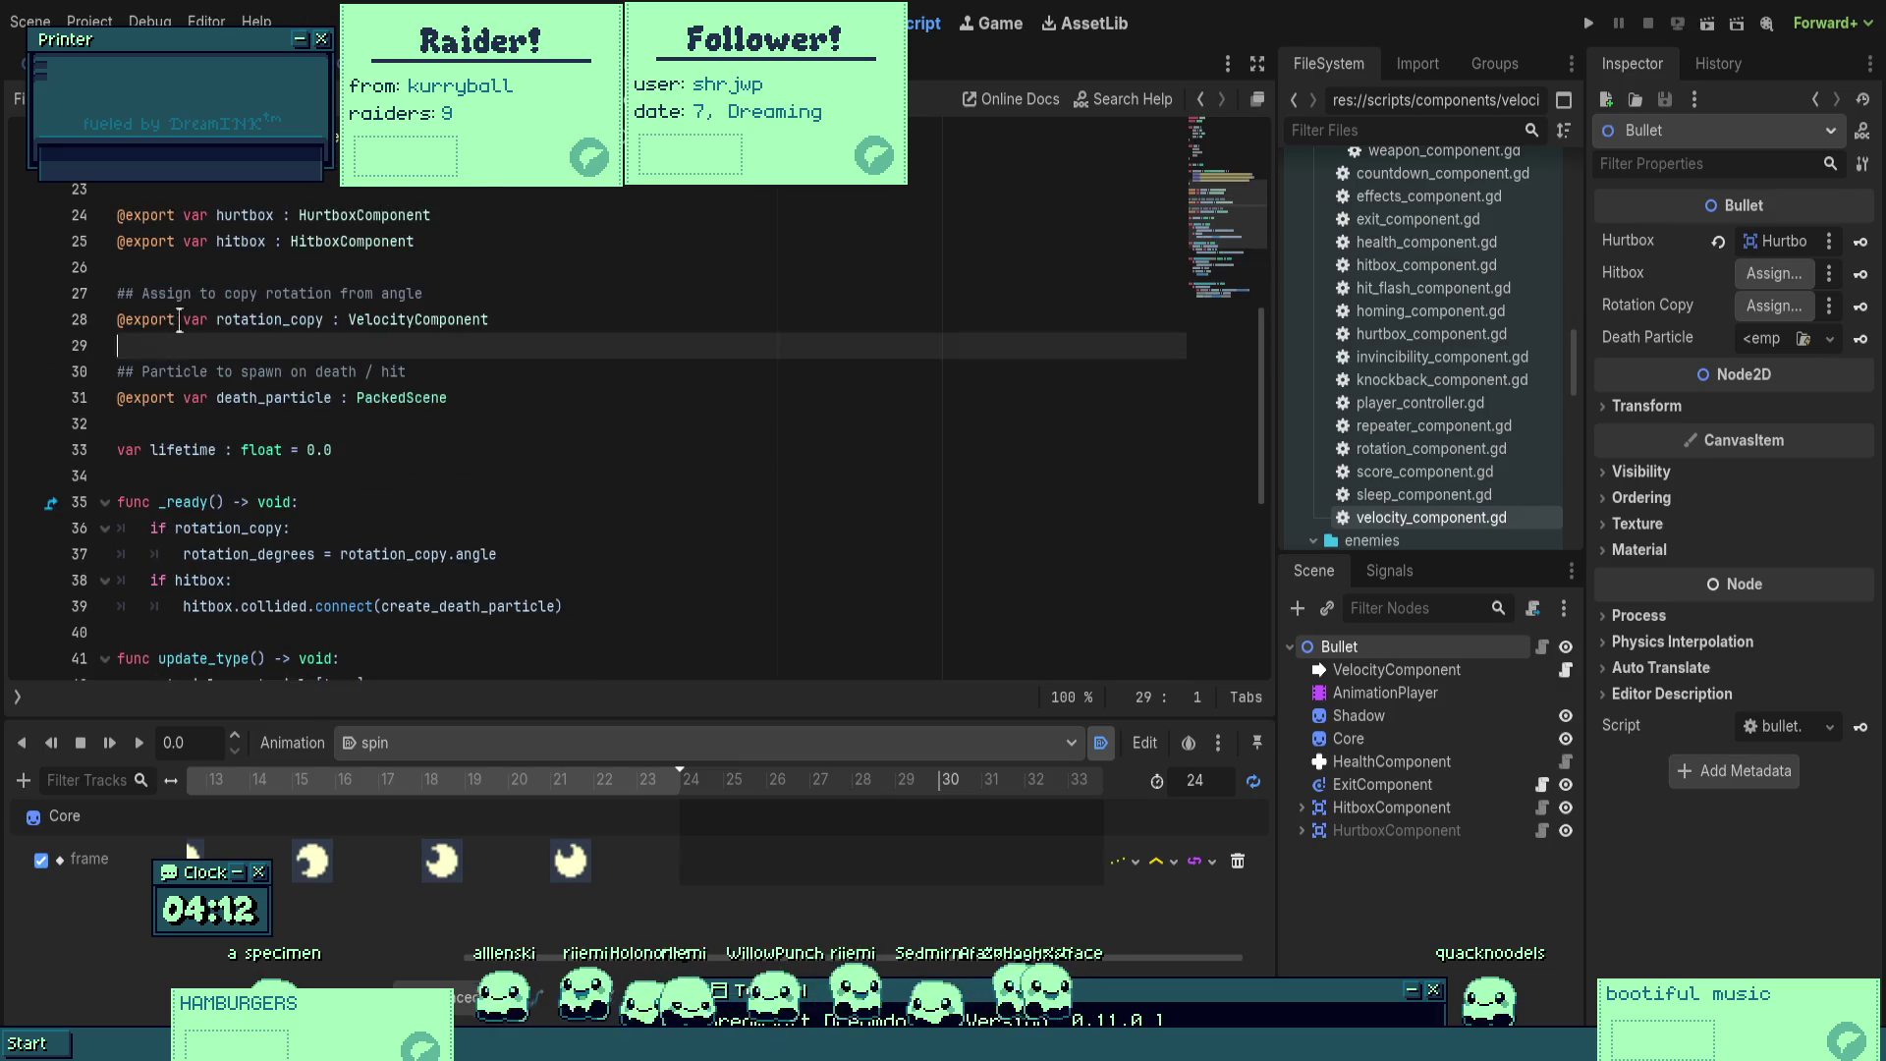
key(ctrl+z)
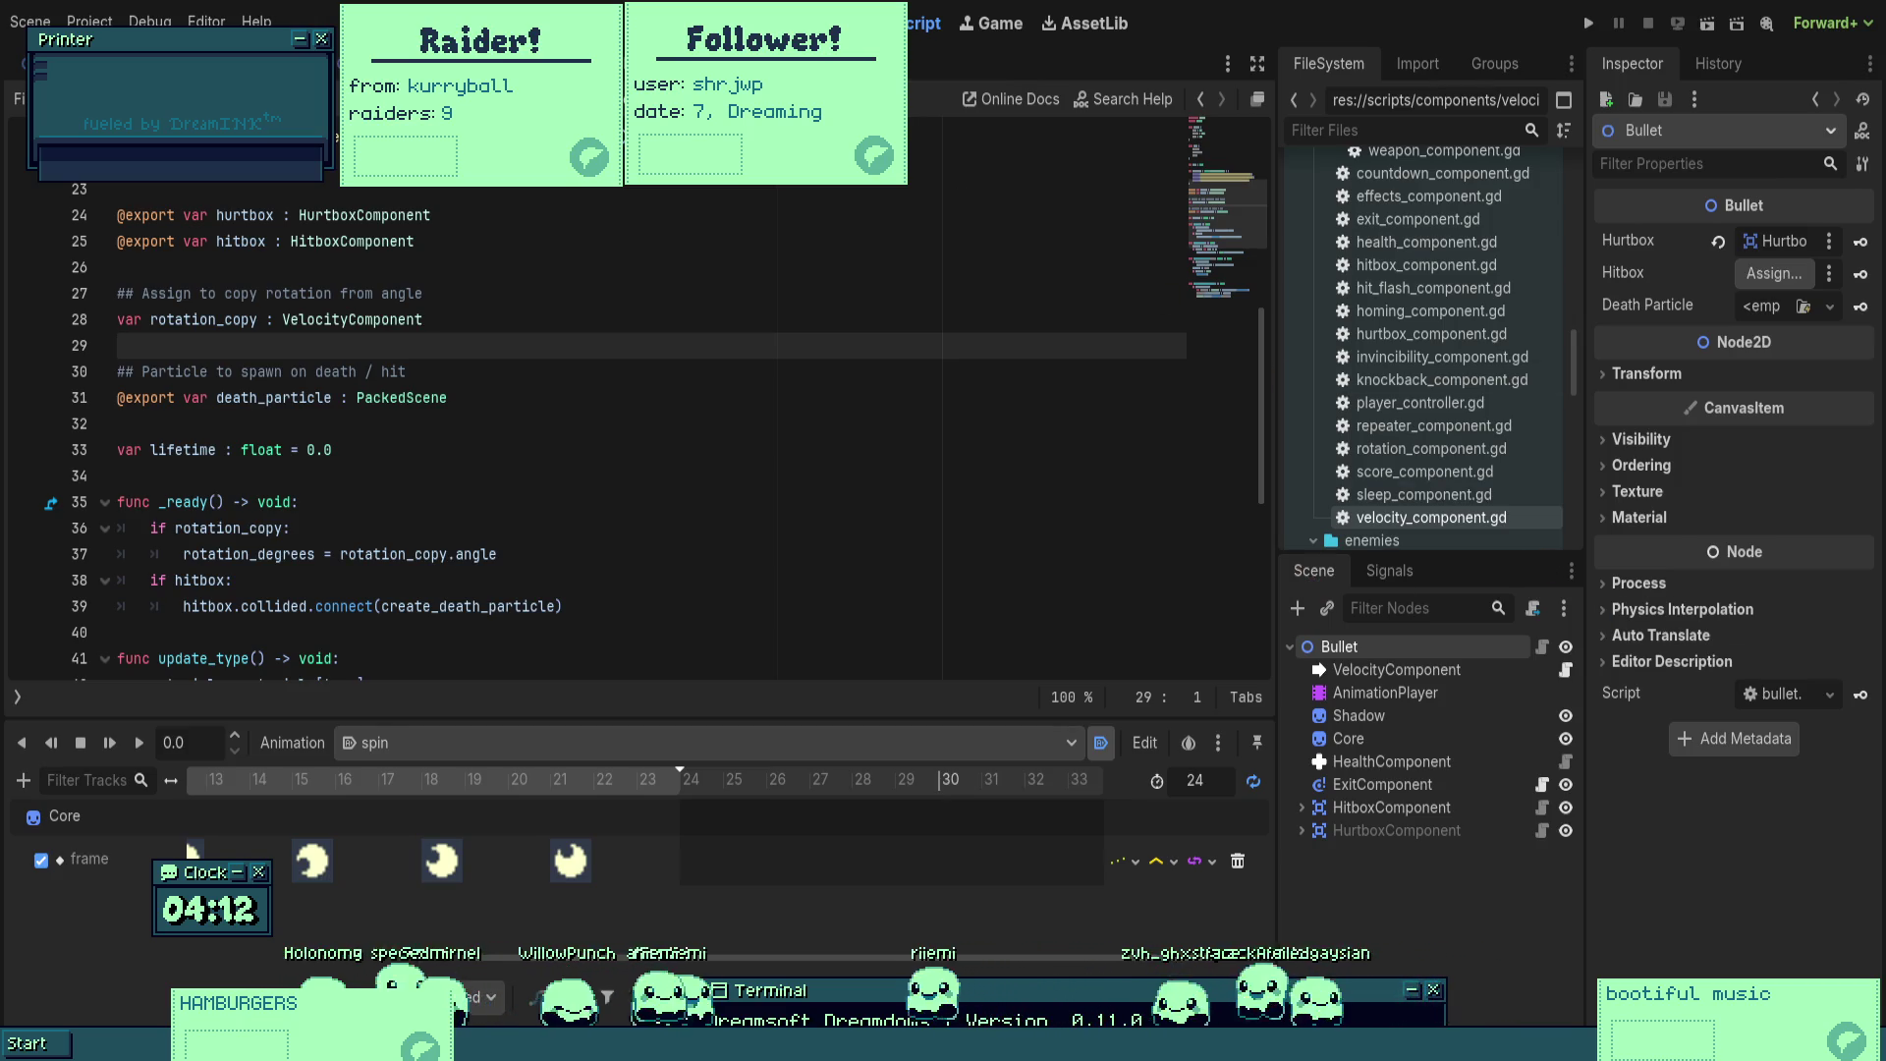
Show the Bullet scene in the 2D view, then switch to the Player scene
key(ctrl+Tab)
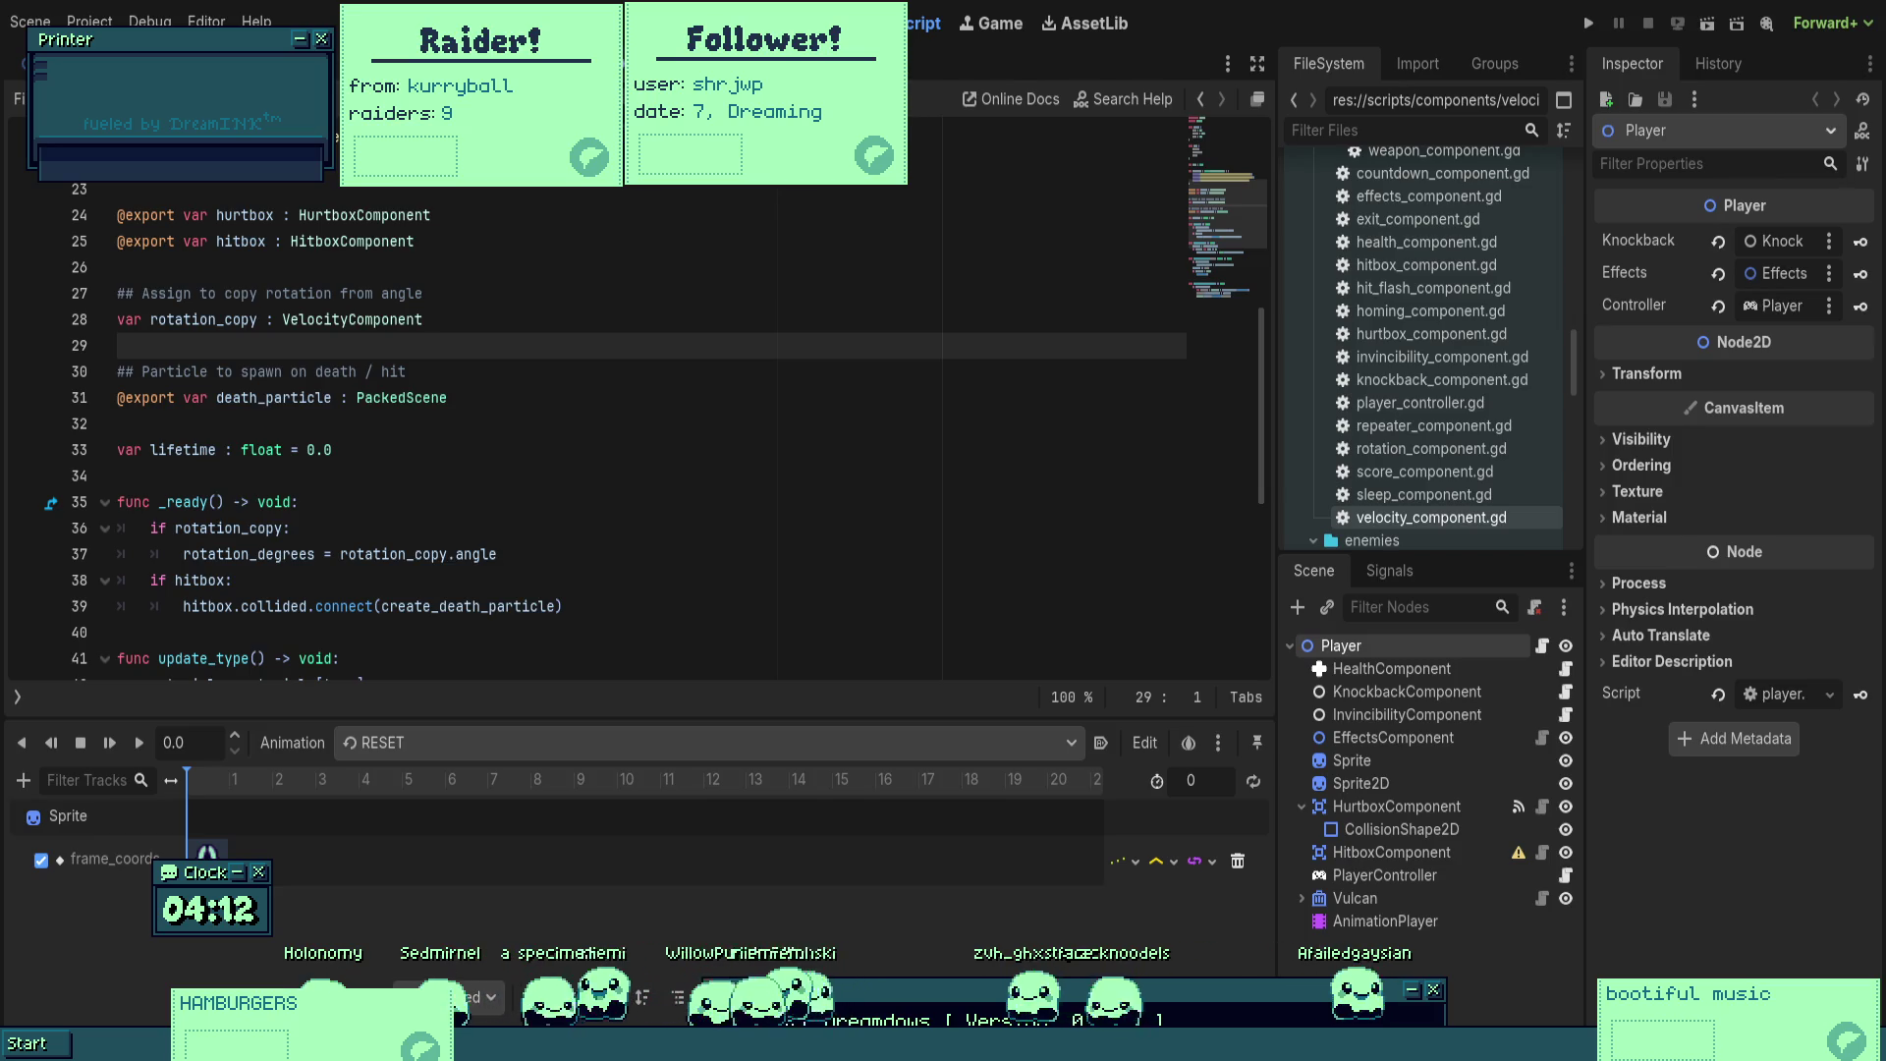
key(ctrl+Tab)
key(ctrl+F1)
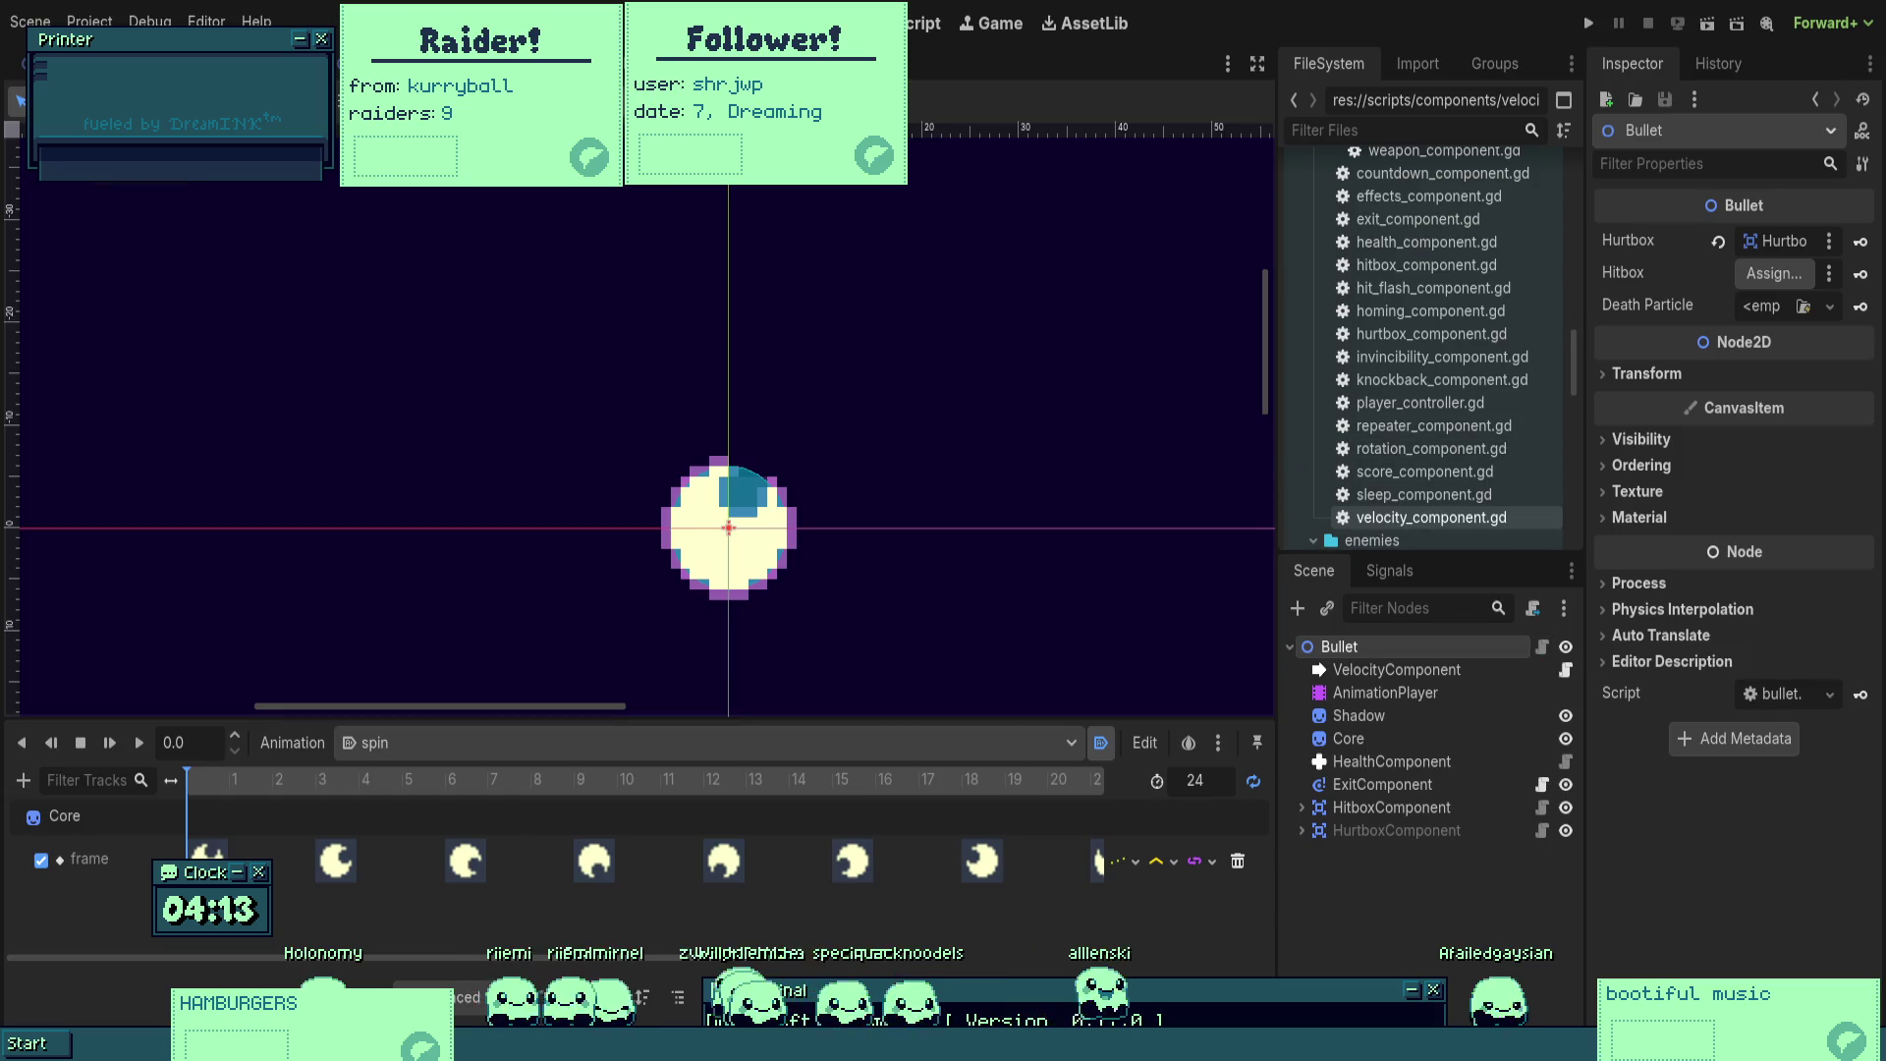
key(ctrl+Tab)
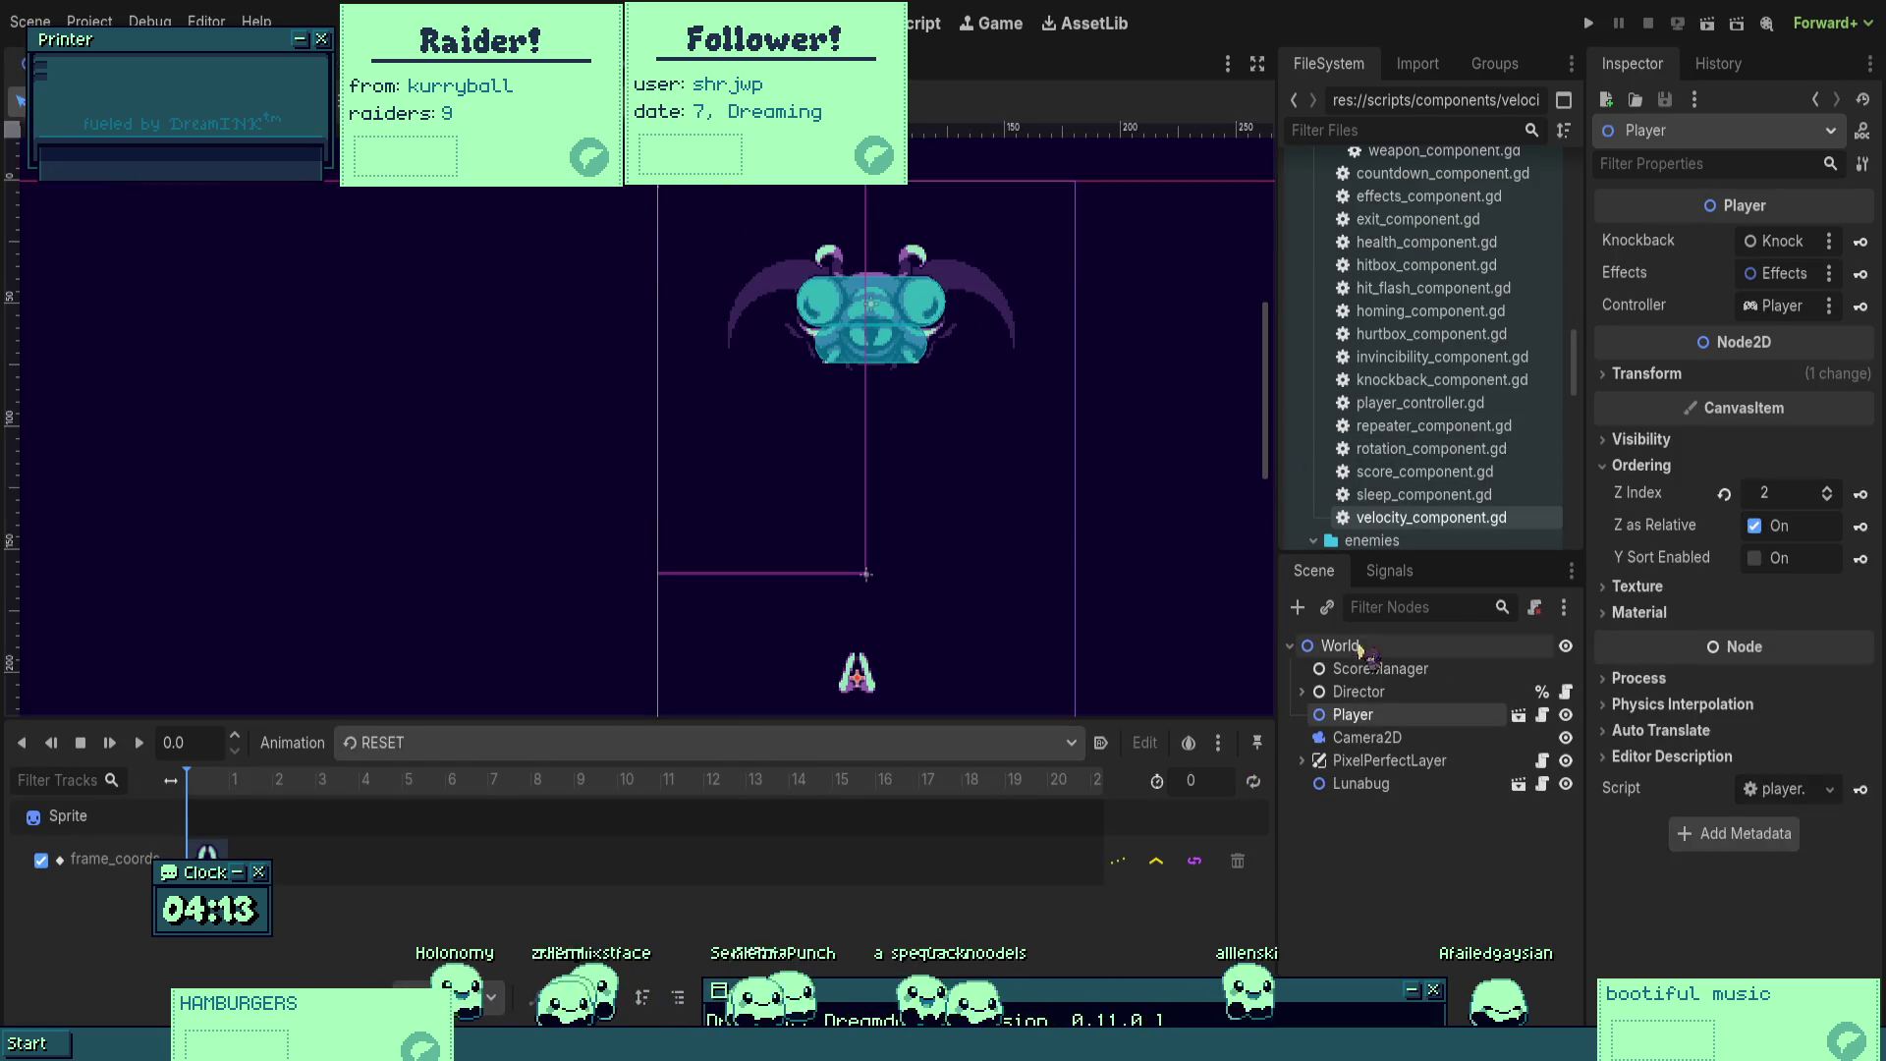
Select the Bullet scene's VelocityComponent and open its homing_component.gd script
click(1397, 648)
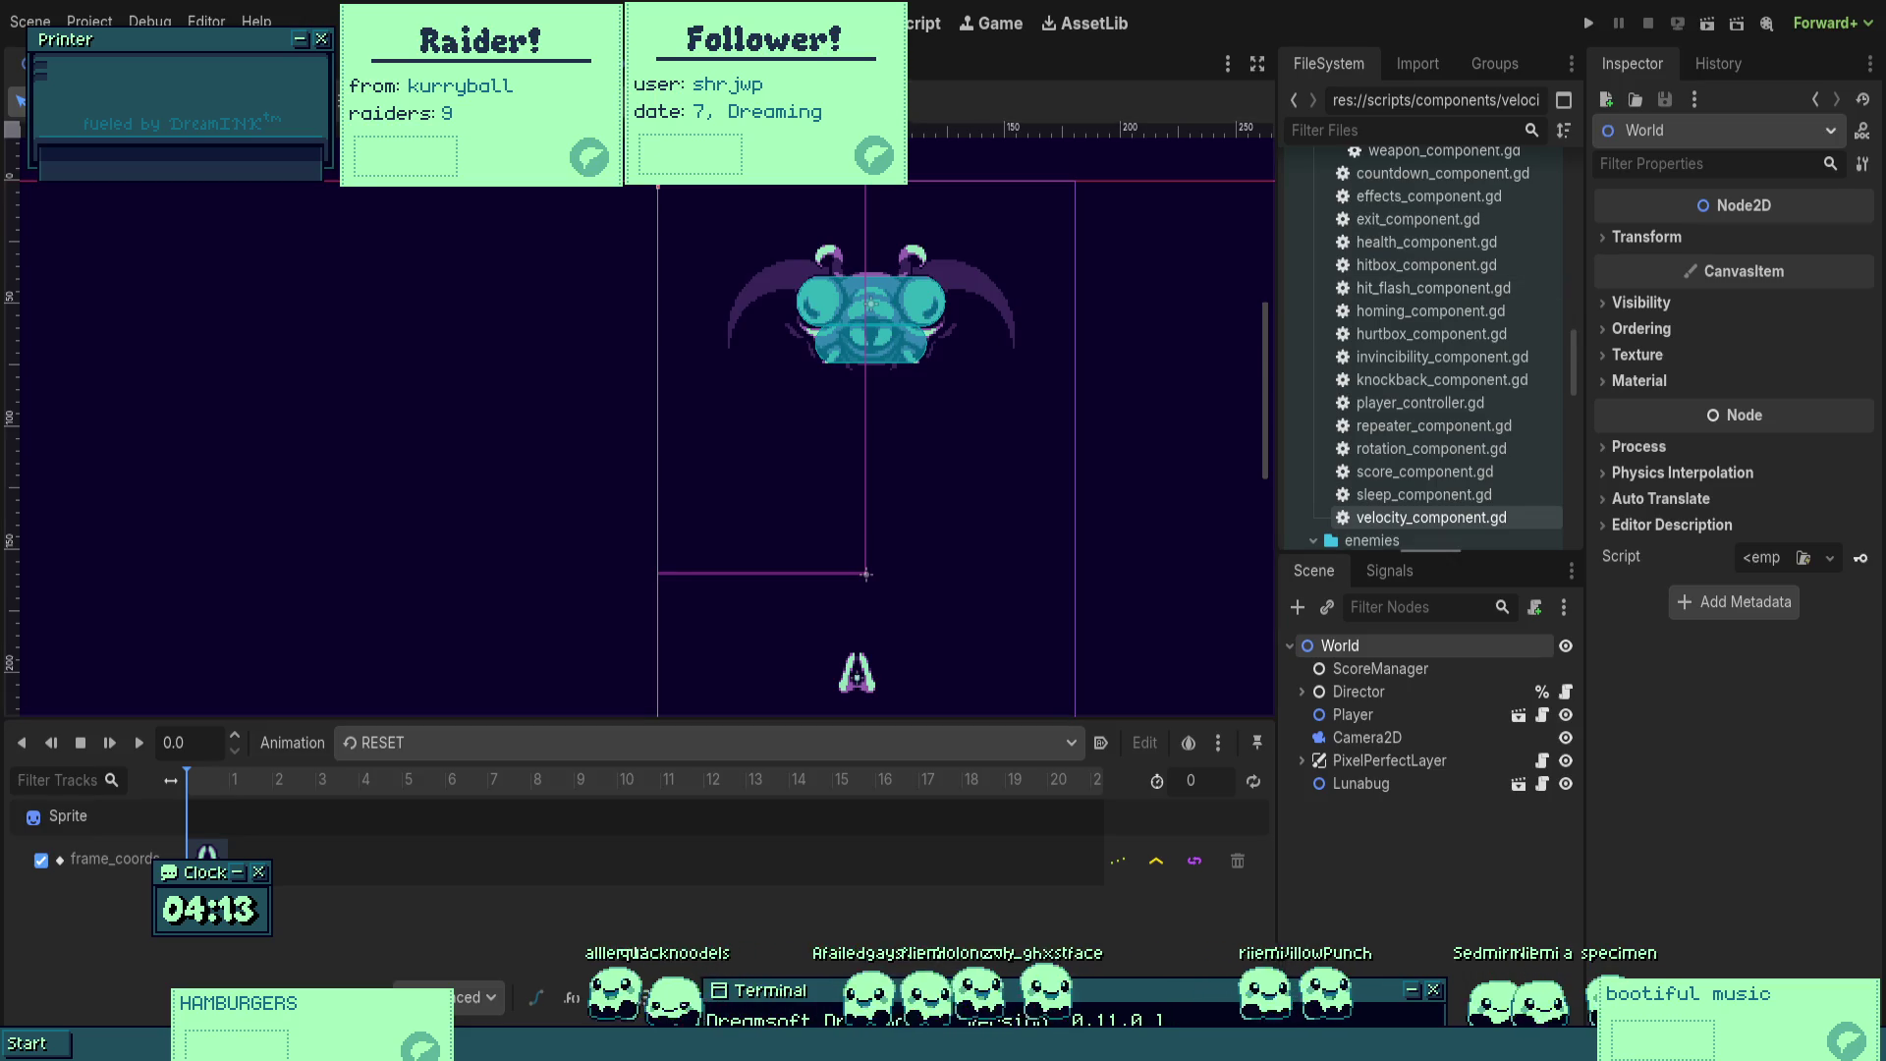
key(ctrl+Tab)
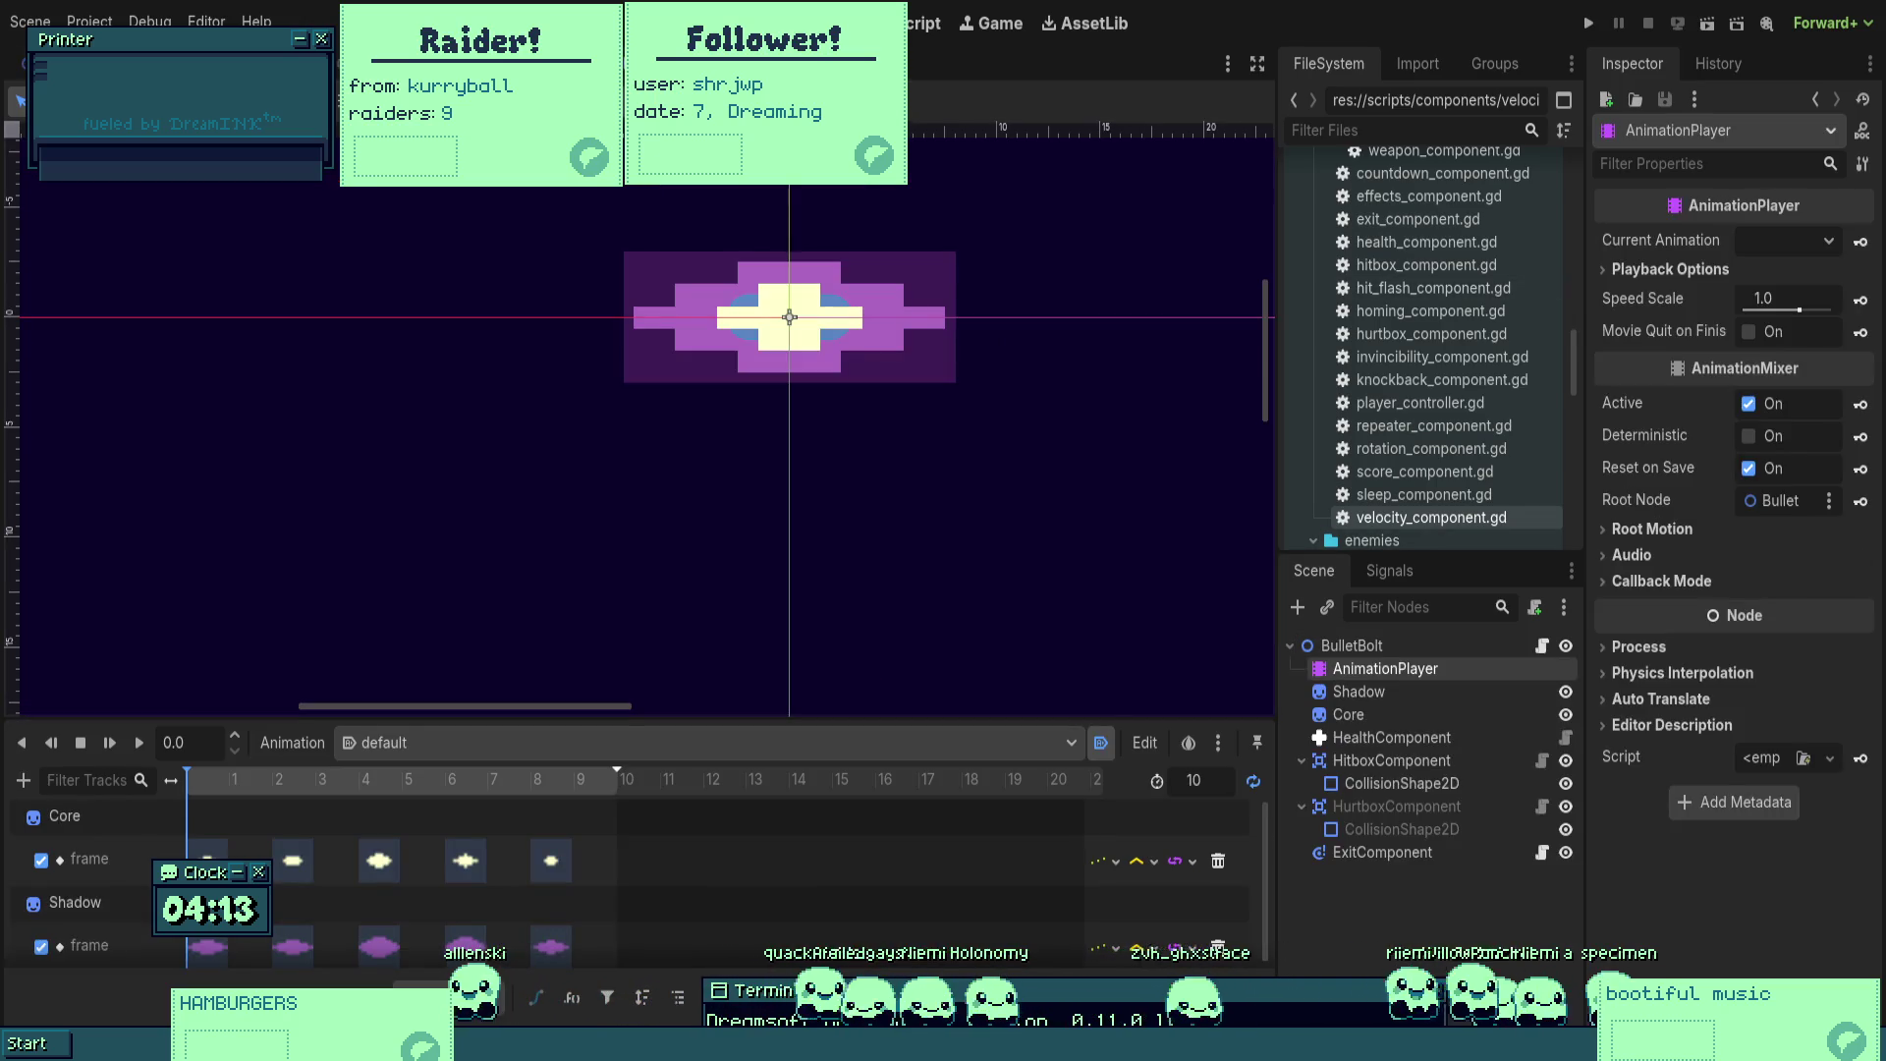
key(ctrl+Tab)
click(1376, 670)
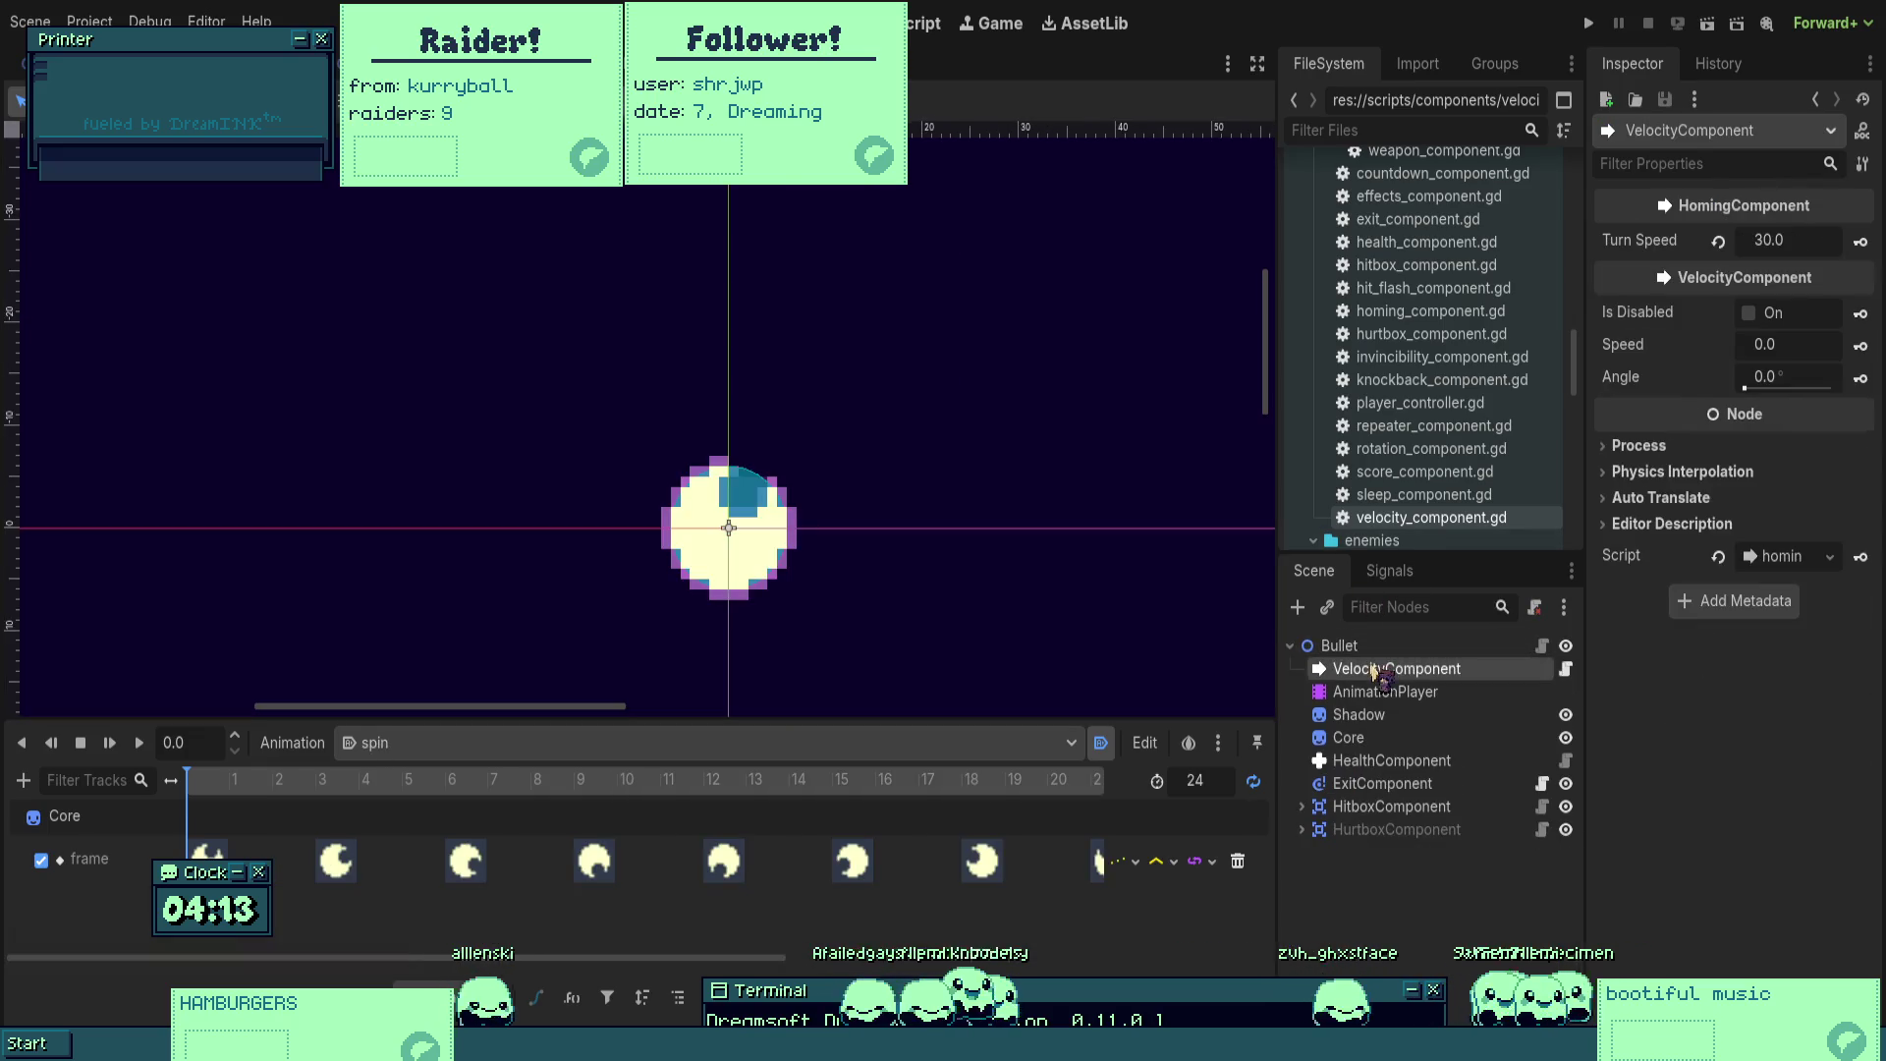
click(1566, 669)
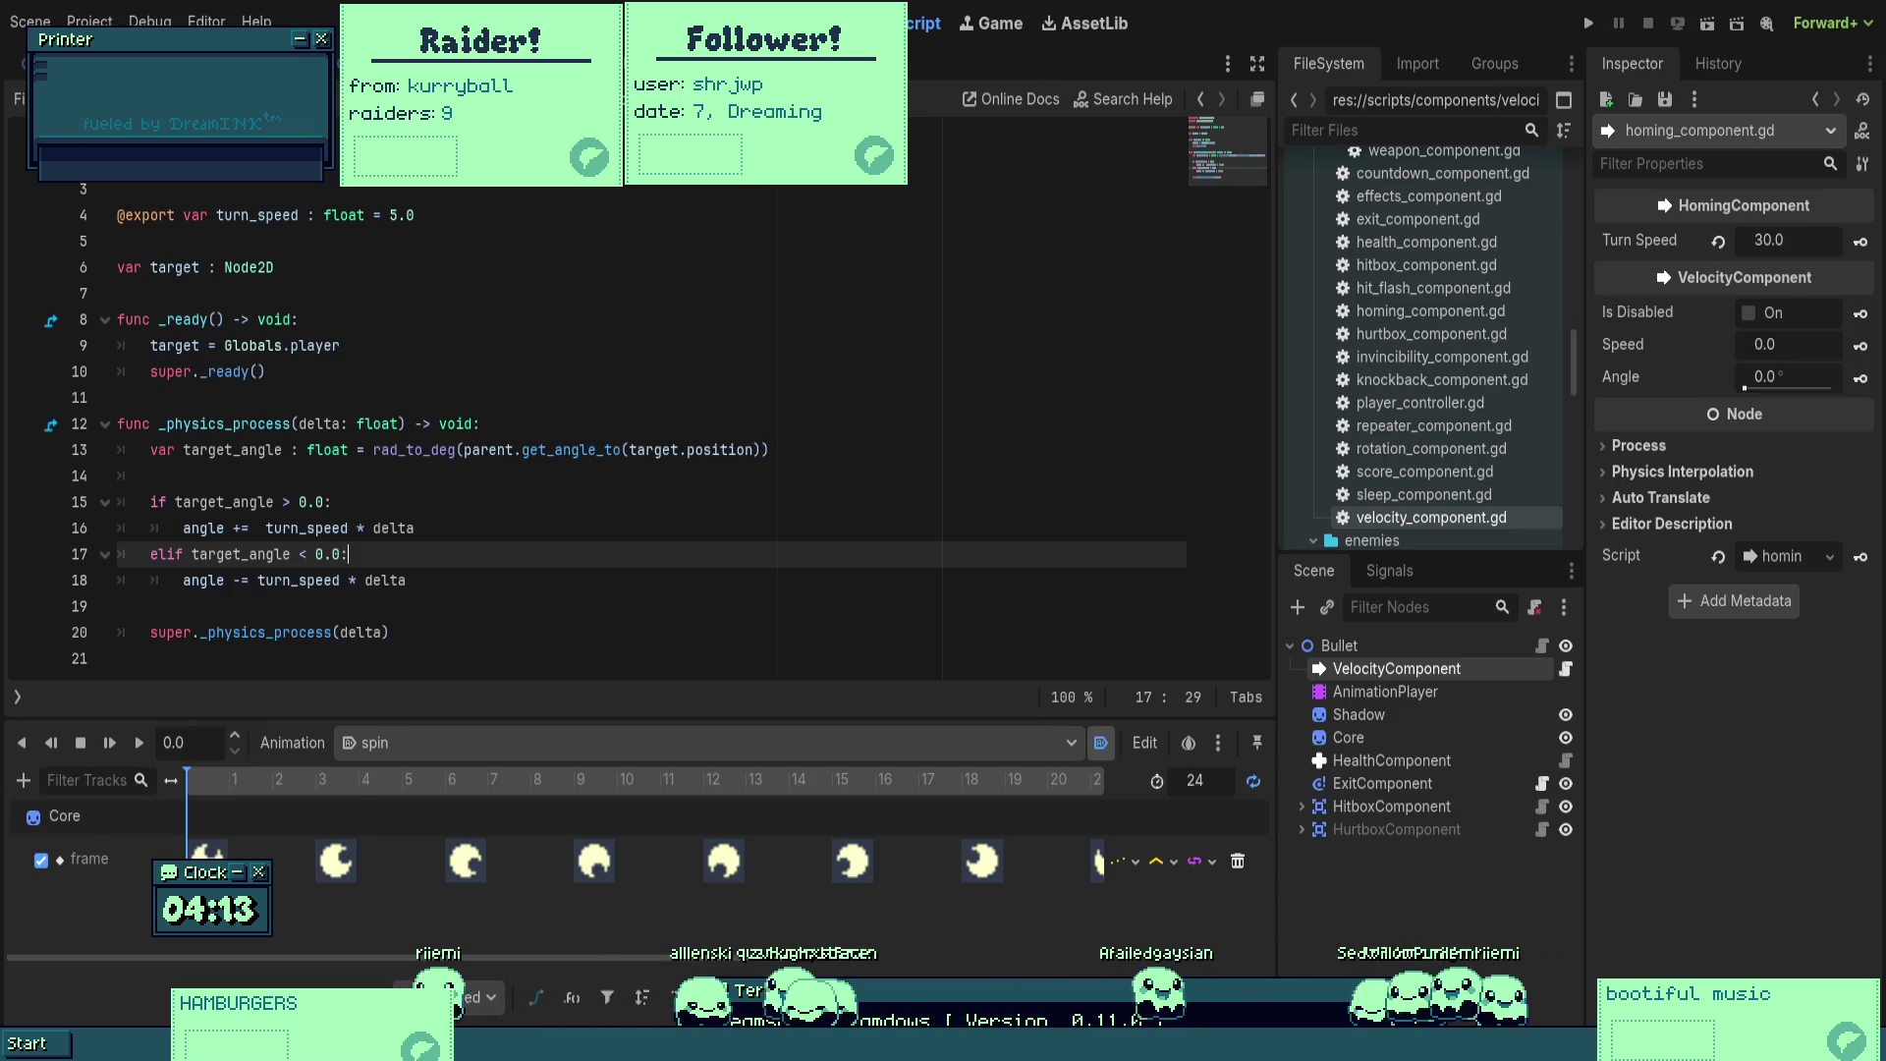
Browse the BulletBolt, Lunabug, BulletVulcan and BulletCapsule scenes, then run the project
key(ctrl+Tab)
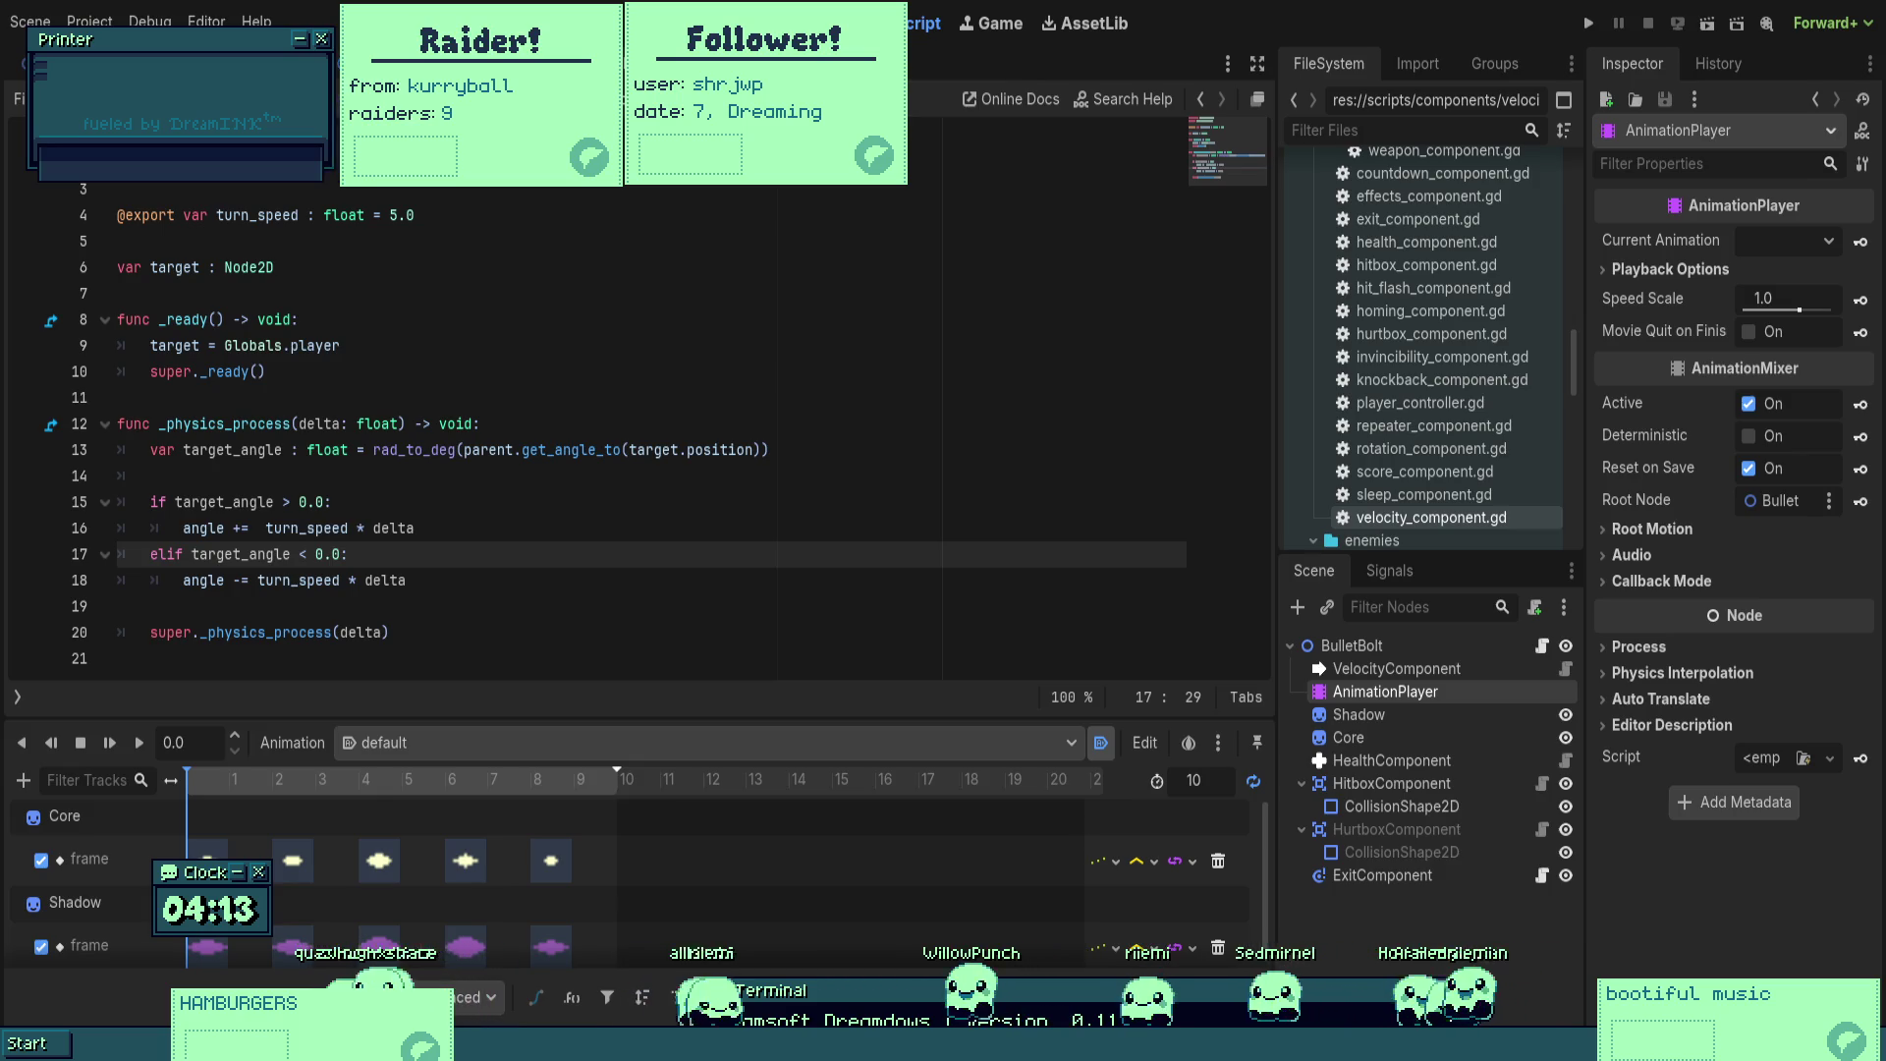
key(ctrl+Tab)
scroll(1376, 688, up, 3)
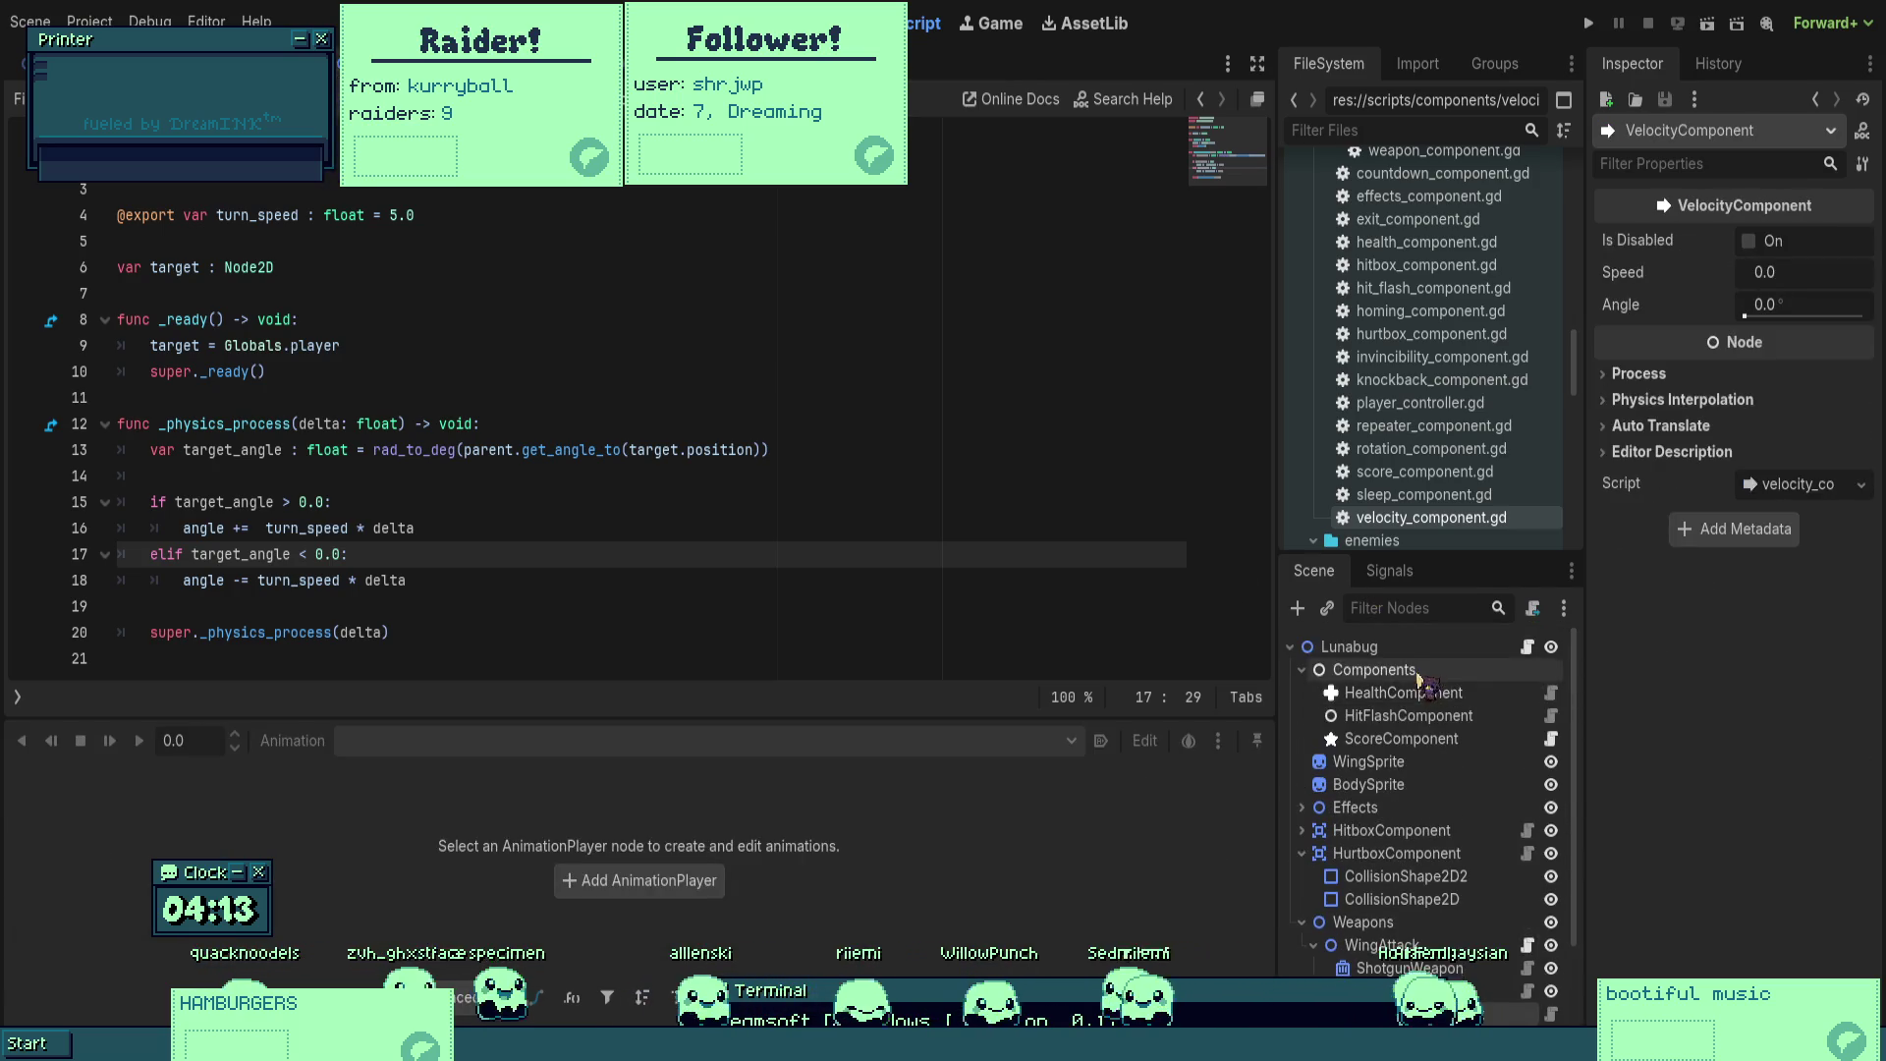
click(673, 578)
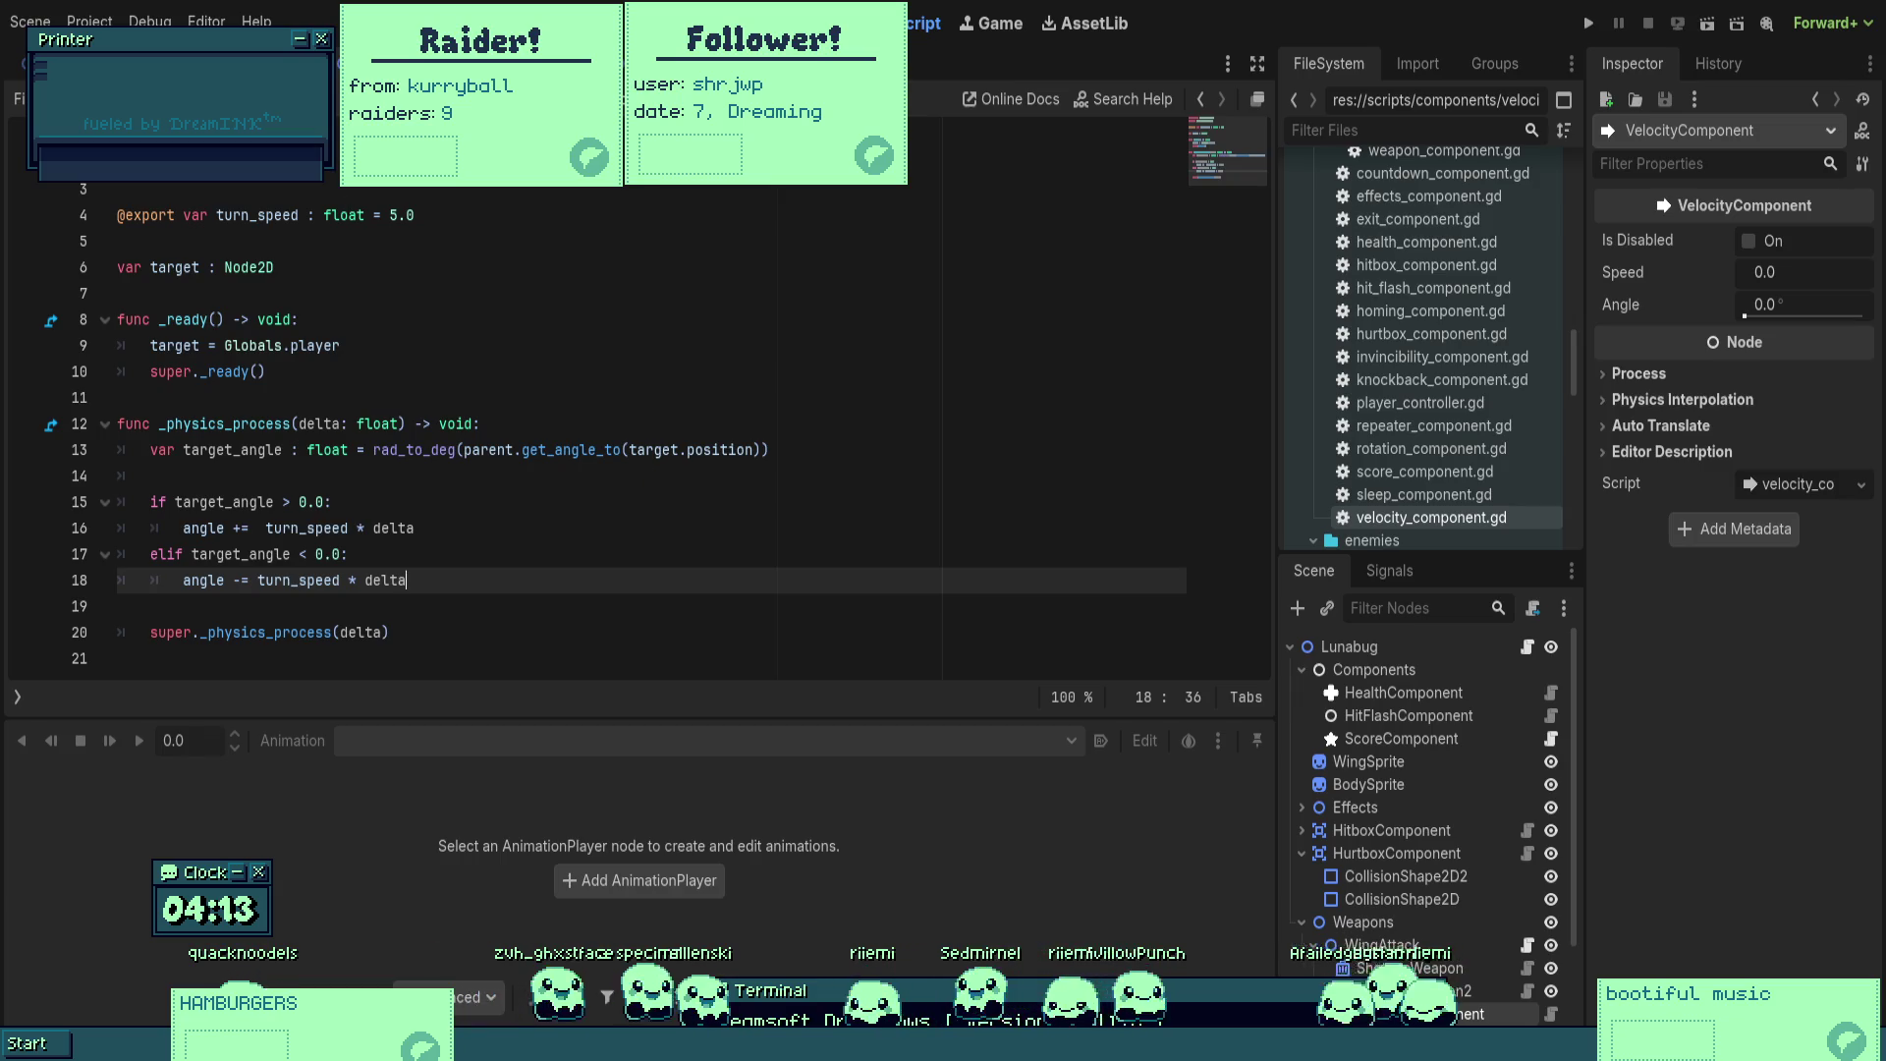
key(ctrl+Tab)
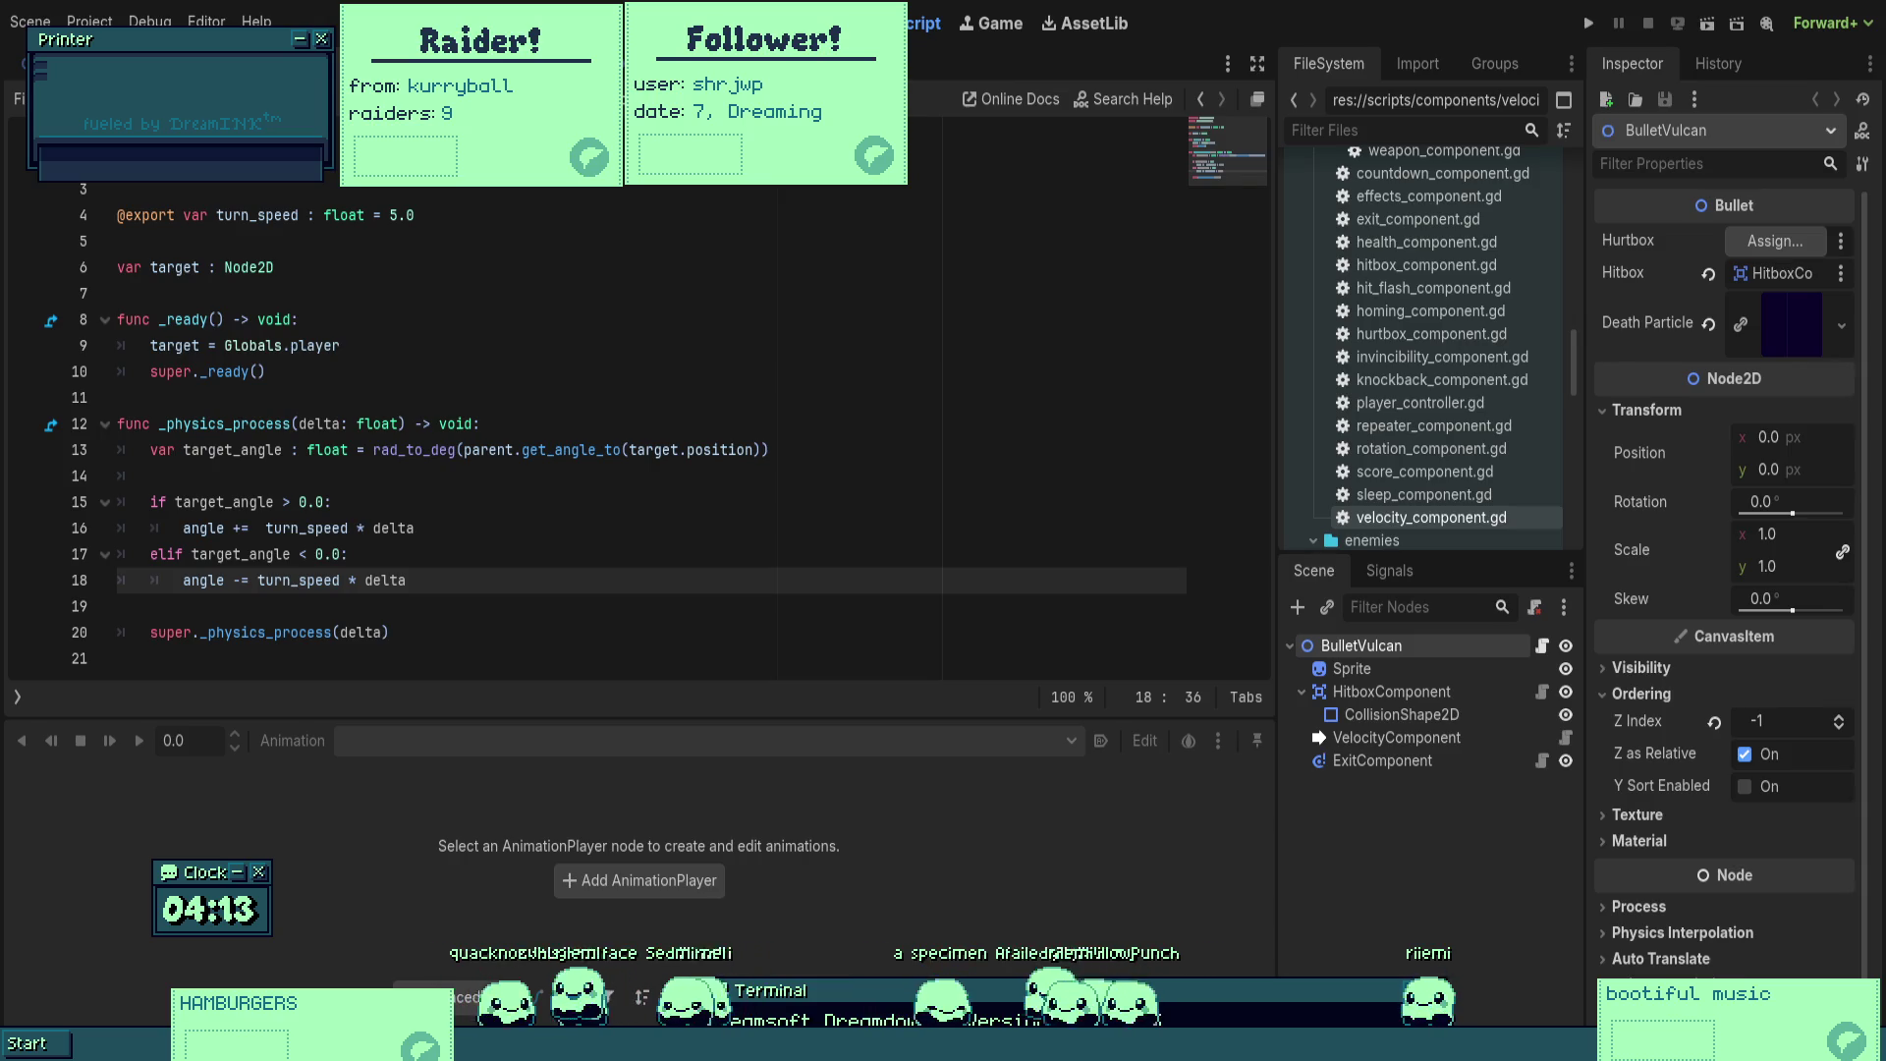
key(ctrl+Tab)
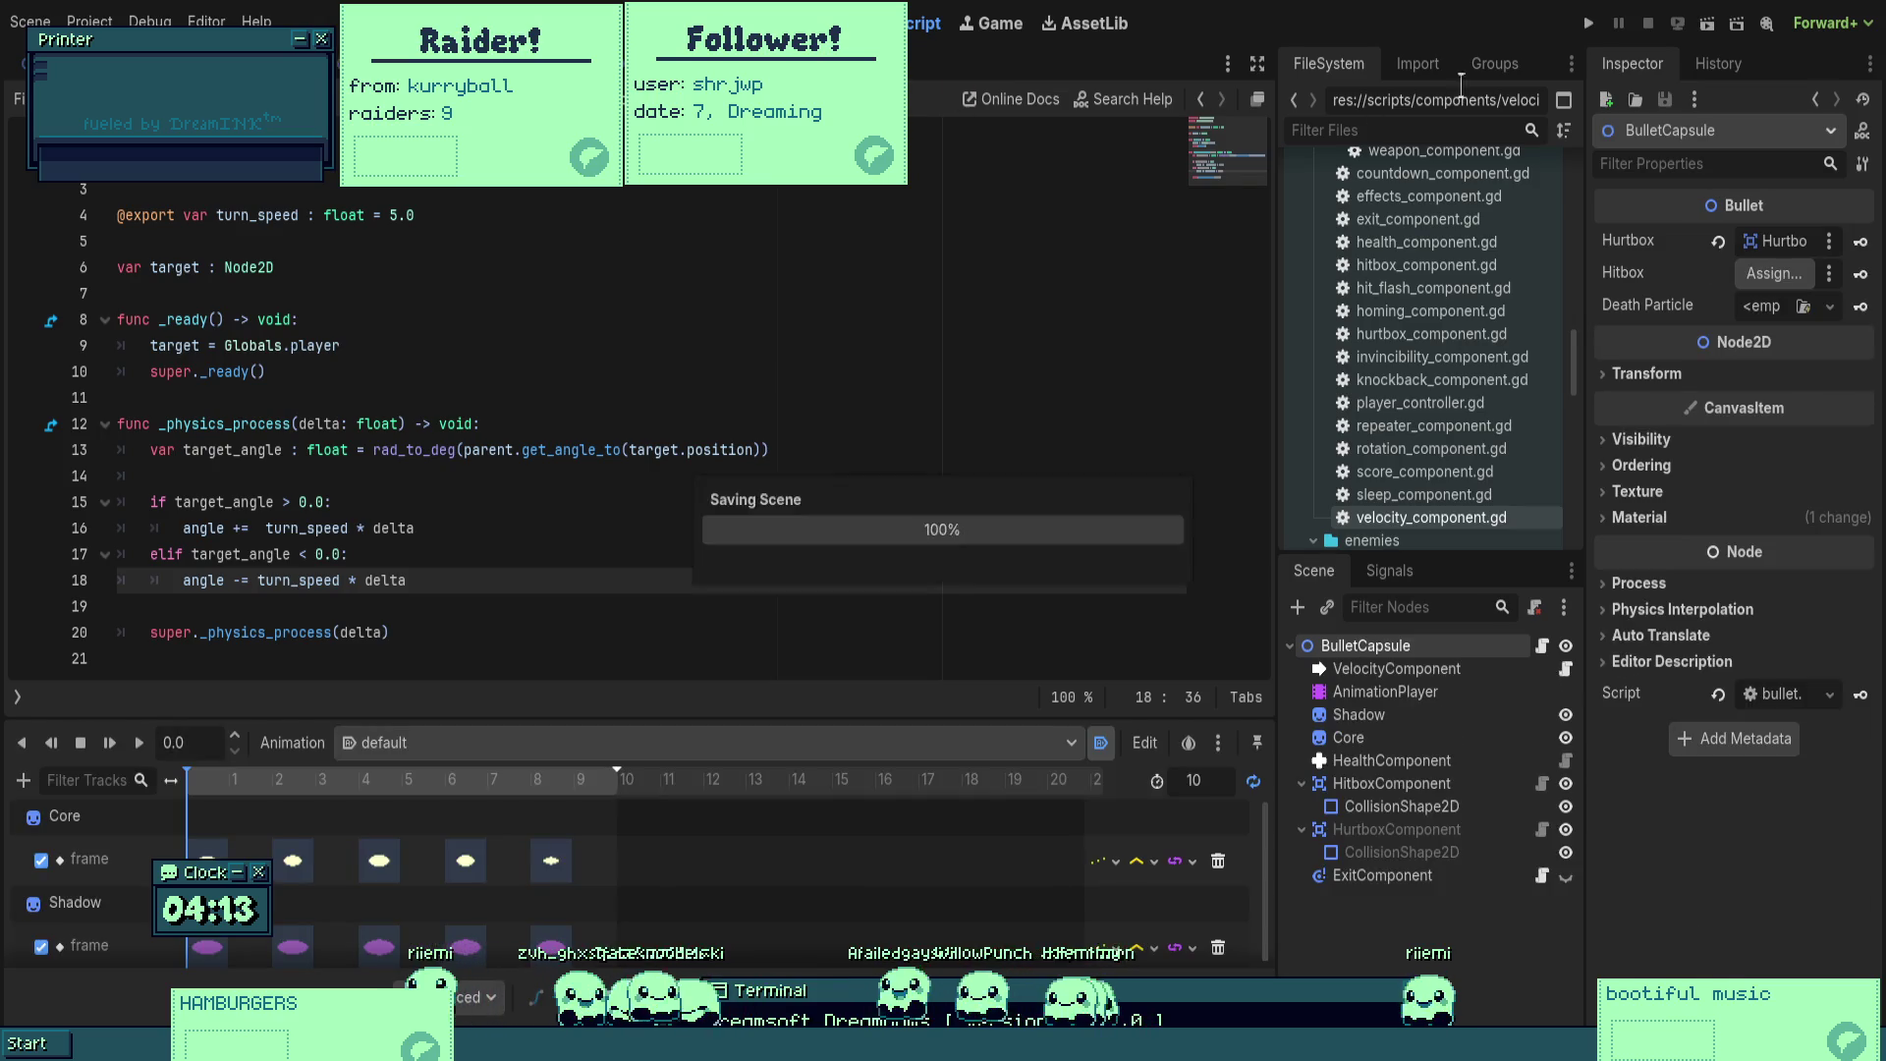
click(1589, 22)
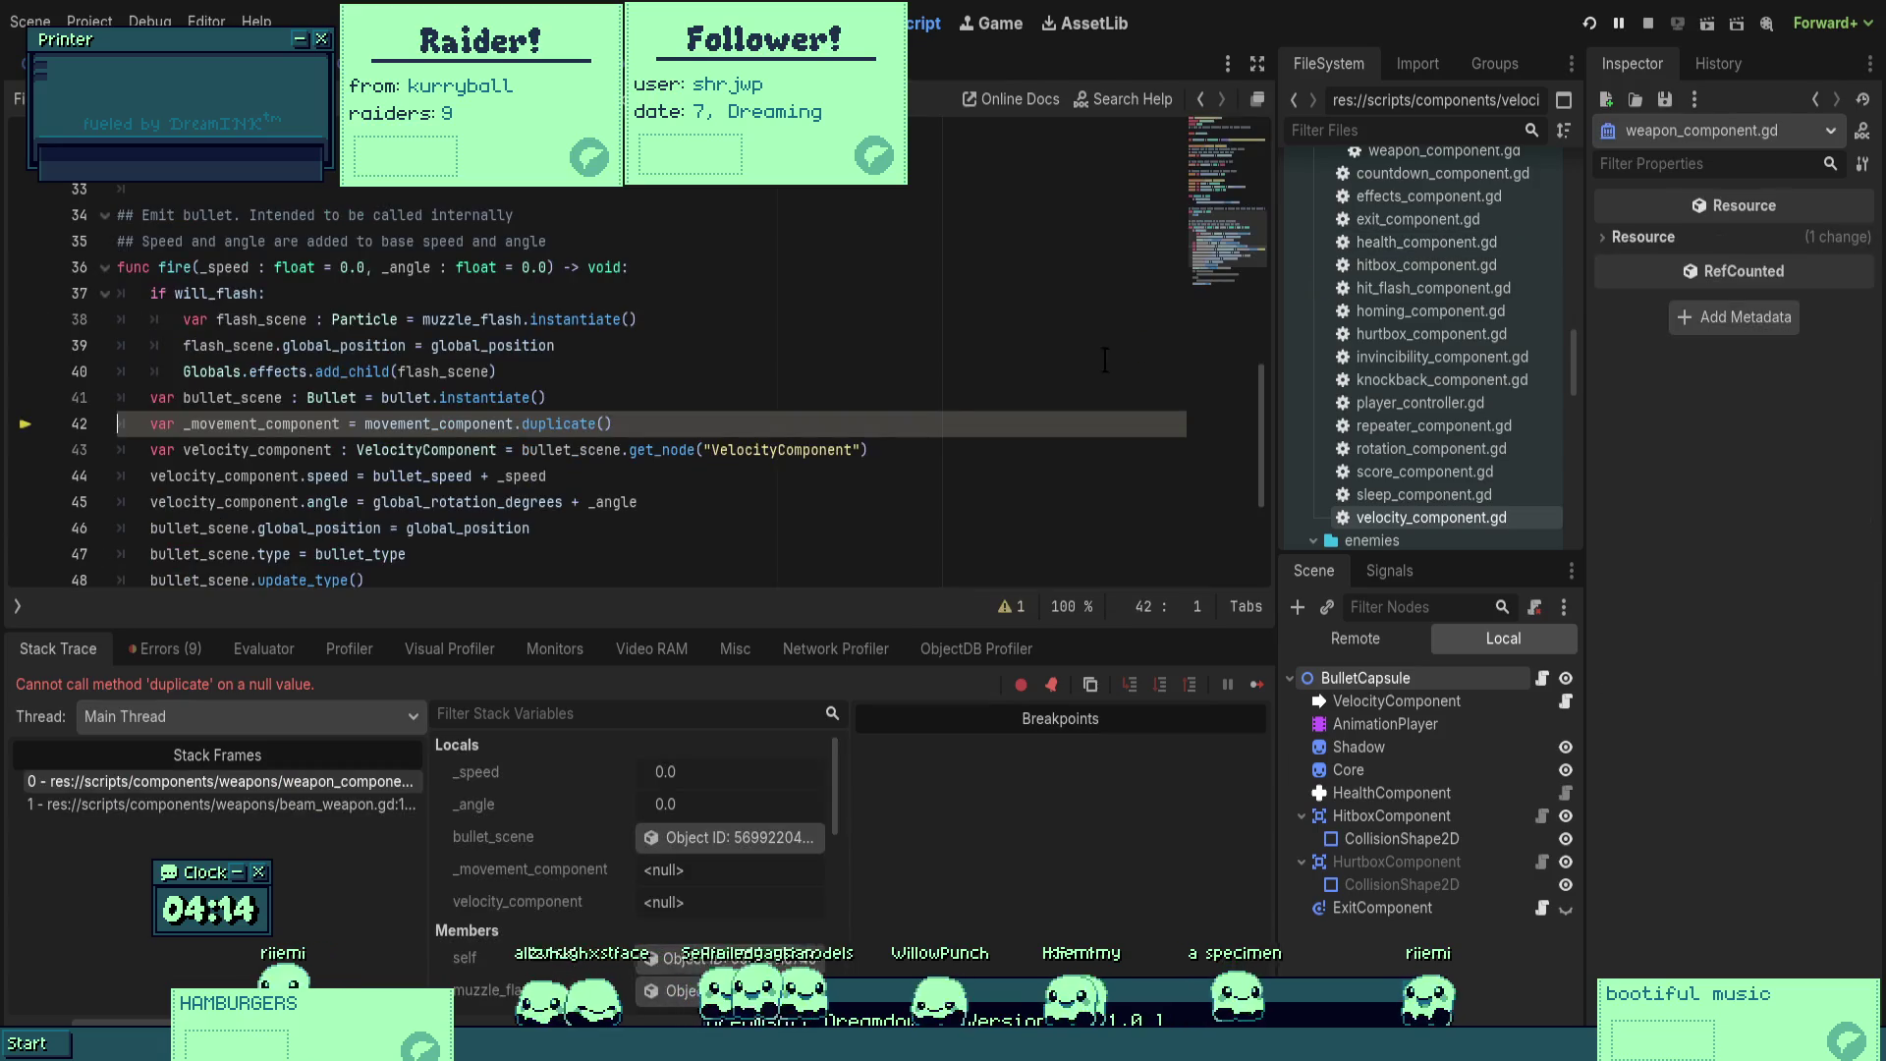
Comment out line 42's duplicate call in weapon_component.gd, playtest, then open BulletBolt's bullet.gd
click(162, 418)
key(ctrl+k)
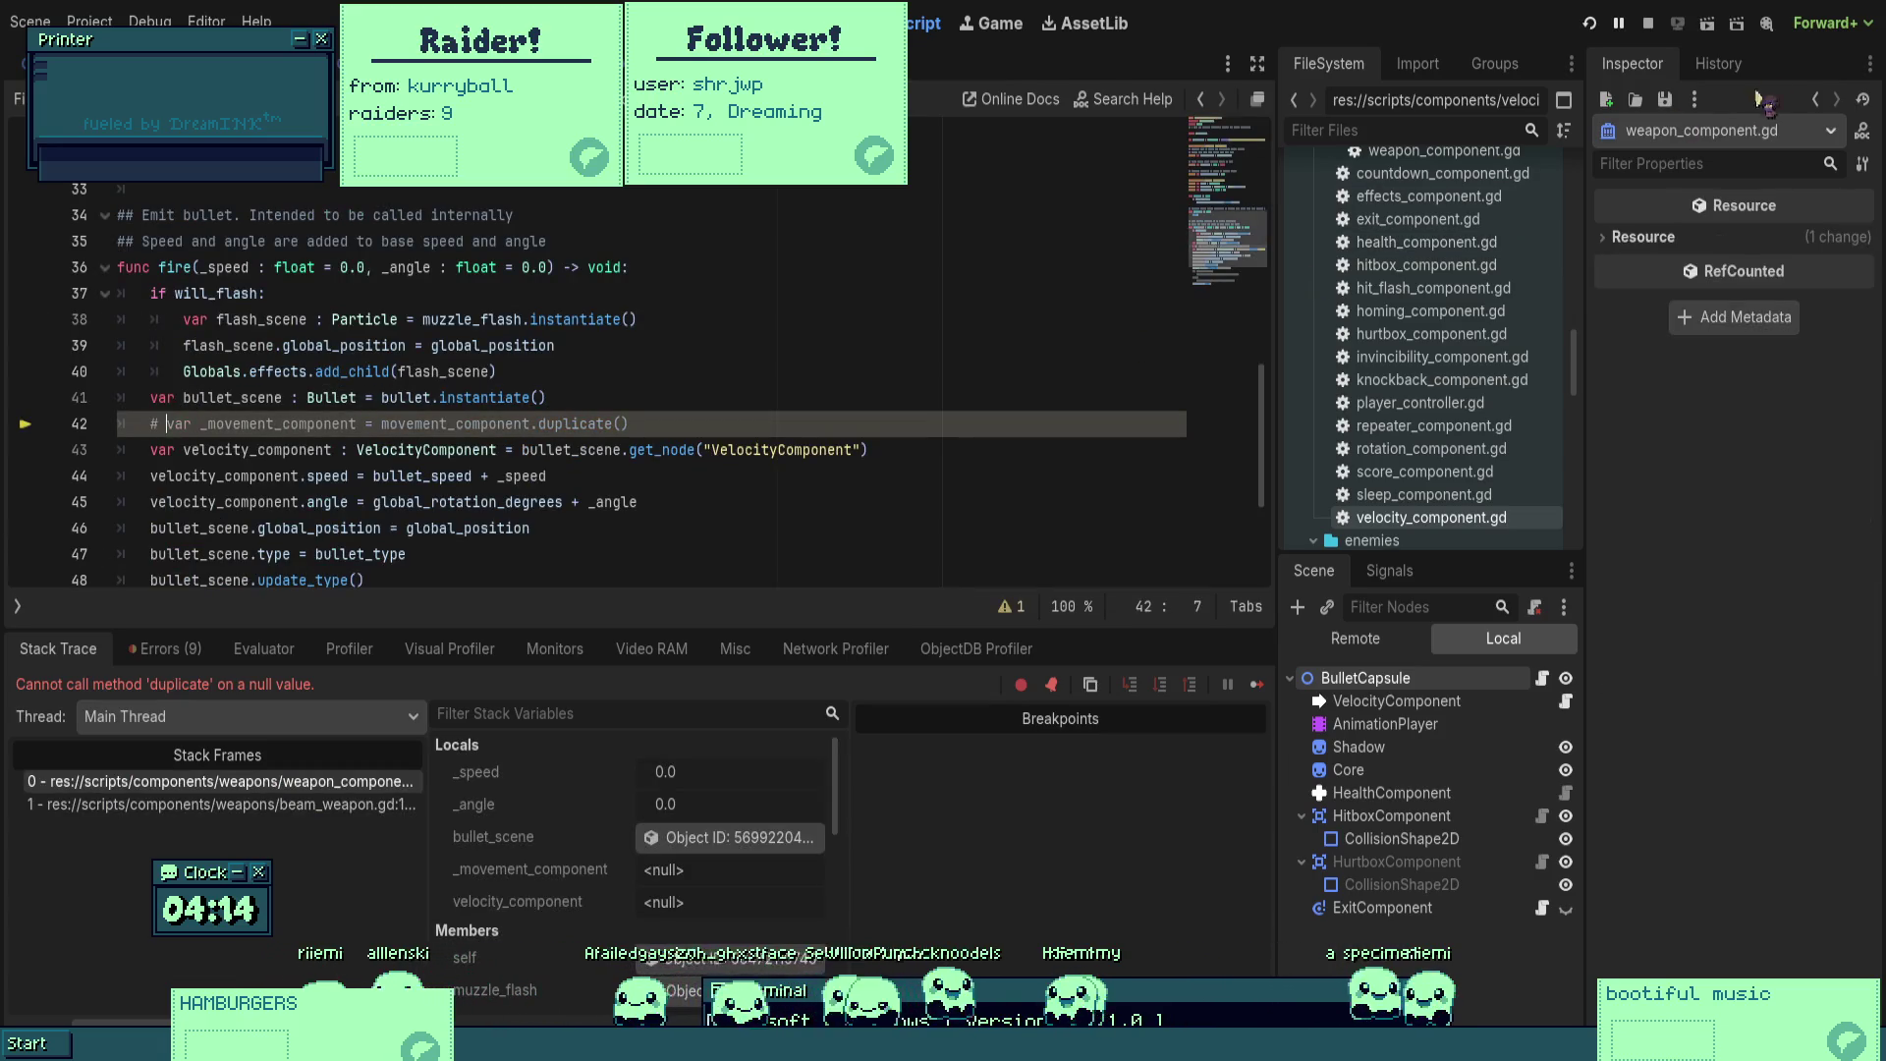
click(1590, 23)
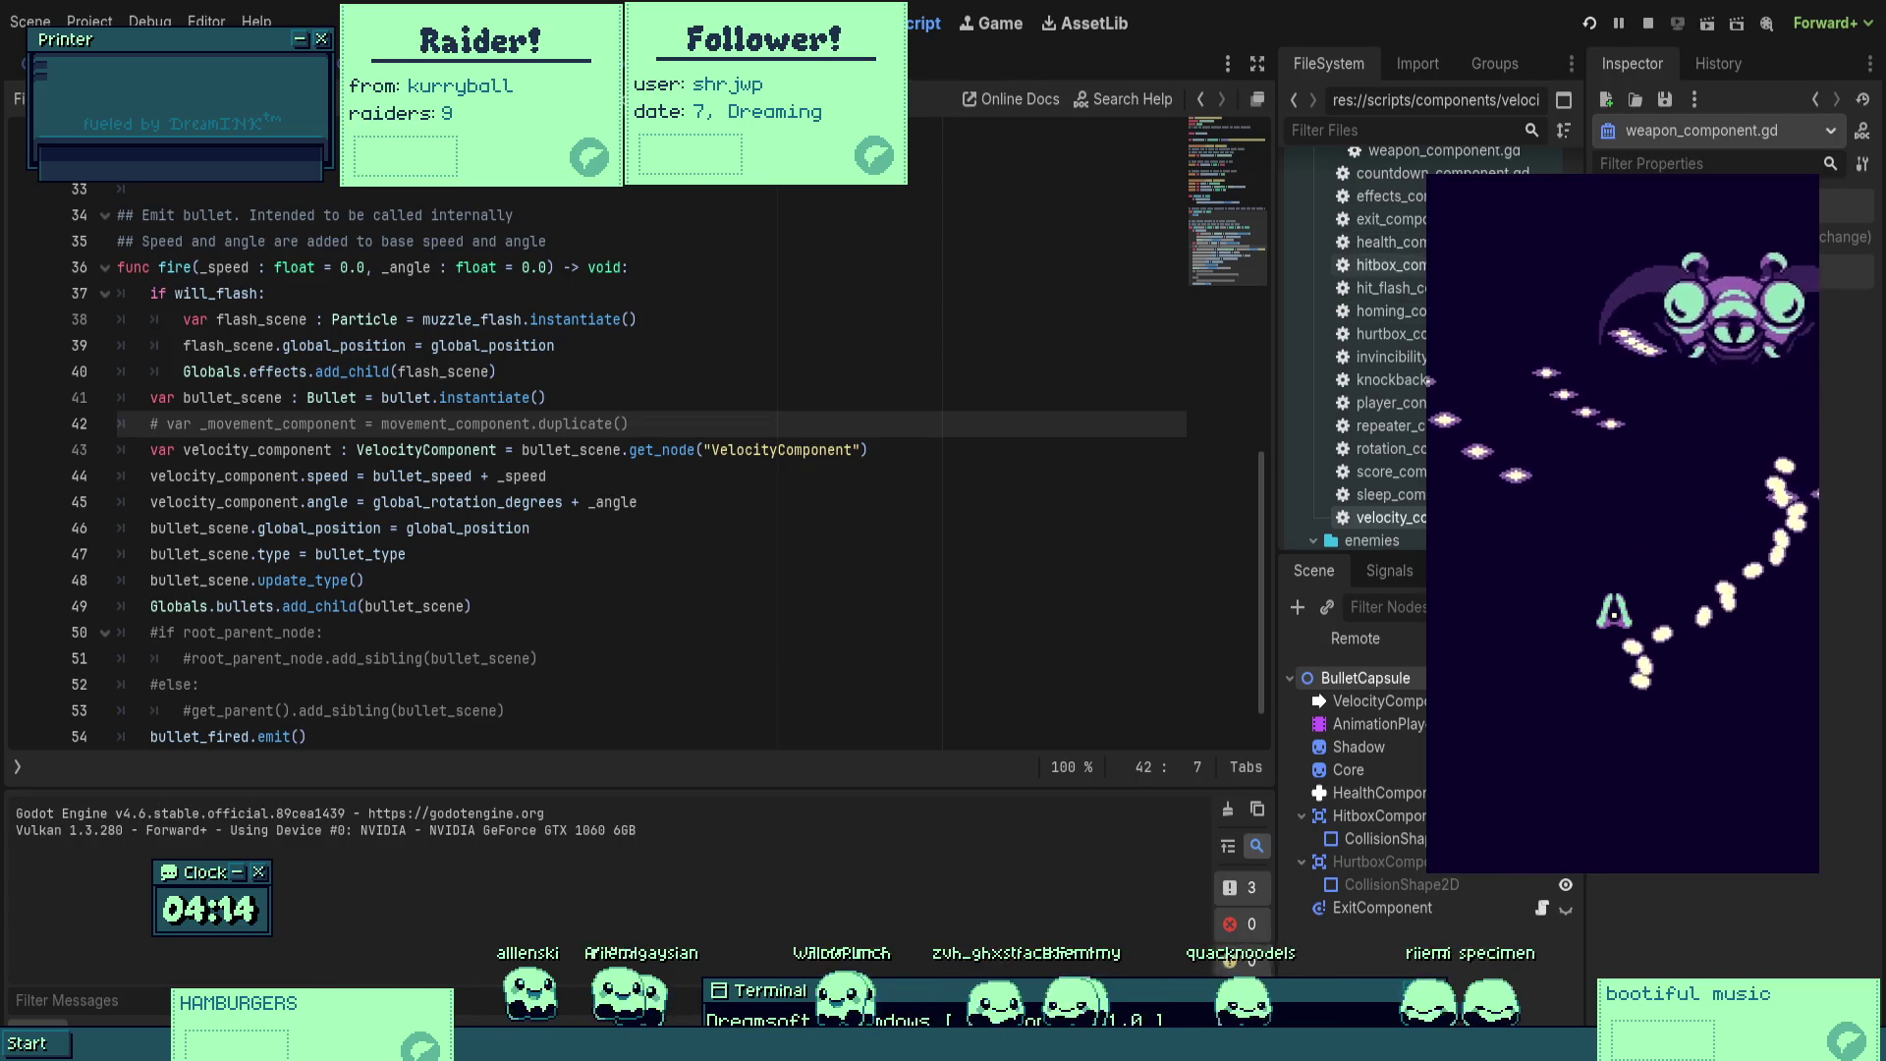
key(F8)
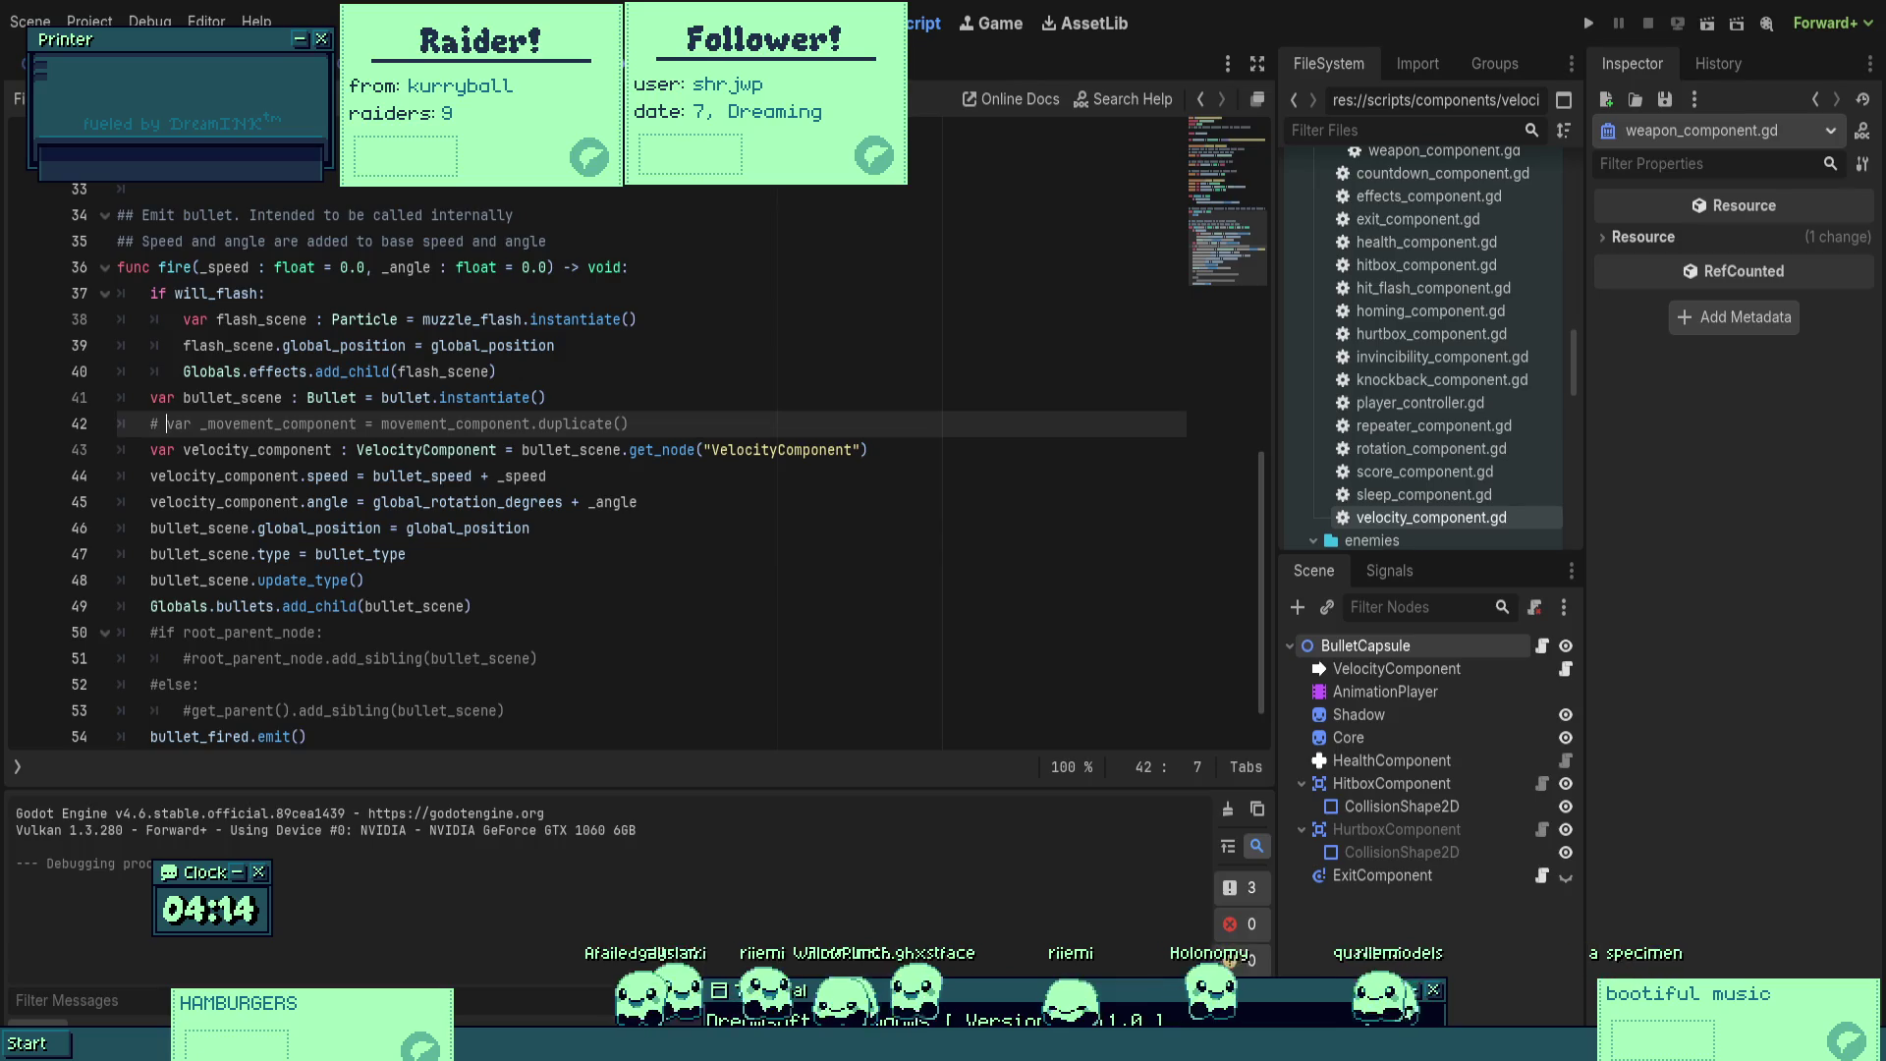
key(ctrl+Tab)
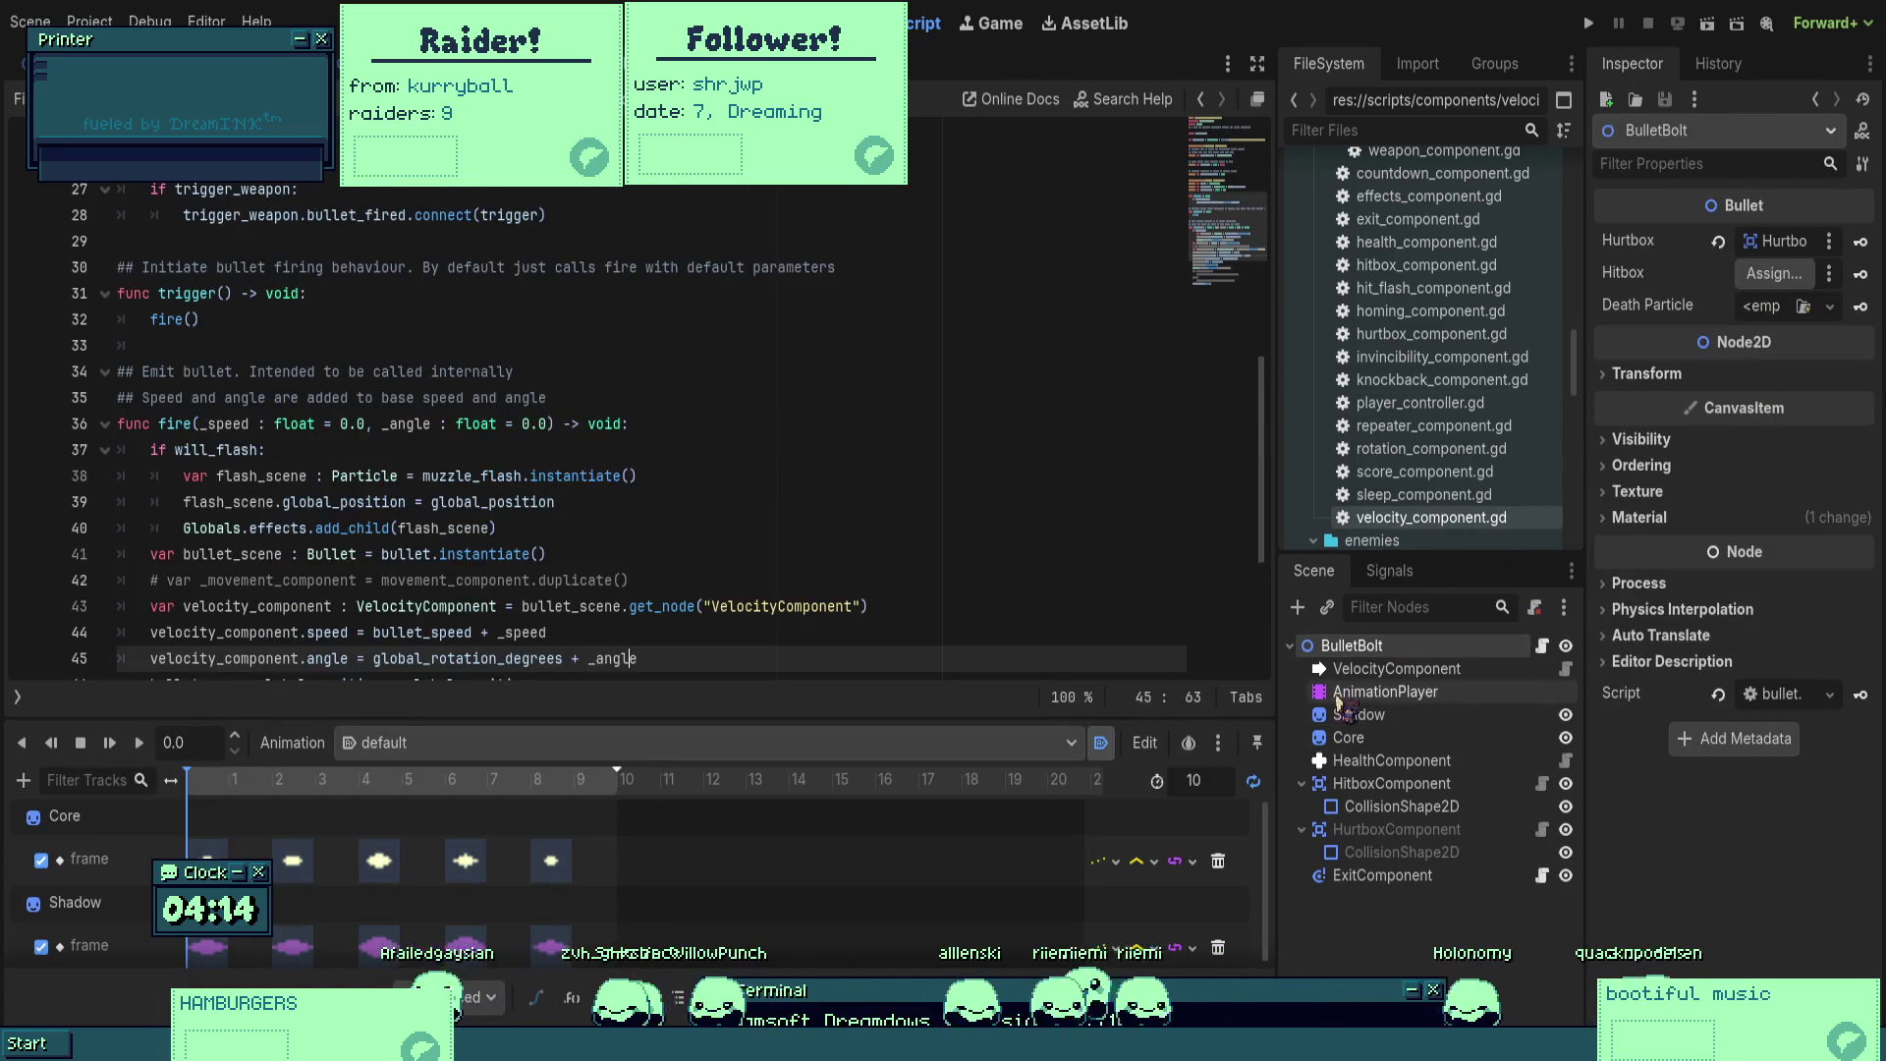
click(1542, 646)
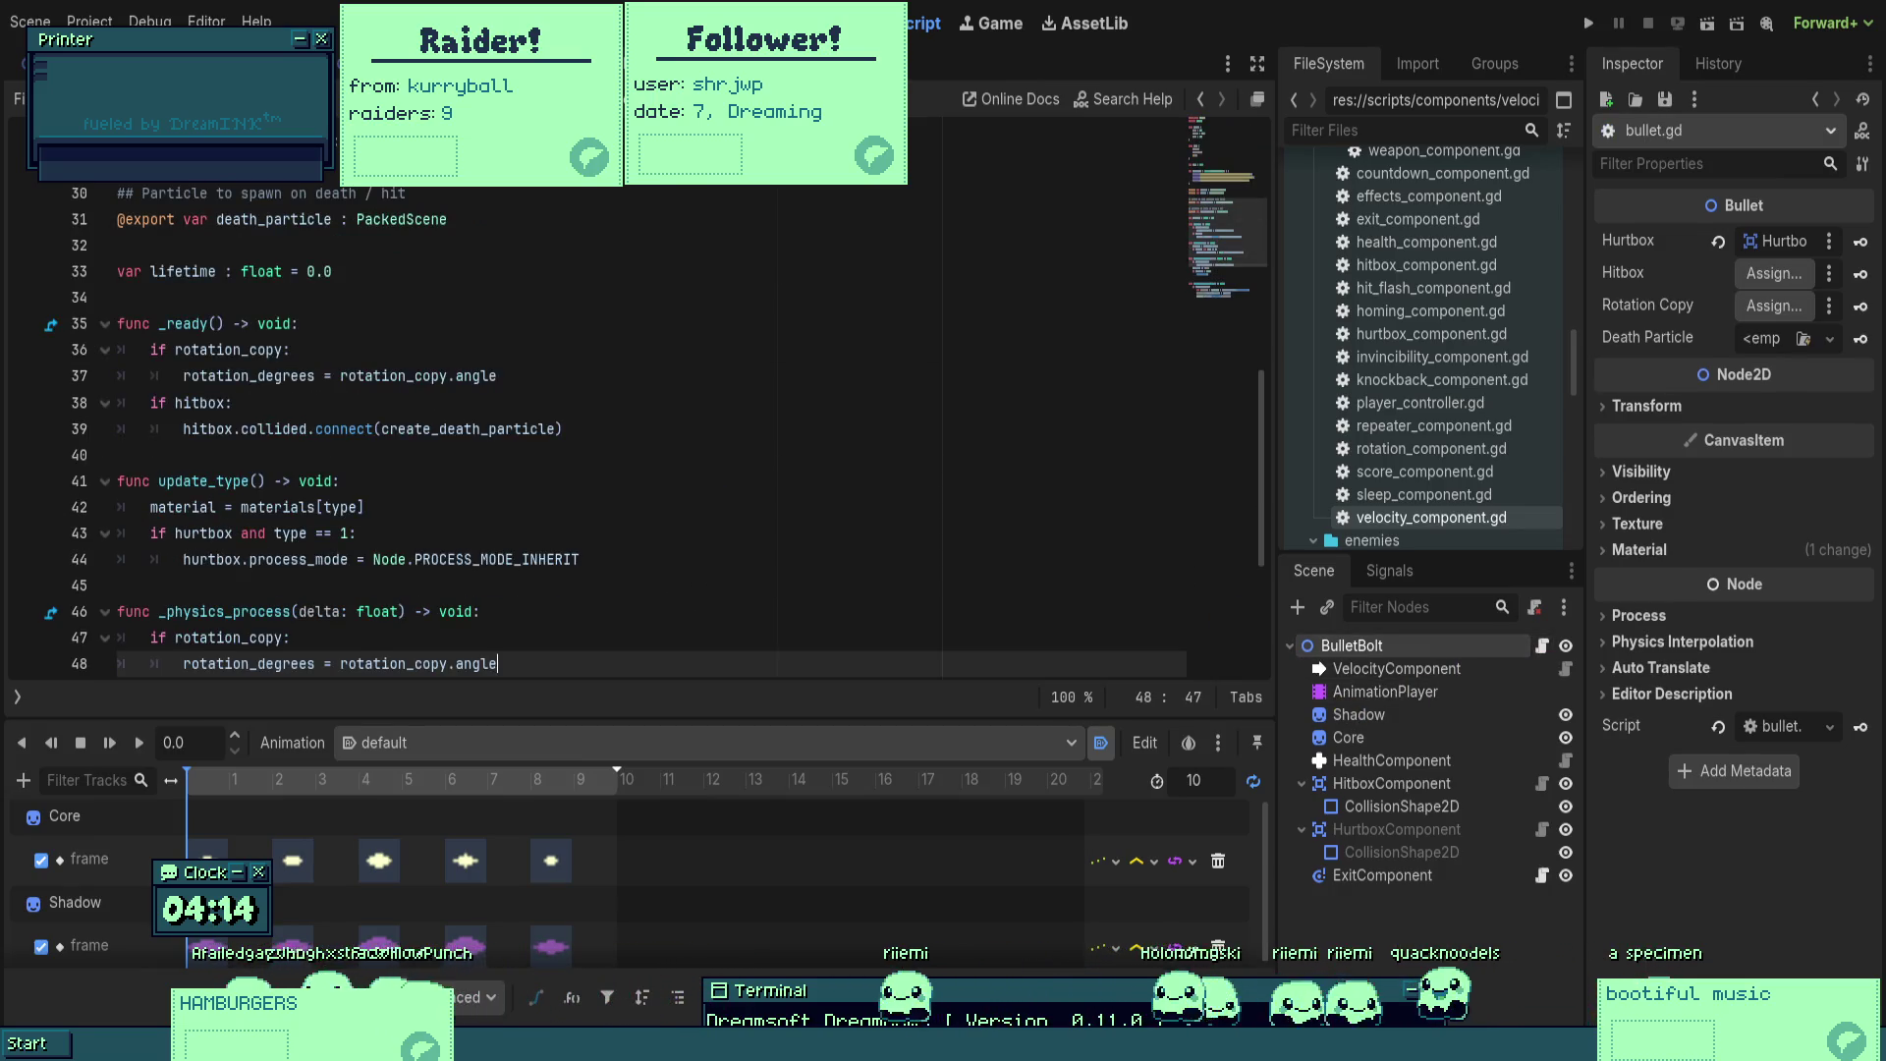
Assign BulletBolt's VelocityComponent as Rotation Copy, playtest, then rerun from BulletCapsule
drag(1766, 356, 1773, 307)
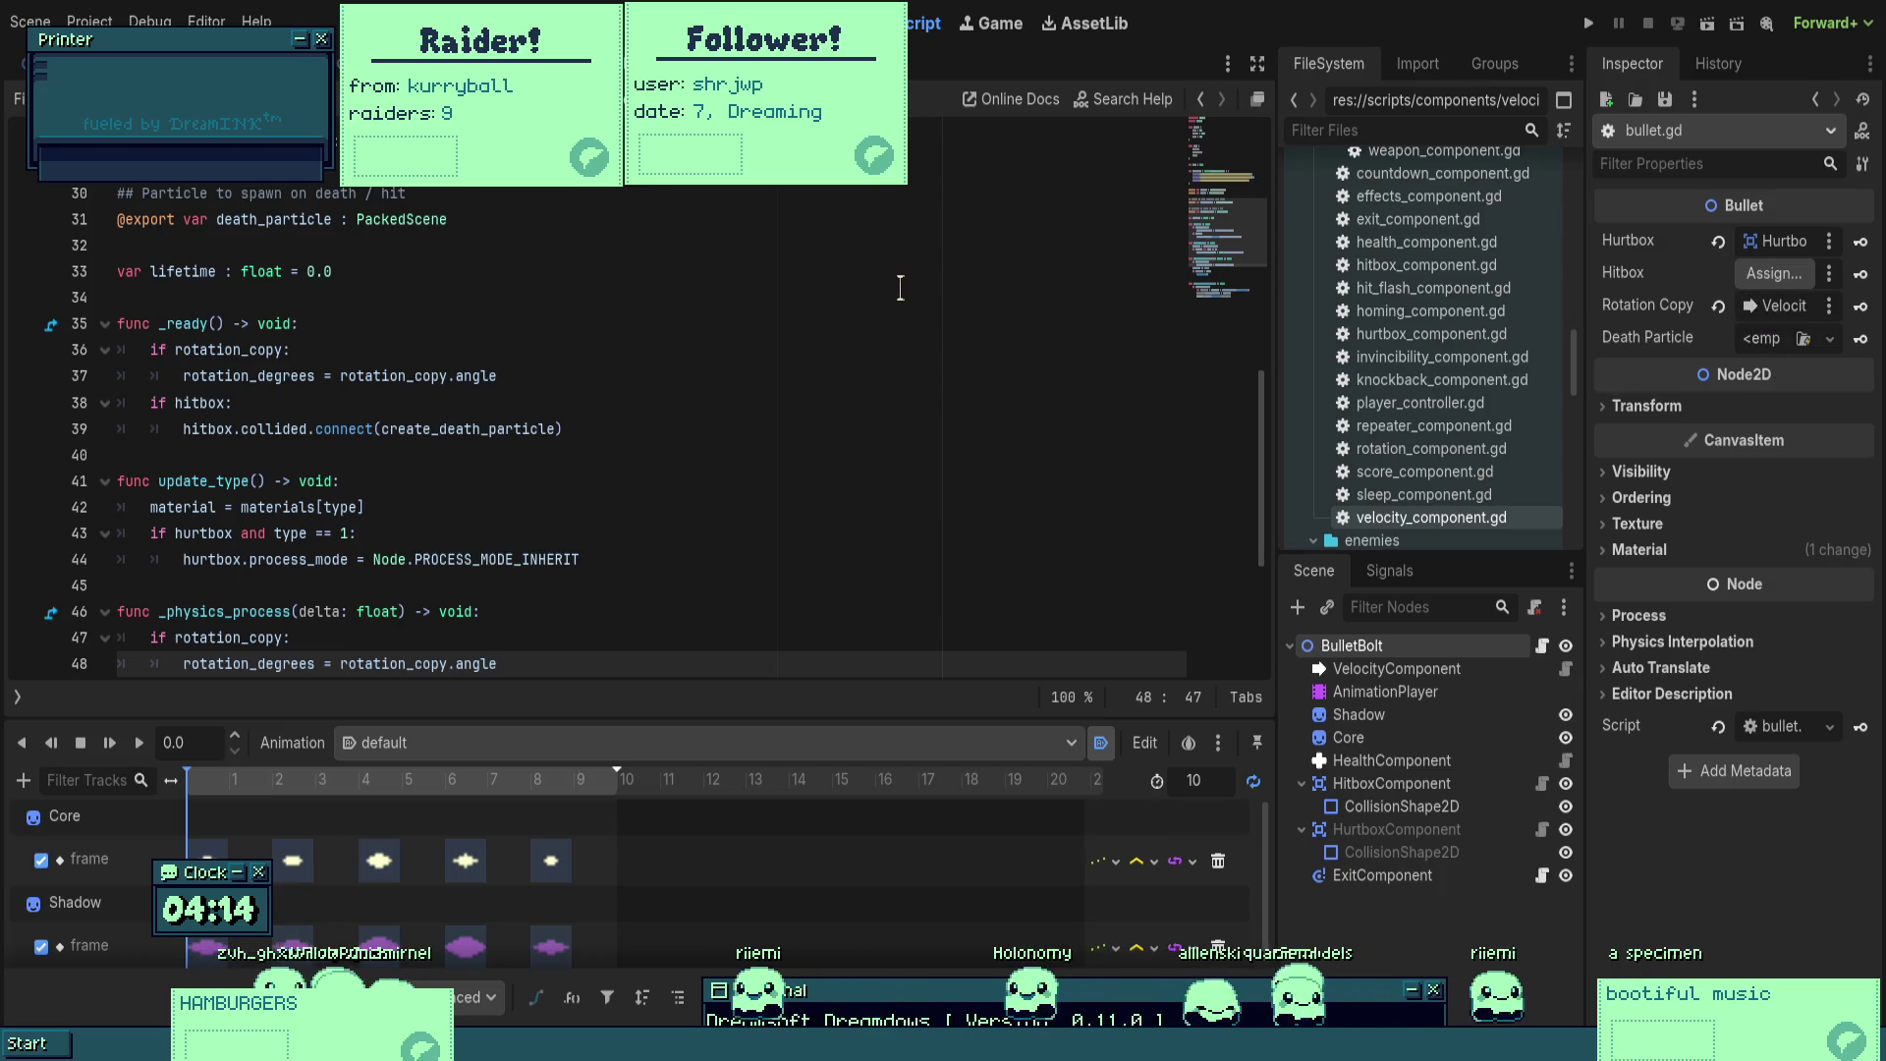
click(1589, 22)
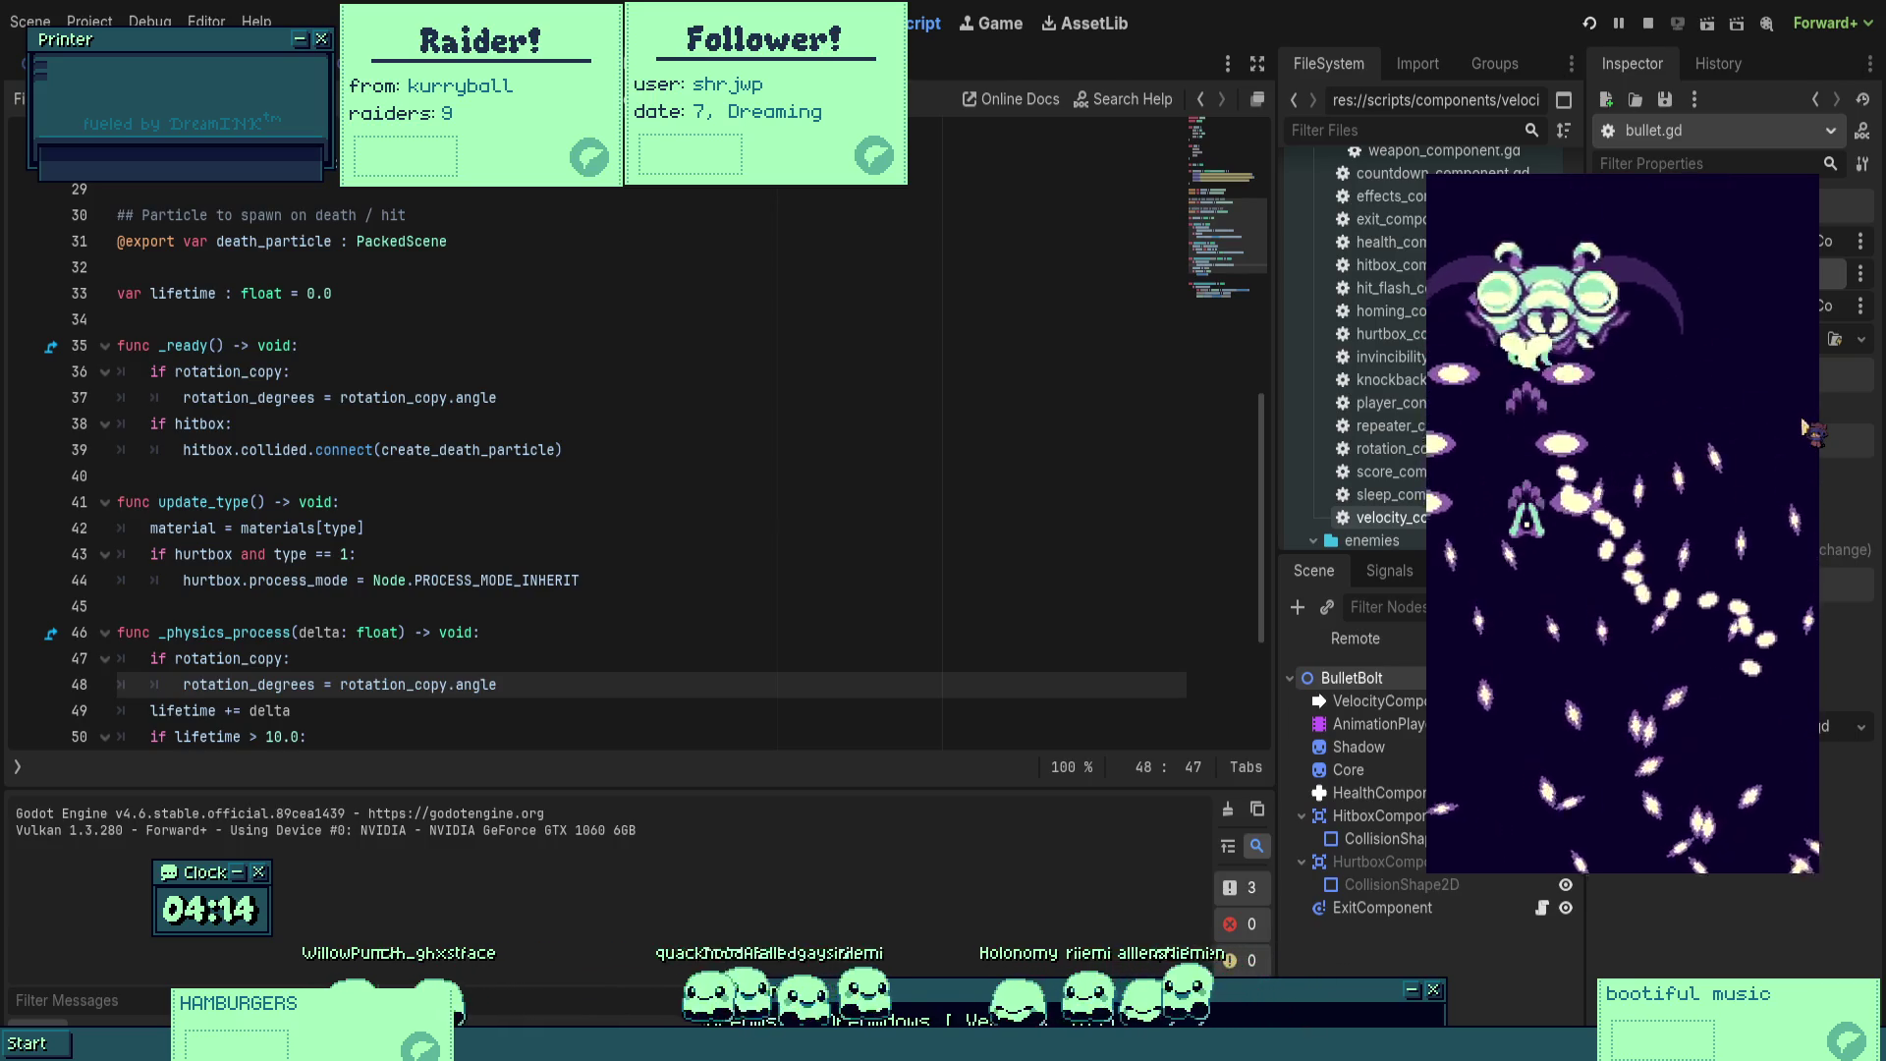
click(1646, 24)
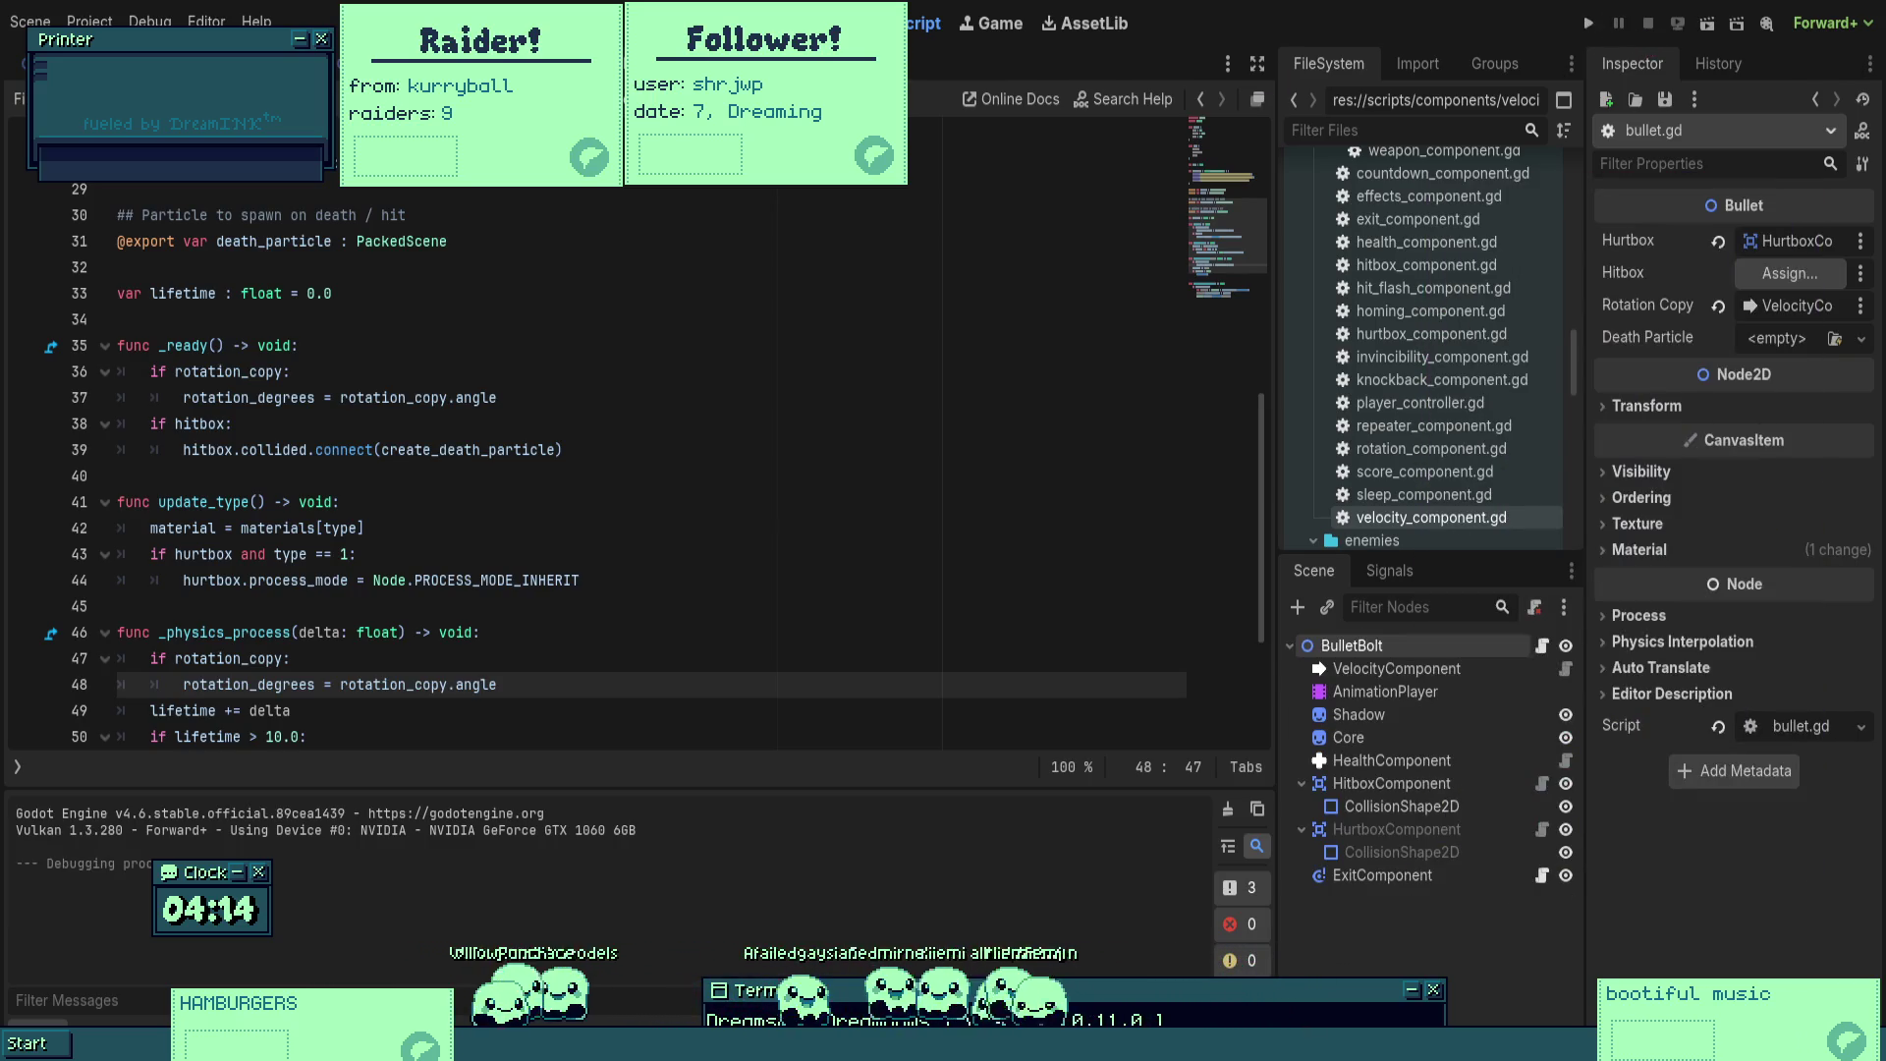
key(ctrl+Tab)
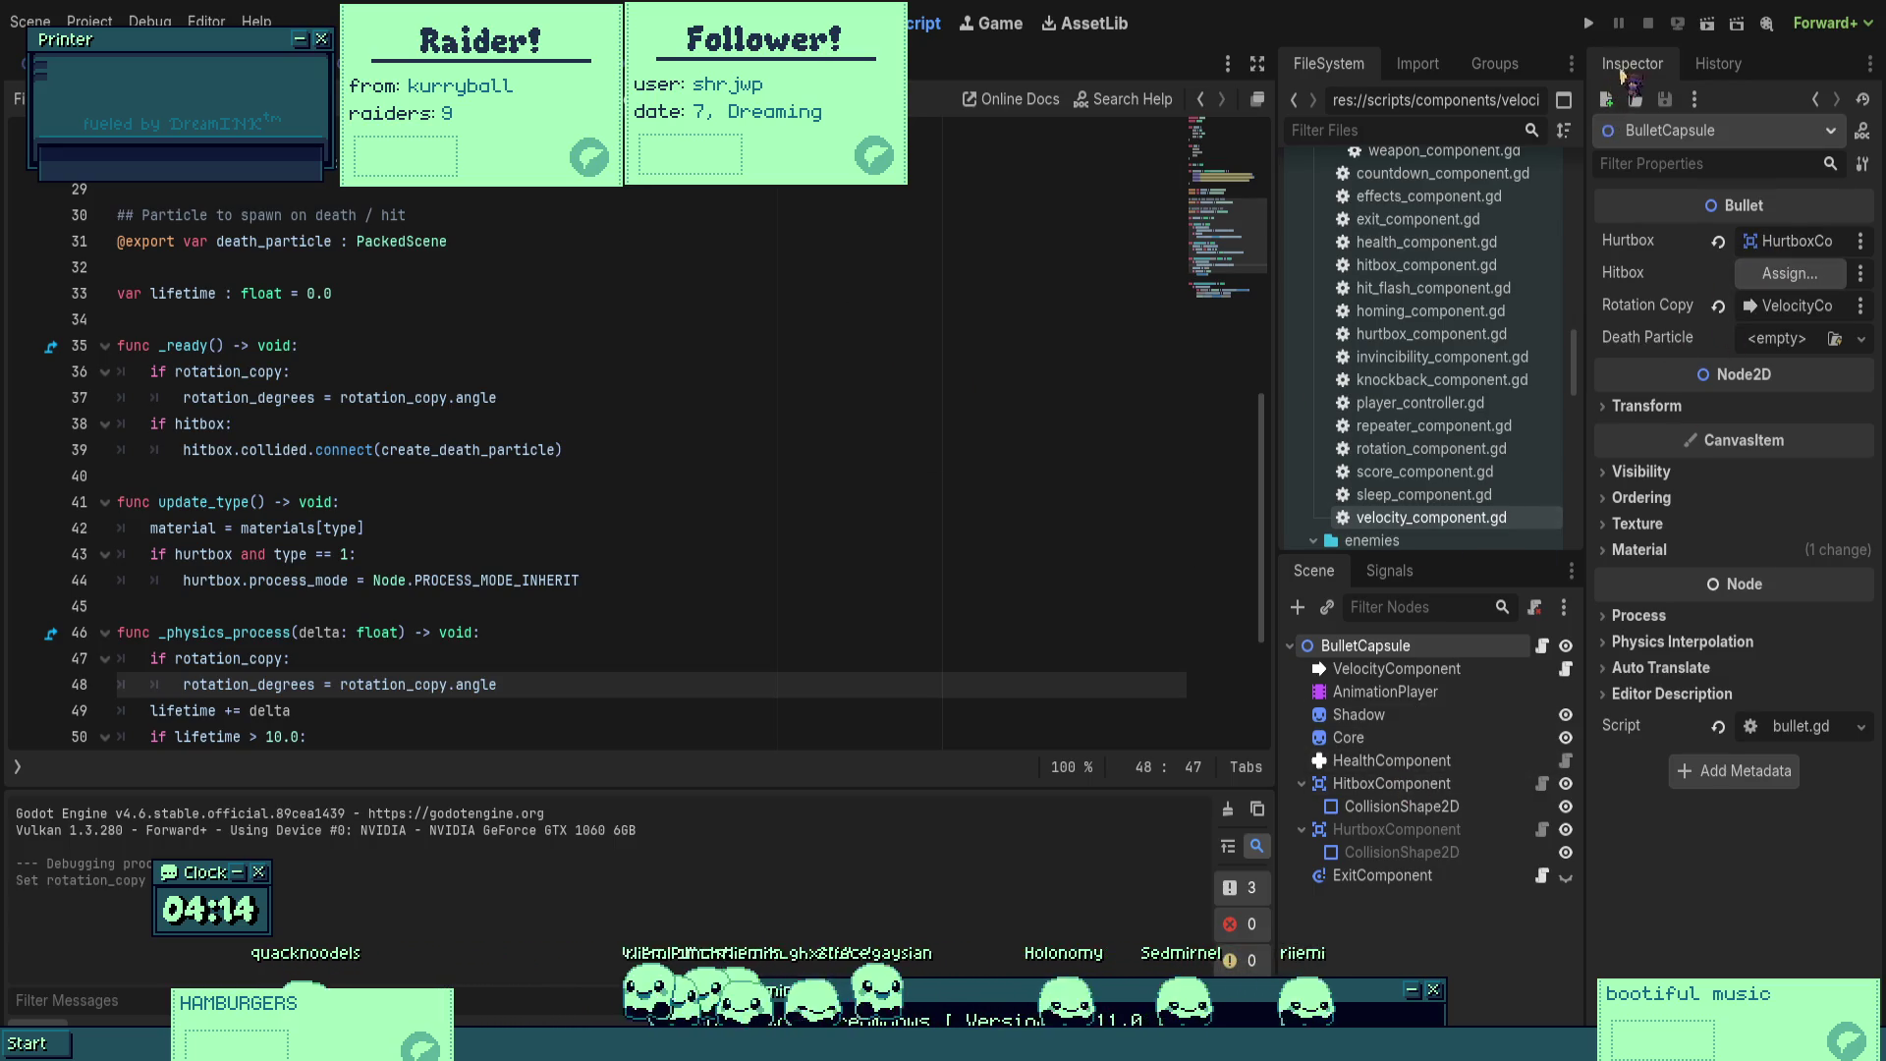
click(1590, 28)
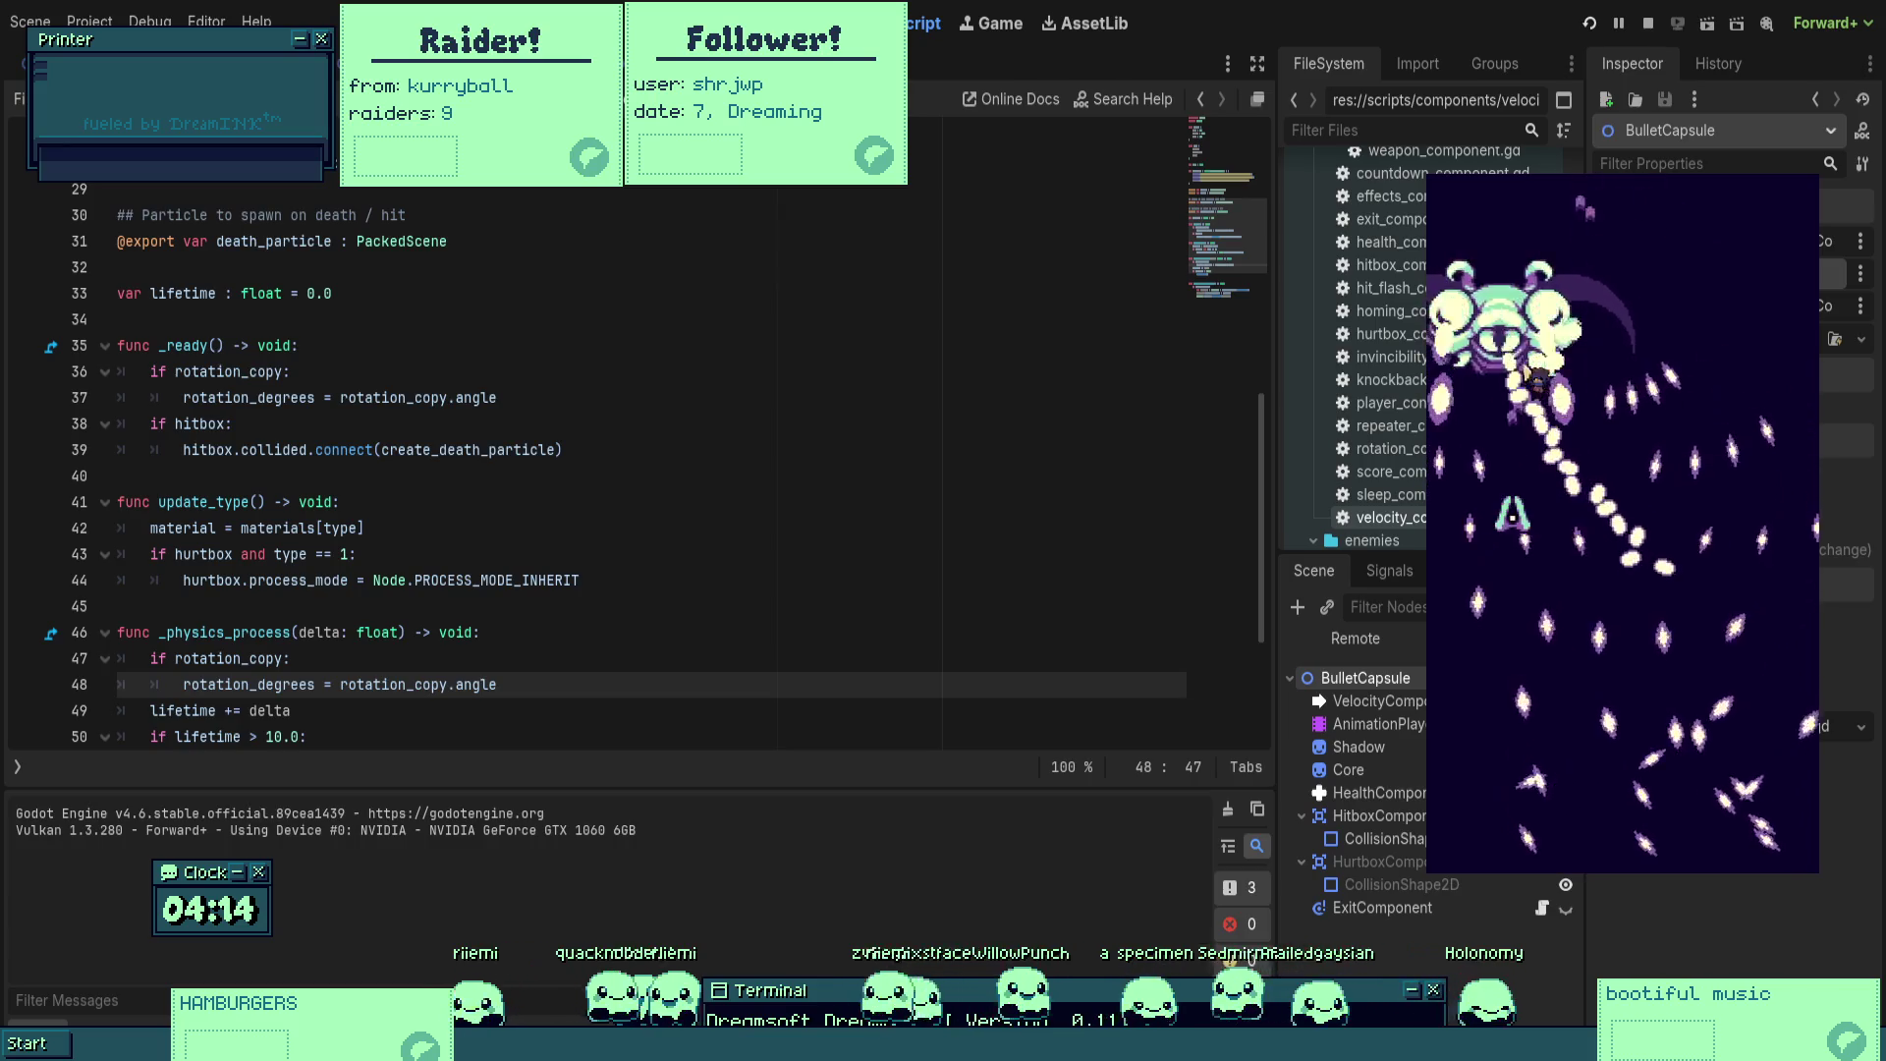
Steer the ship around the homing bolts, stop the game, and select BulletBolt's VelocityComponent
key(Up)
key(Right)
key(Down)
key(Right)
key(Left)
key(Down)
key(Right)
key(Down)
key(Right)
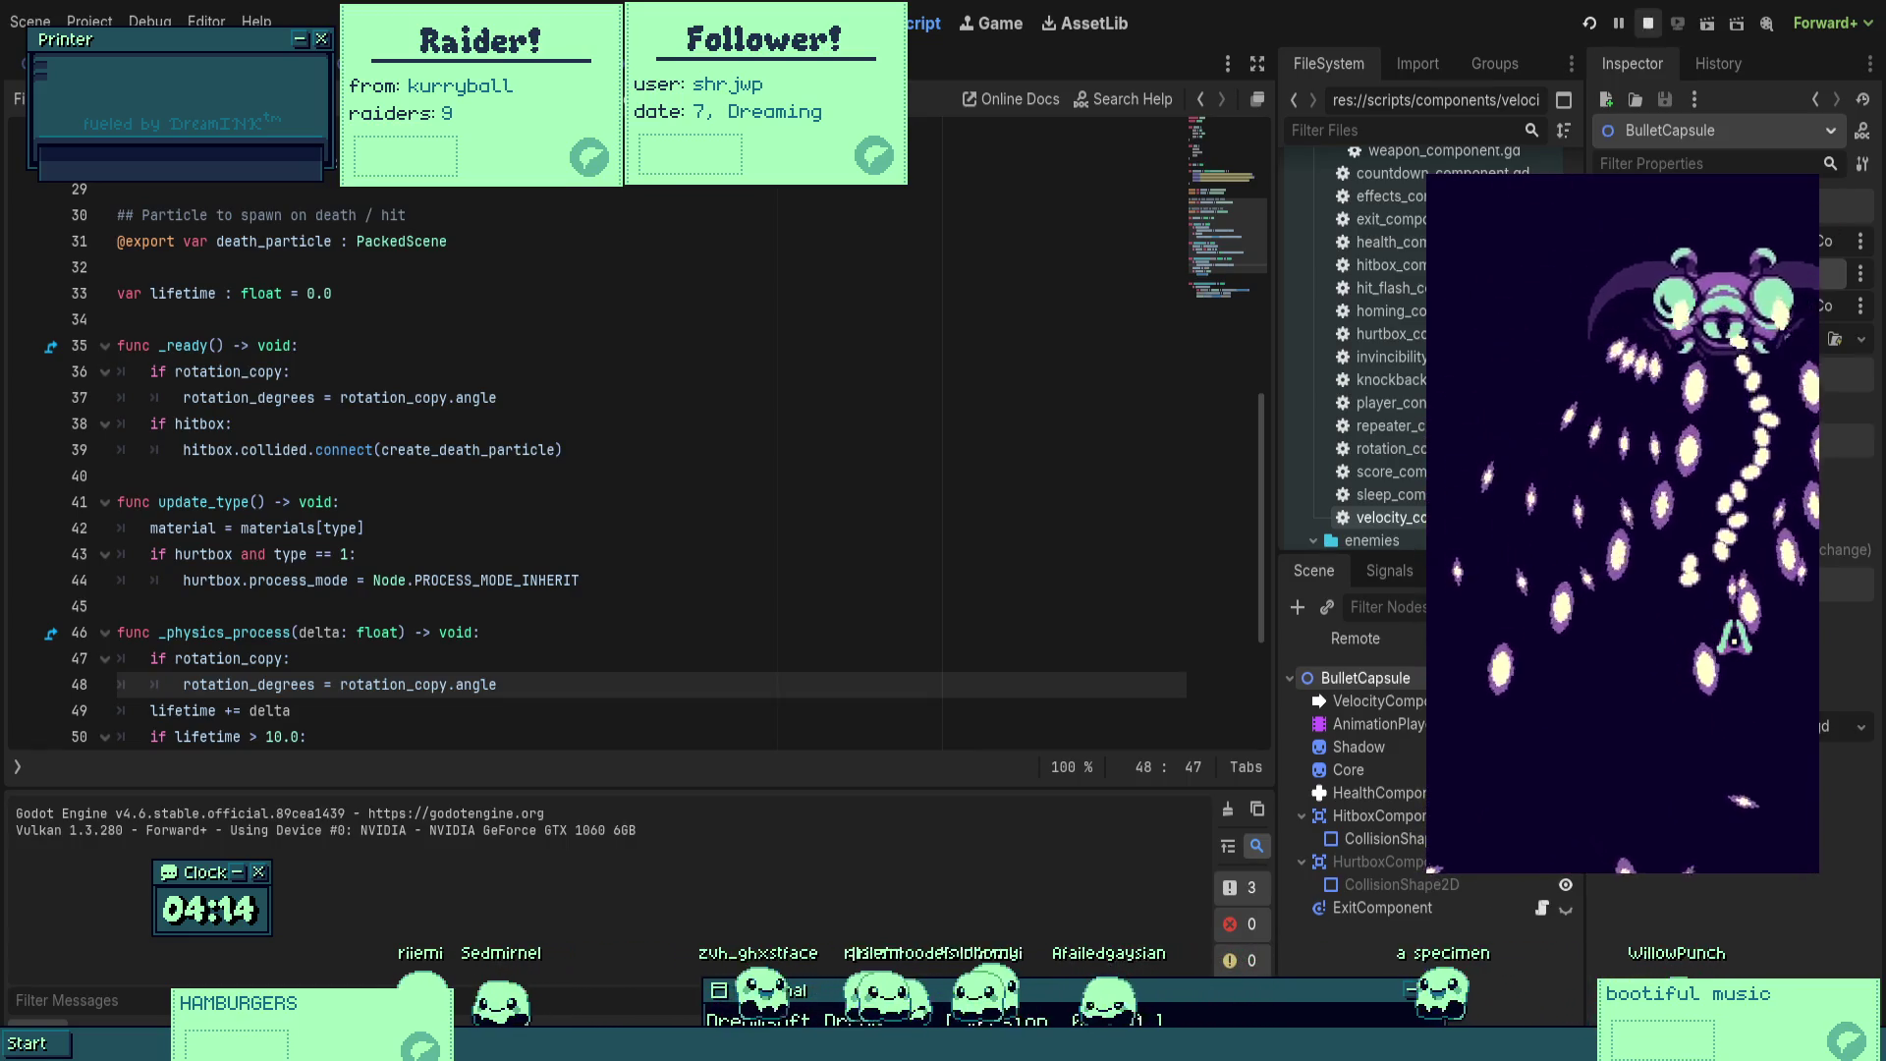
key(F8)
click(1375, 669)
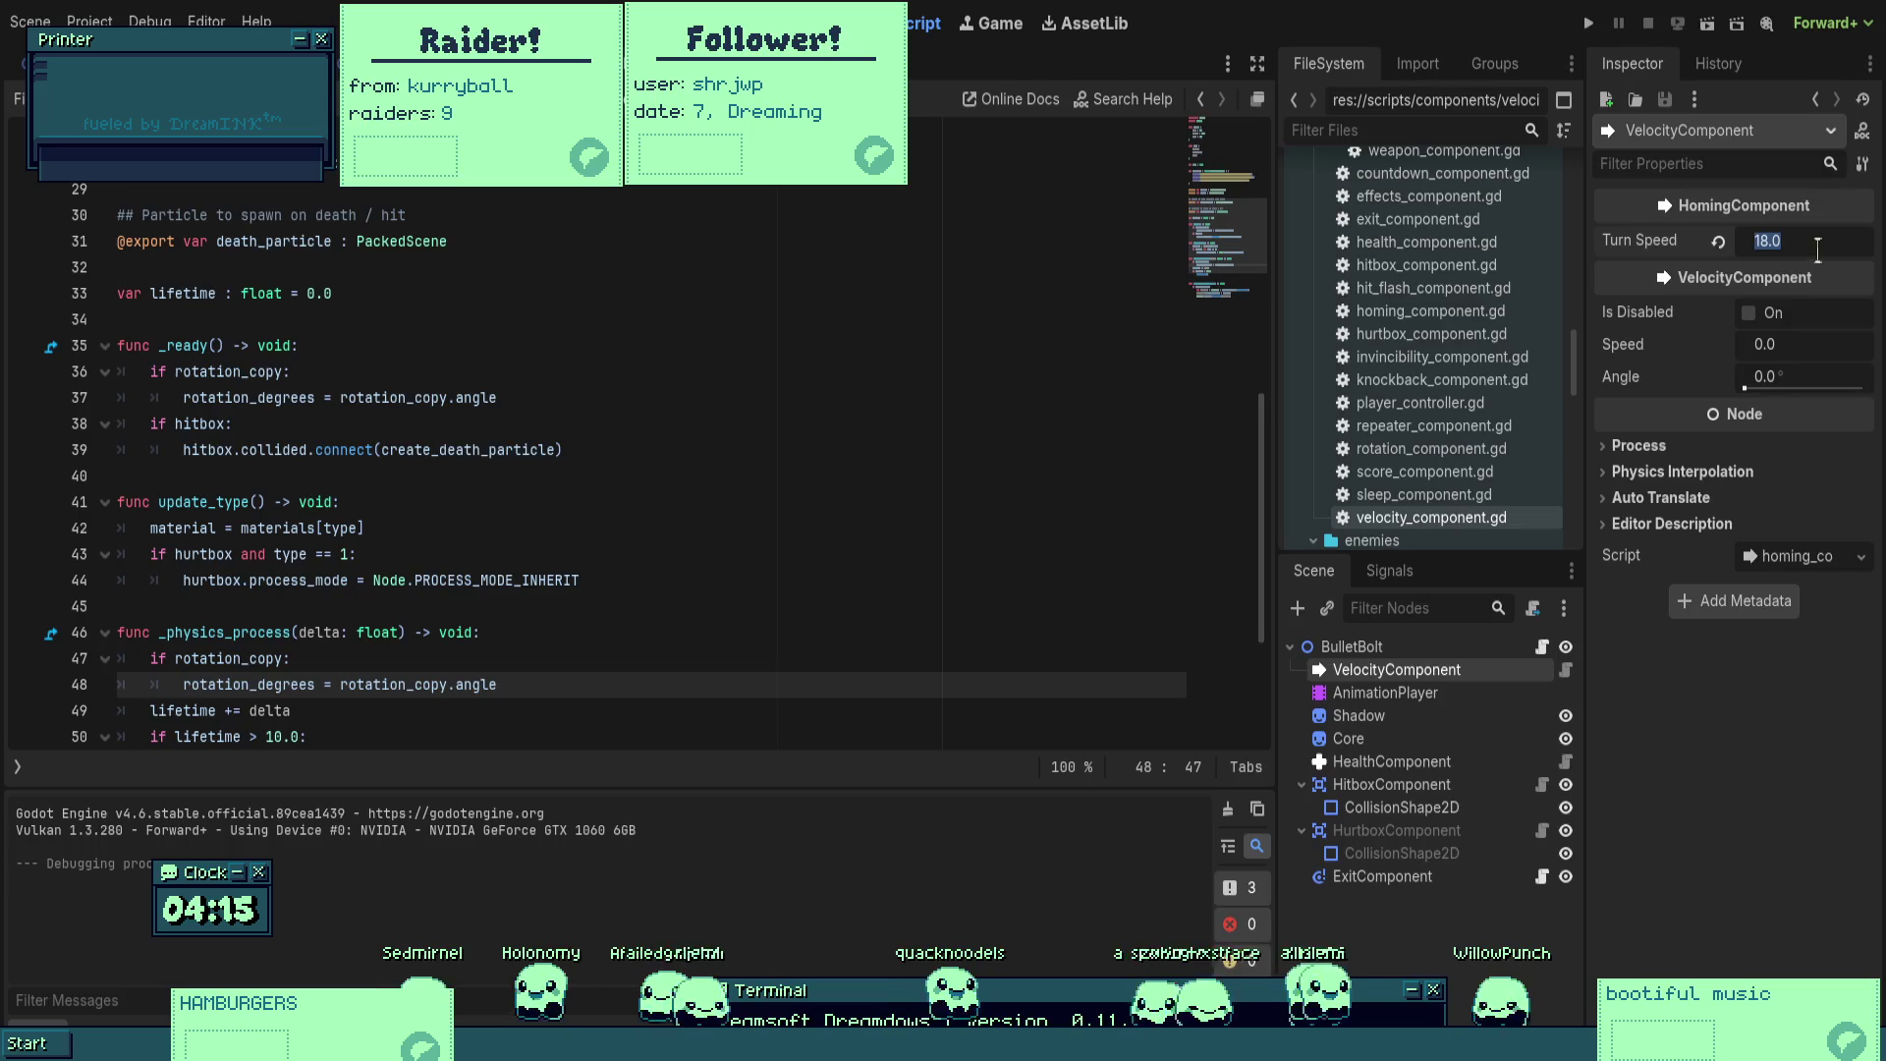
Commit BulletBolt's Turn Speed of 9.0 and run a playtest of the slower bolts
key(ctrl+s)
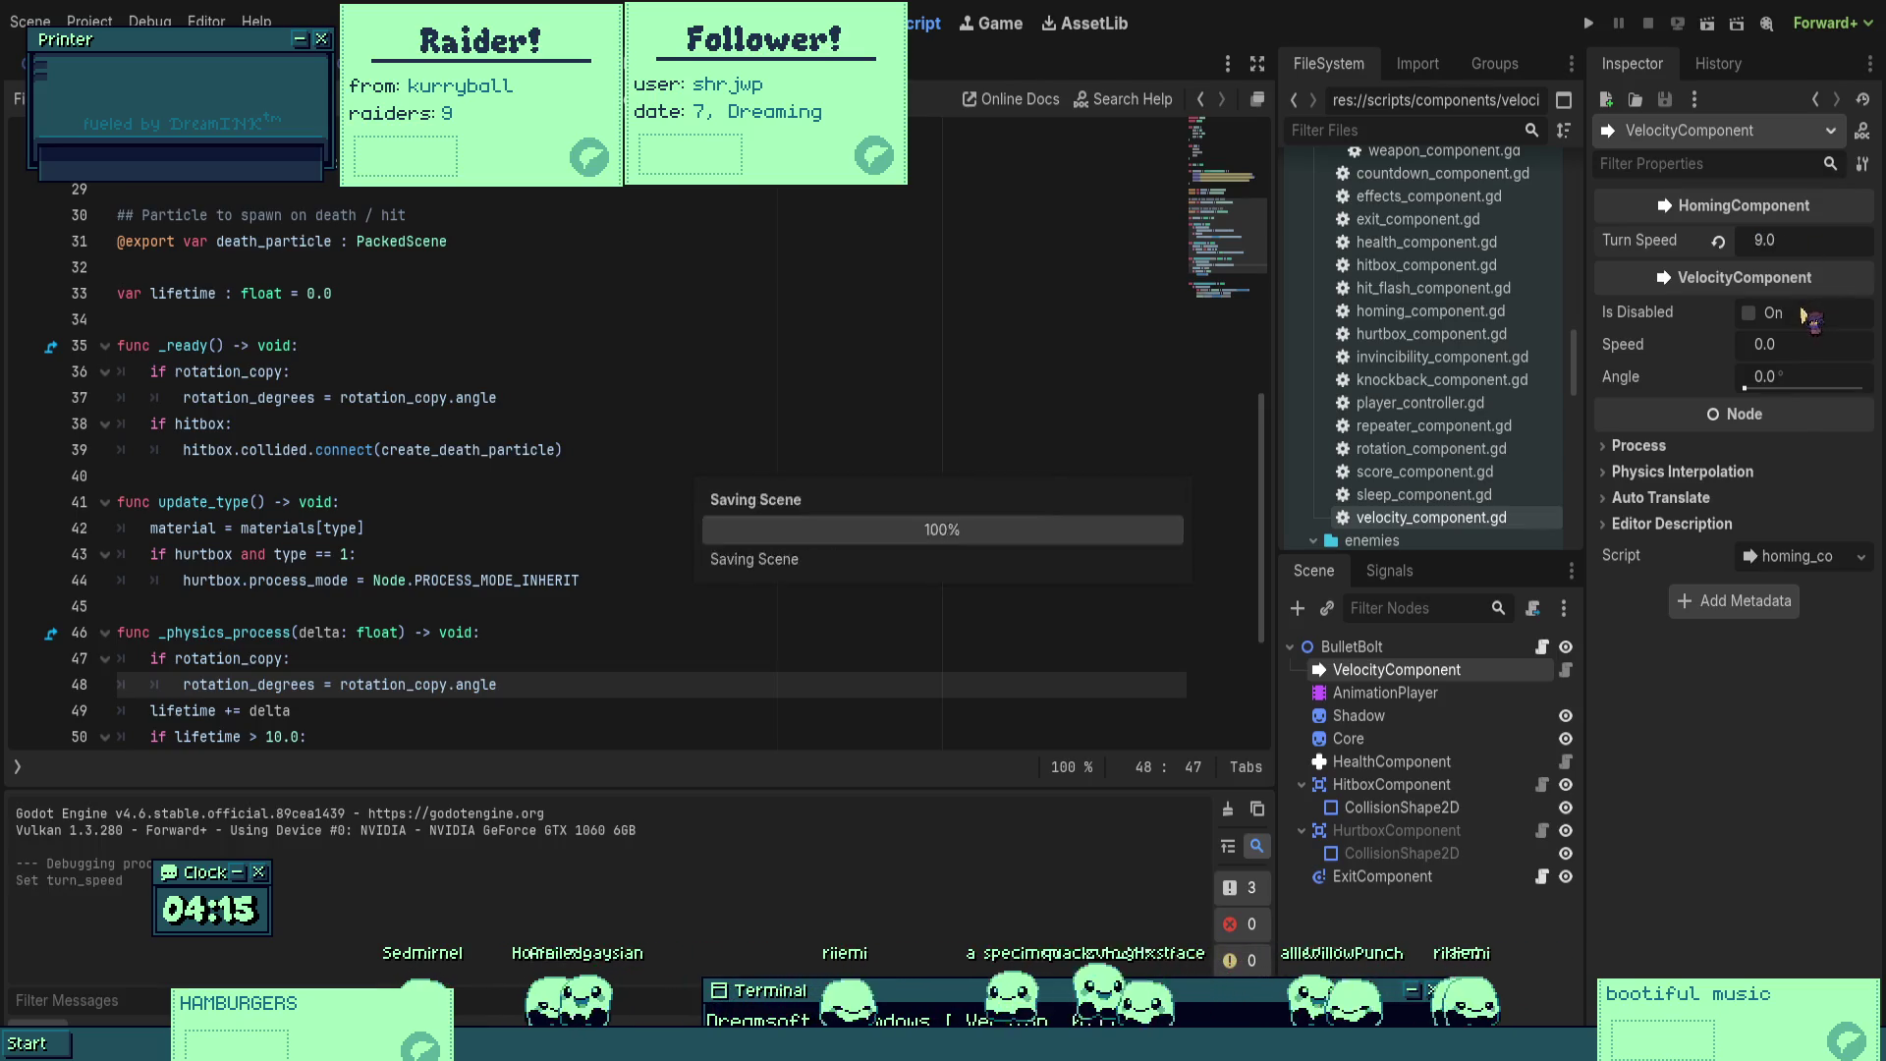
click(1587, 24)
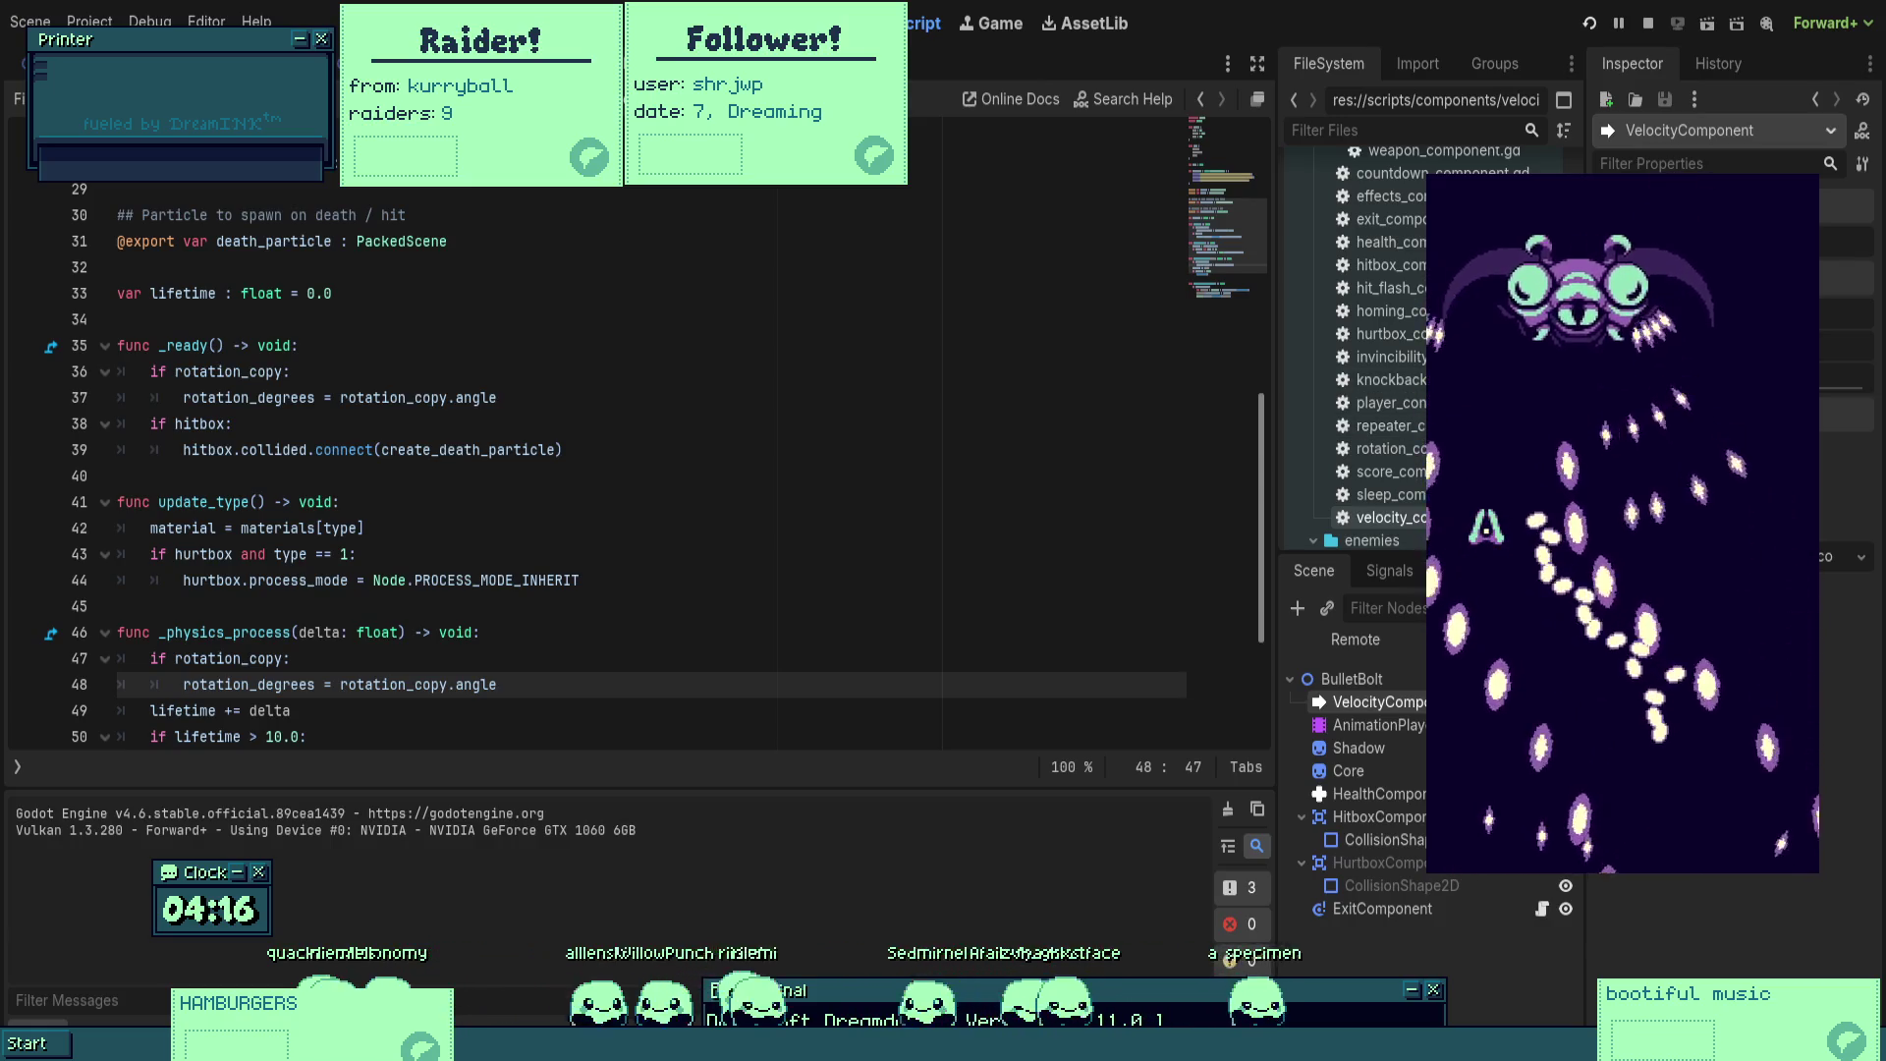
key(F8)
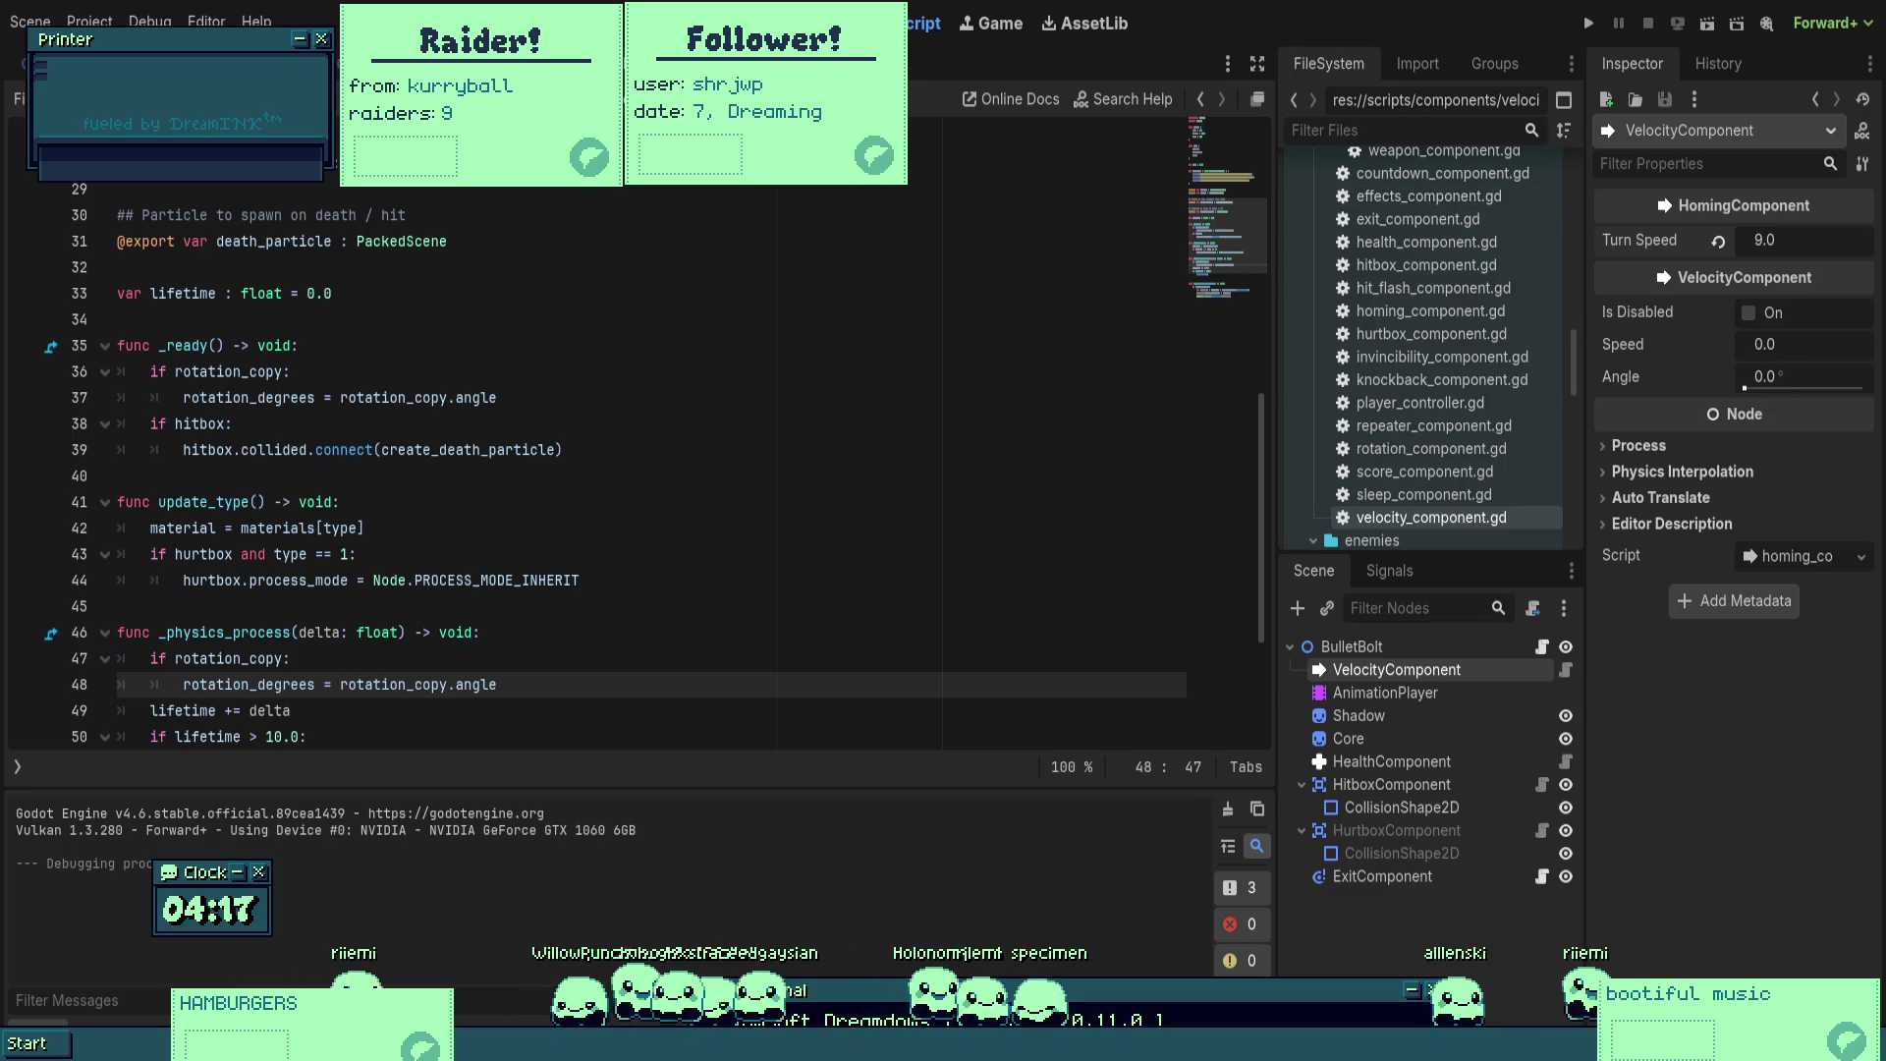
Run the game with F5, dodge the 9.0-turn-speed homing bolts with arrow keys, then stop
key(F5)
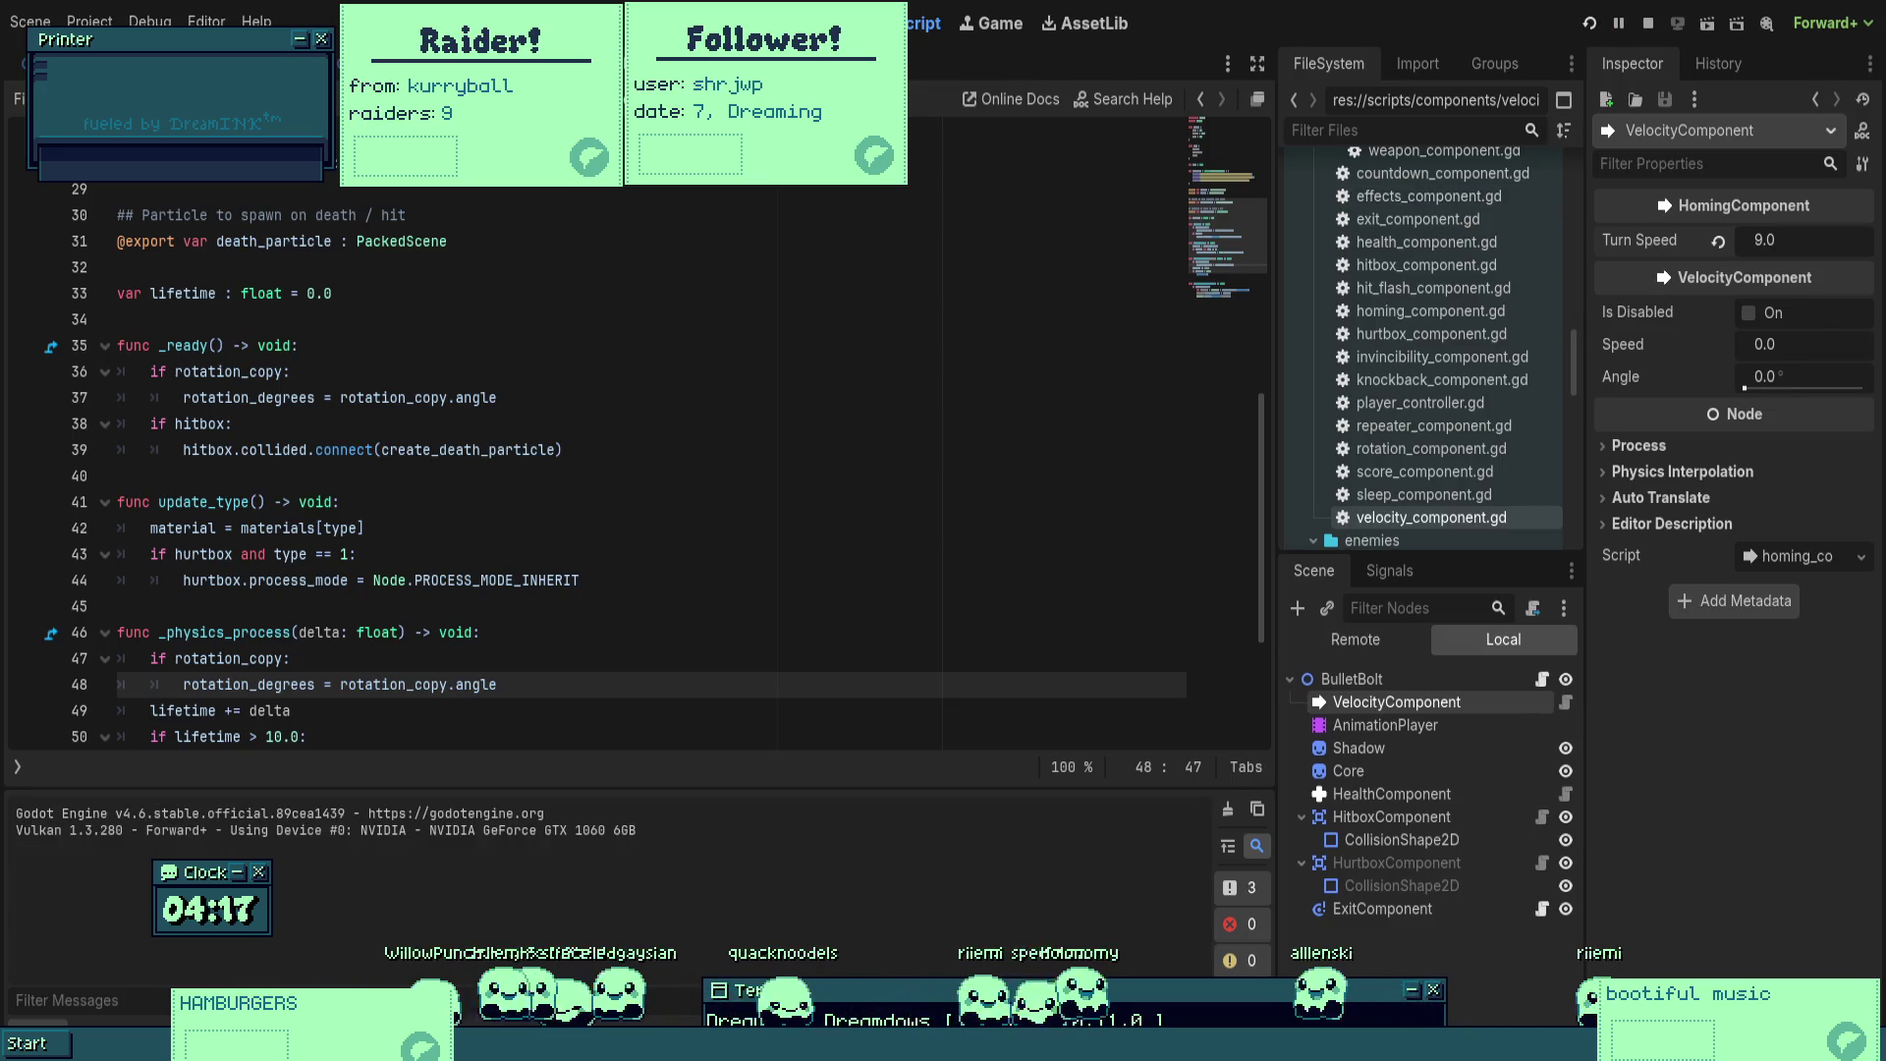
key(Up)
key(Left)
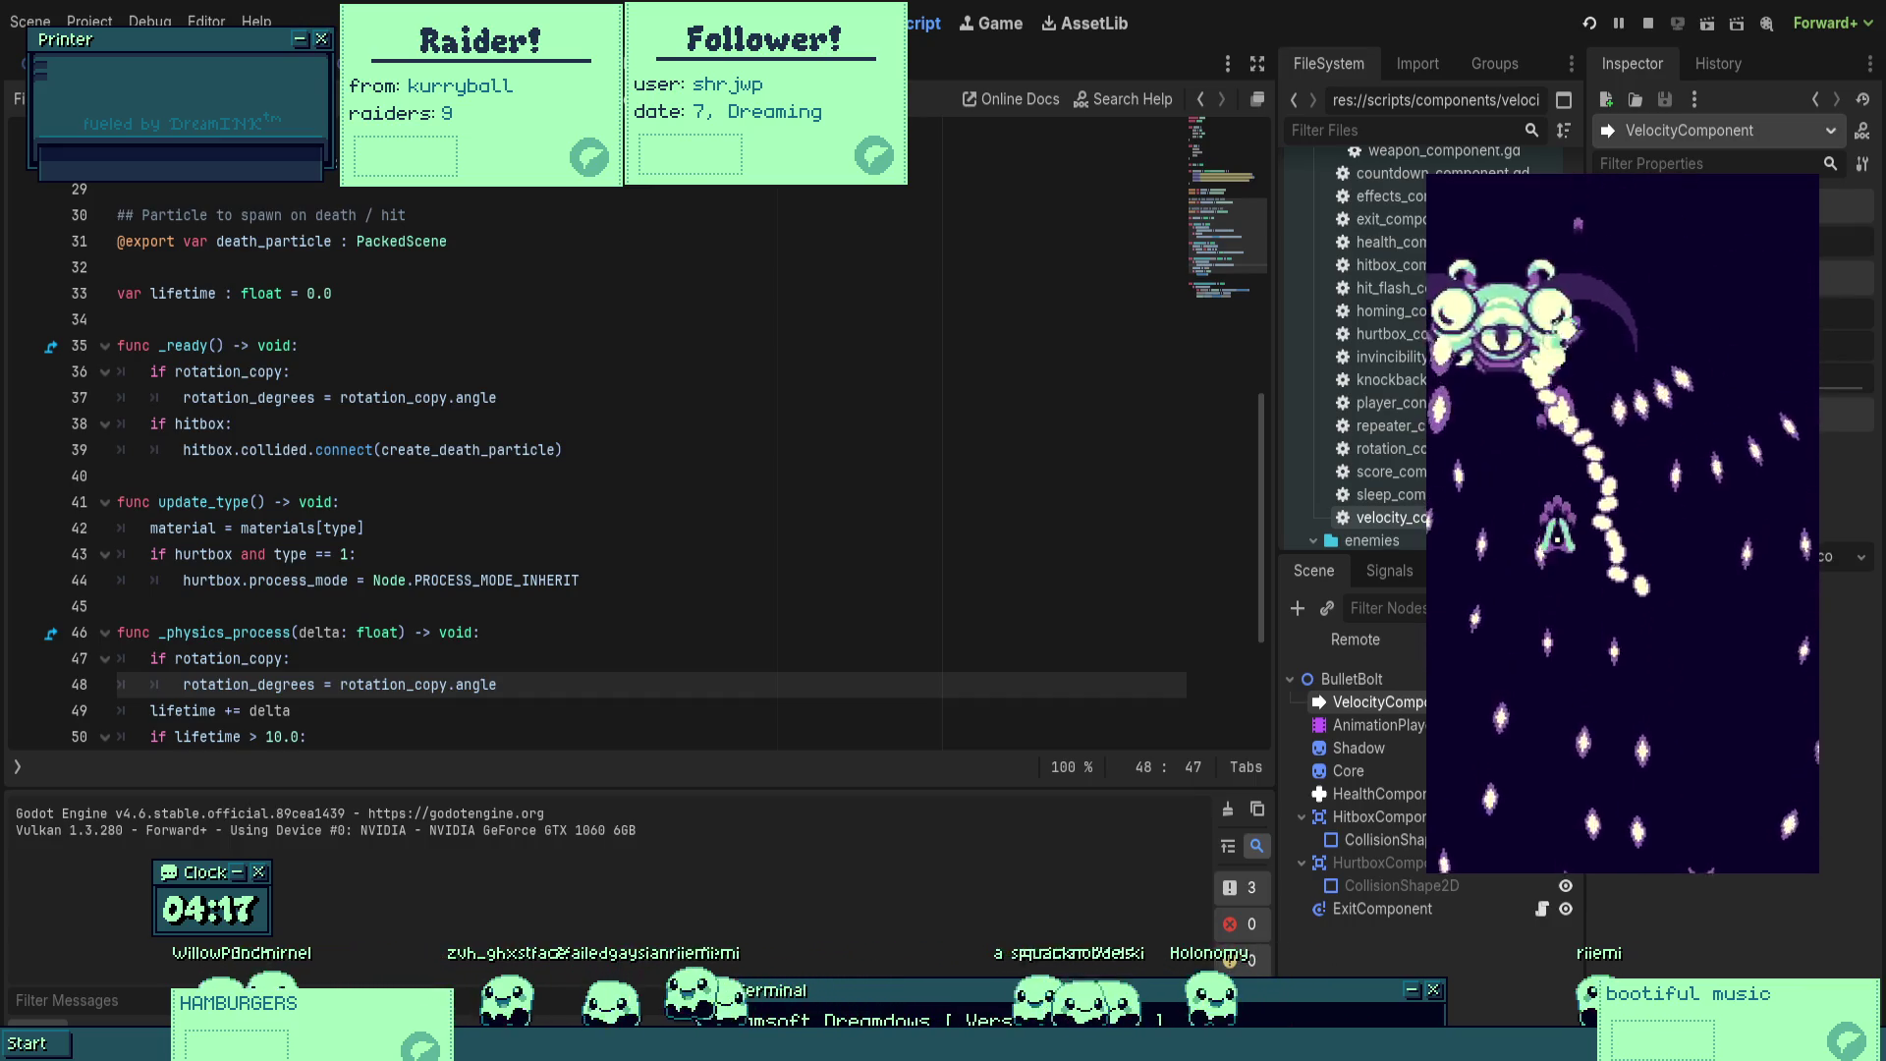
key(Up)
key(Right)
key(Down)
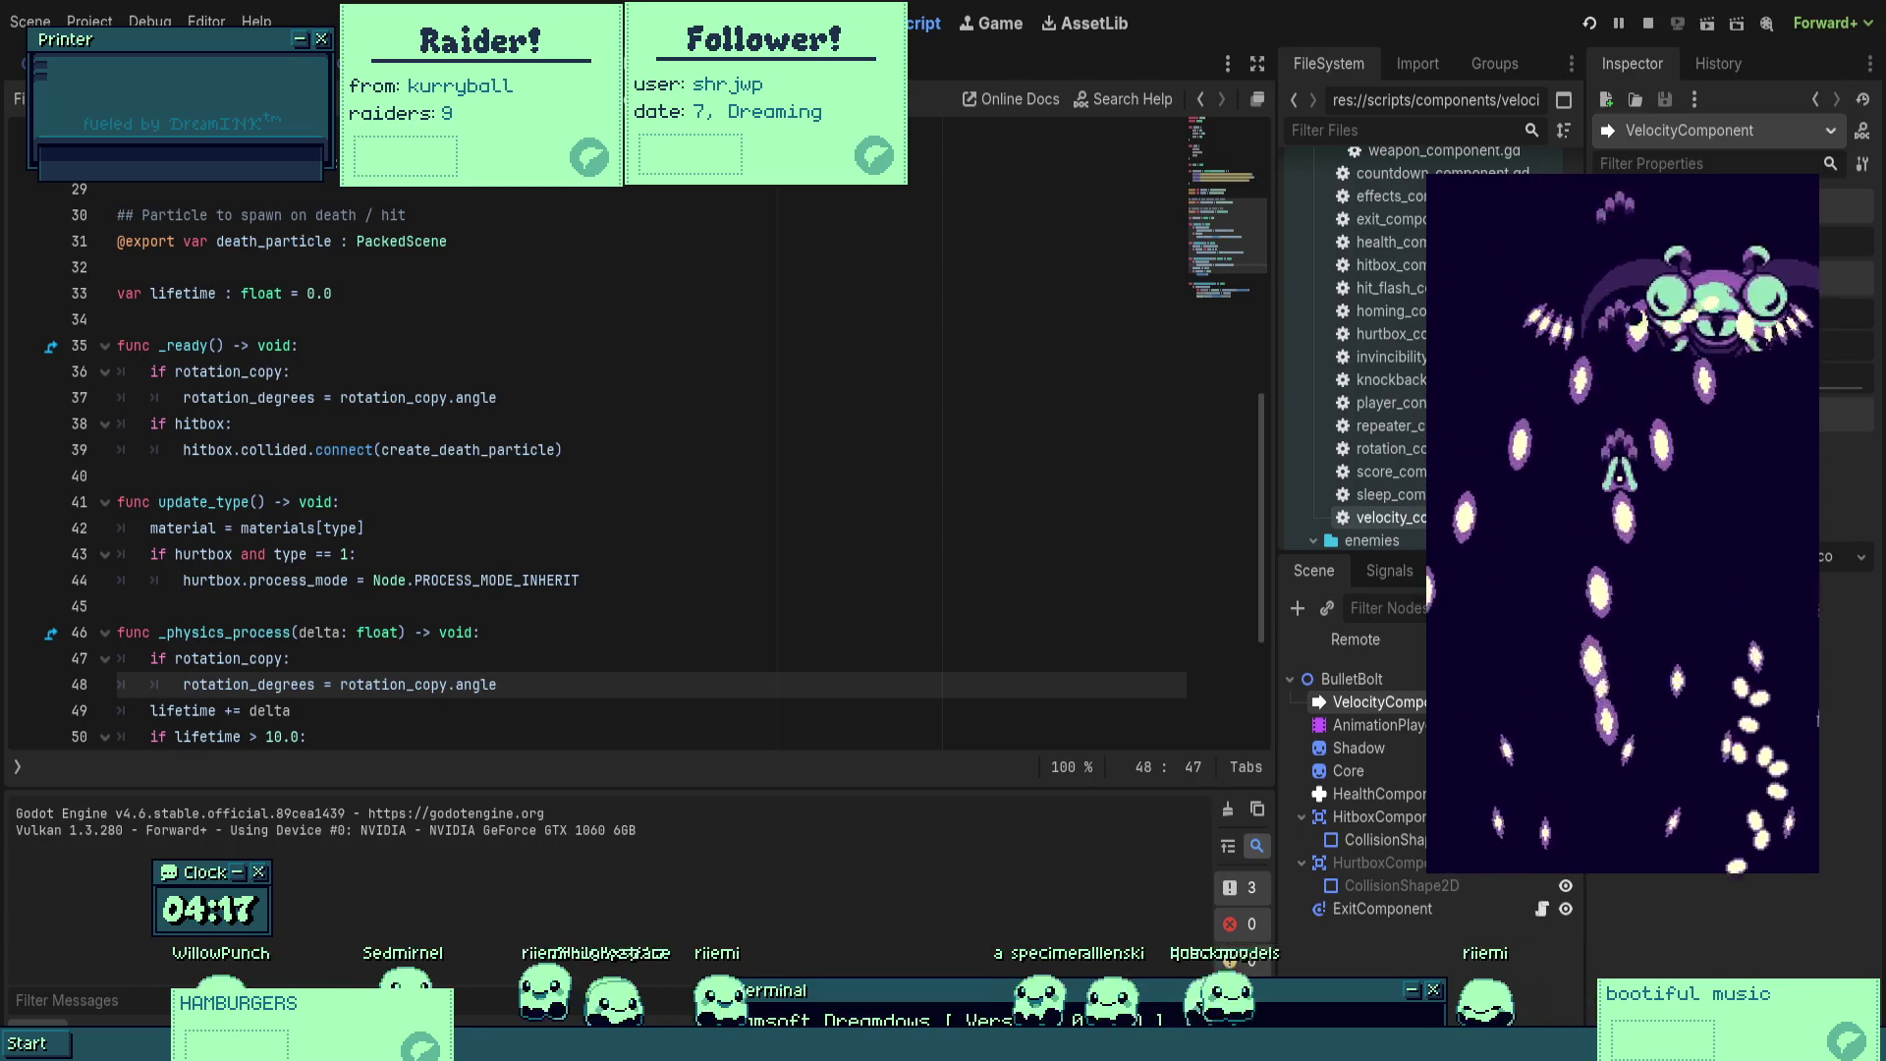
key(Left)
key(Left)
key(Up)
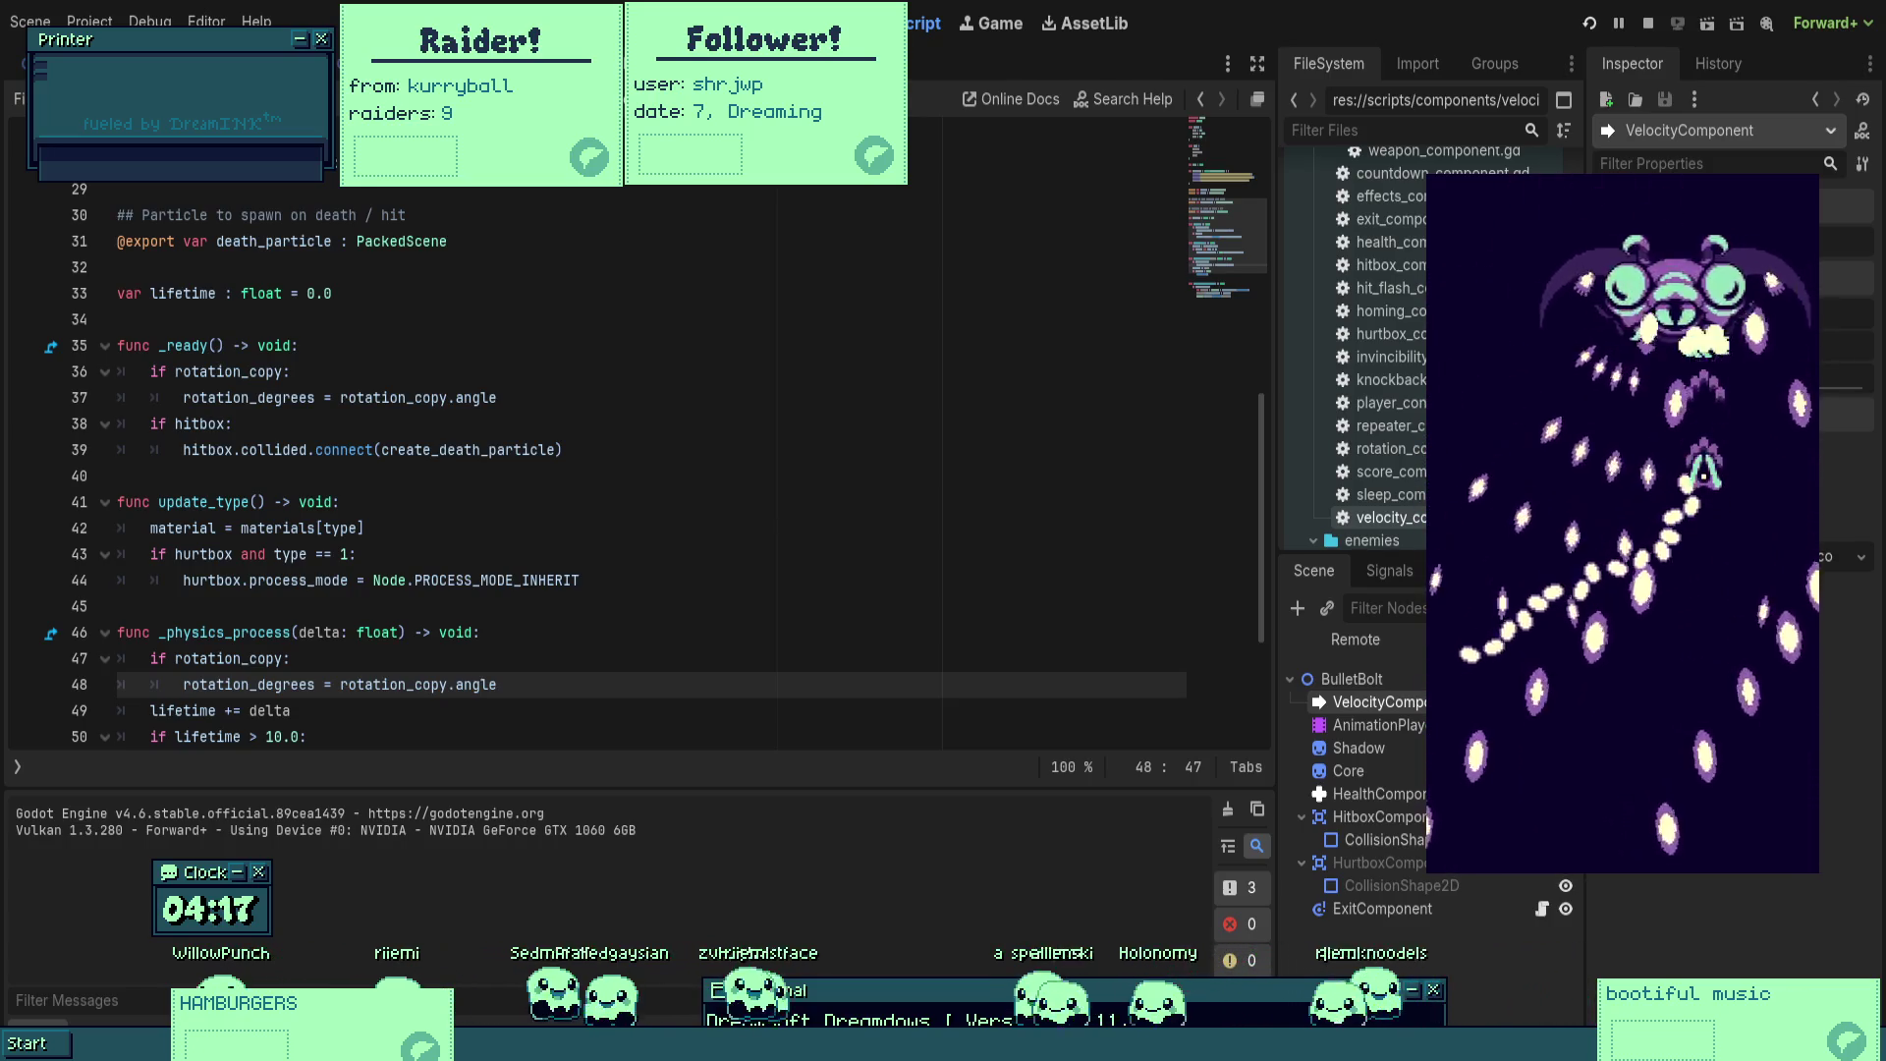
key(Right)
key(Down)
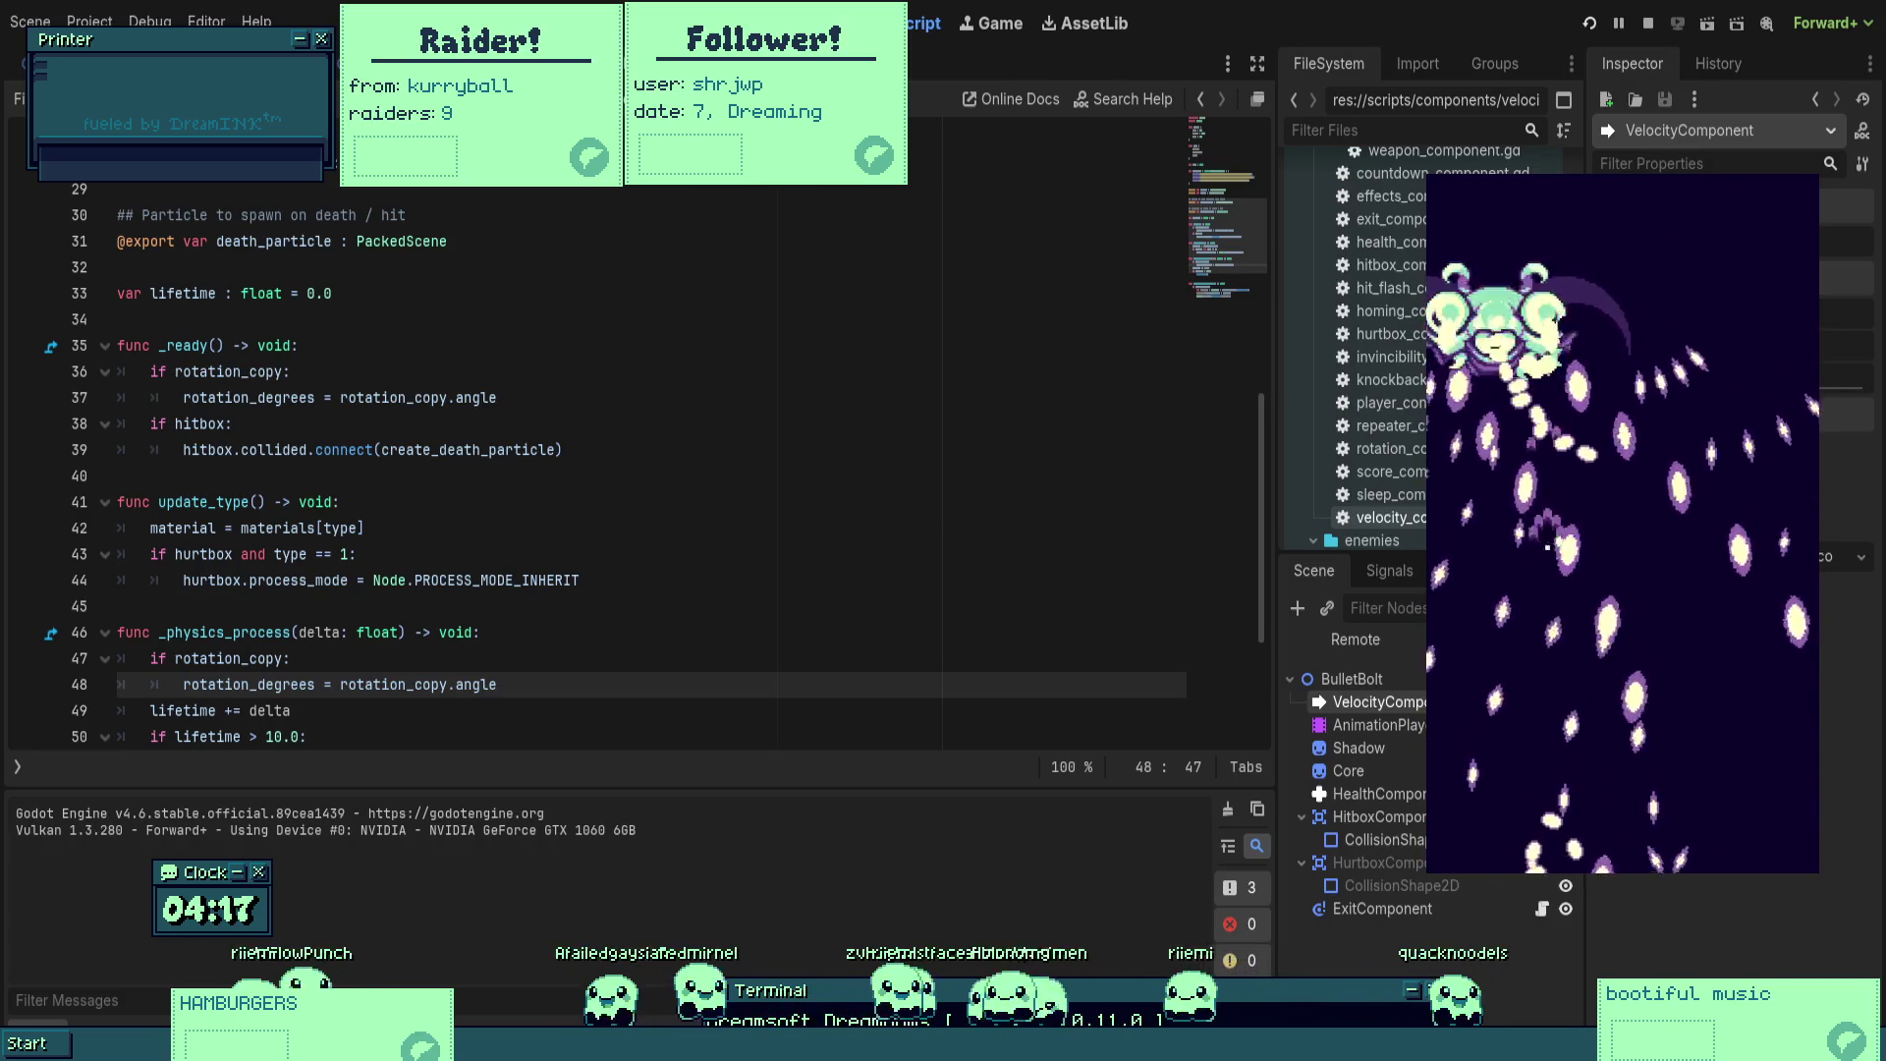
key(Right)
key(Left)
key(Left)
key(Down)
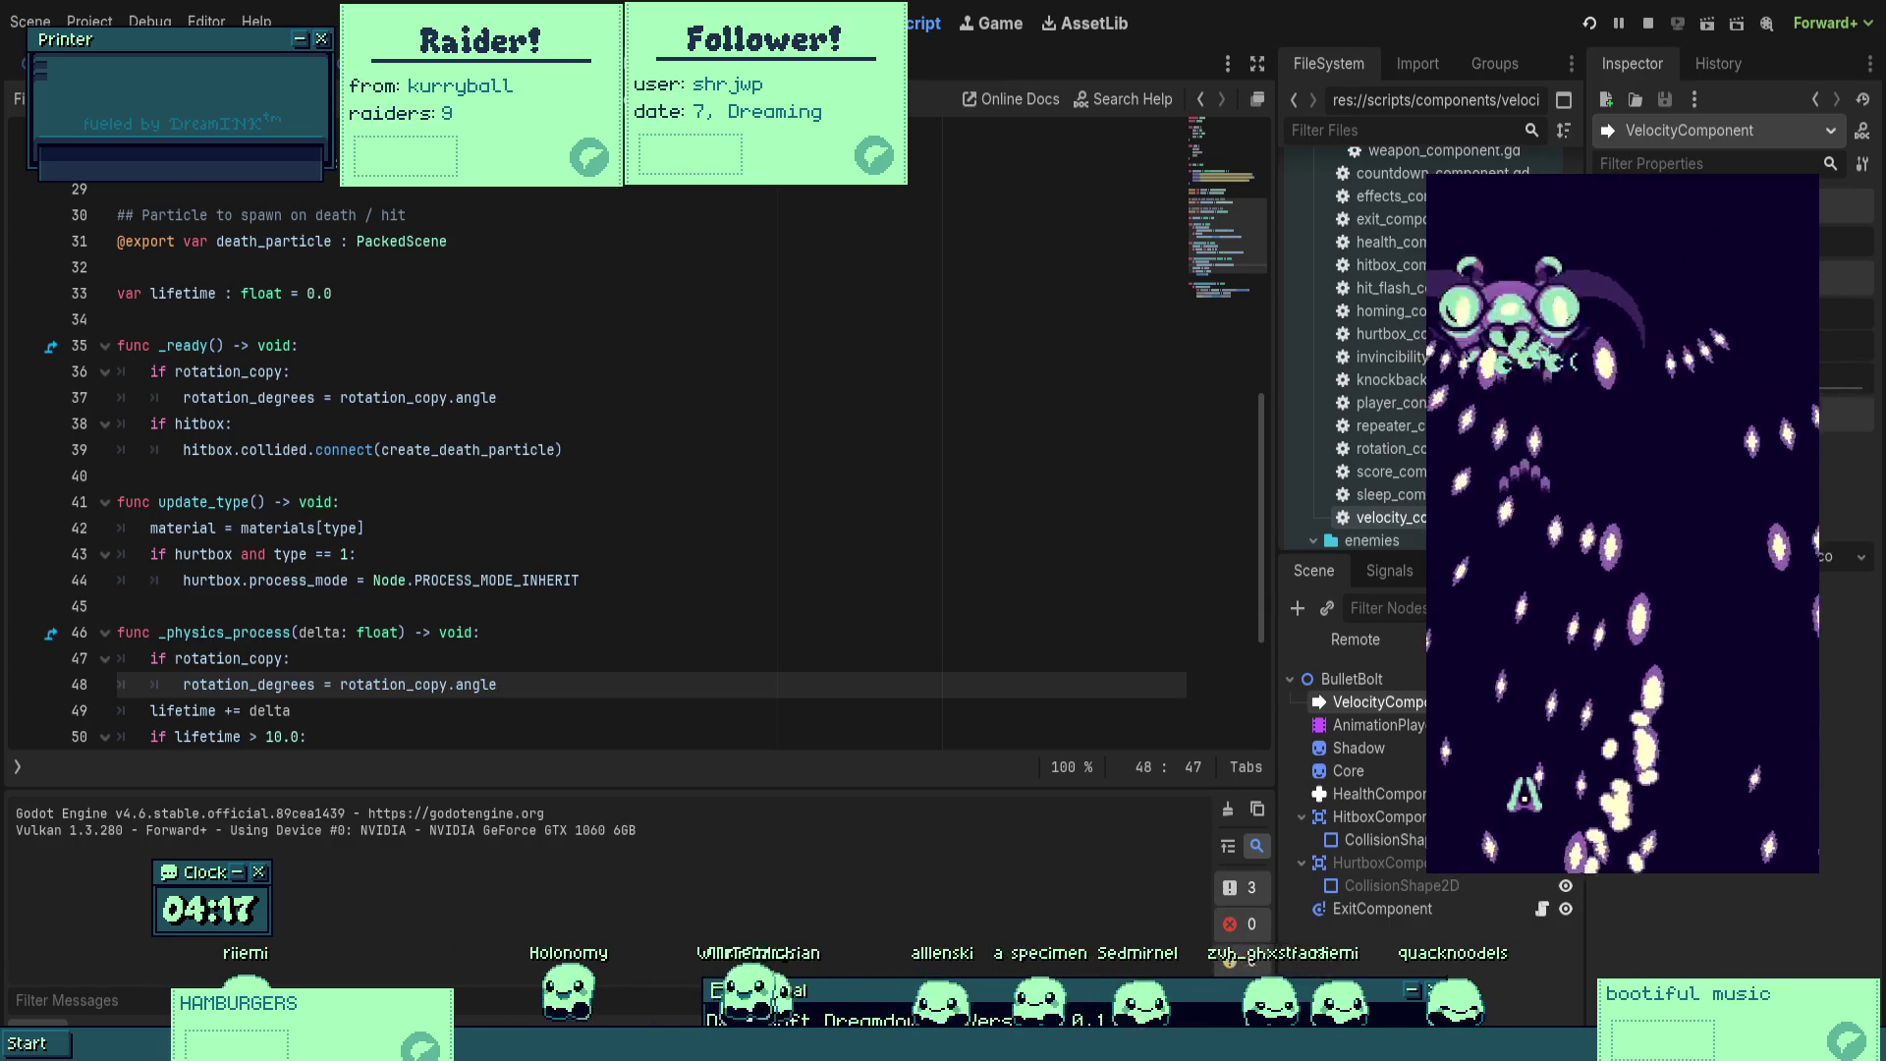
key(F8)
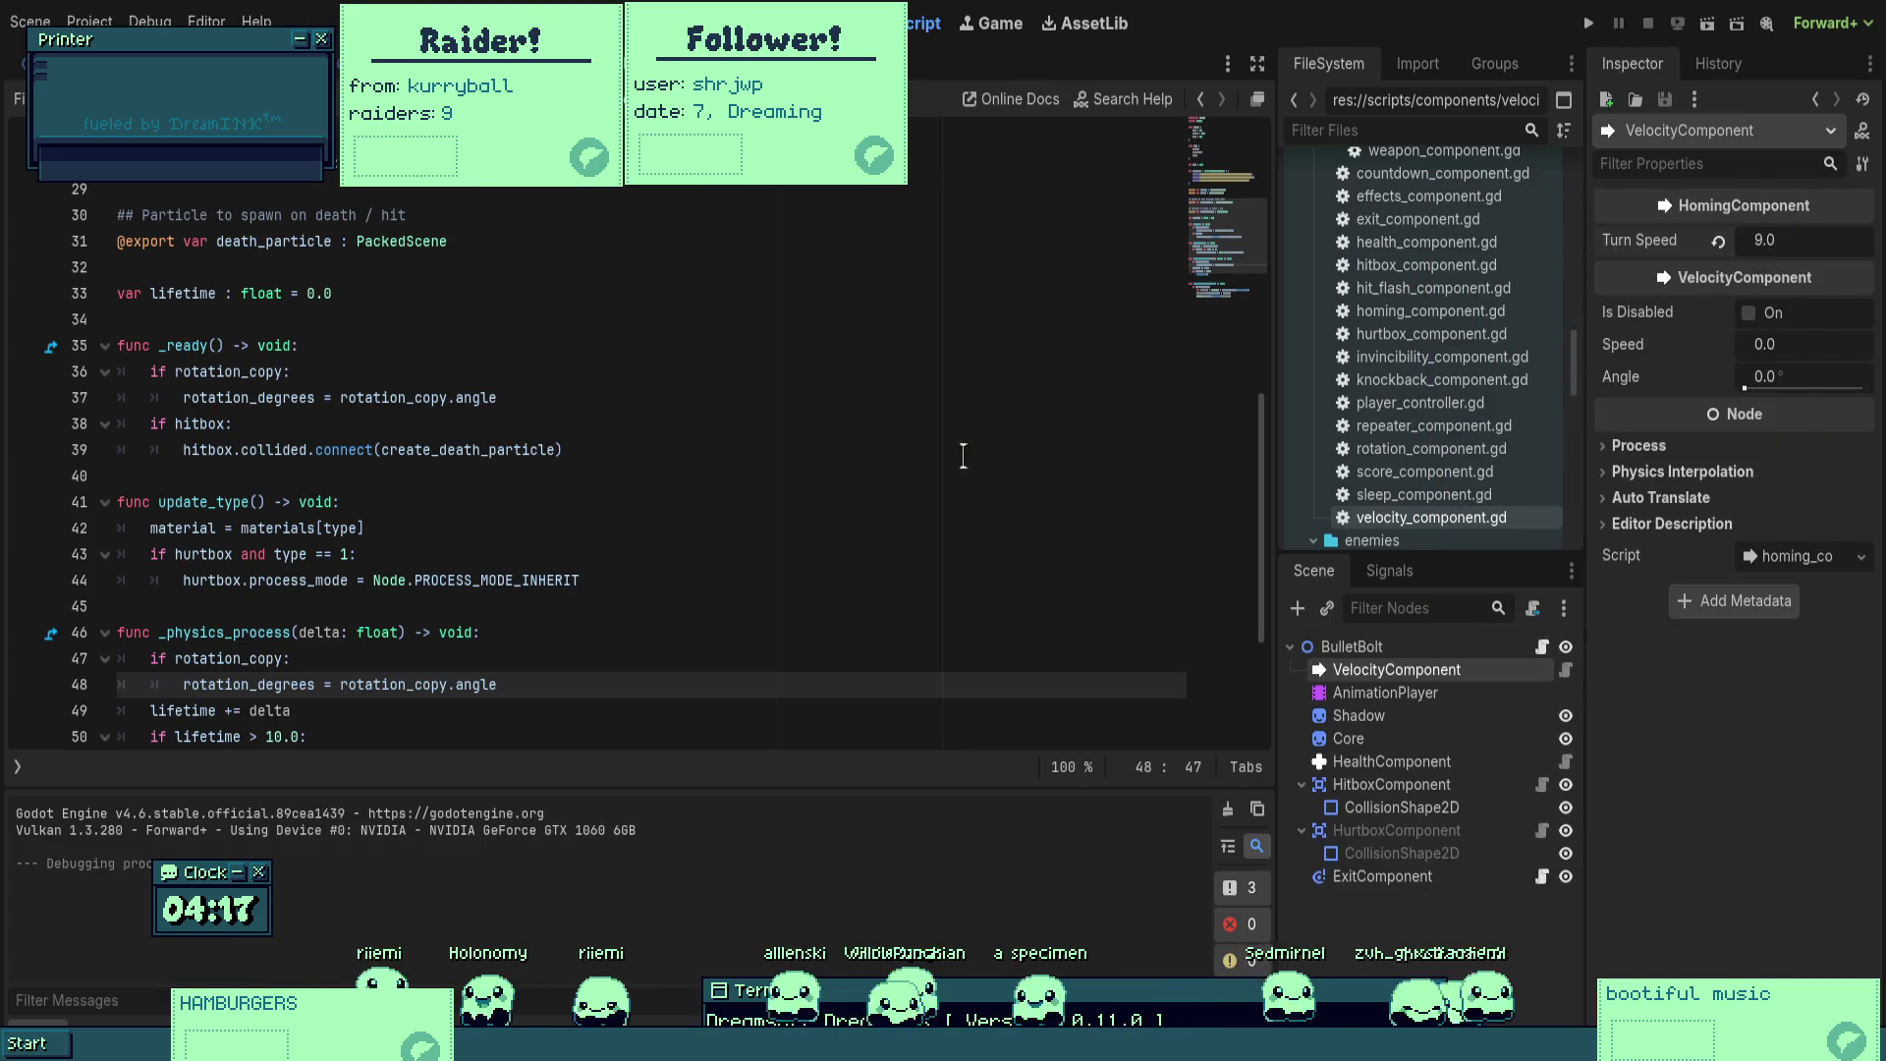
Review the bullet script around the lifetime variable on lines 33-44
click(961, 450)
scroll(1425, 343, up, 5)
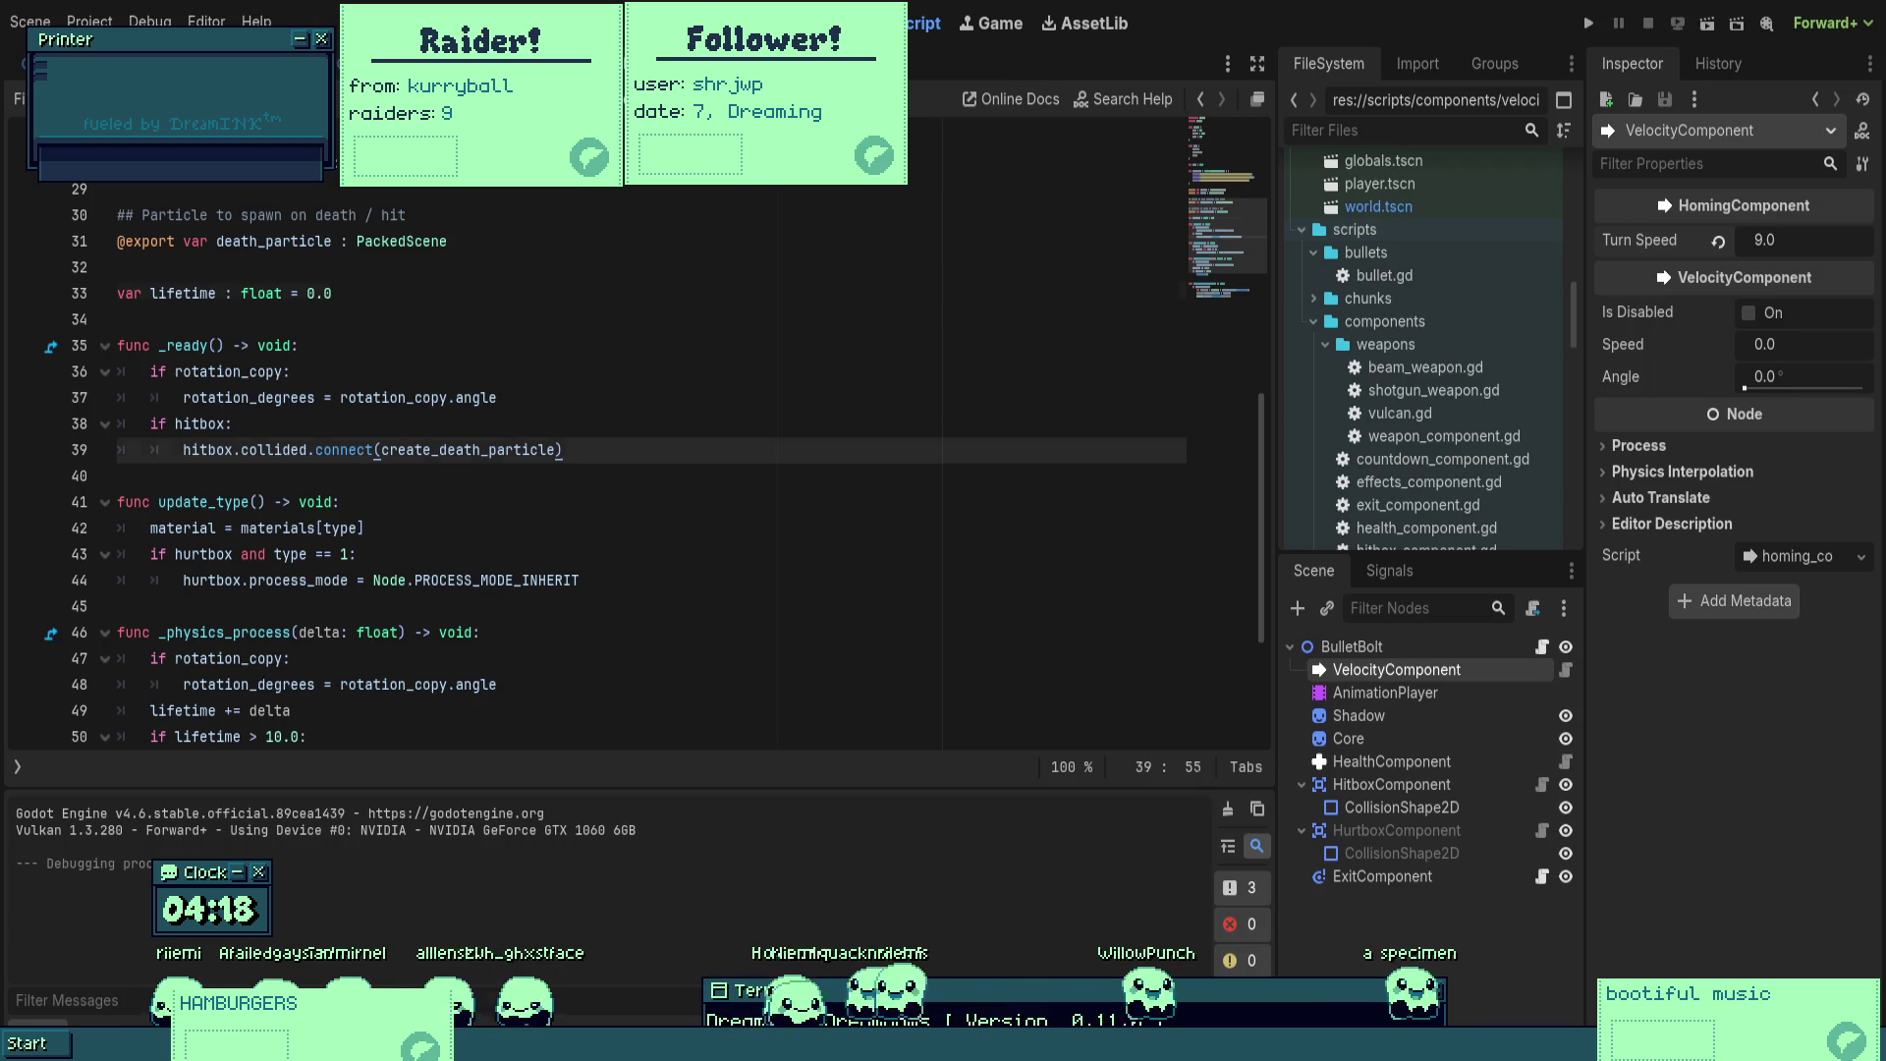
click(749, 293)
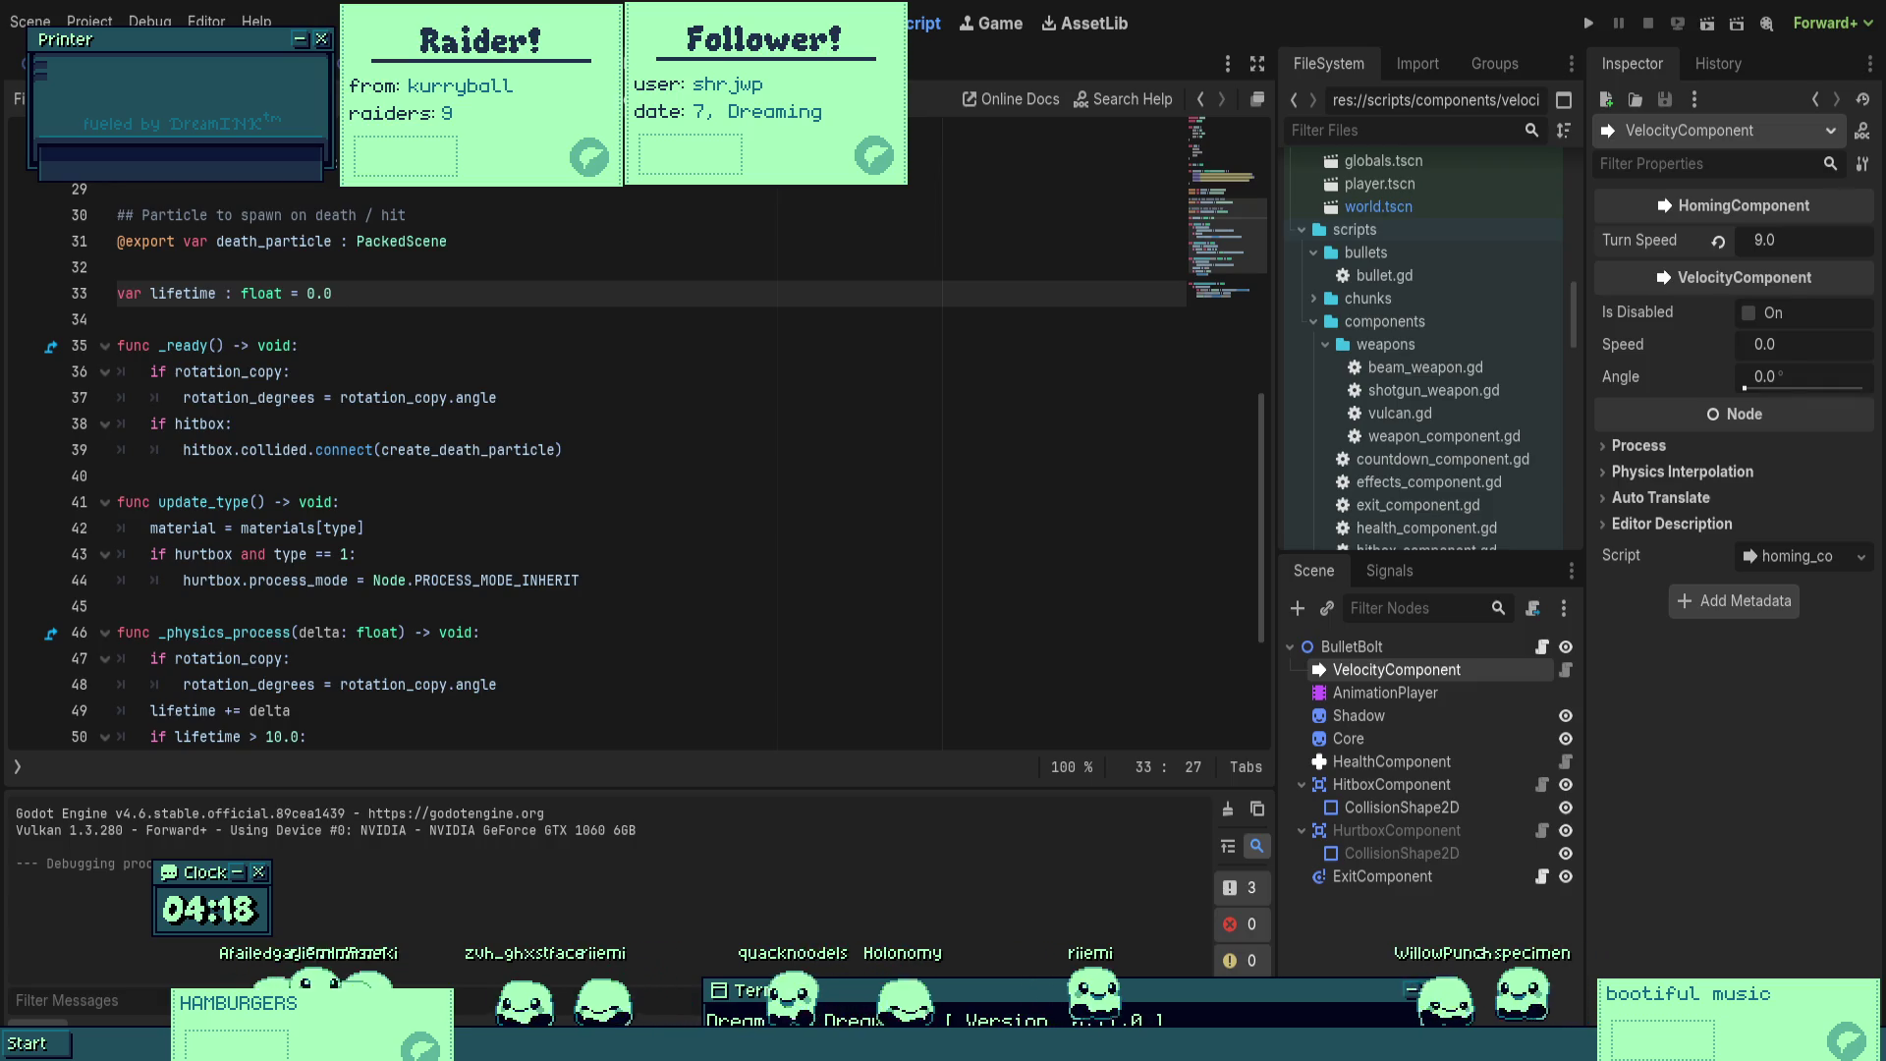
click(274, 371)
scroll(314, 373, down, 3)
click(314, 345)
scroll(314, 345, up, 12)
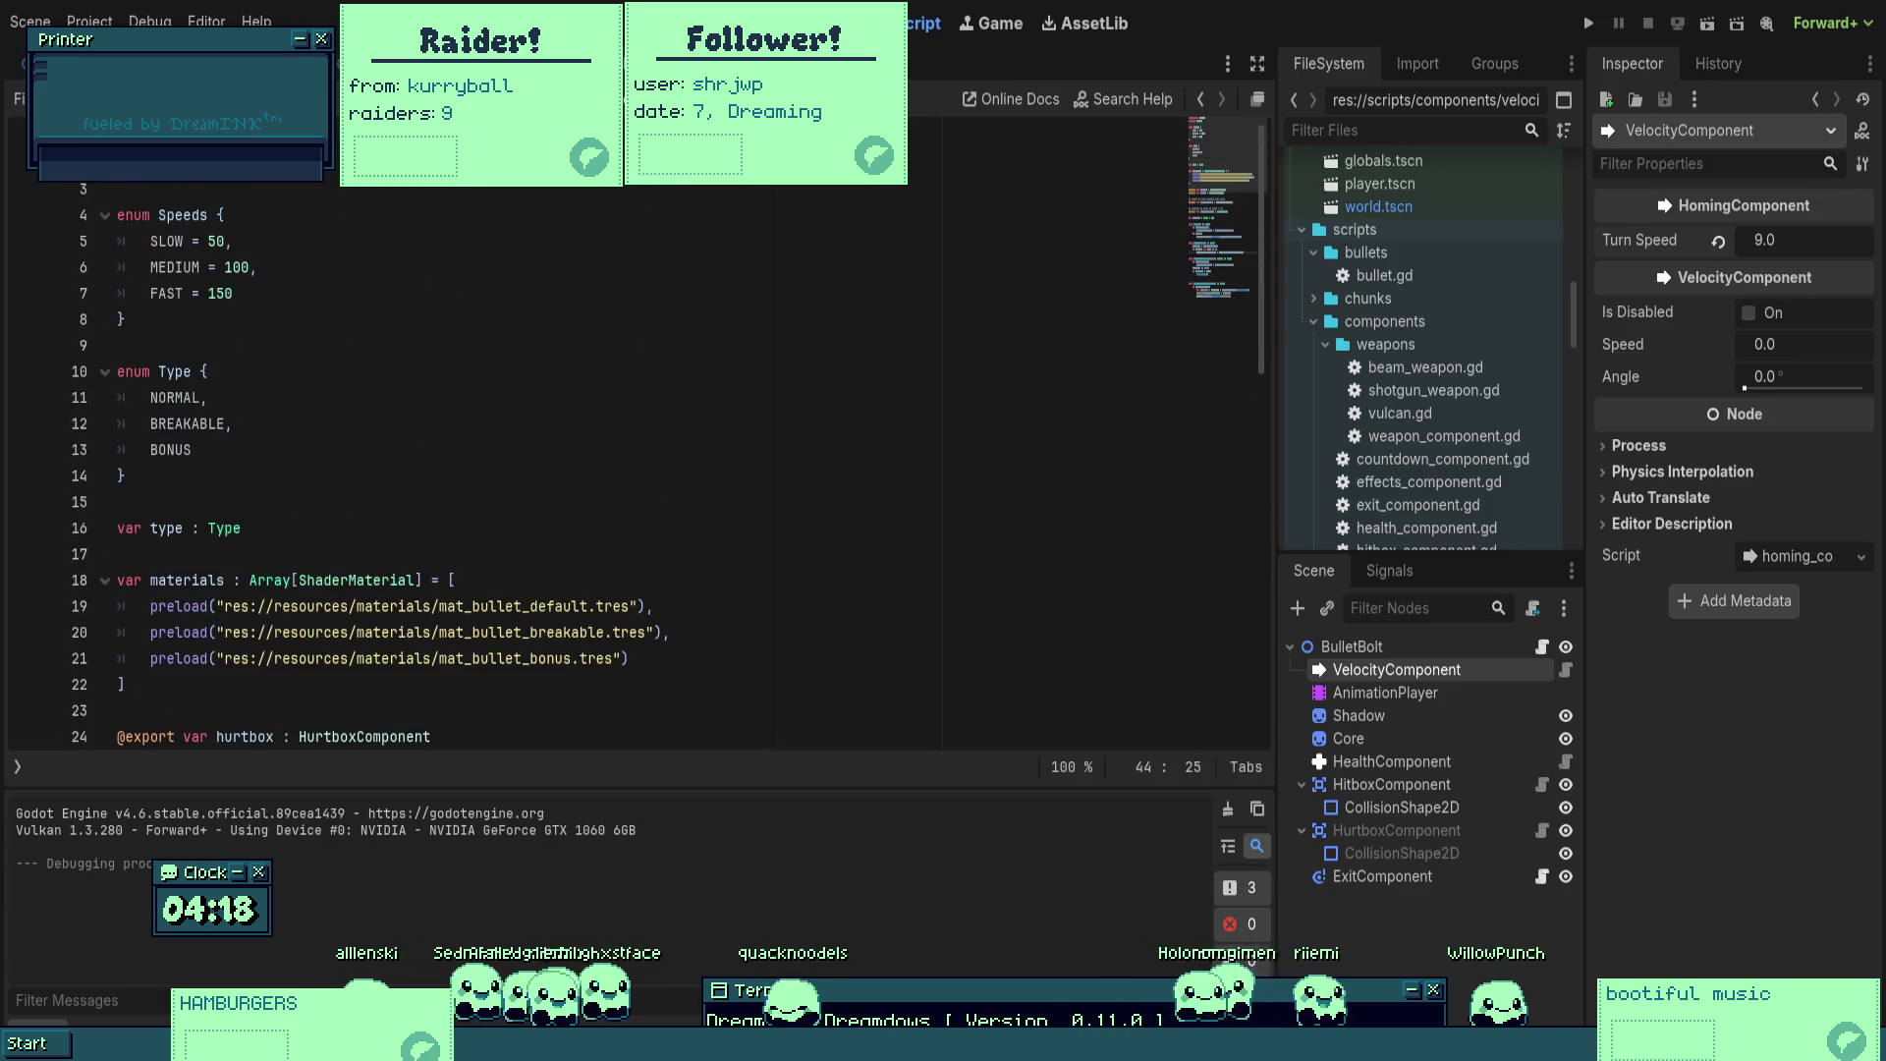
Inspect the BulletBolt root and its VelocityComponent node, scrolling through the script
click(1352, 647)
click(1396, 669)
scroll(629, 443, down, 5)
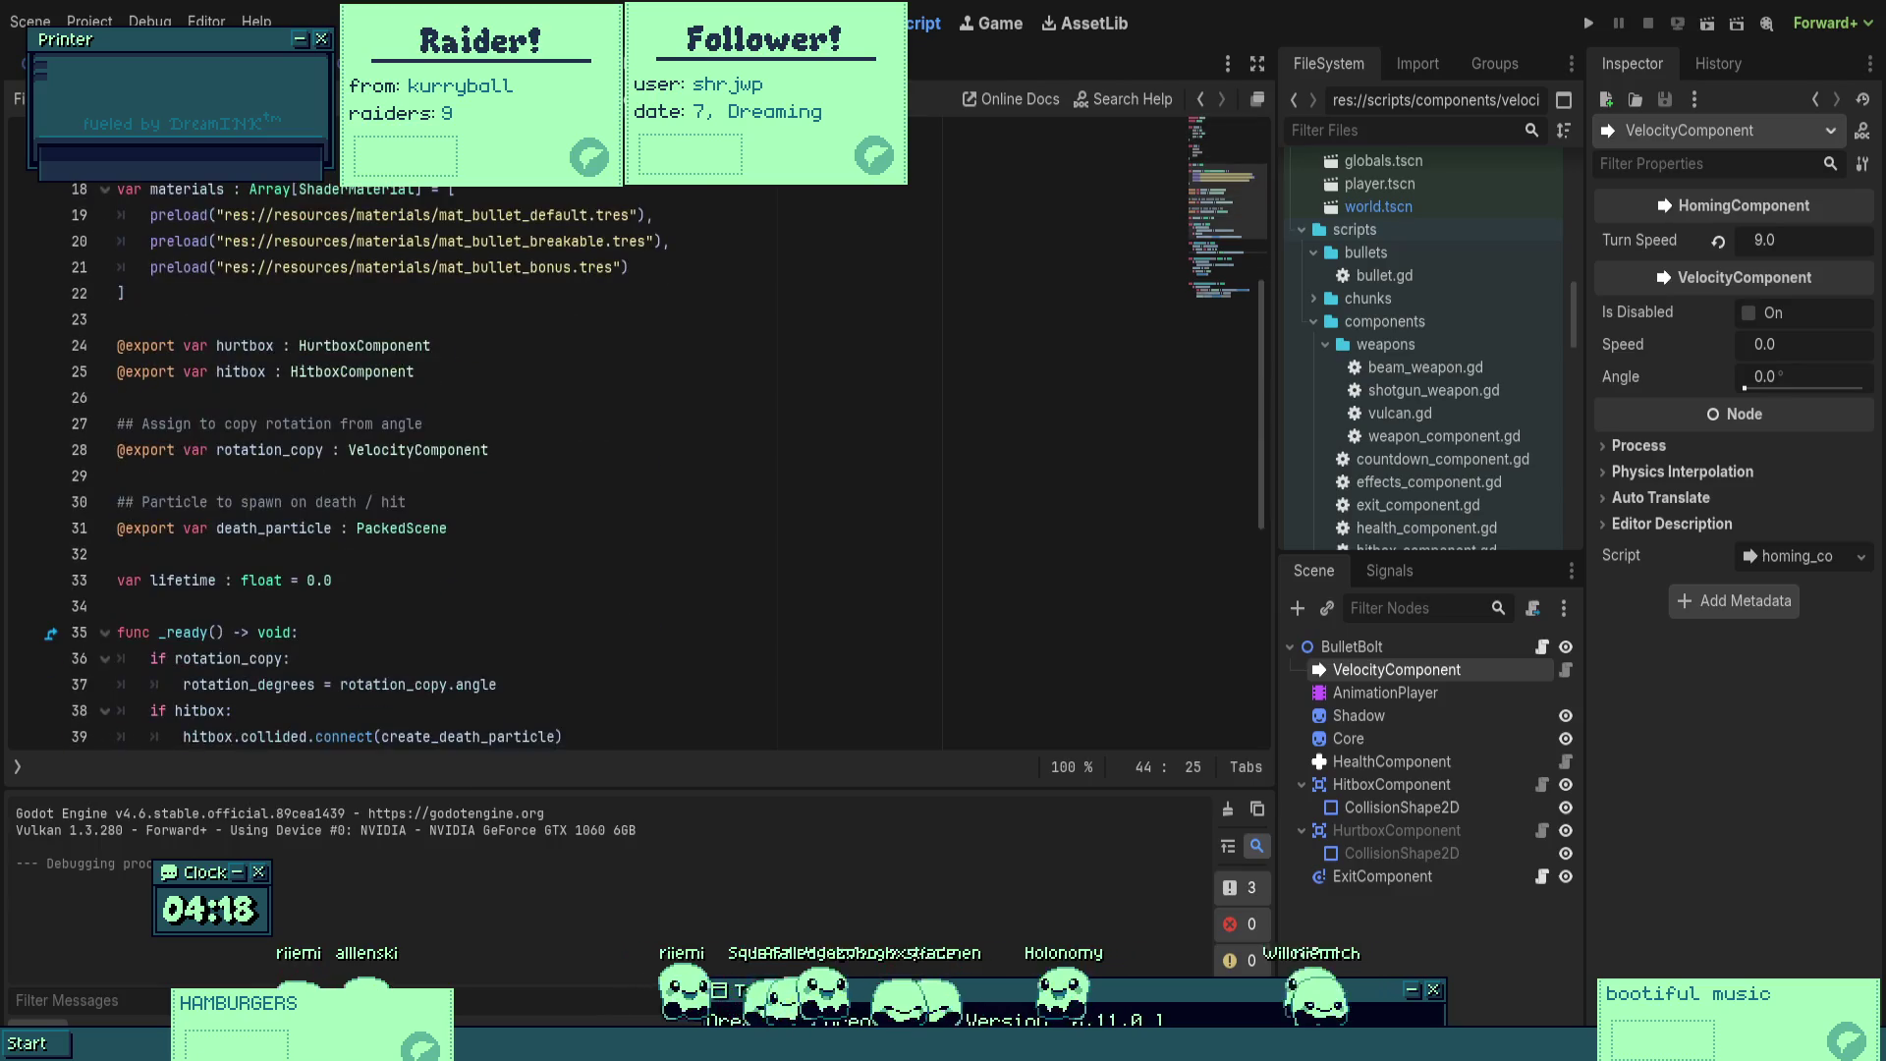
click(475, 502)
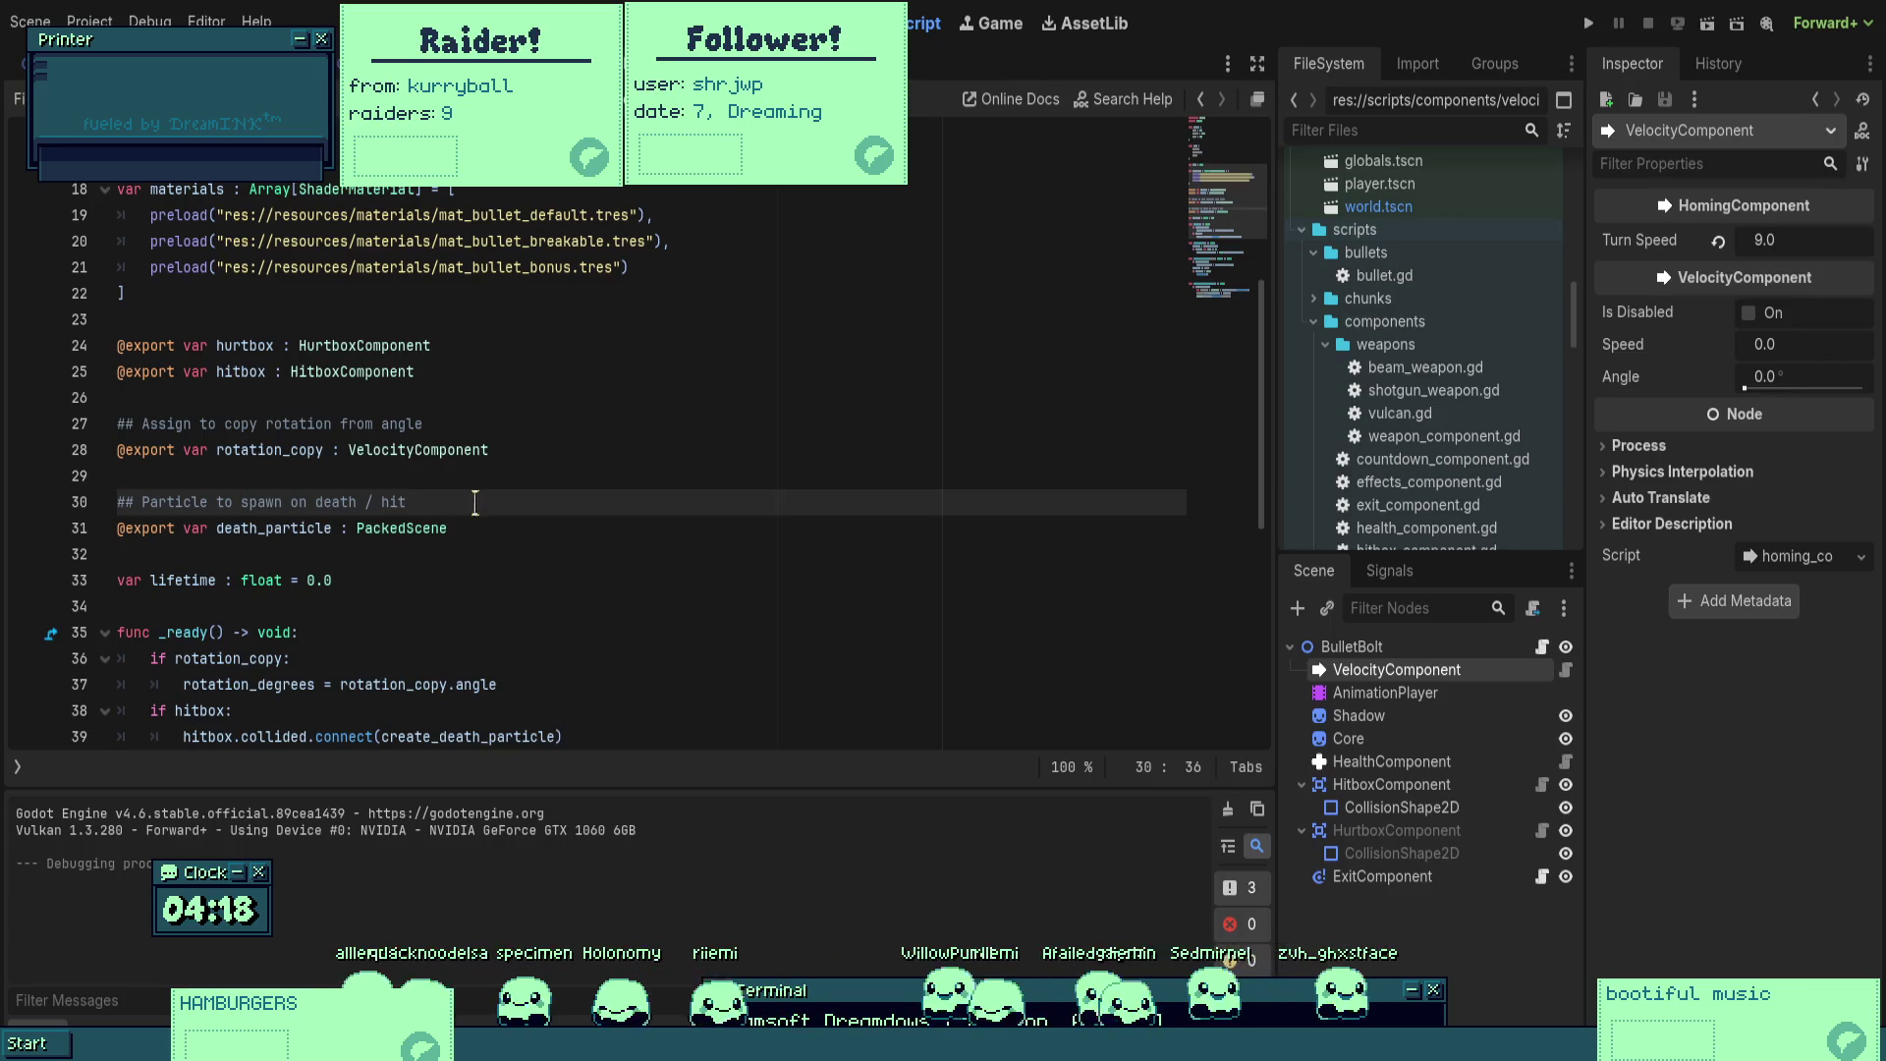
scroll(474, 502, up, 5)
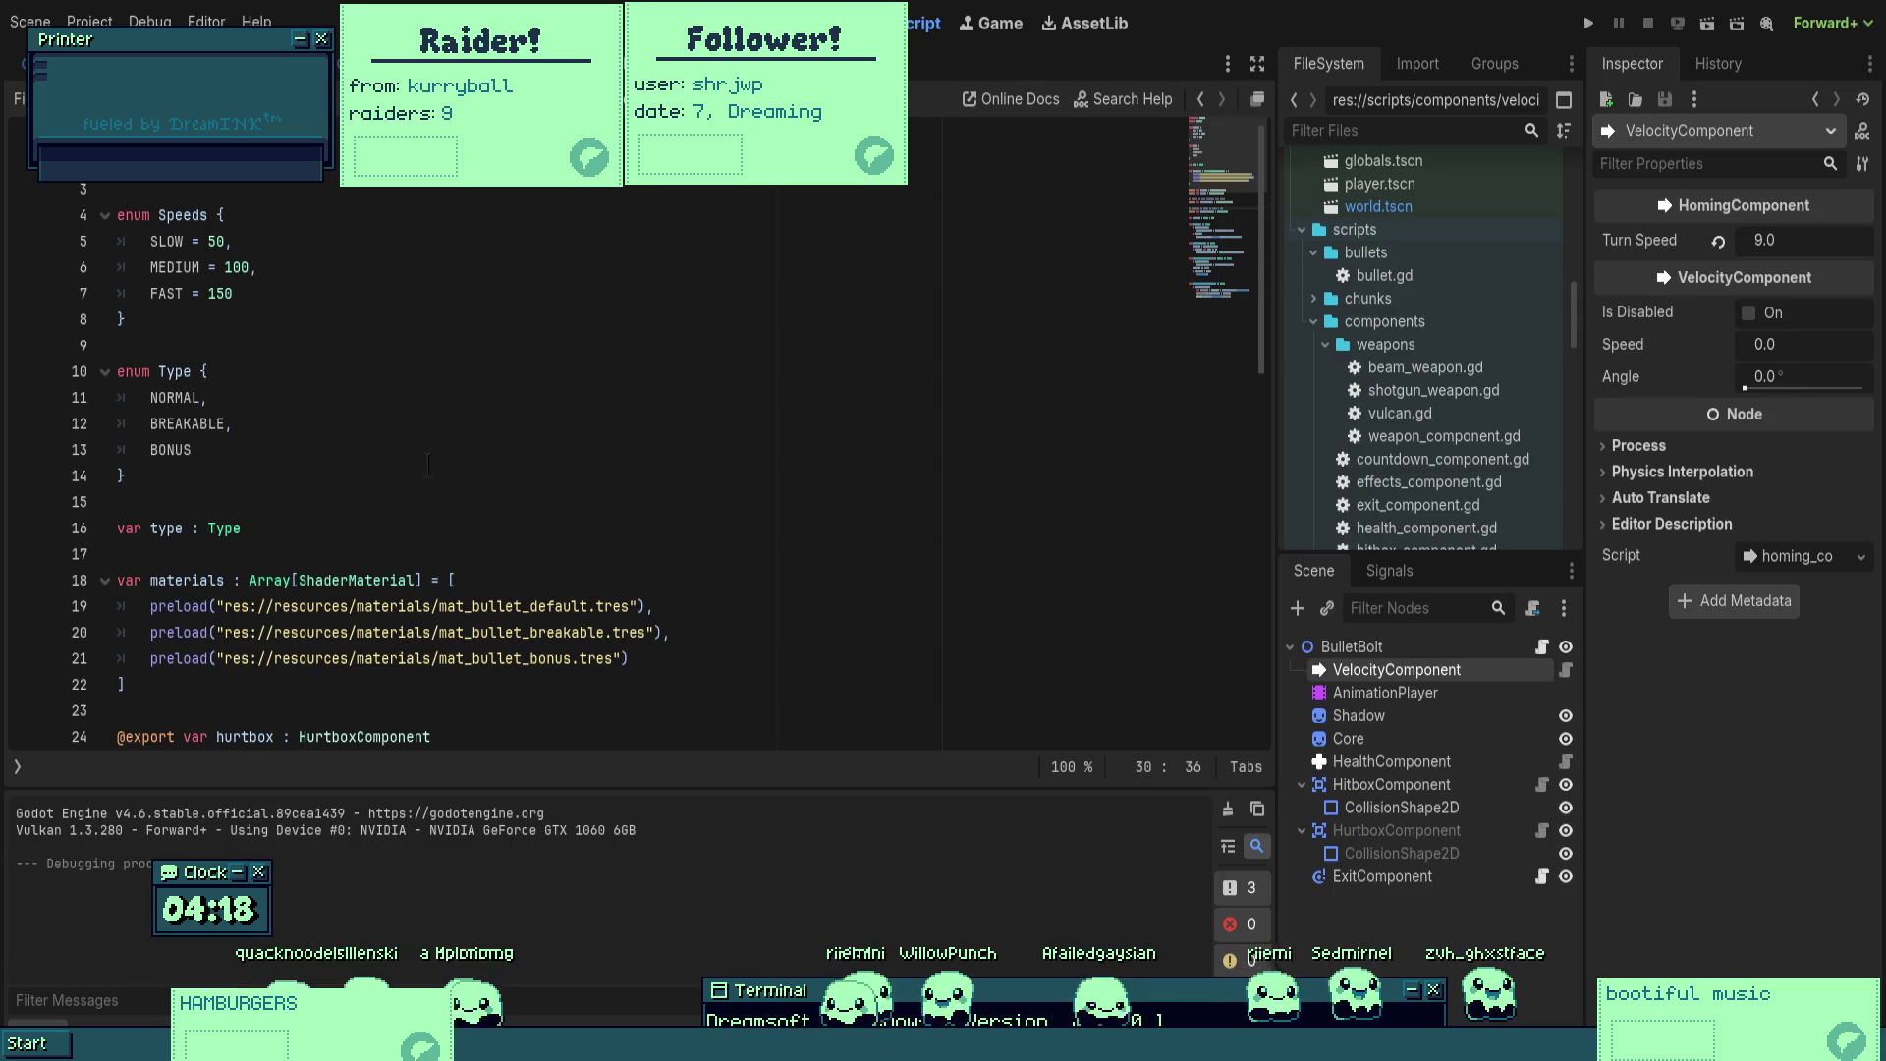
scroll(417, 473, down, 5)
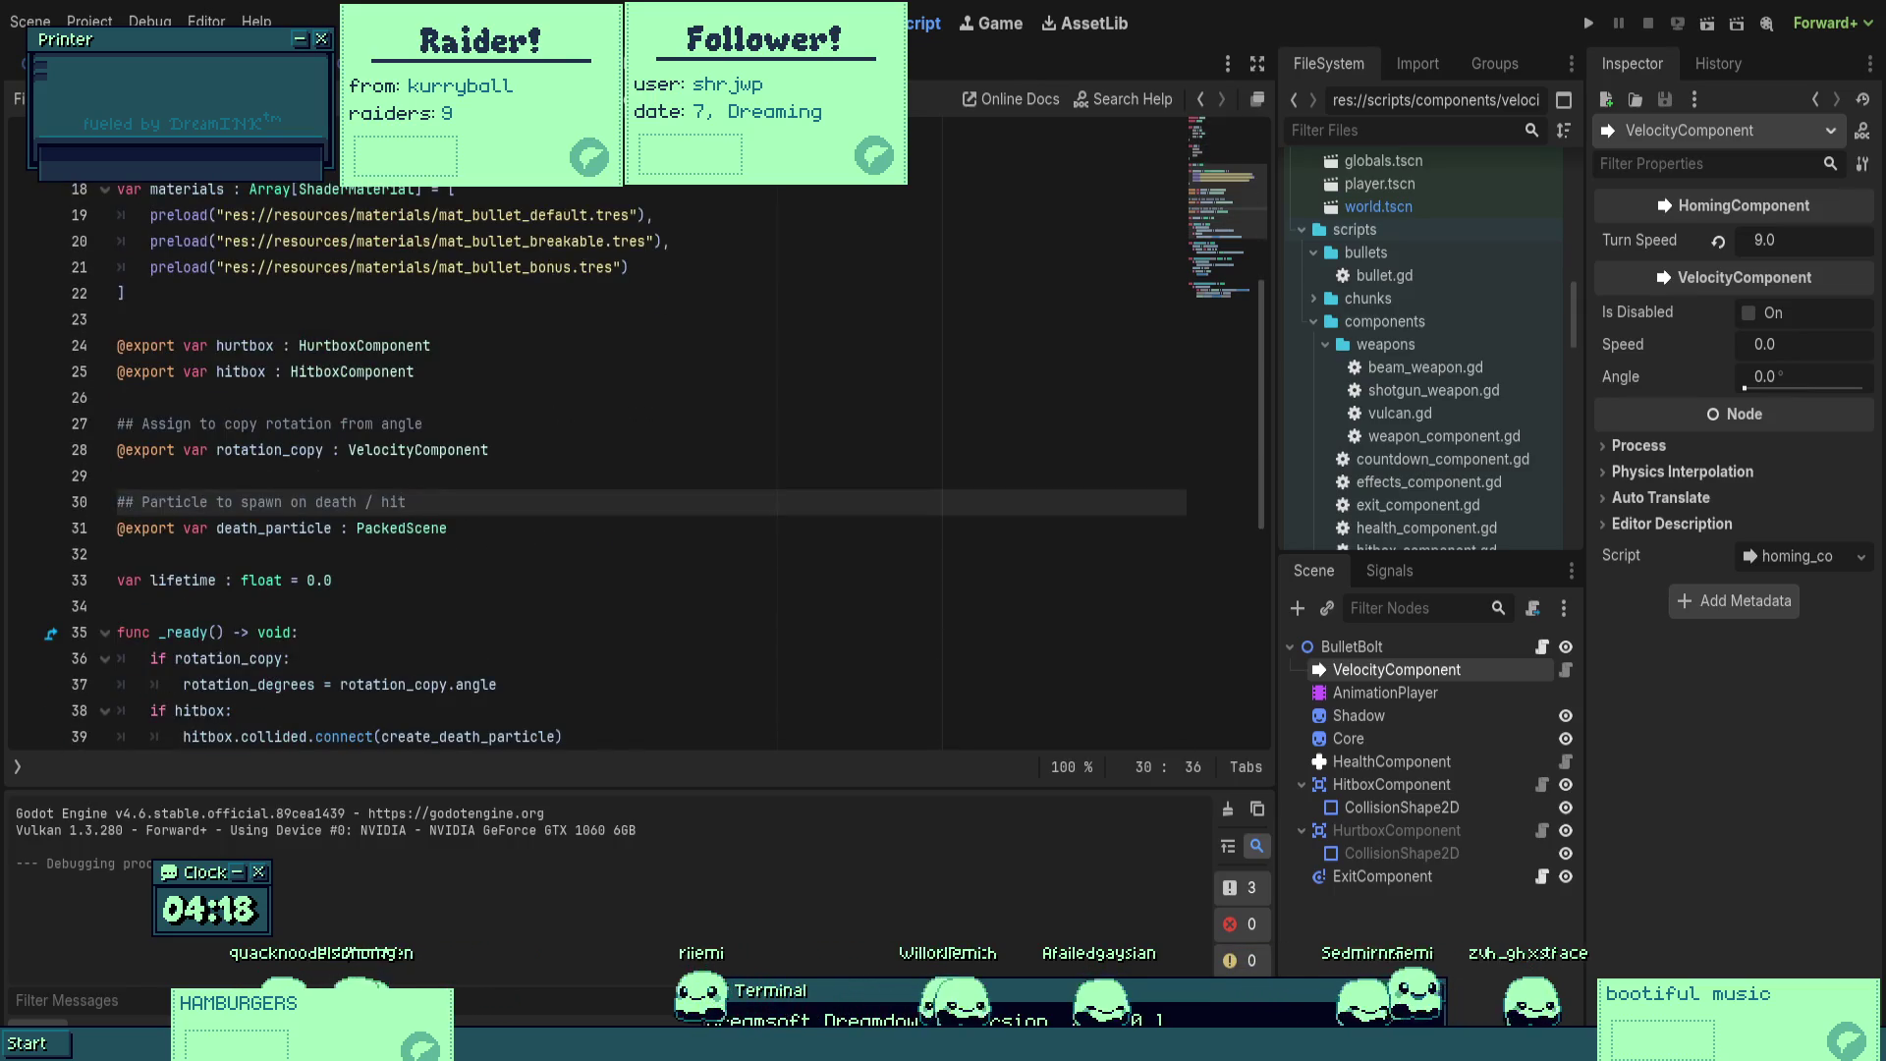
scroll(410, 475, down, 4)
scroll(411, 475, up, 7)
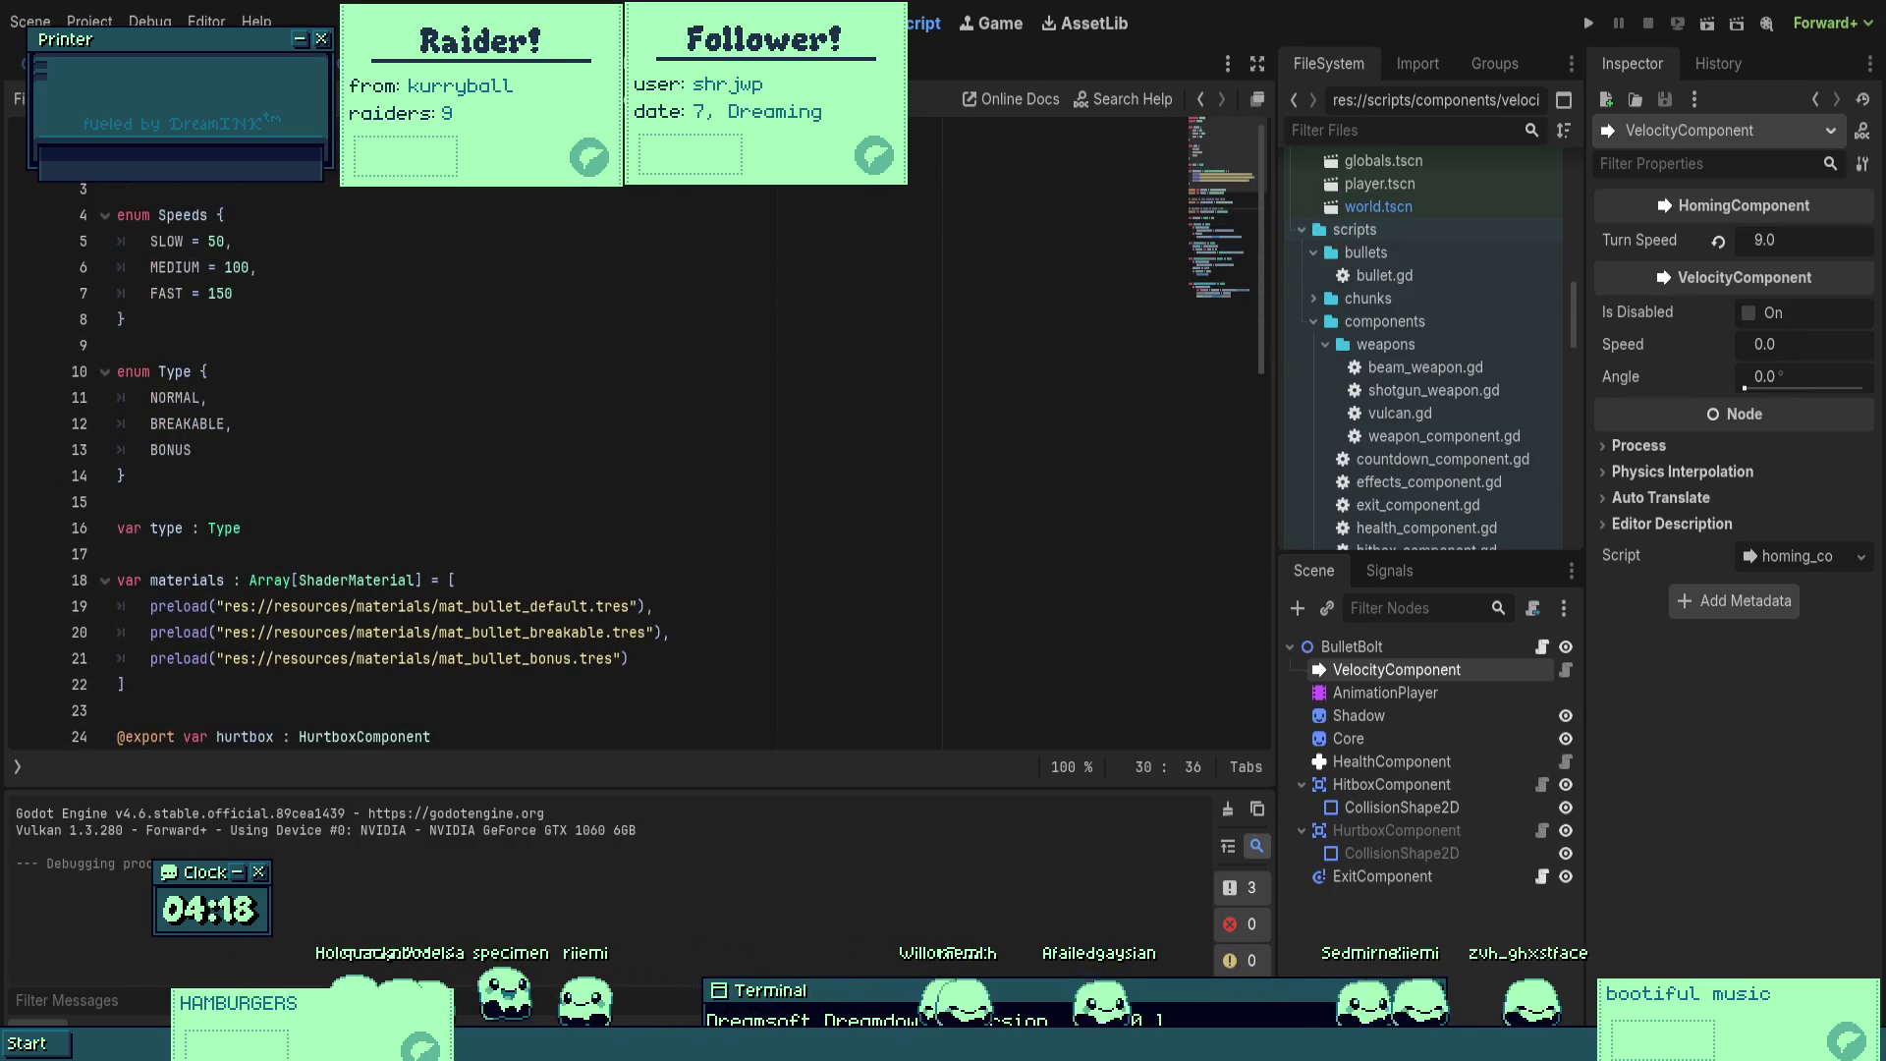
scroll(663, 570, down, 3)
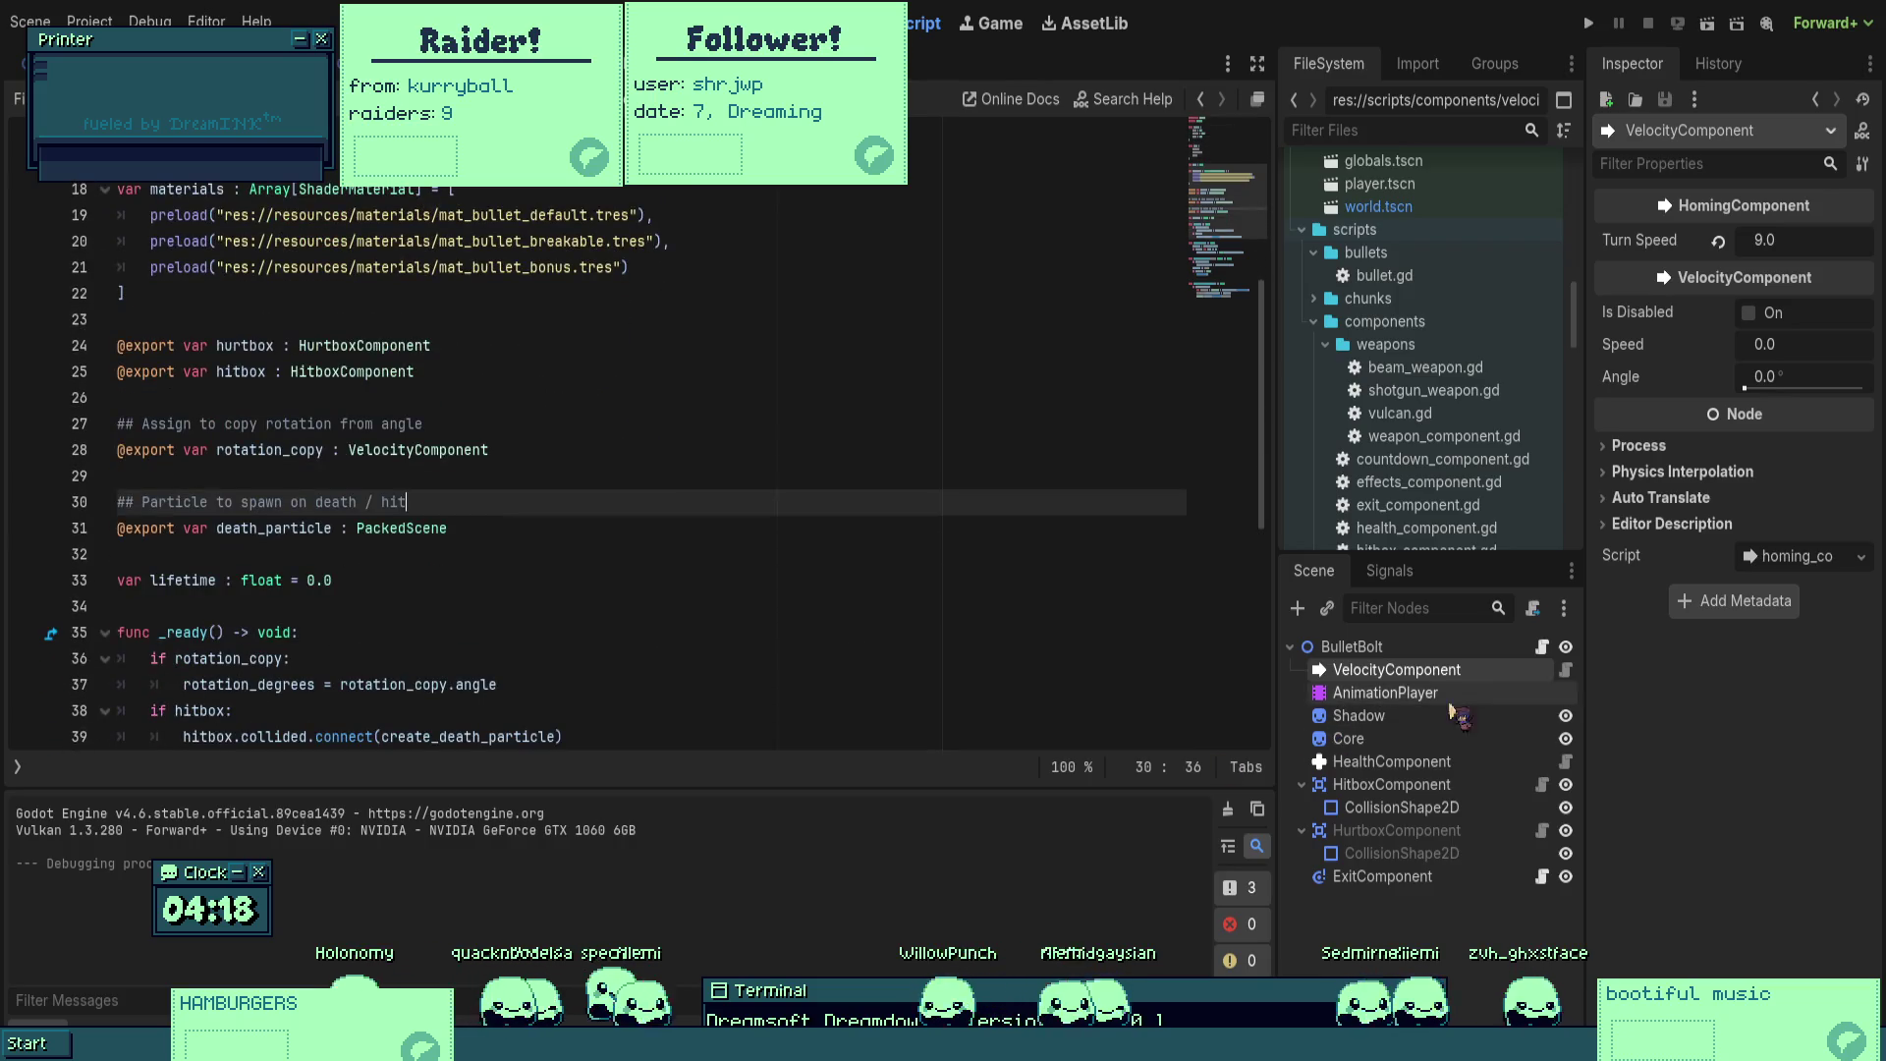
View the VelocityComponent's homing_component.gd, then the base velocity_component.gd
click(1566, 669)
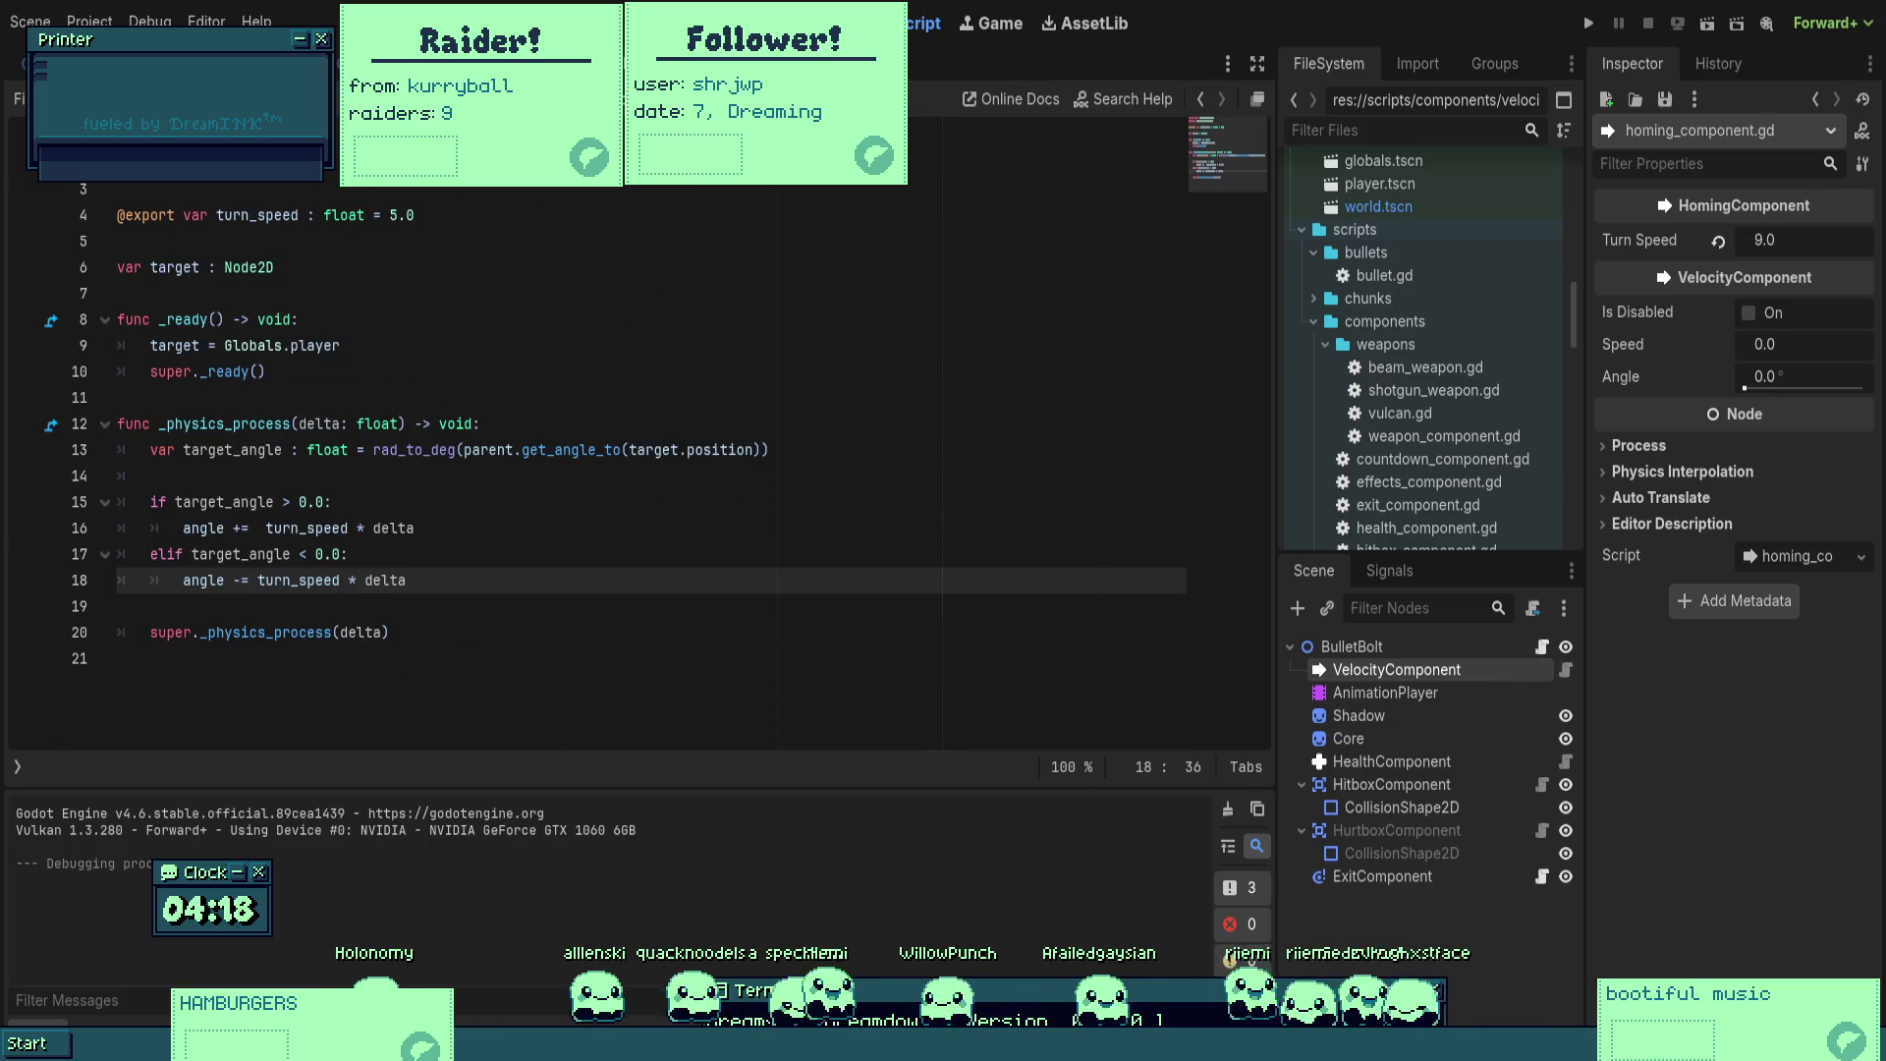
click(266, 186)
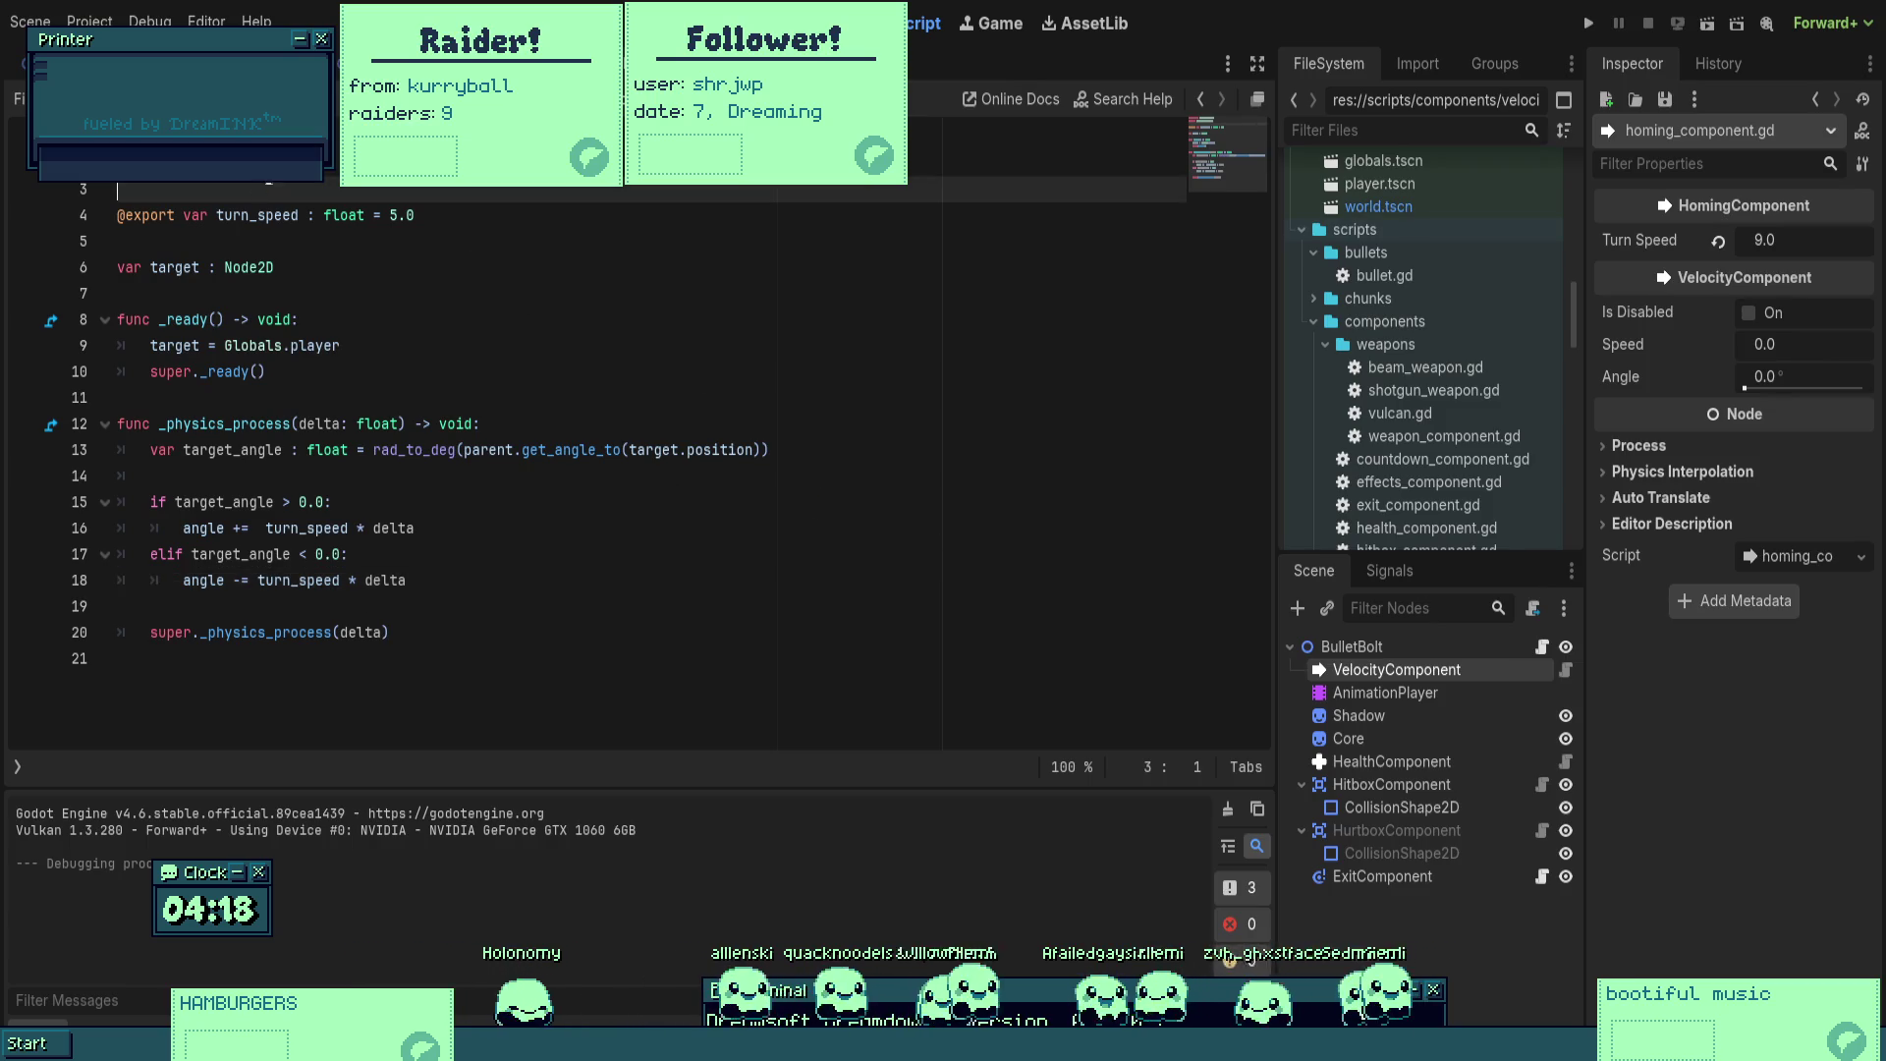
ctrl+click(246, 163)
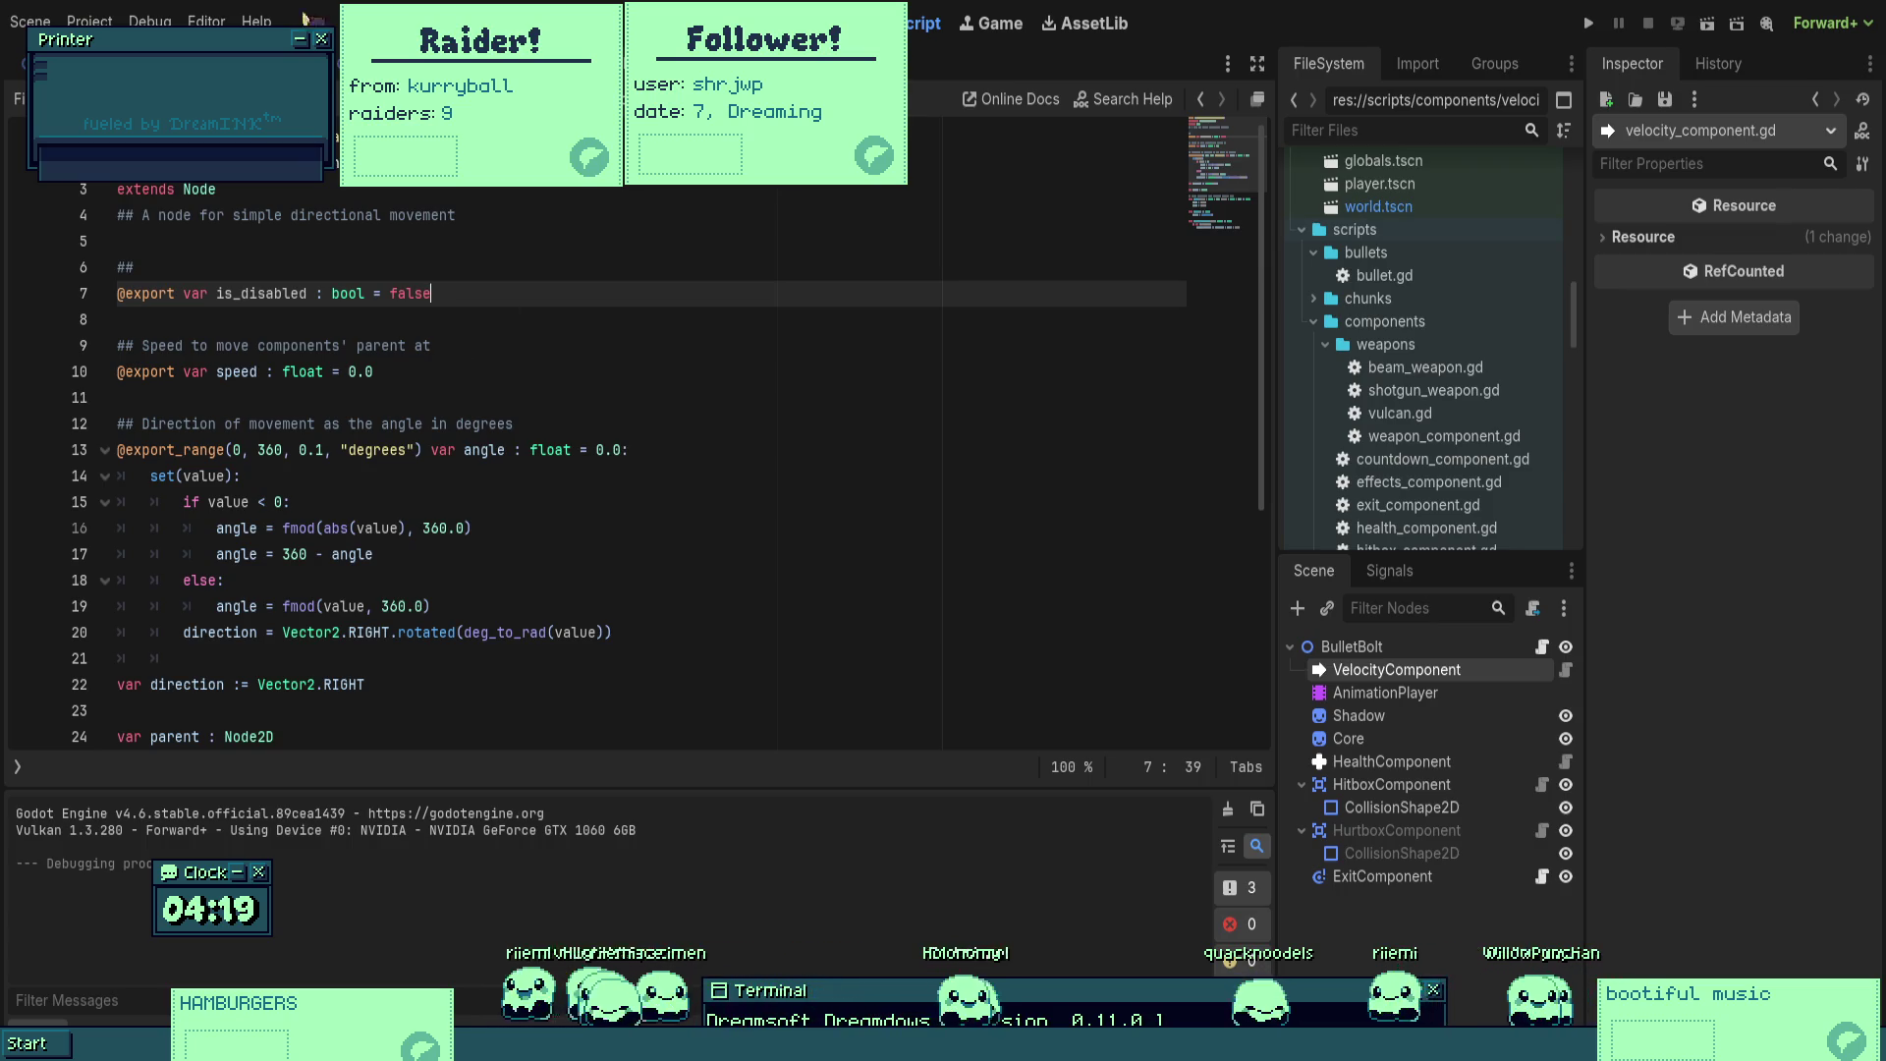
Switch to the Lunabug boss scene and open ShotgunWeapon's script under WingAttack
key(ctrl+Tab)
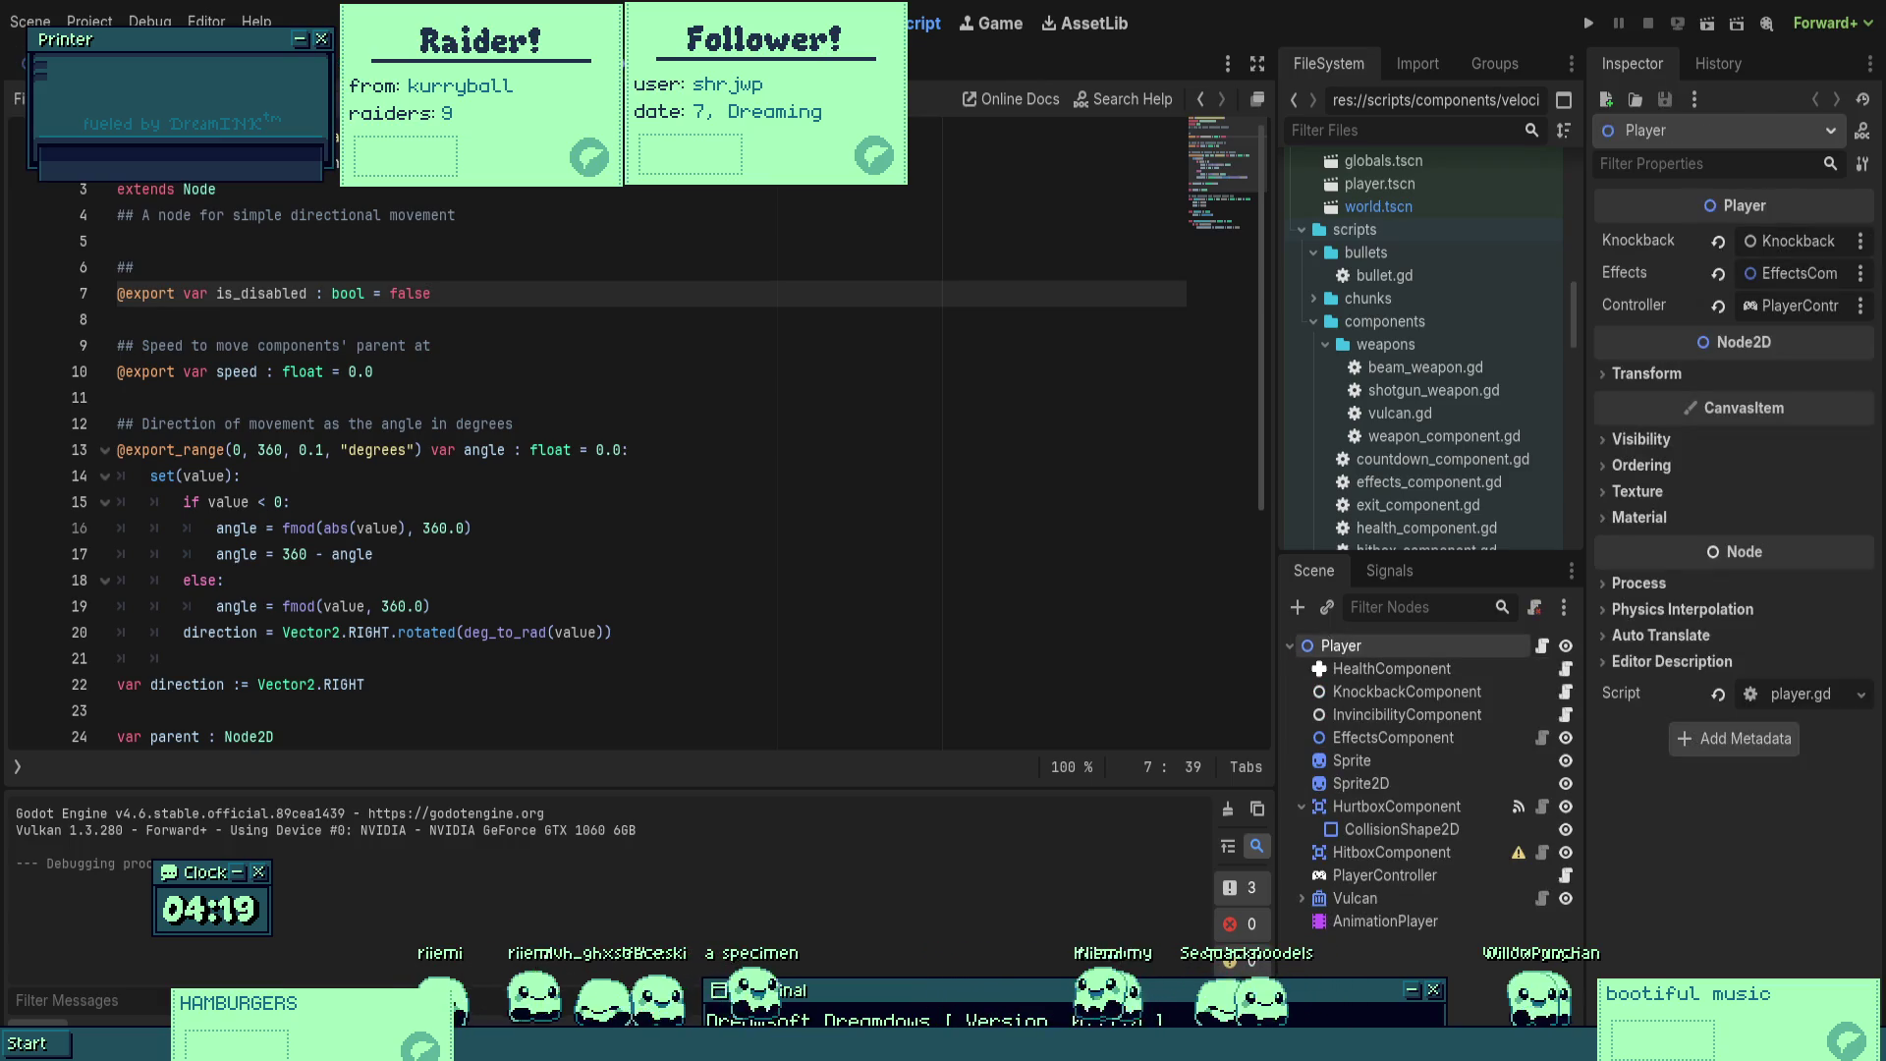
key(ctrl+F1)
key(ctrl+Tab)
key(ctrl+Tab)
key(ctrl+Tab)
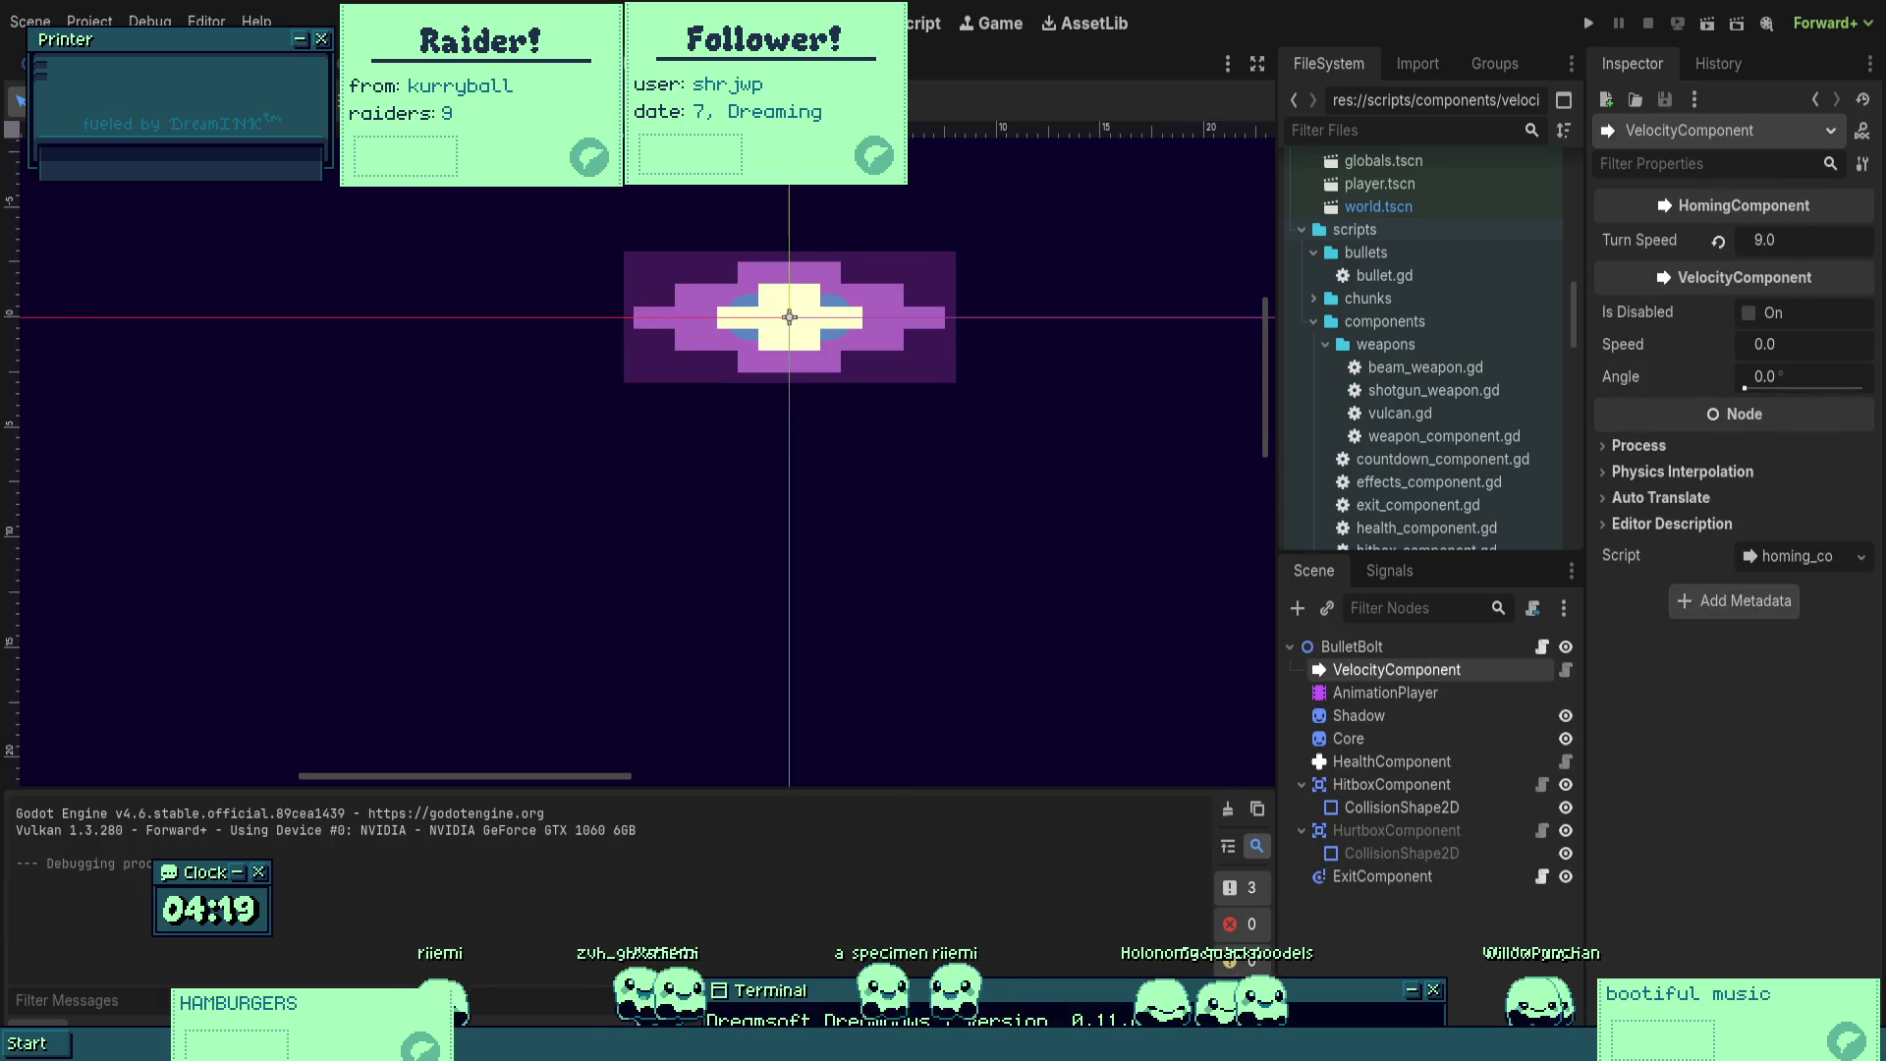
scroll(1375, 750, down, 3)
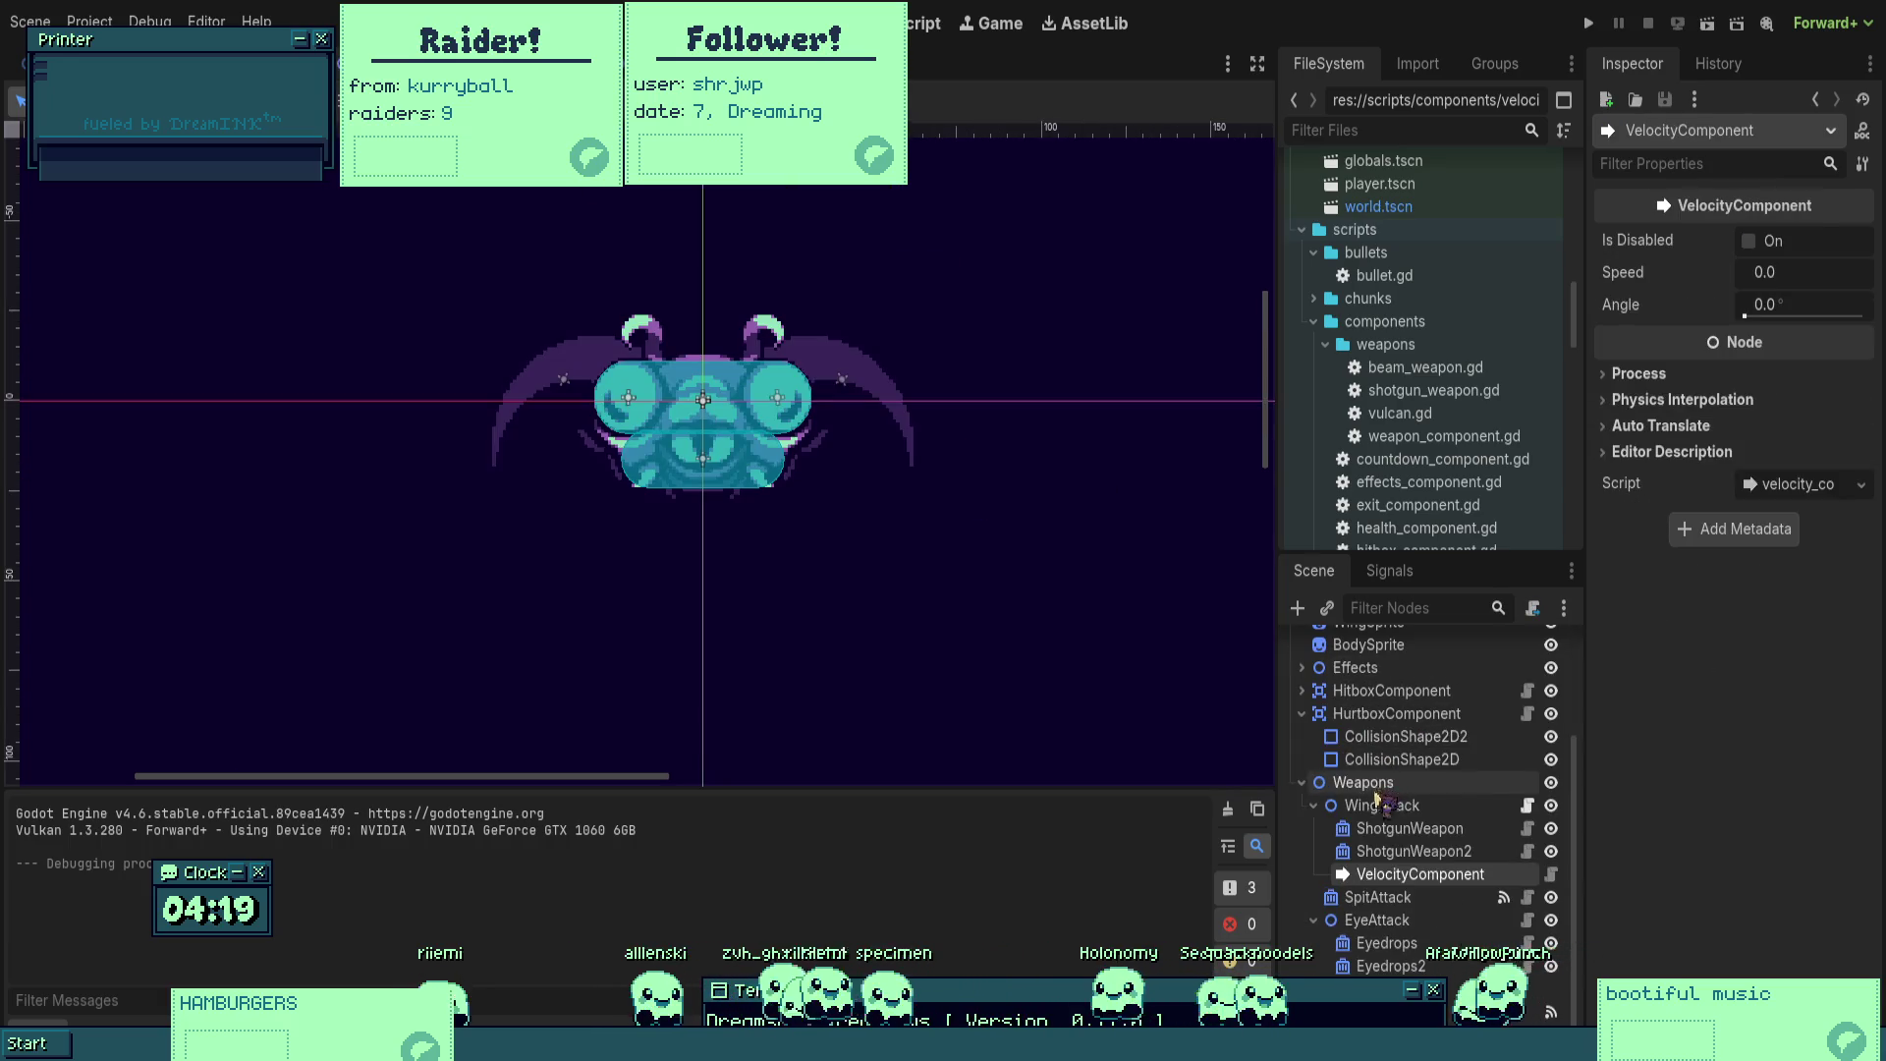
click(1530, 853)
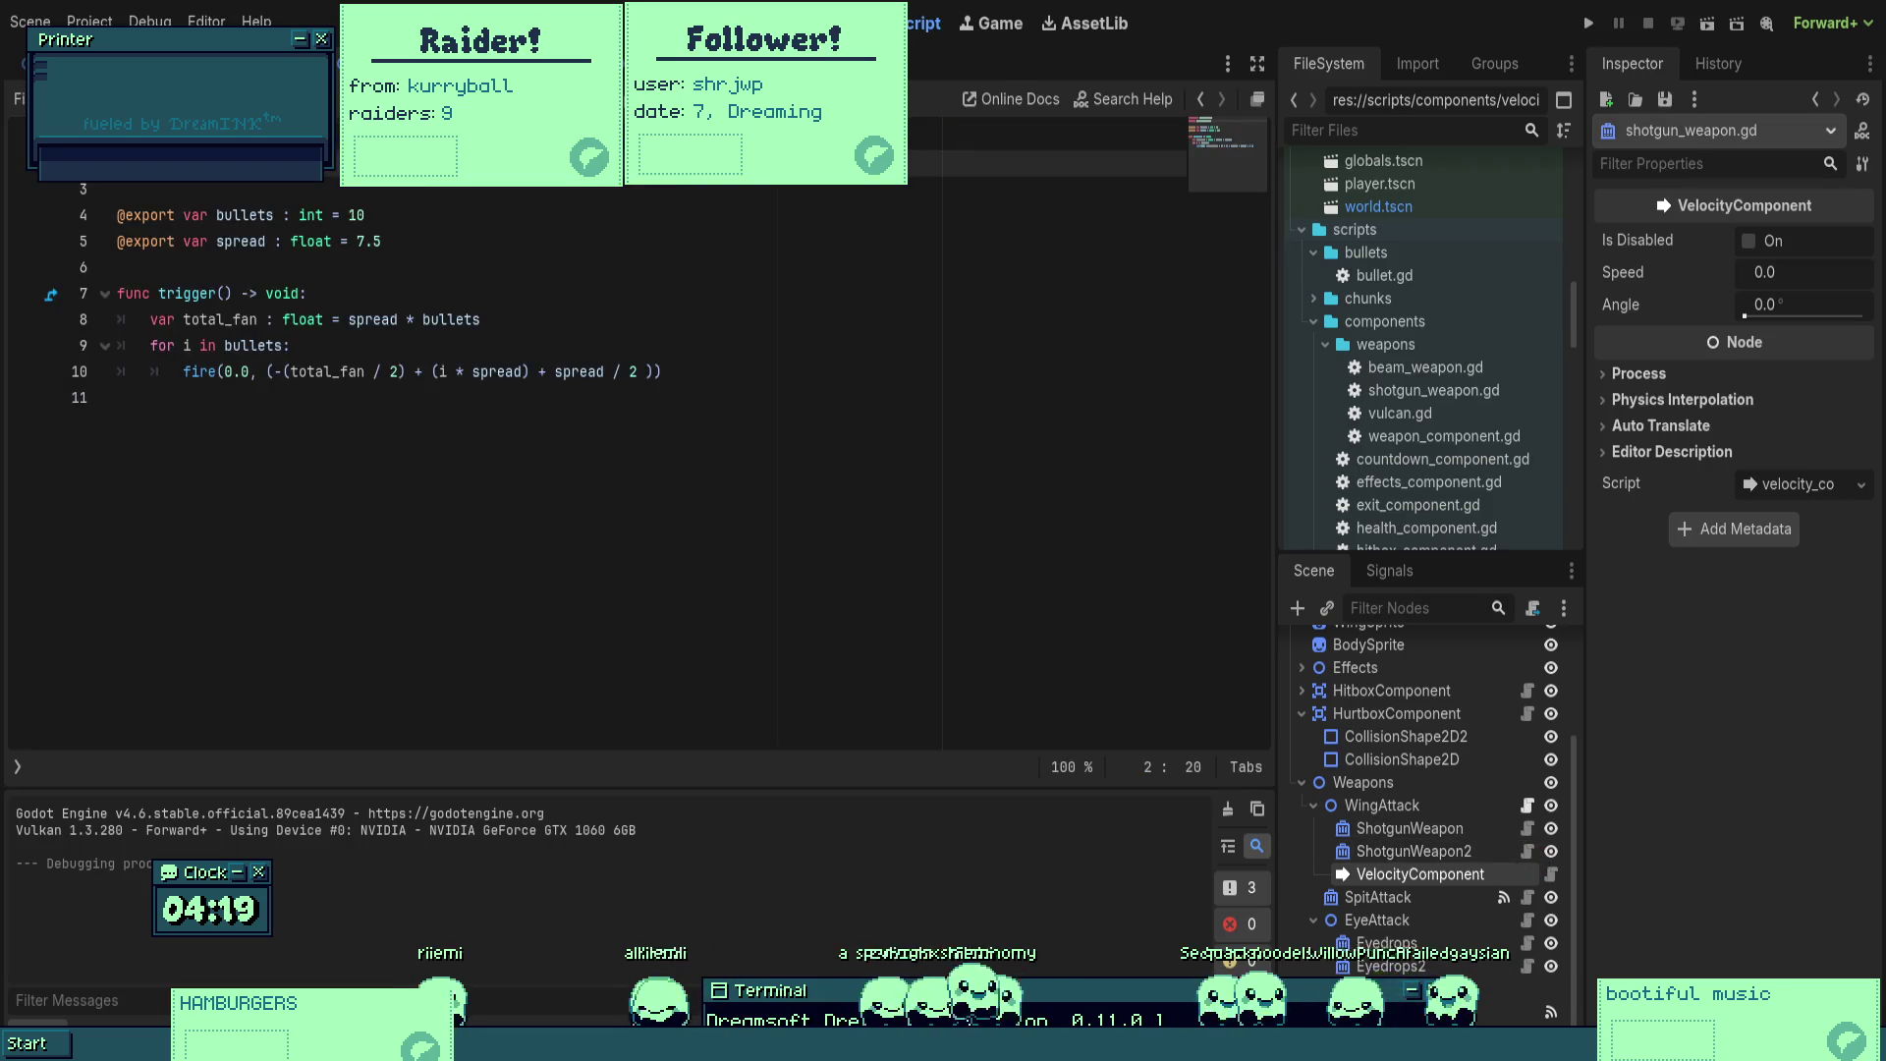
In weapon_component.gd, append 'TODO Inject movement component instead?' to commented duplicate line 42
key(BackSpace)
key(BackSpace)
key(BackSpace)
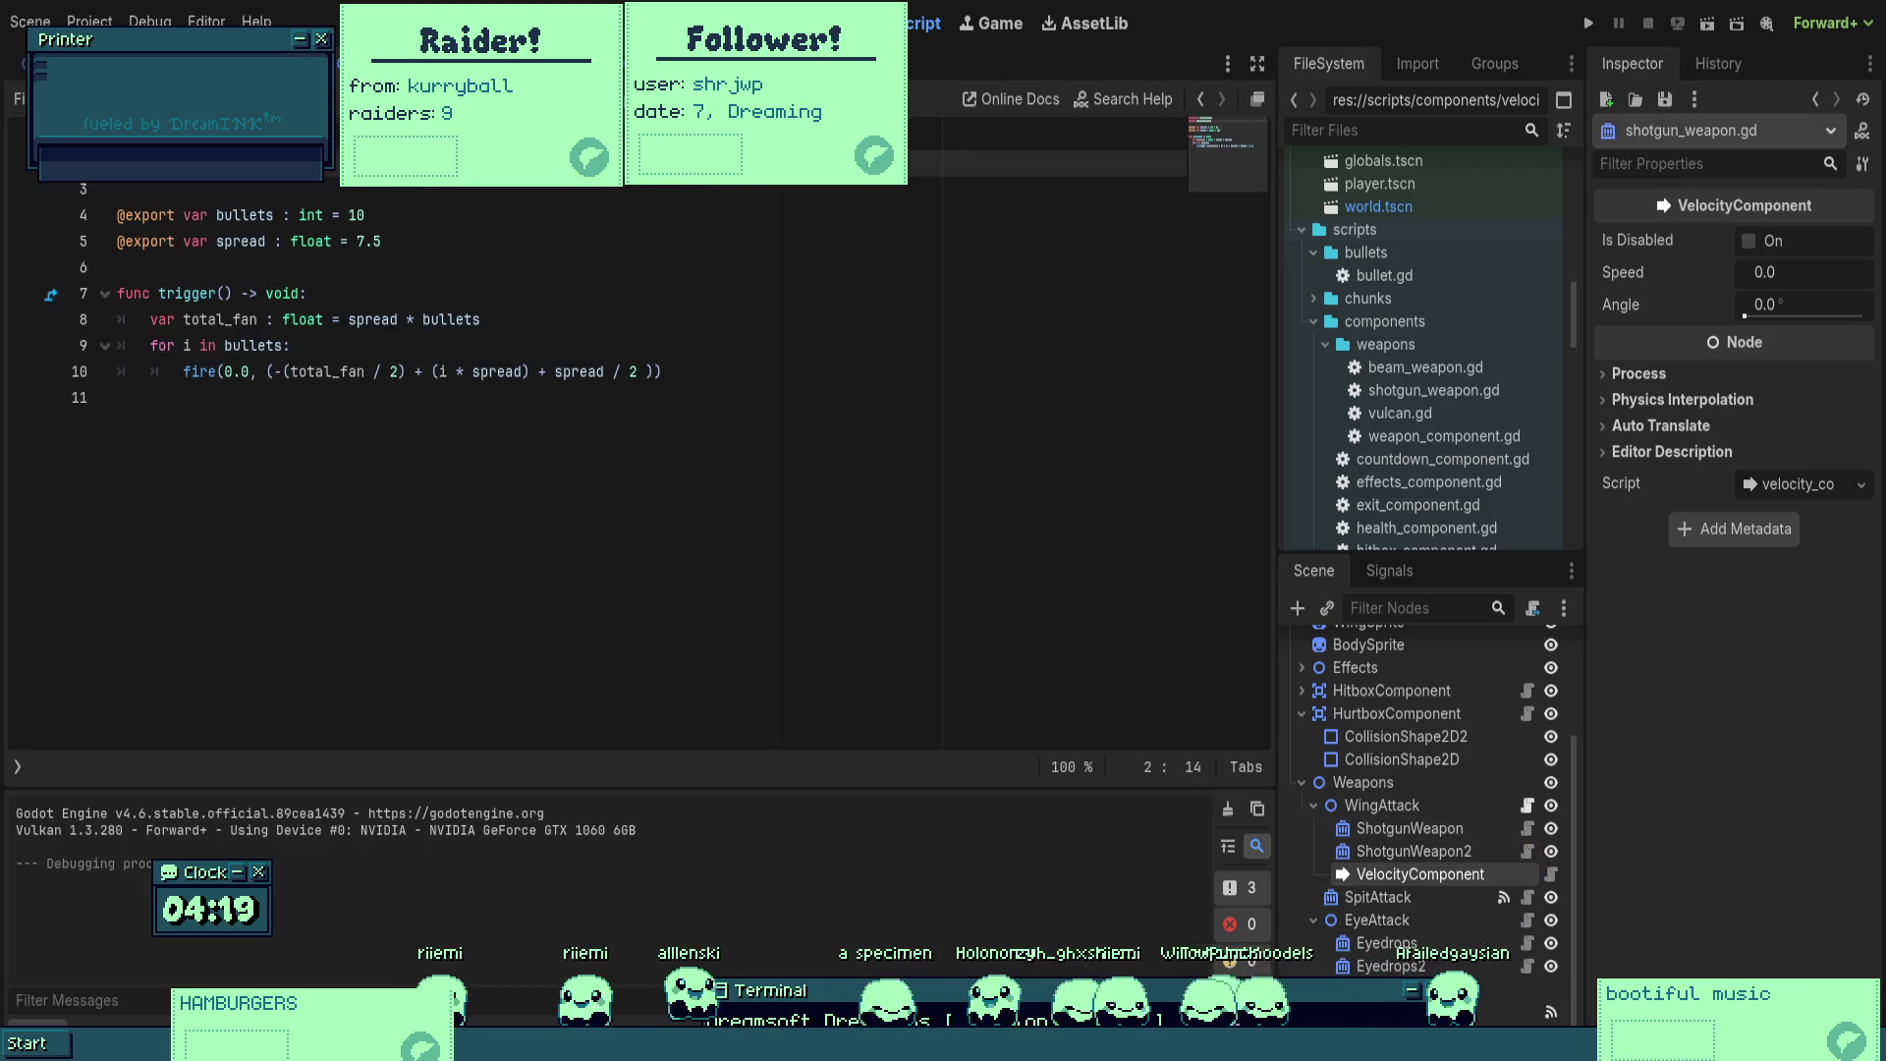
key(alt+Left)
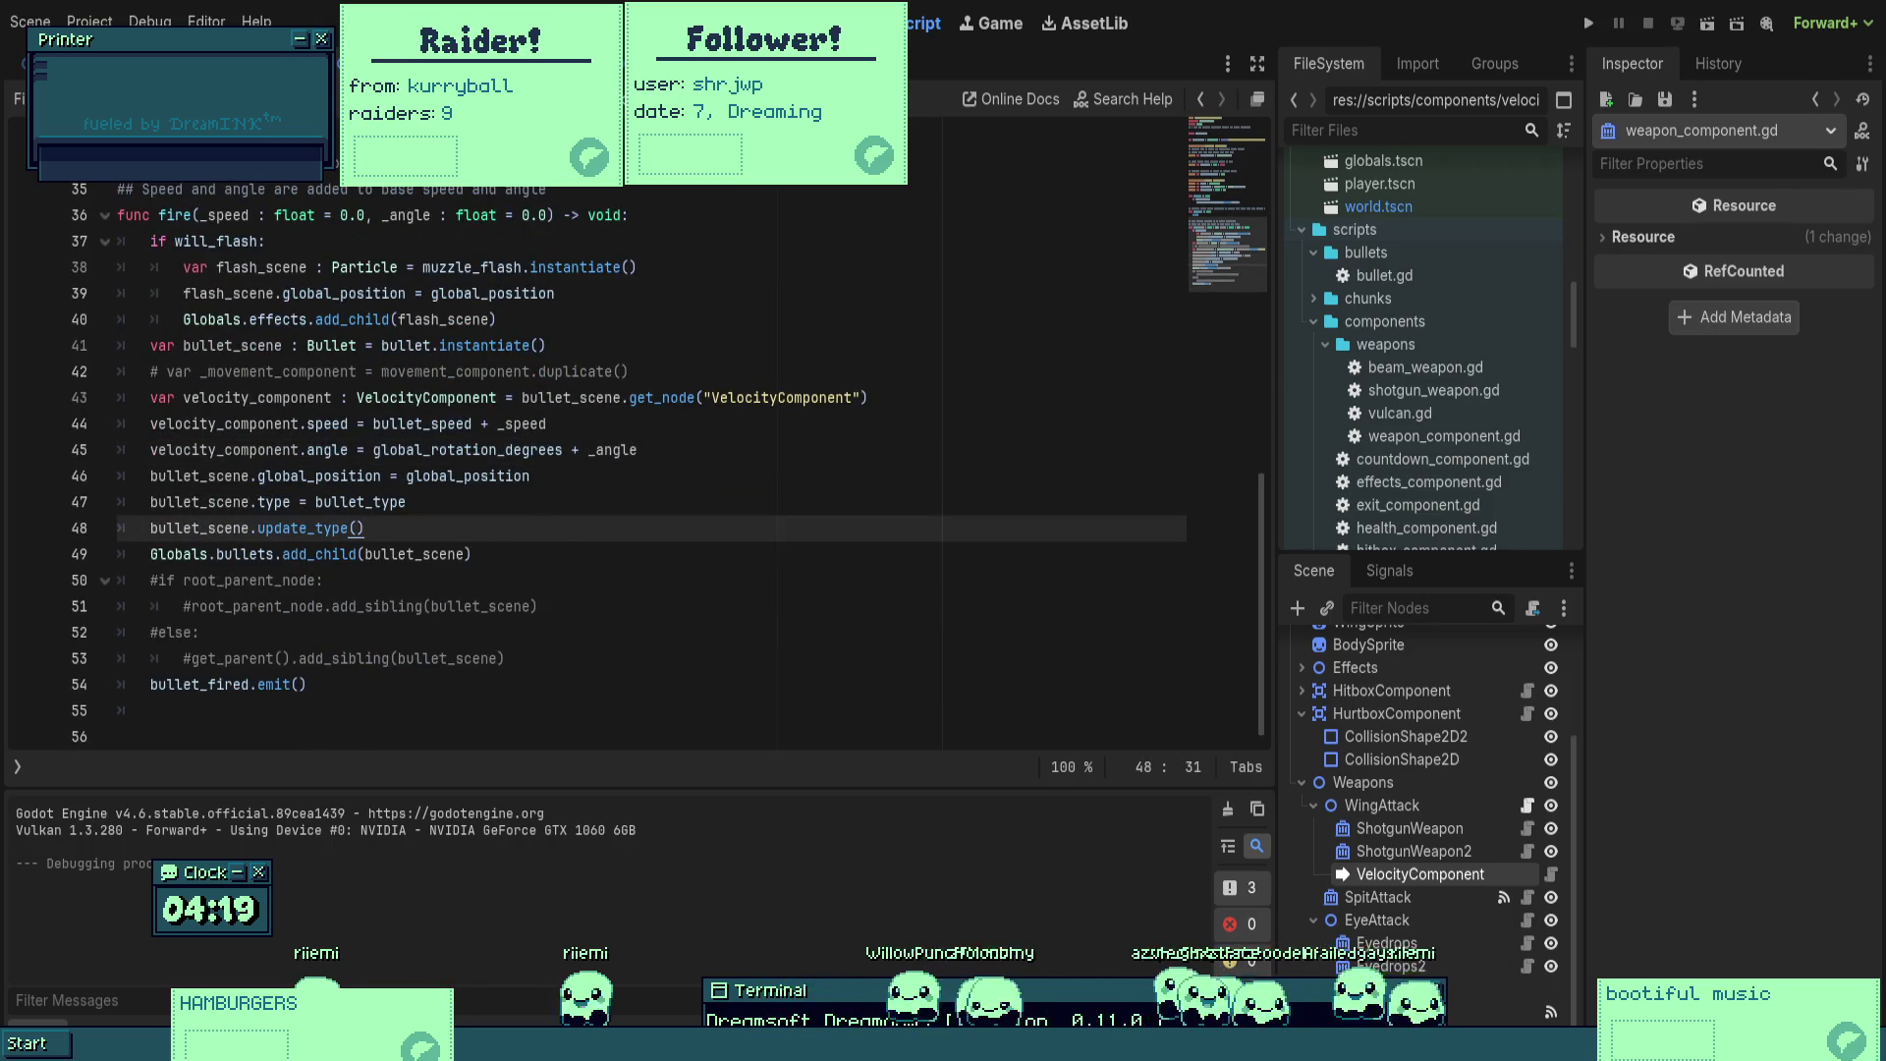
click(671, 373)
text(M)
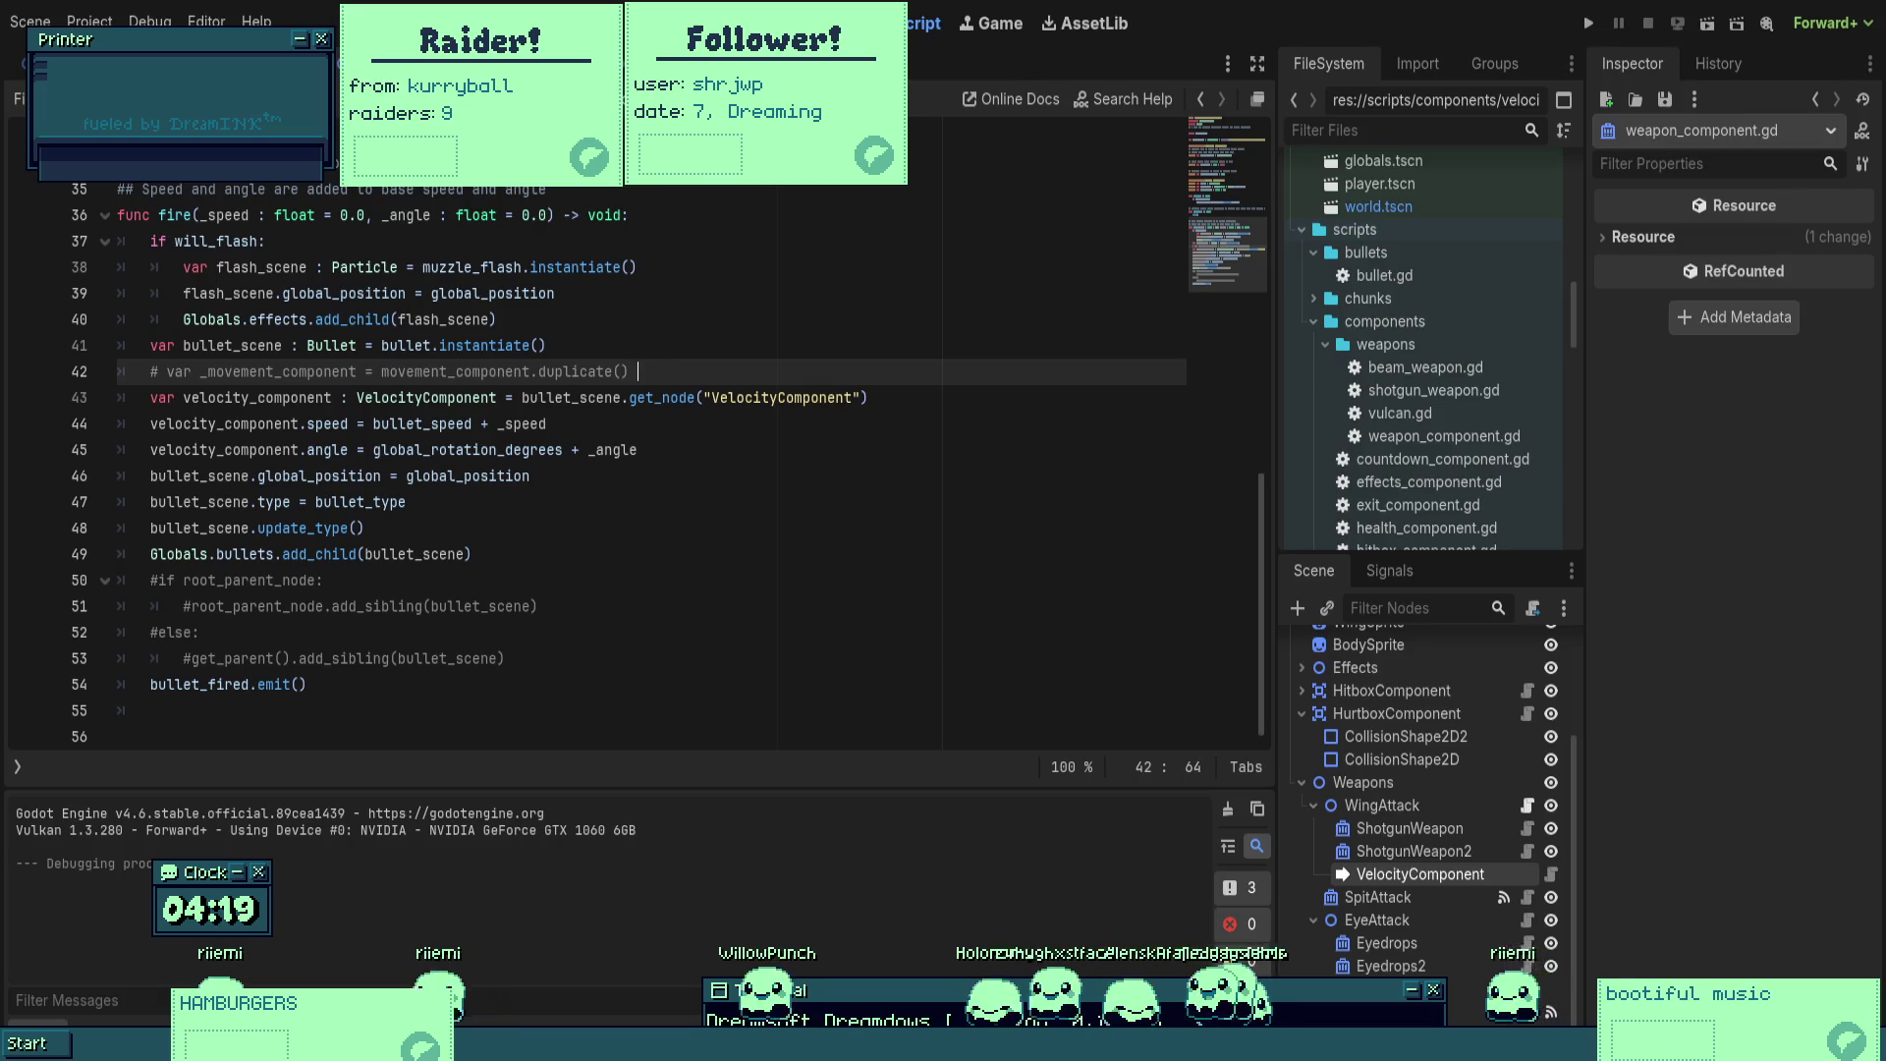
key(BackSpace)
text(TOD)
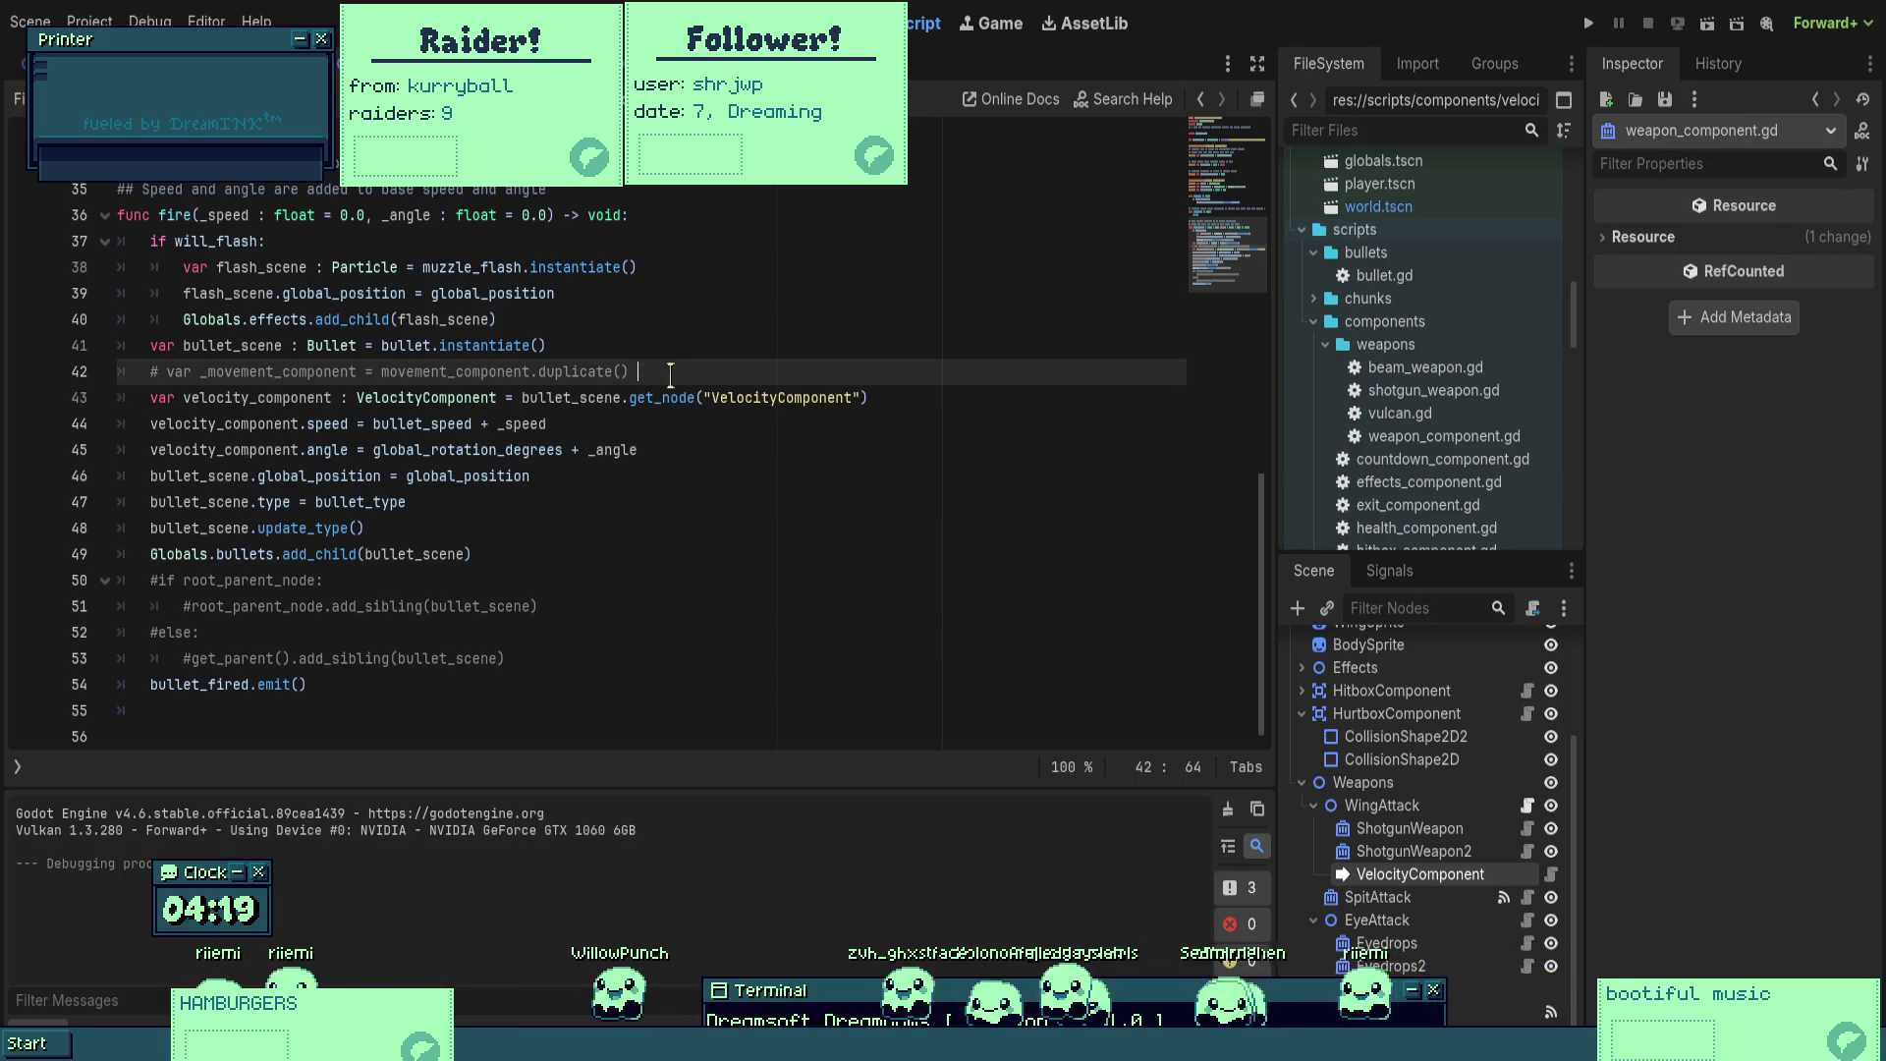
text(O Inject Mo)
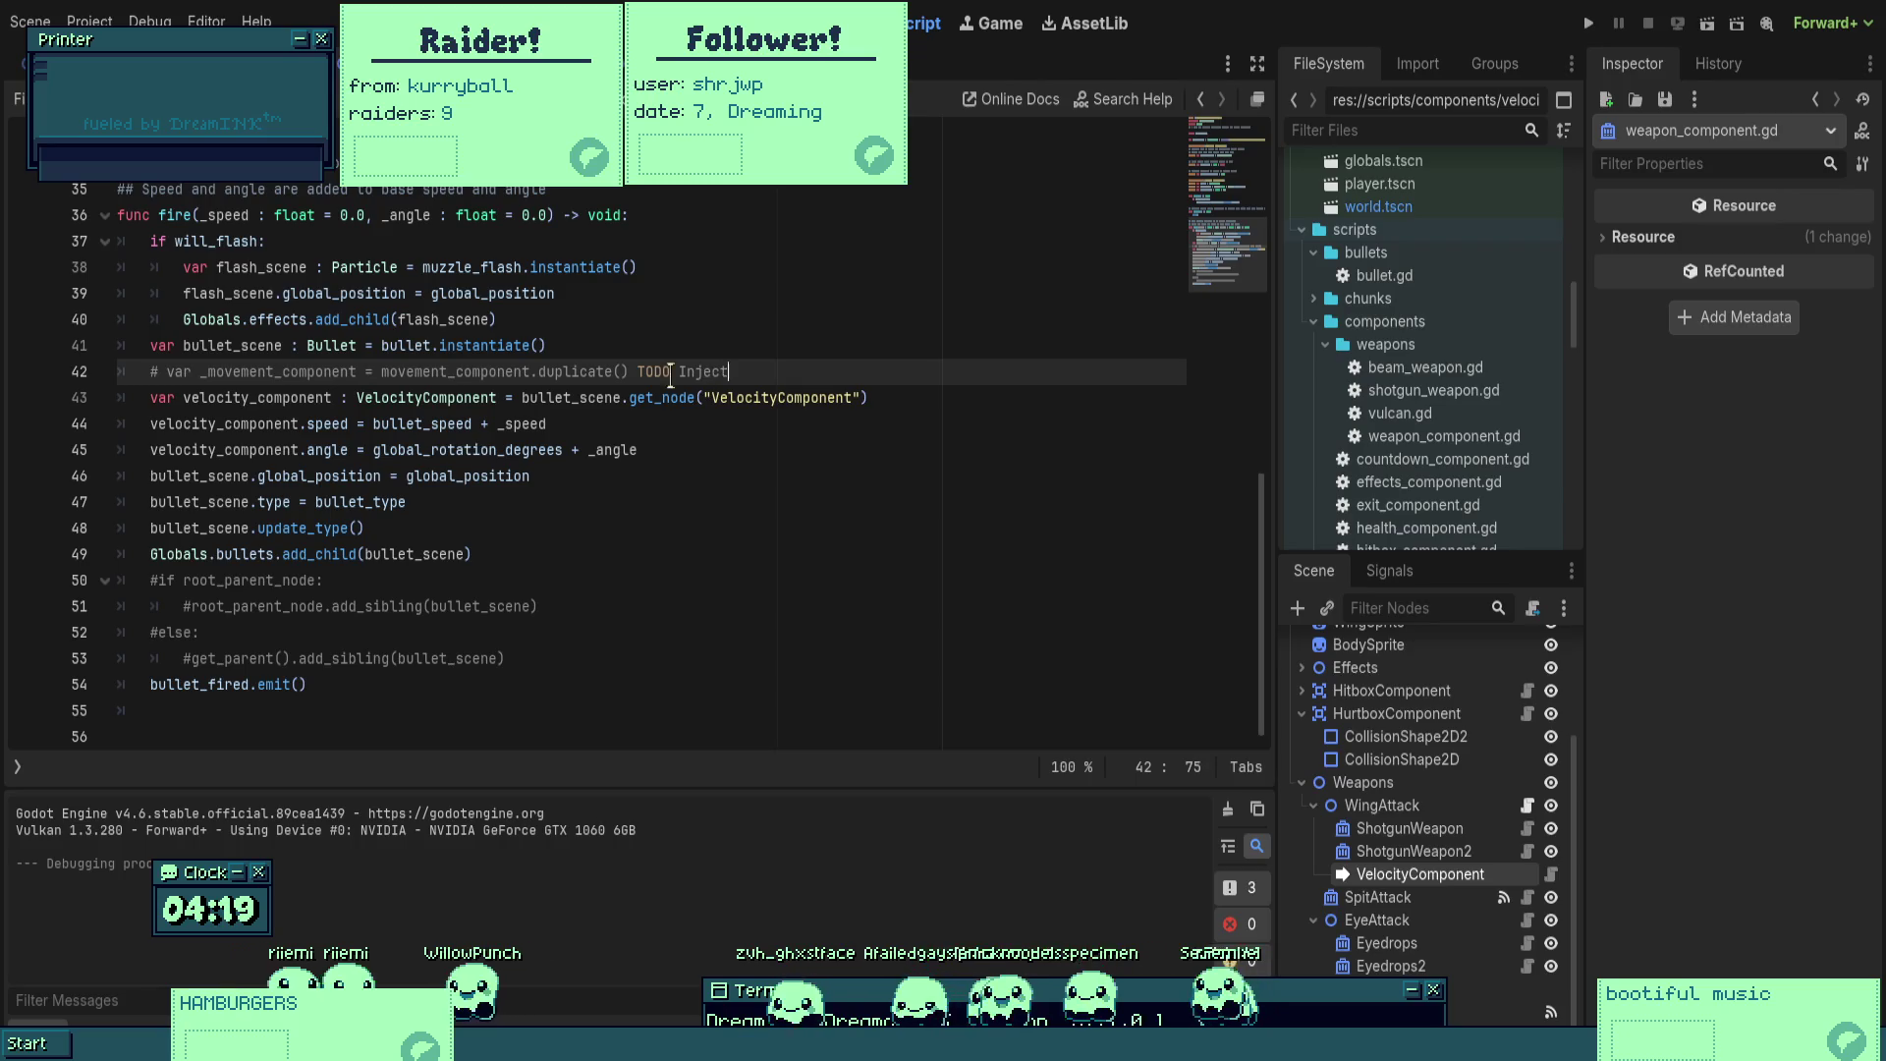
text(vement component instead?)
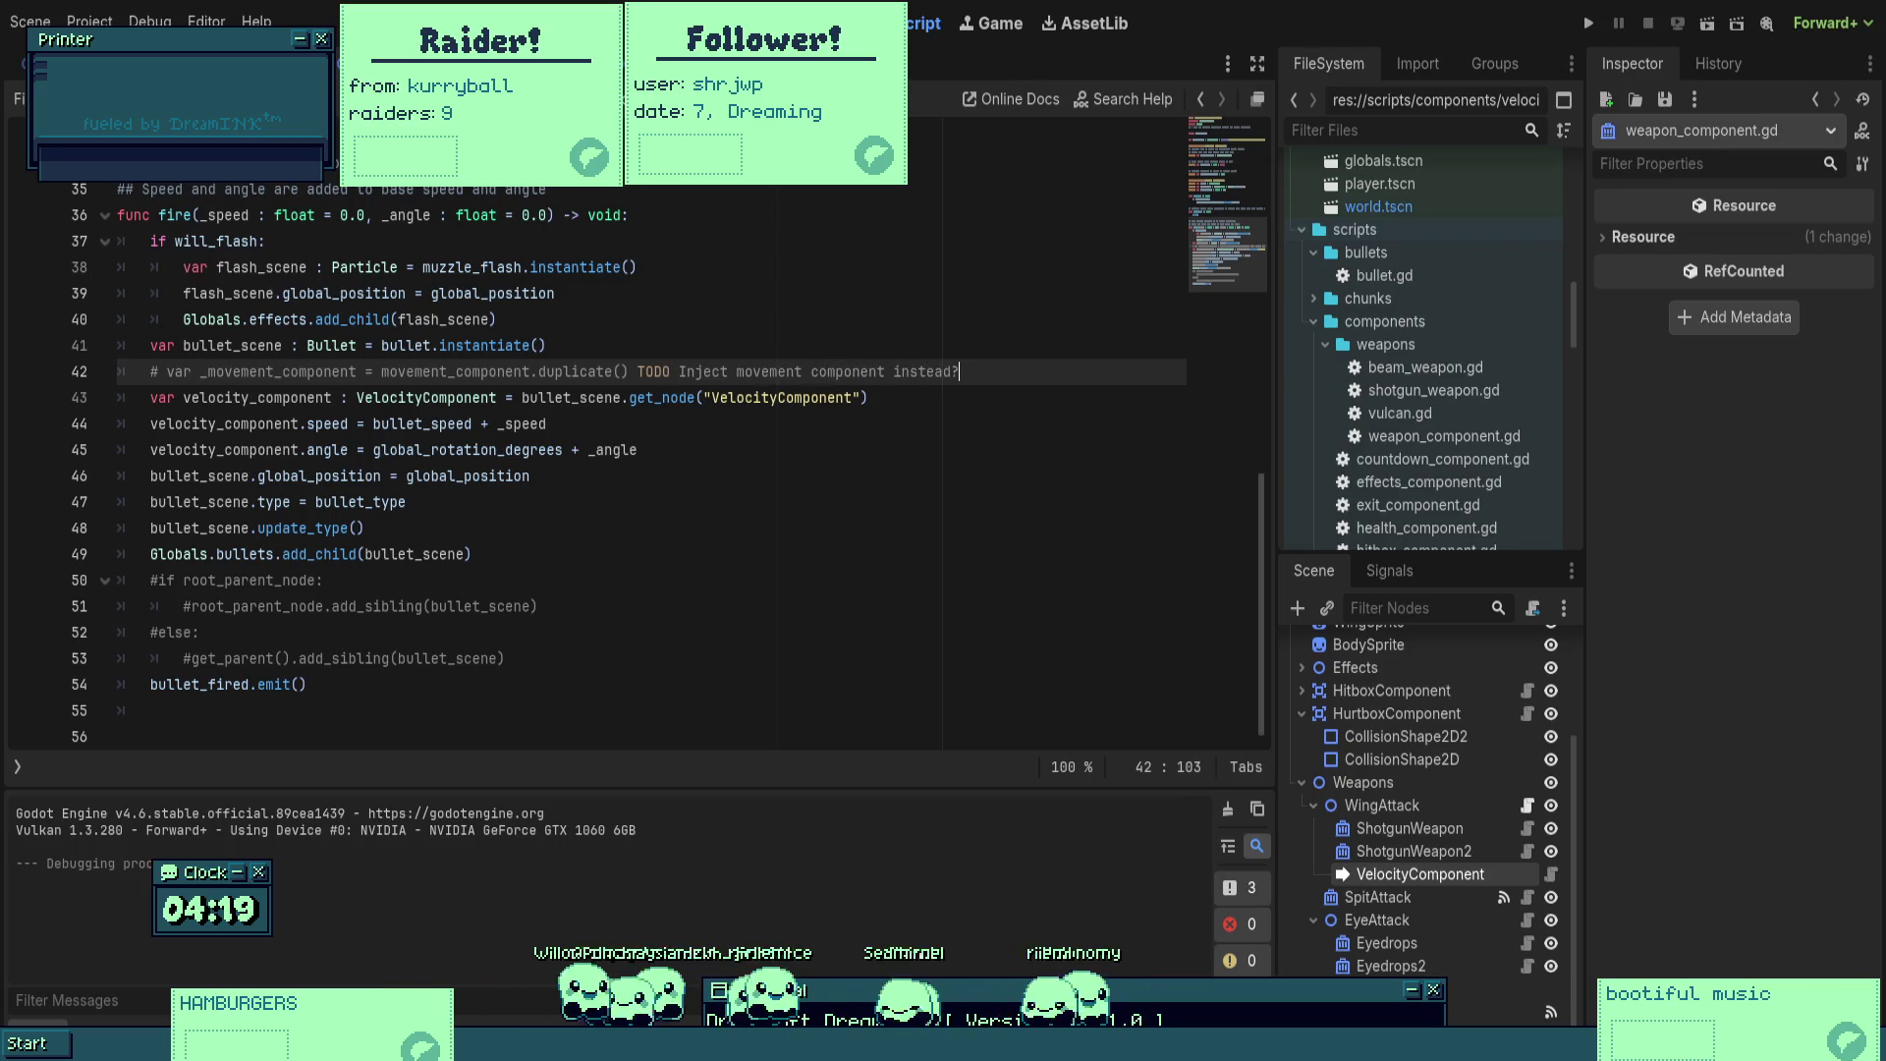
click(649, 505)
click(662, 558)
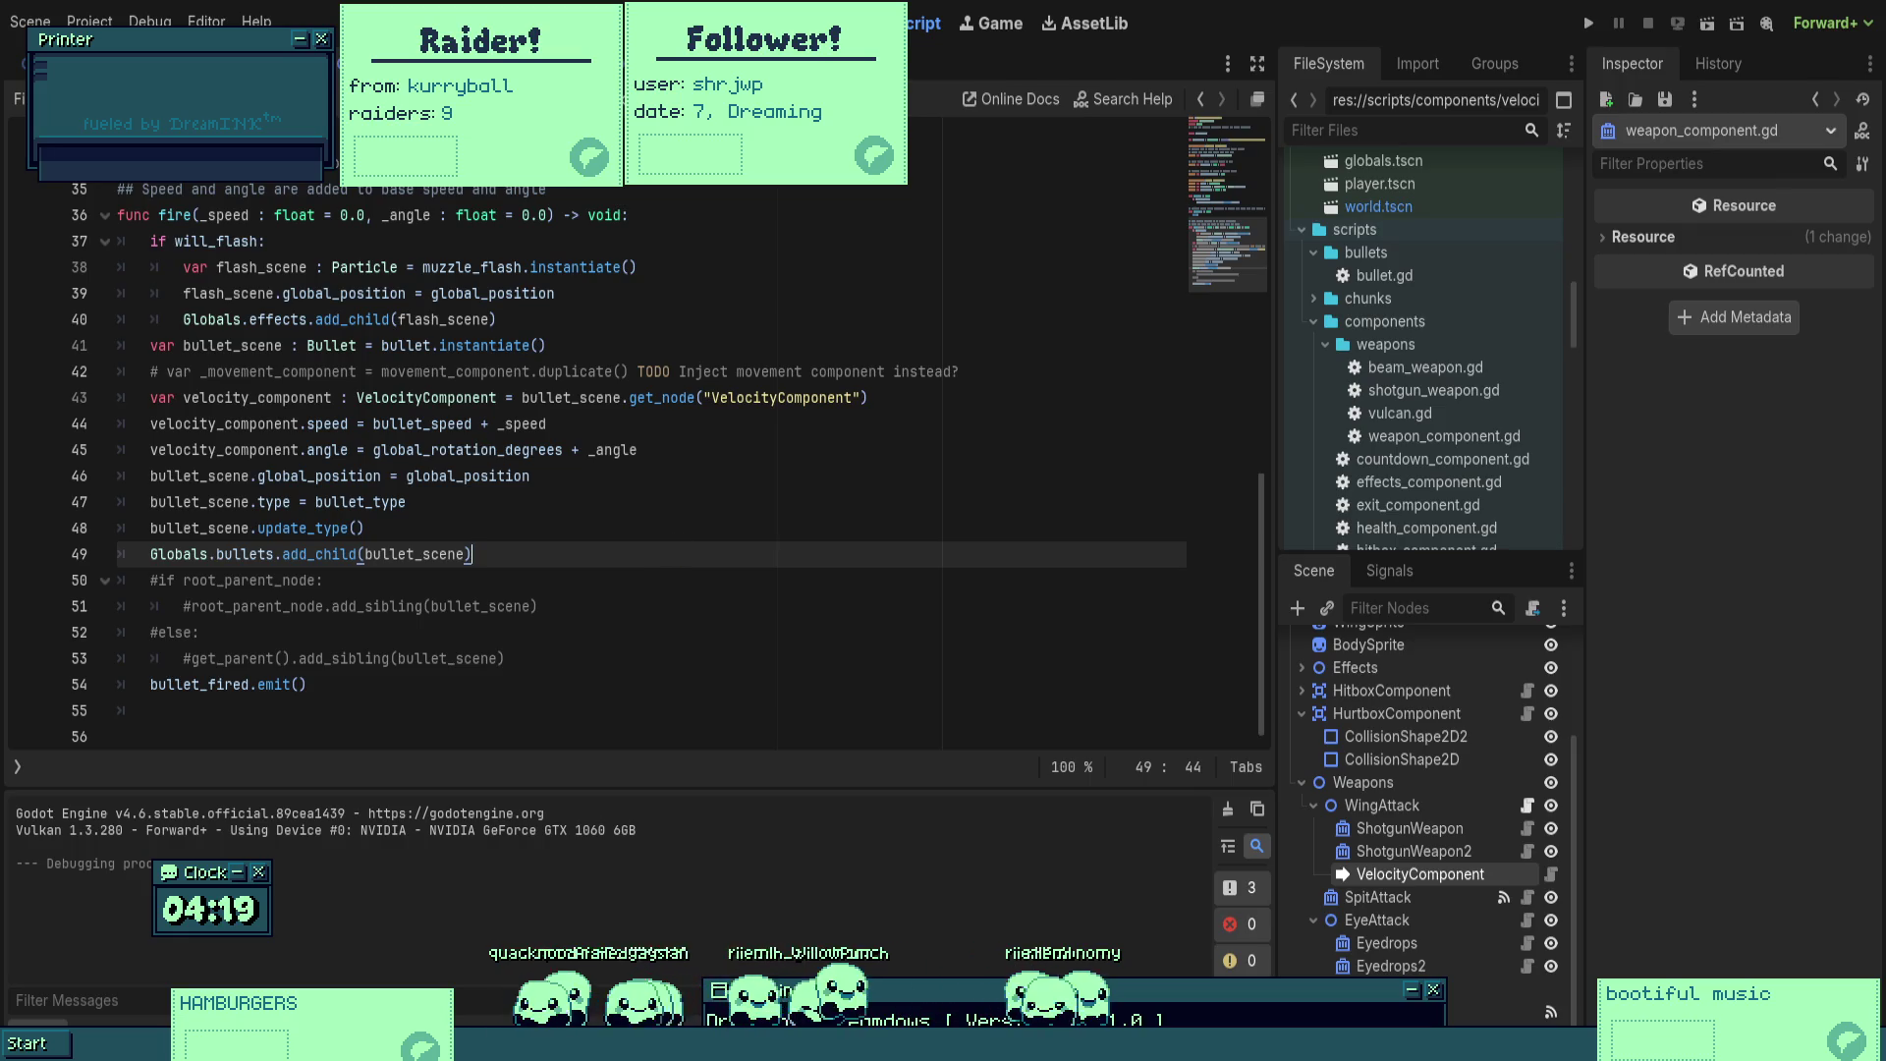
click(729, 496)
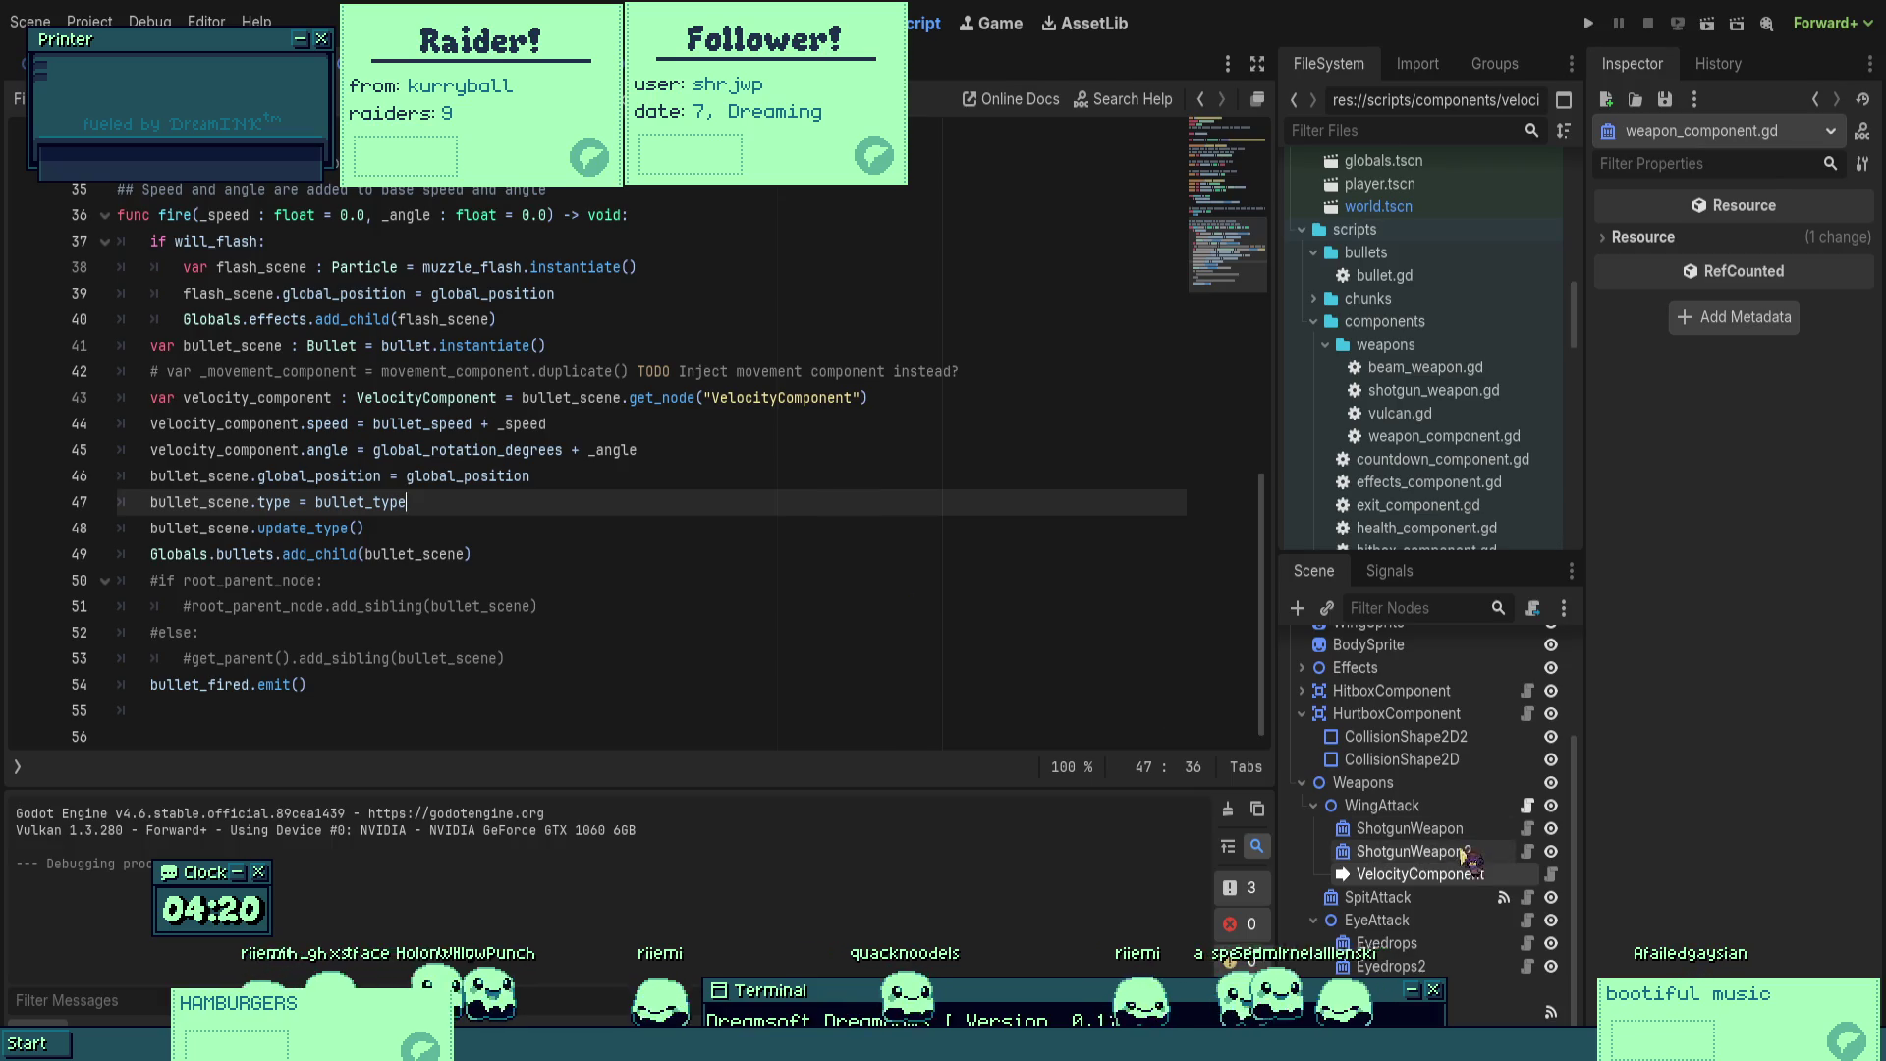
Compare the VelocityComponent and ShotgunWeapon2 properties and locate the weapon's property declarations
click(1430, 869)
click(1424, 852)
click(1429, 874)
key(Delete)
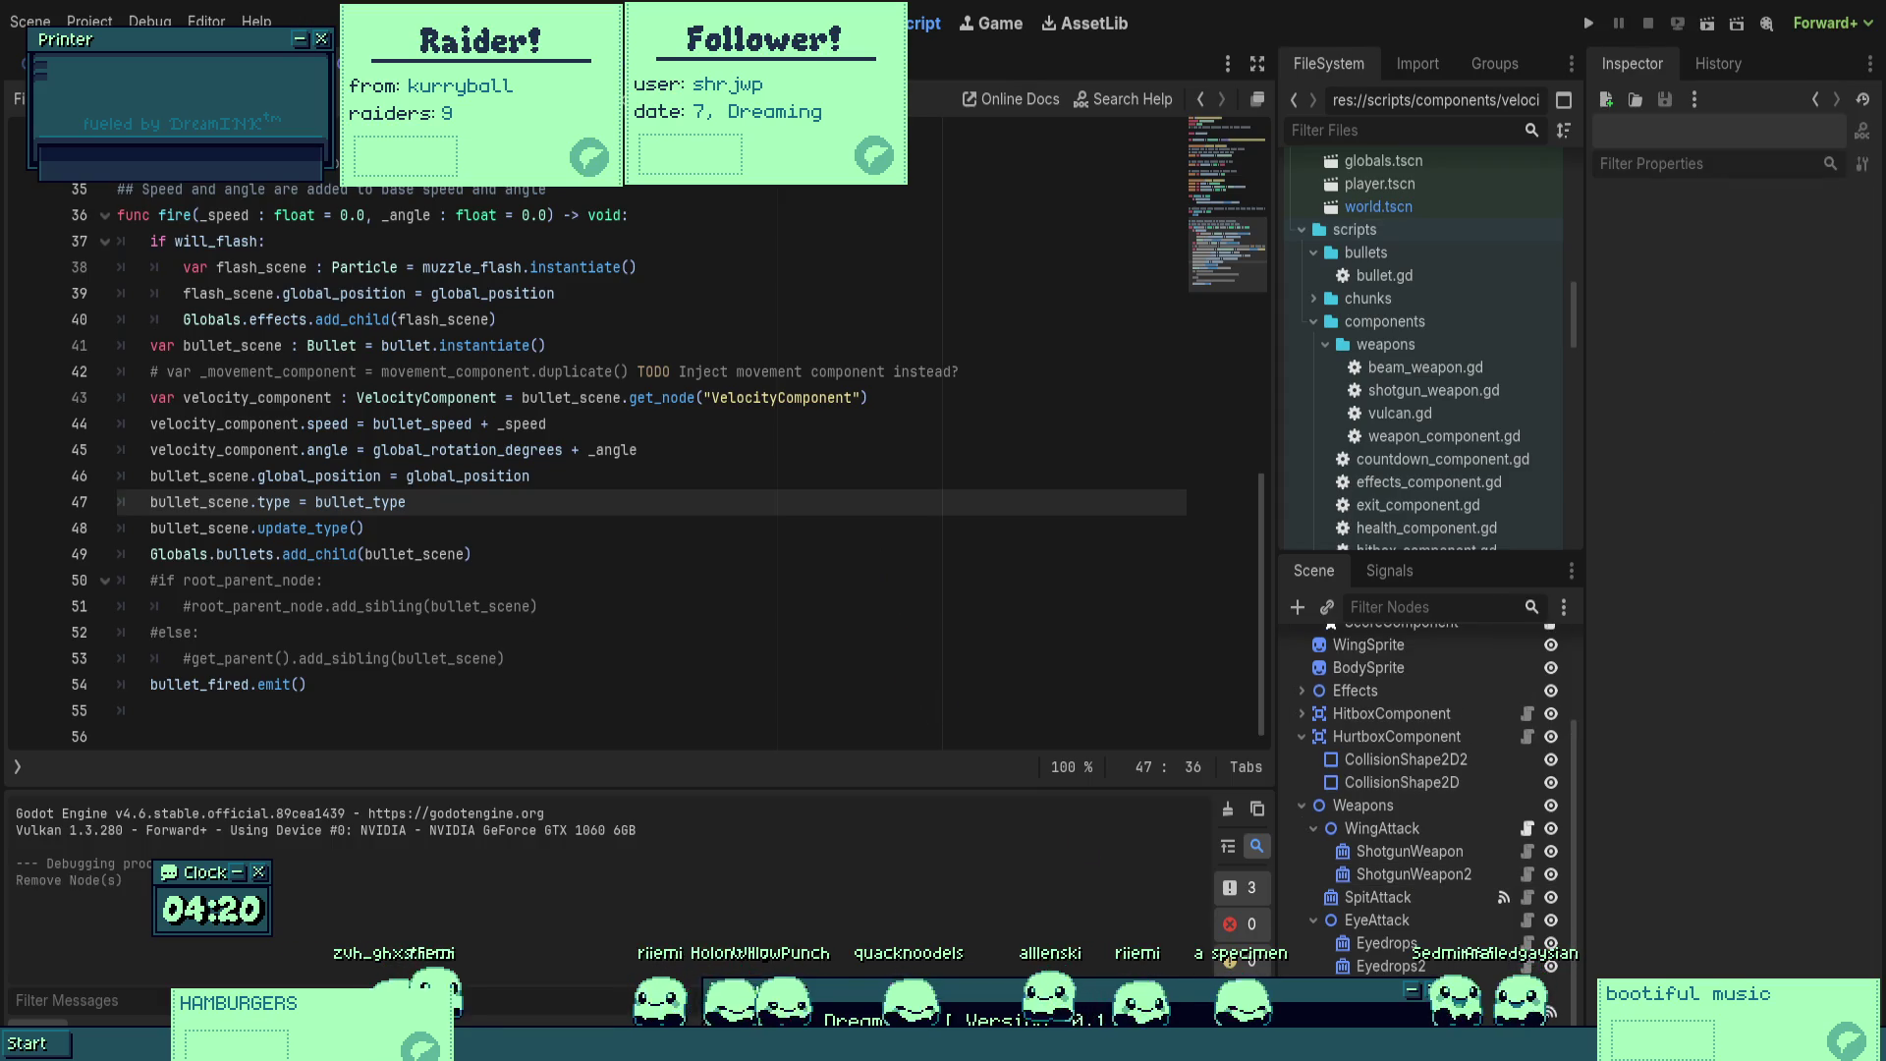
click(846, 528)
scroll(840, 550, up, 10)
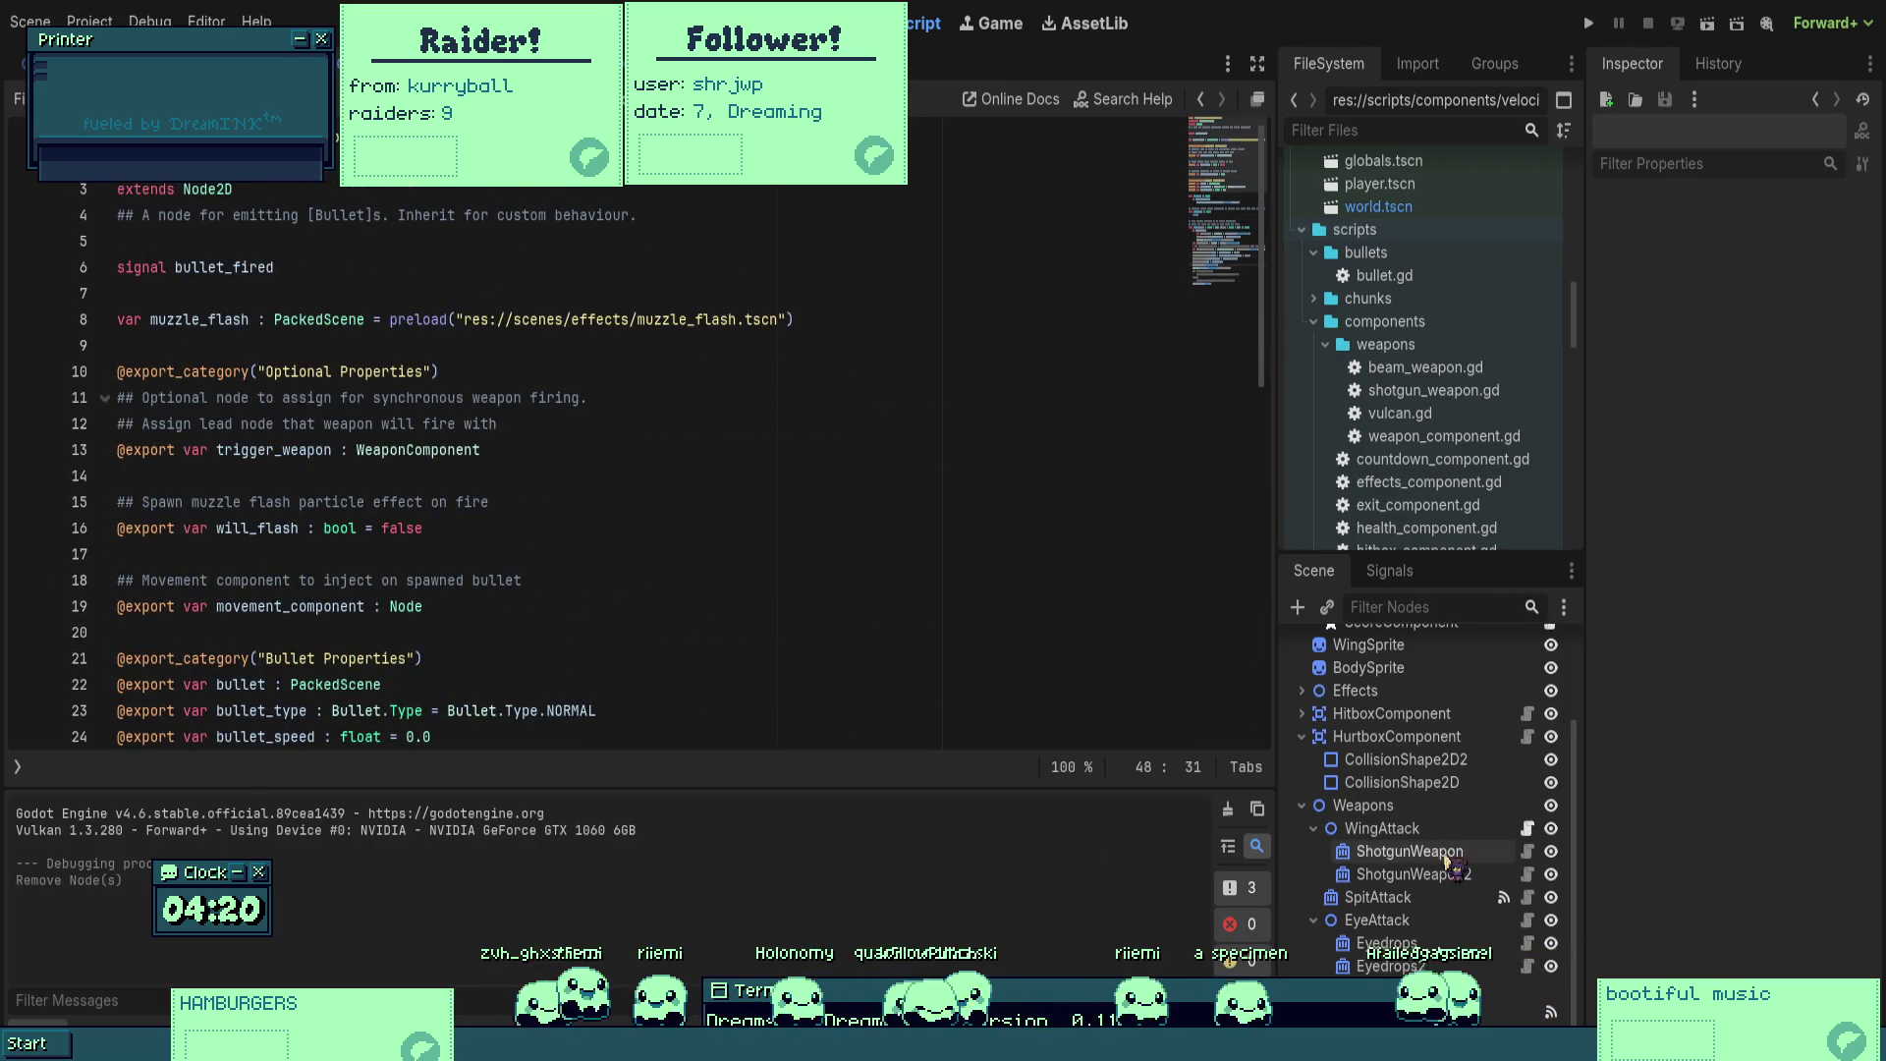
click(679, 270)
scroll(635, 386, down, 2)
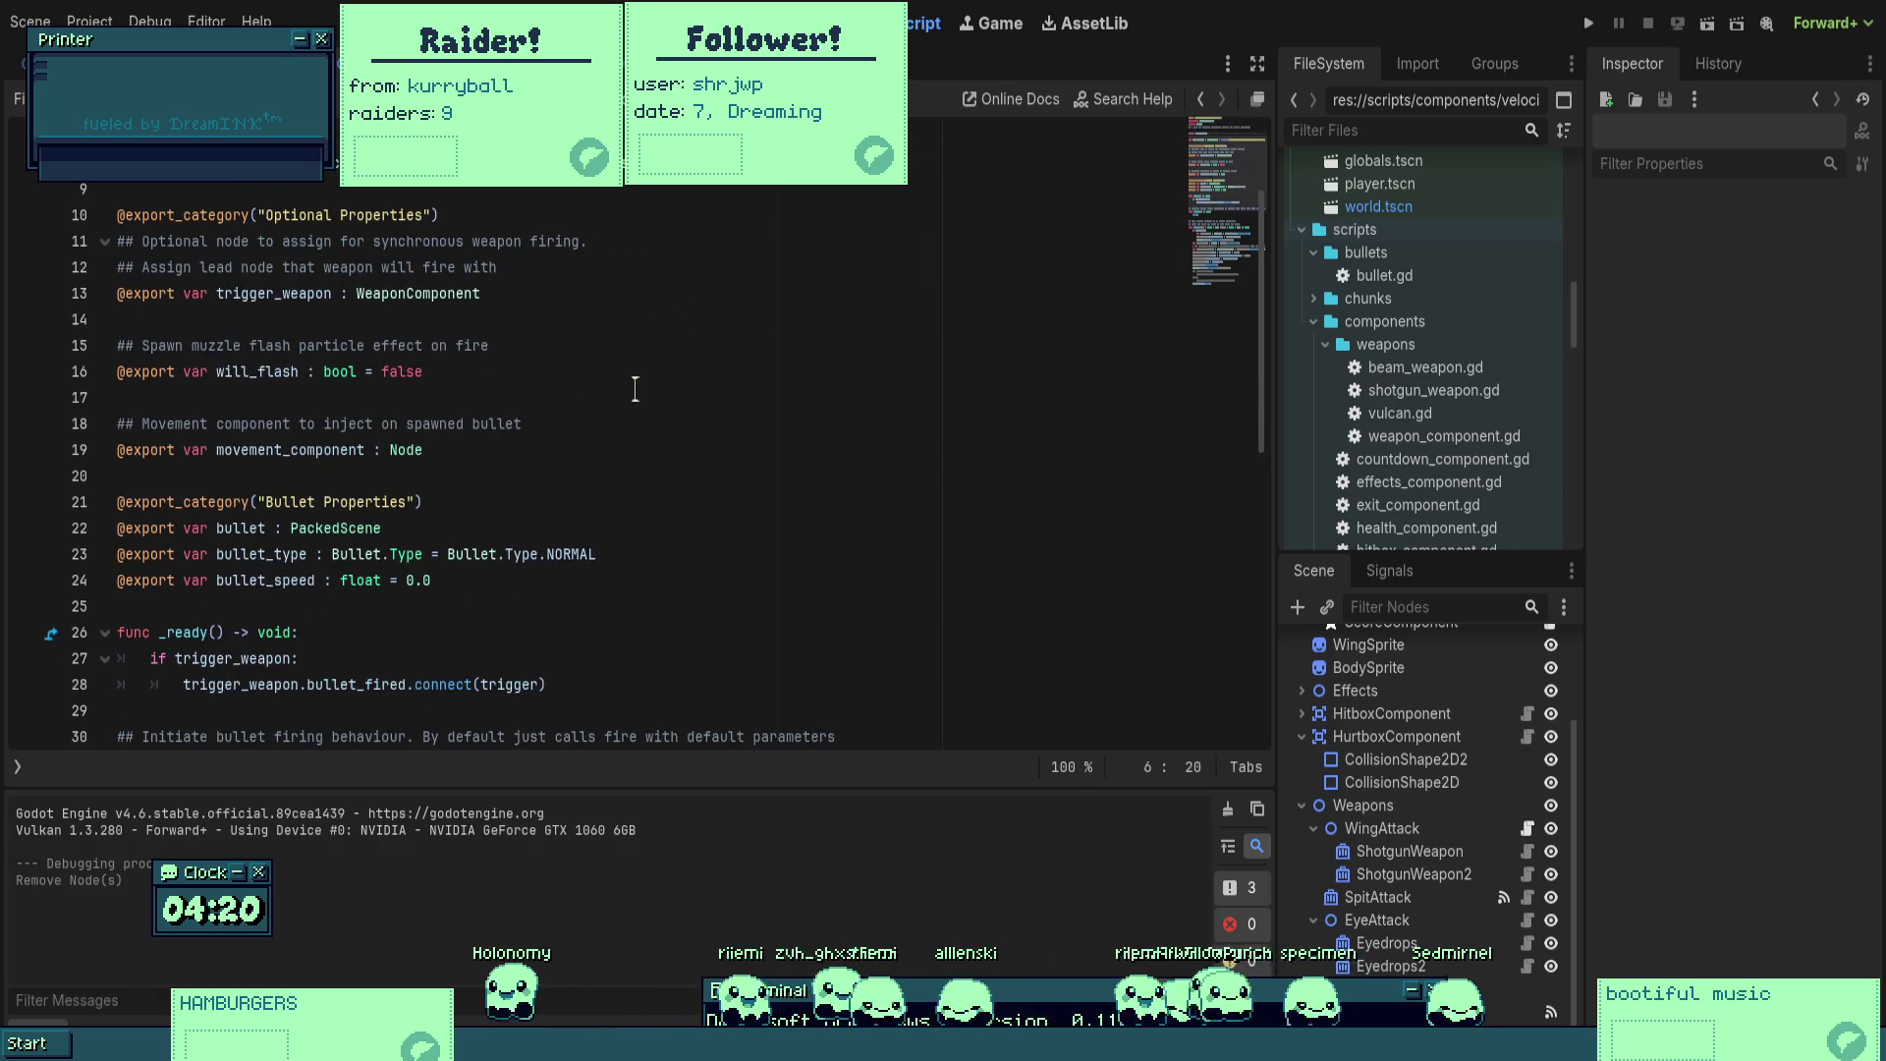
click(614, 579)
key(Return)
key(Return)
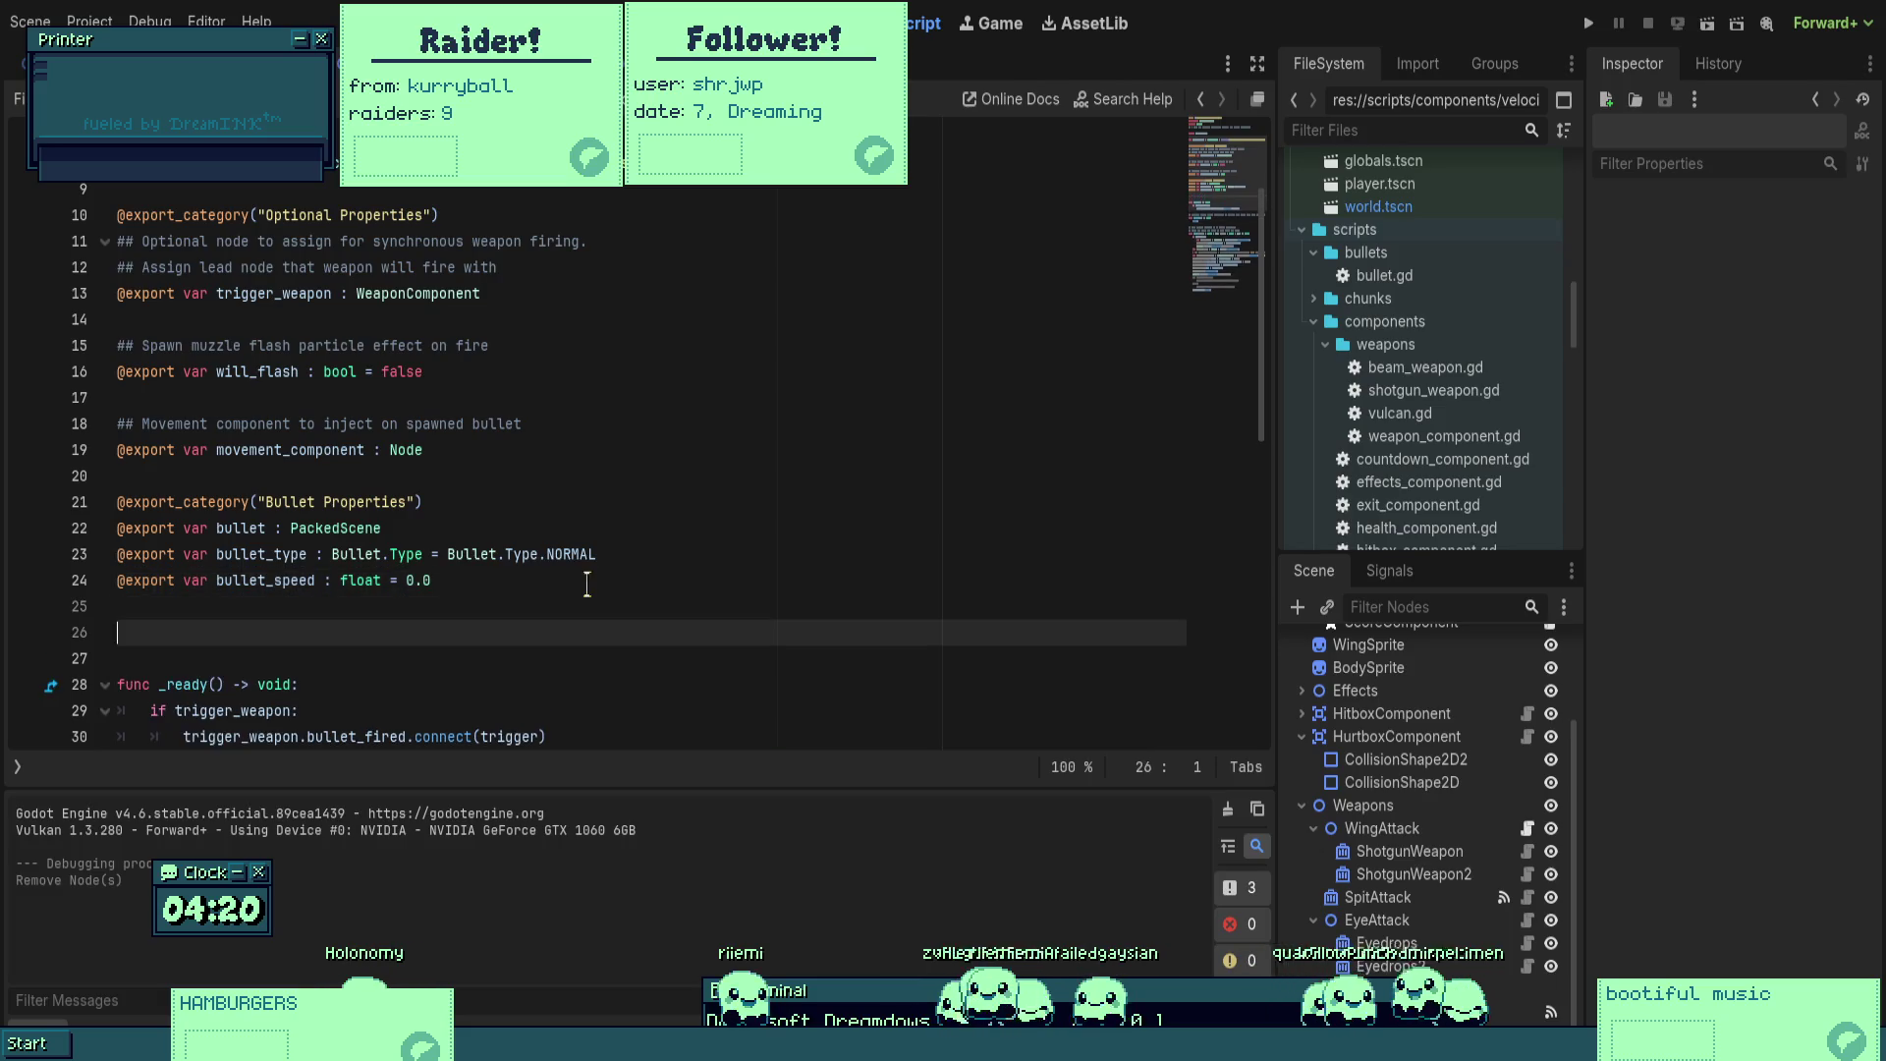
text(xport var )
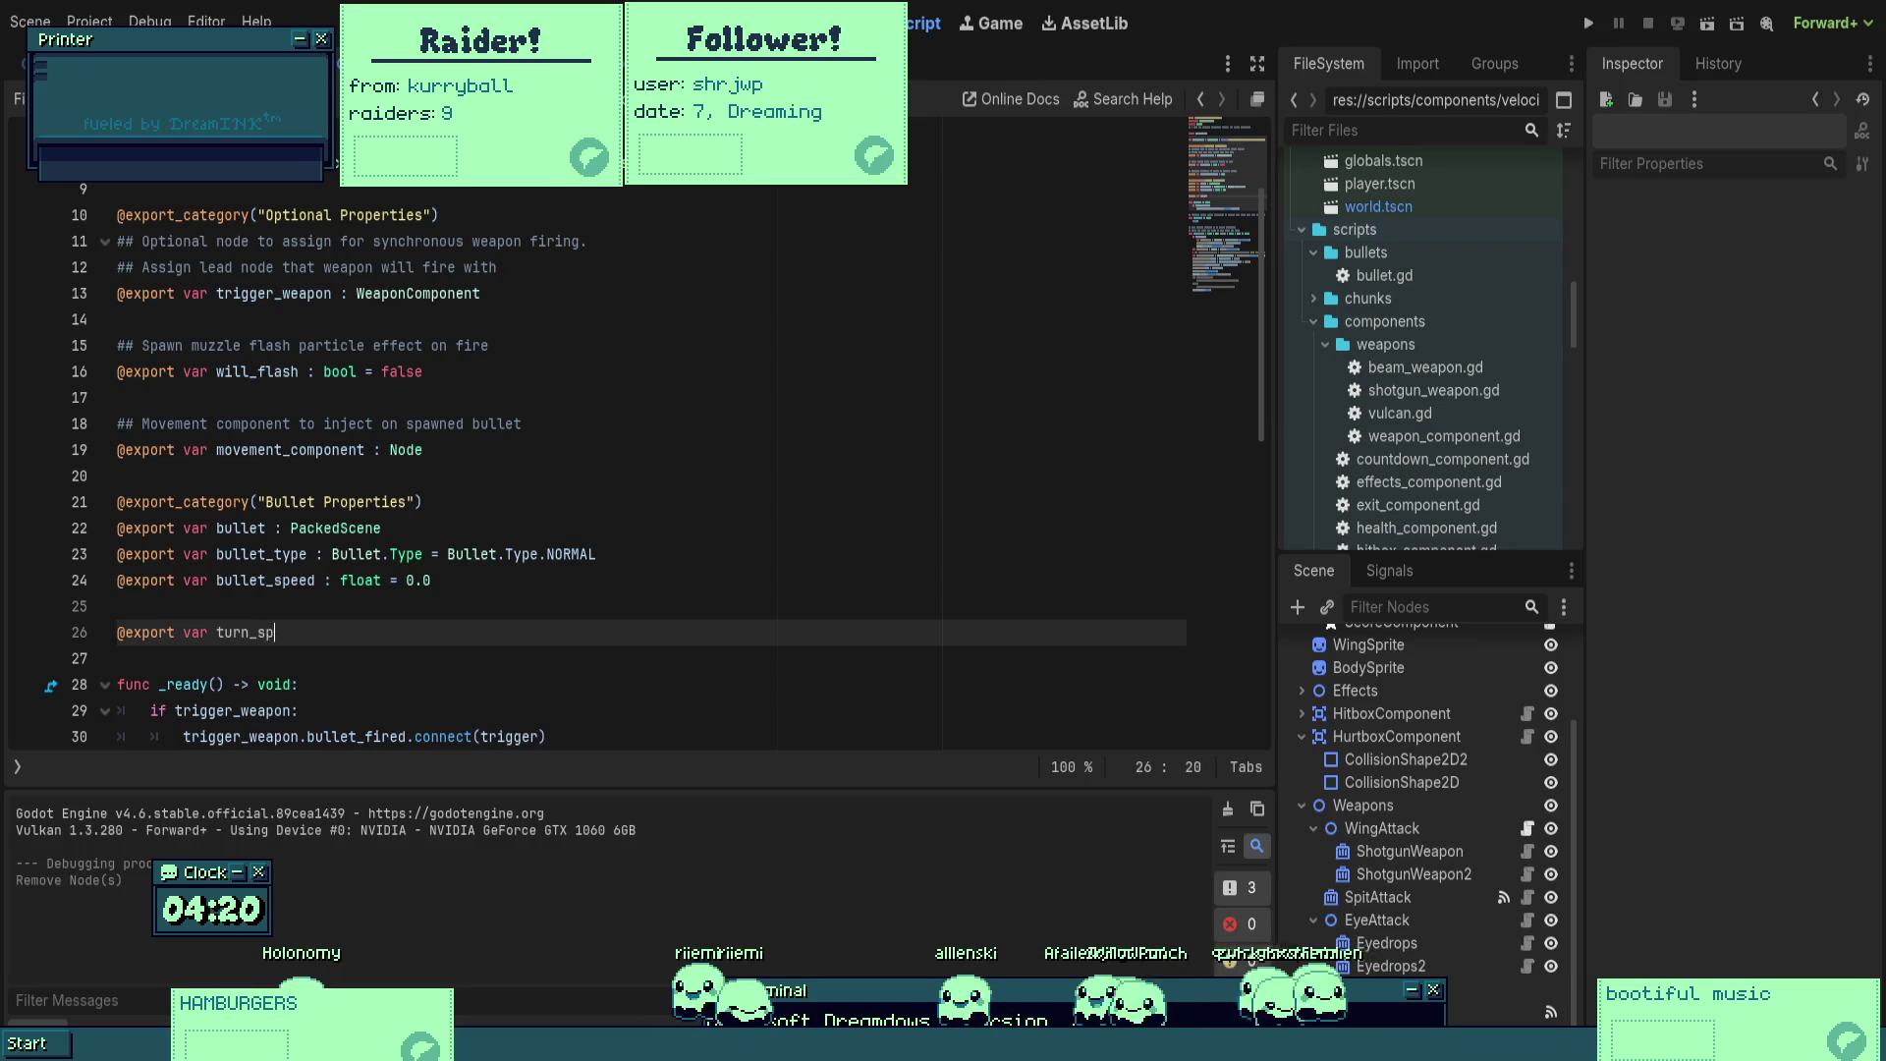
text(bullet_)
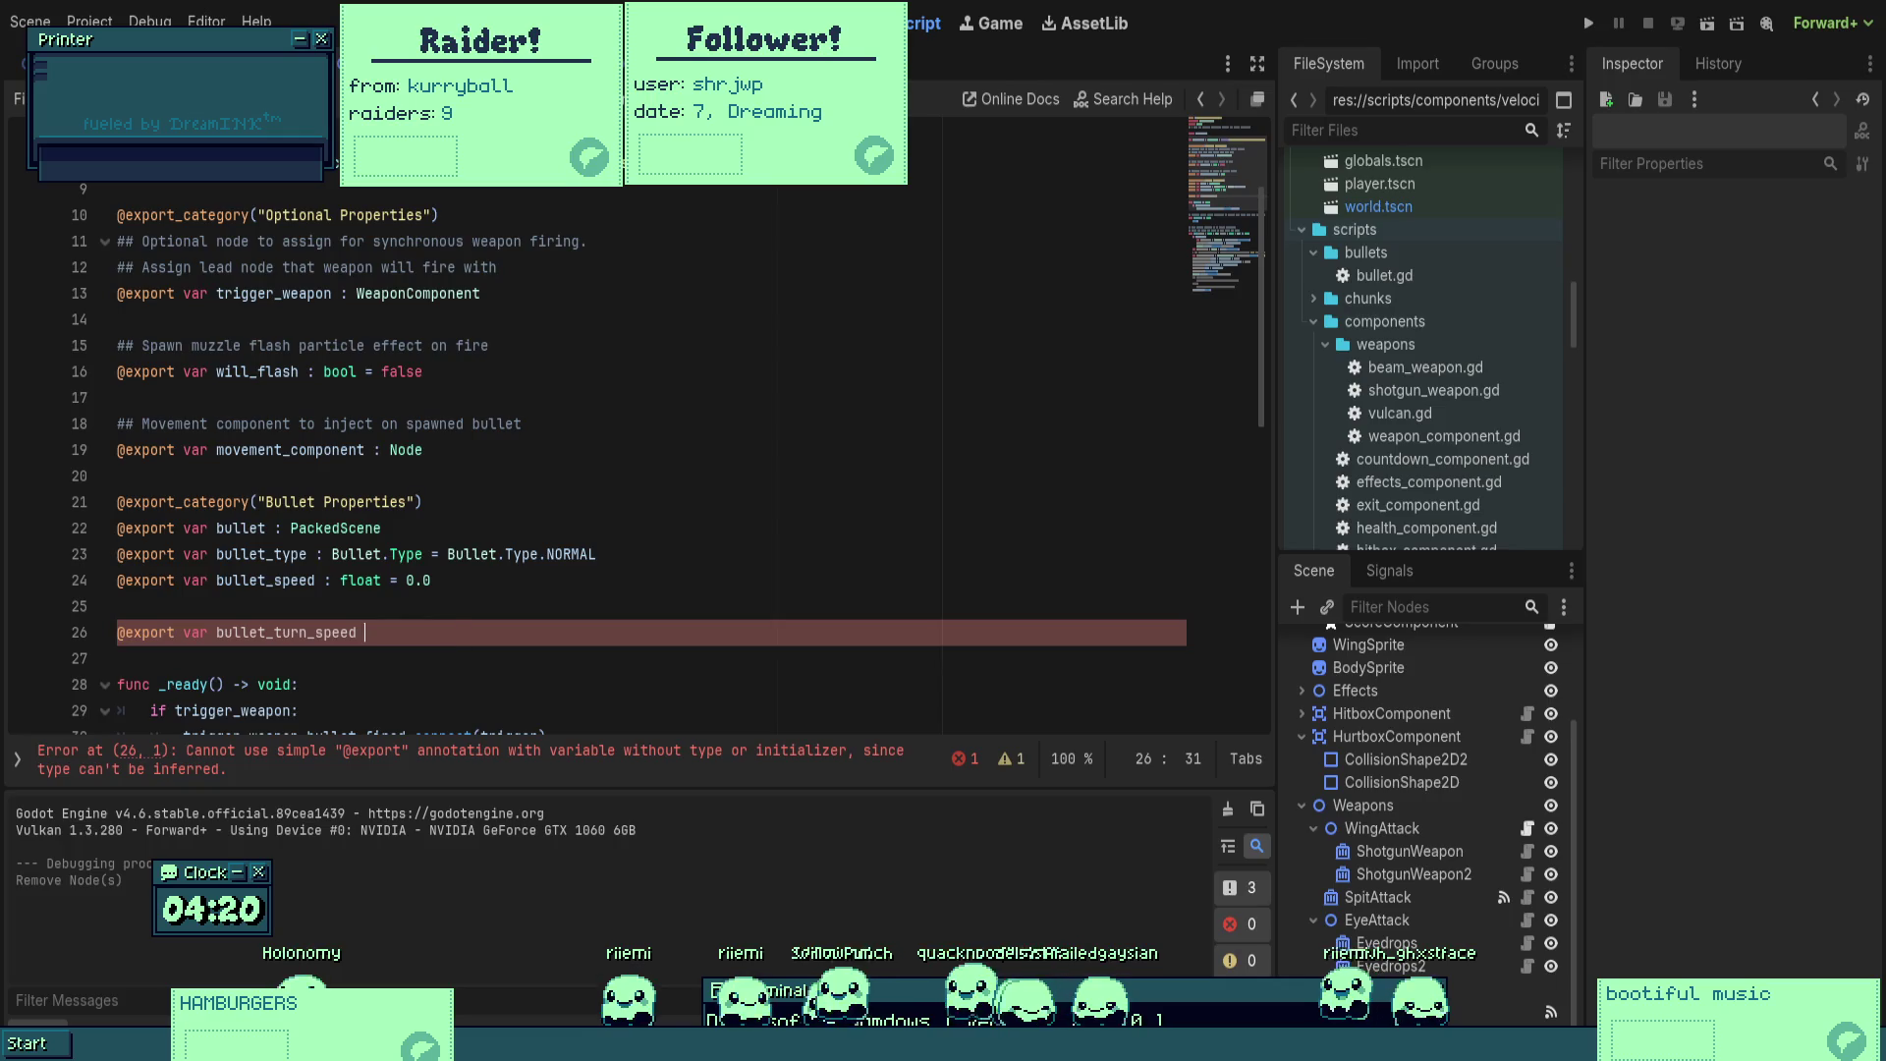
text(0.0)
key(Up)
key(ctrl+s)
click(534, 634)
scroll(534, 644, down, 2)
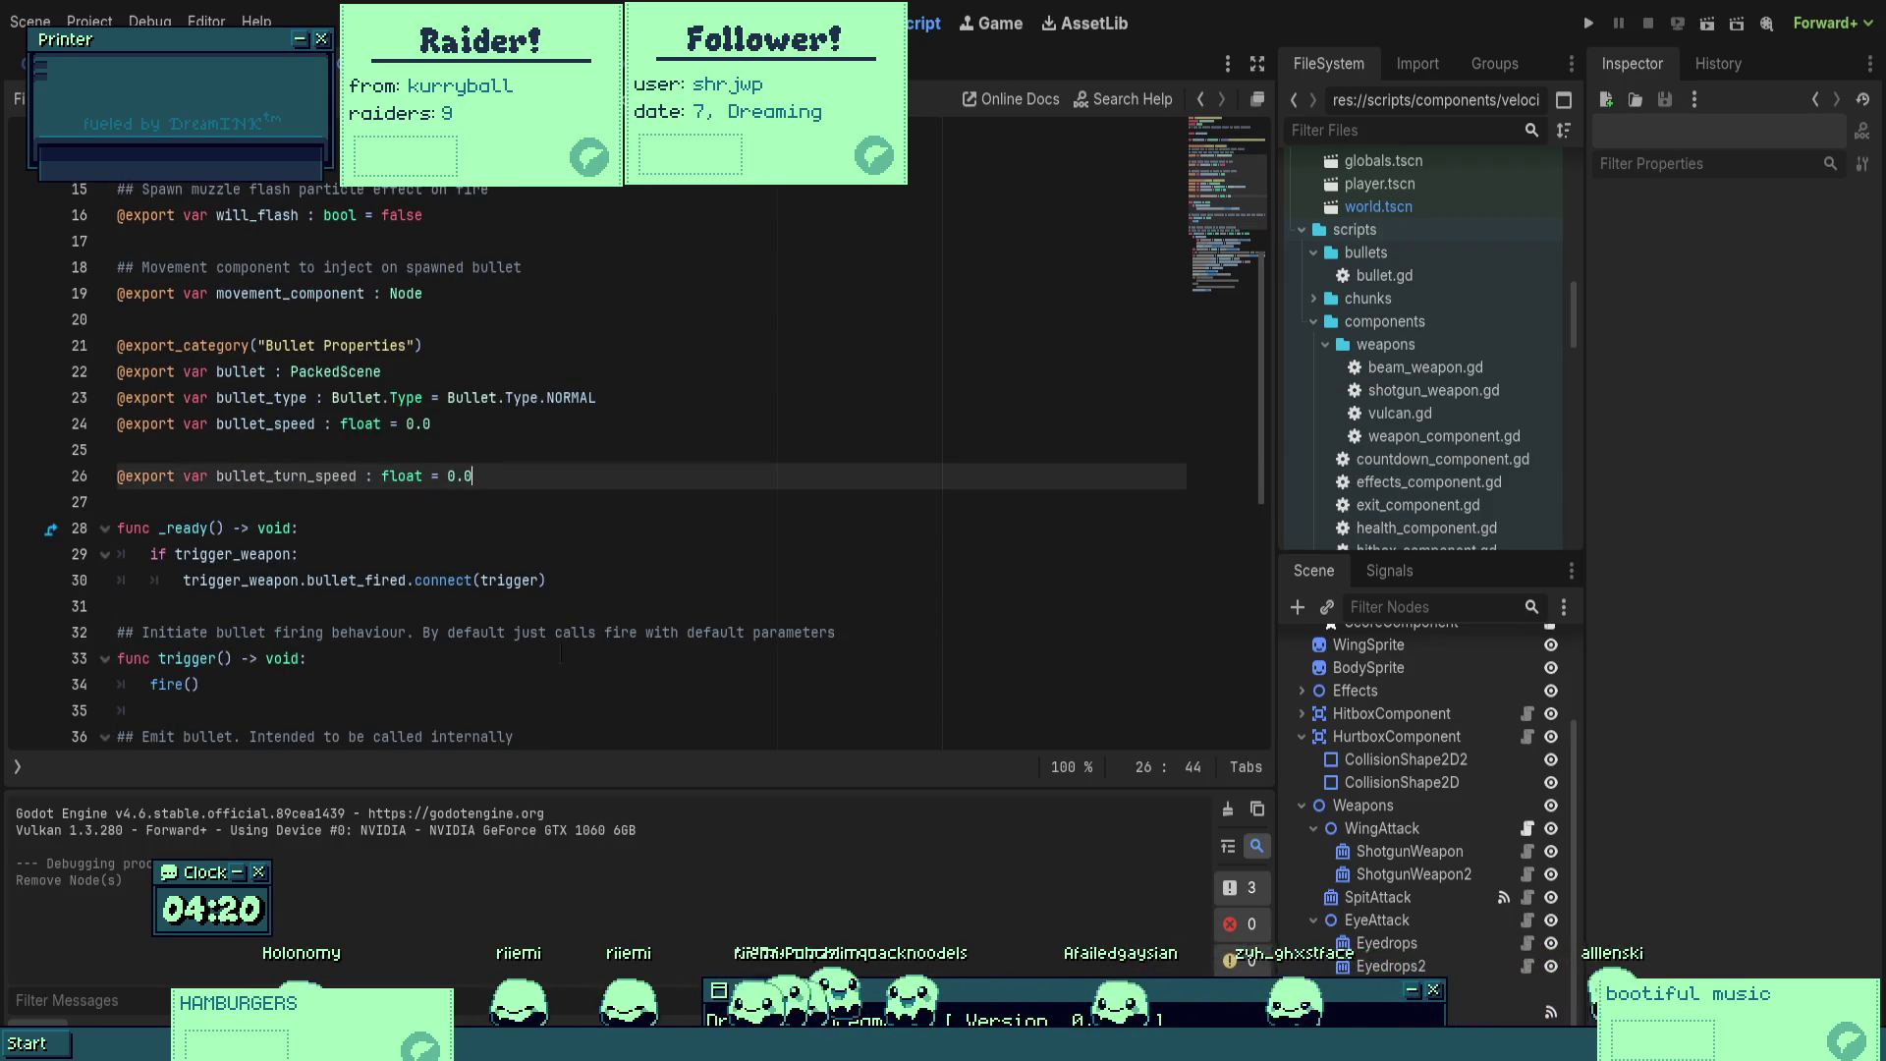
scroll(557, 663, down, 7)
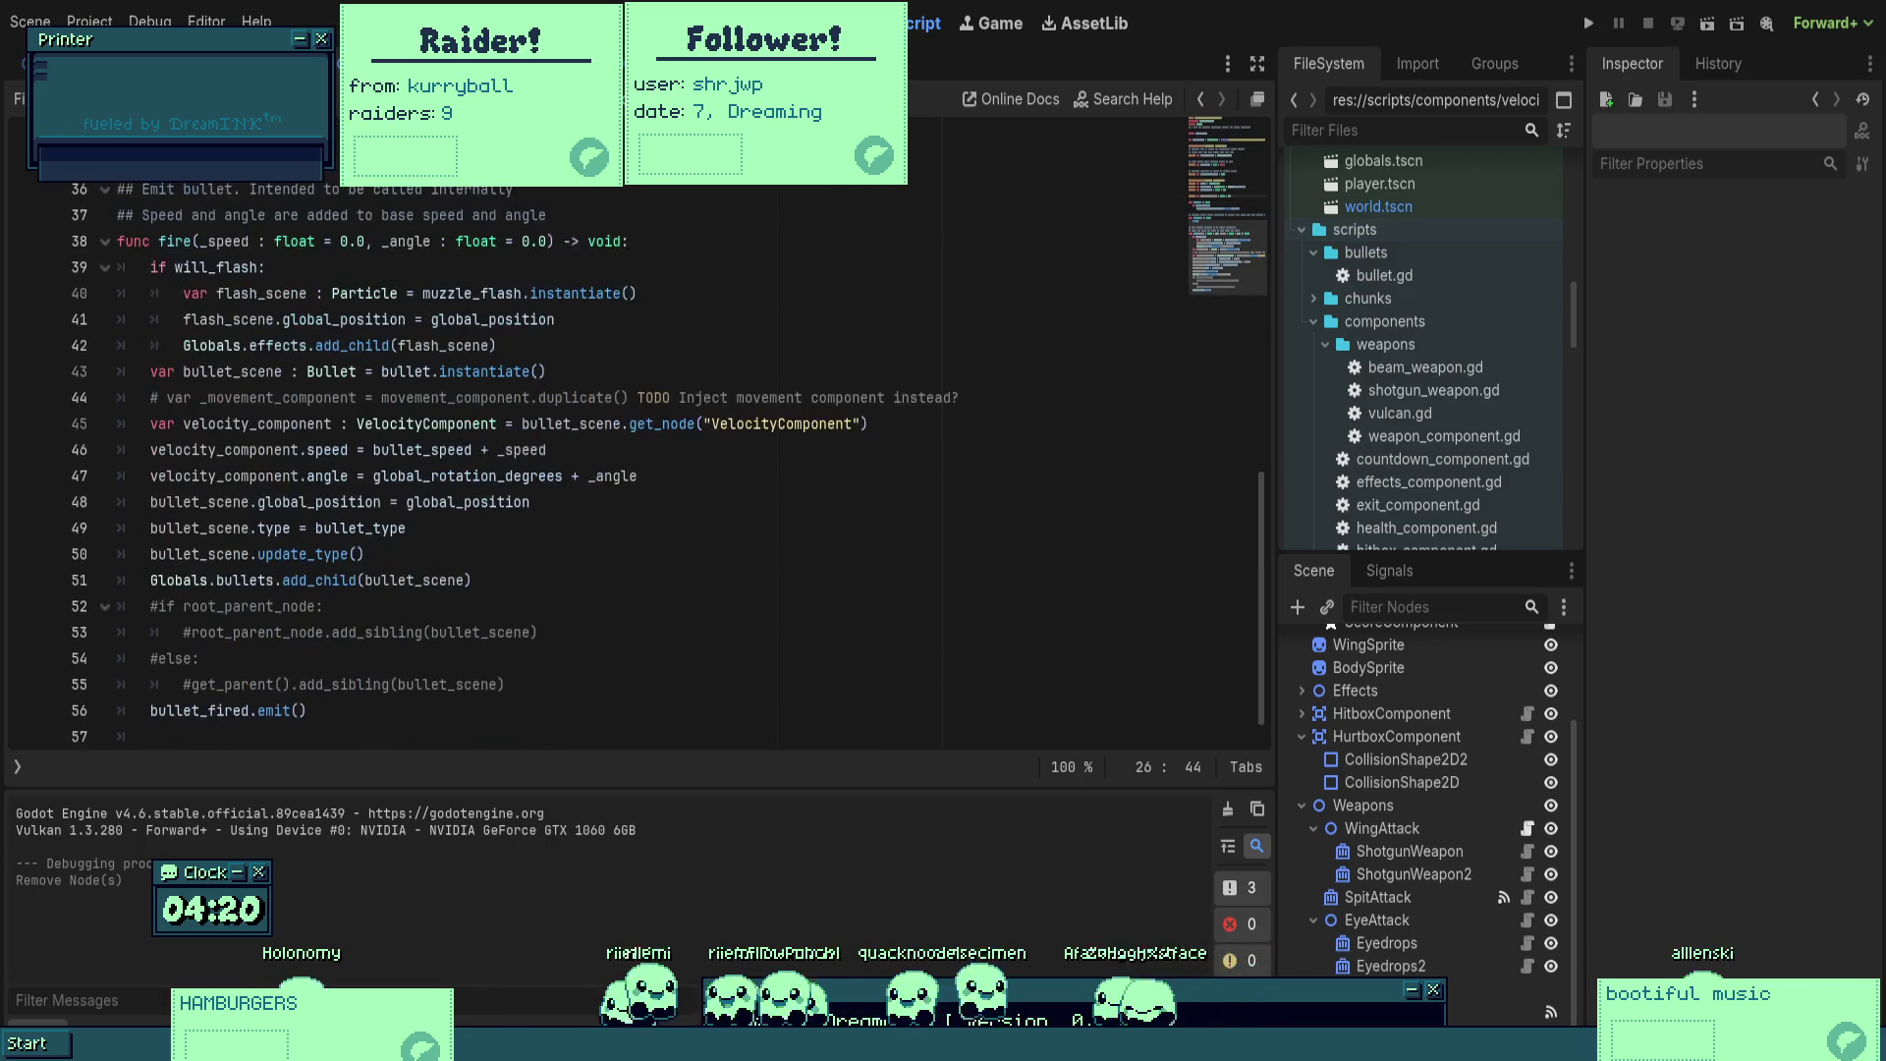
After the angle assignment in fire(), add the condition 'if bullet_turn_speed:'
click(894, 425)
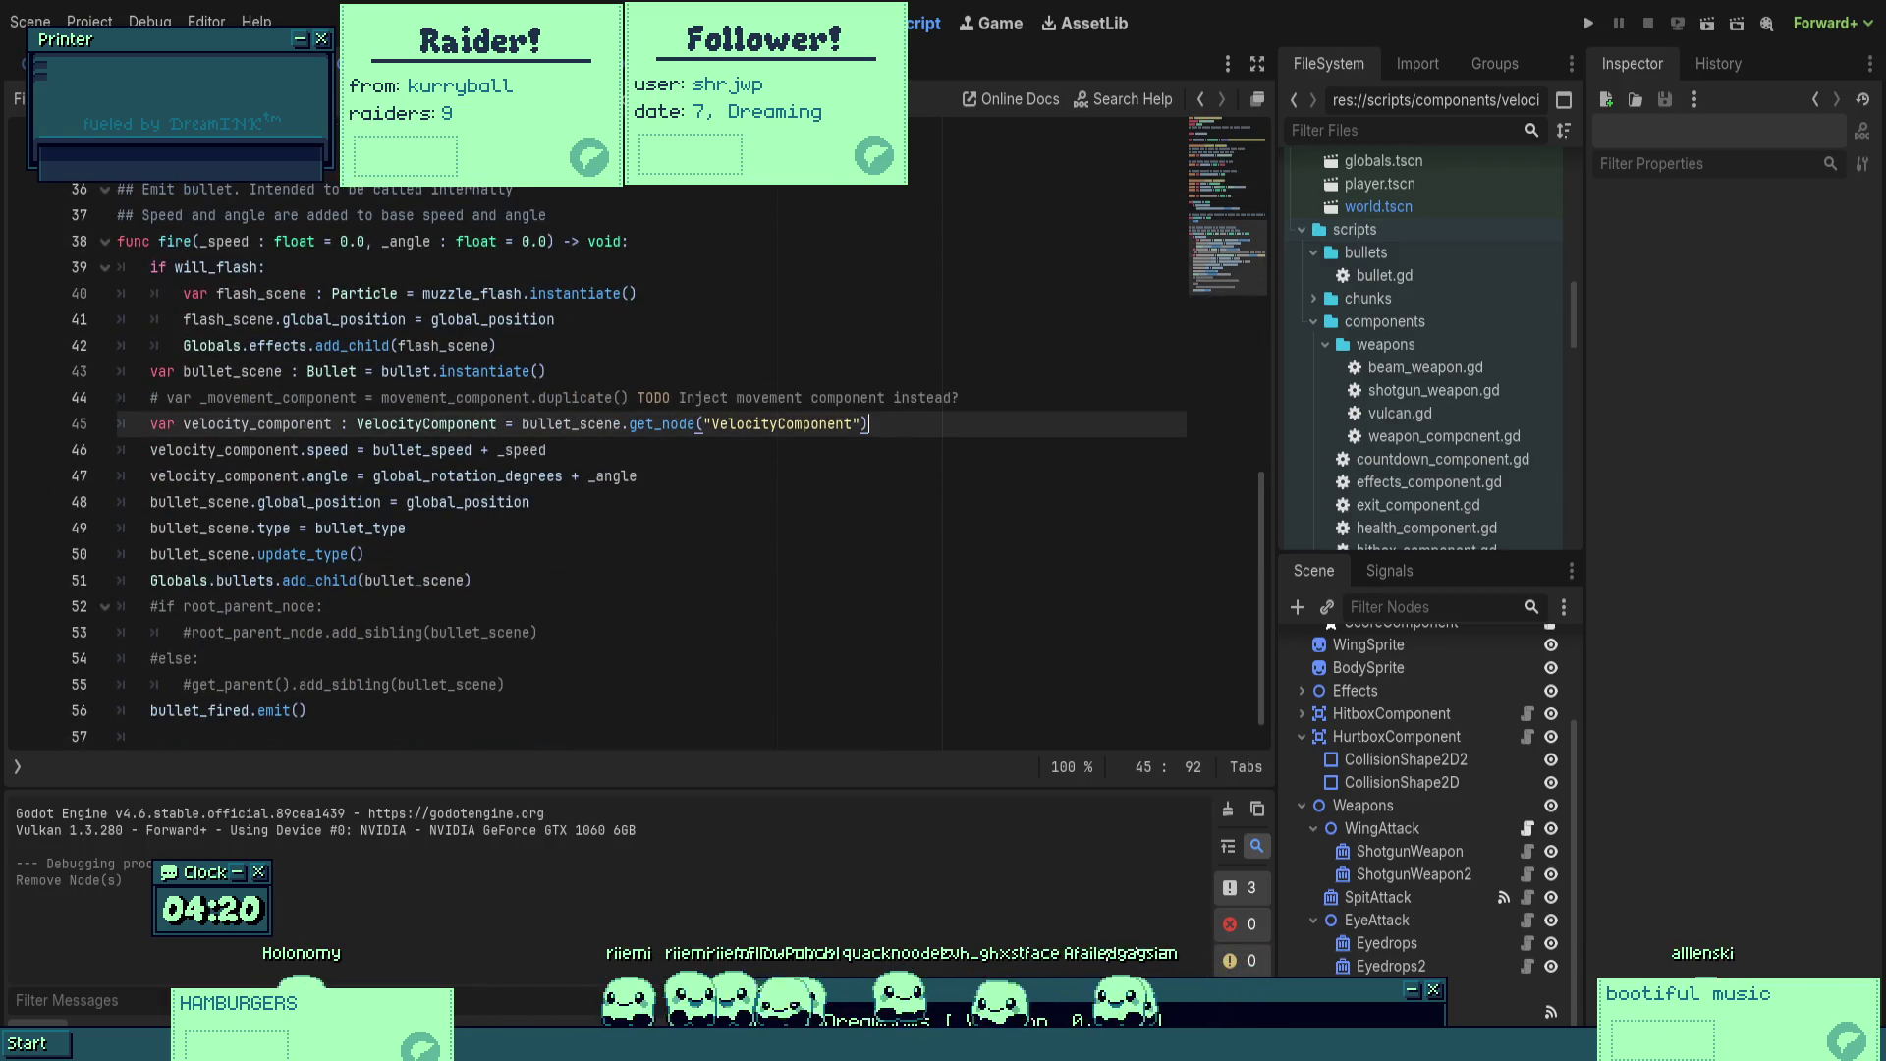
click(640, 476)
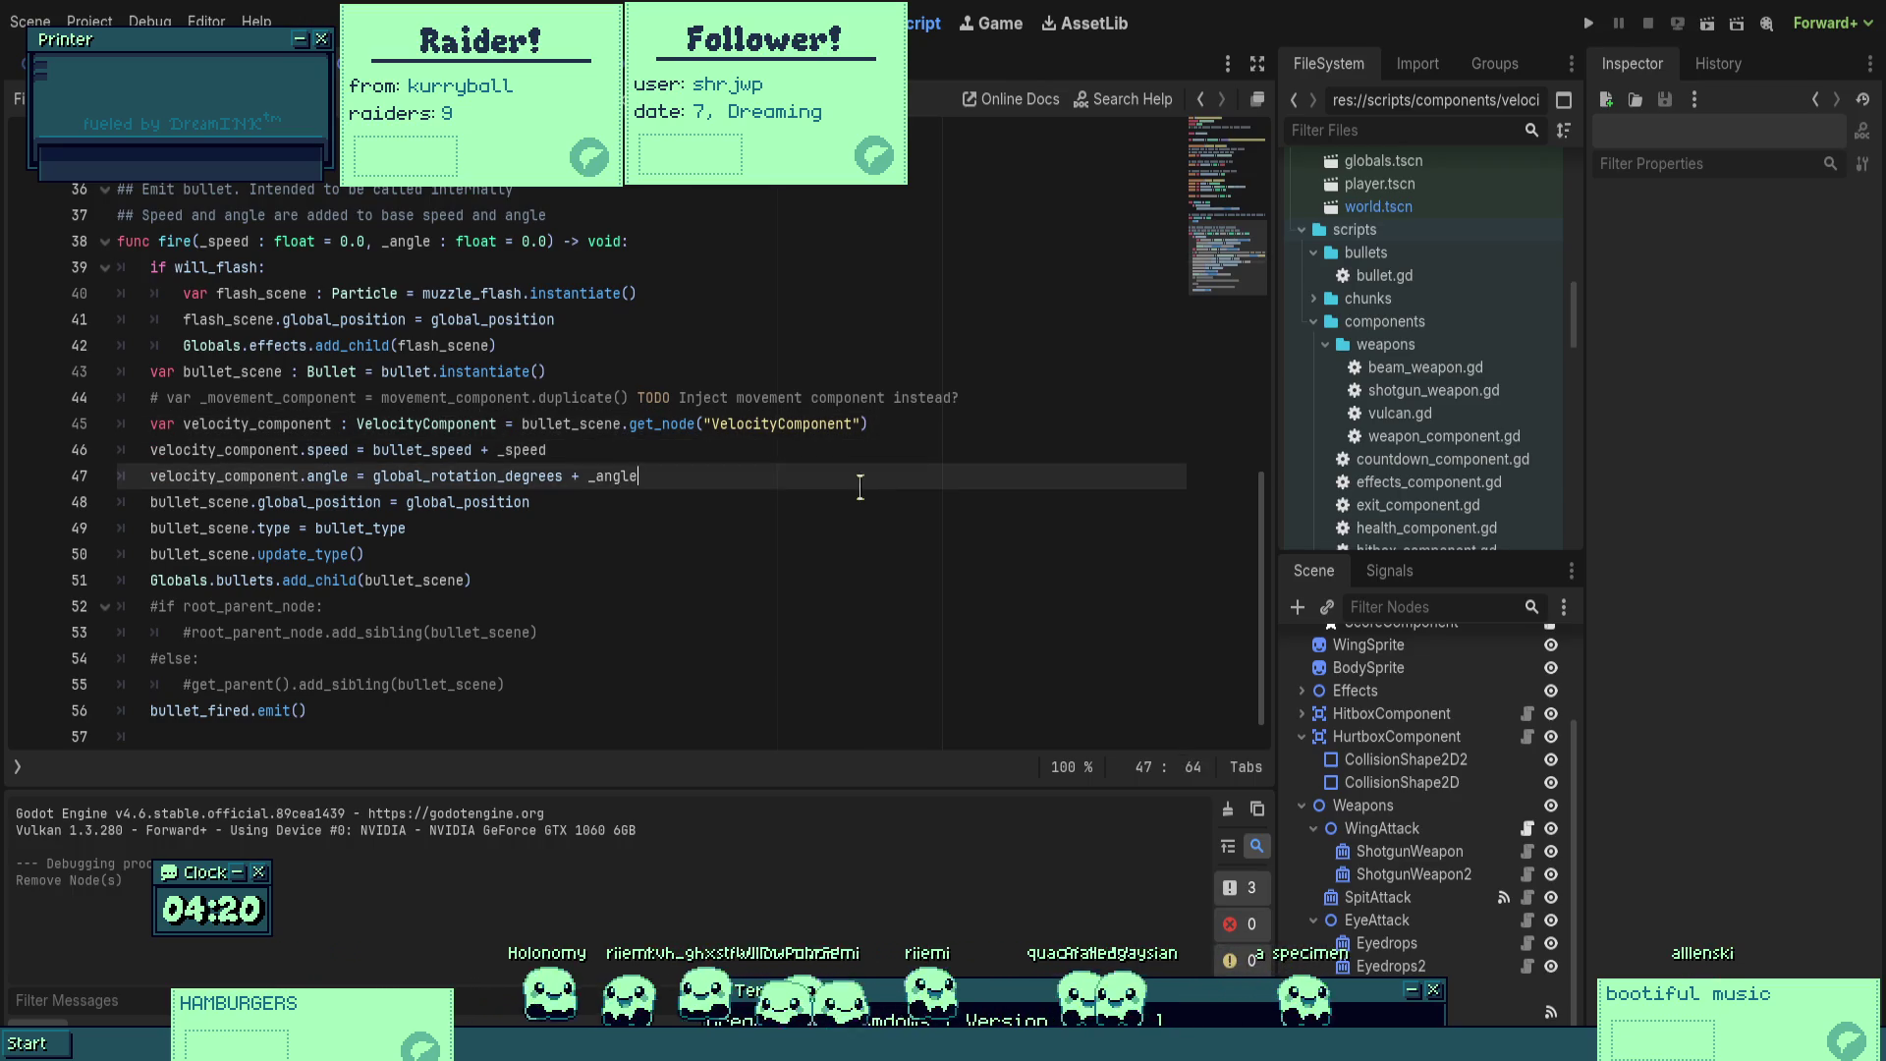
key(Return)
text(if v)
key(BackSpace)
text(bullet_turn_speed)
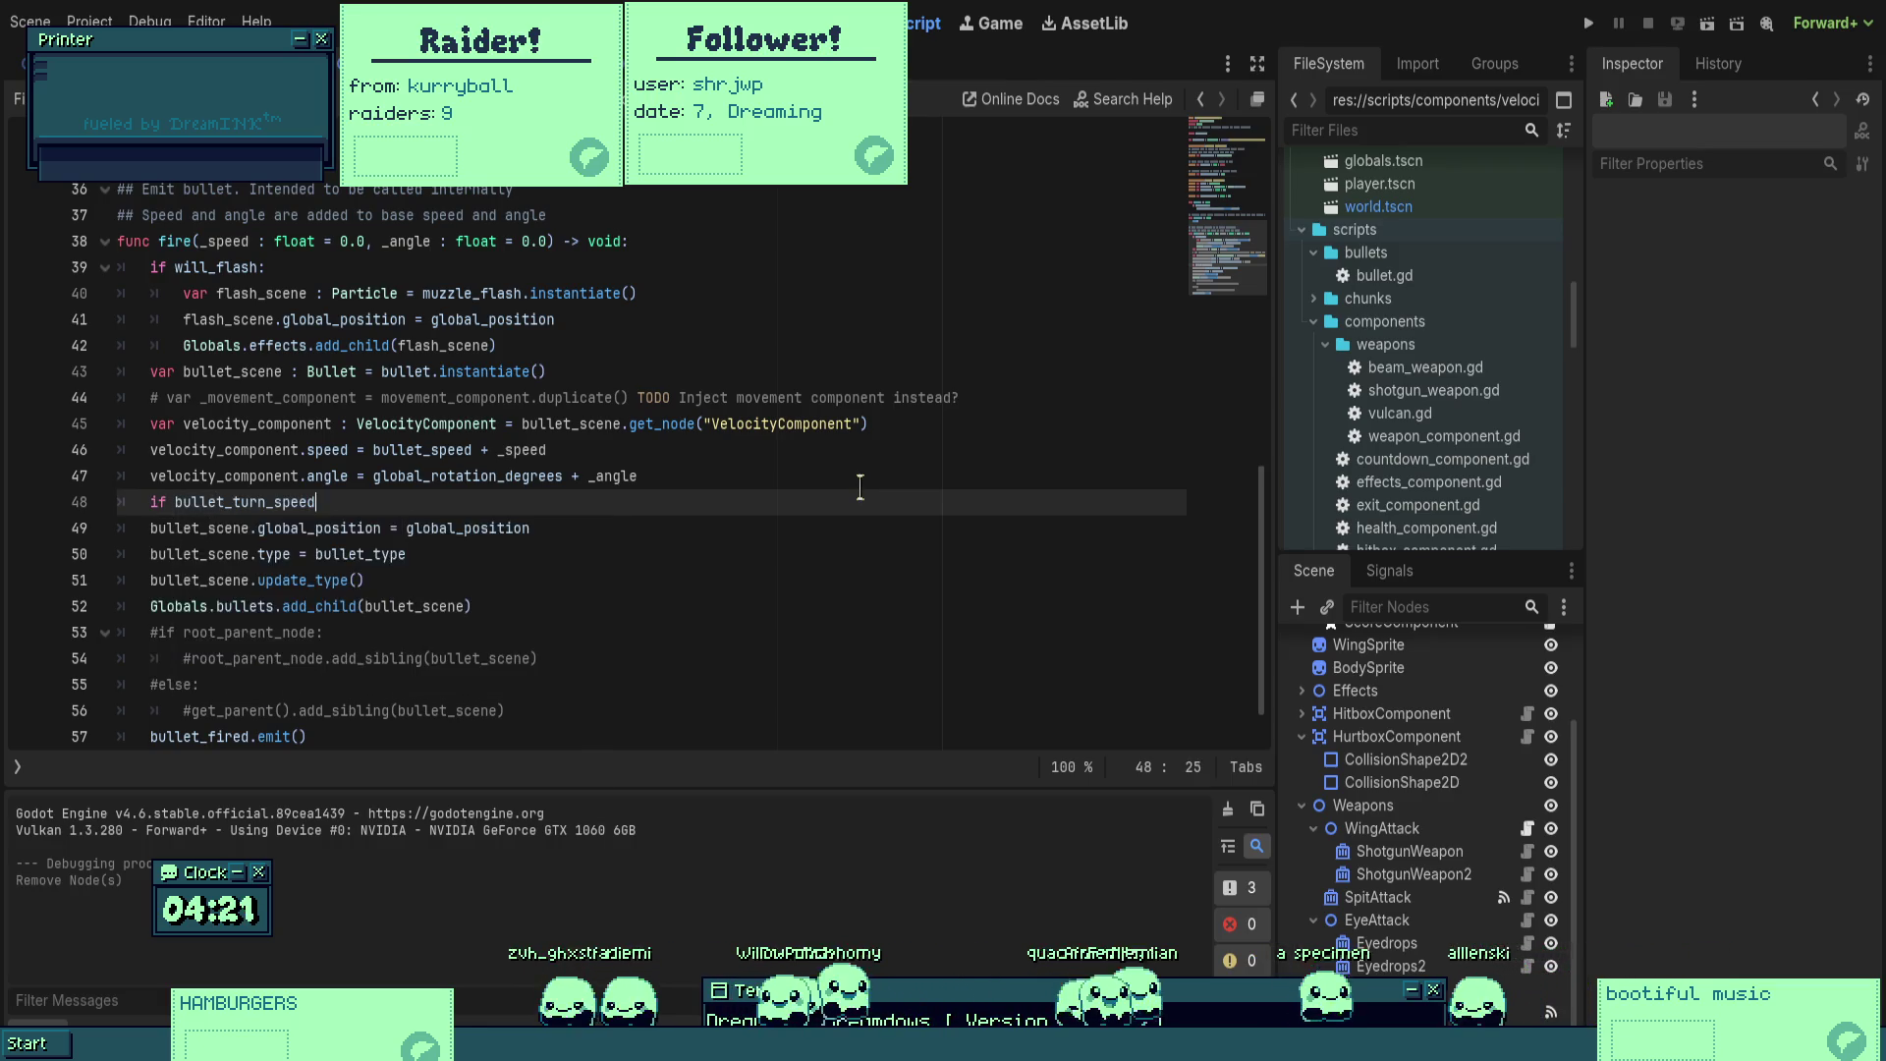
text(:)
key(Return)
Inside it, assign 'velocity_component.turn_speed = bullet_turn_speed' and save the script
text(veloc)
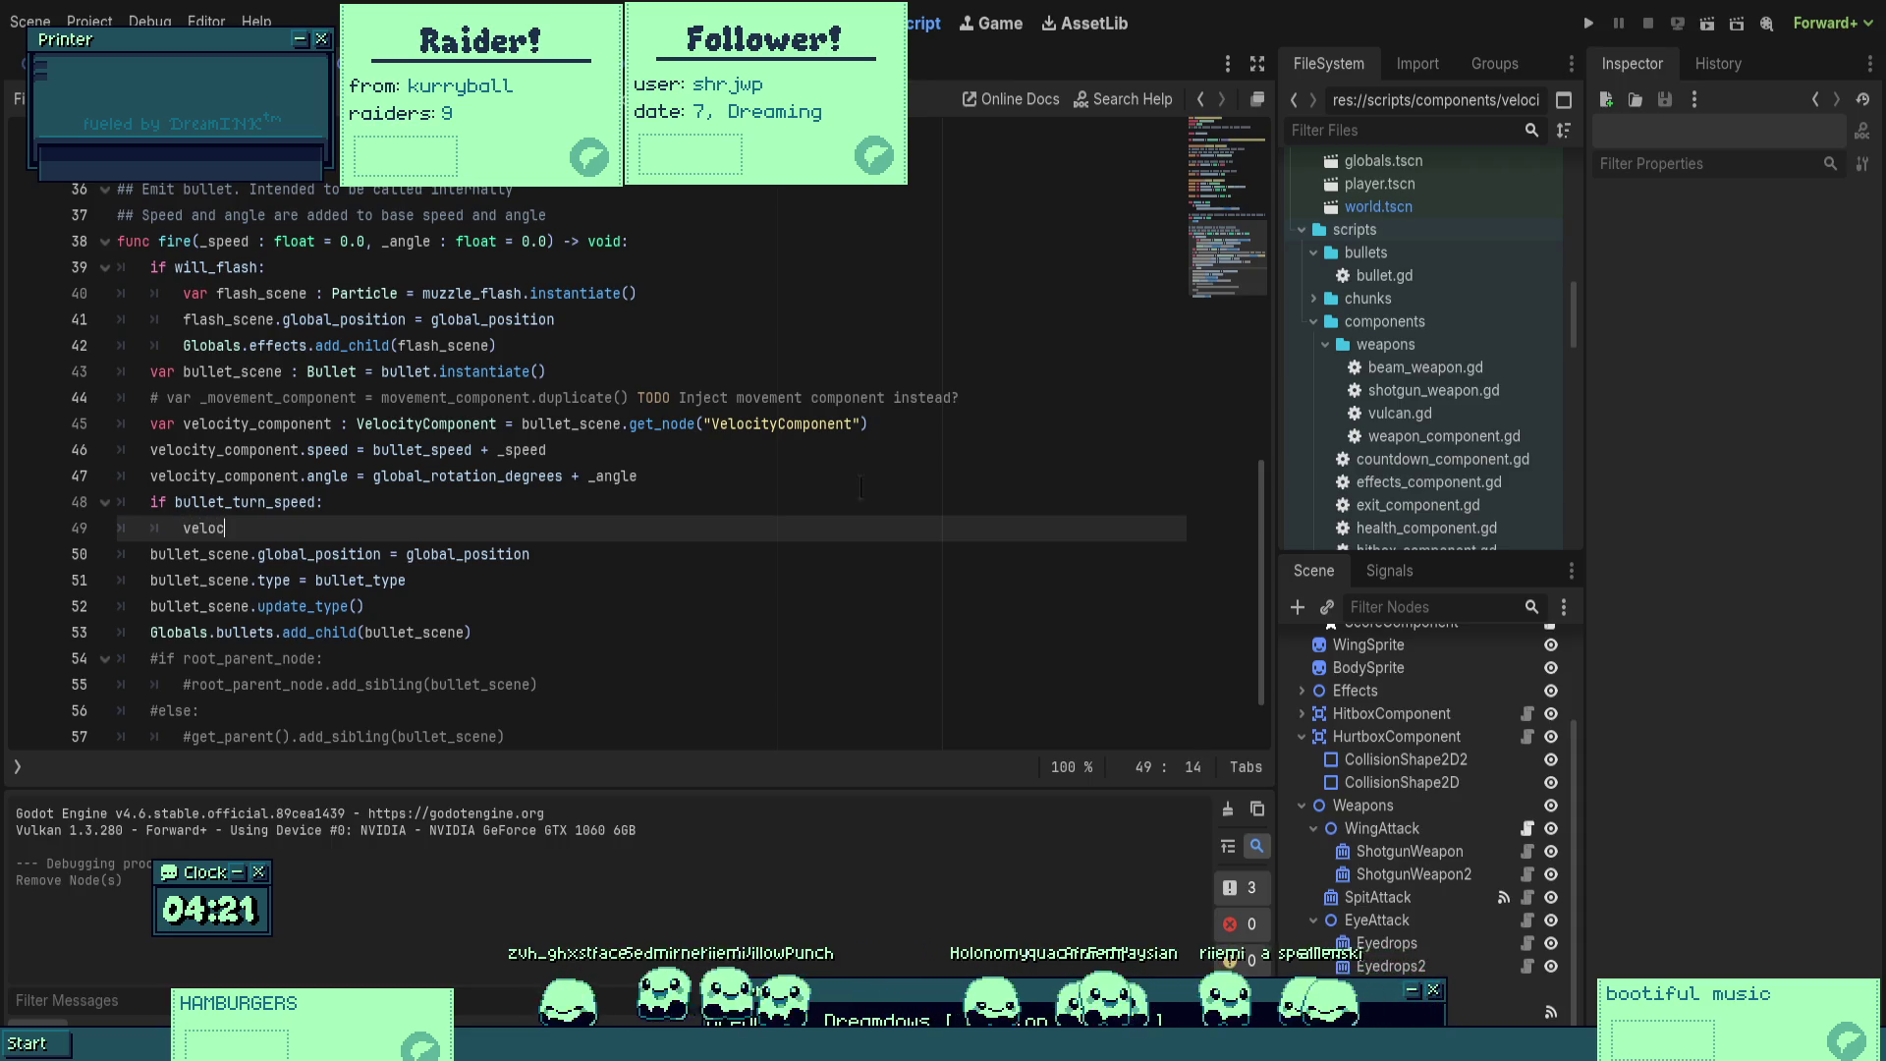
key(Return)
text(.)
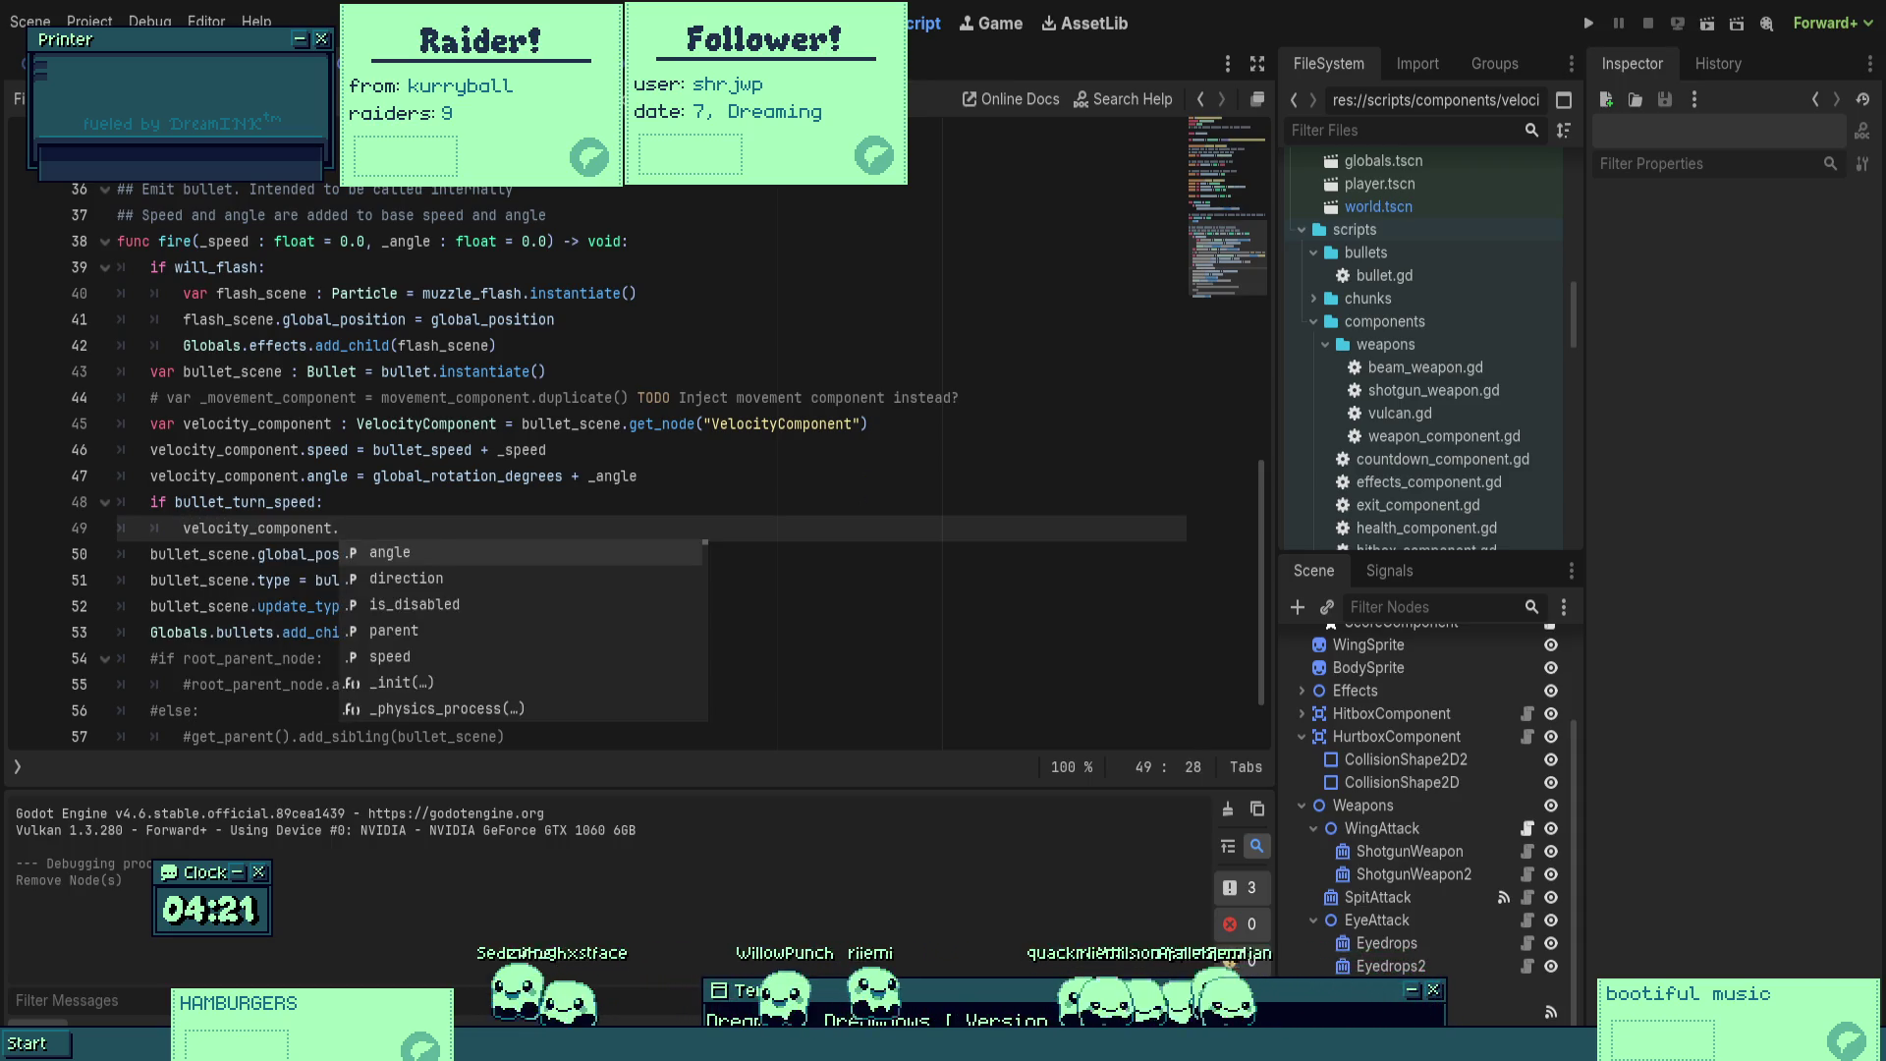
text(has)
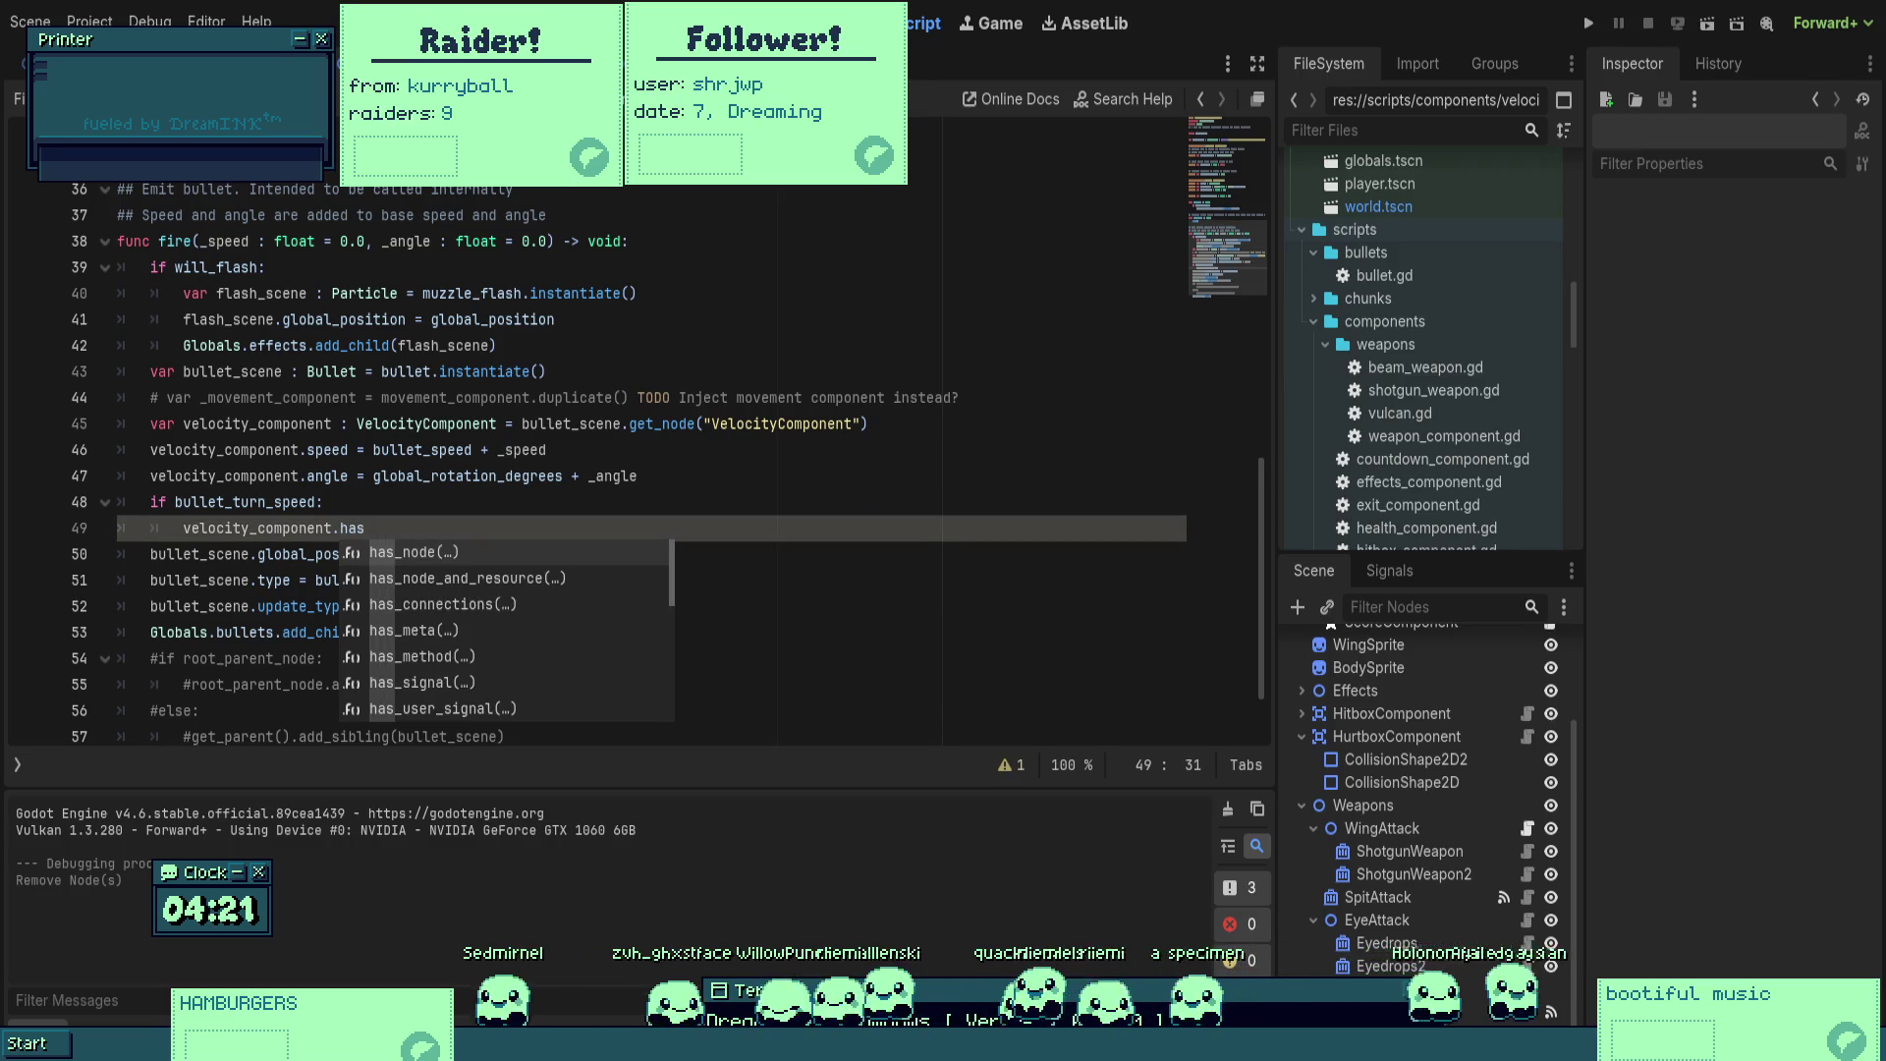
key(BackSpace)
key(BackSpace)
key(BackSpace)
text(turn_speed)
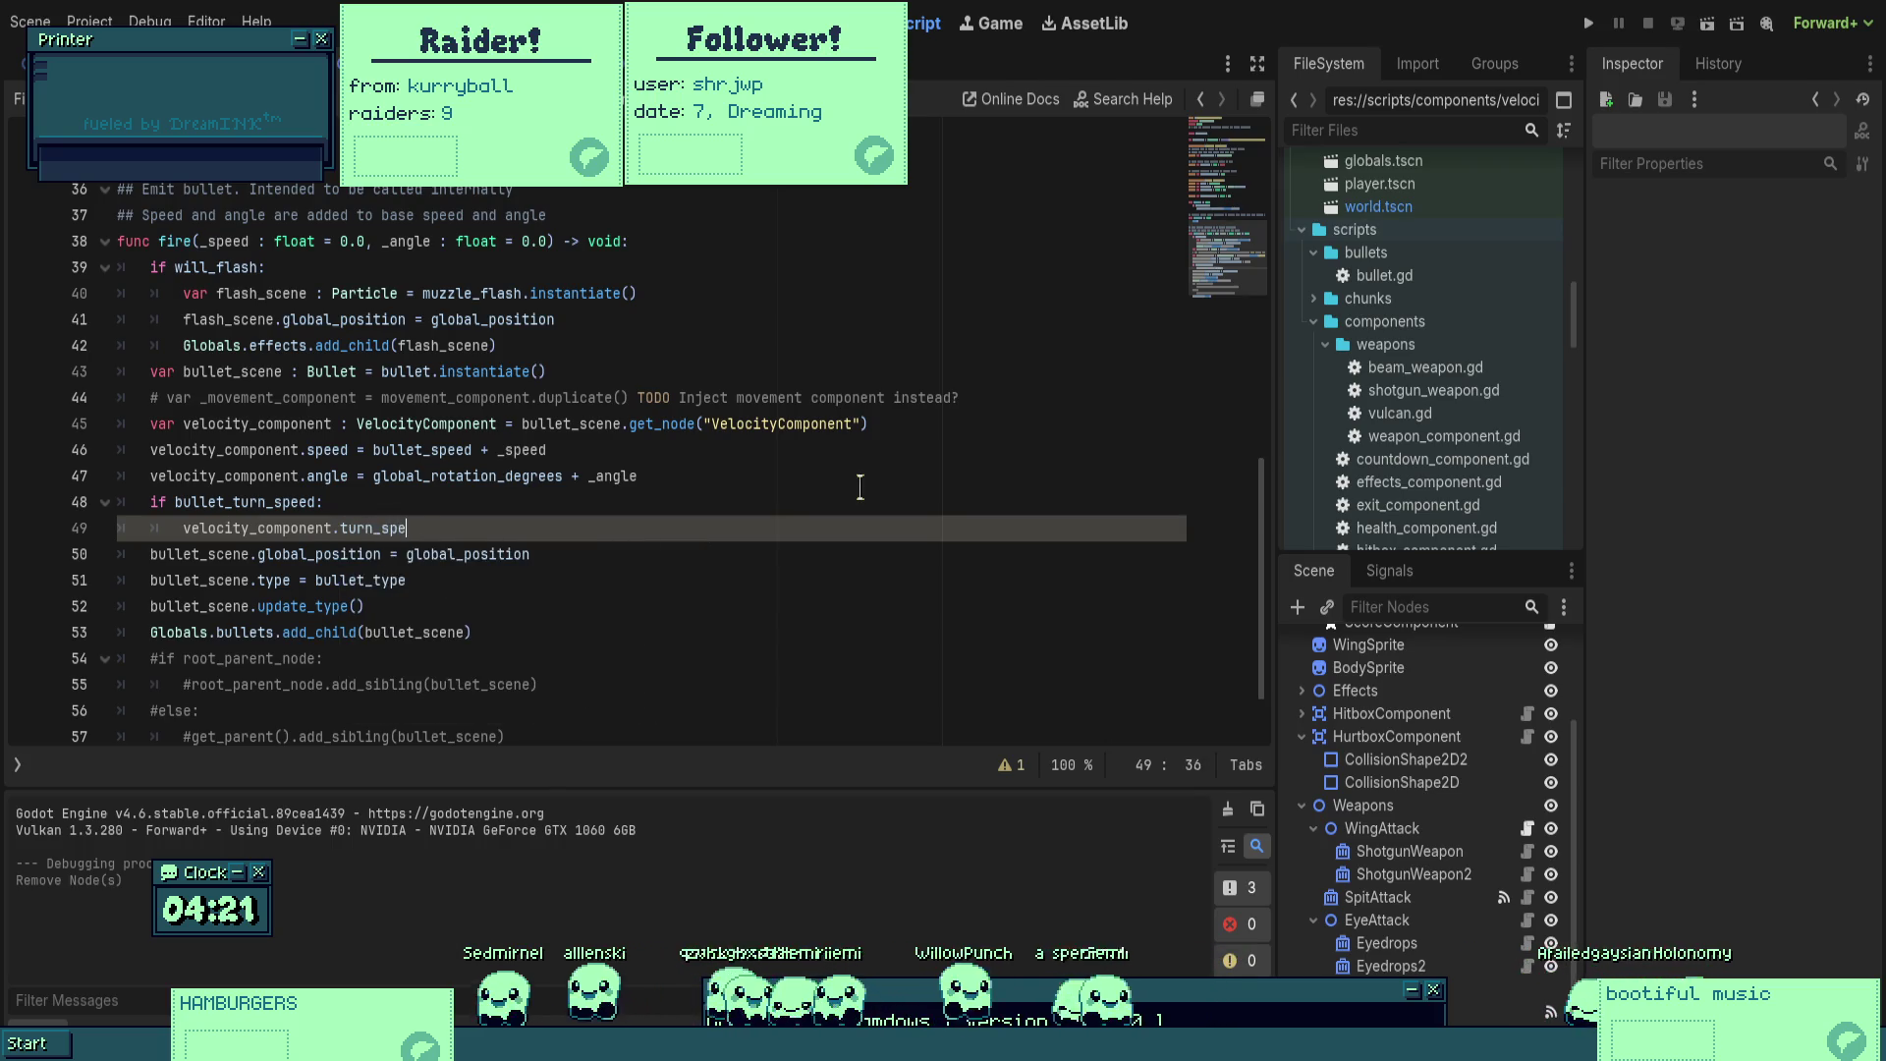
text( = )
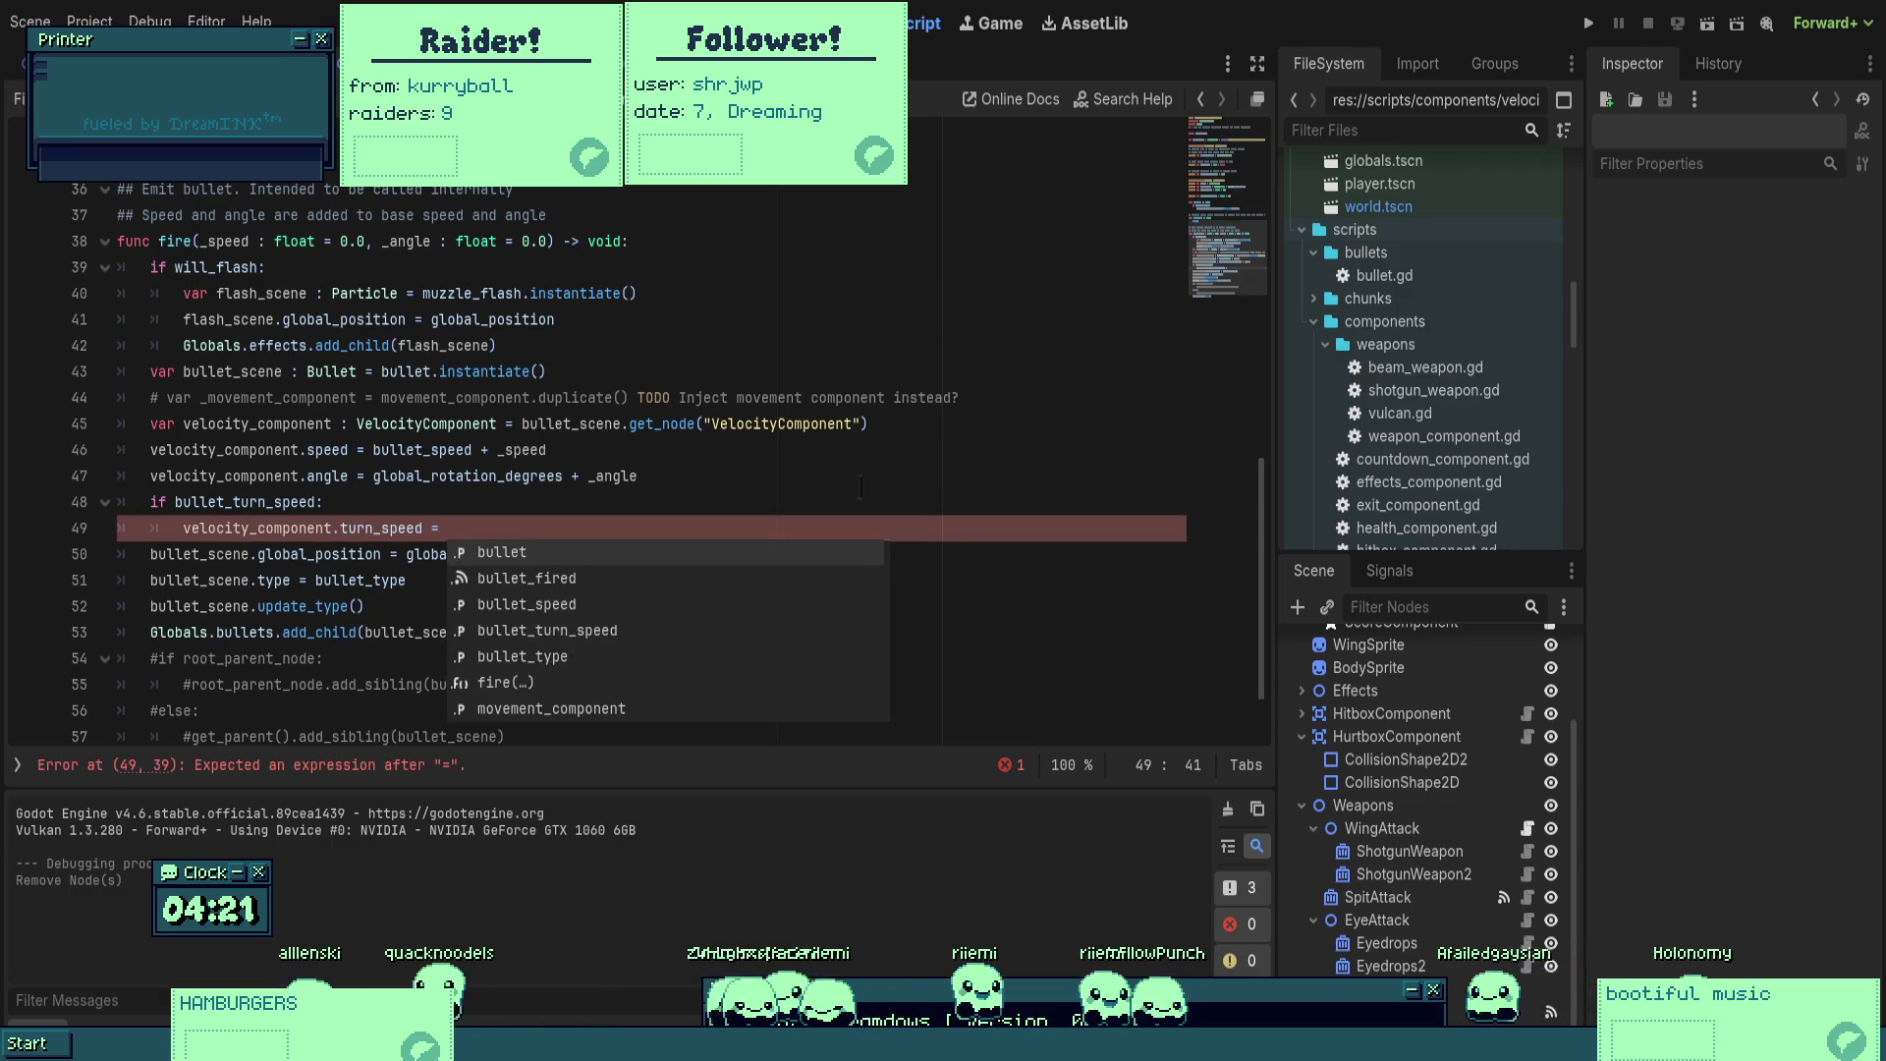
text(t)
key(BackSpace)
text(bullet_)
key(Down)
key(Return)
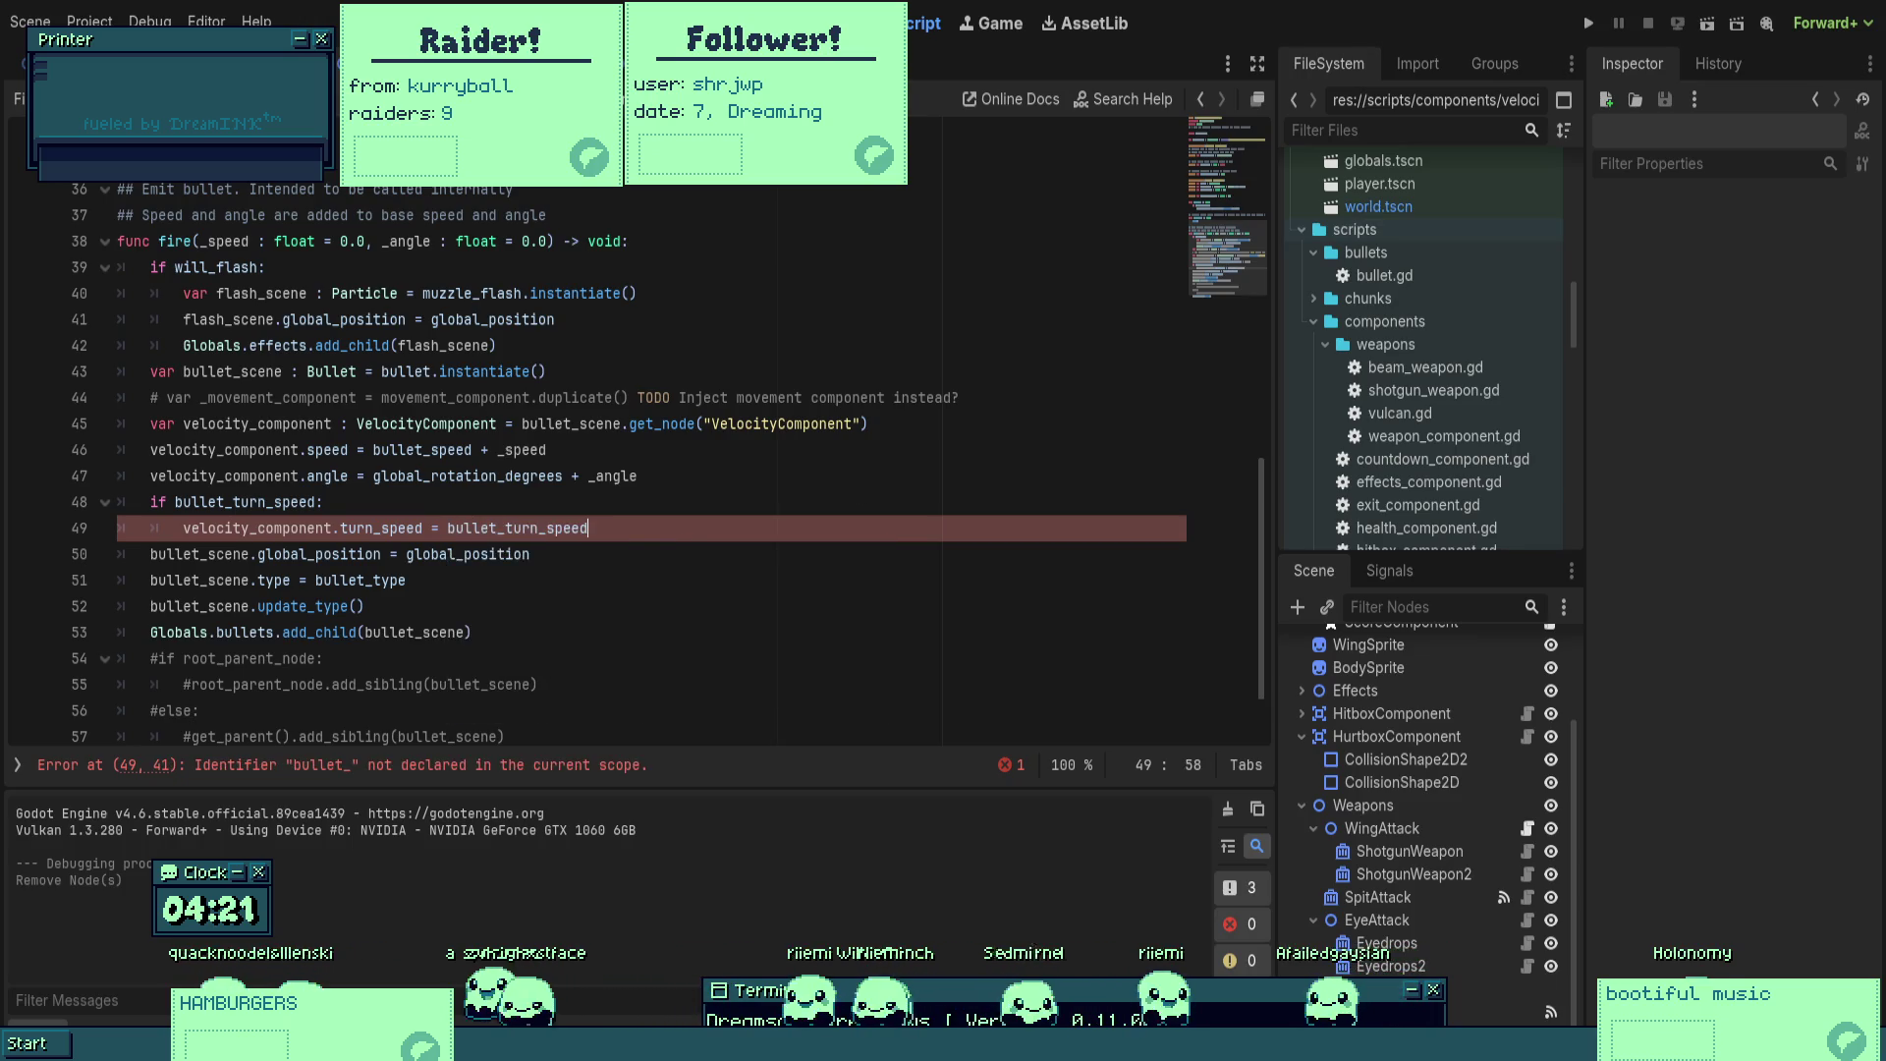
click(861, 486)
key(ctrl+s)
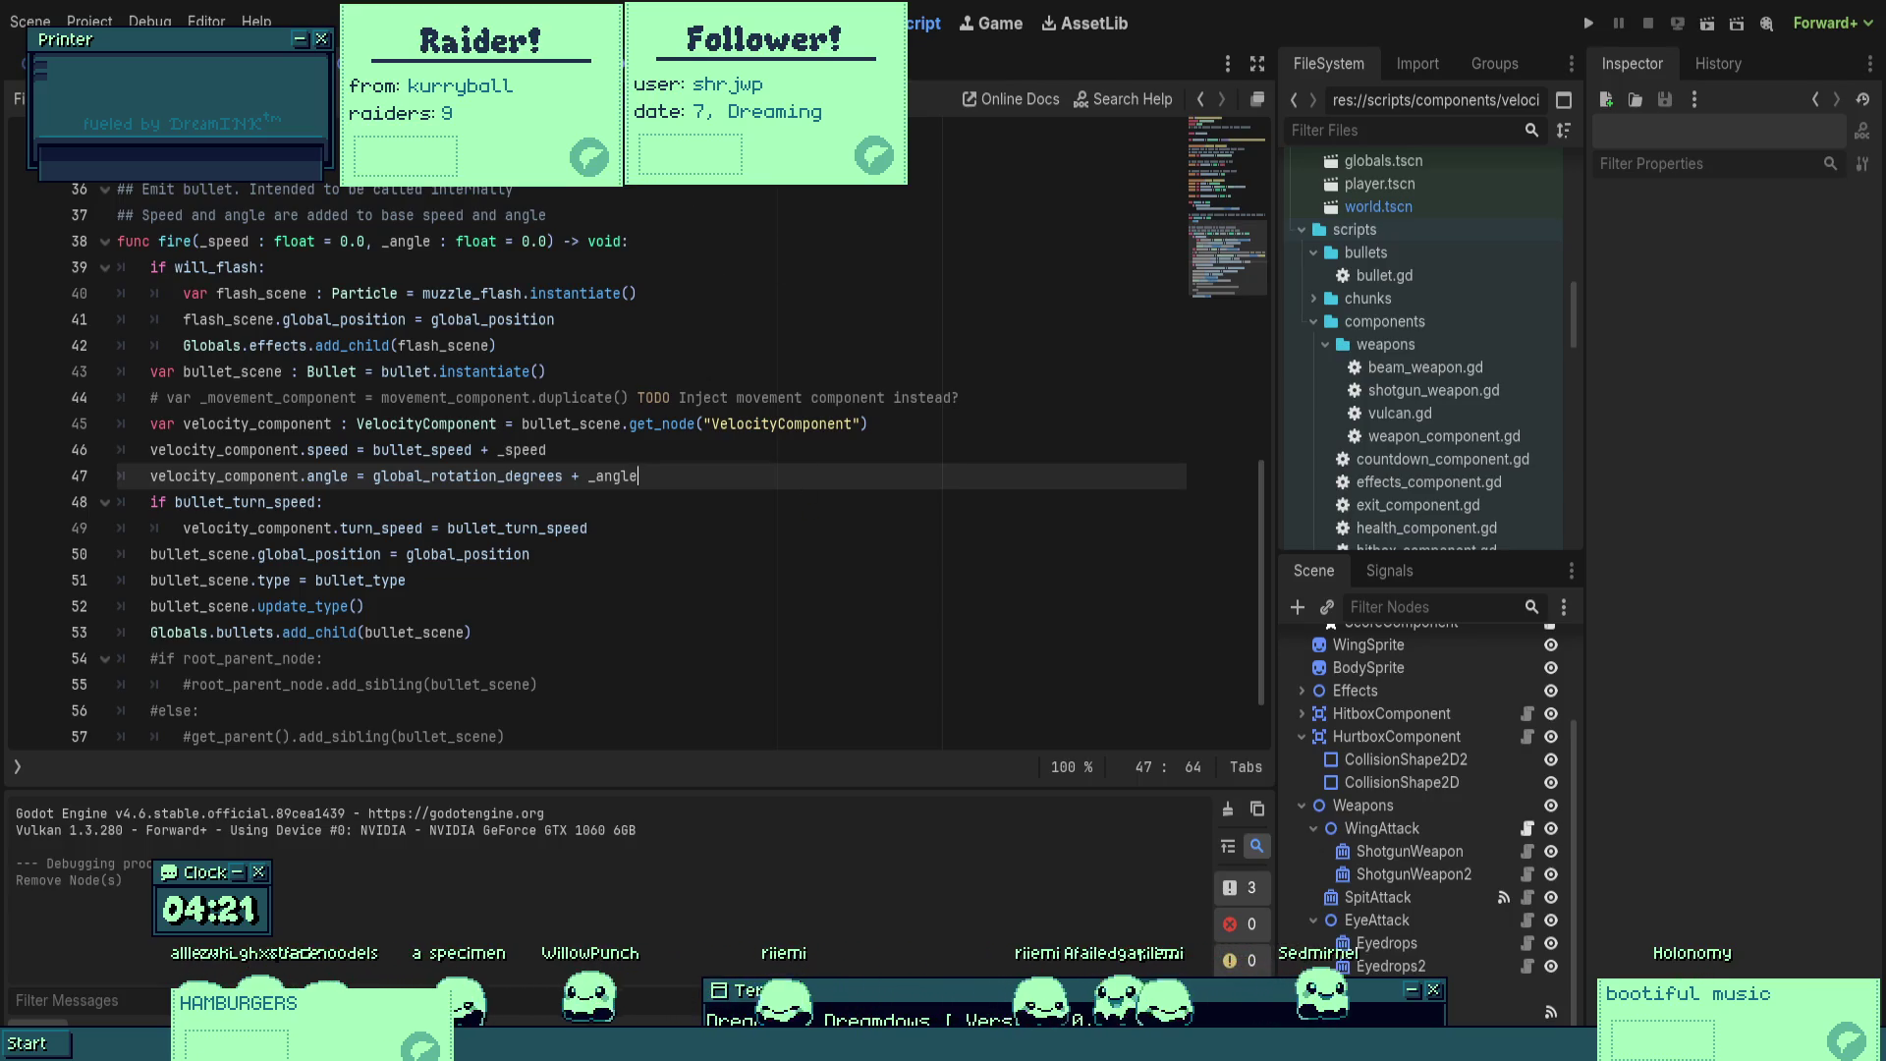
Set the BulletBolt VelocityComponent's Turn Speed to 0.0 in the Inspector
click(1768, 241)
text(0)
key(Return)
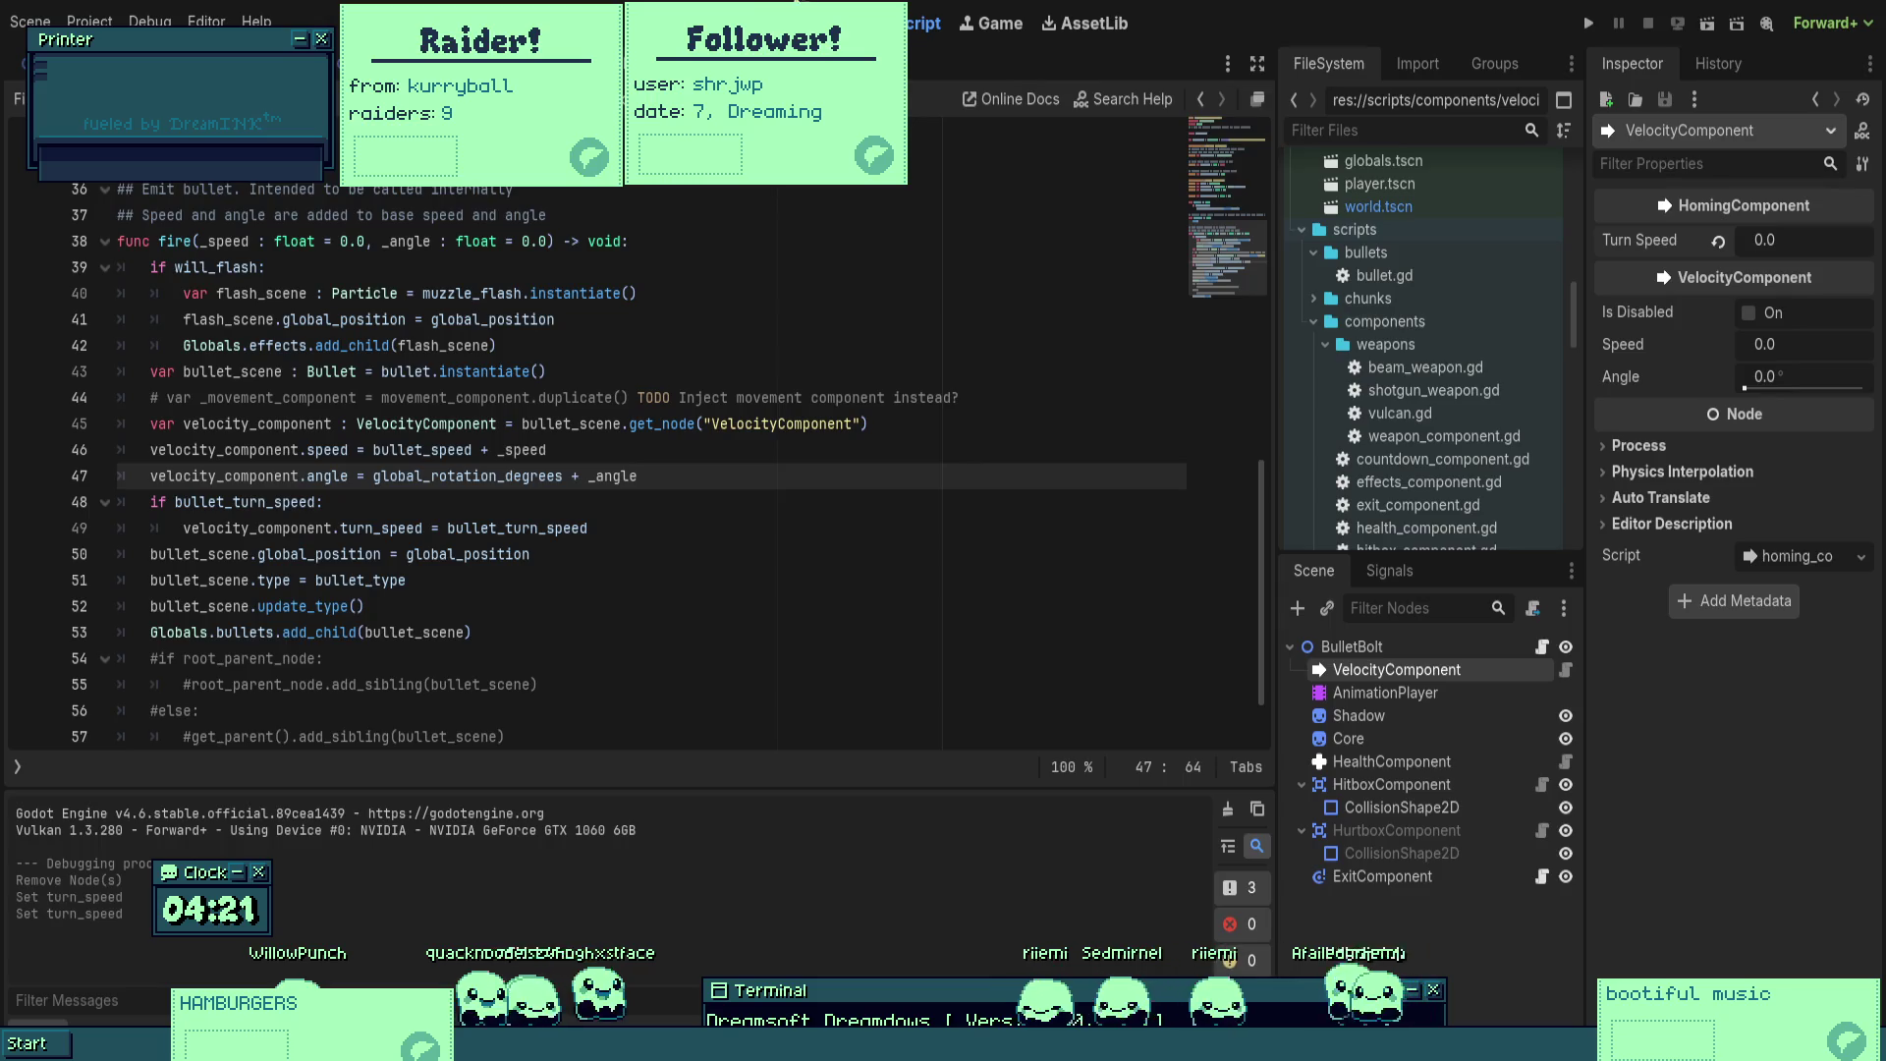
Run the game from the BulletBolt scene to test the bolts, then stop it
click(804, 12)
key(F5)
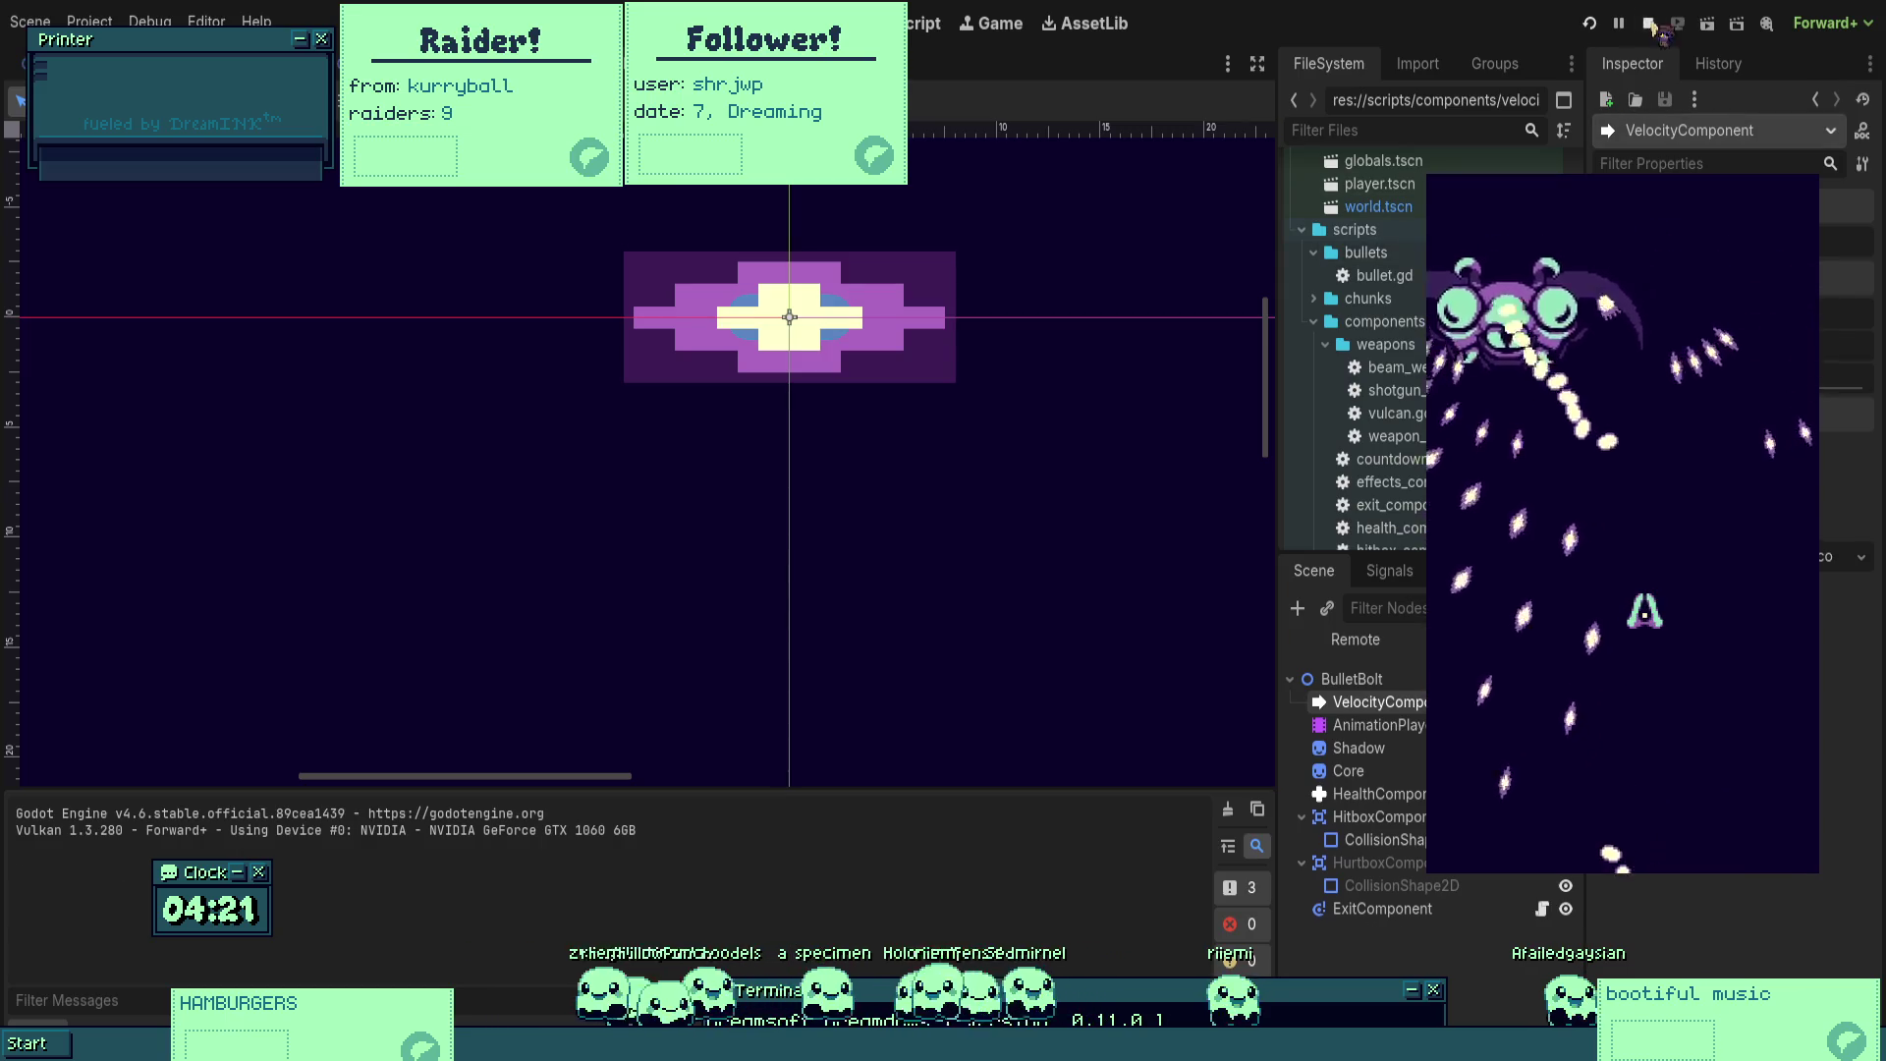
key(F8)
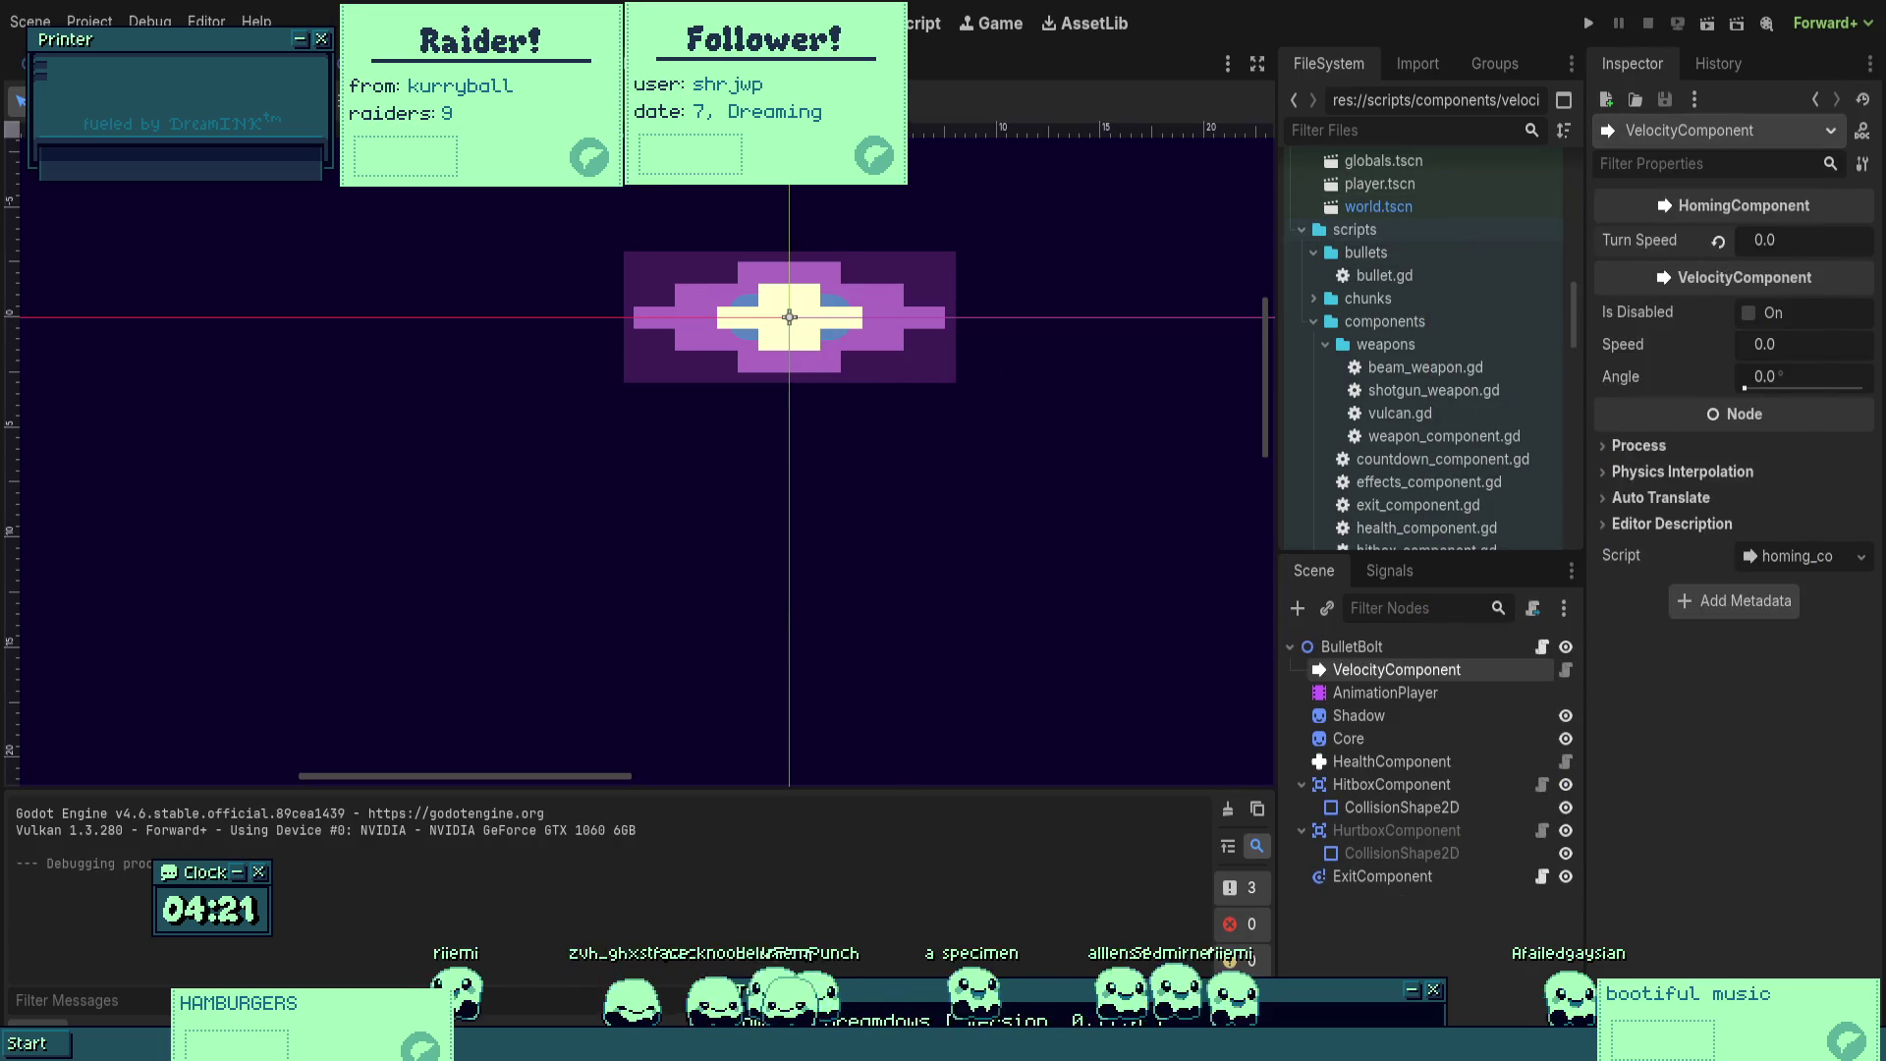
Set Bullet Turn Speed 20 on both WingAttack shotgun weapons and playtest
key(ctrl+Tab)
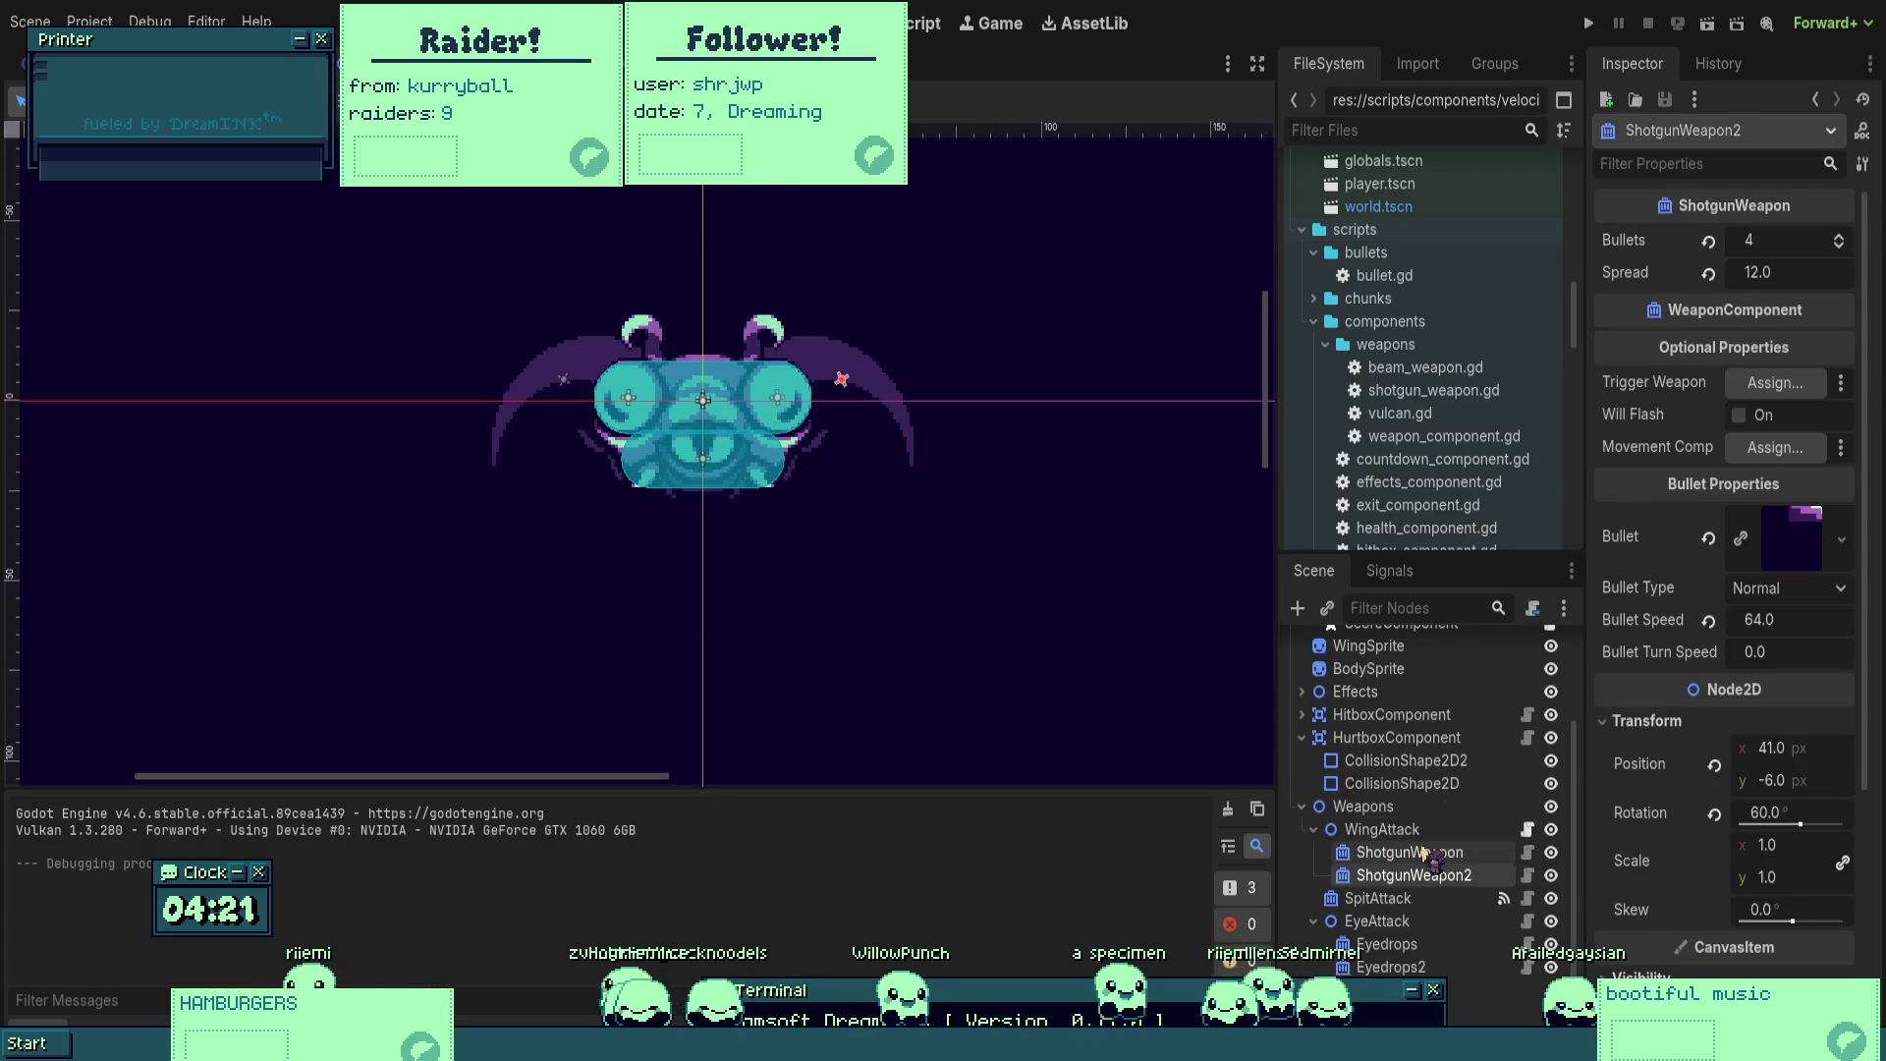
click(1383, 829)
click(1410, 852)
shift+click(1413, 874)
text(20)
click(1593, 29)
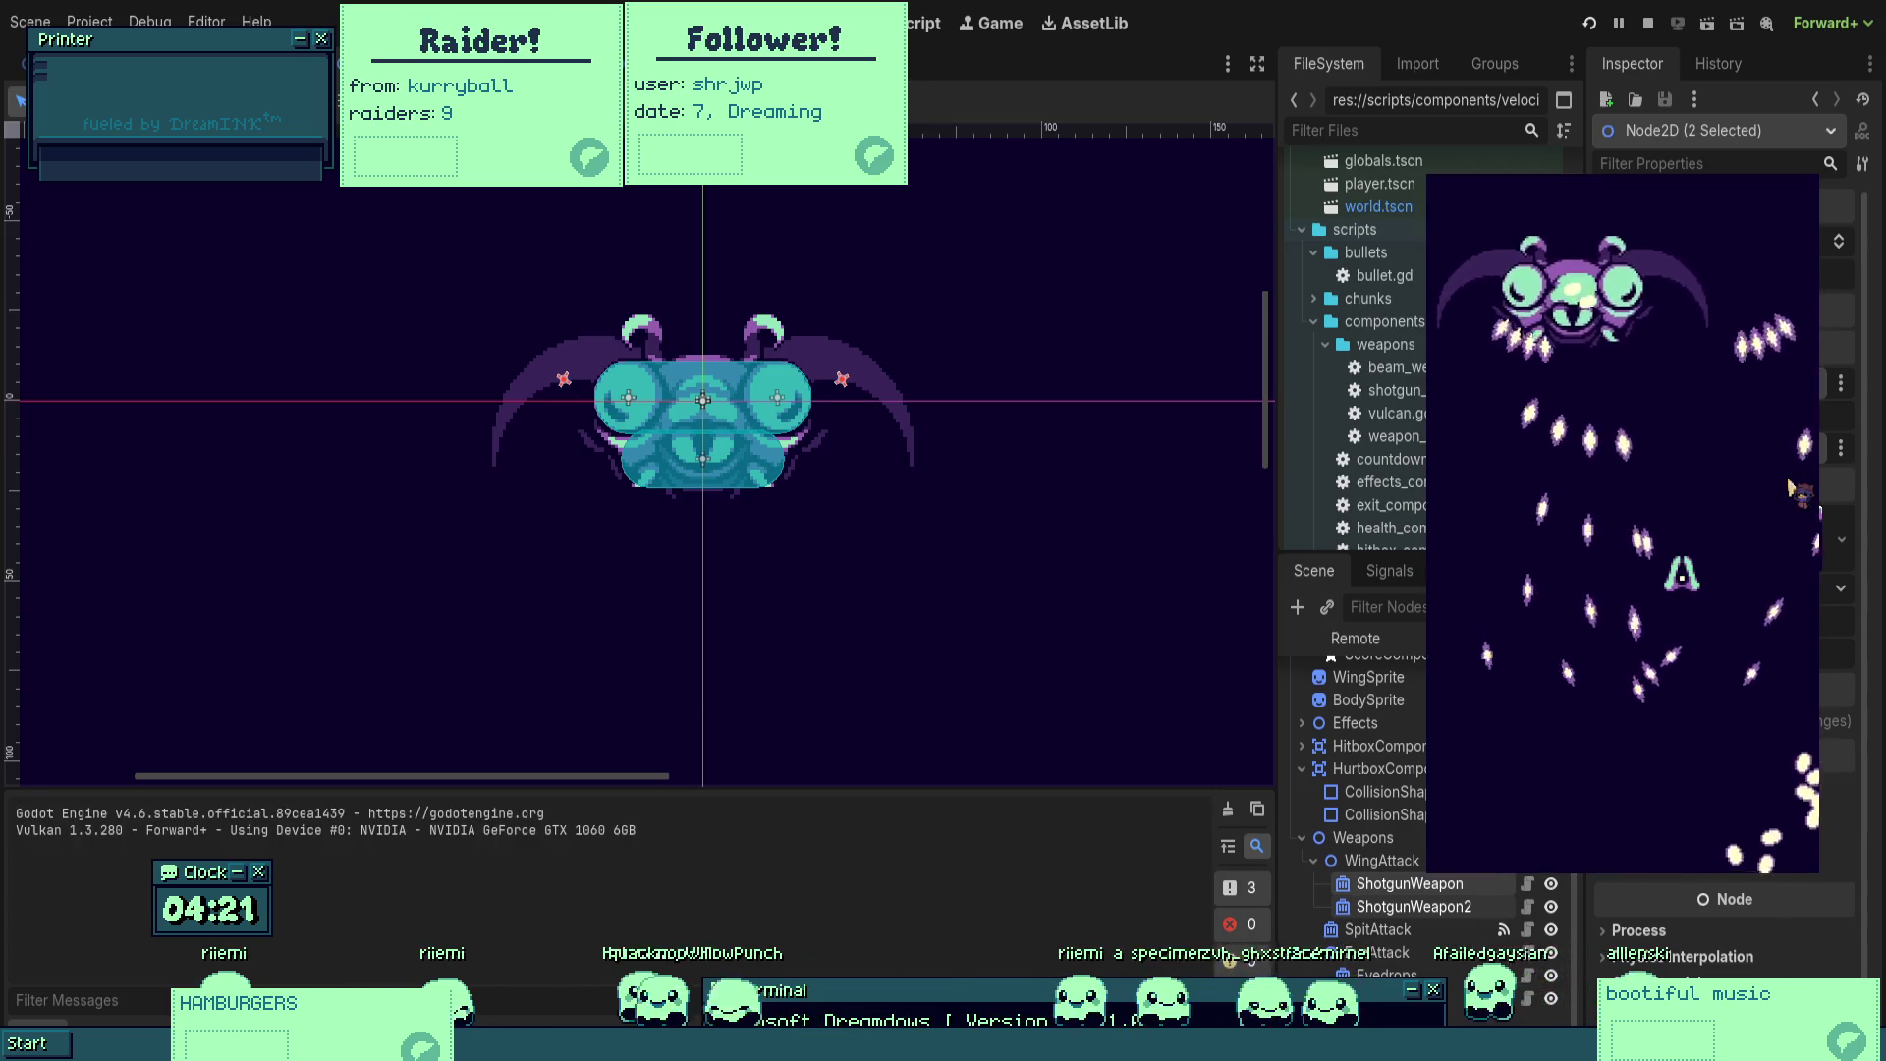
key(Left)
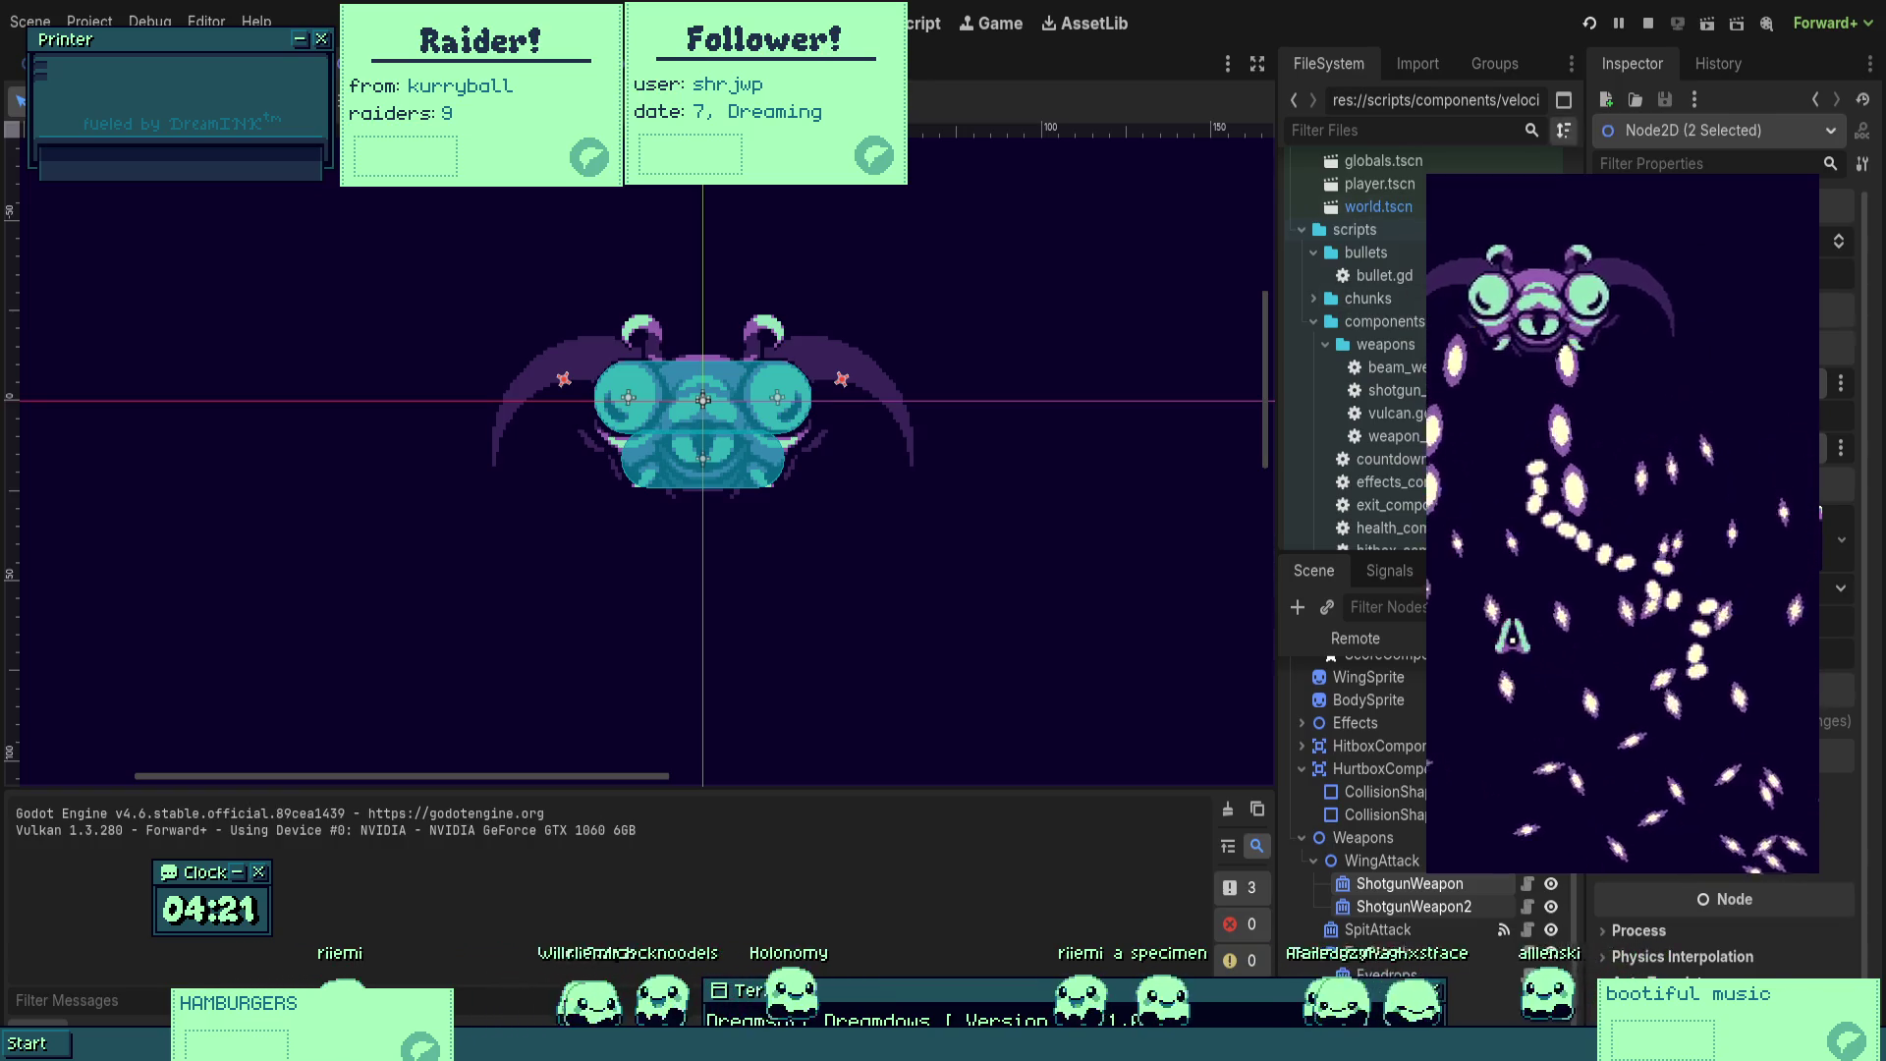
key(F8)
Change the shared Bullet Turn Speed to 6.0 and run the game again
text(6)
key(Return)
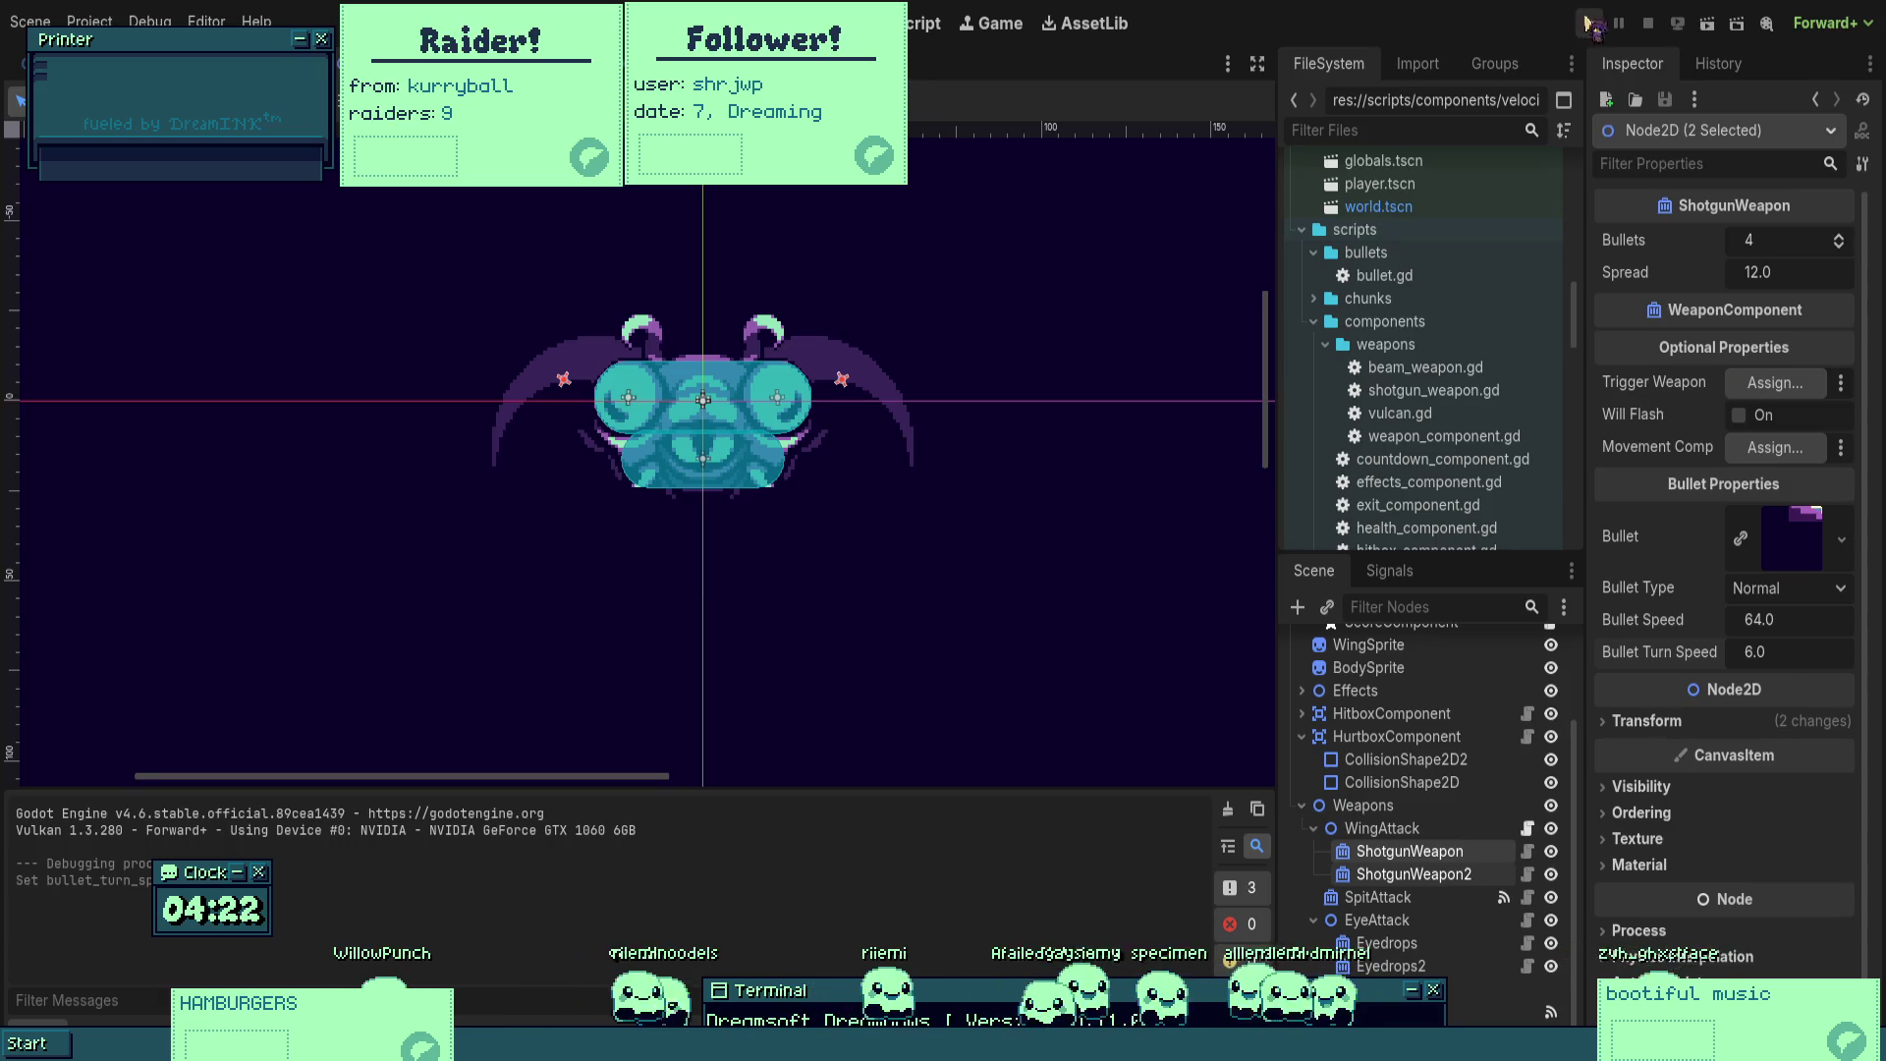
click(1589, 23)
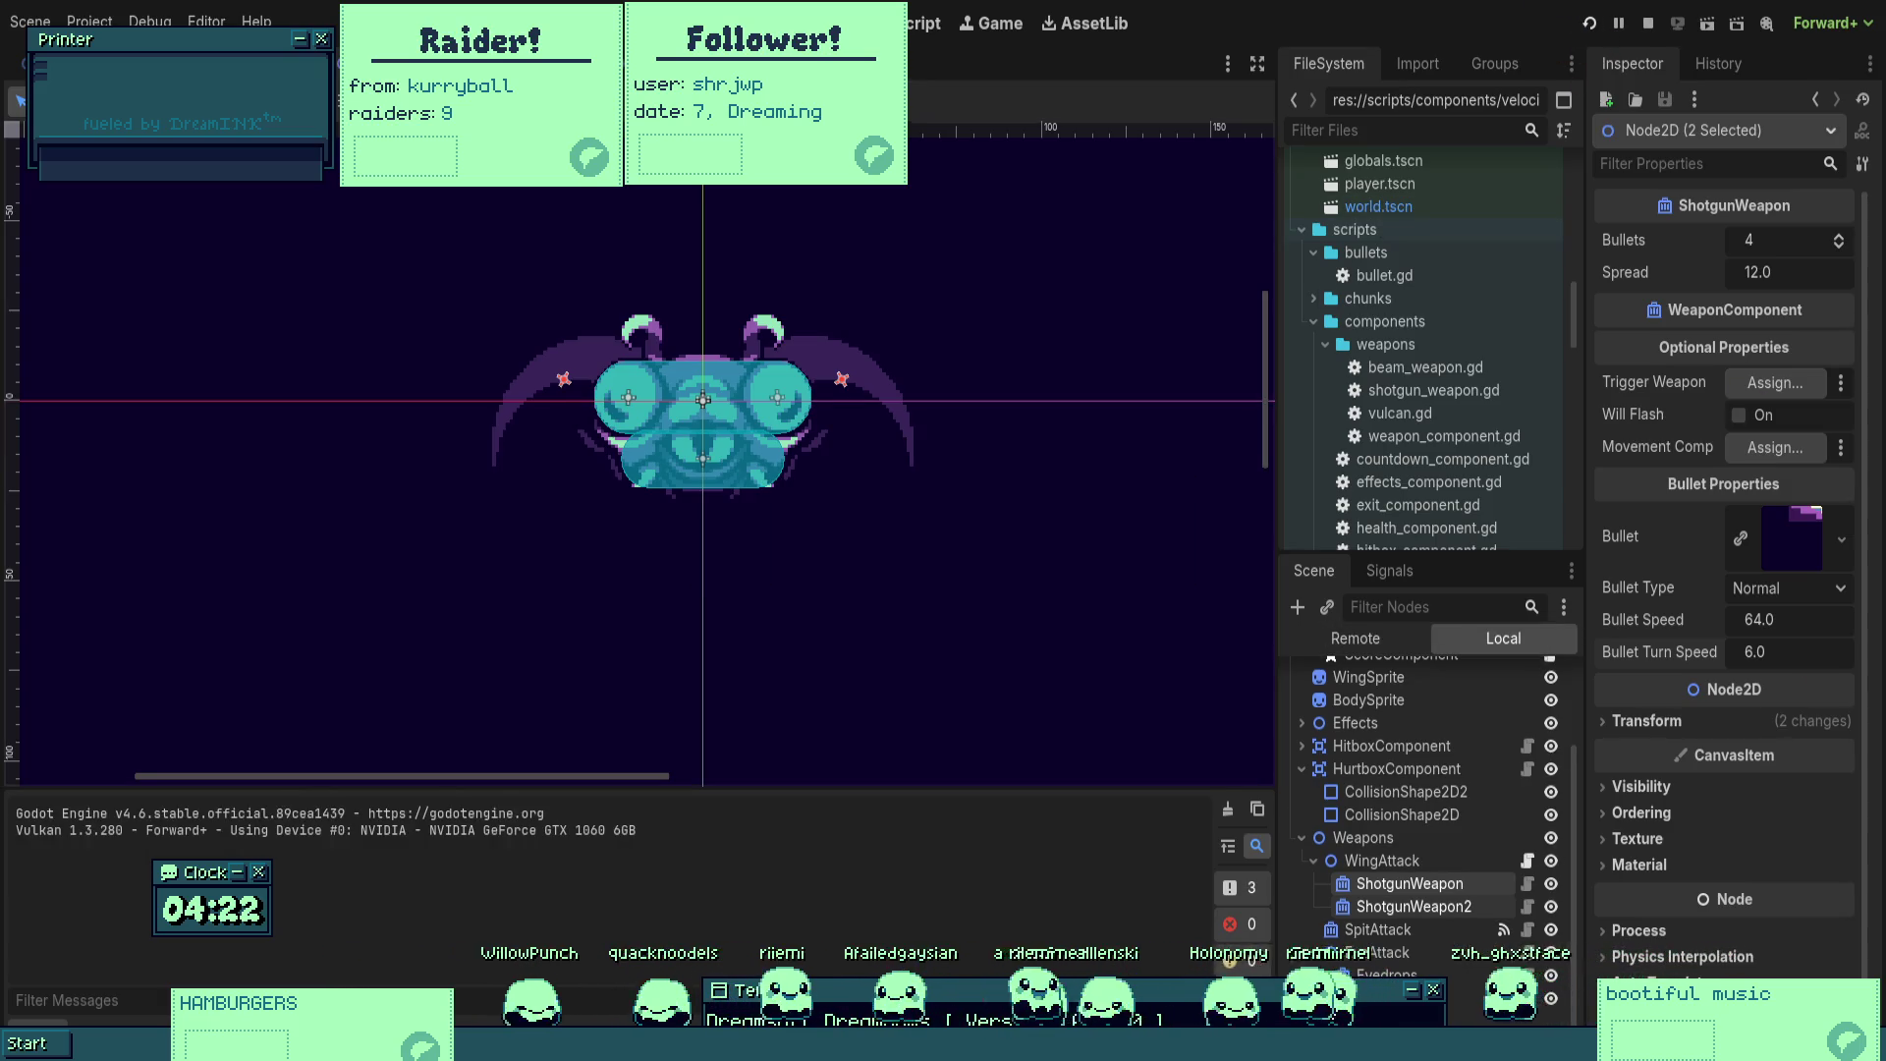
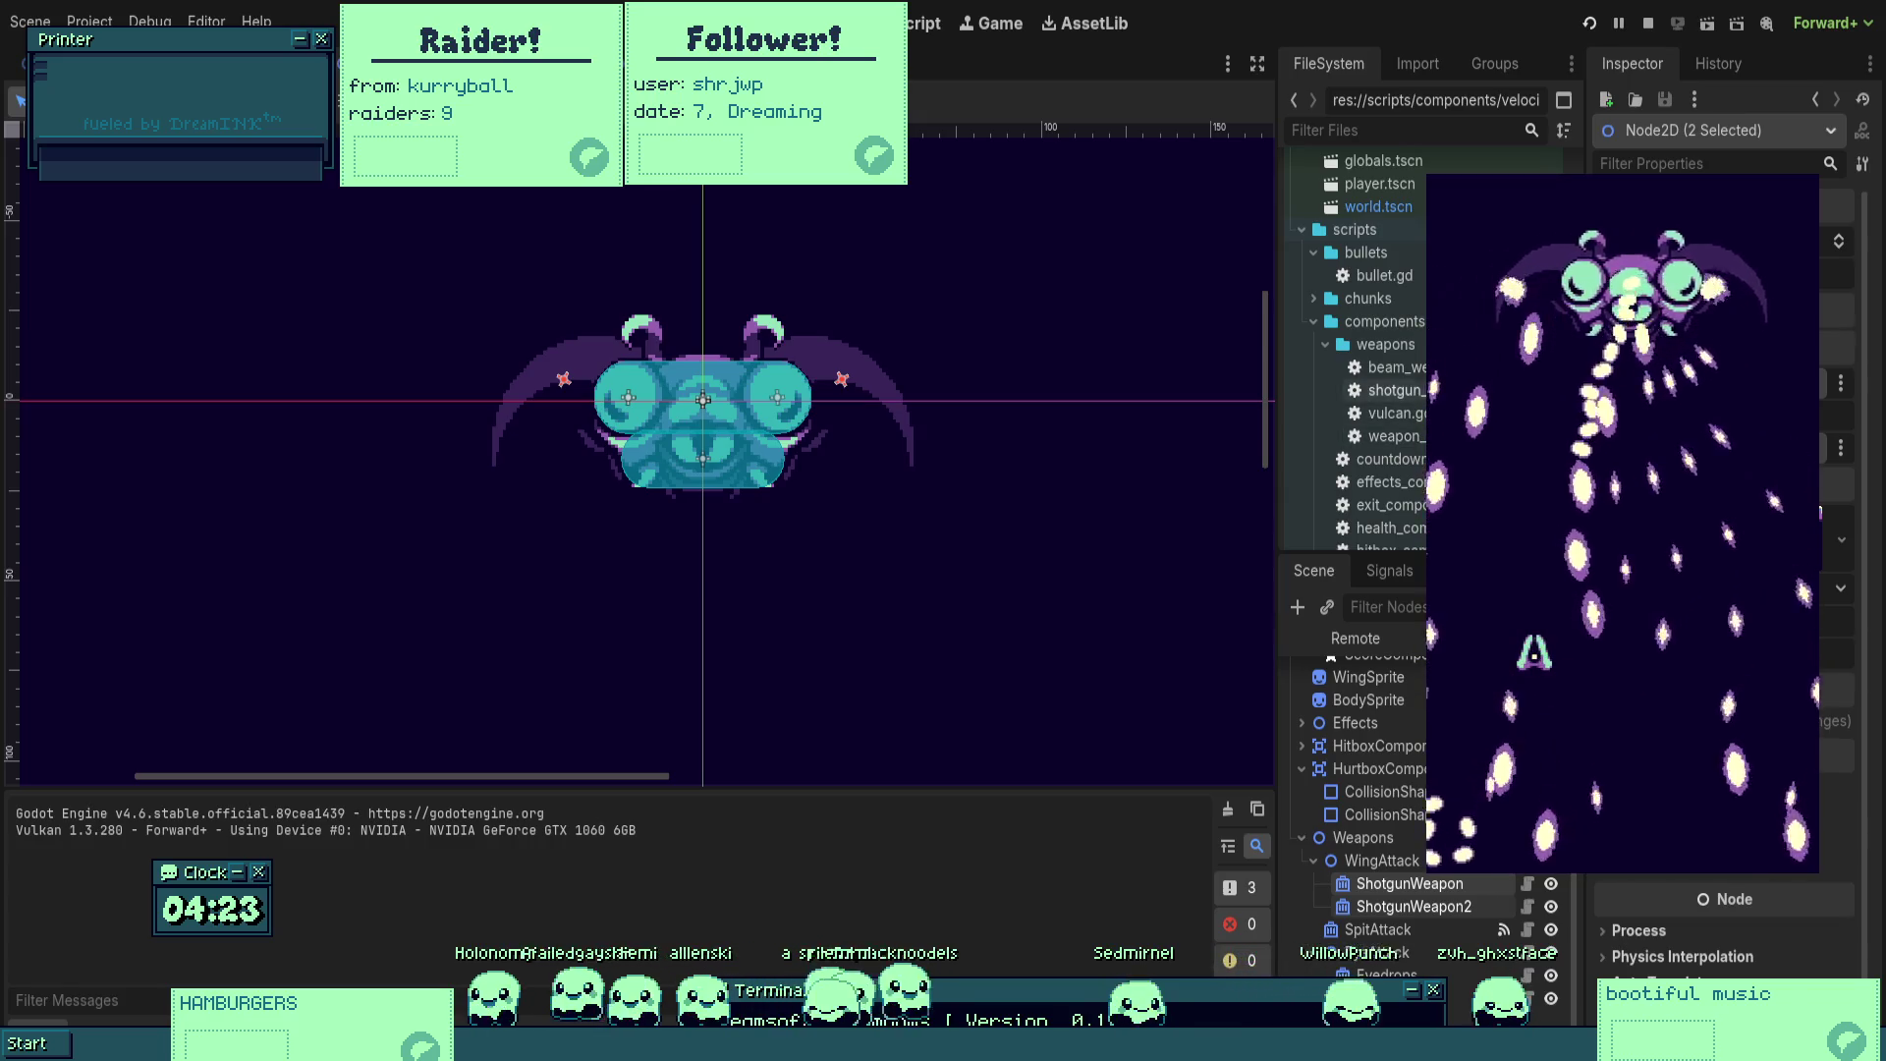
Stop the playtest, save the boss scene, and browse the WingAttack and EyeAttack branches
key(F8)
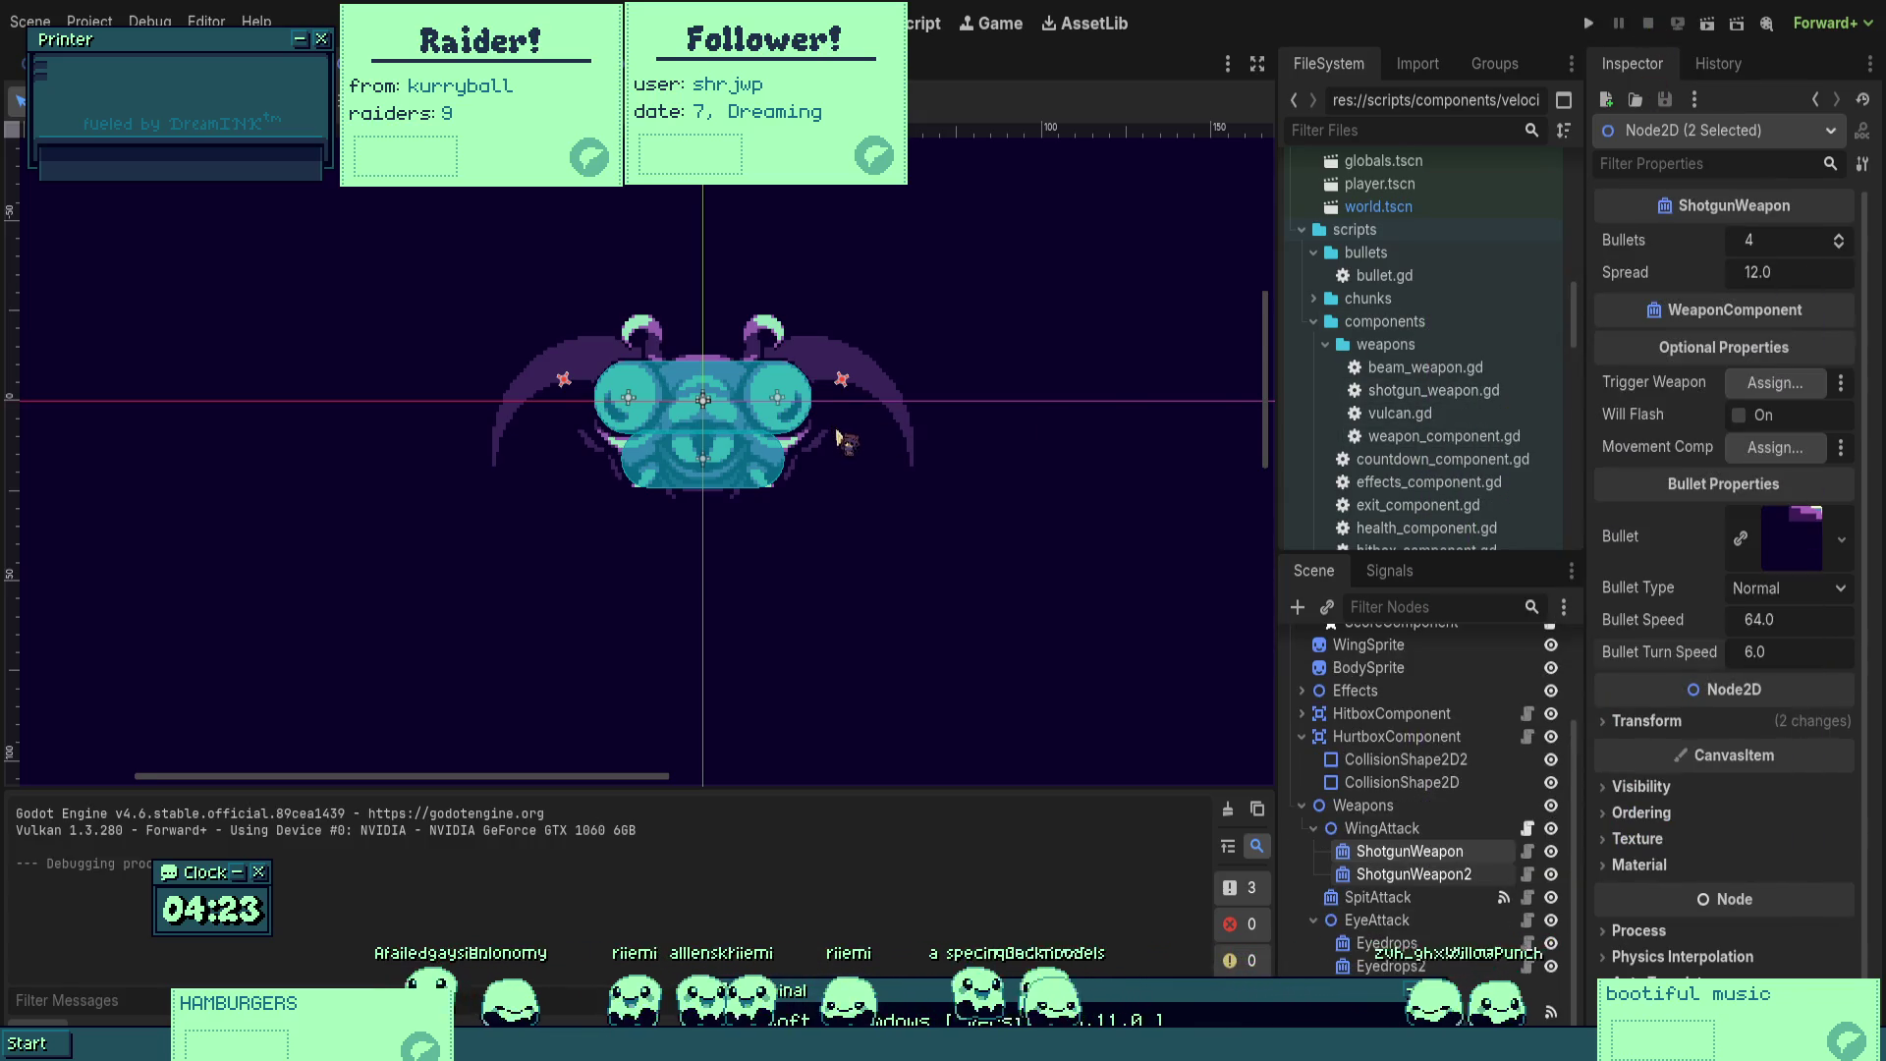
key(ctrl+s)
click(1381, 828)
click(1313, 829)
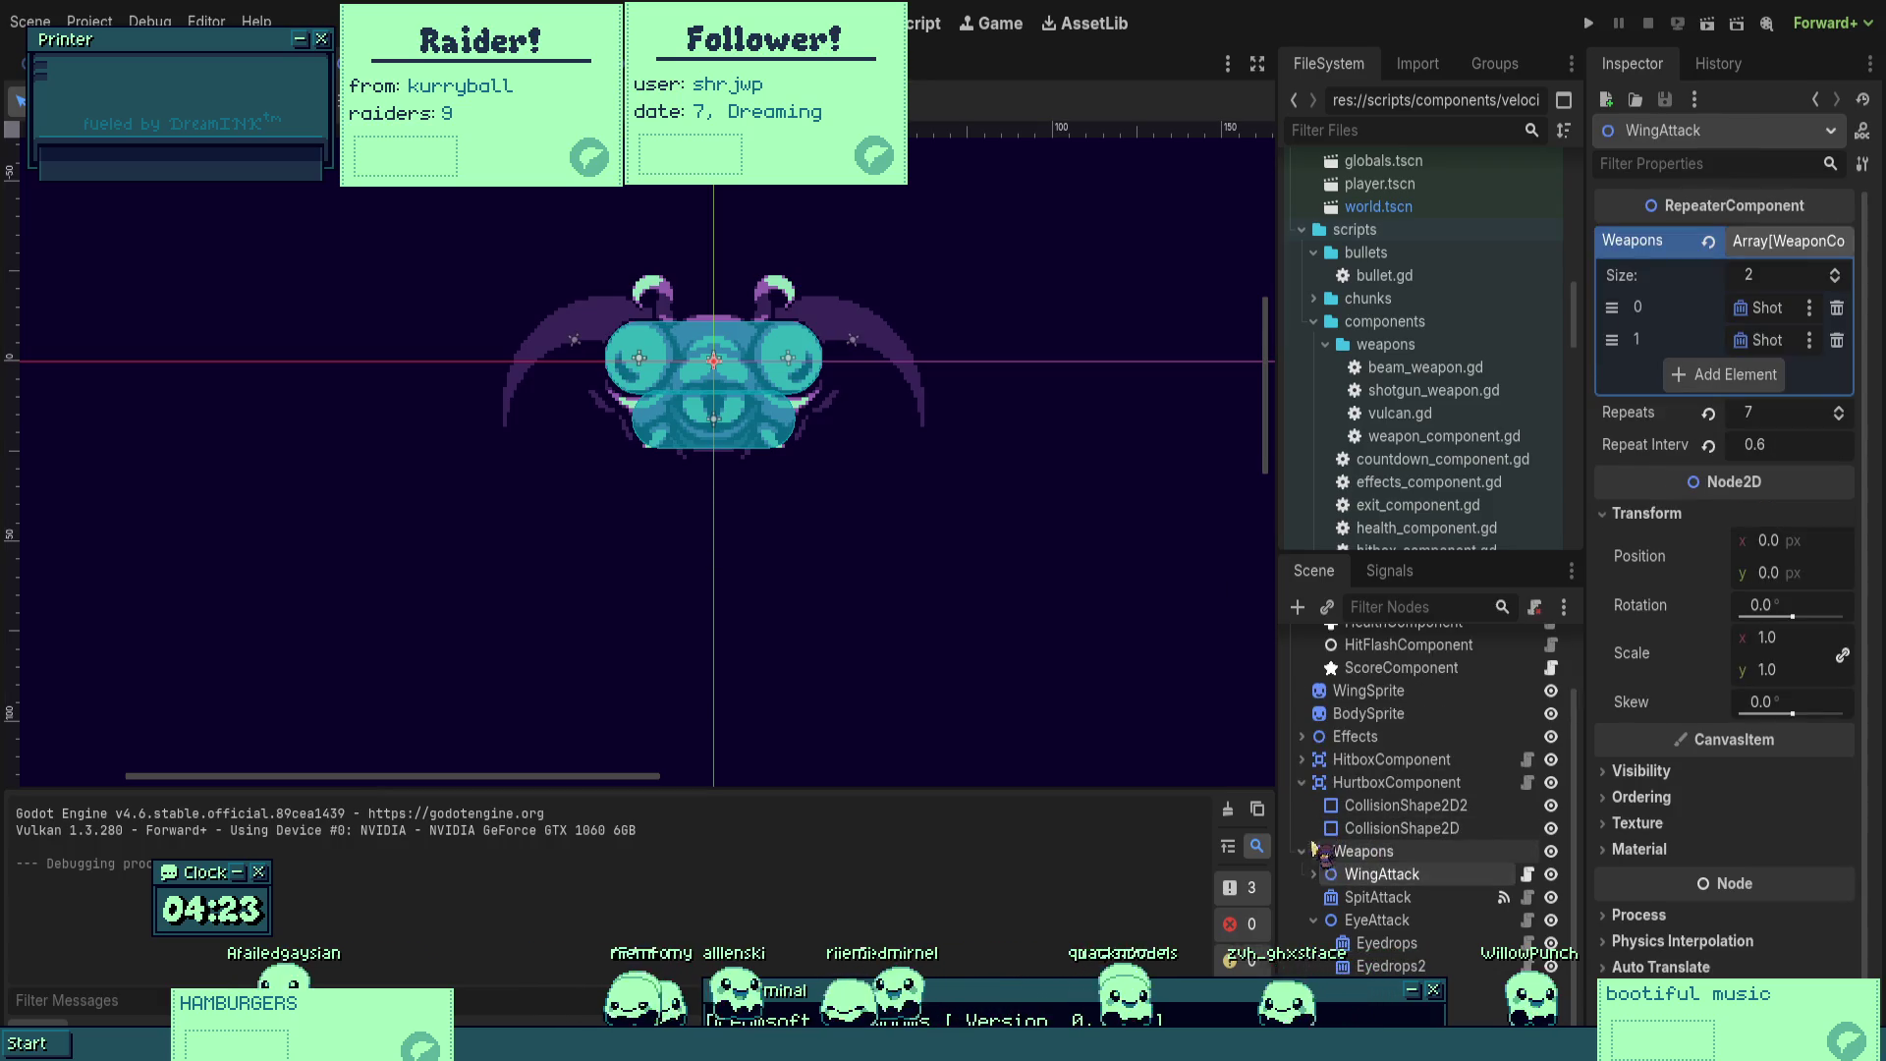
click(1316, 966)
click(1314, 920)
scroll(1399, 825, down, 2)
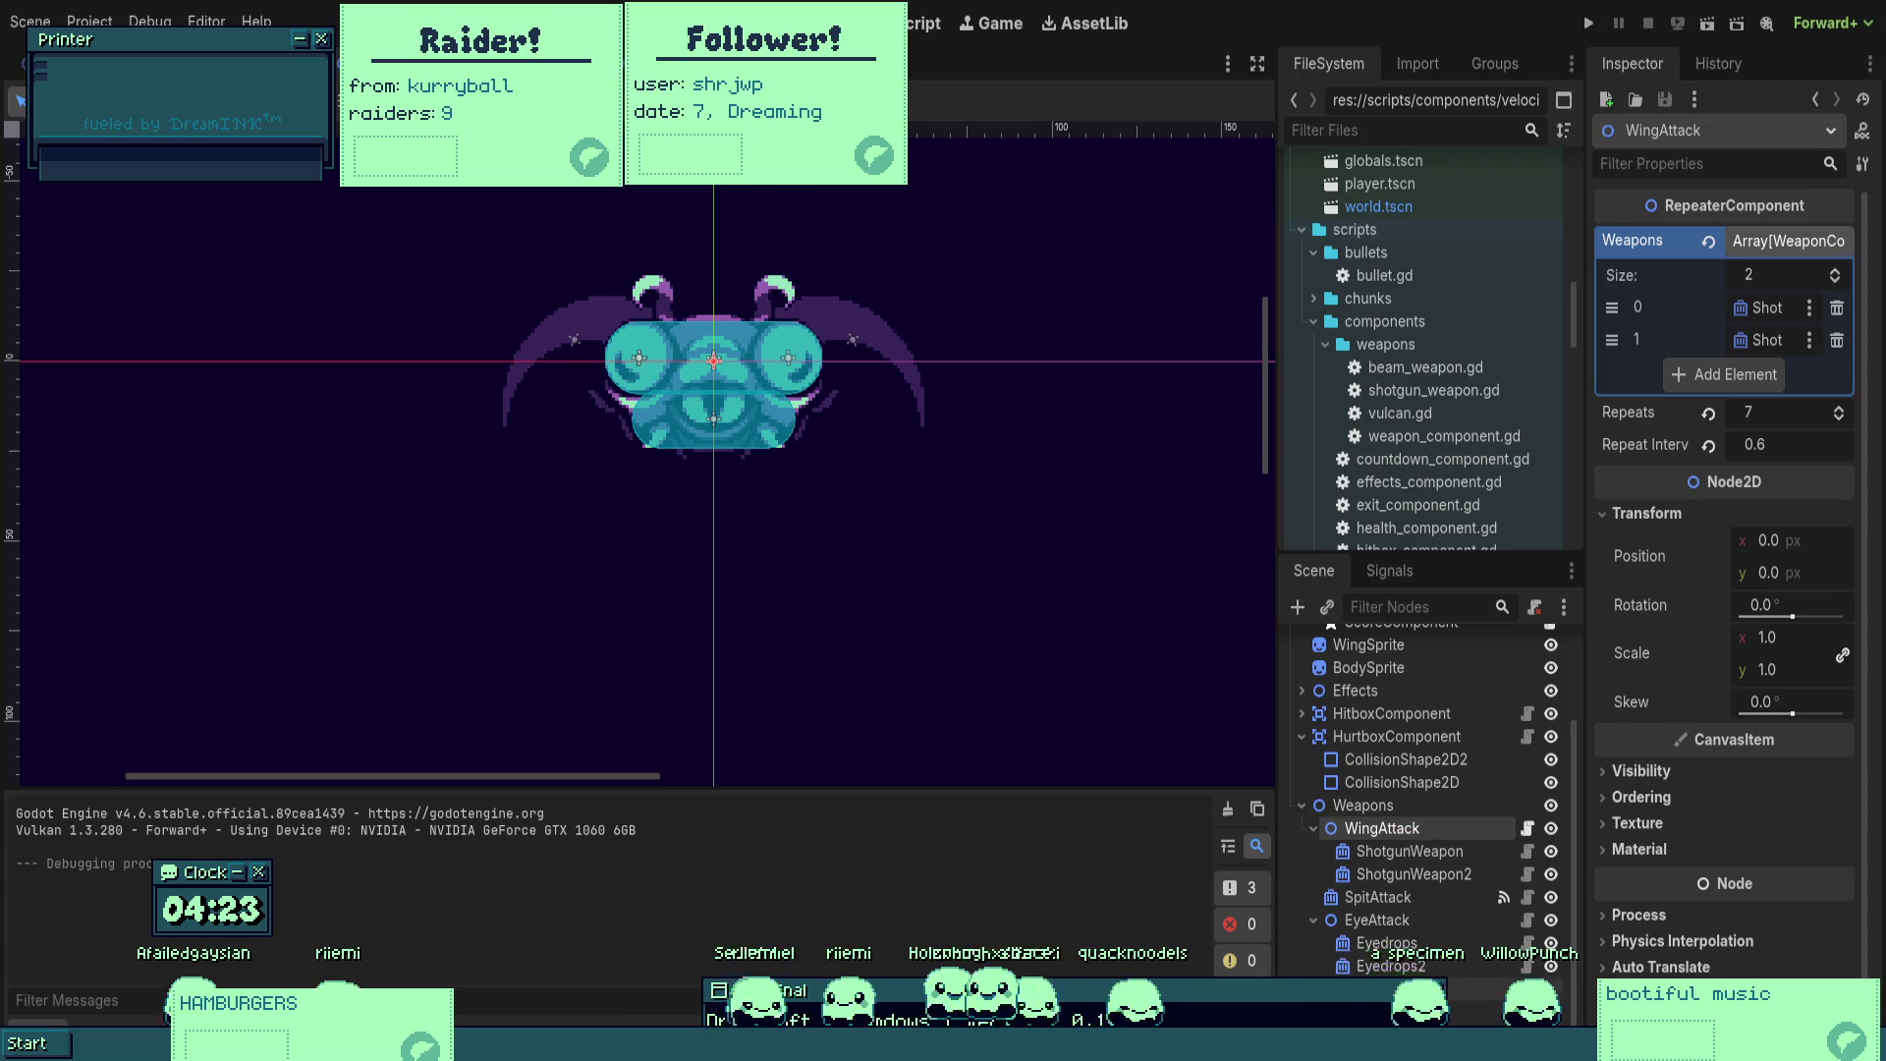
Add a Timer named Spit under the Timers node and list its signals
click(1385, 989)
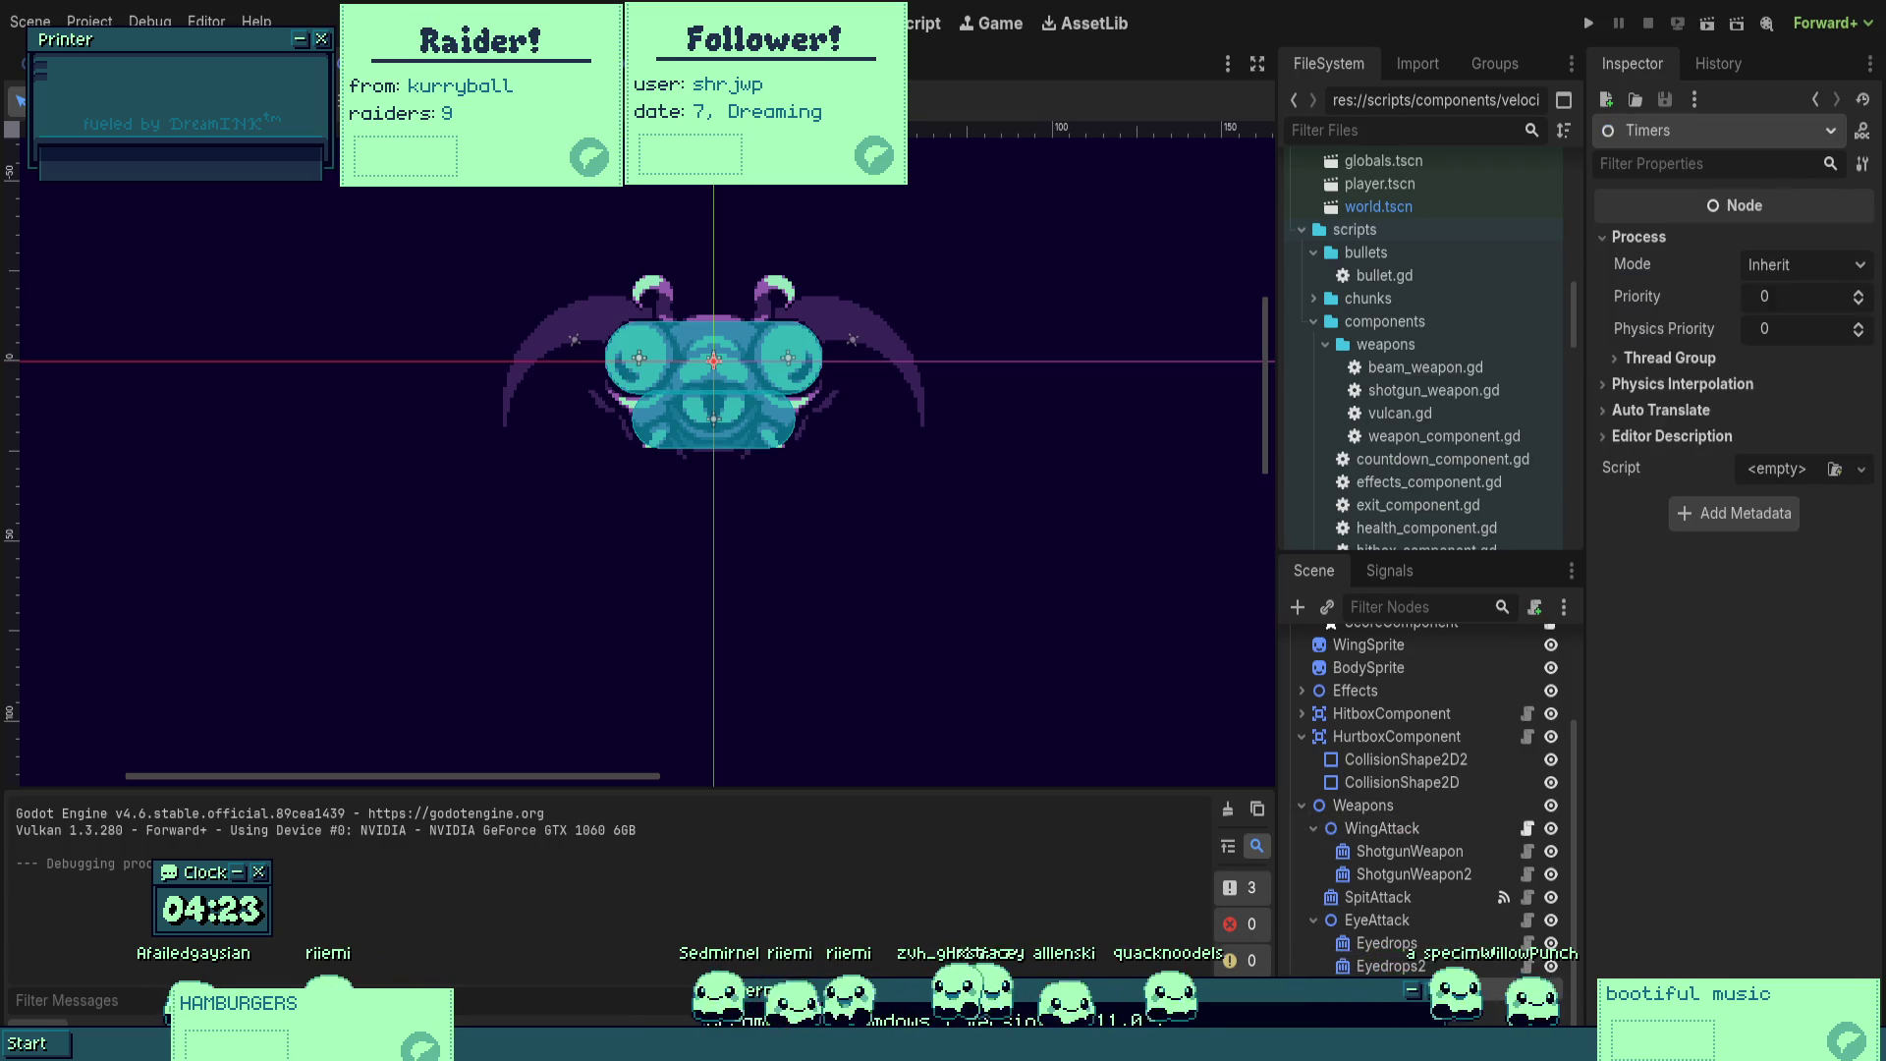
click(1299, 608)
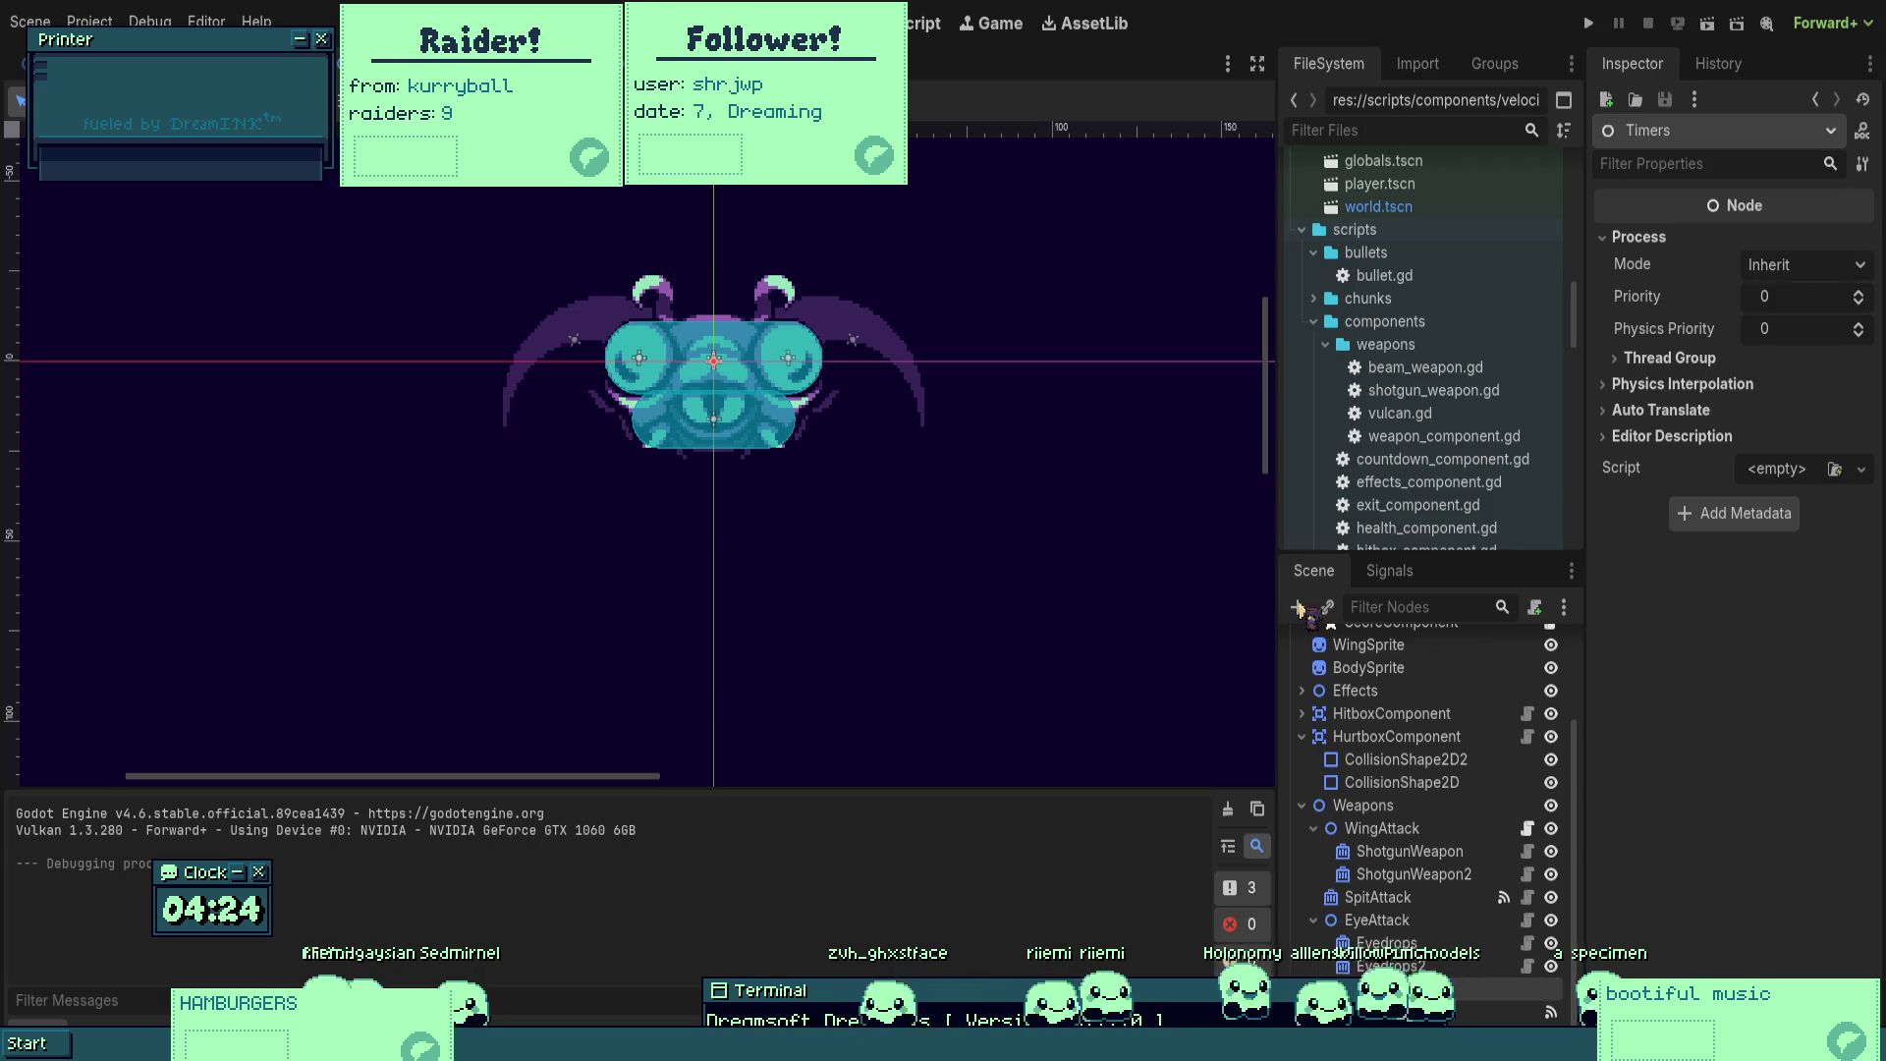
key(Return)
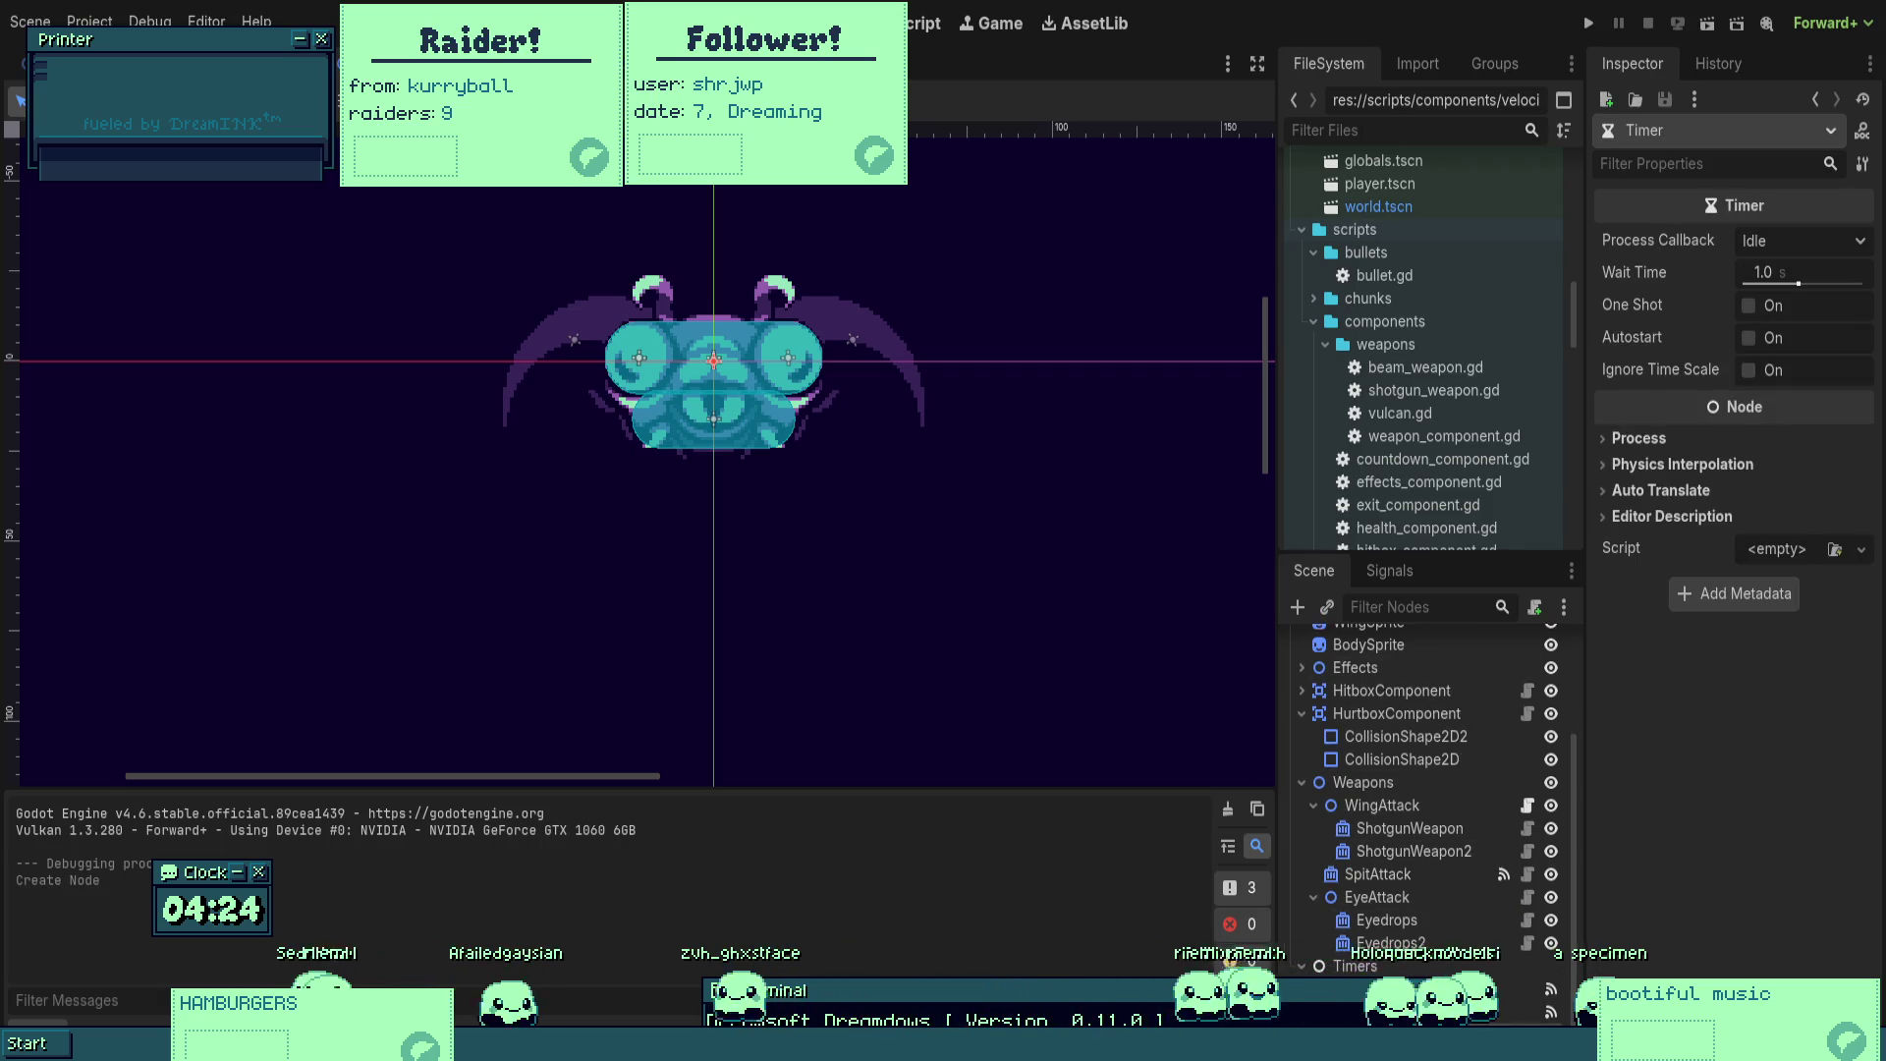
text(Spit)
key(Return)
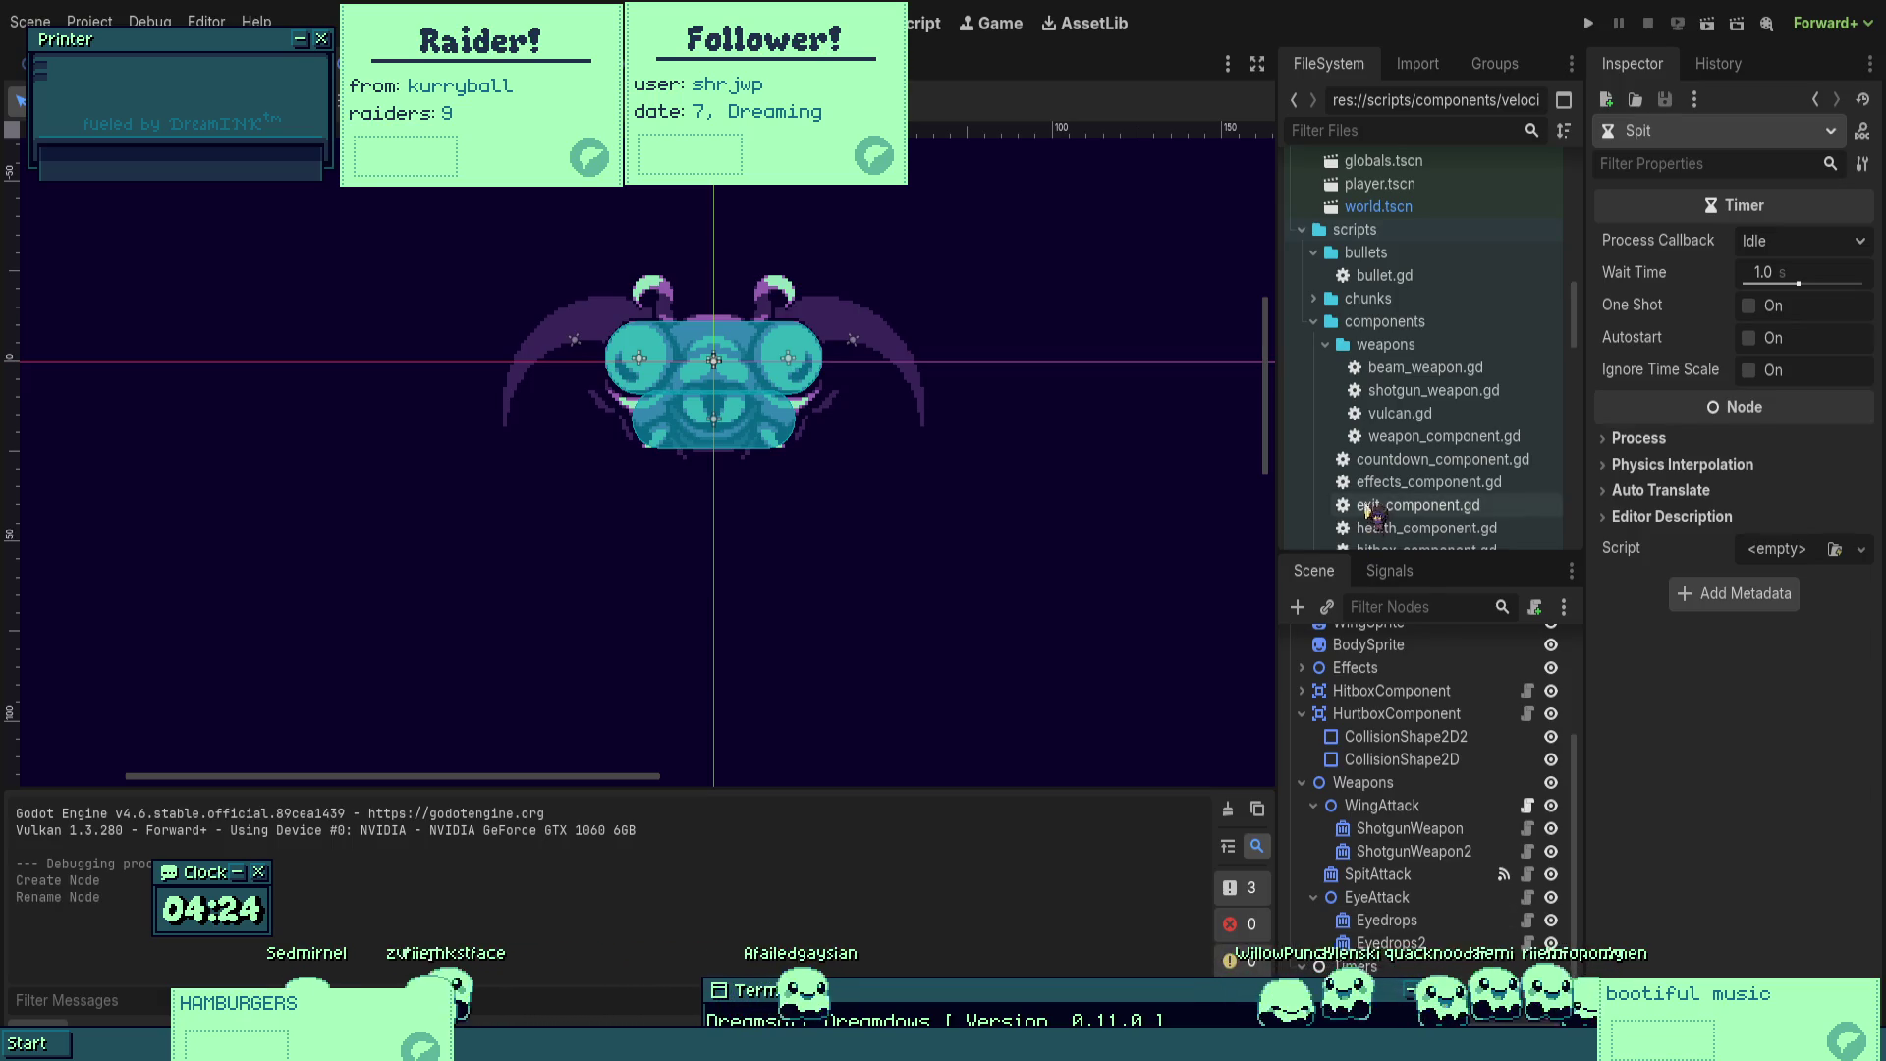
click(1390, 571)
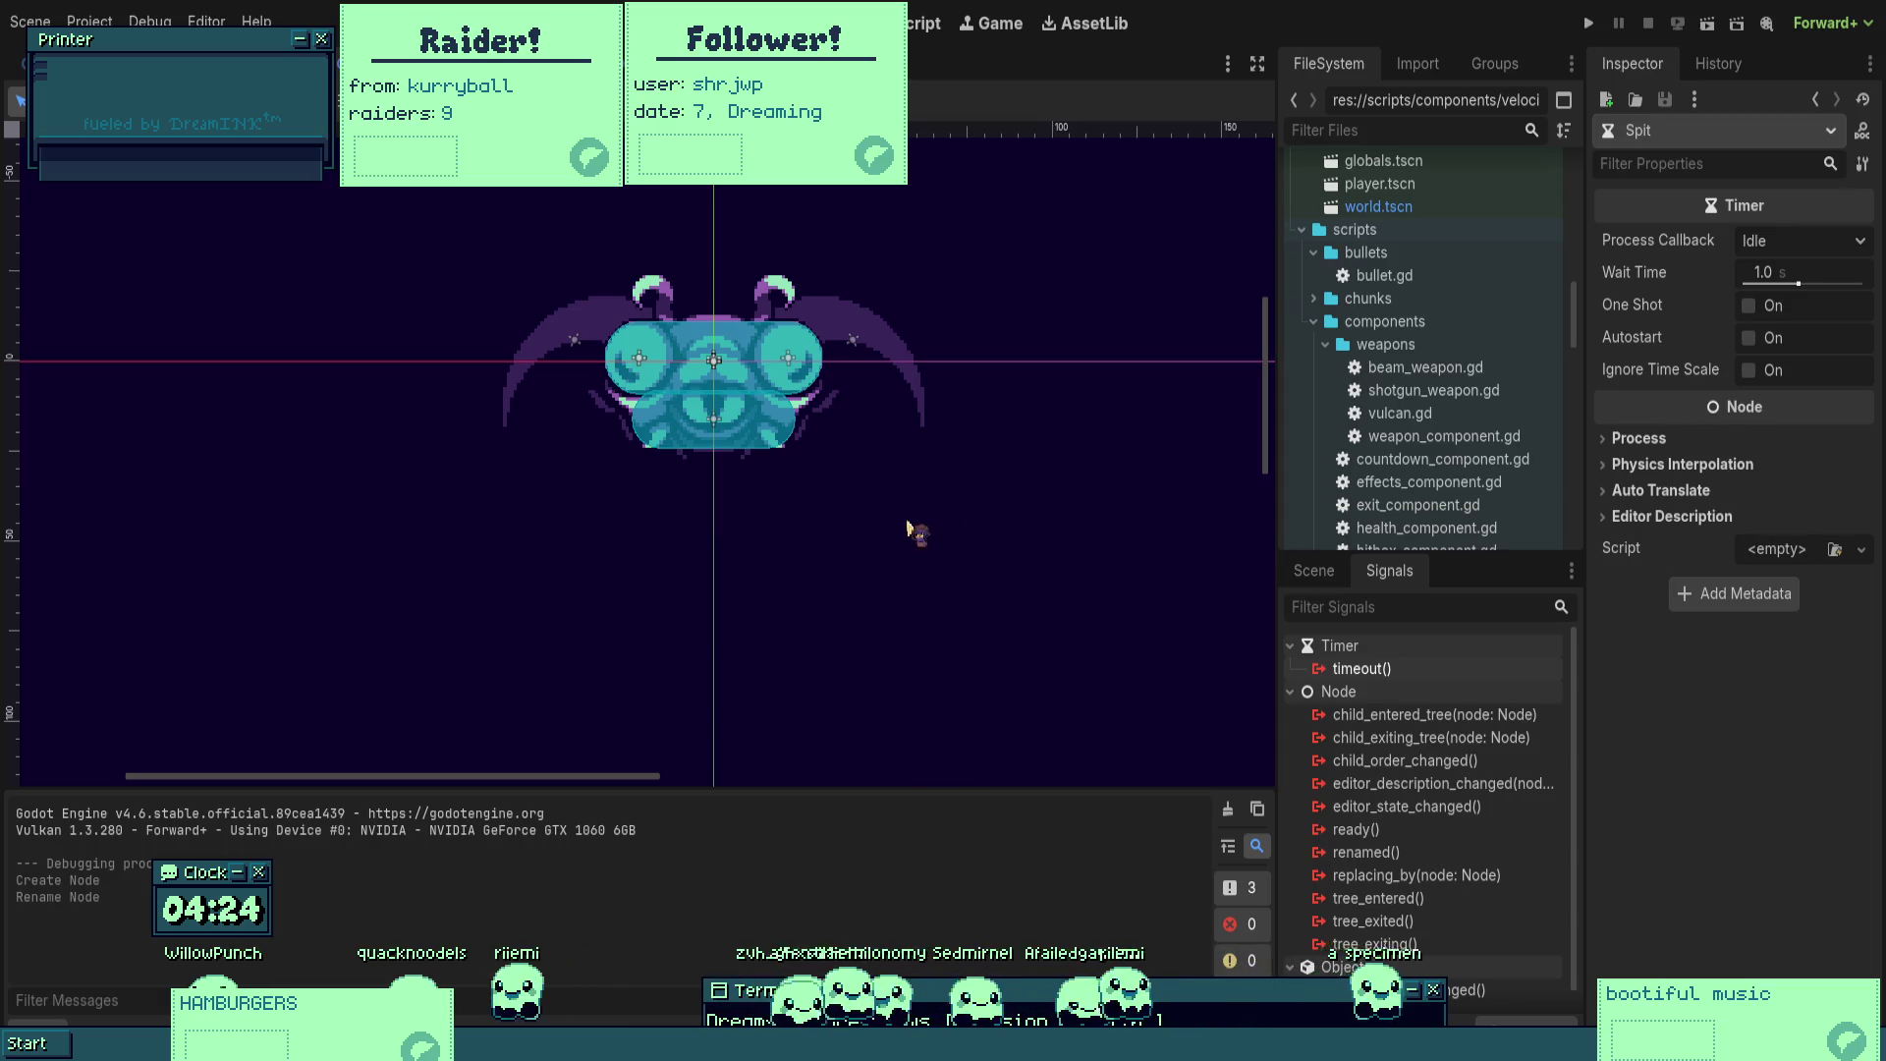
Connect Spit's timeout to the Lunabug script and remove the blank line above _on_spit_timeout
key(Return)
click(676, 590)
key(BackSpace)
scroll(629, 442, up, 5)
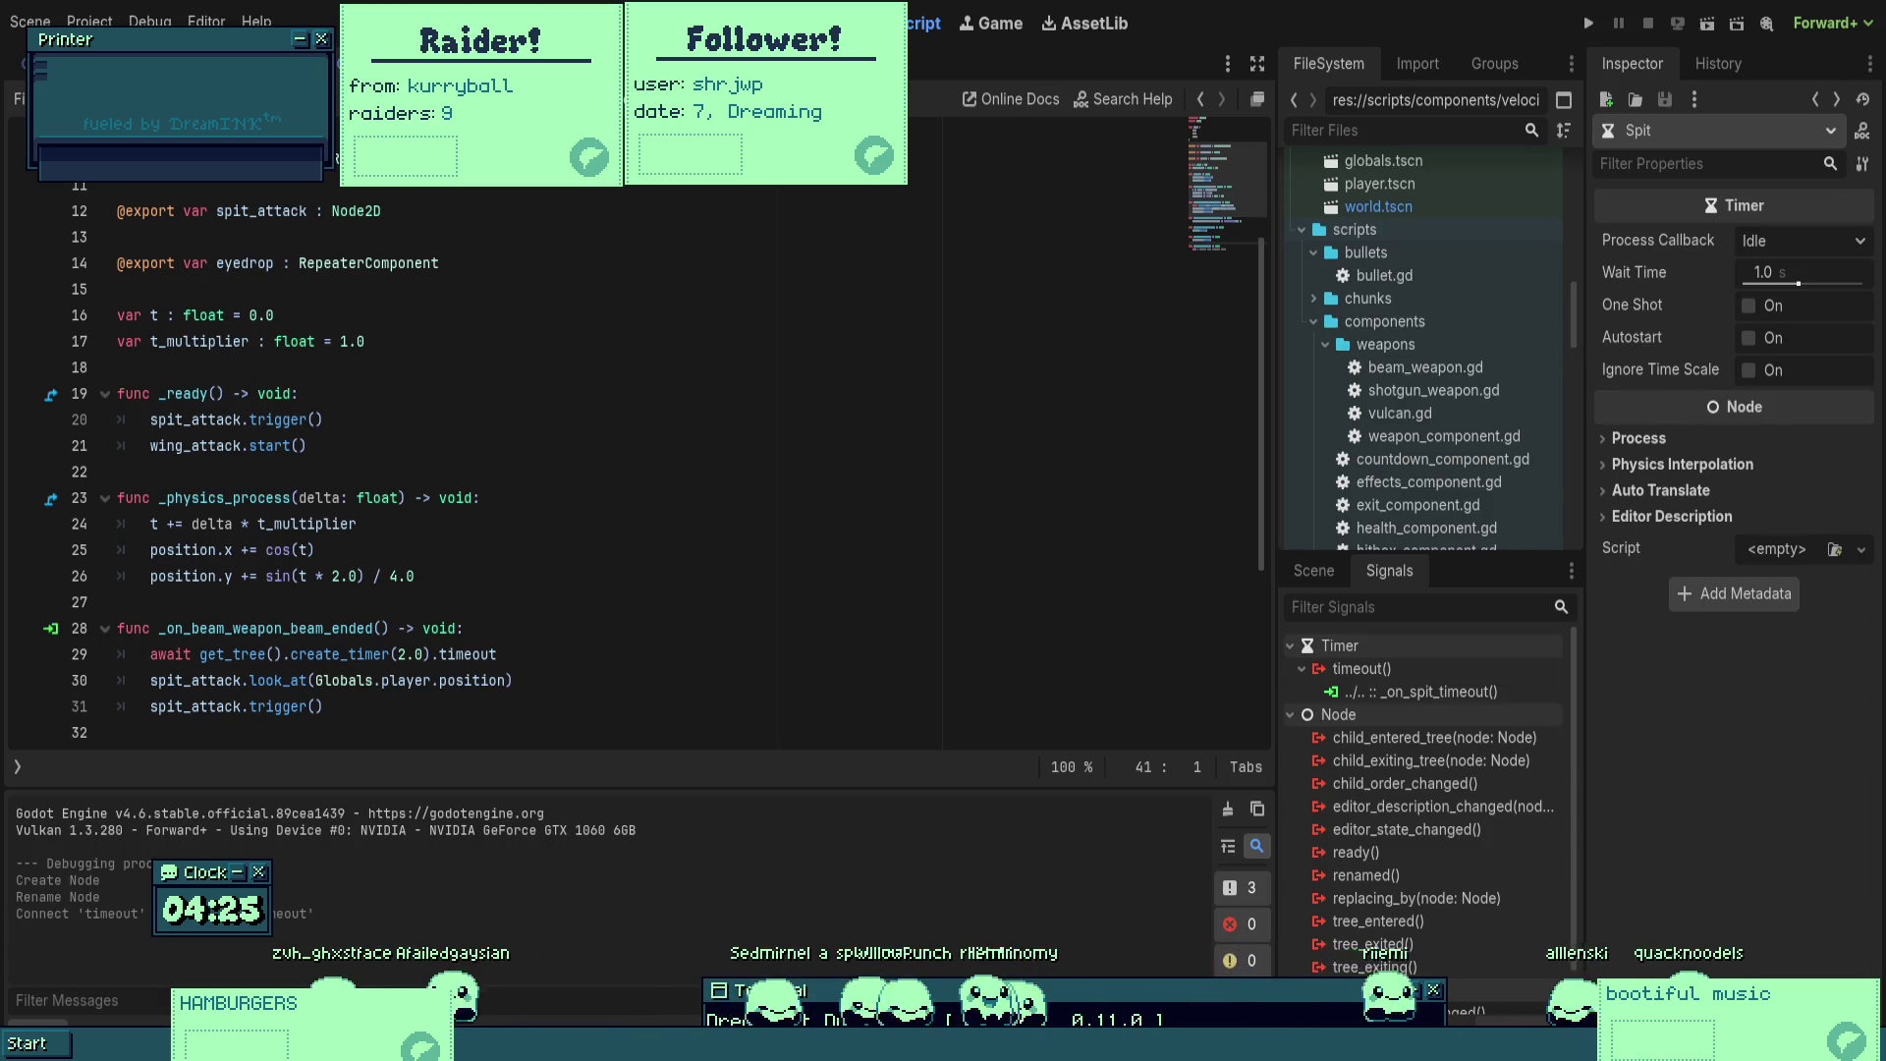
Review the lunabug script's functions and save the scene and script
click(871, 472)
scroll(872, 450, down, 4)
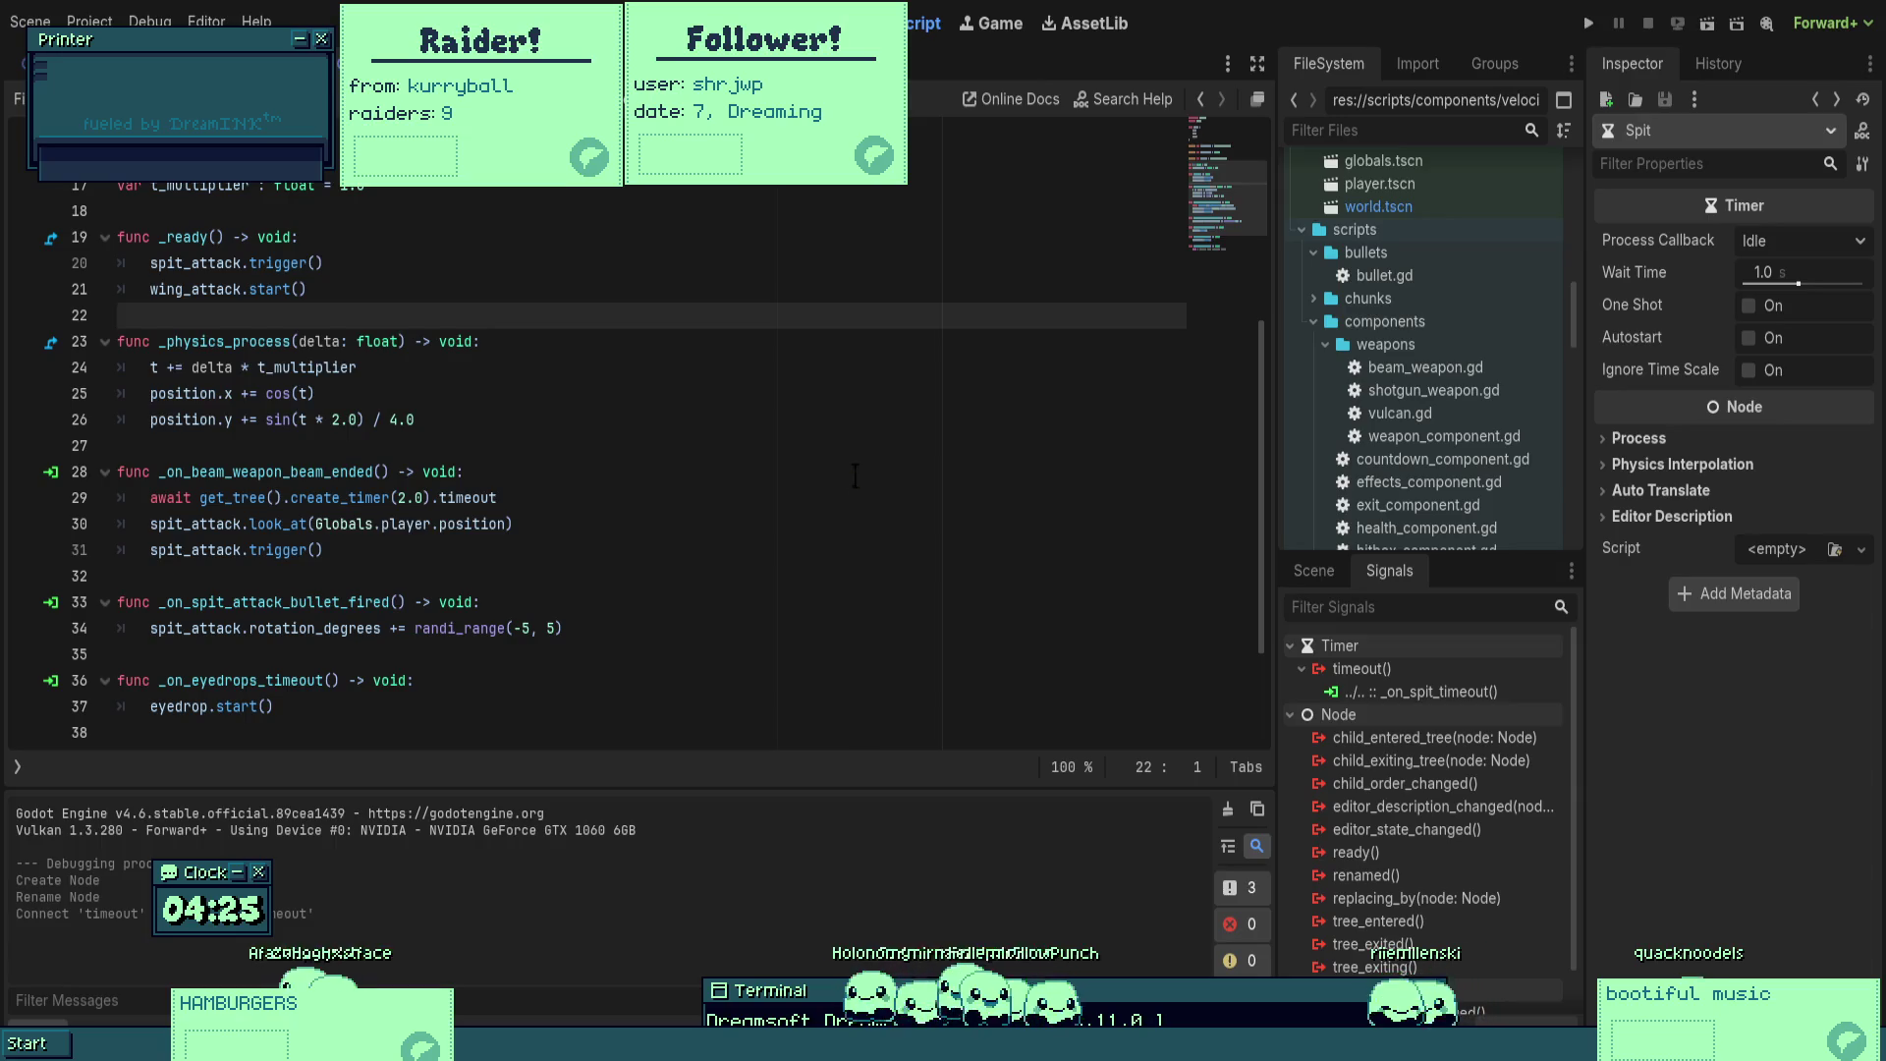
click(117, 734)
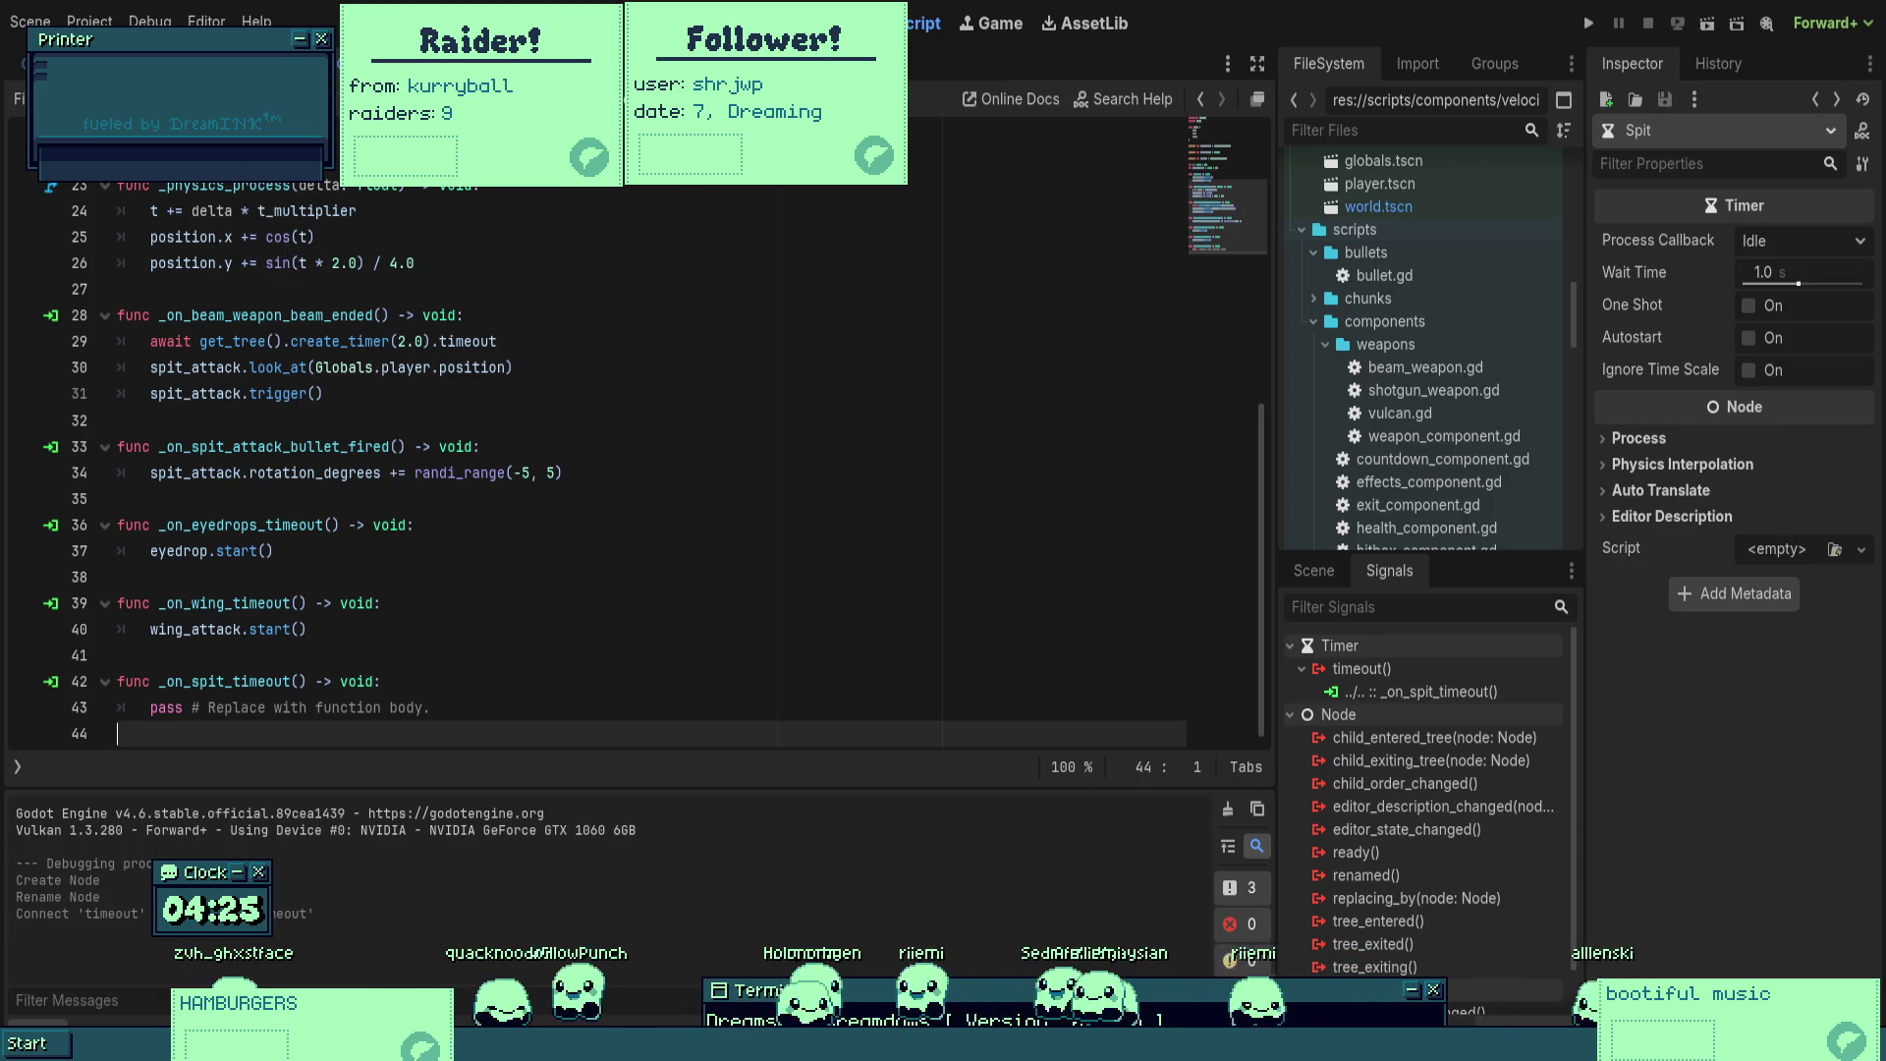
click(295, 289)
key(ctrl+s)
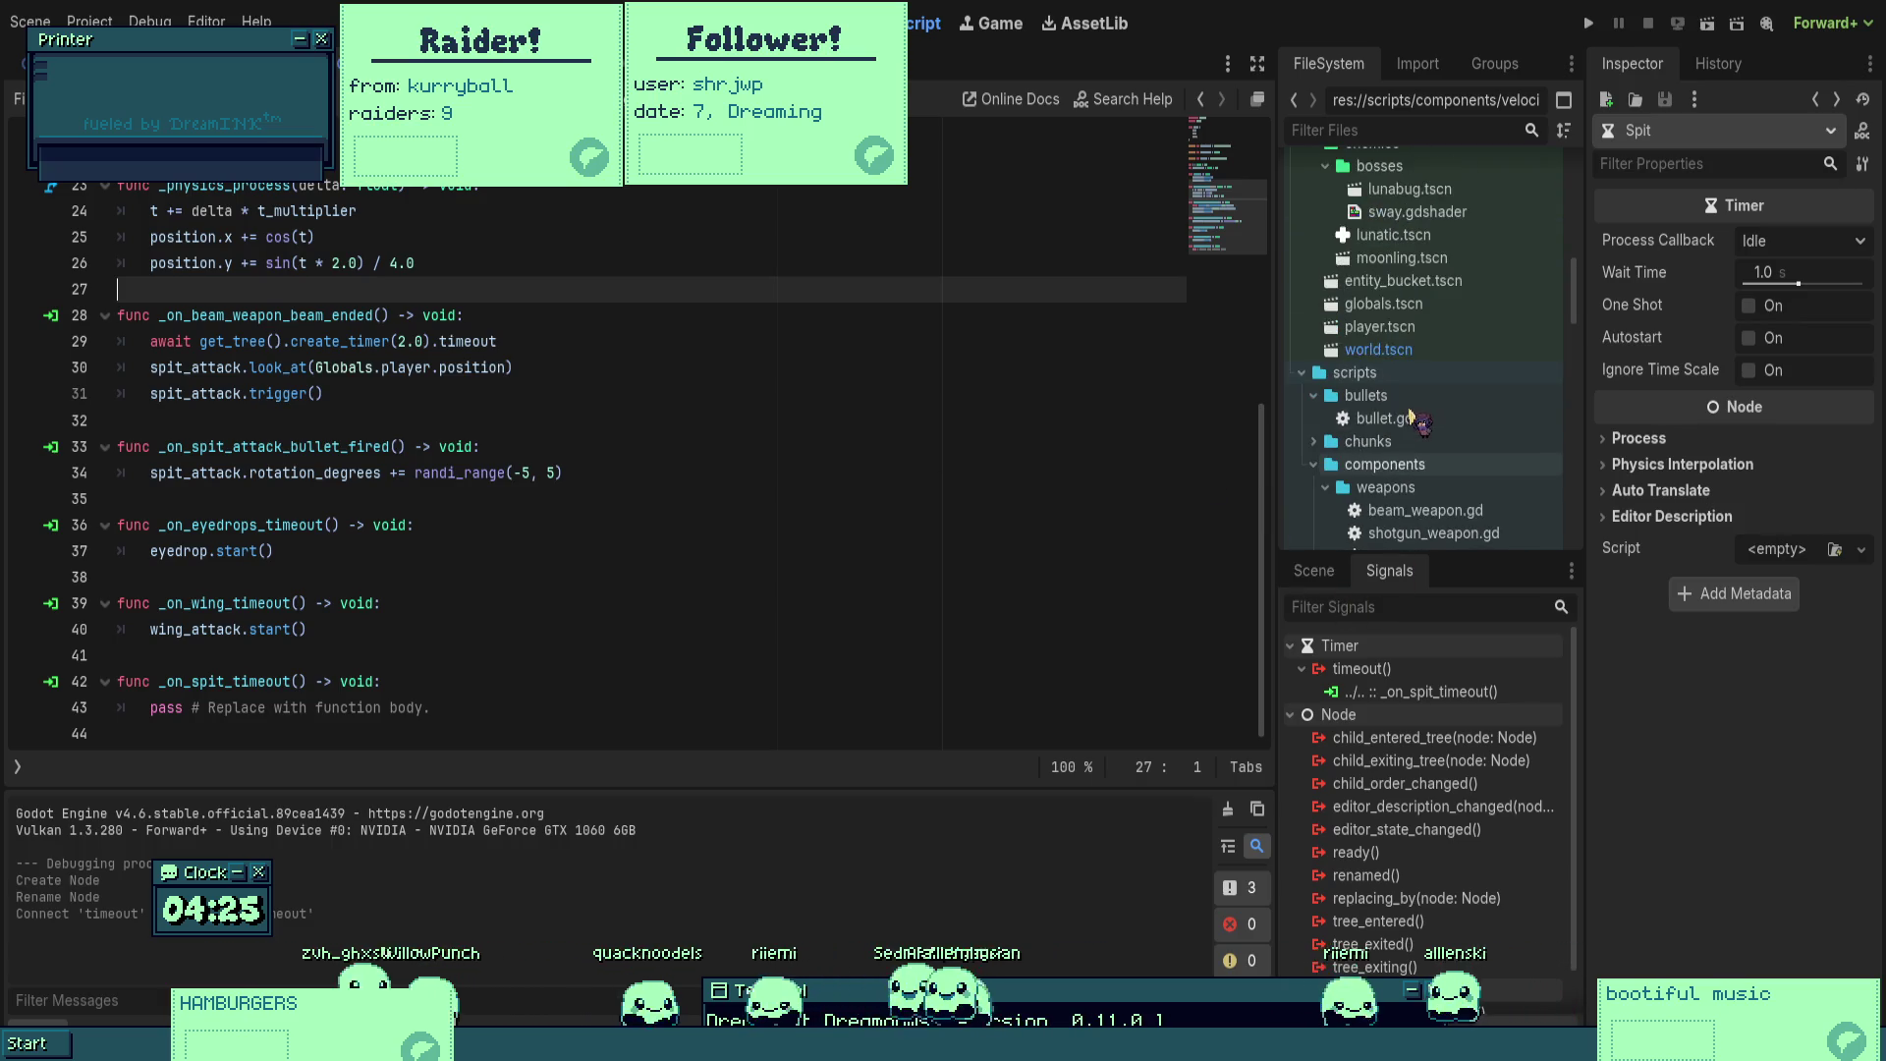
Open the lunatic.gd script from the enemies folder in FileSystem
scroll(1385, 436, down, 3)
scroll(1379, 434, down, 15)
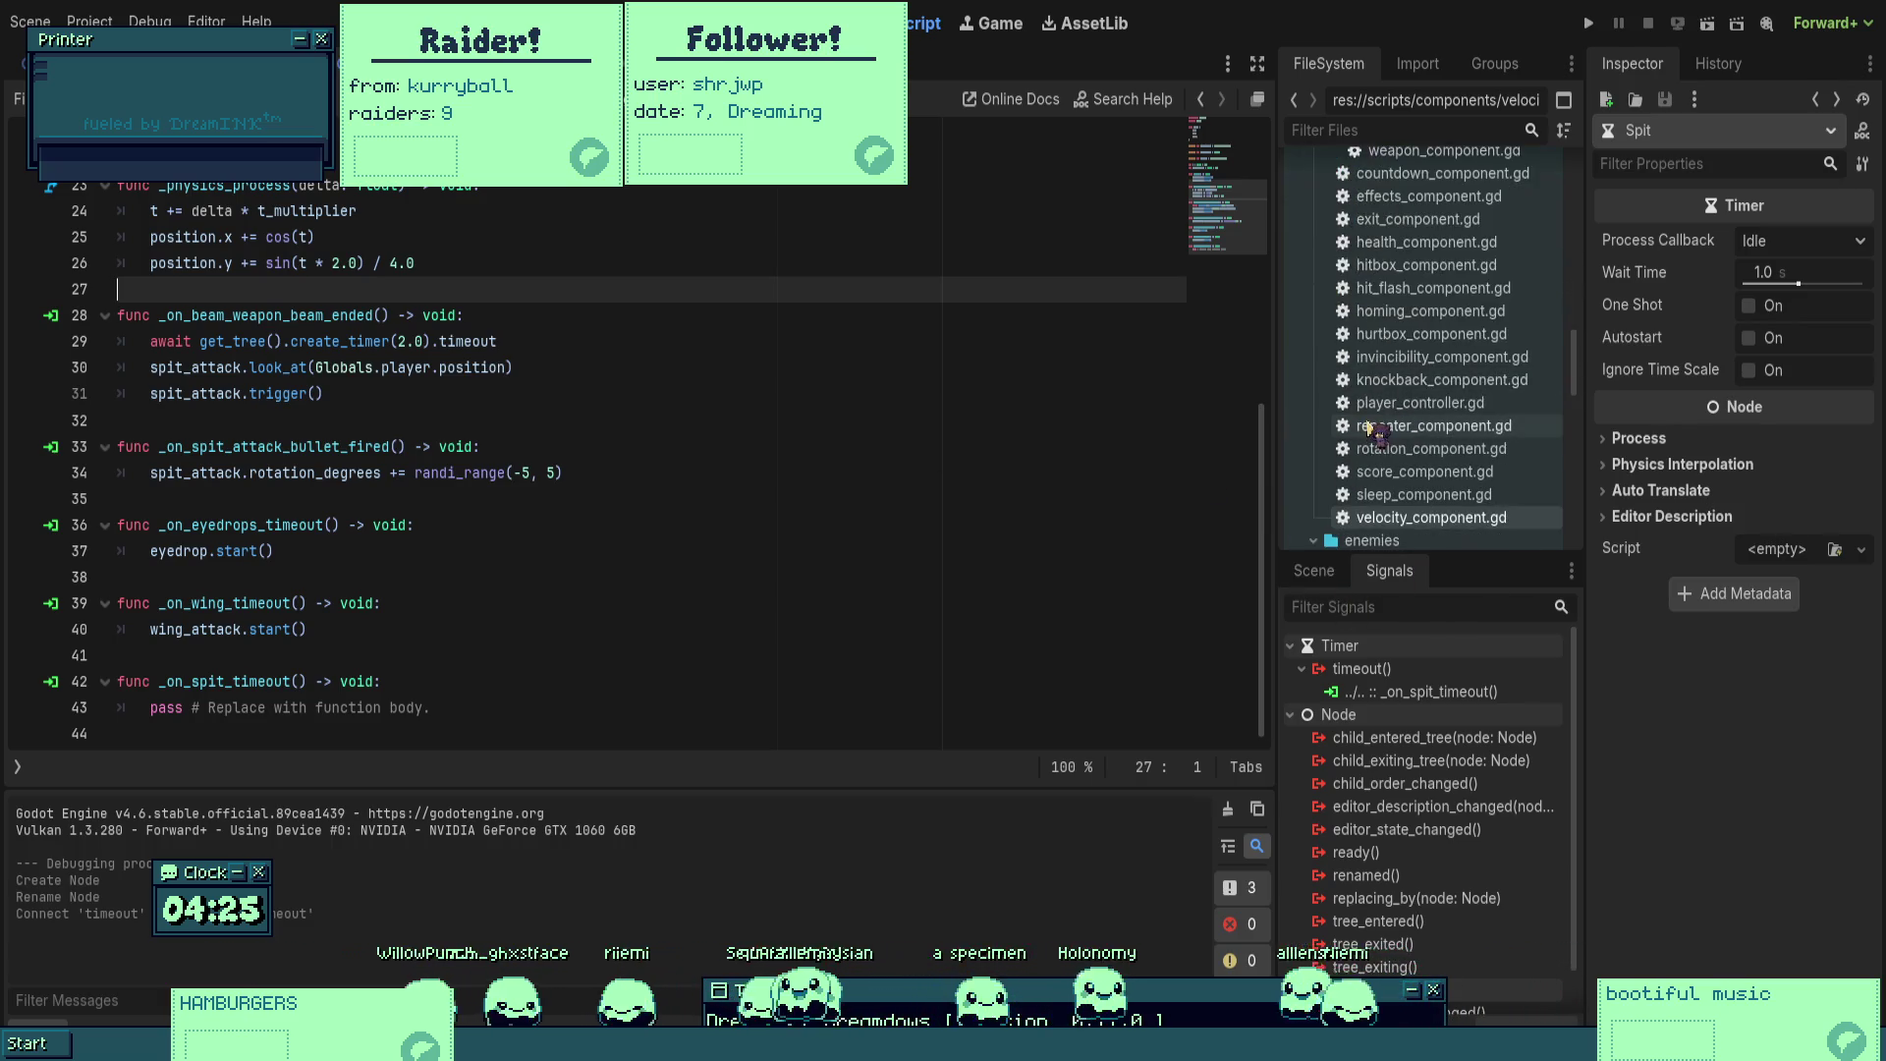
double_click(1399, 373)
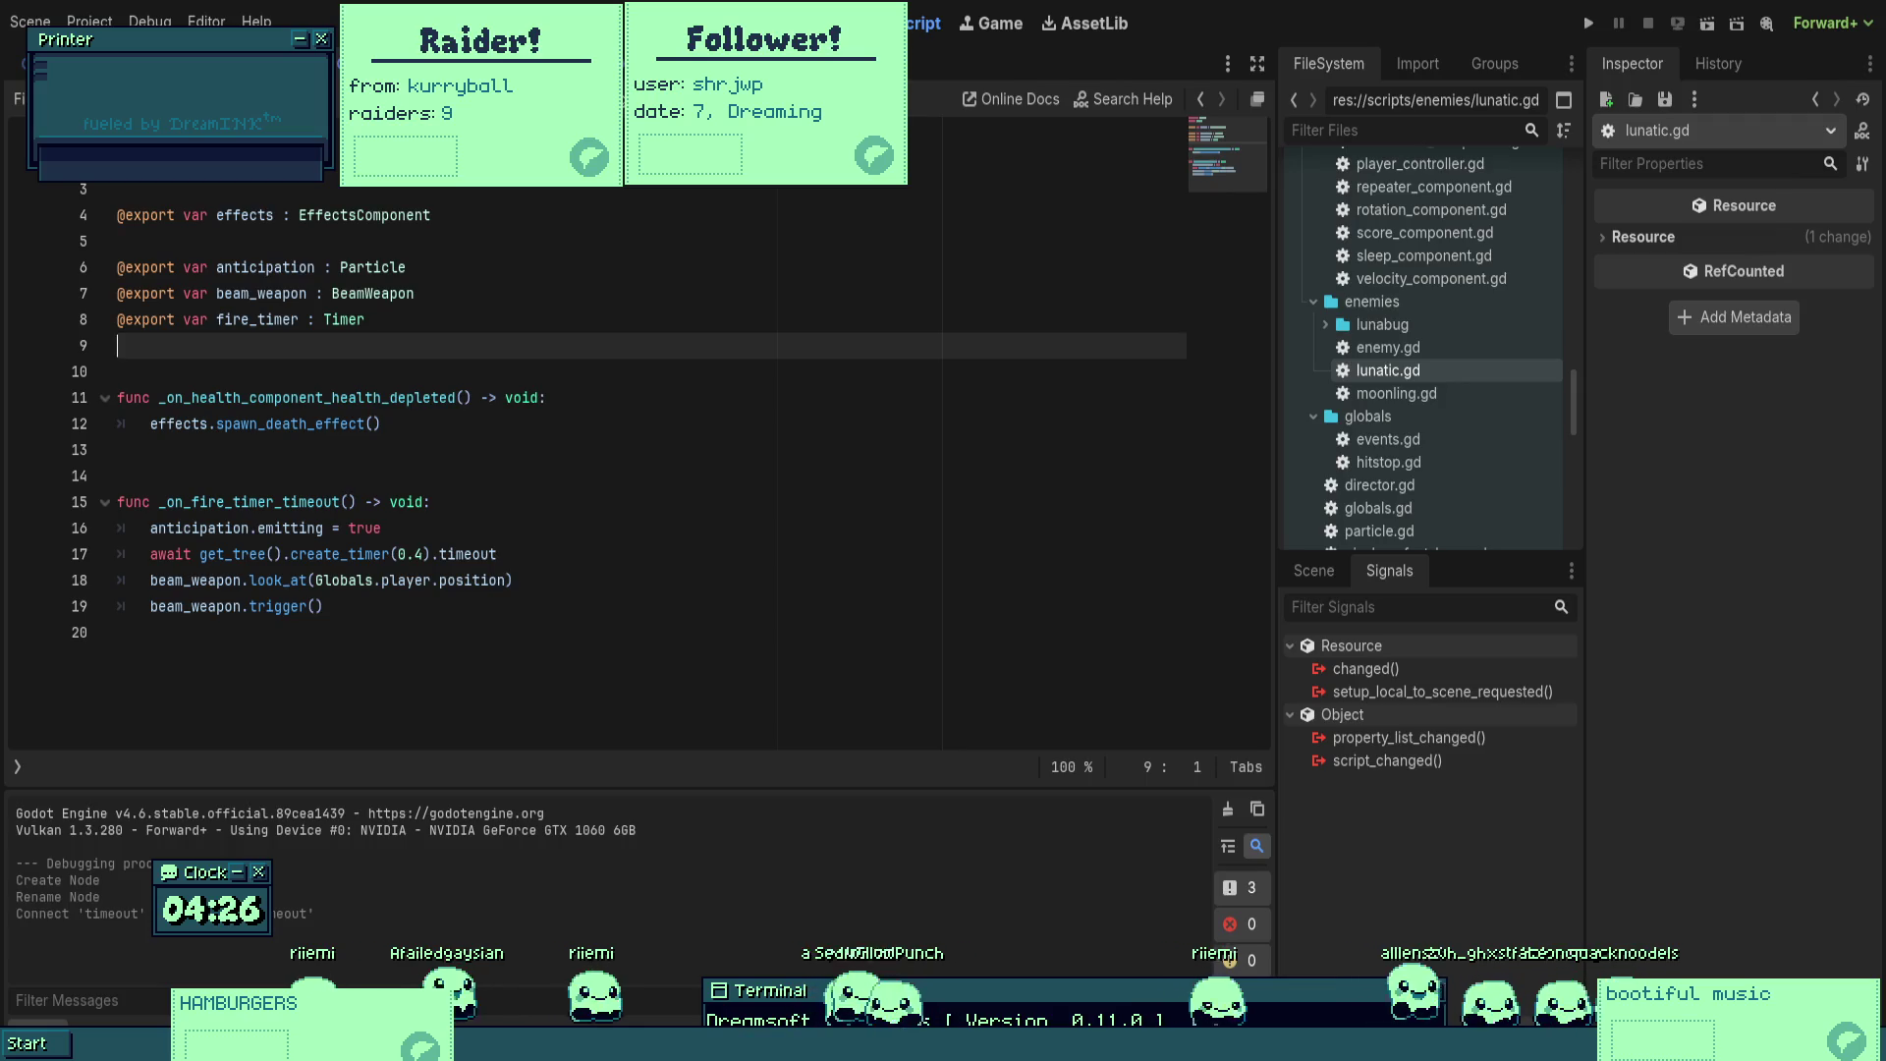
Copy lunatic.gd's anticipation and wait lines (16–17), then open lunabug.gd from the lunabug folder
mouse_move(575, 565)
mouse_down()
mouse_move(128, 501)
mouse_move(151, 527)
mouse_up()
key(ctrl+c)
click(508, 673)
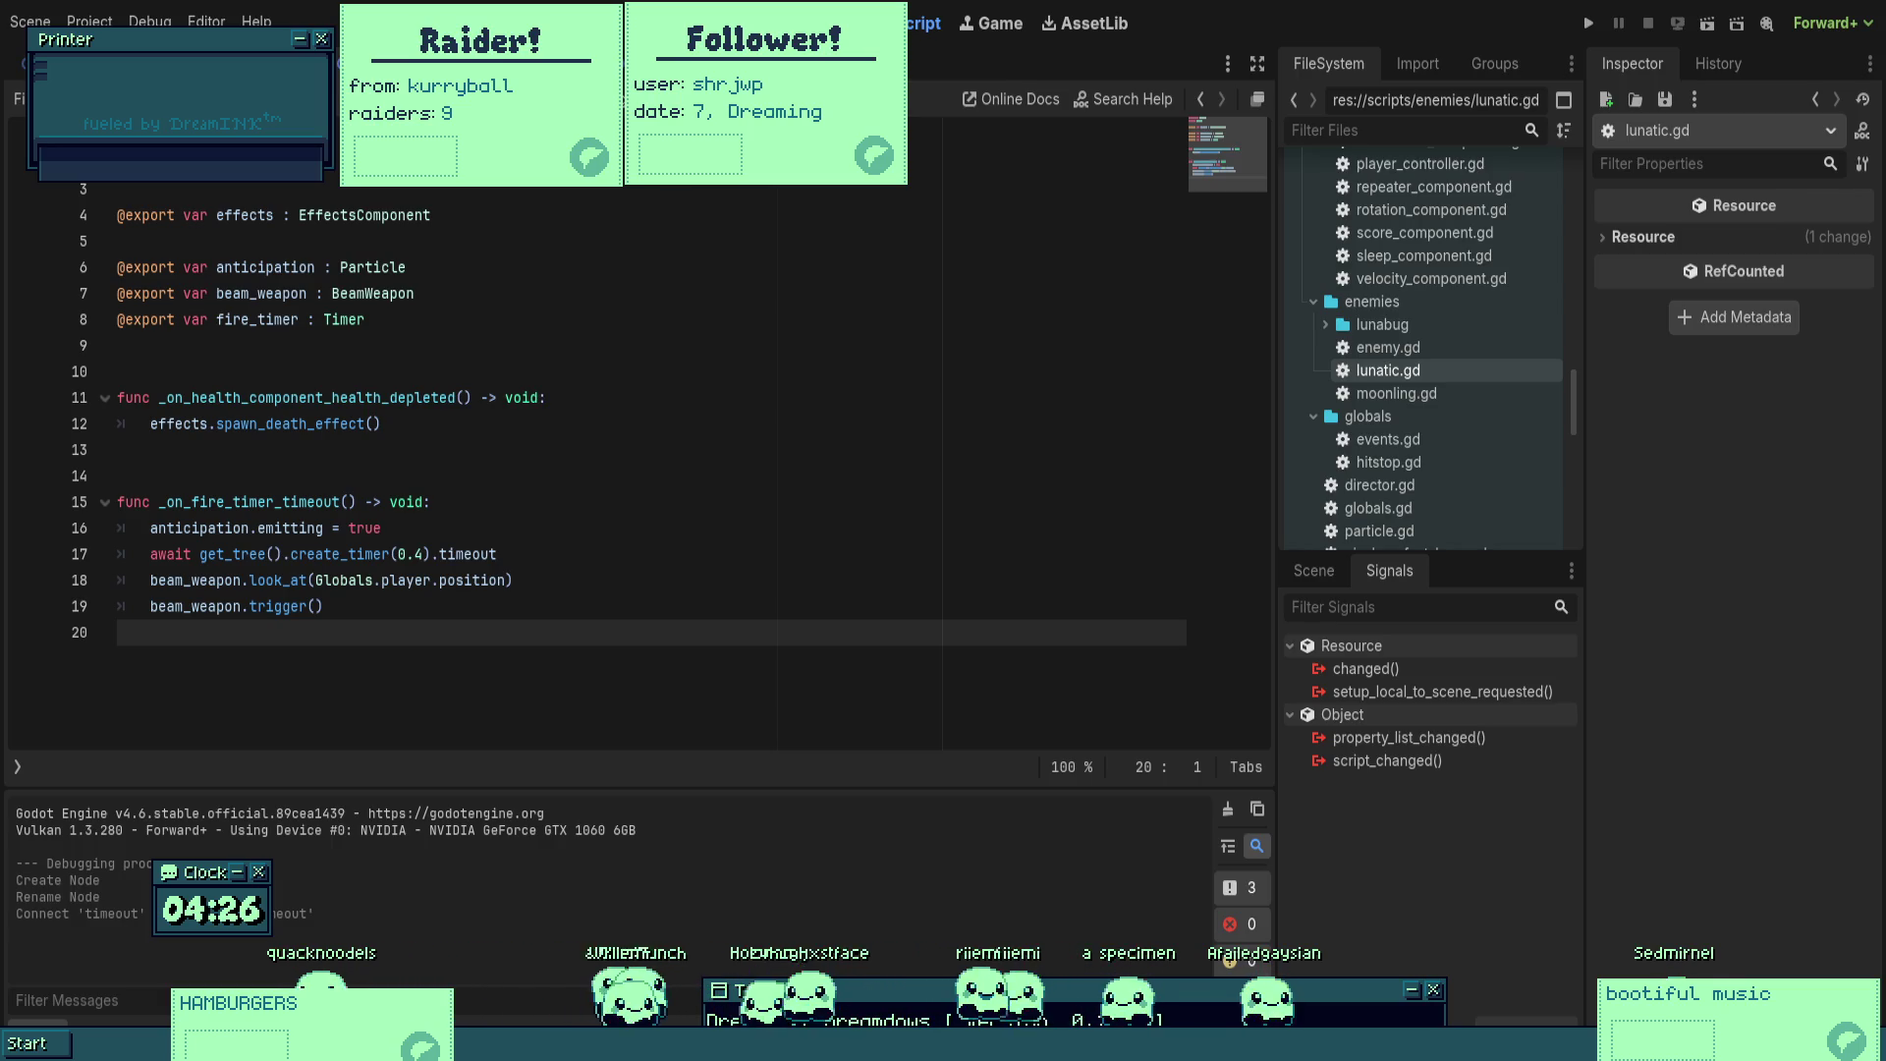
click(982, 319)
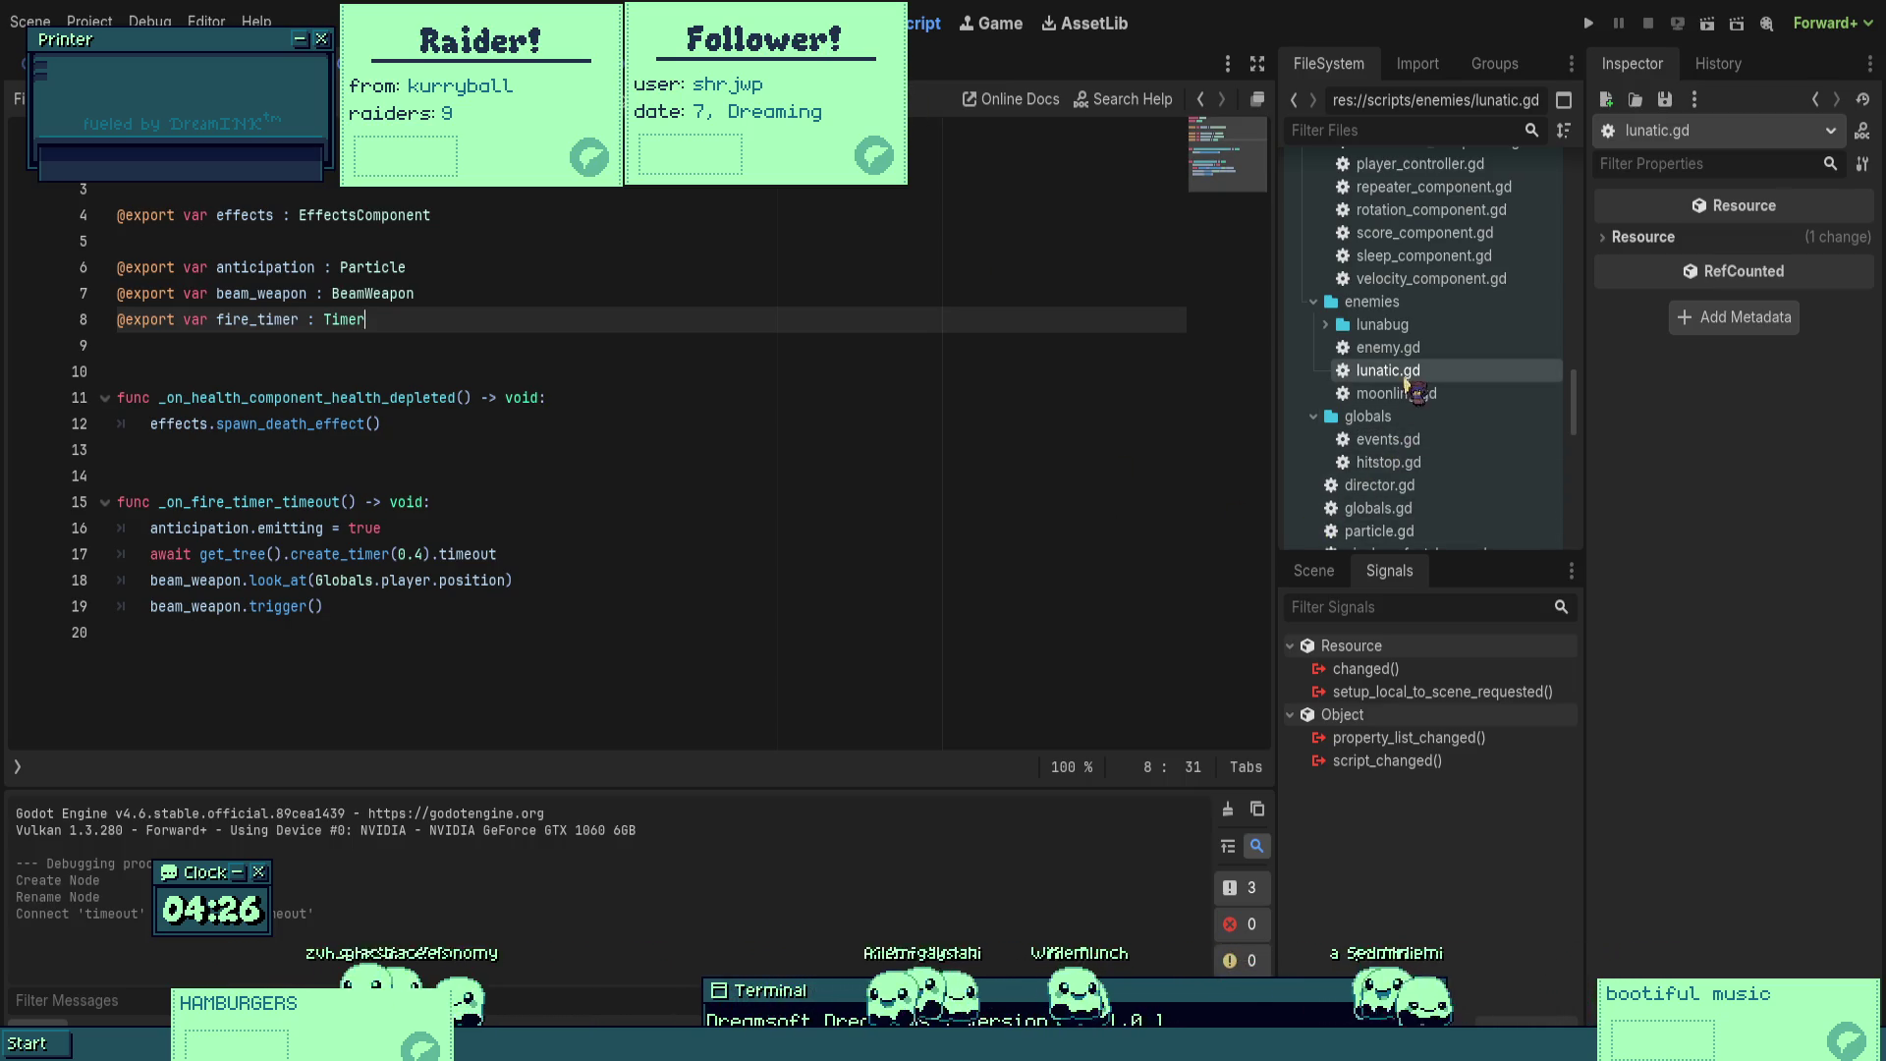
double_click(1402, 326)
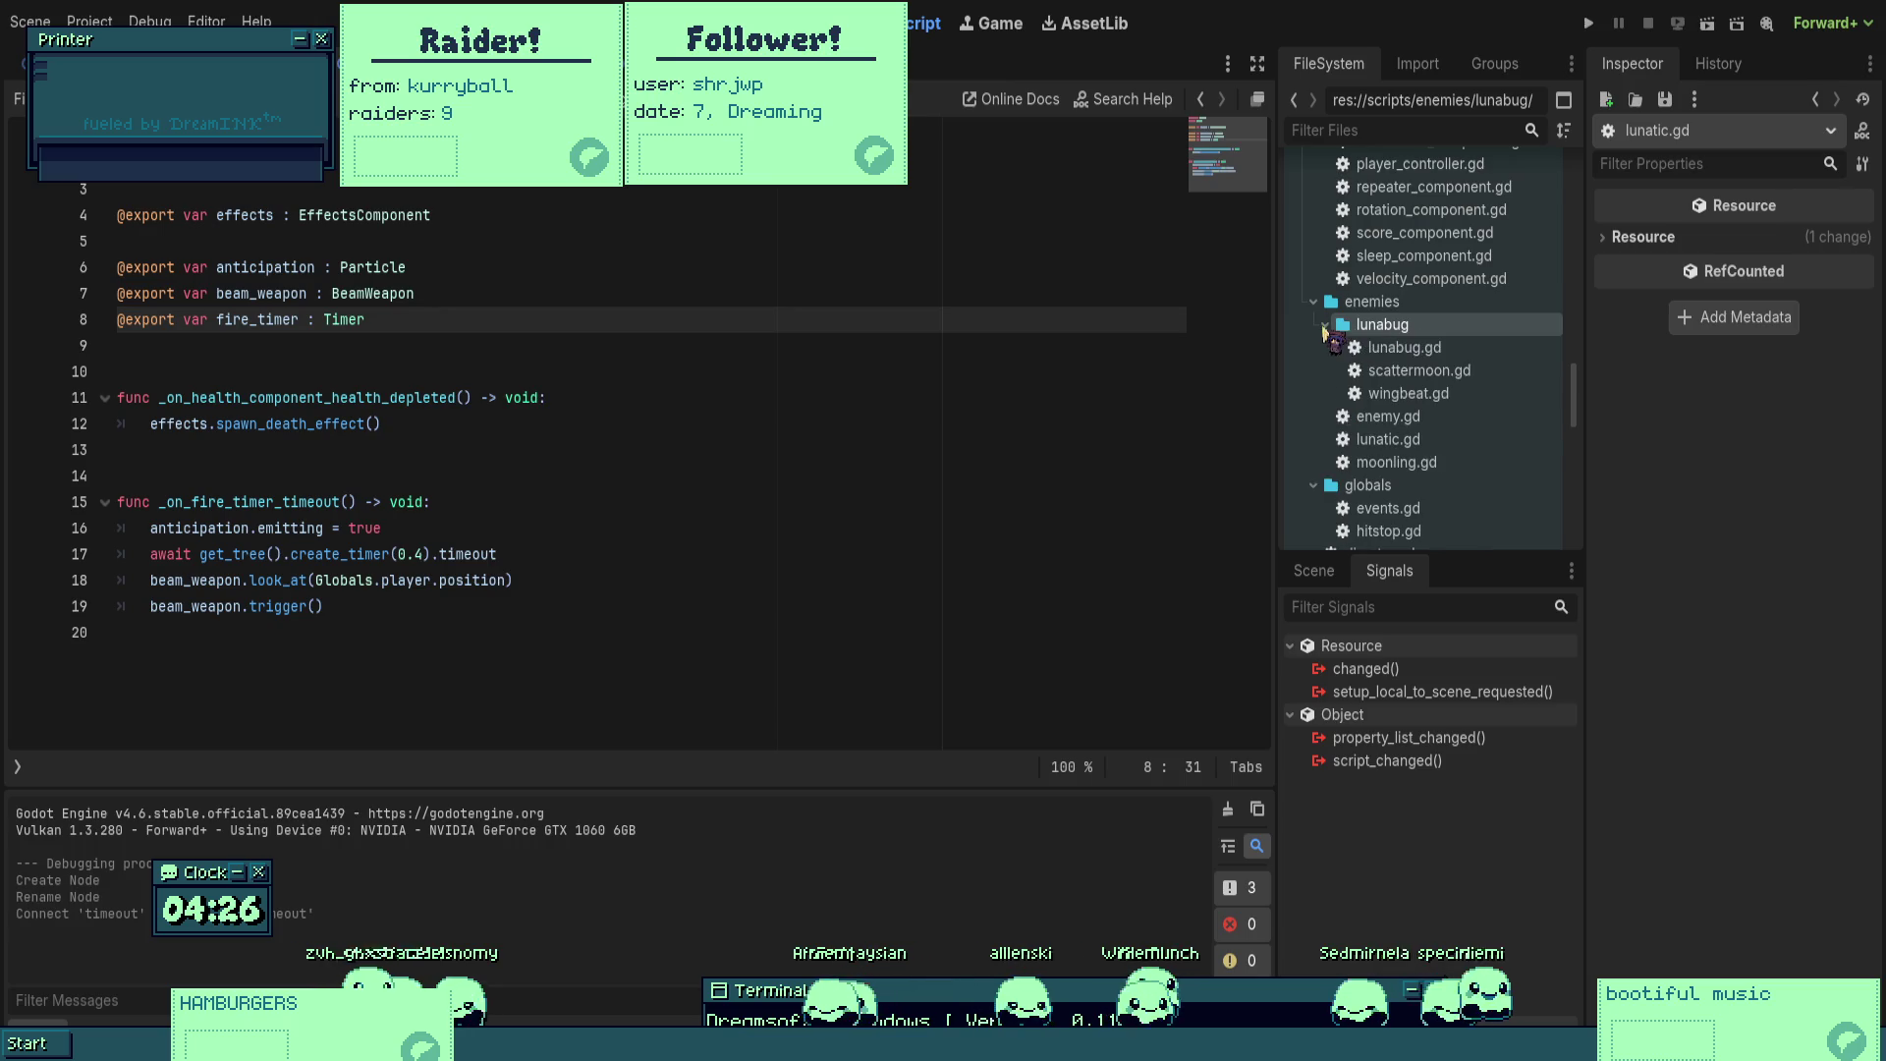
double_click(1404, 348)
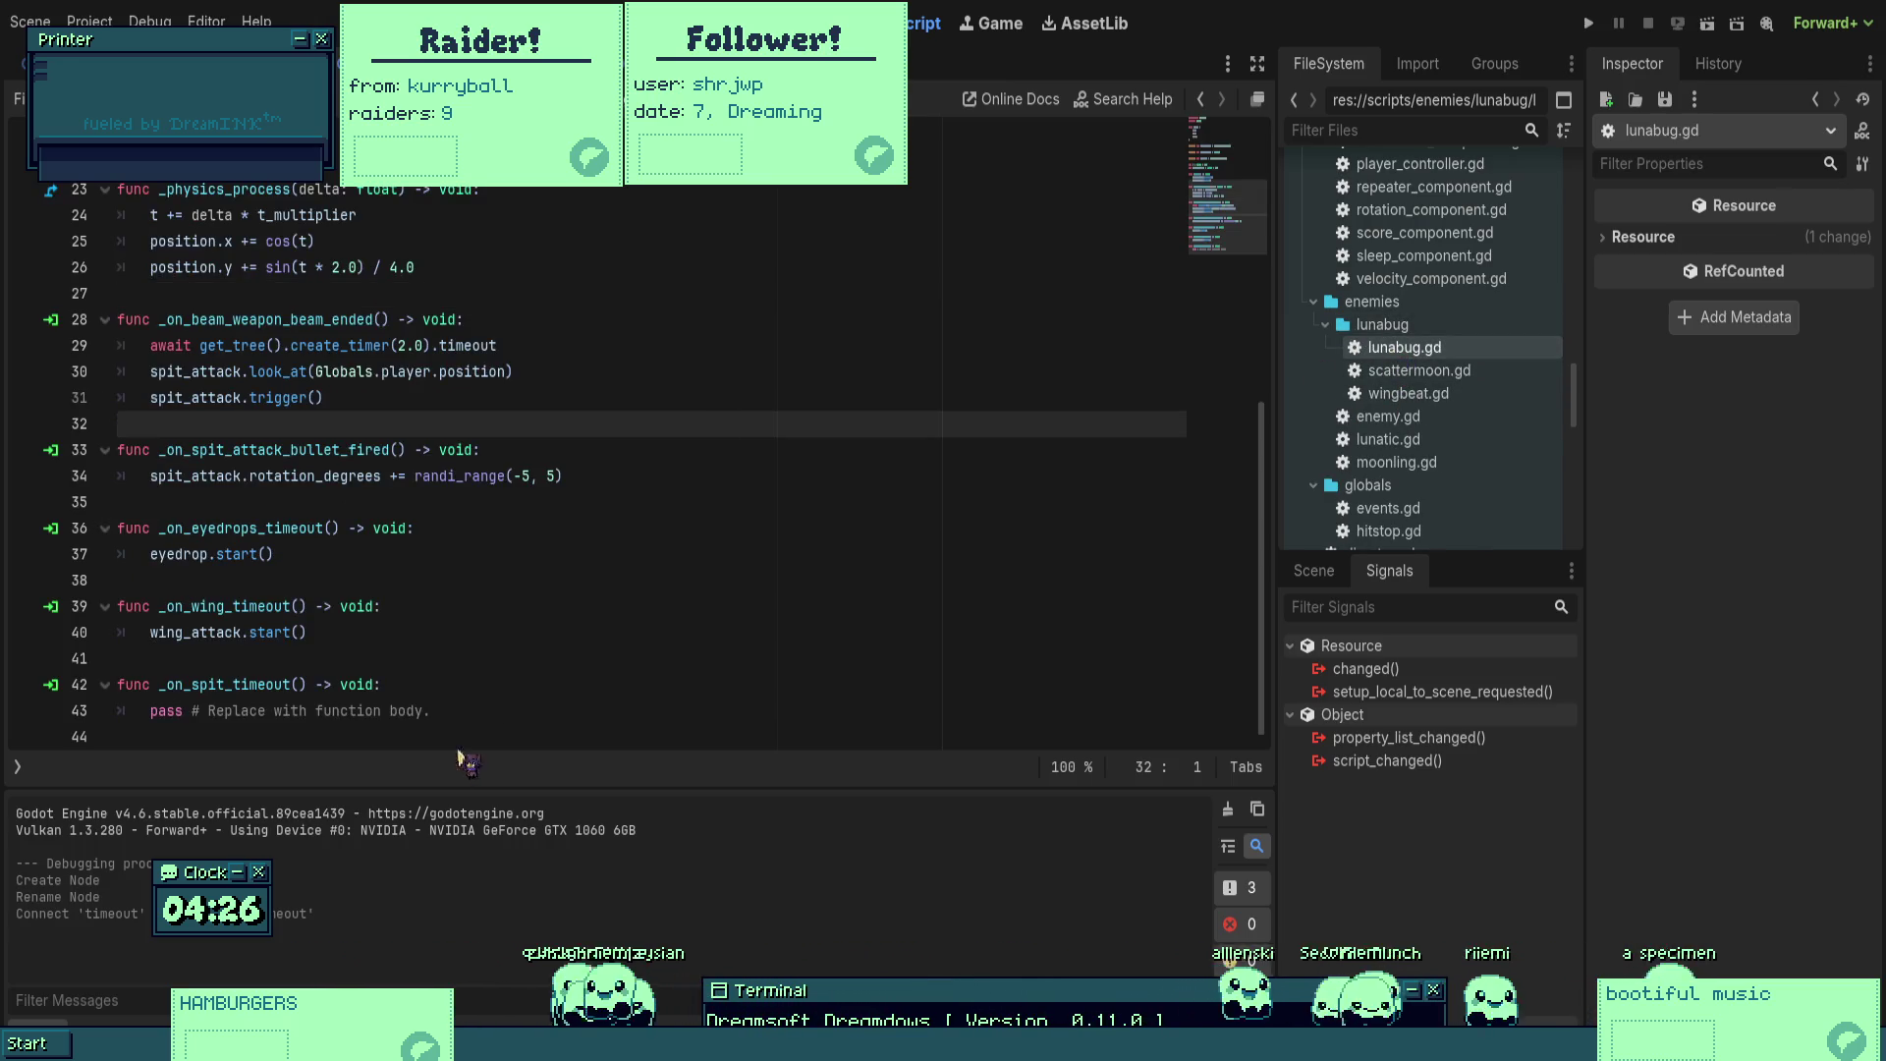
Replace pass in _on_spit_timeout with the pasted anticipation and 0.4 s wait lines, fixing indentation
click(486, 706)
key(shift+Home)
key(ctrl+v)
click(270, 665)
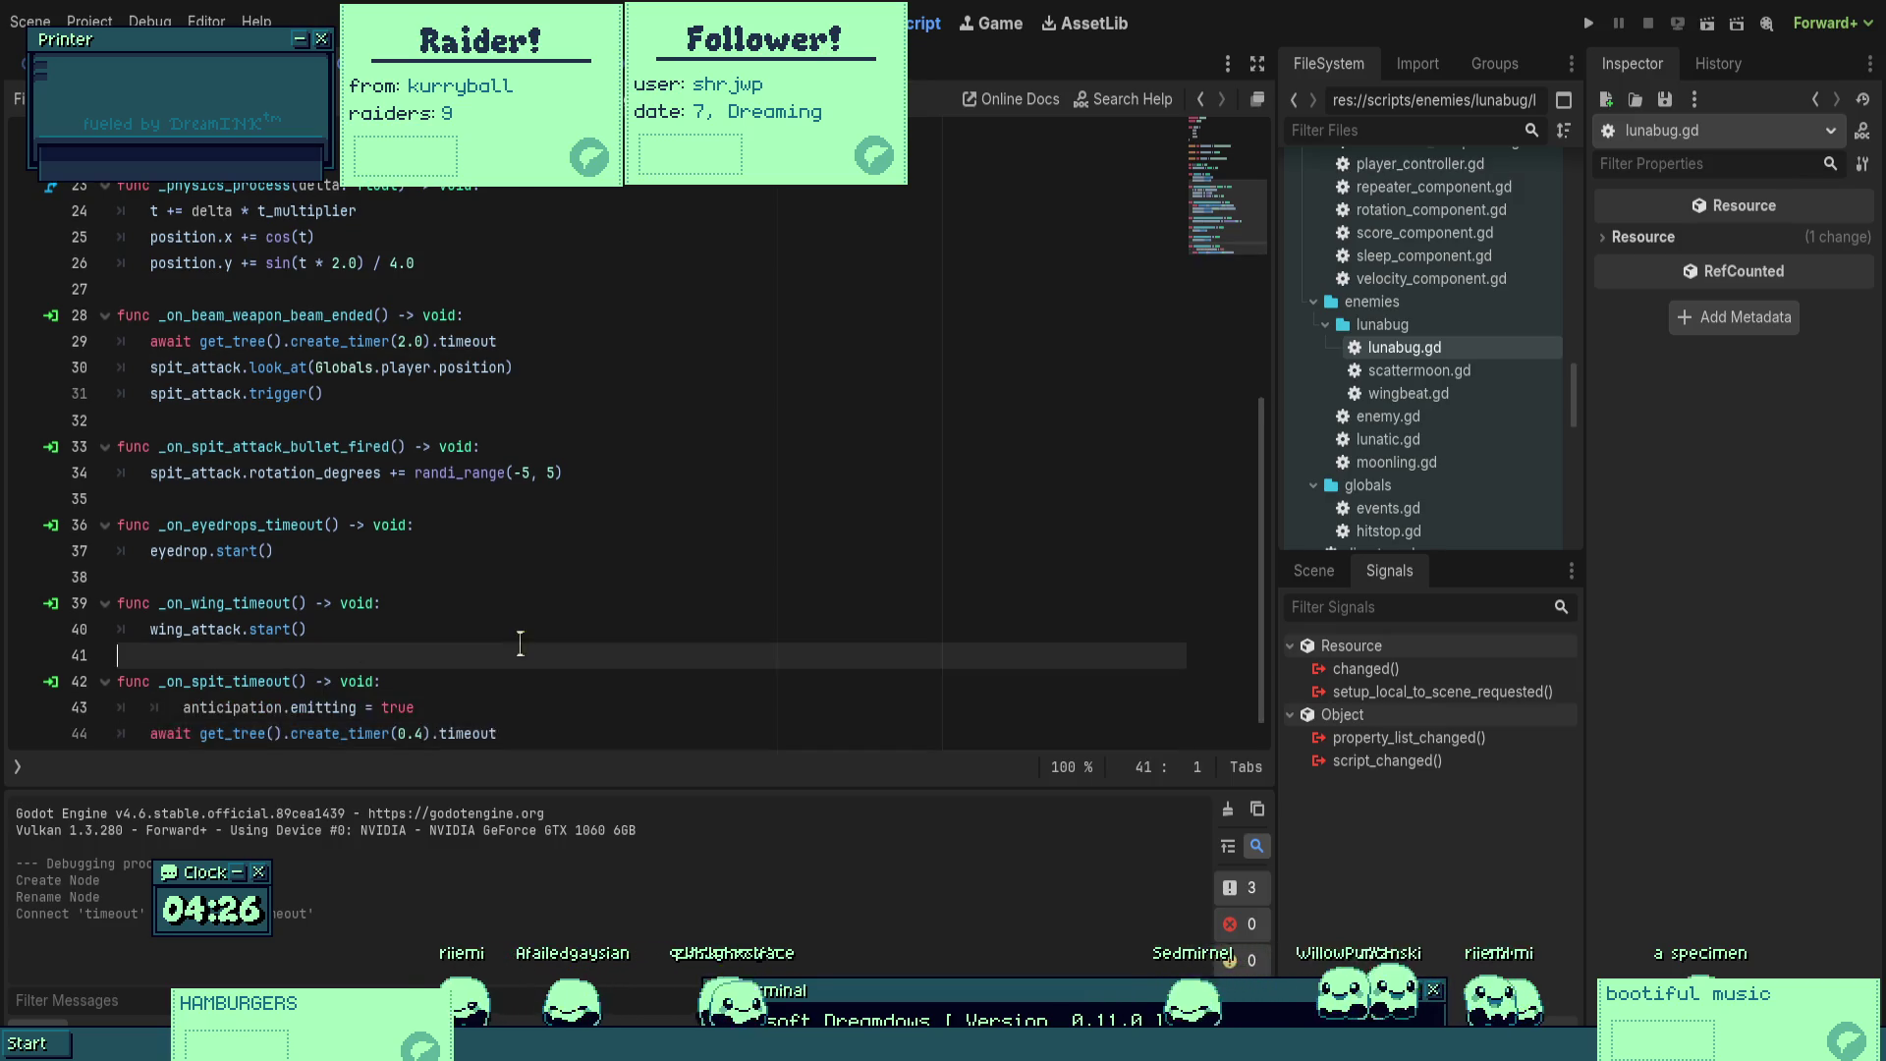
double_click(271, 685)
key(shift+Tab)
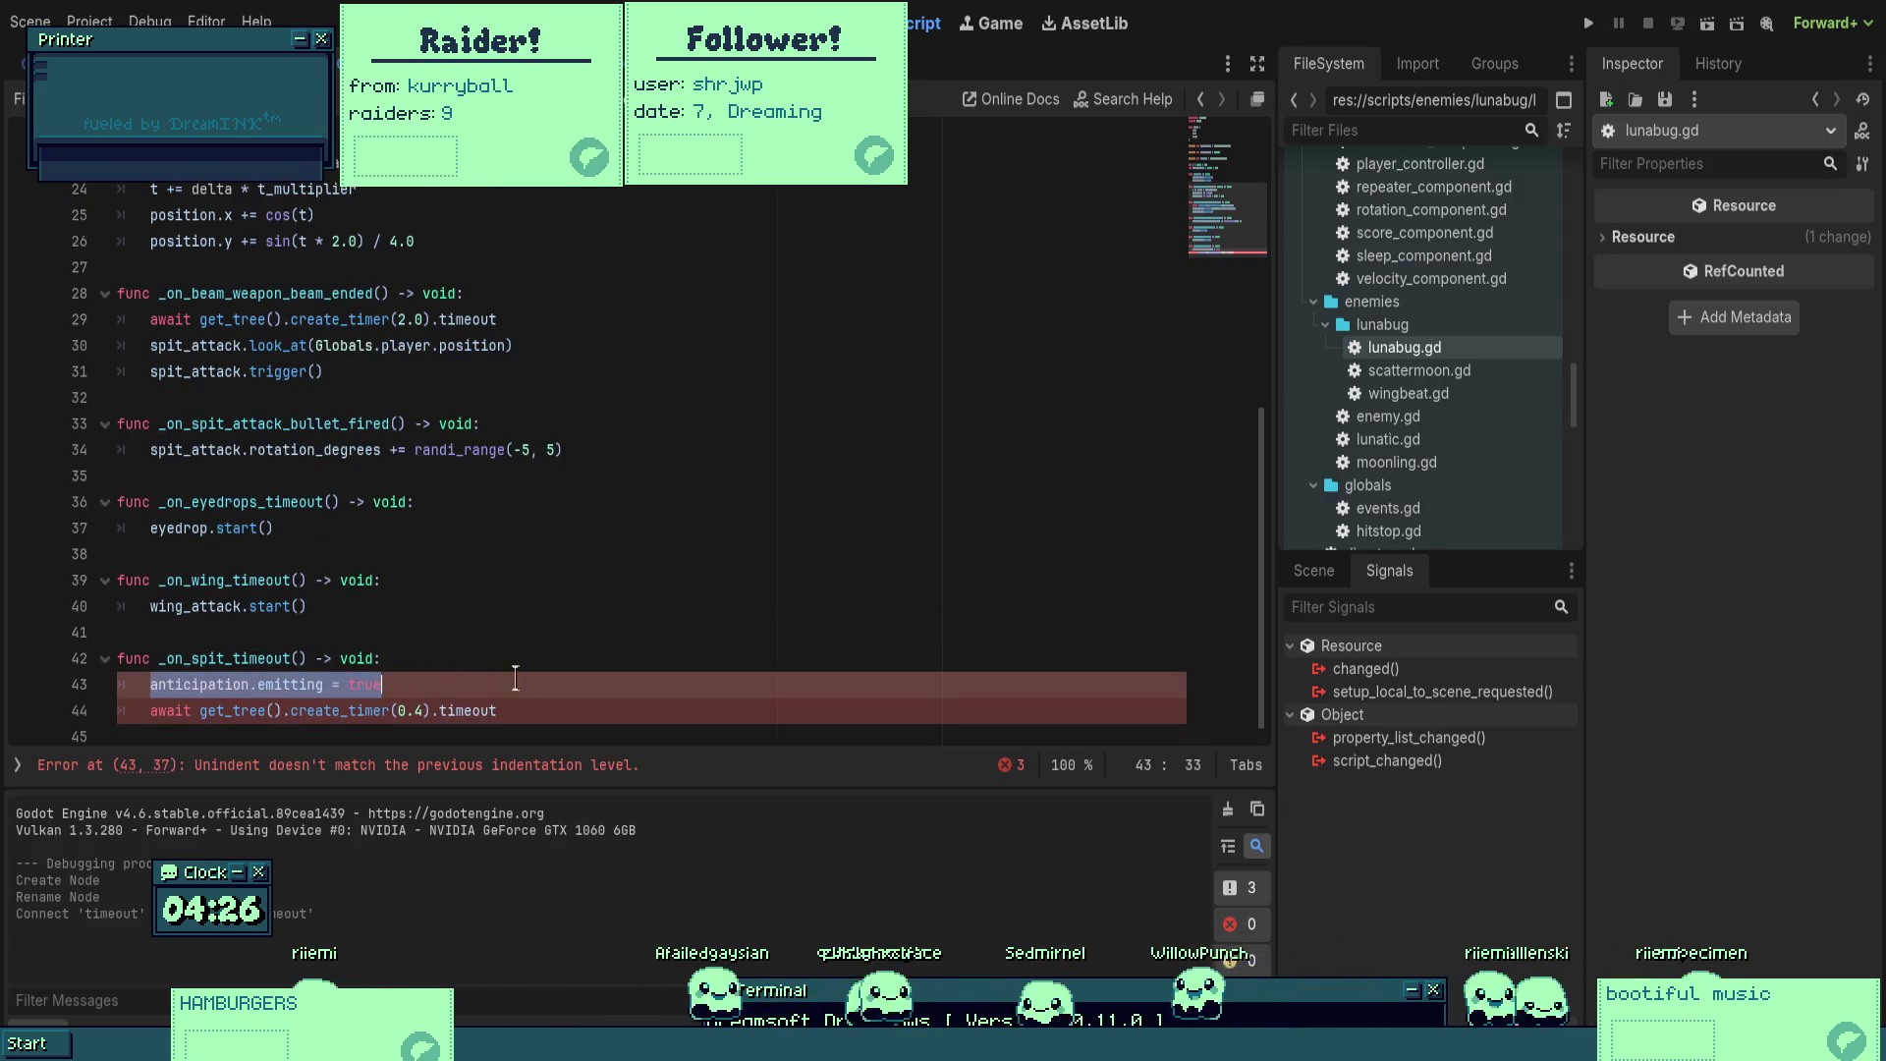
scroll(688, 352, up, 7)
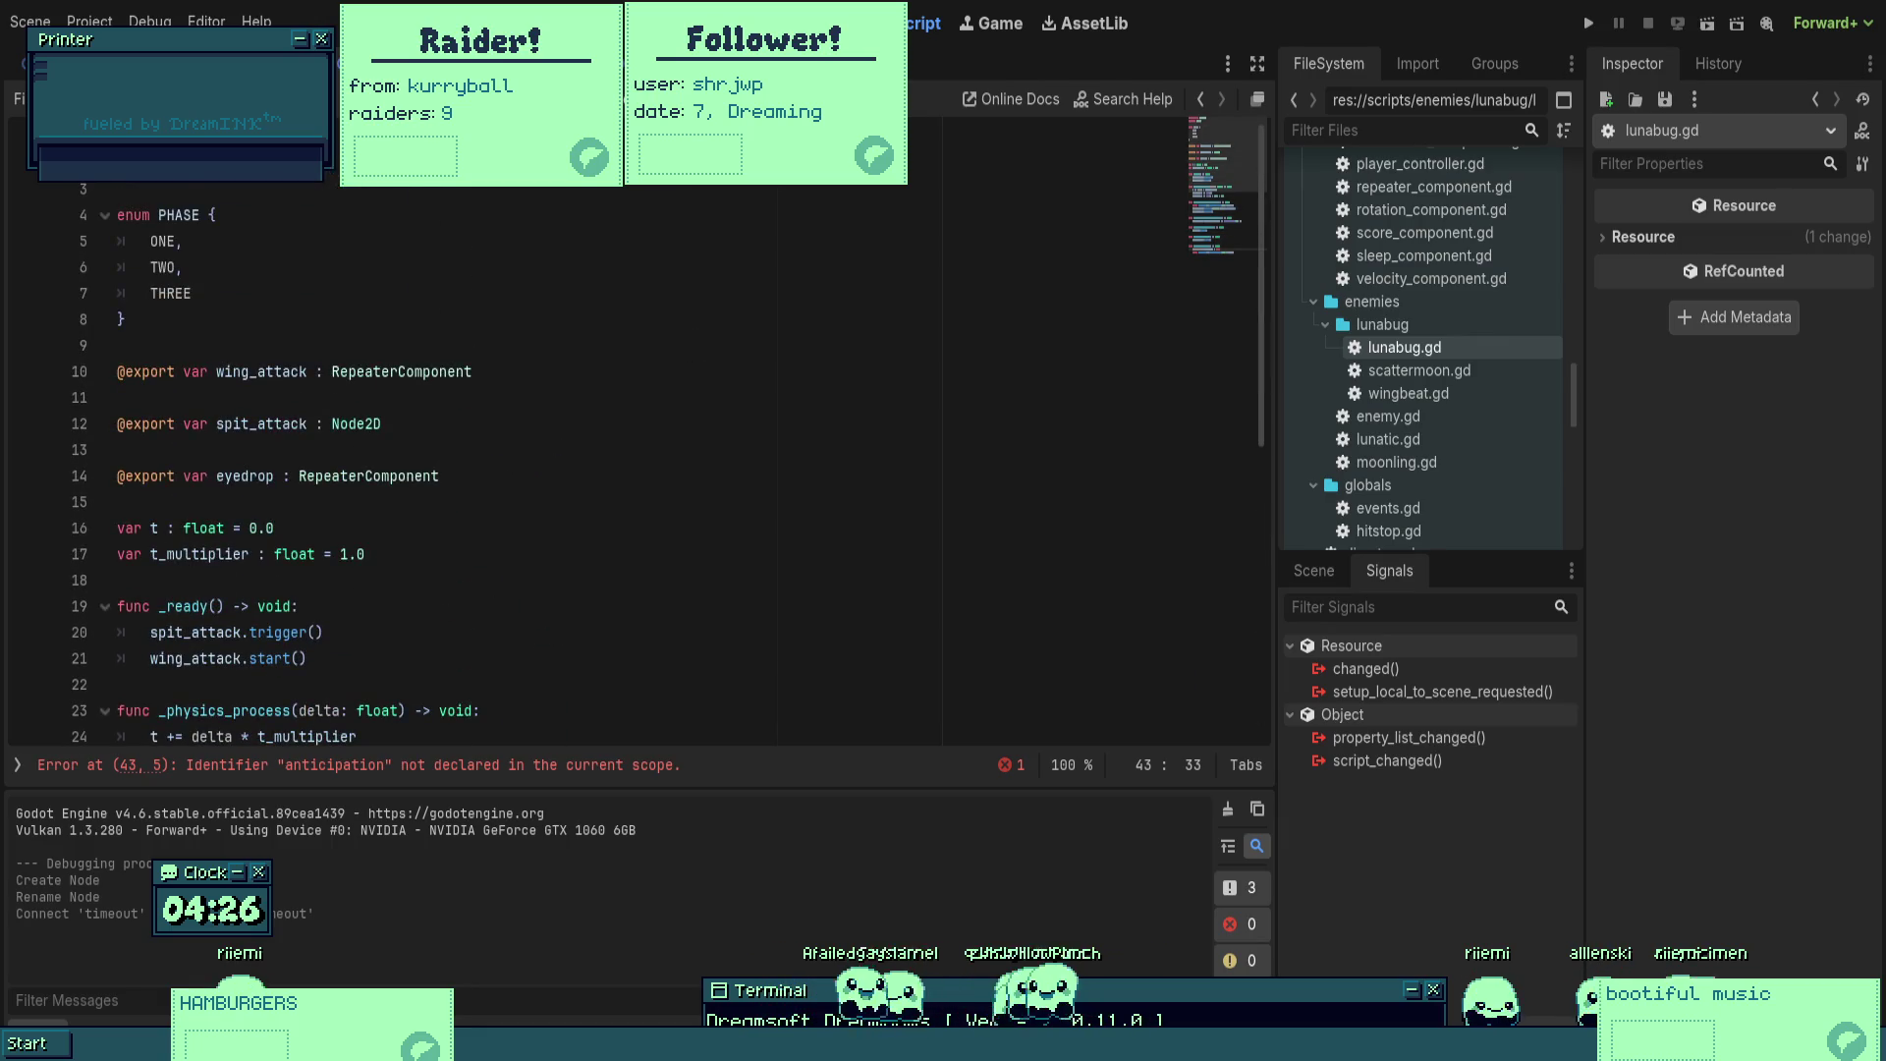
key(Up)
key(Up)
key(Up)
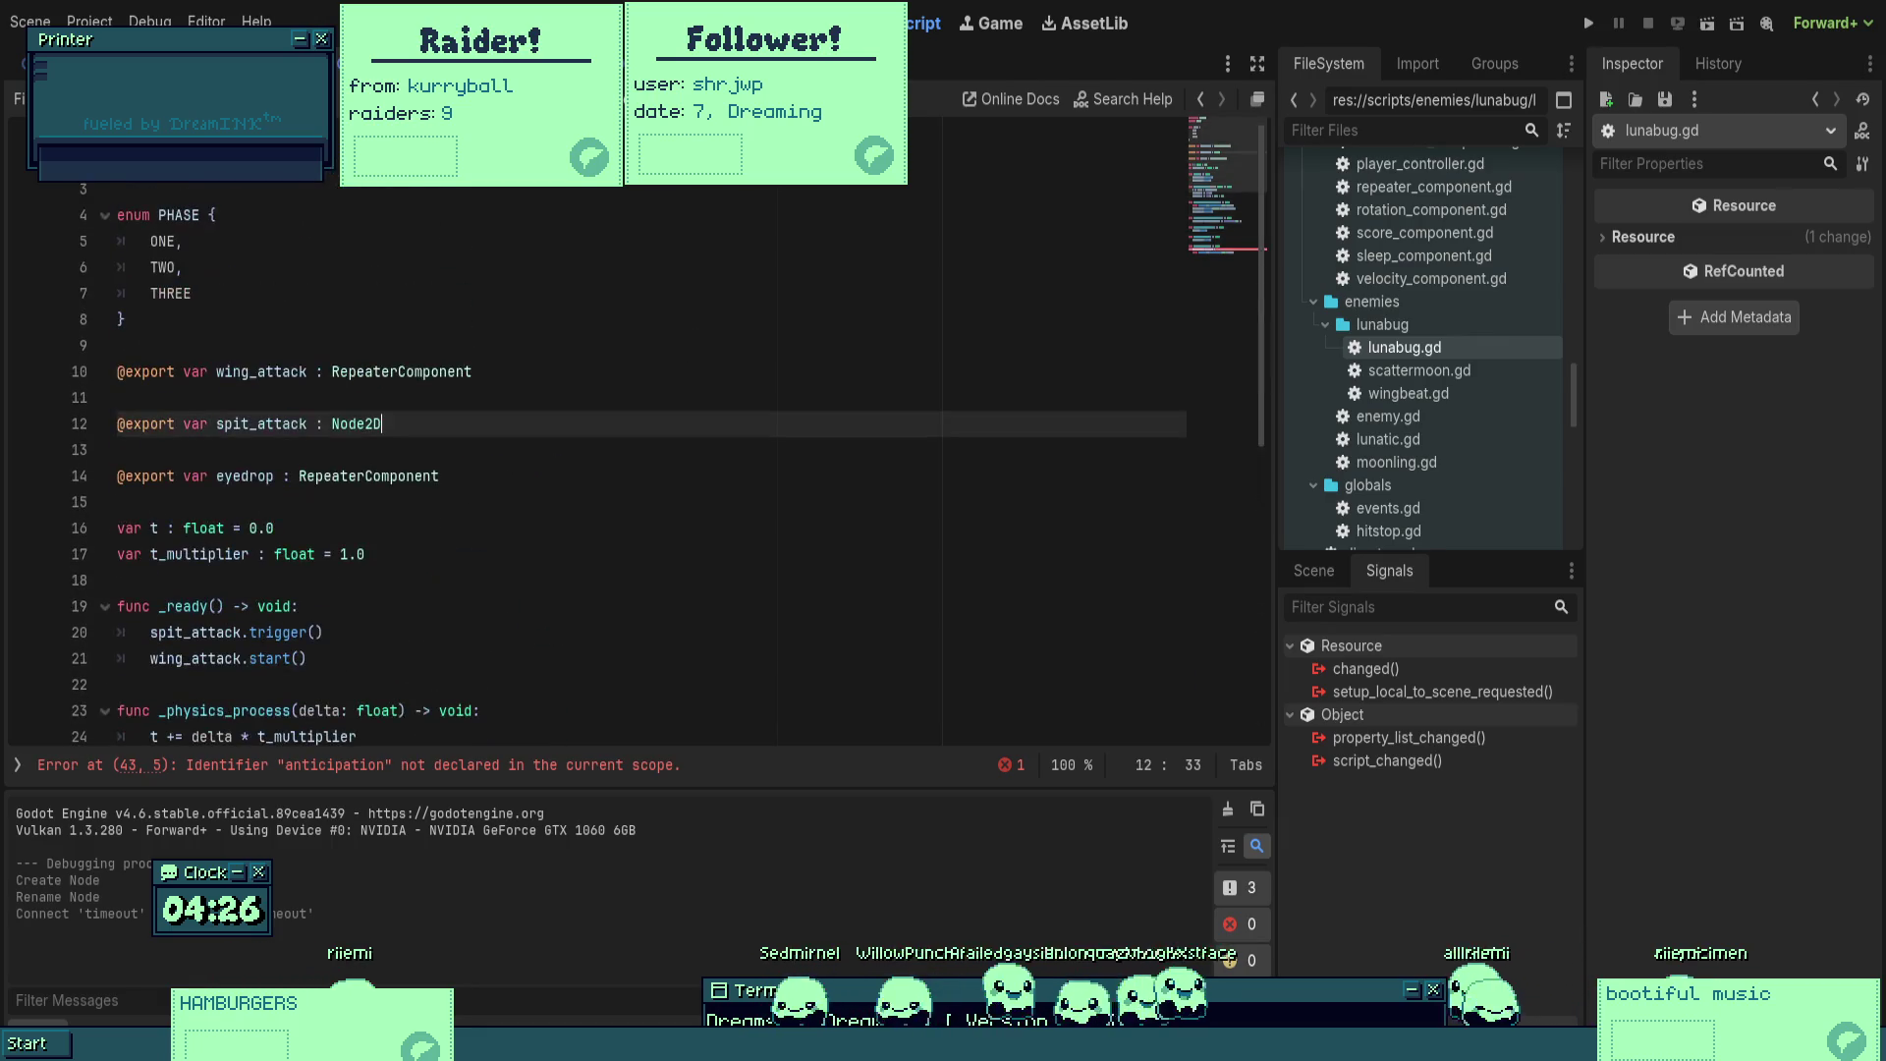
click(118, 502)
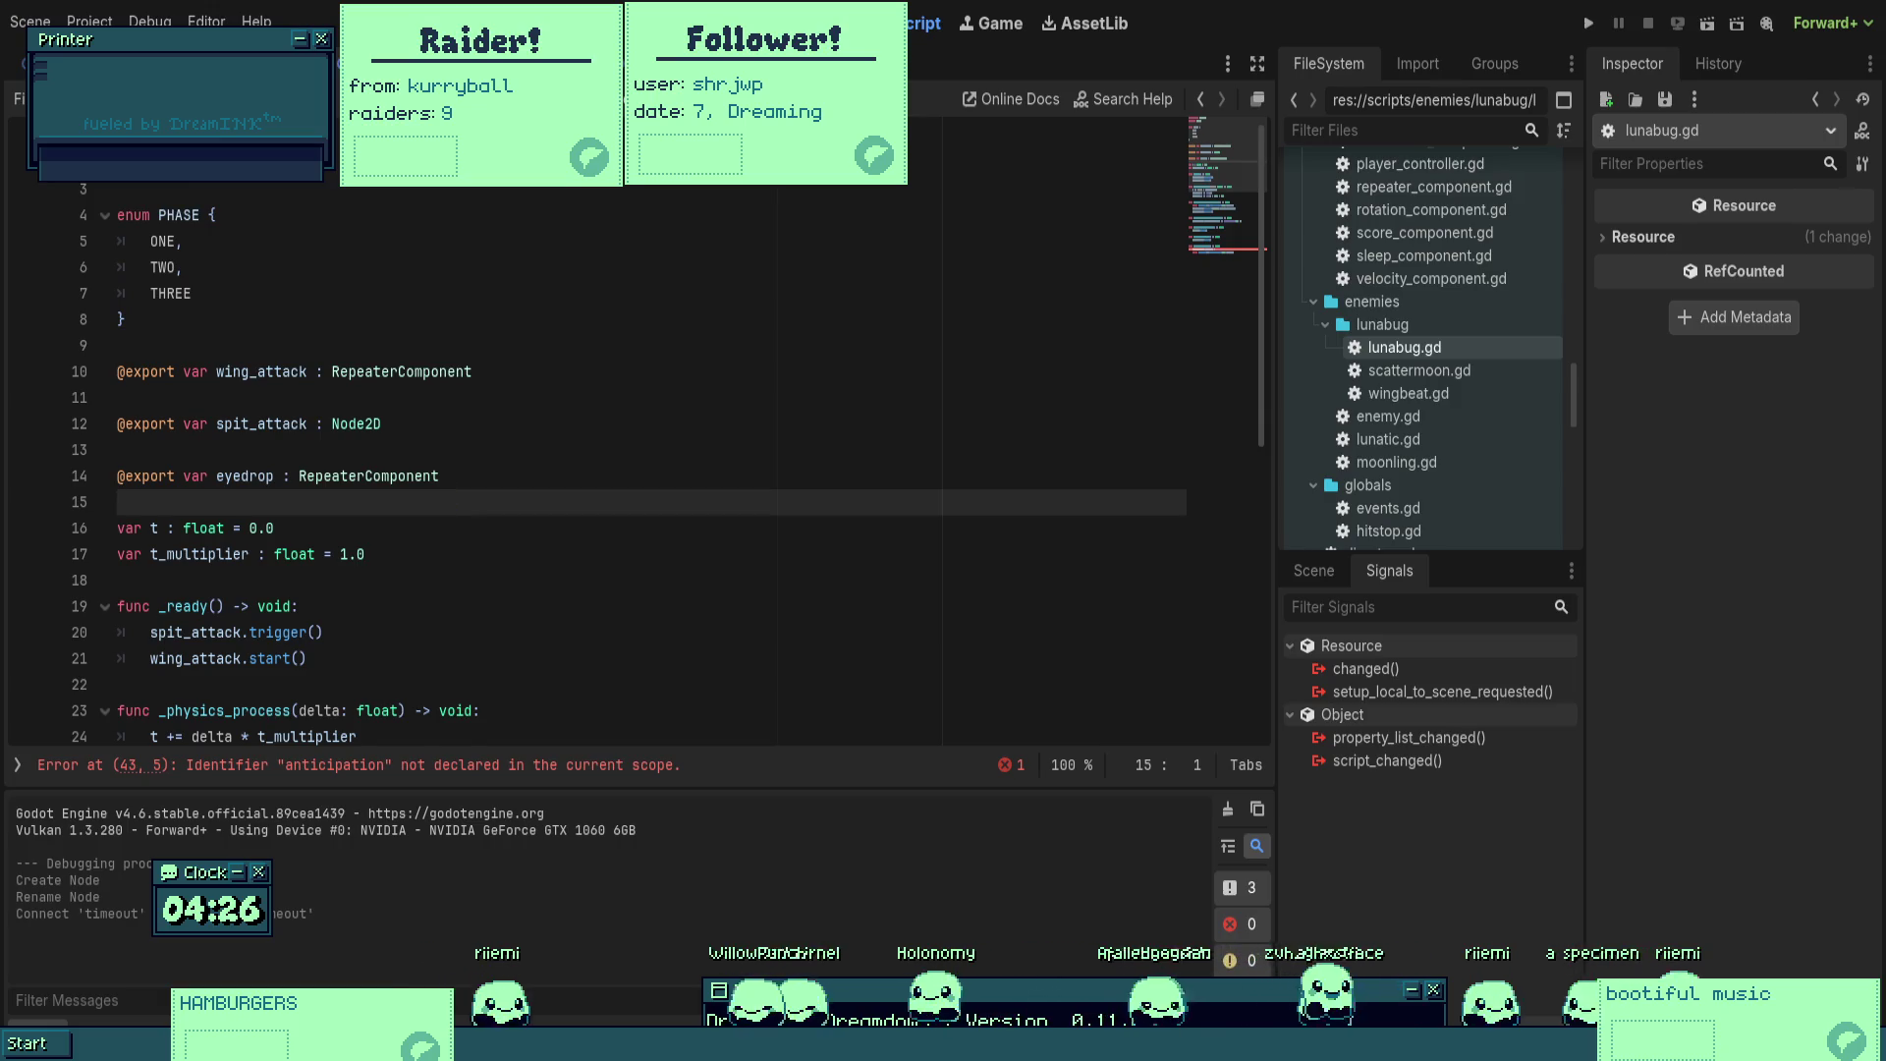
key(Return)
text(@)
key(BackSpace)
key(BackSpace)
key(Return)
key(Return)
key(Up)
text(xport v)
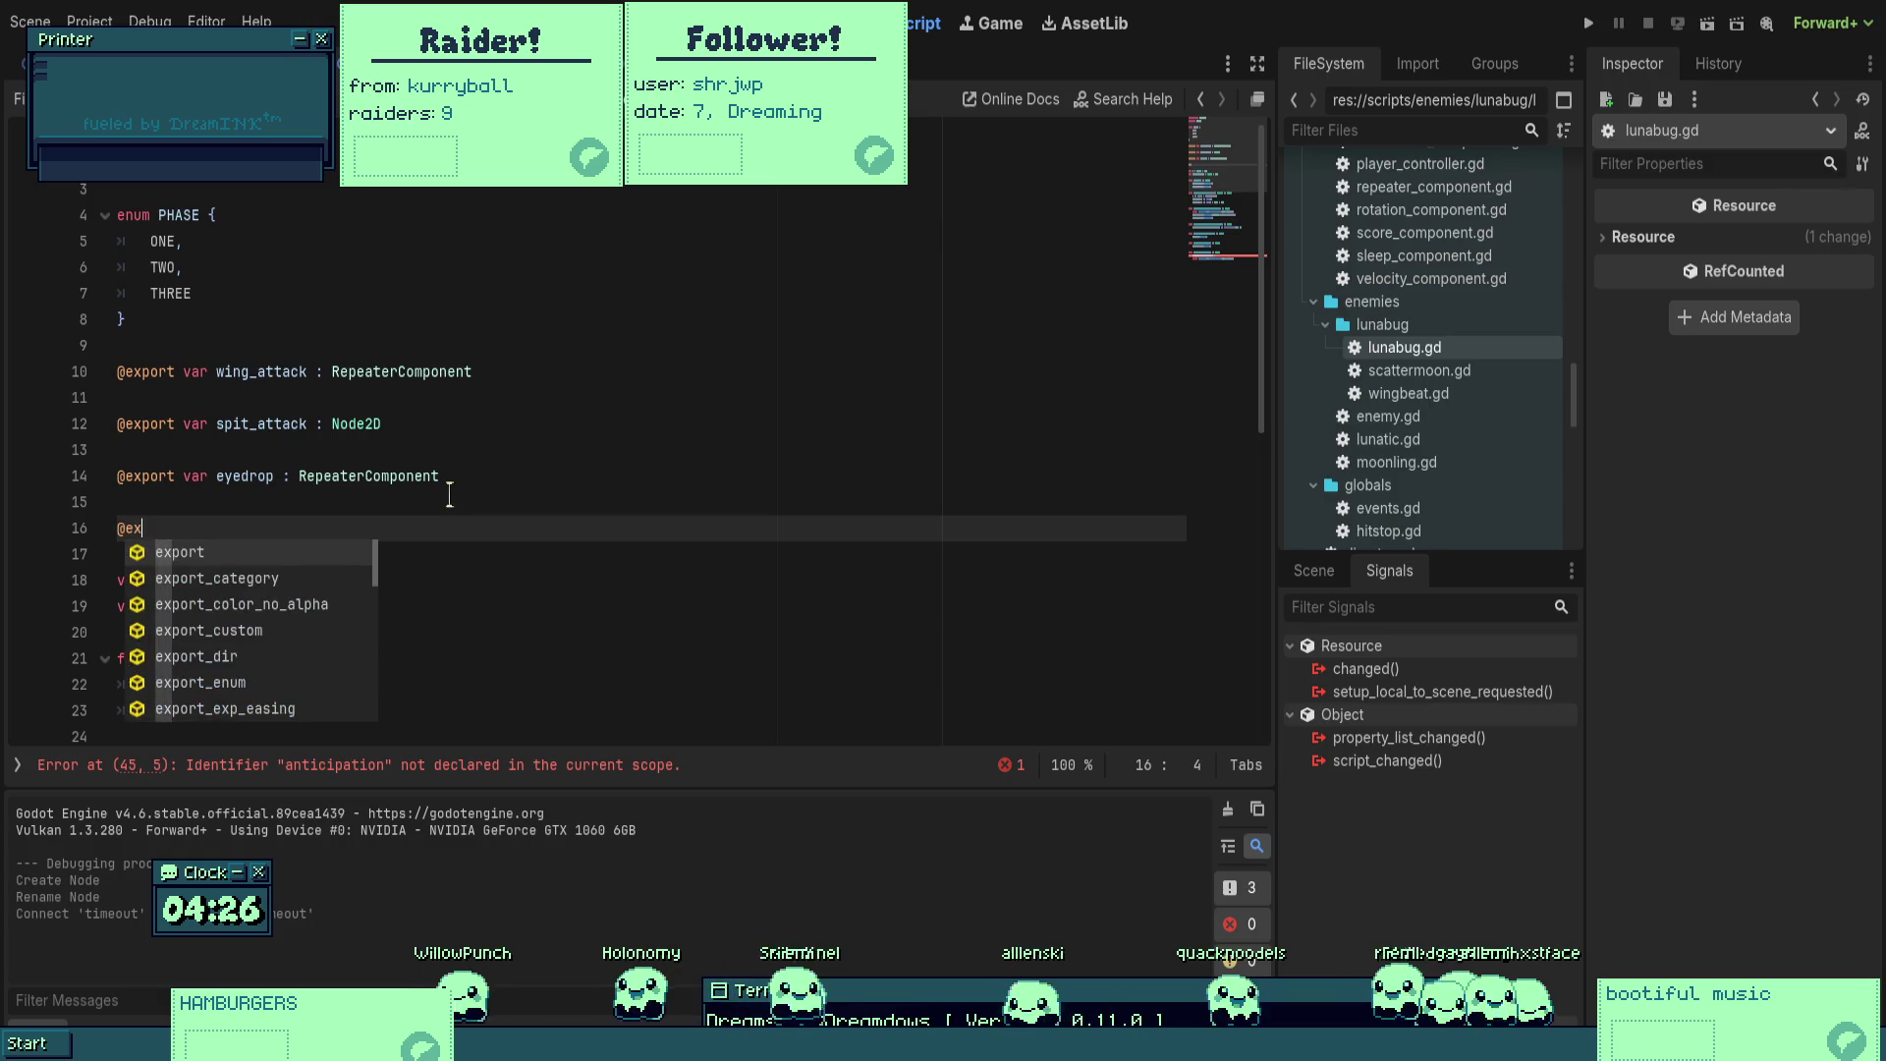
text(ar )
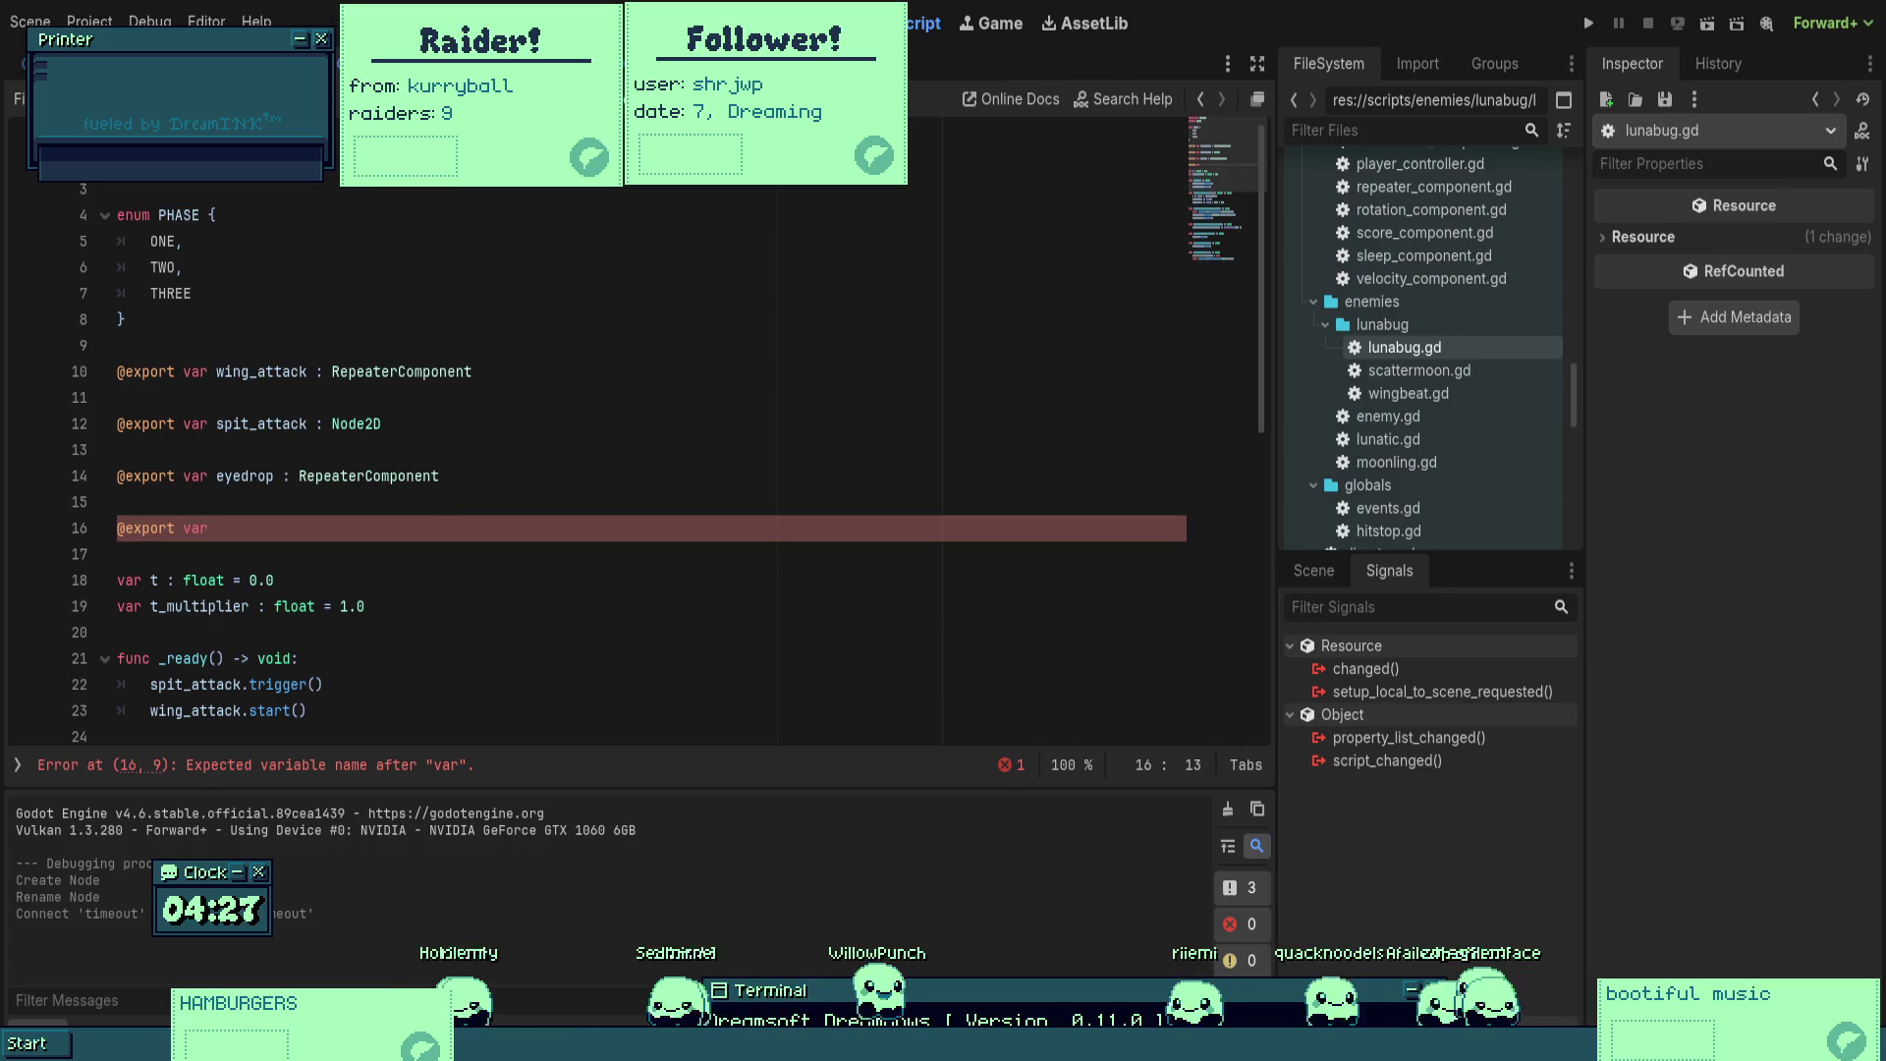
text(anticipation : Particle)
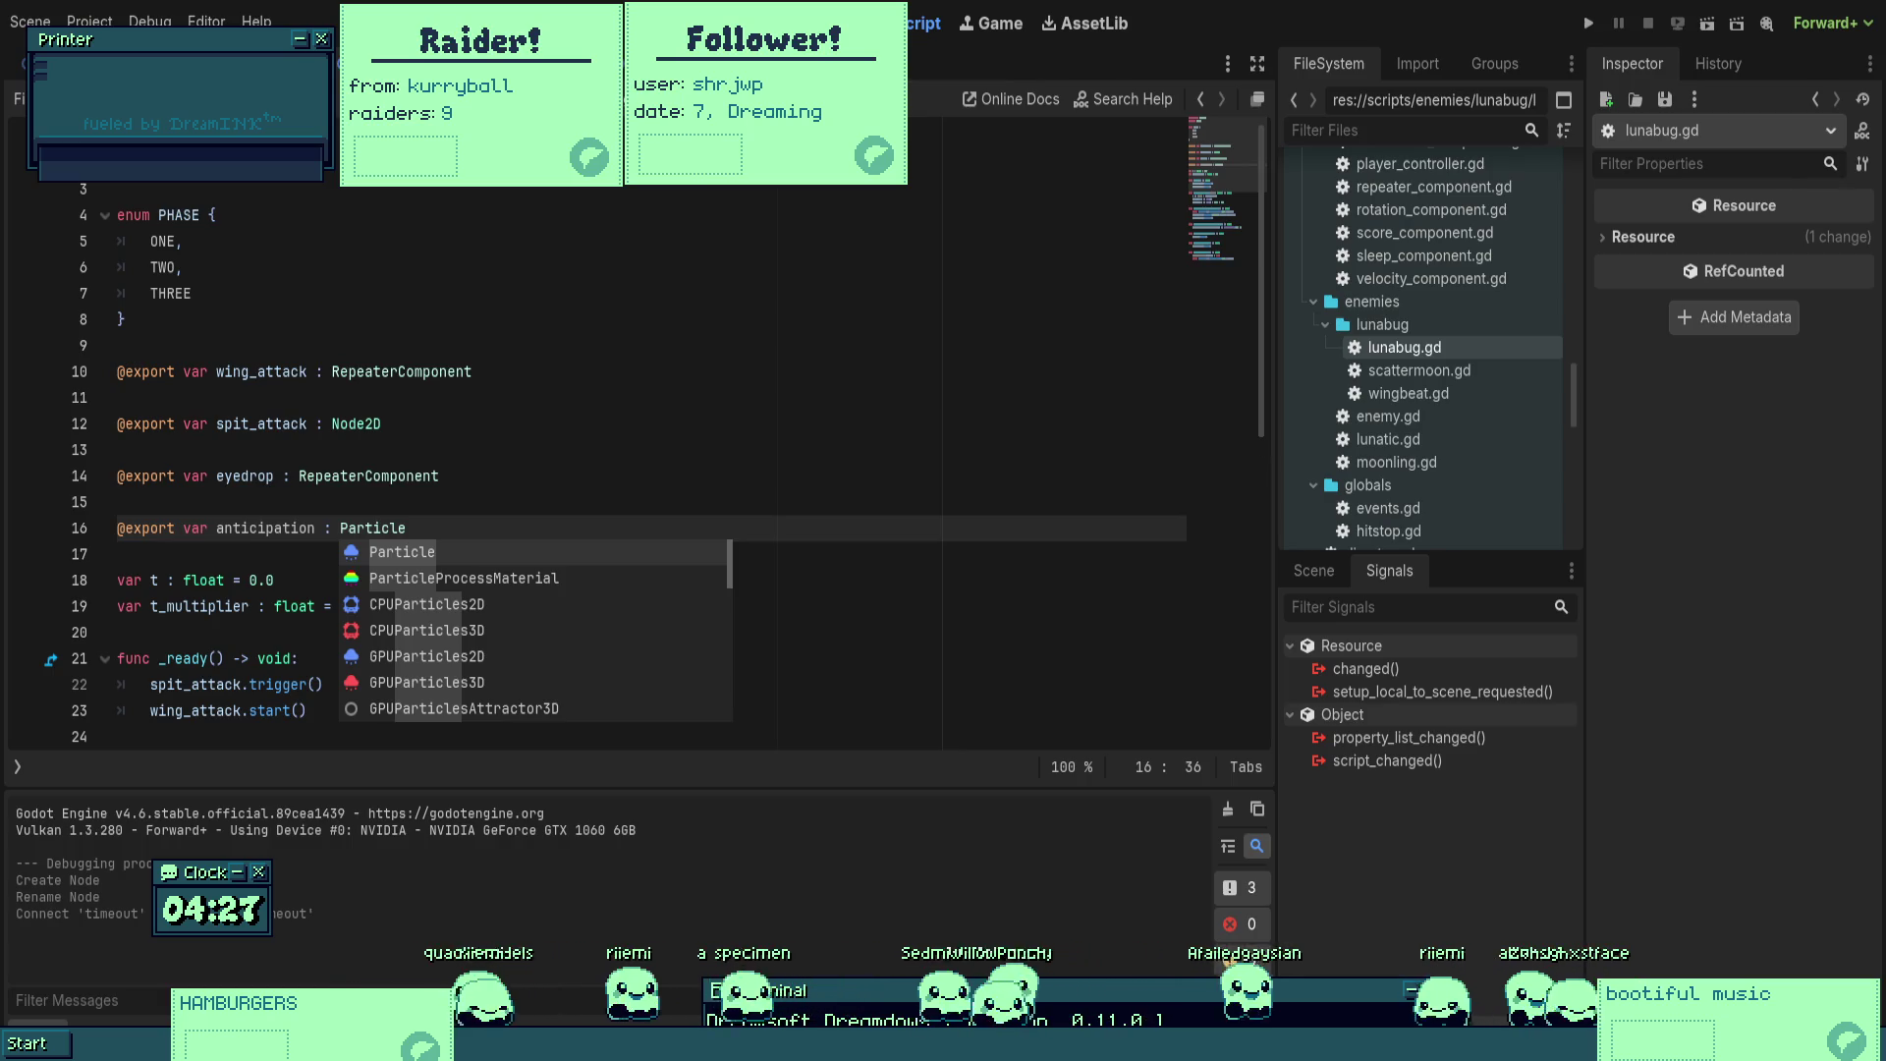
click(275, 580)
scroll(637, 553, down, 7)
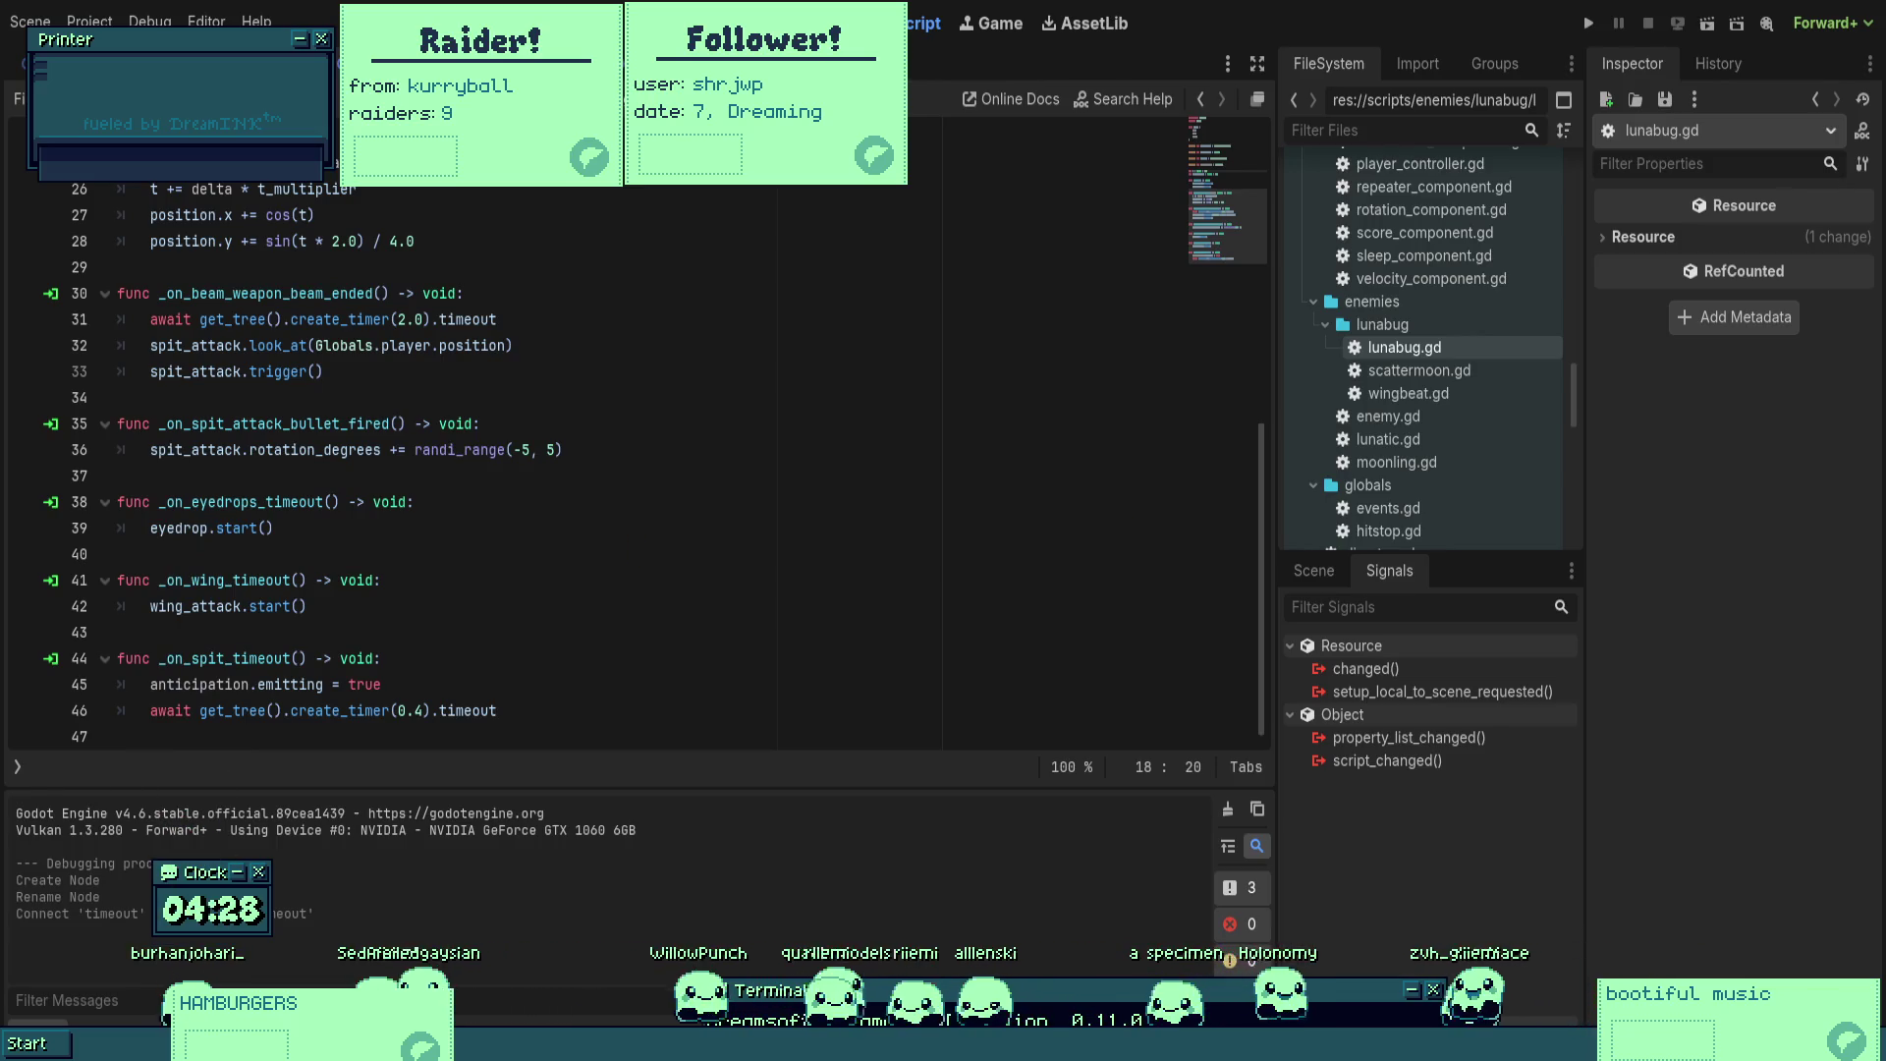
Check the eyedrops and spit timeout handlers, then switch to the 2D scene view
click(541, 501)
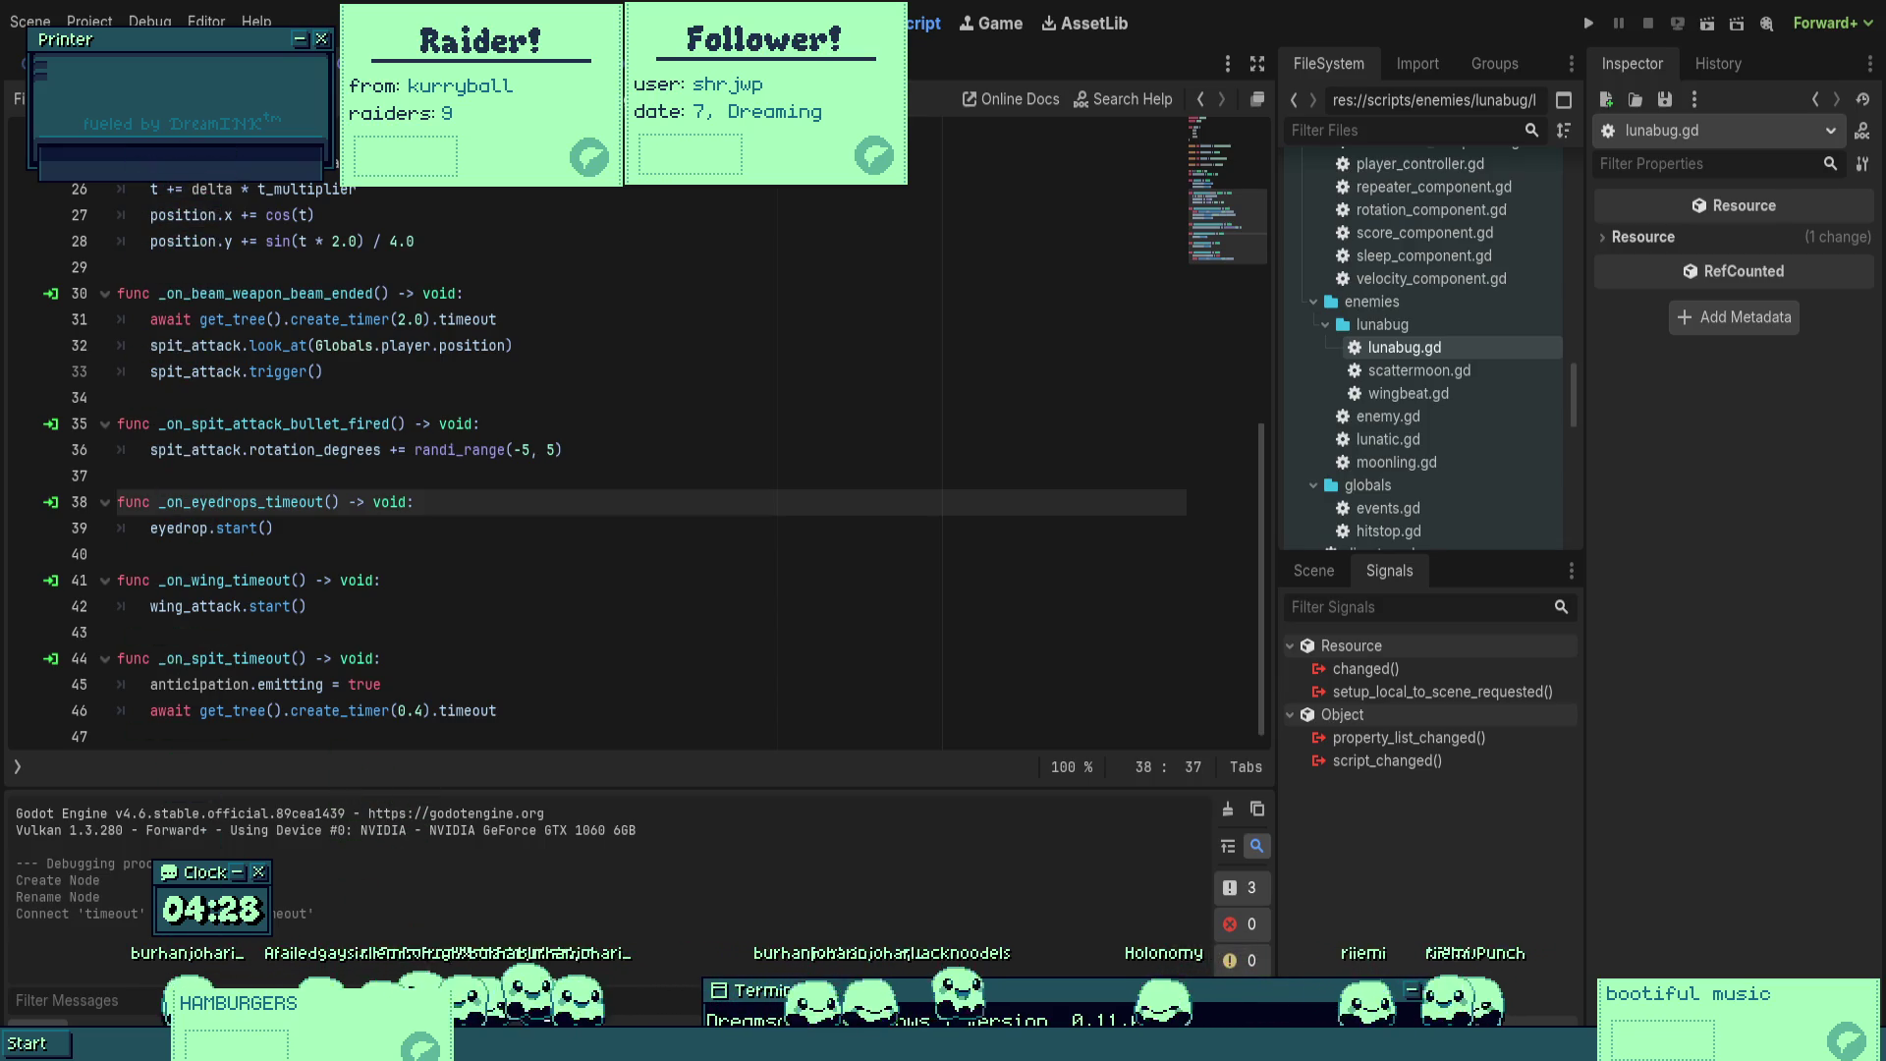
click(595, 684)
key(Down)
key(End)
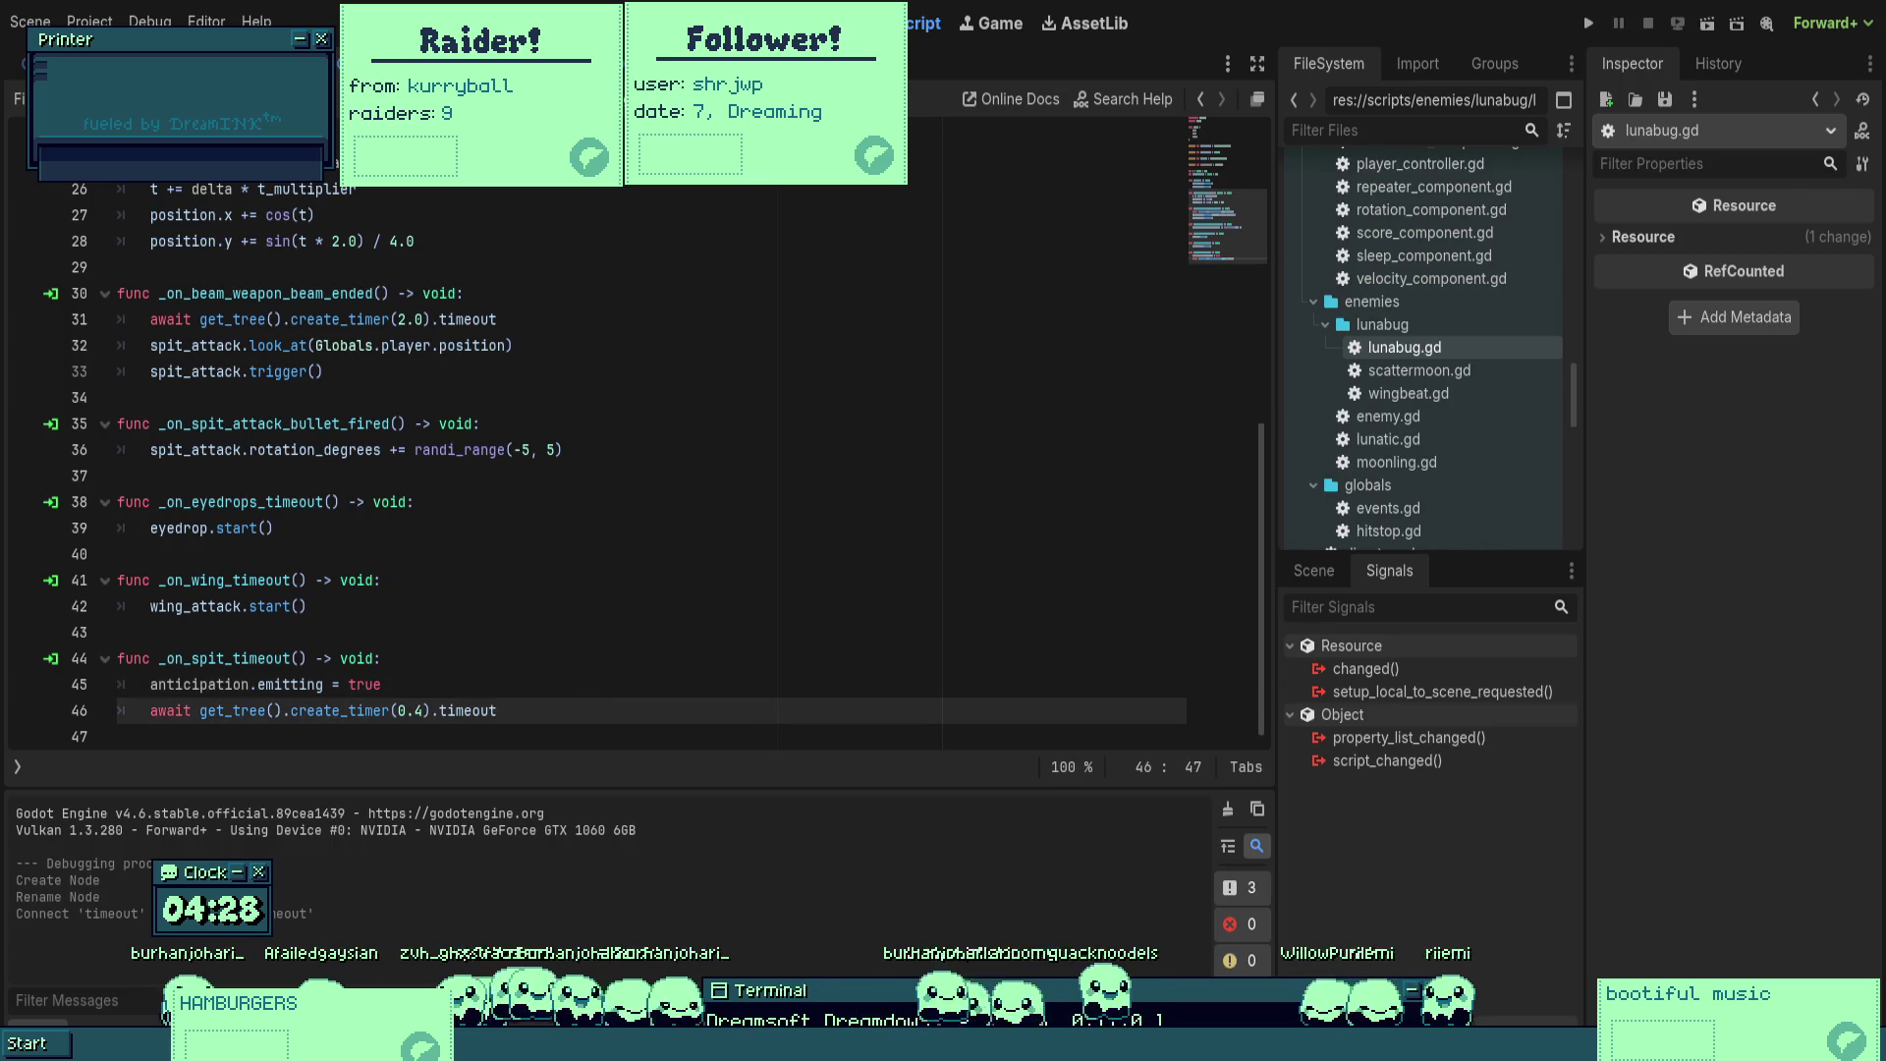
key(ctrl+F1)
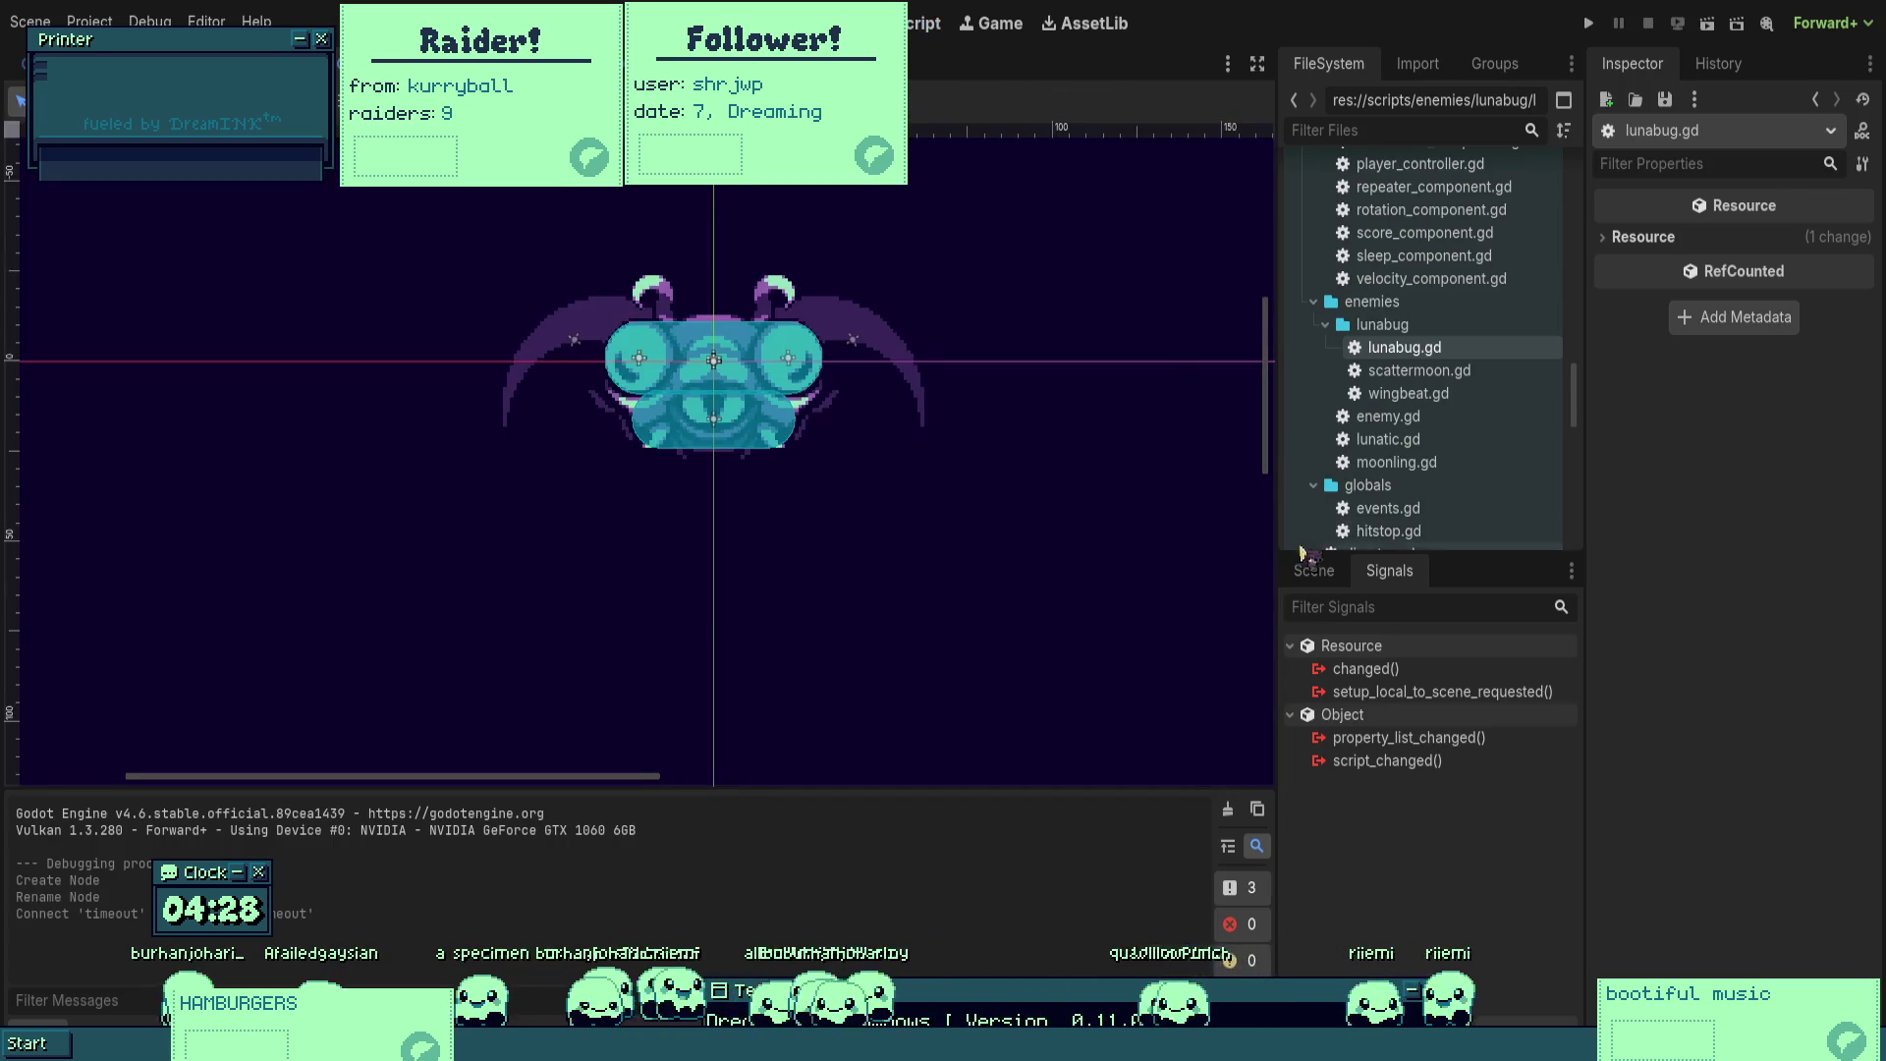
Expand Effects and assign AnticipationGlint as the Lunabug root's Anticipation particle
click(1314, 571)
scroll(1427, 873, up, 3)
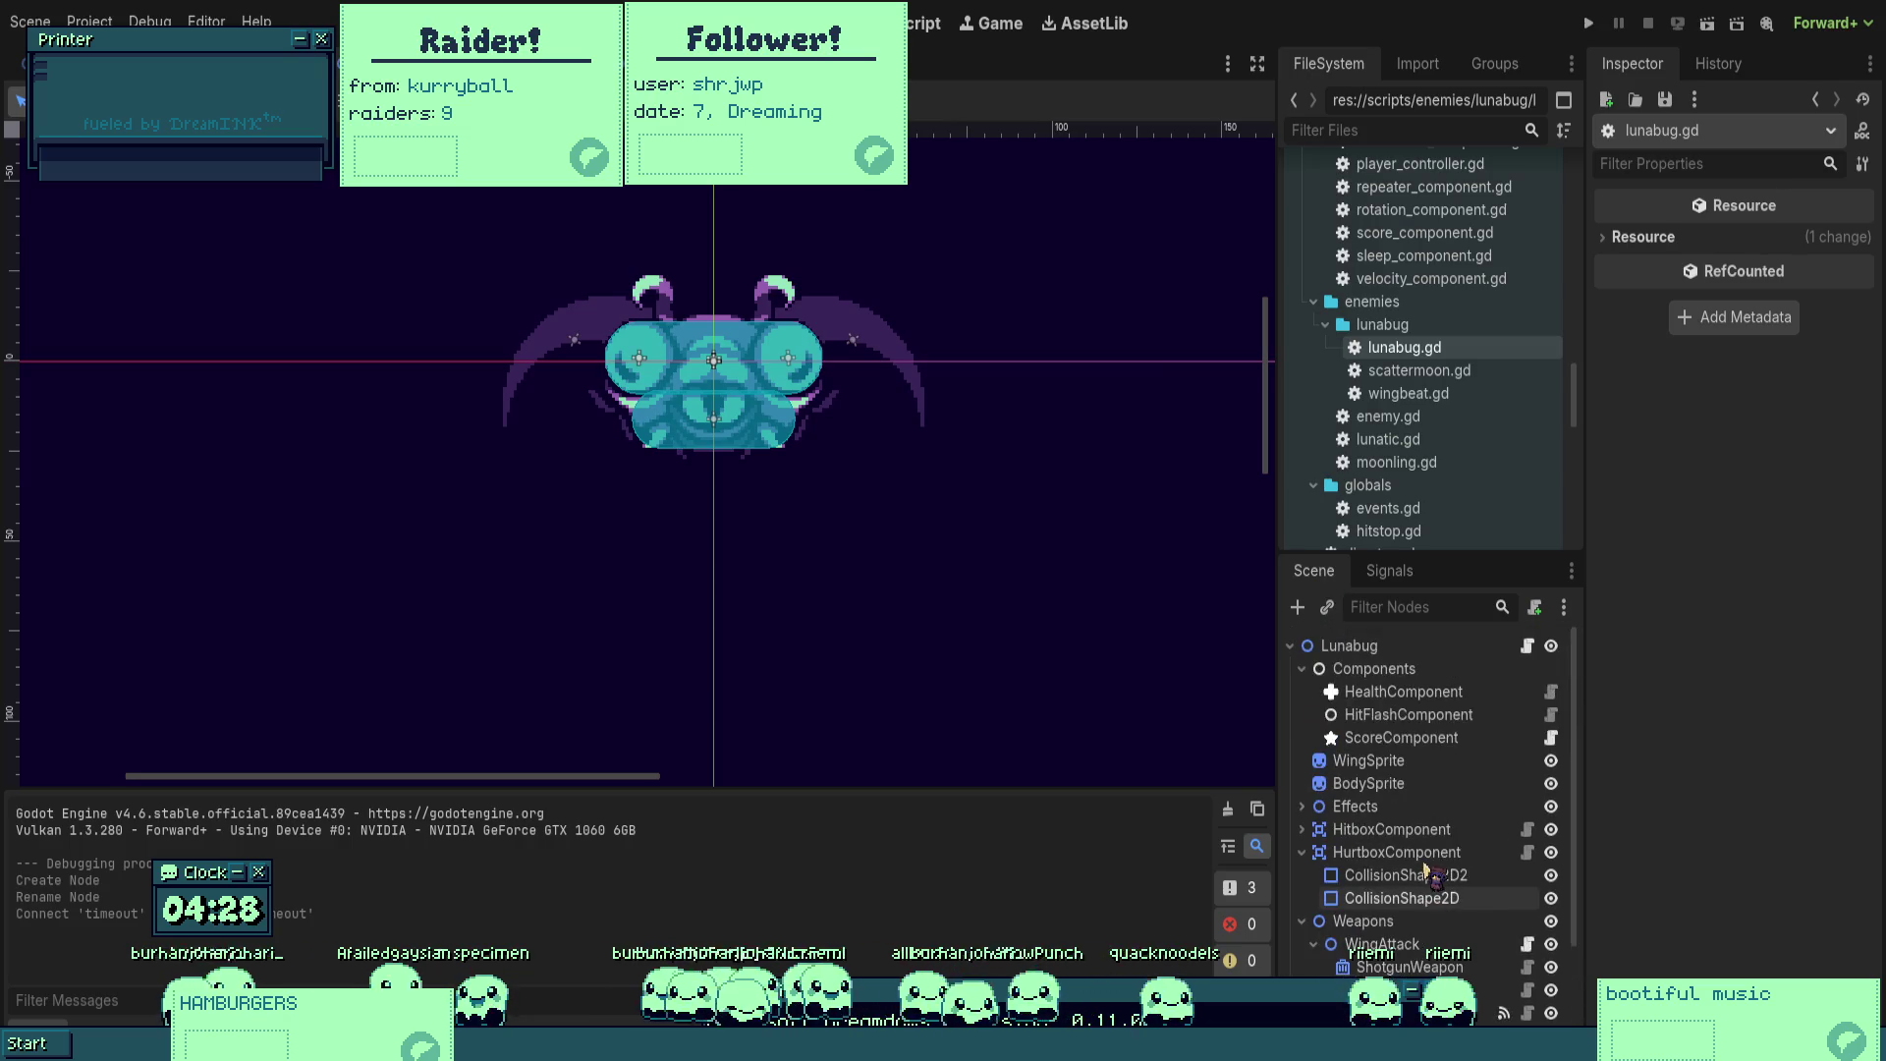
click(1301, 806)
click(1395, 830)
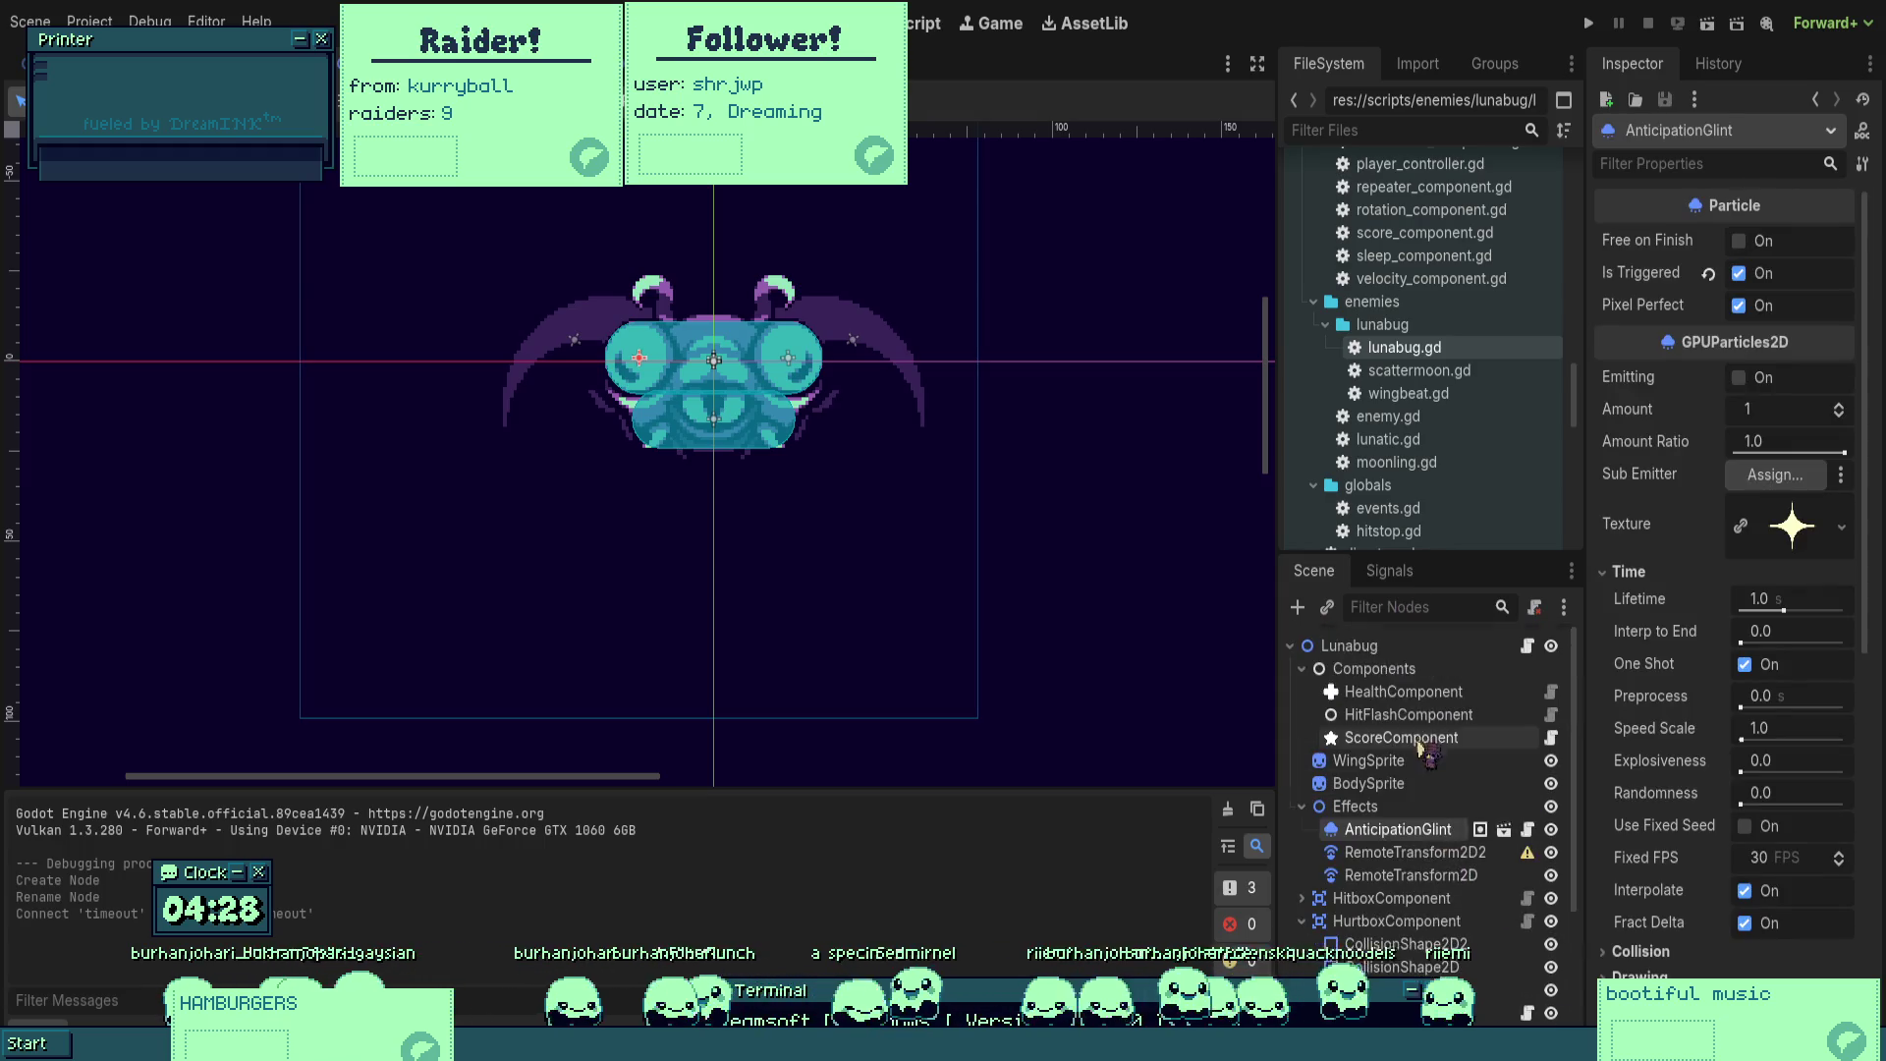
click(1353, 645)
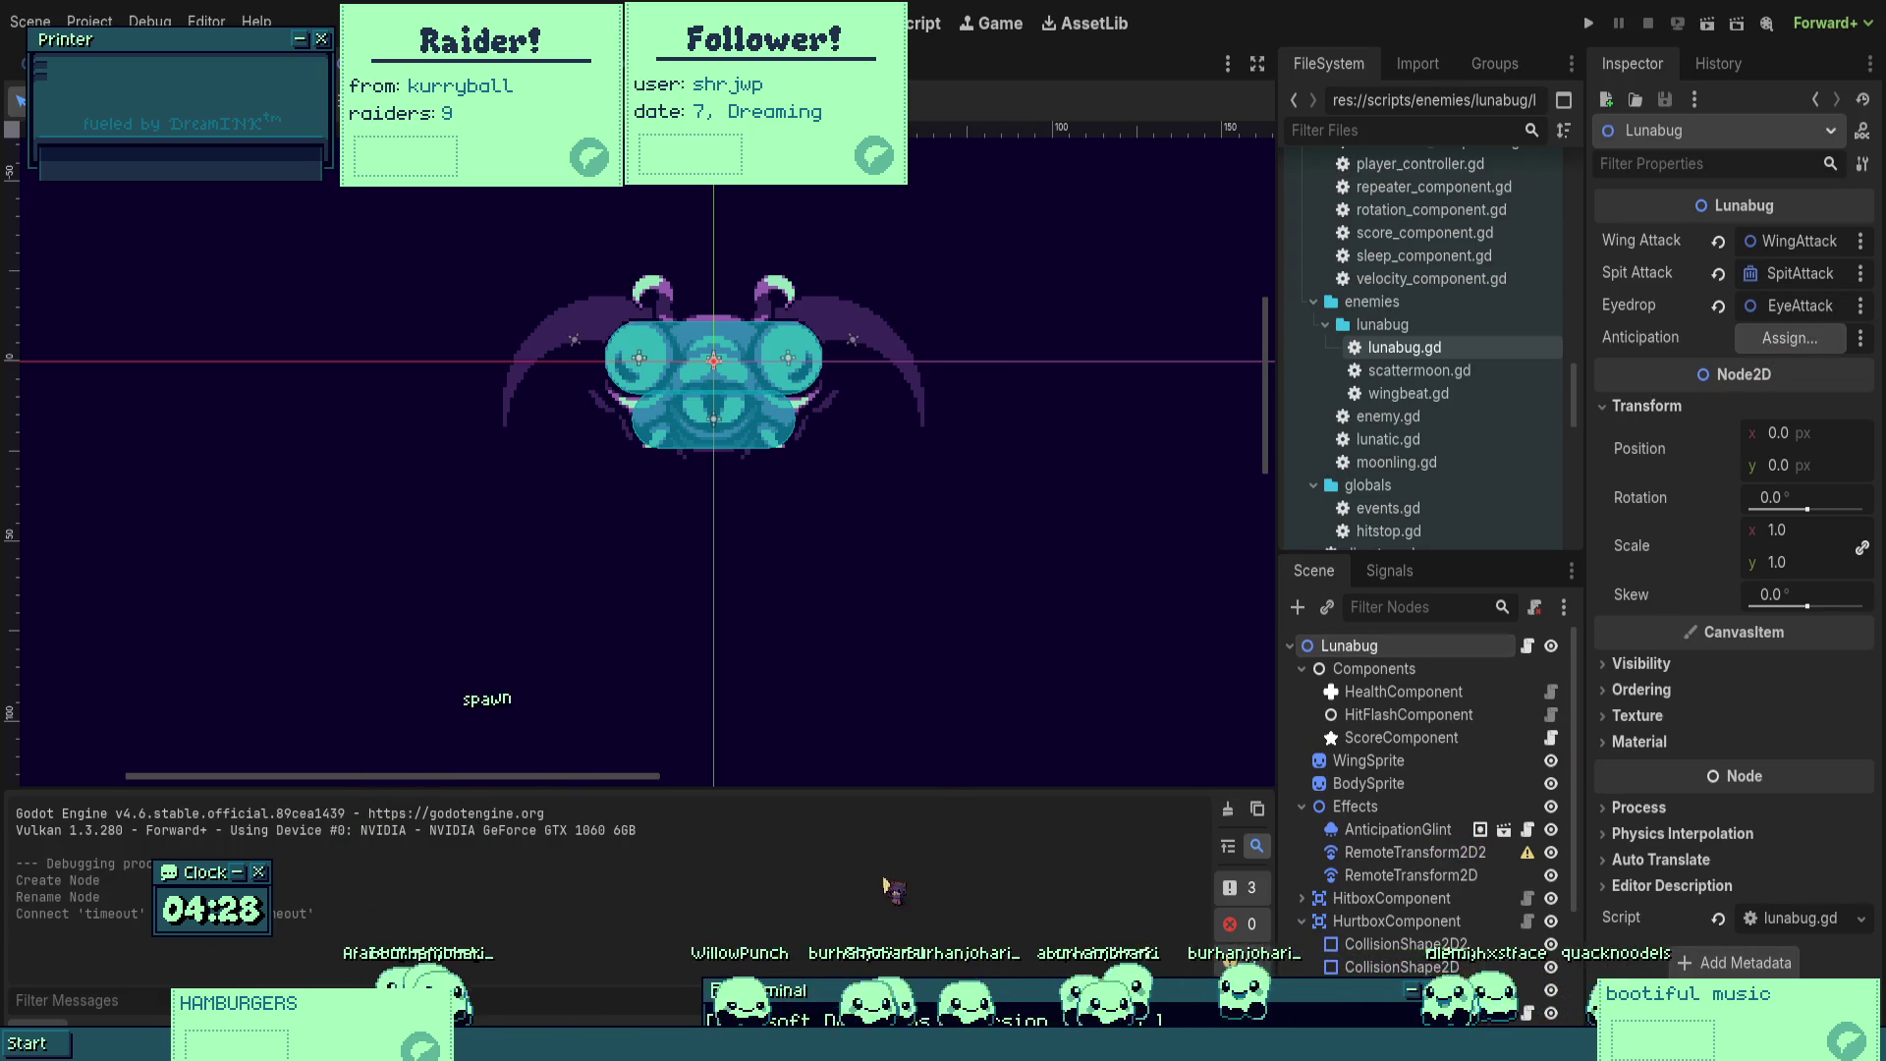
scroll(737, 484, up, 3)
drag(732, 536, 726, 590)
key(ctrl+z)
Move AnticipationGlint onto the crab at (0, 16), save, and select RemoteTransform2D
click(1398, 829)
scroll(630, 528, up, 1)
click(1415, 852)
click(1398, 829)
mouse_move(760, 593)
mouse_down()
mouse_move(776, 601)
mouse_move(660, 572)
mouse_move(1000, 717)
mouse_move(977, 717)
mouse_up()
scroll(776, 601, up, 1)
key(ctrl+s)
click(1415, 875)
click(1449, 855)
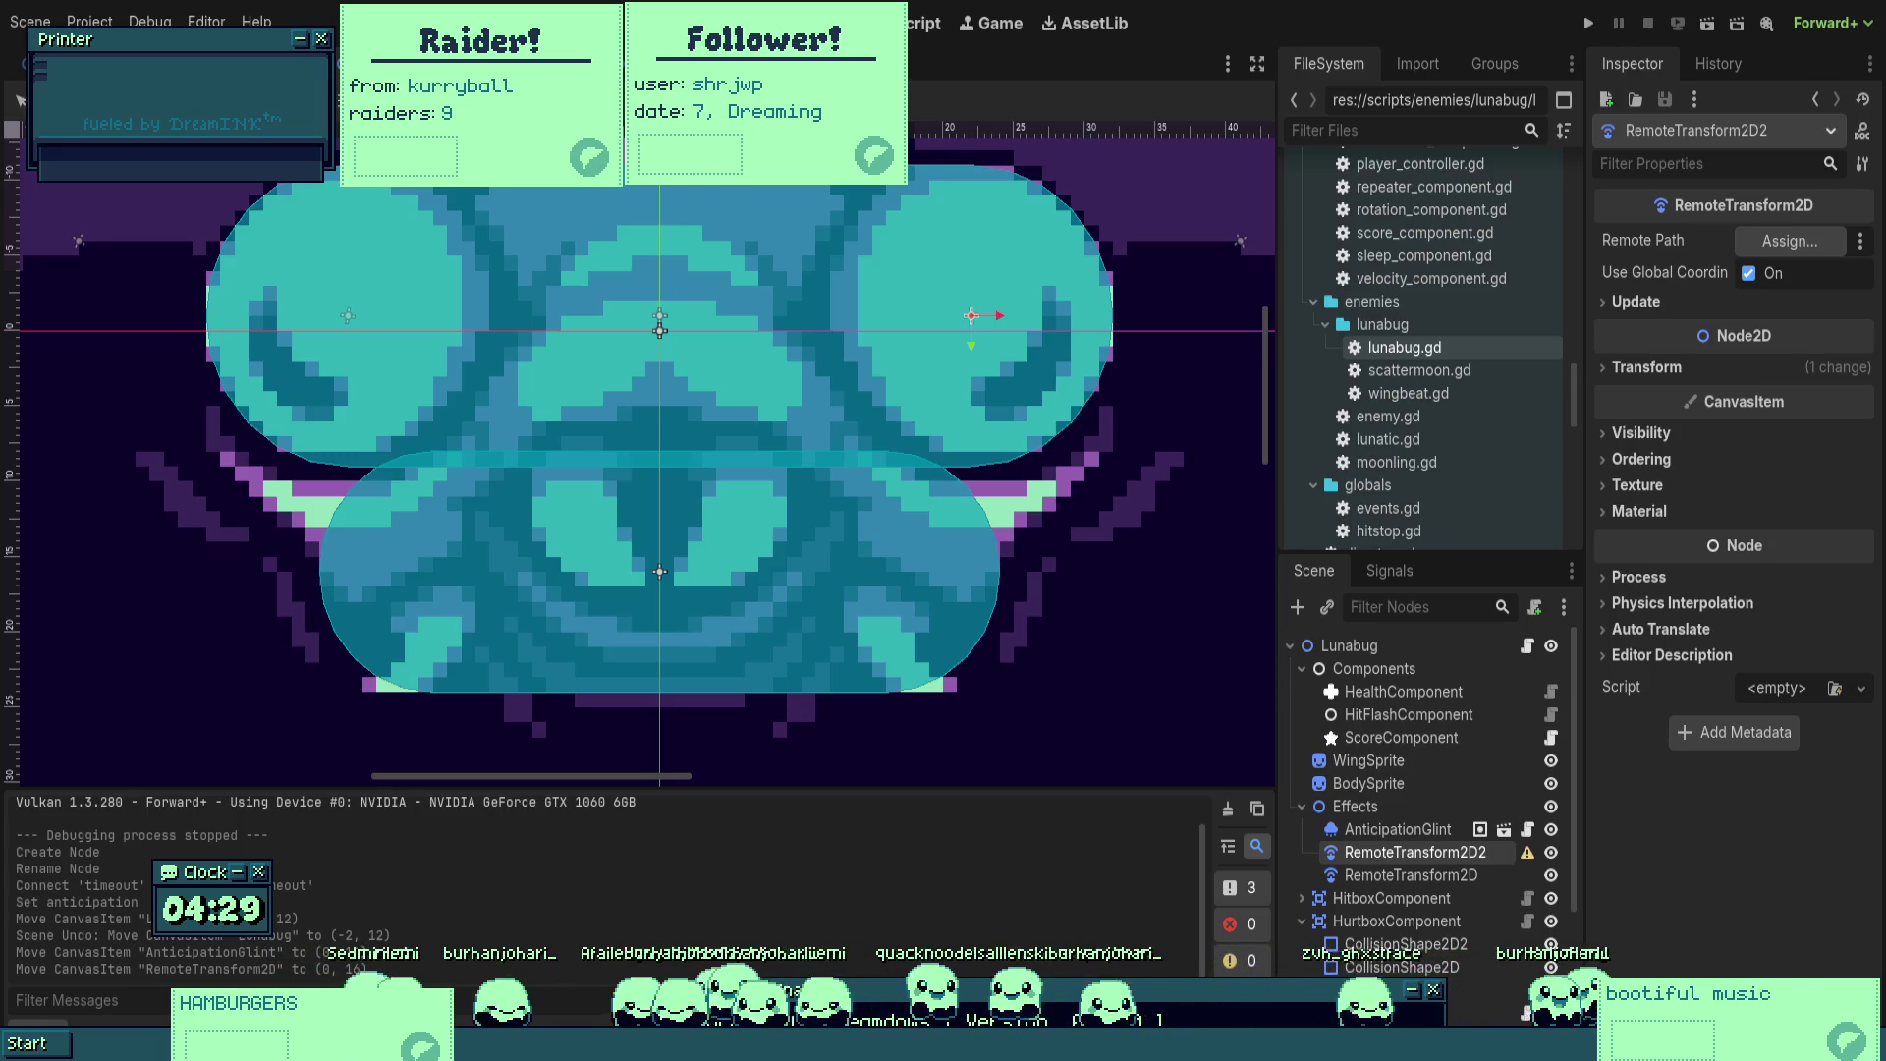
Recentre the view, verify RemoteTransform2D's remote path is AnticipationGlint, and save
scroll(982, 520, down, 5)
drag(936, 535, 890, 455)
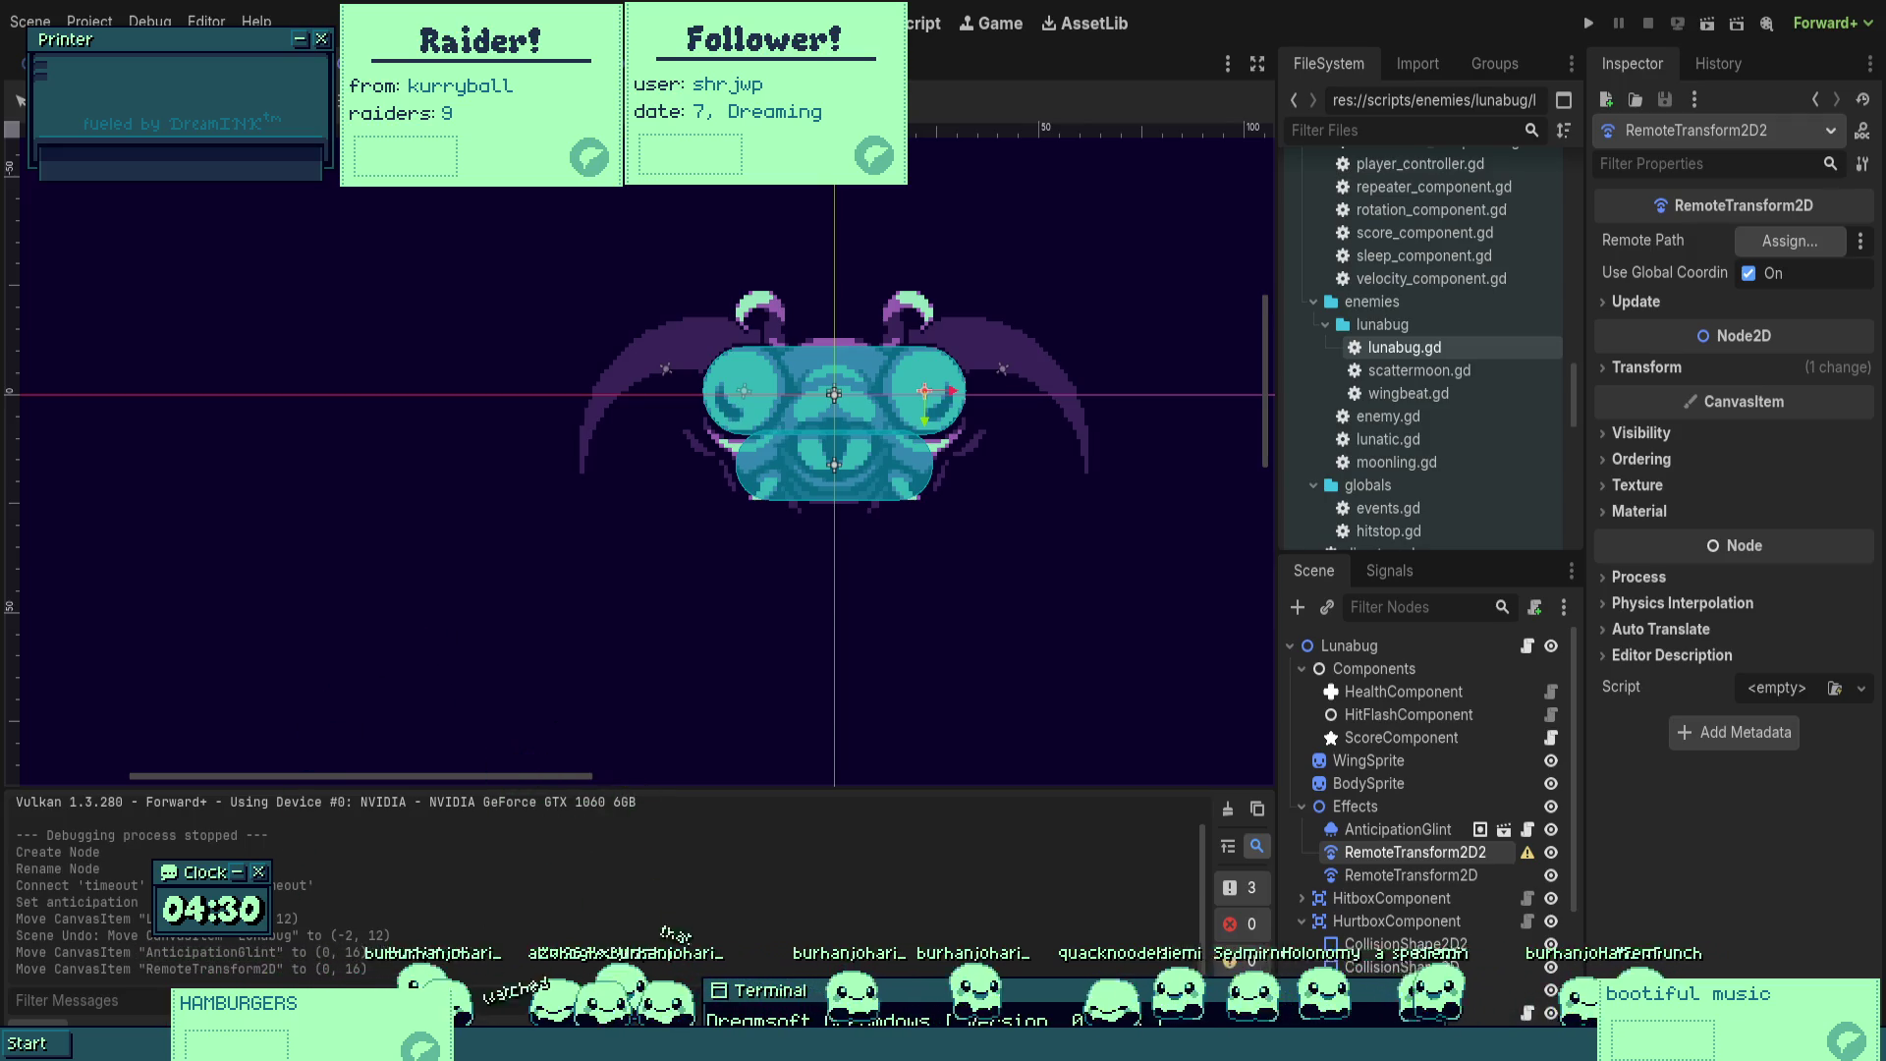
drag(596, 746, 501, 800)
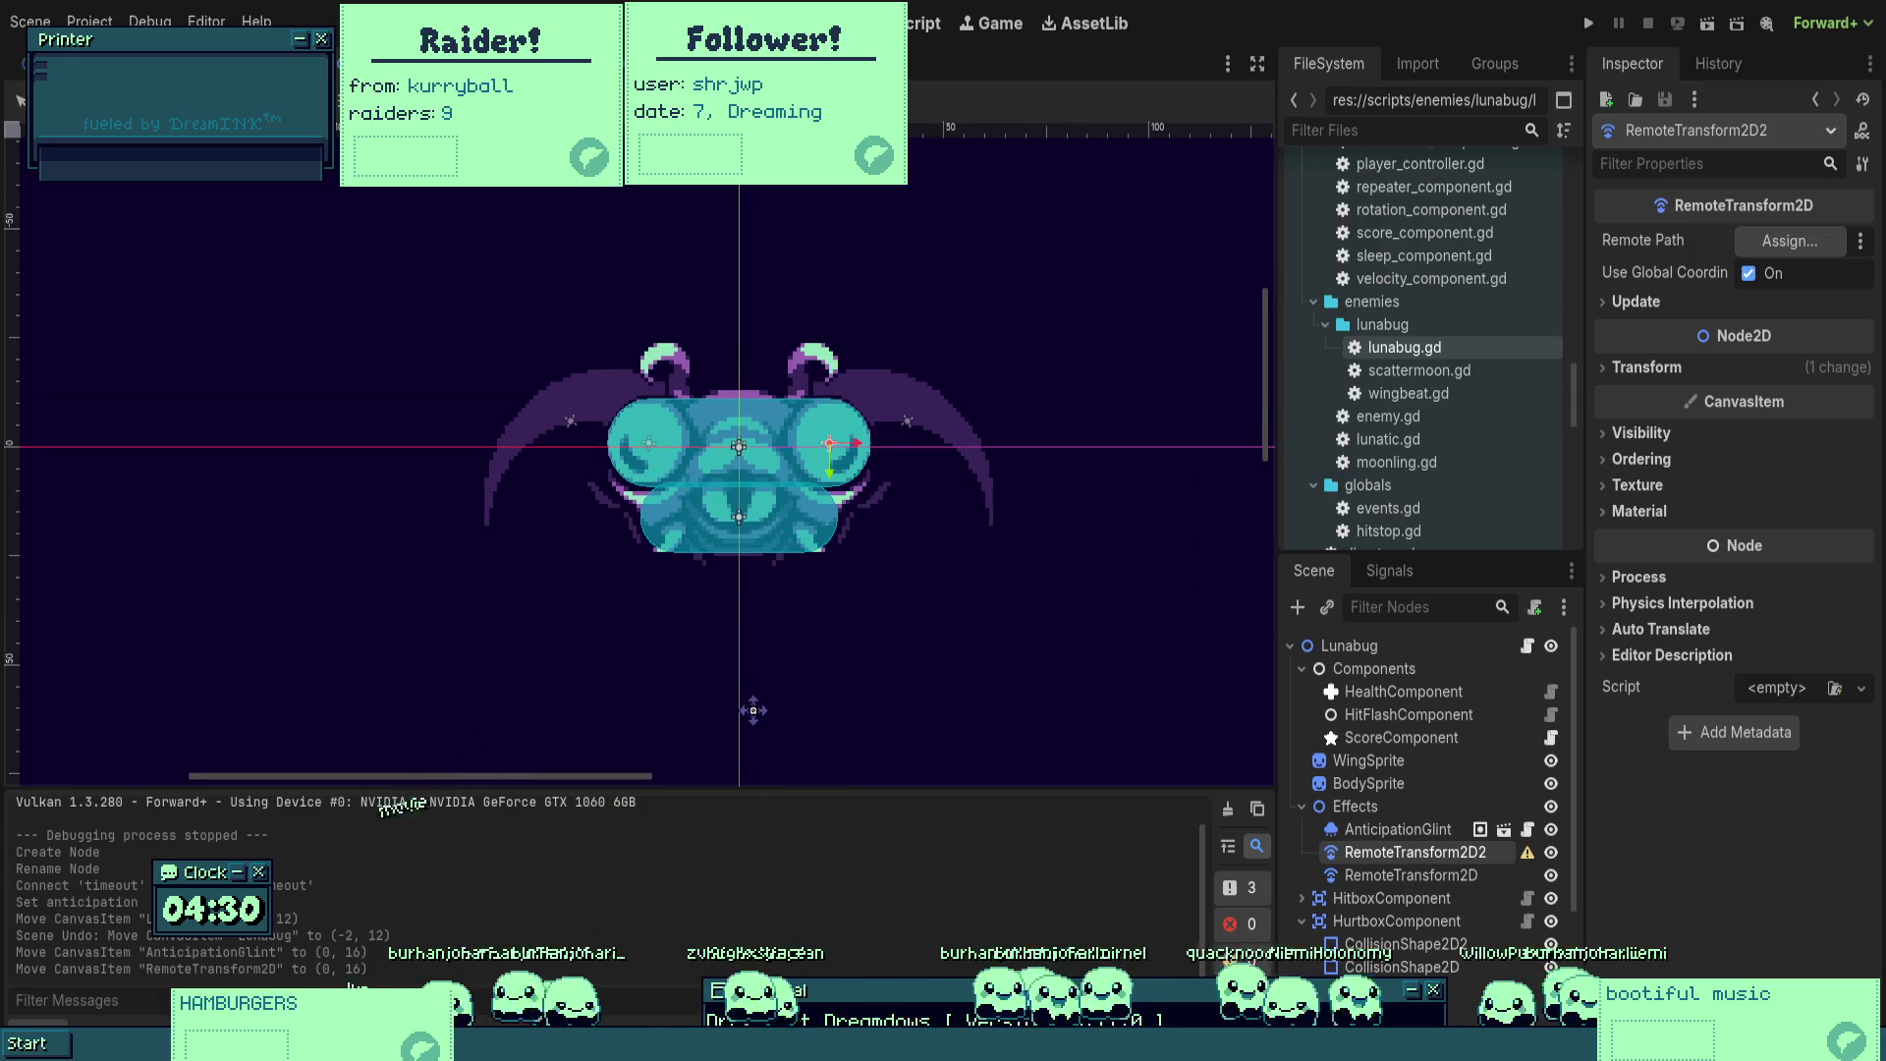
click(1395, 830)
click(1390, 875)
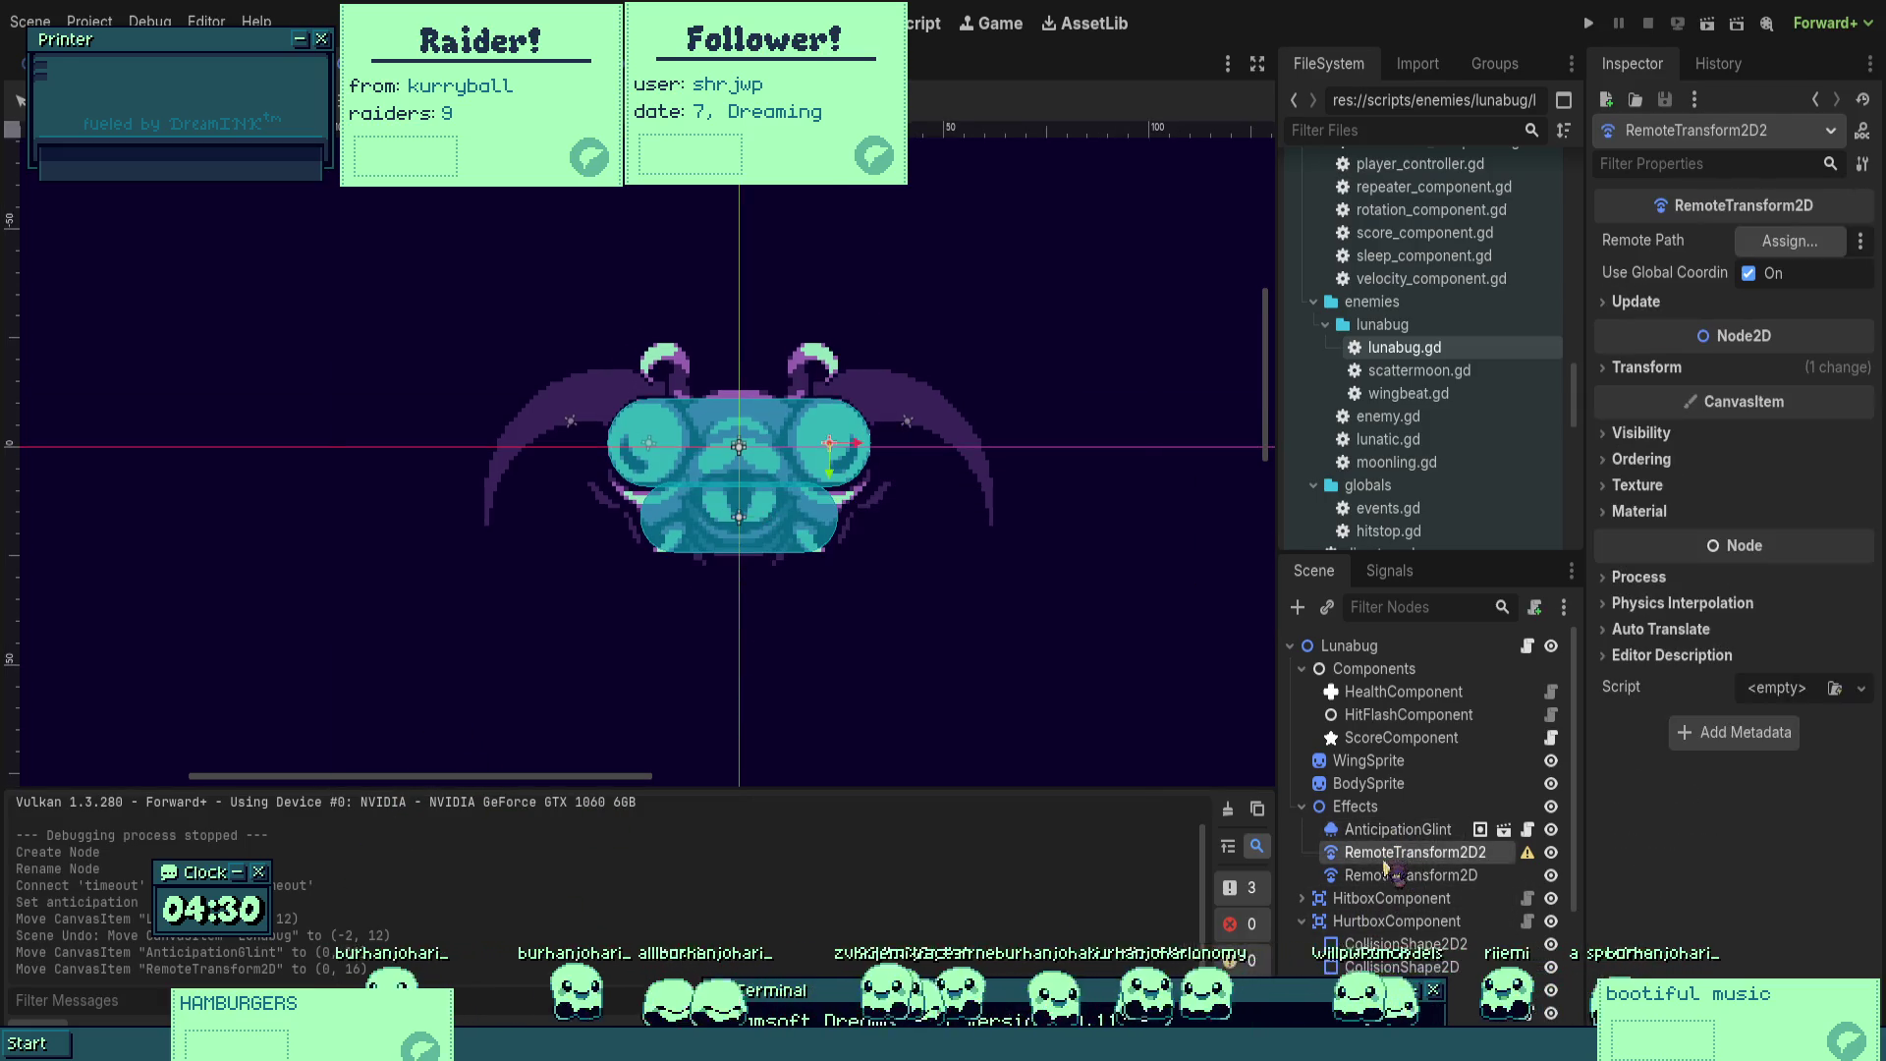
drag(819, 552, 897, 560)
key(ctrl+s)
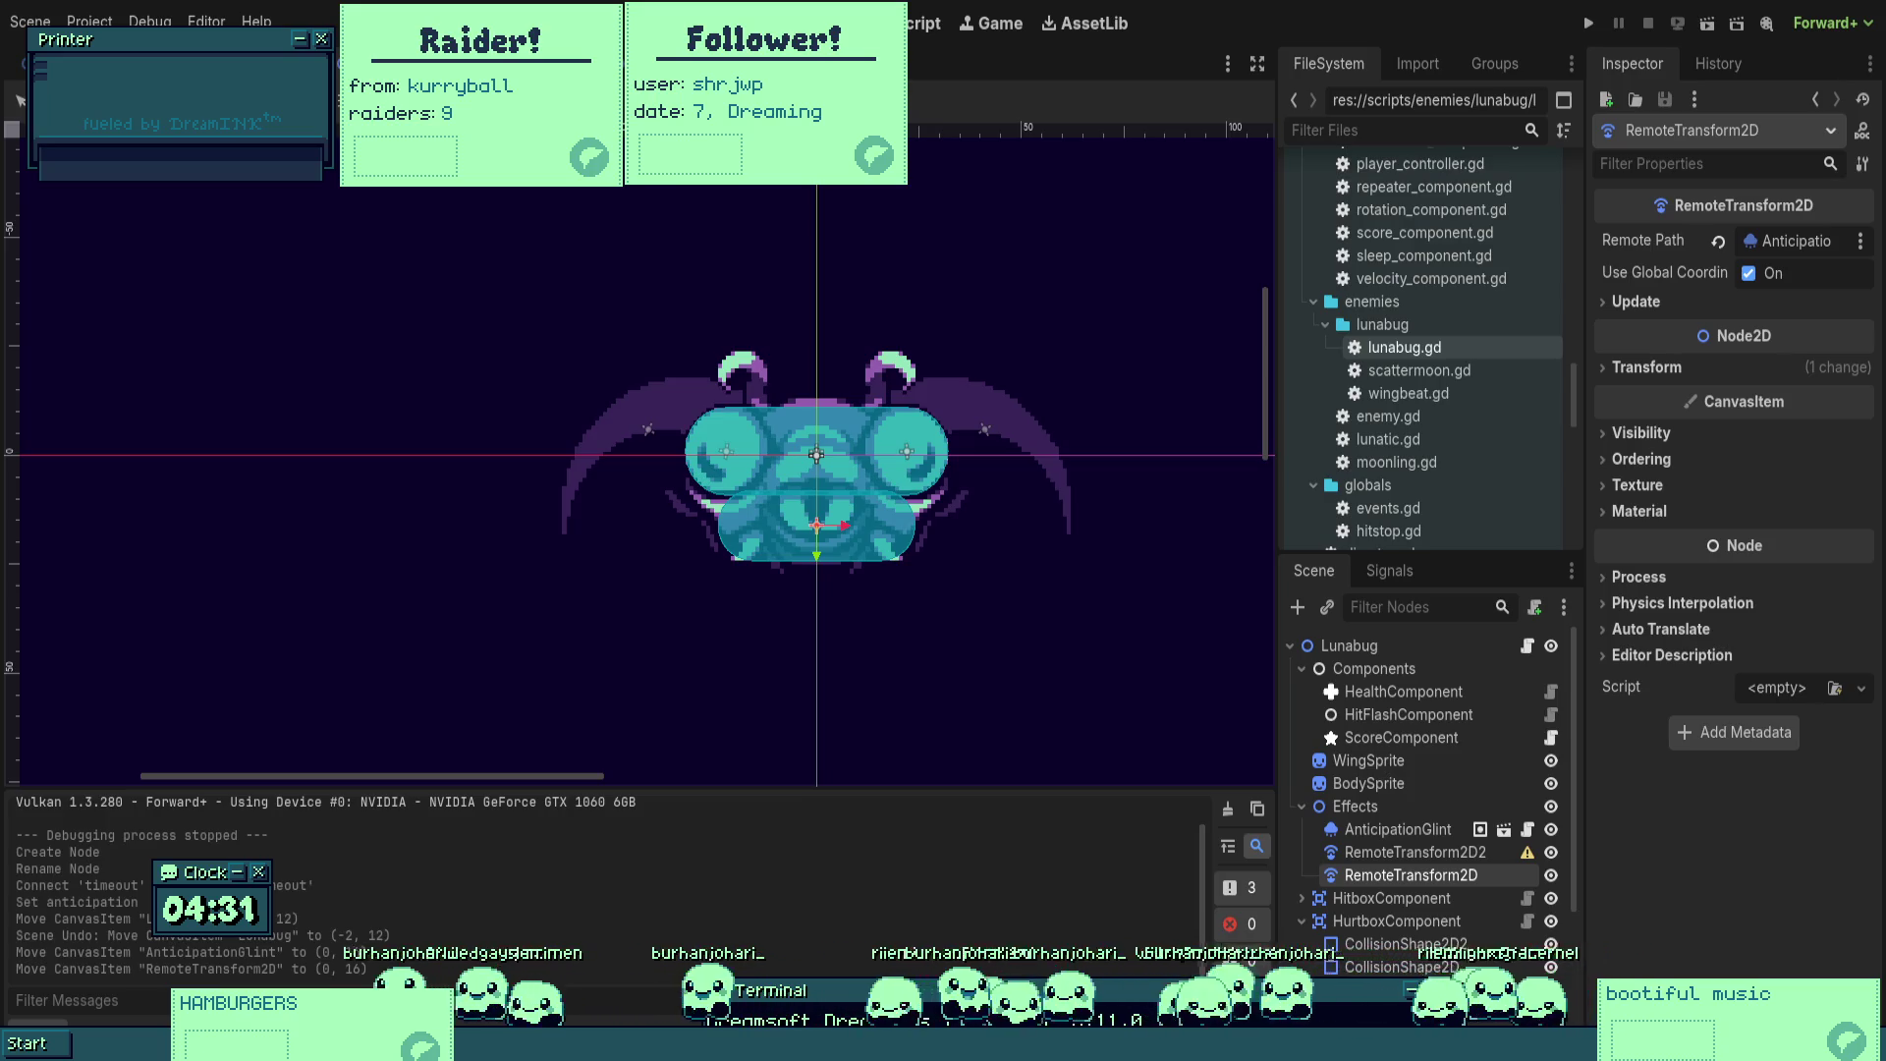
Inspect AnticipationGlint and both RemoteTransform2D nodes, then save the scene
mouse_move(940, 666)
mouse_down()
mouse_move(888, 602)
mouse_move(876, 510)
mouse_up()
scroll(888, 601, down, 1)
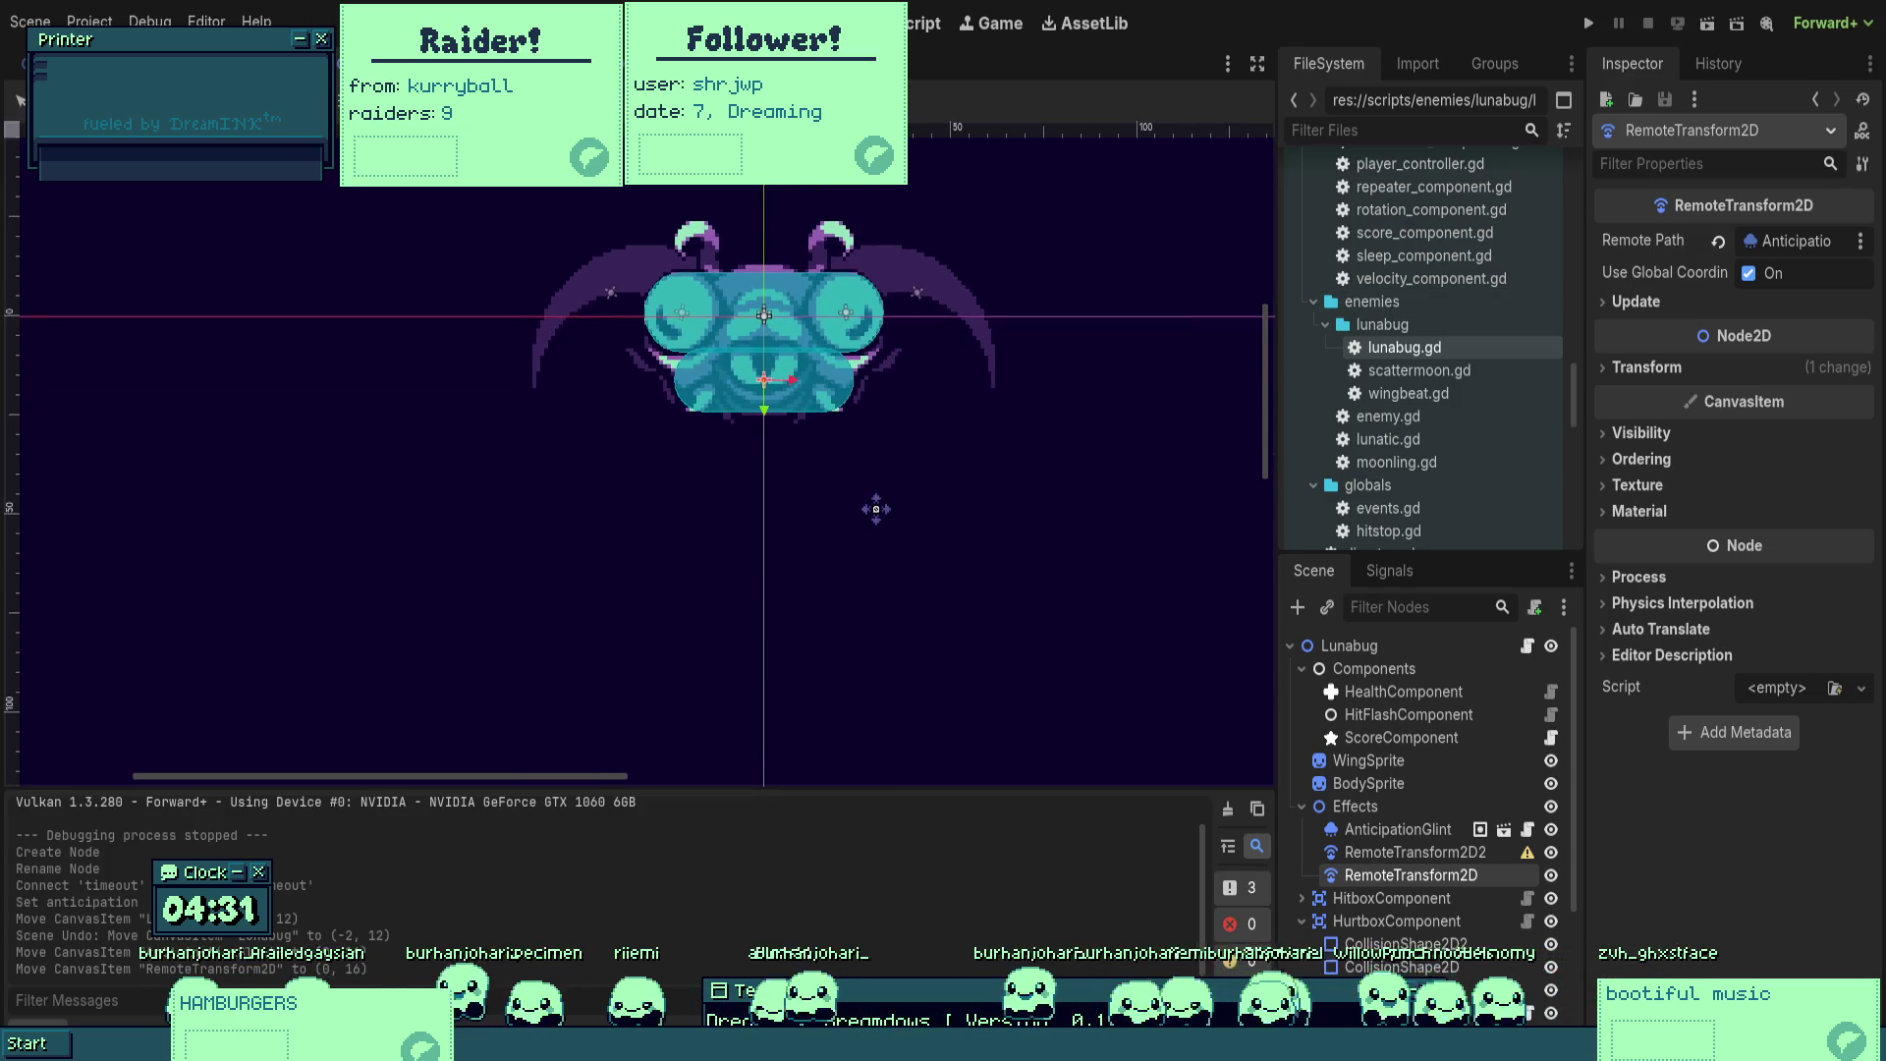
click(1398, 830)
click(1400, 851)
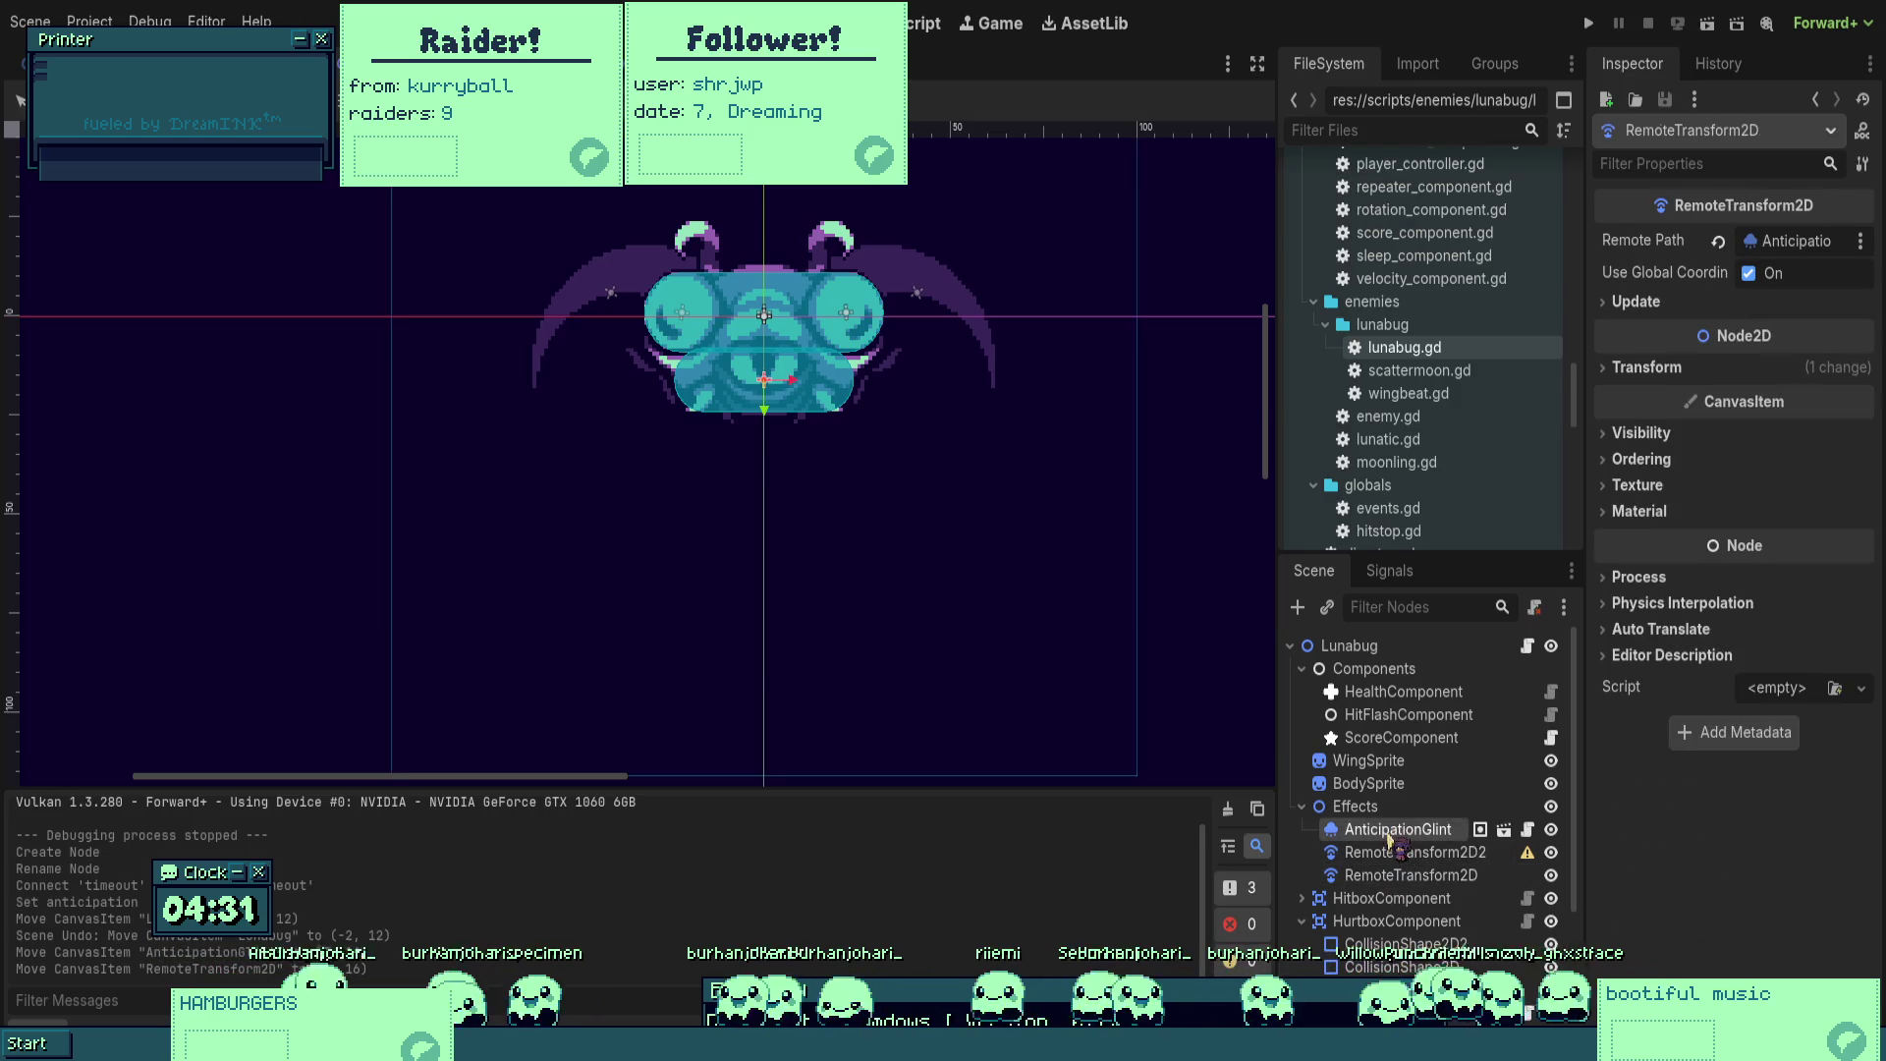
click(1393, 877)
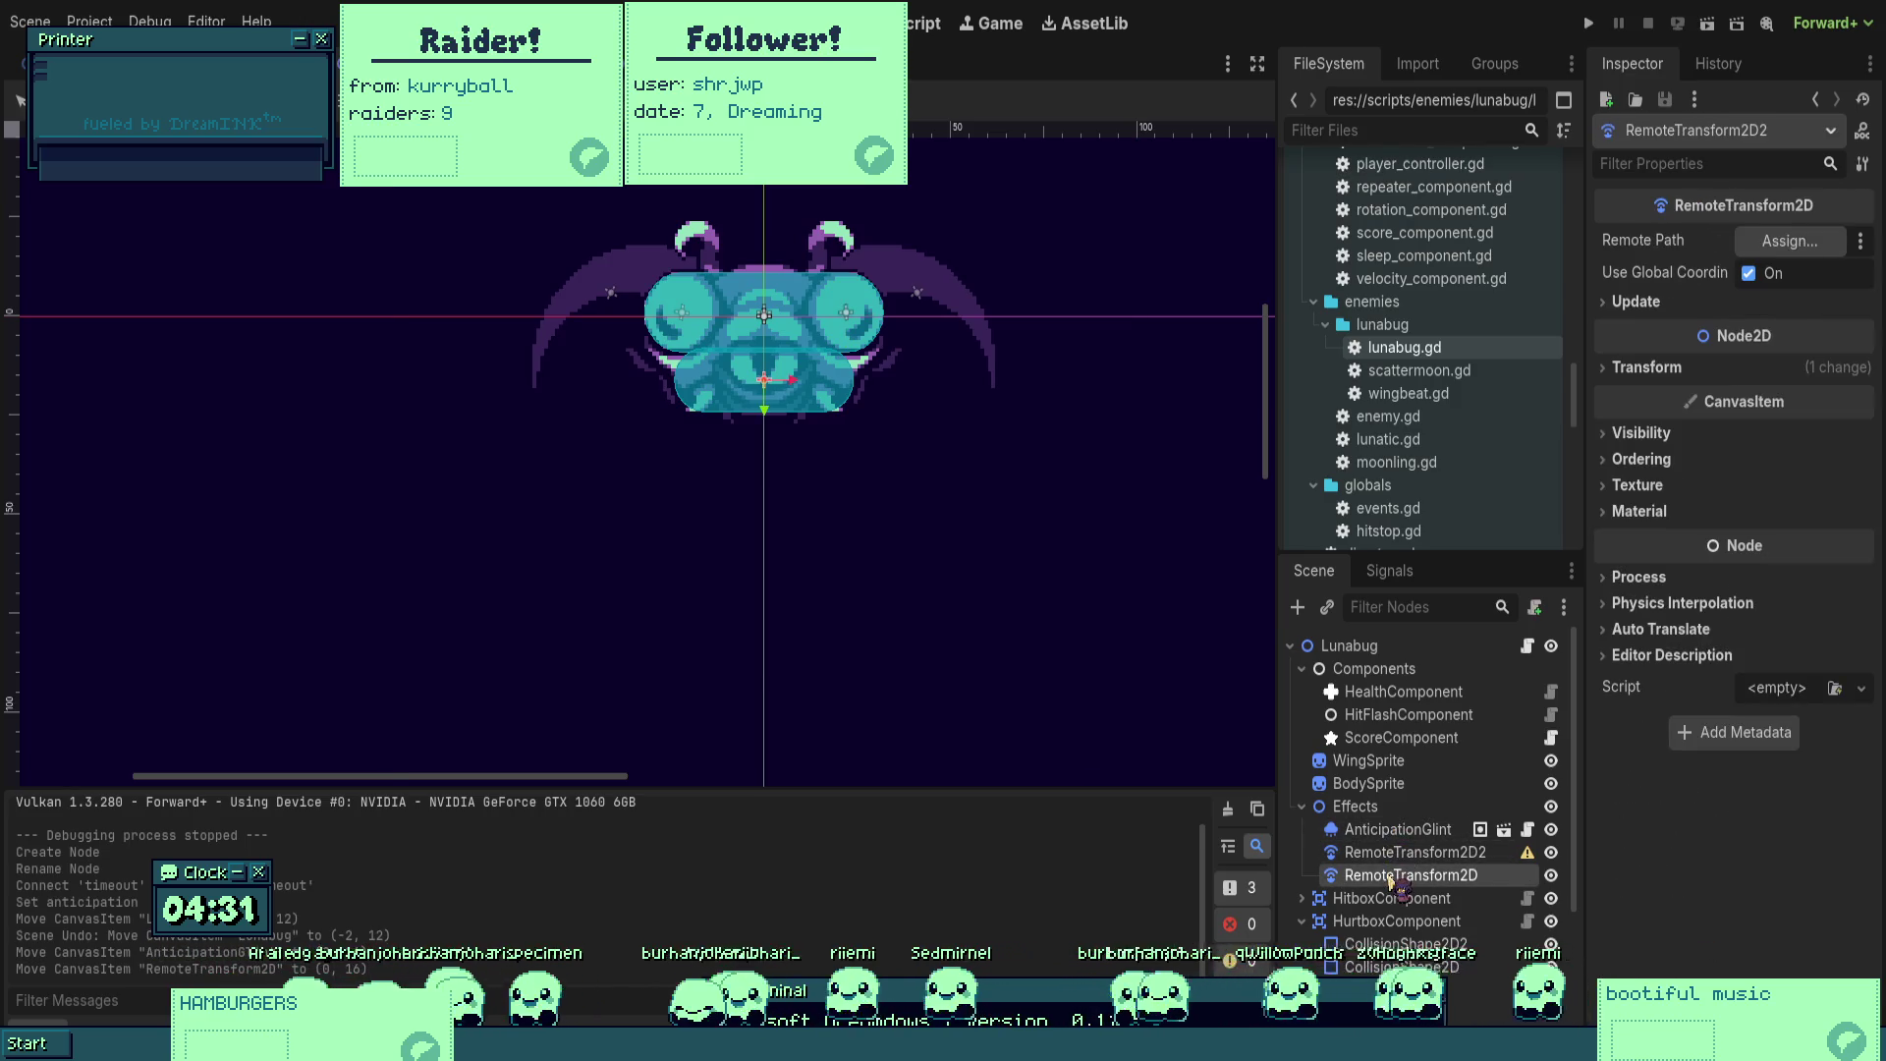
drag(884, 531, 946, 591)
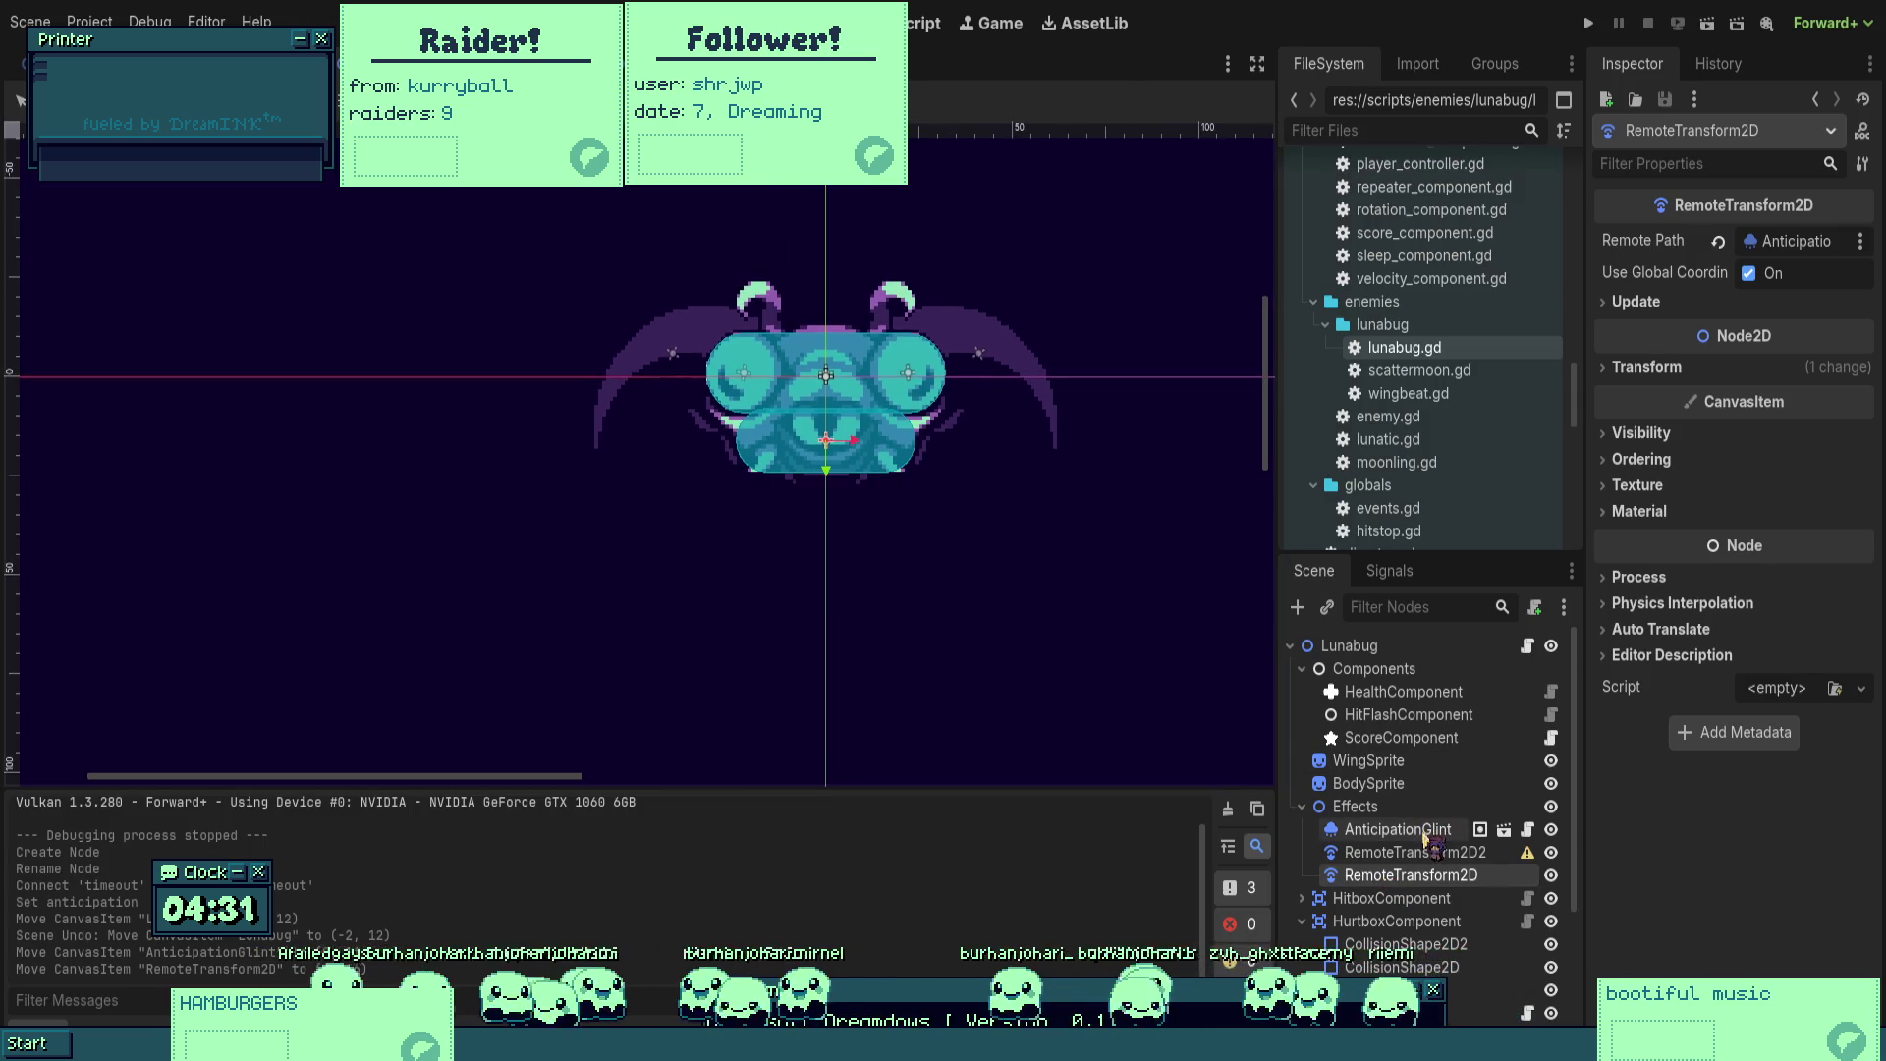
click(1420, 853)
click(1407, 833)
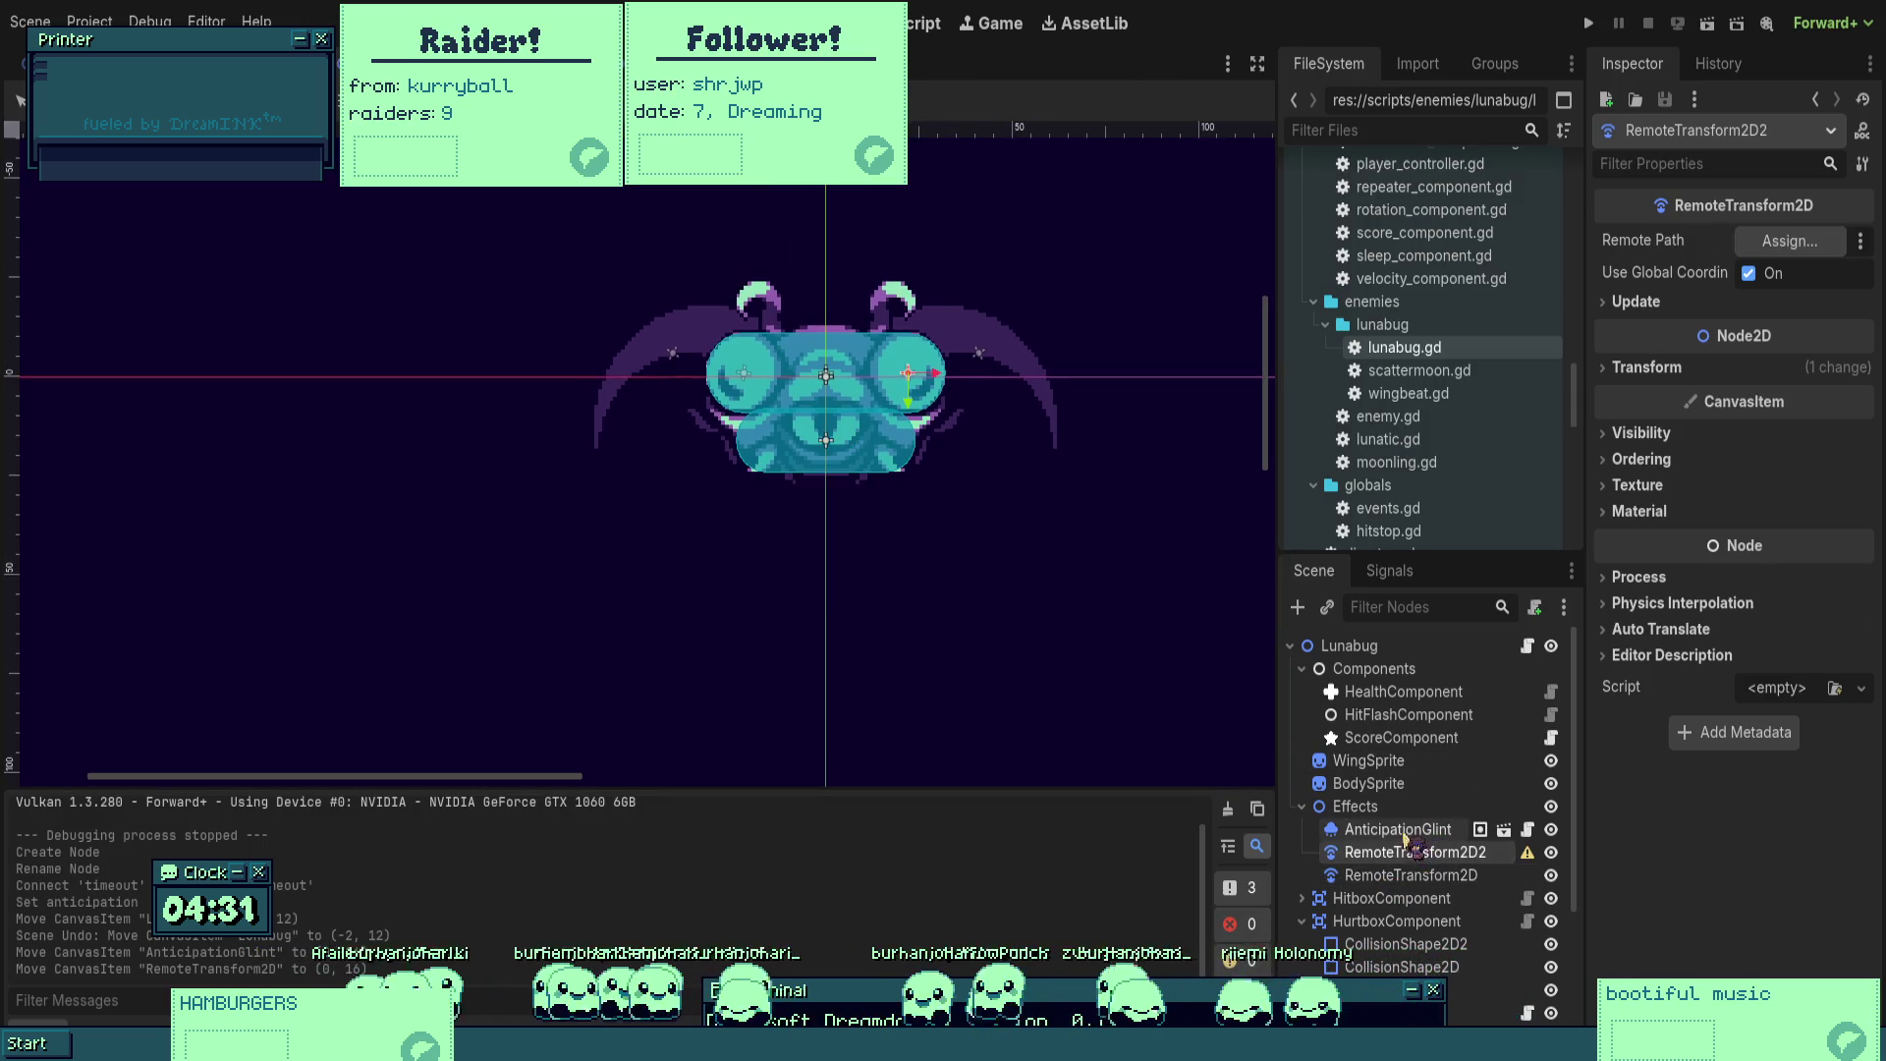
click(1414, 853)
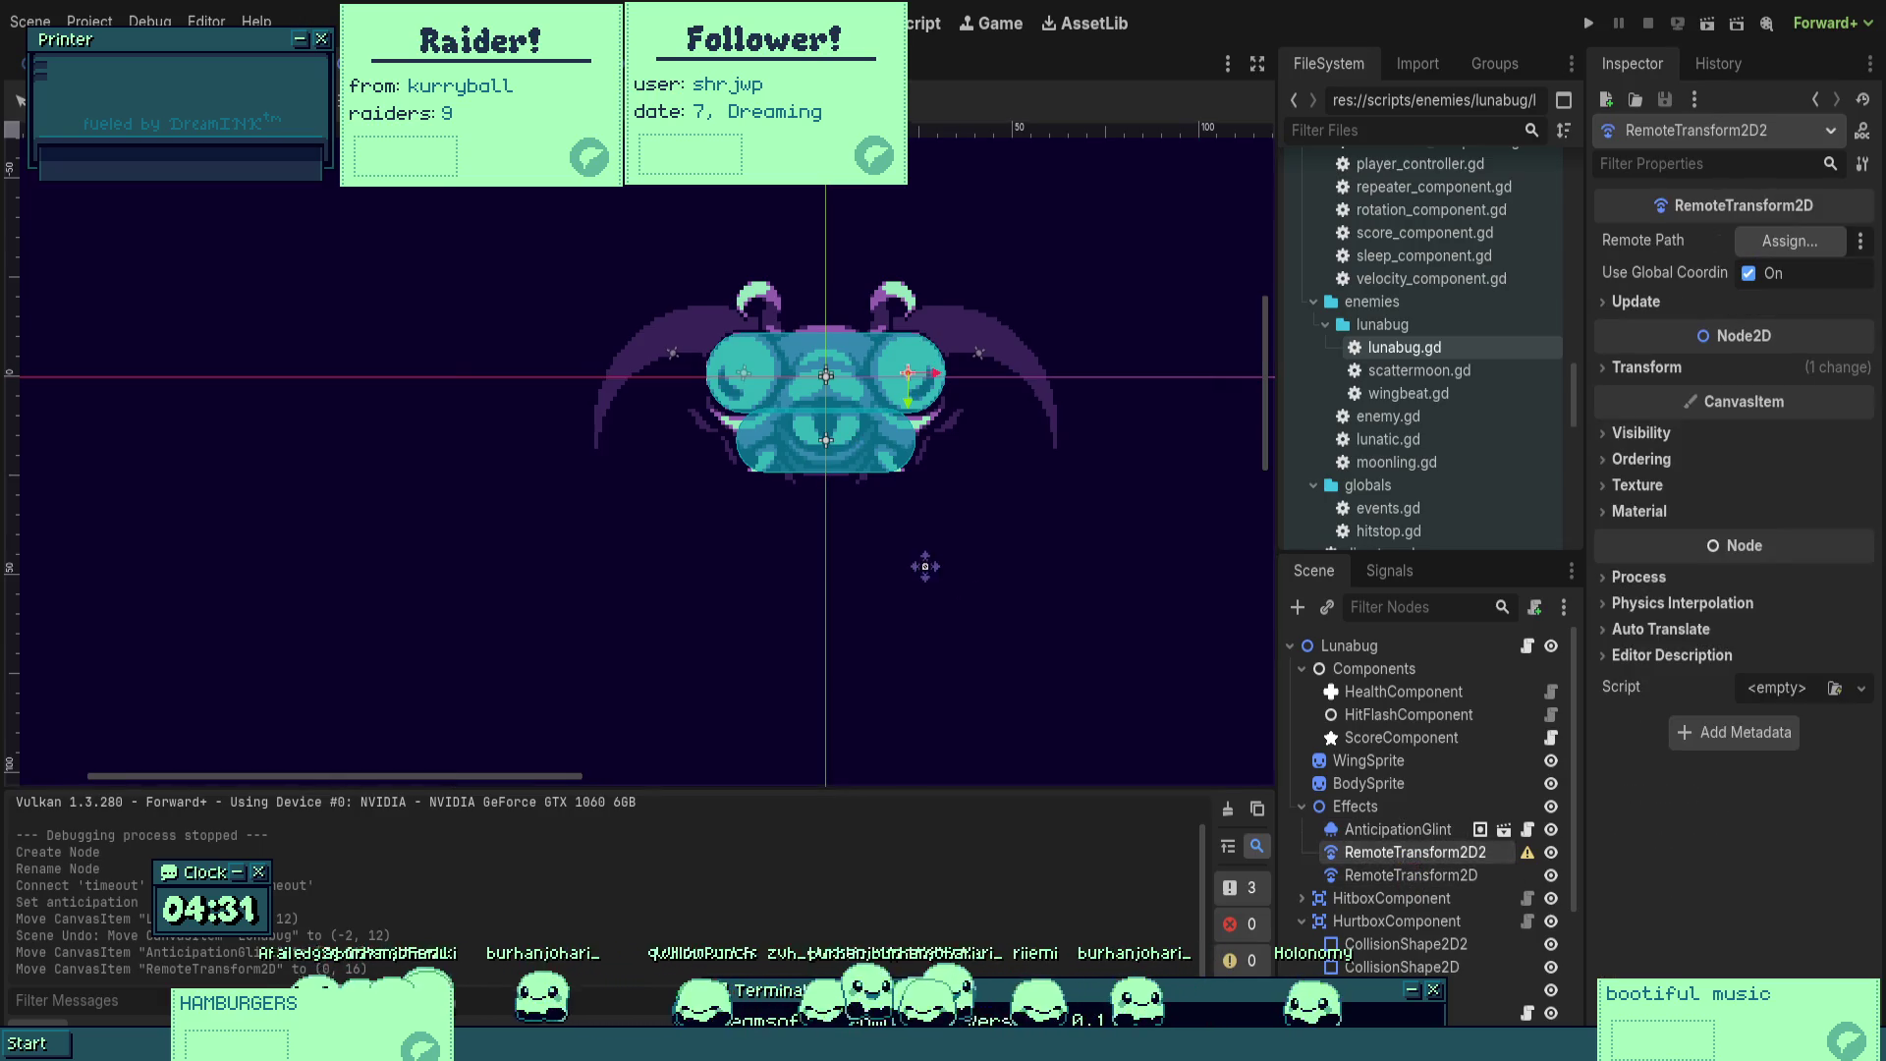
scroll(923, 564, left, 2)
key(ctrl+s)
Check the HitboxComponent's collision shapes and save the scene again
click(1361, 899)
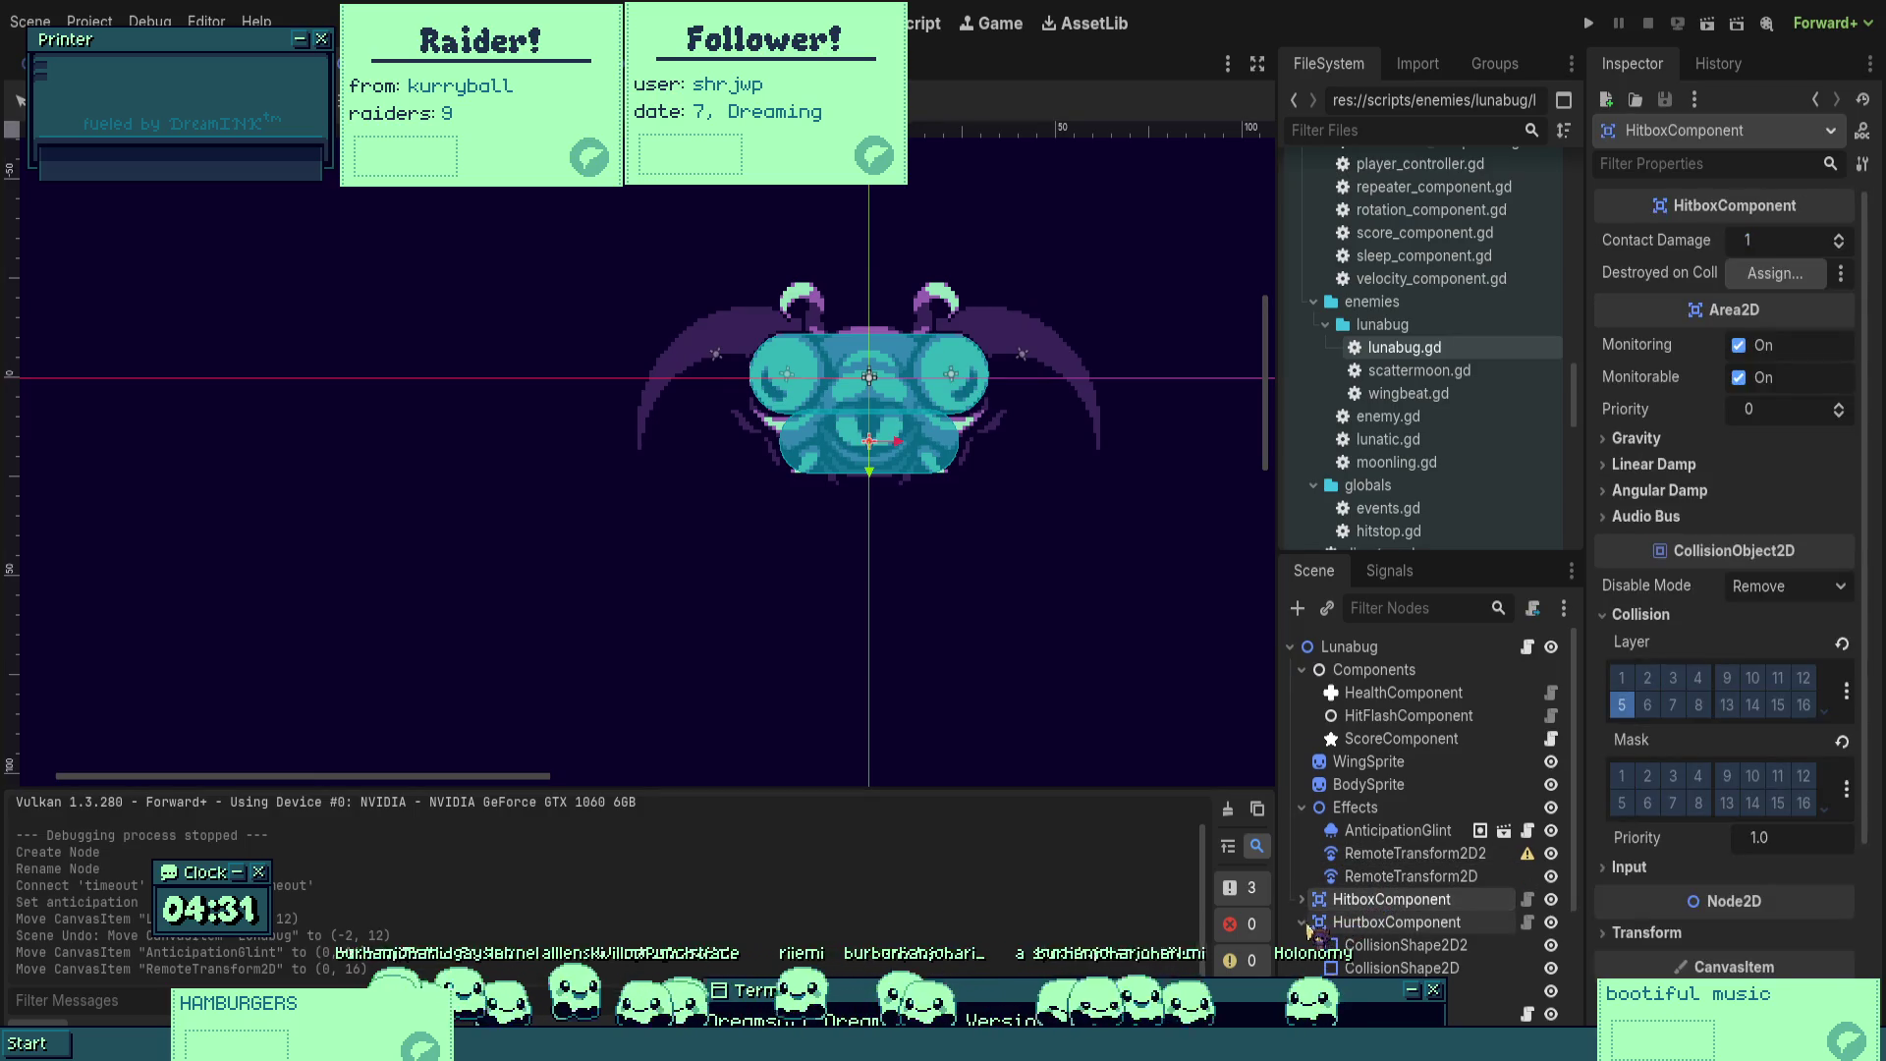
double_click(1304, 900)
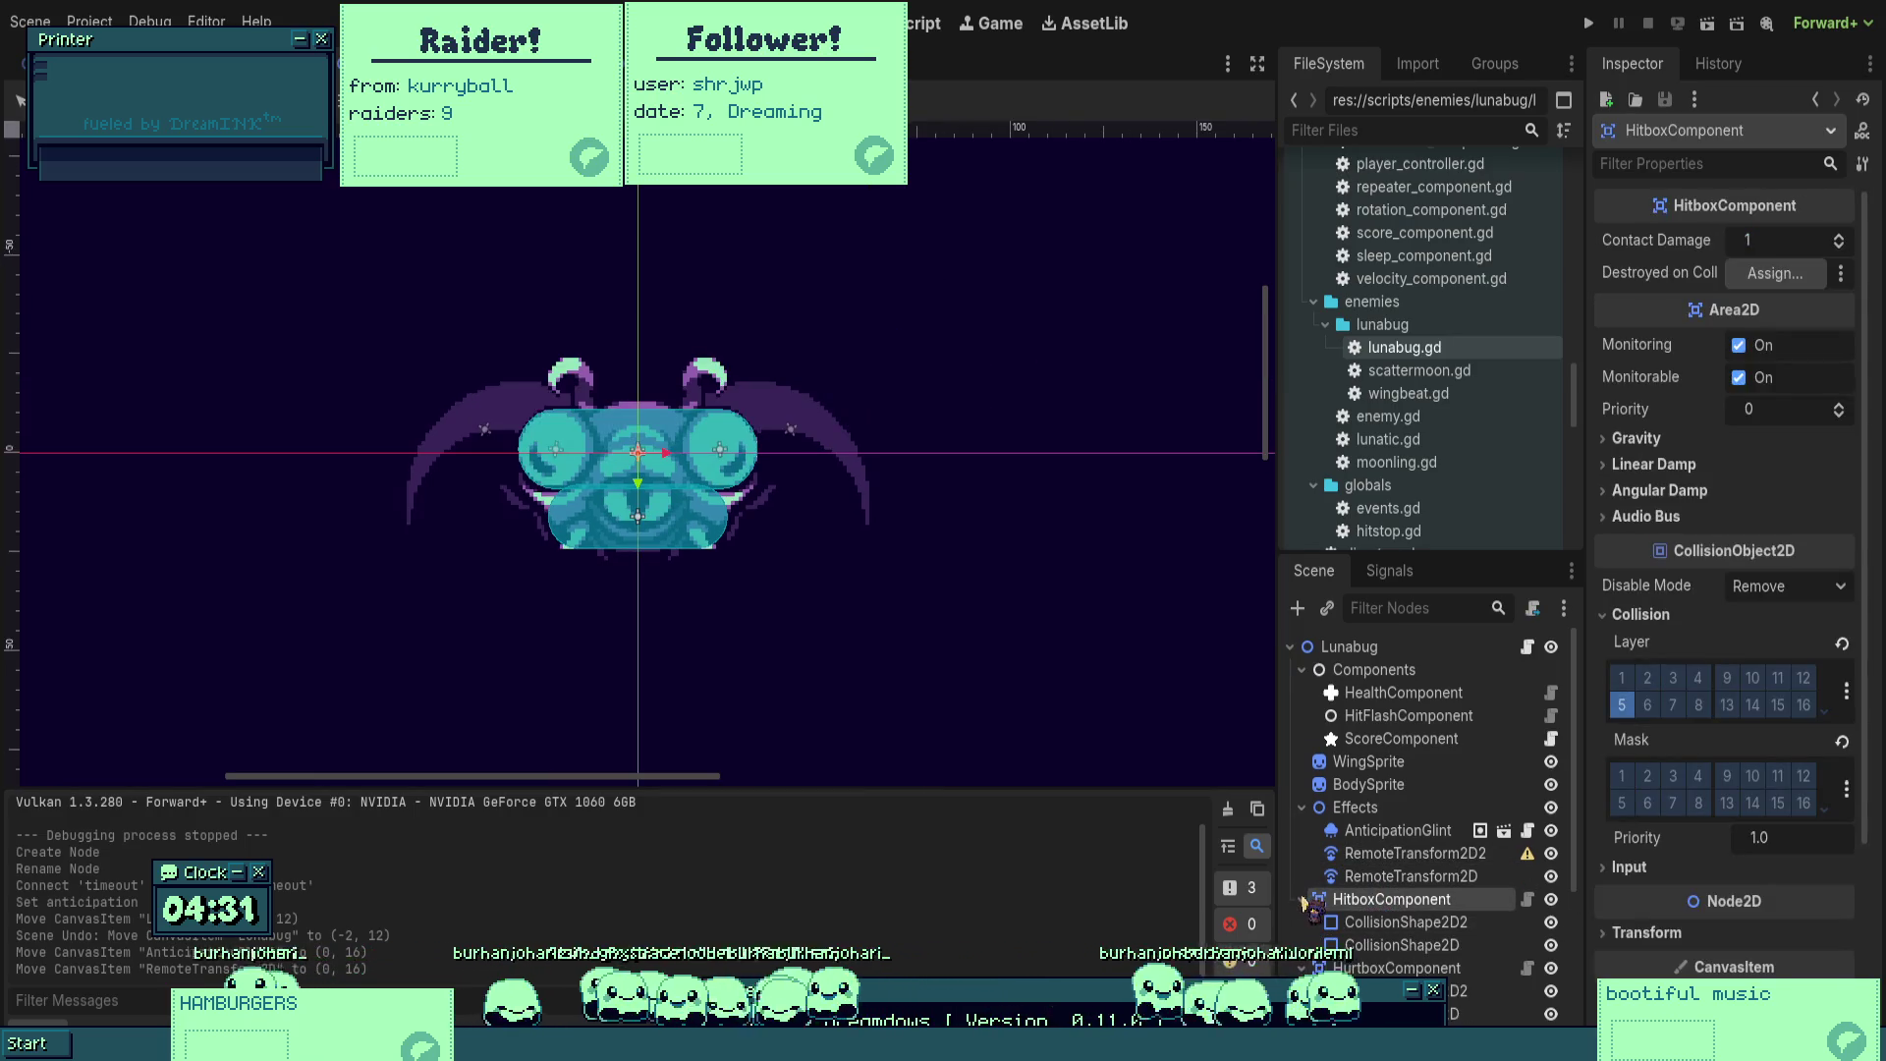
click(1303, 900)
drag(851, 598, 970, 592)
key(ctrl+s)
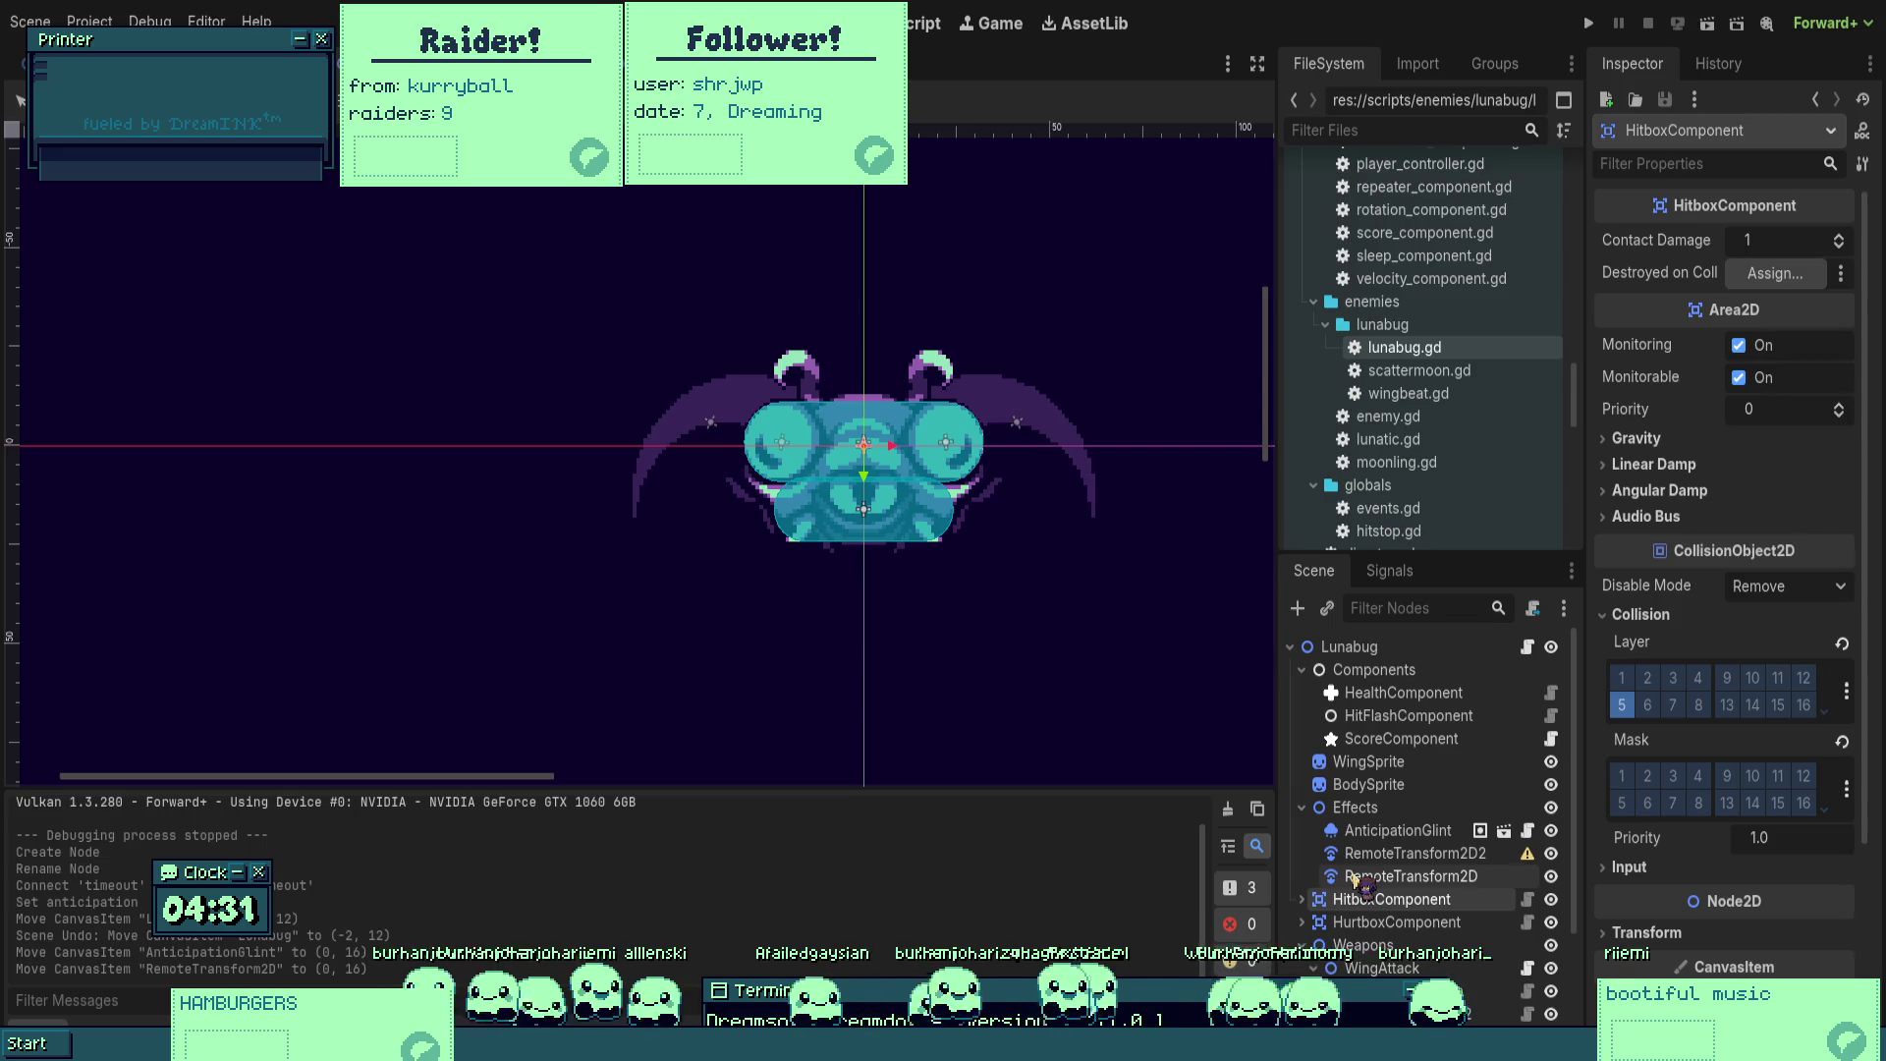
drag(1025, 558, 1014, 486)
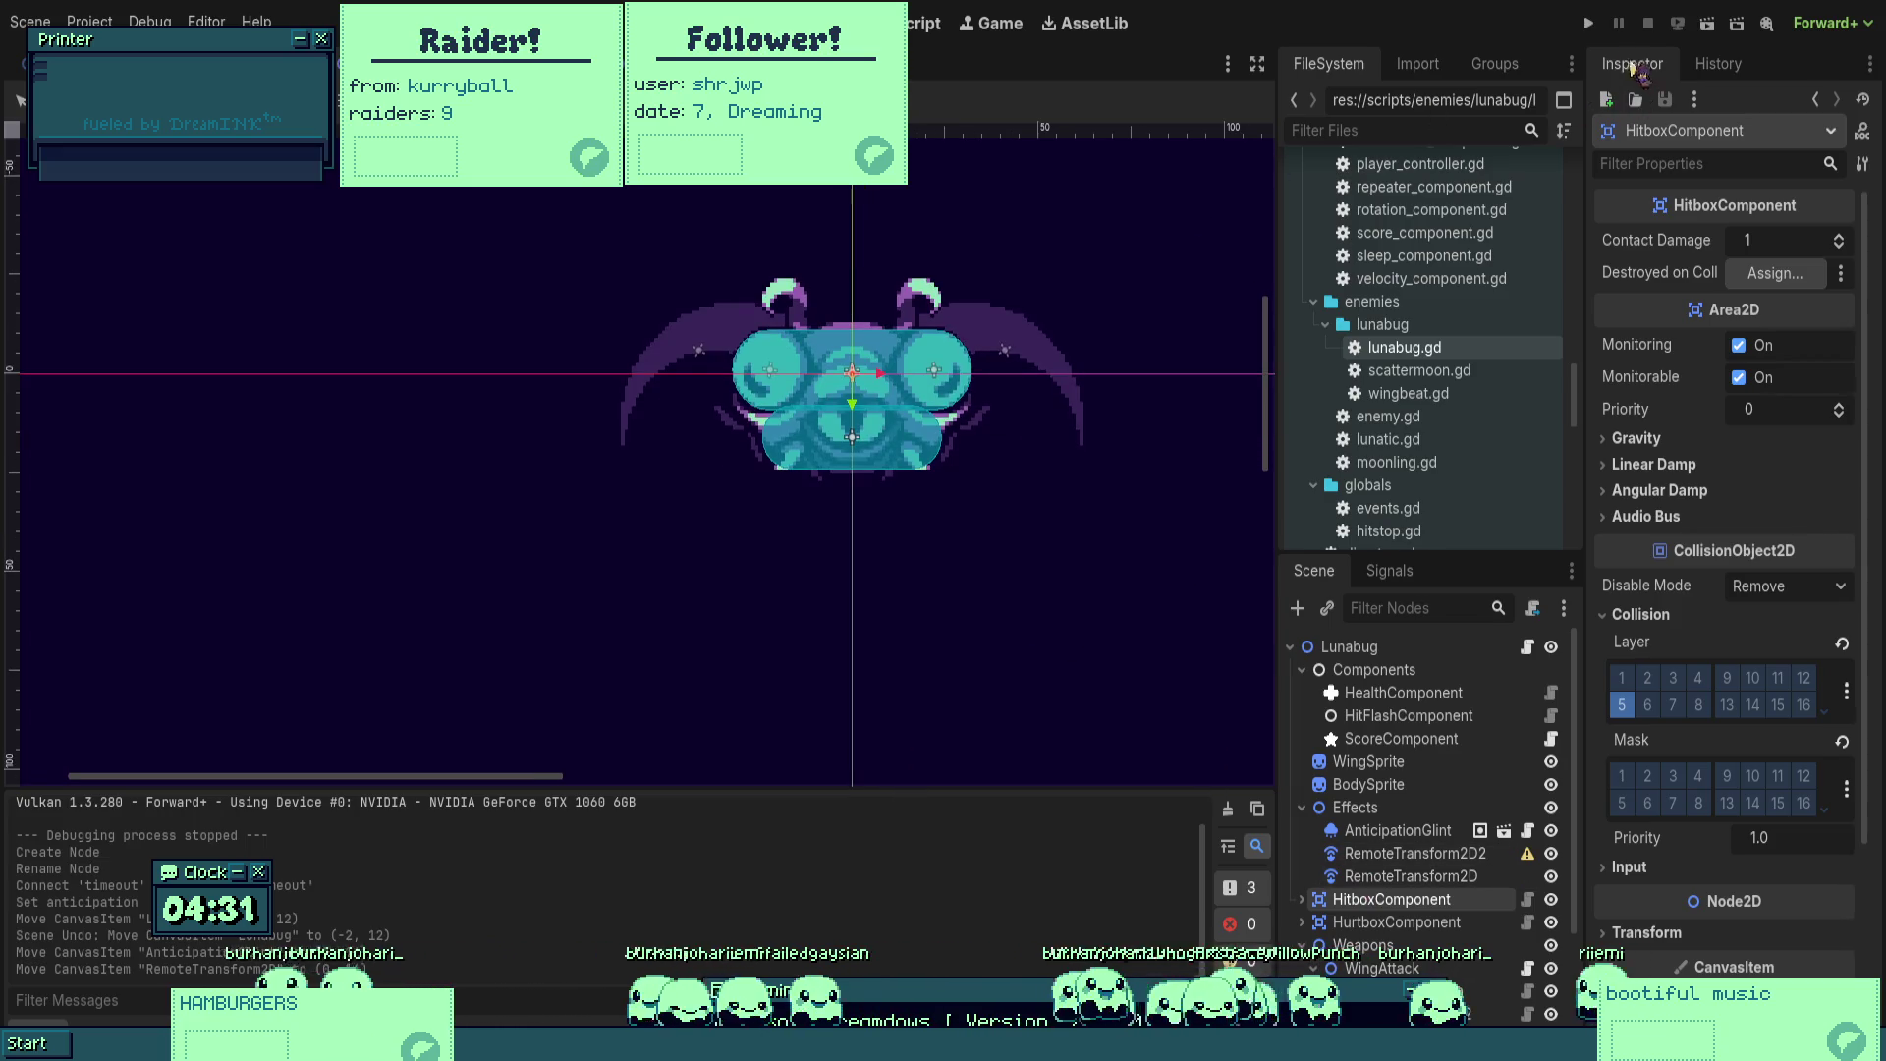
scroll(1474, 746, down, 3)
scroll(1513, 688, up, 3)
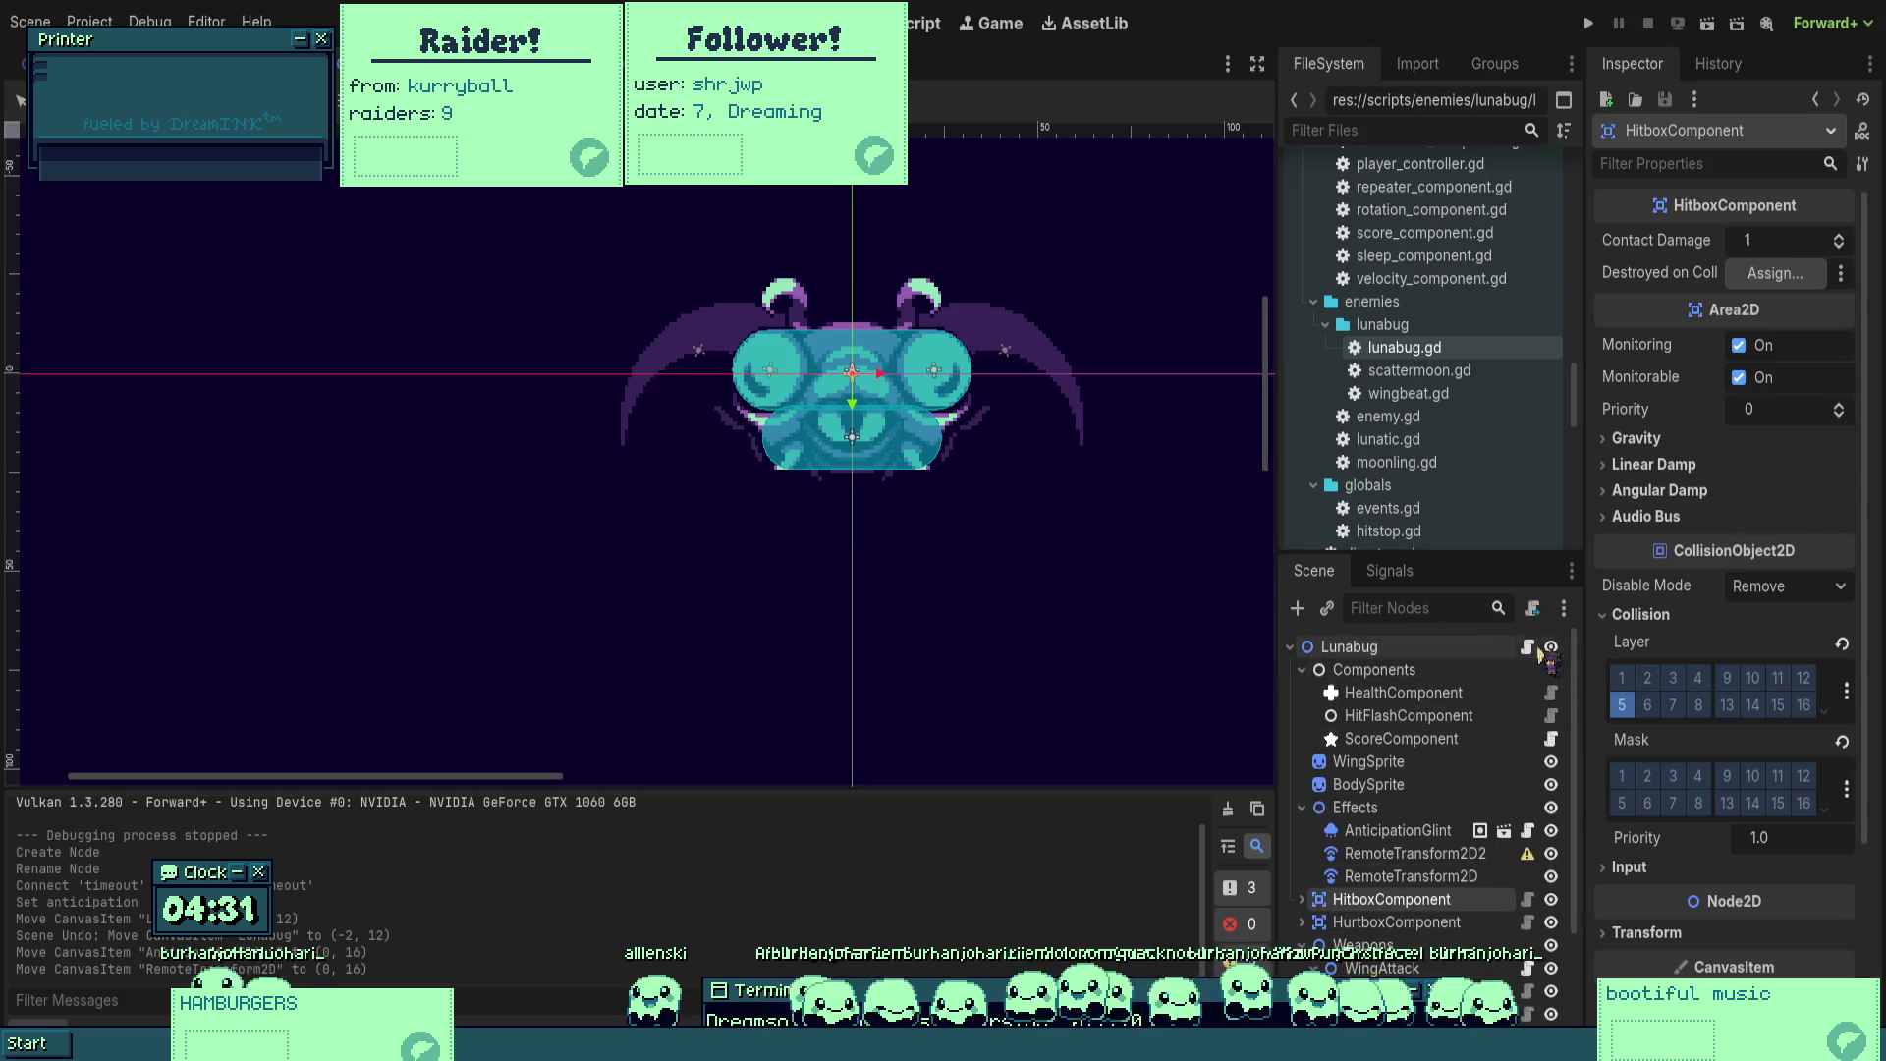
Return to lunabug.gd with the caret on _on_spit_timeout's timer await line
click(1527, 647)
click(863, 664)
key(Down)
key(Down)
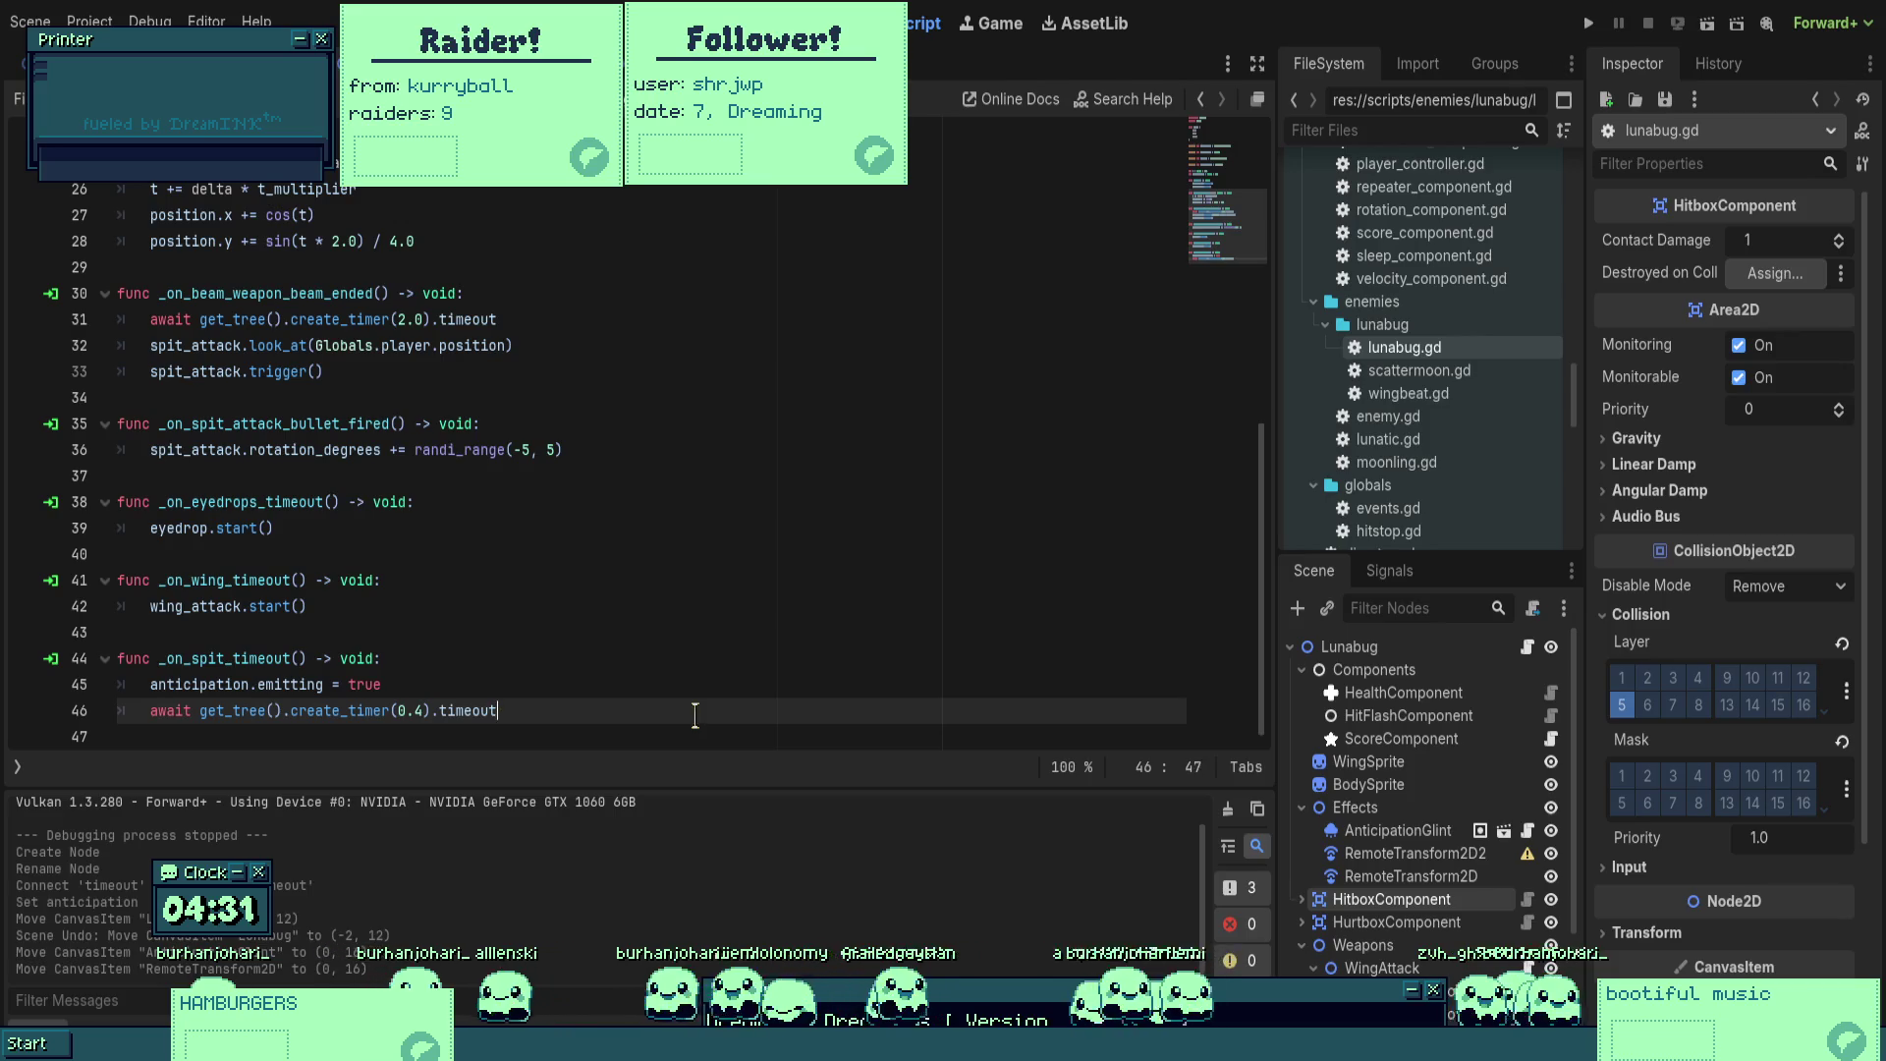
Move the player-aiming look_at and trigger lines into _on_spit_timeout after the wait
key(Return)
text(sout)
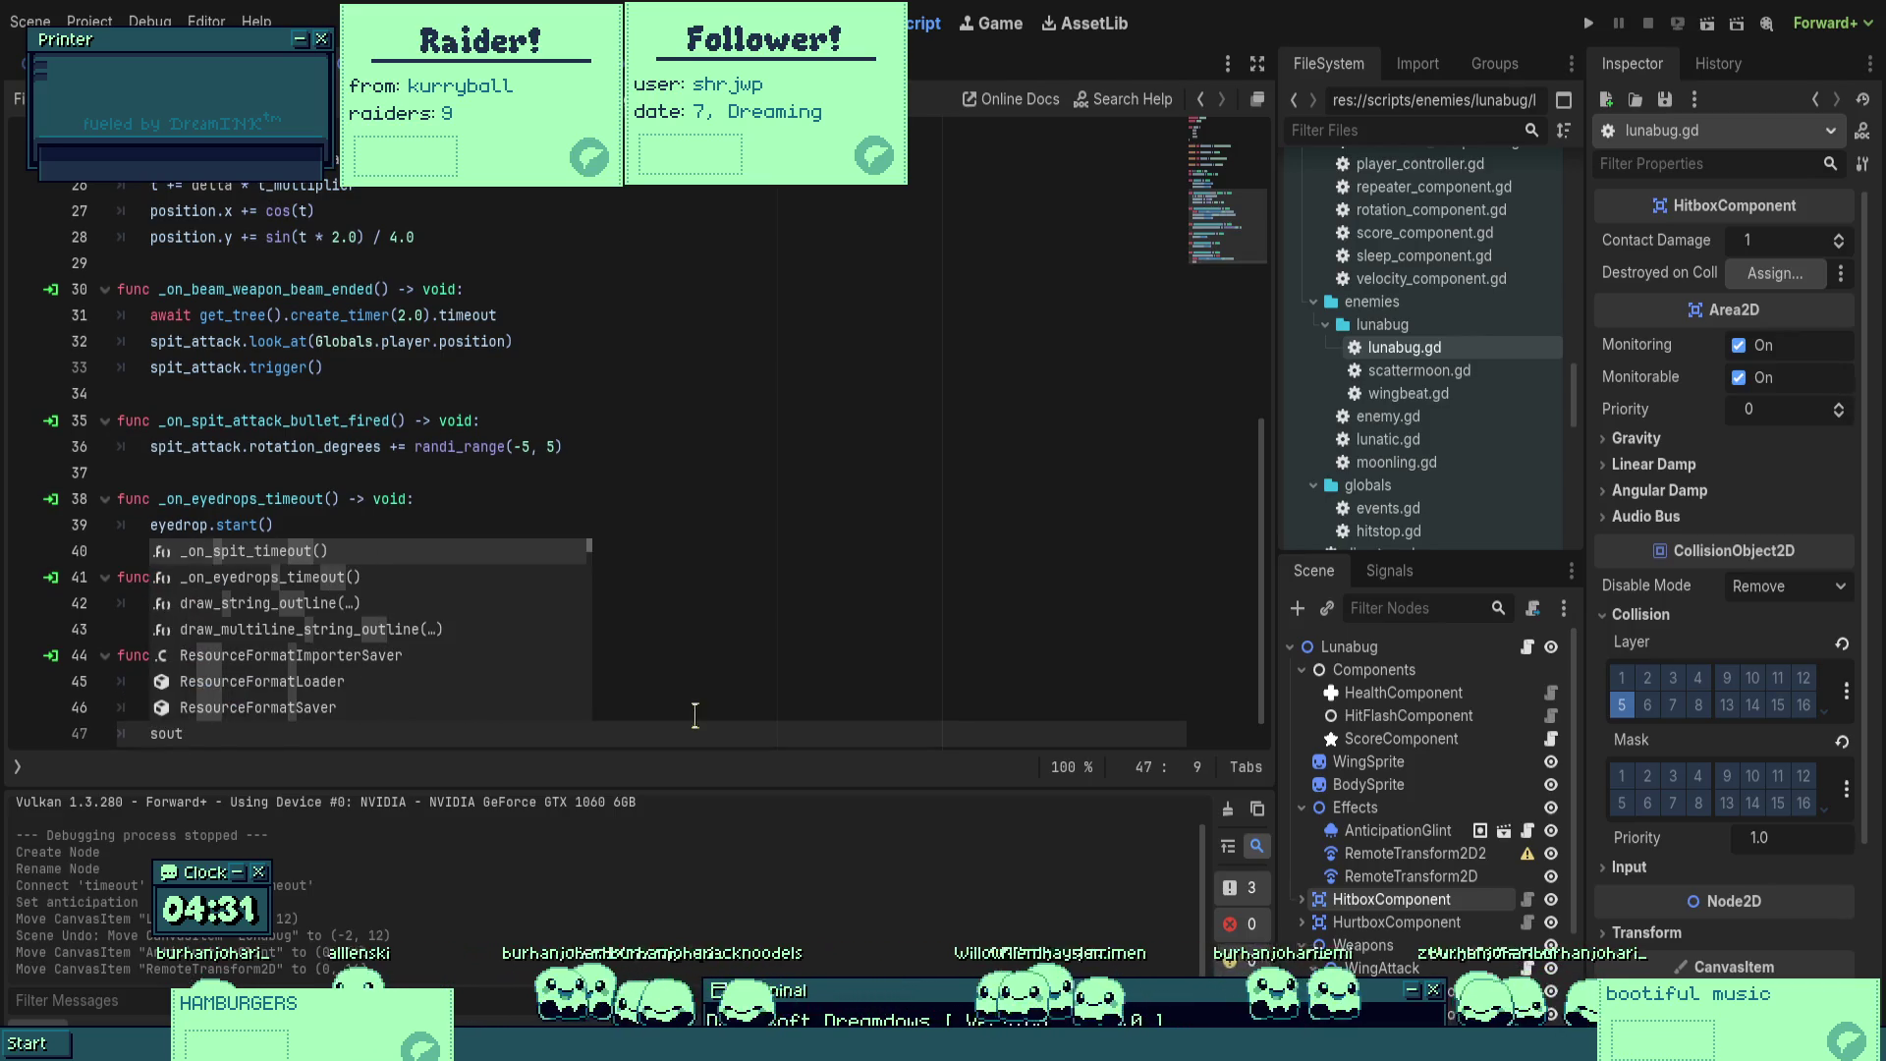
key(BackSpace)
key(BackSpace)
key(BackSpace)
drag(329, 373, 118, 346)
key(ctrl+x)
key(ctrl+End)
key(ctrl+v)
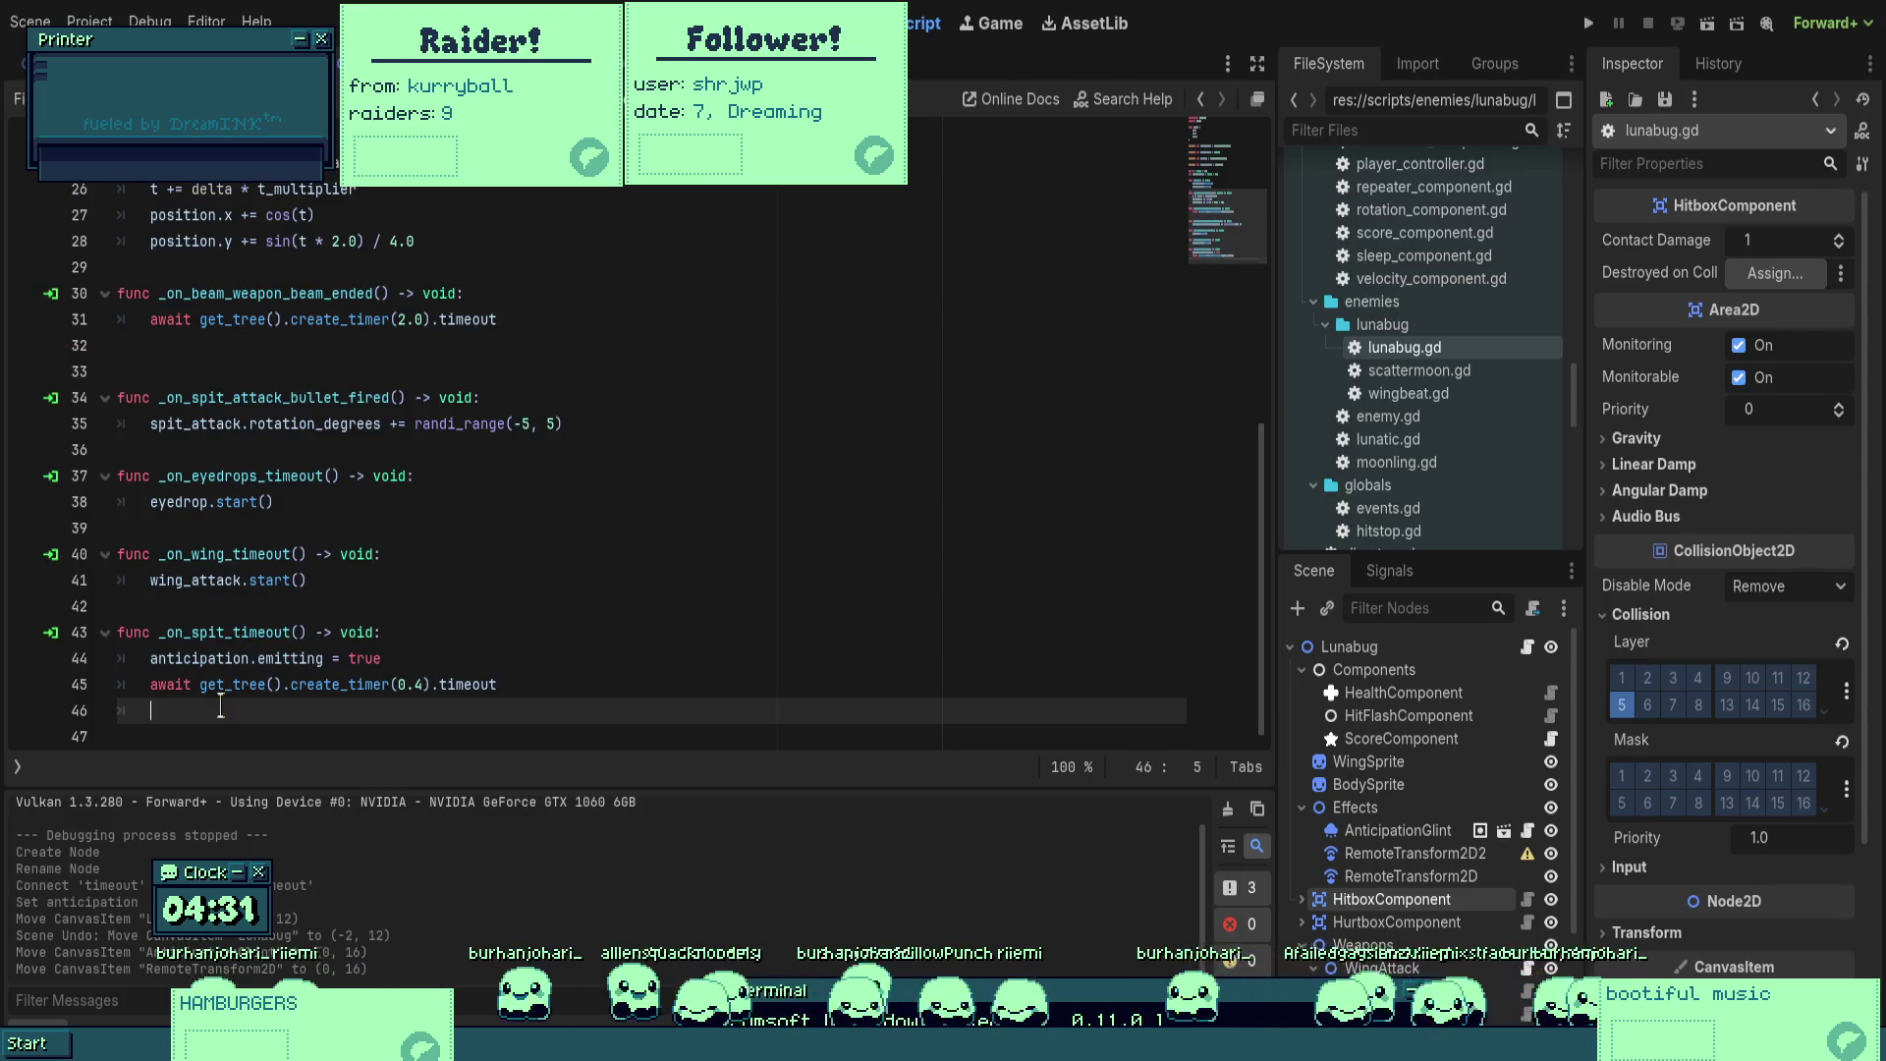
key(Up)
key(shift+Tab)
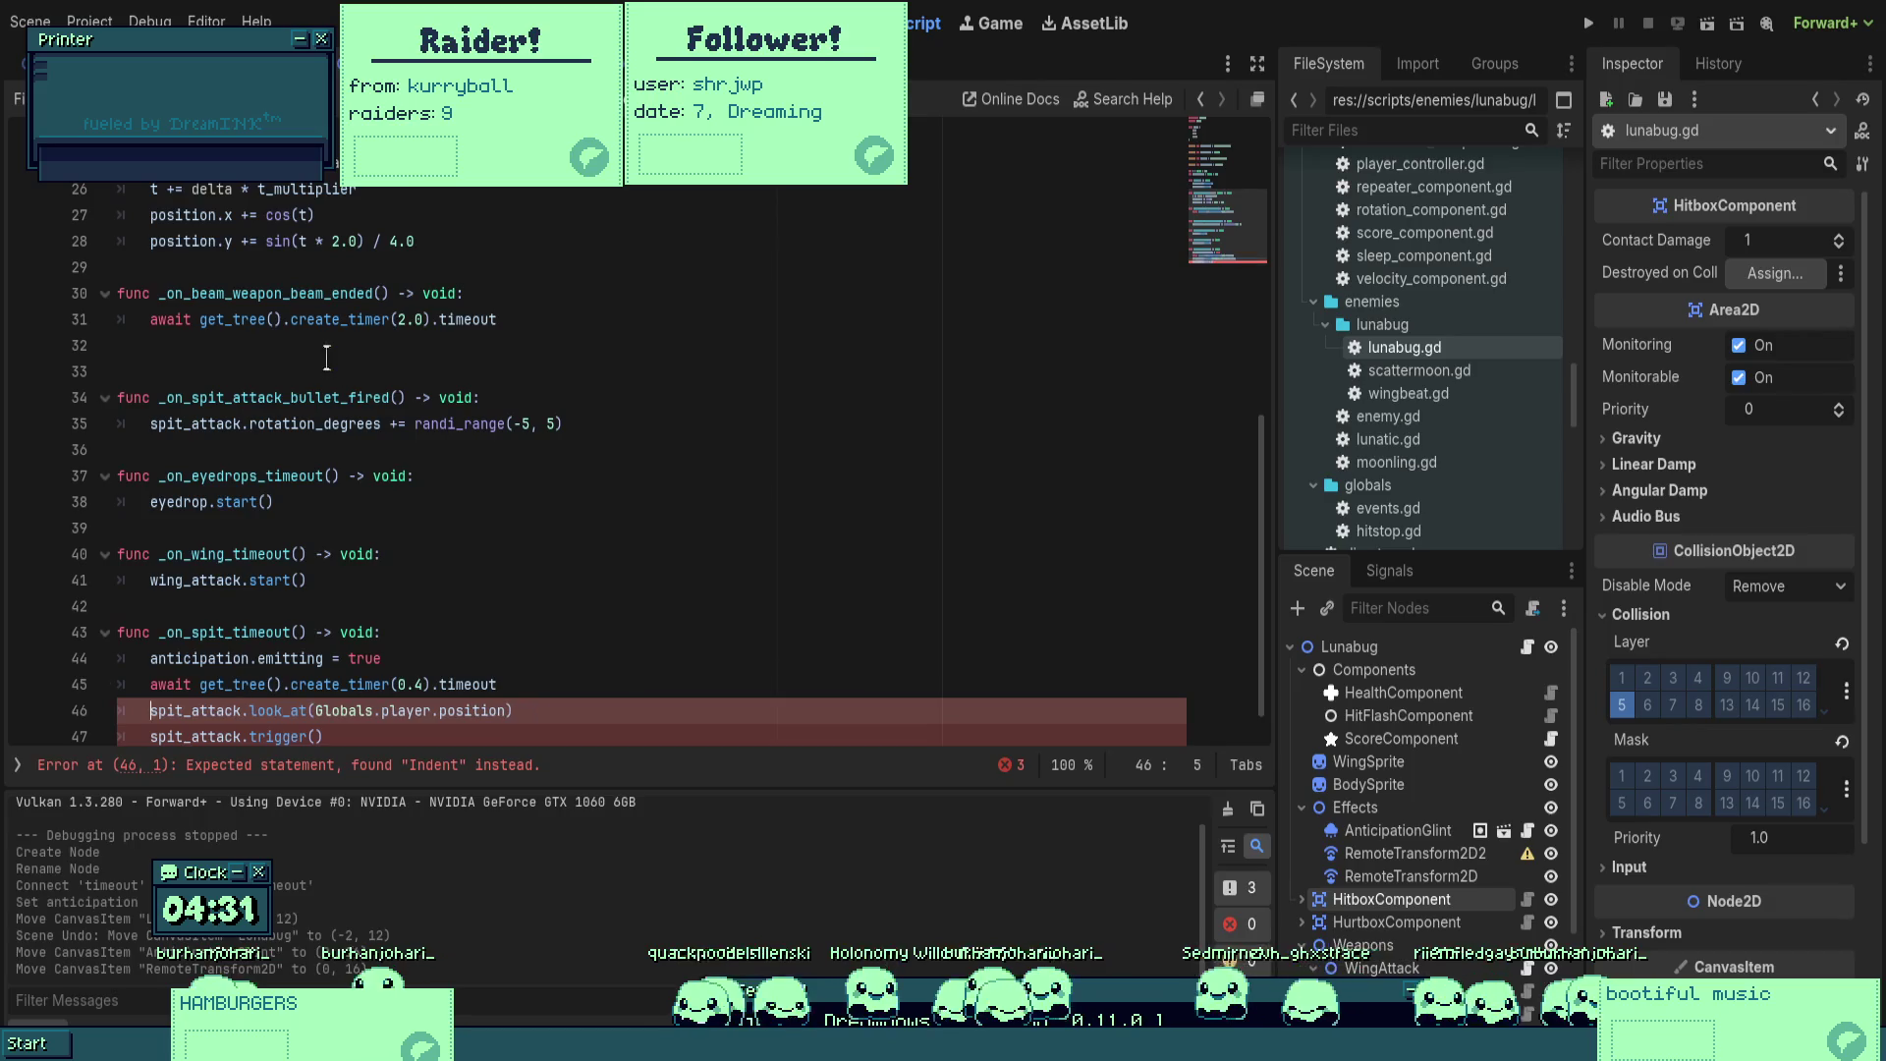
Delete the unused _on_beam_weapon_beam_ended function and save the script
drag(118, 289, 118, 341)
key(BackSpace)
key(BackSpace)
key(ctrl+s)
scroll(1439, 836, down, 3)
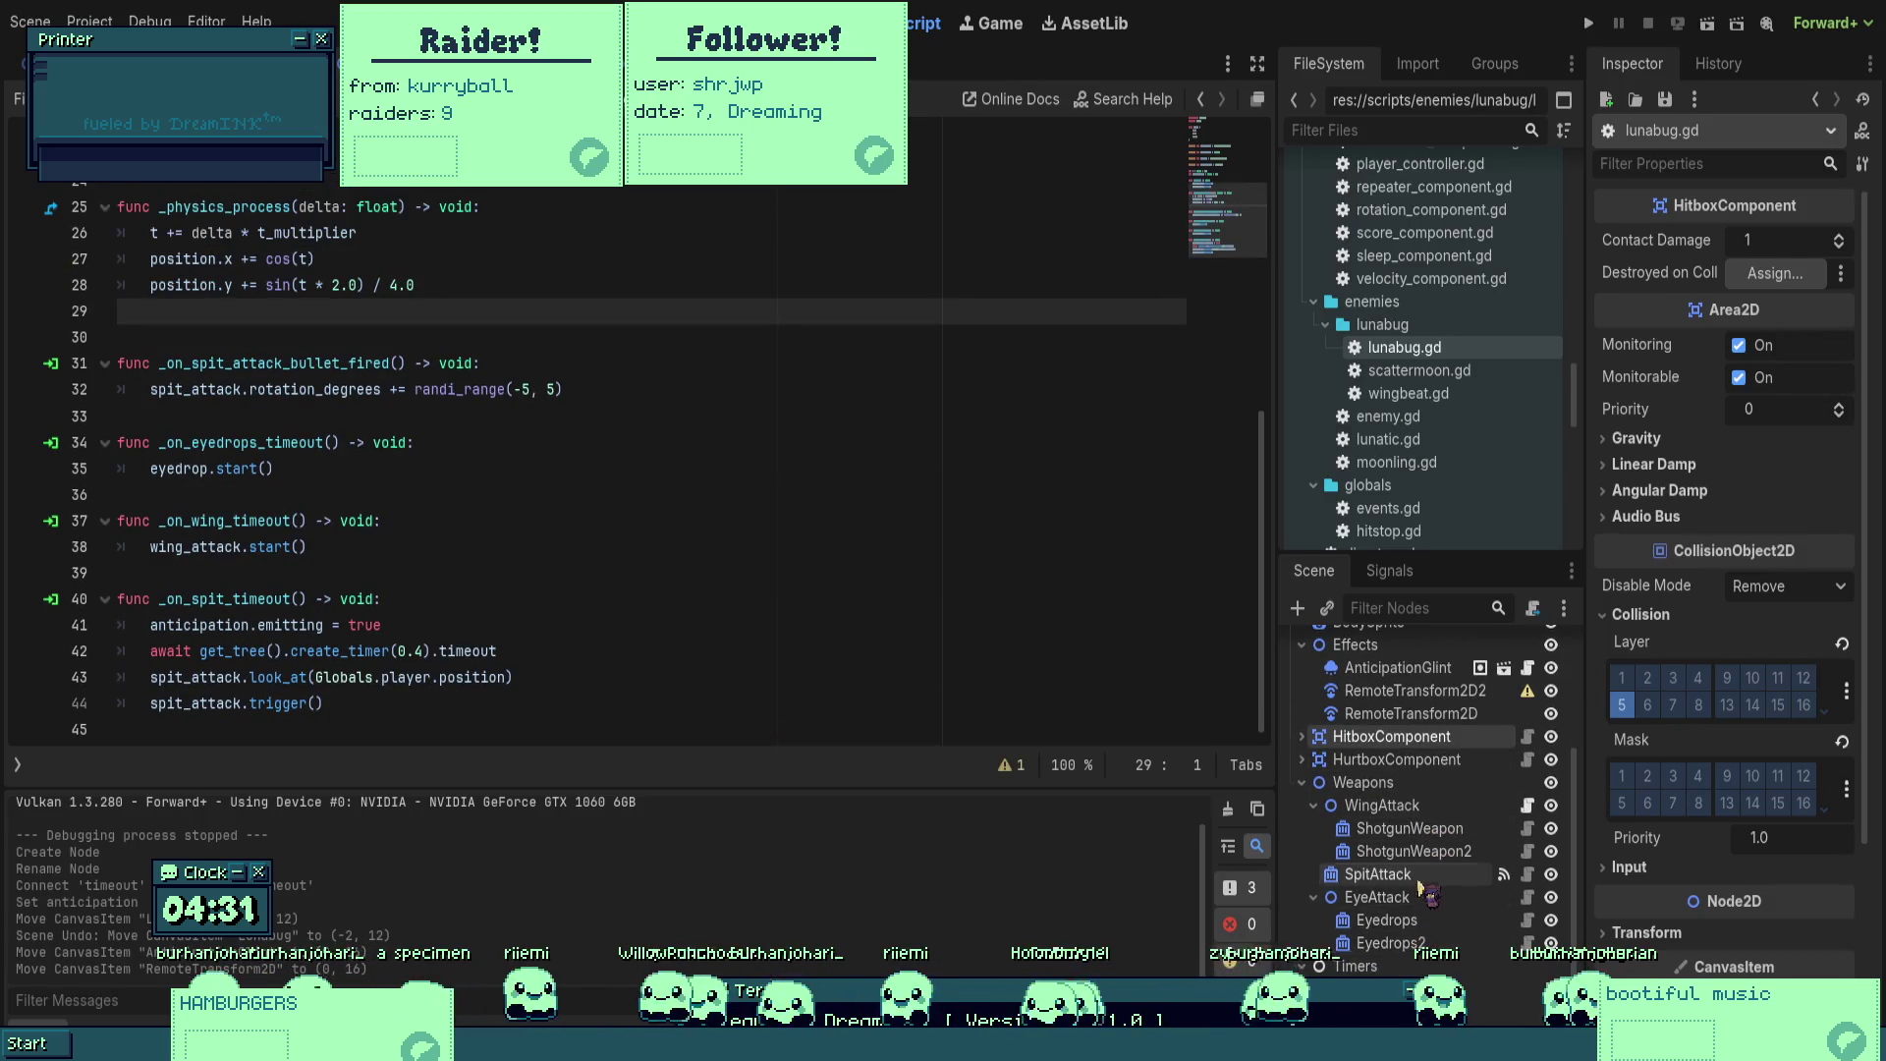
Disconnect SpitAttack's beam_ended signal connection
click(1379, 874)
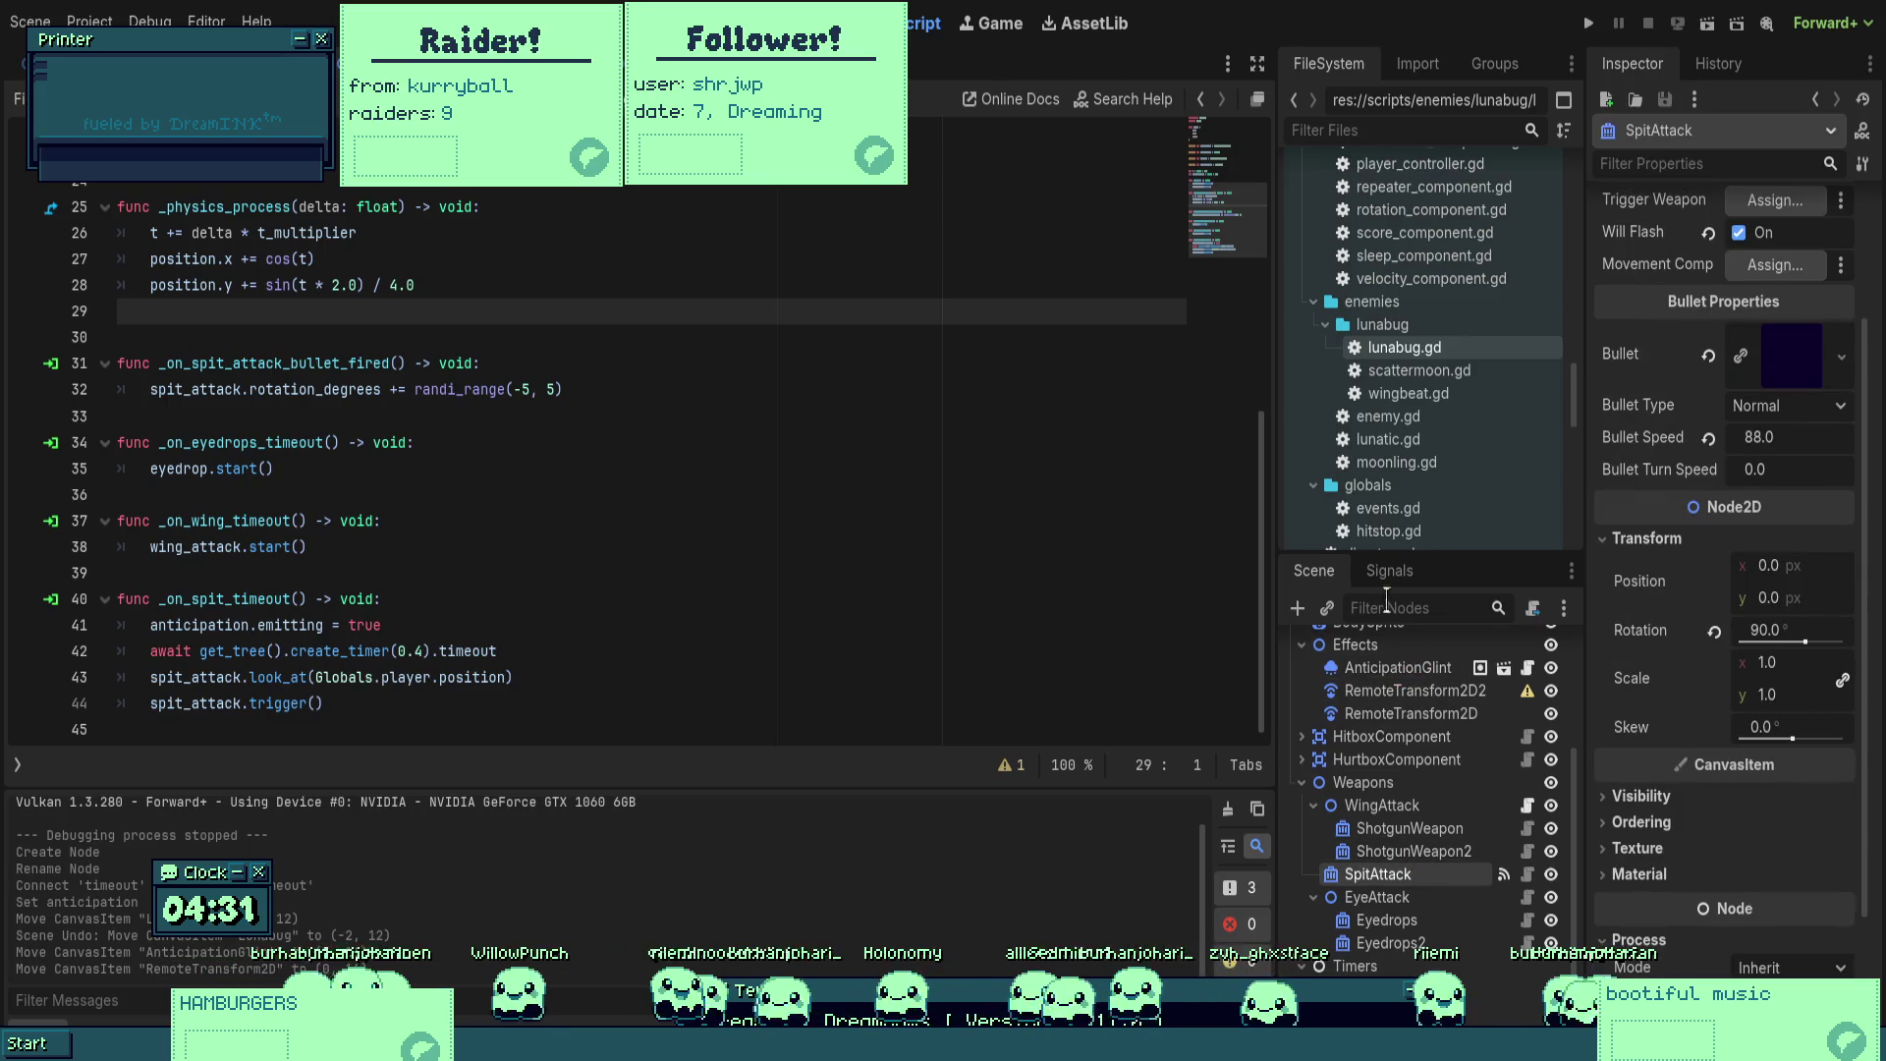
click(1389, 570)
double_click(1422, 699)
right_click(1453, 700)
click(1488, 761)
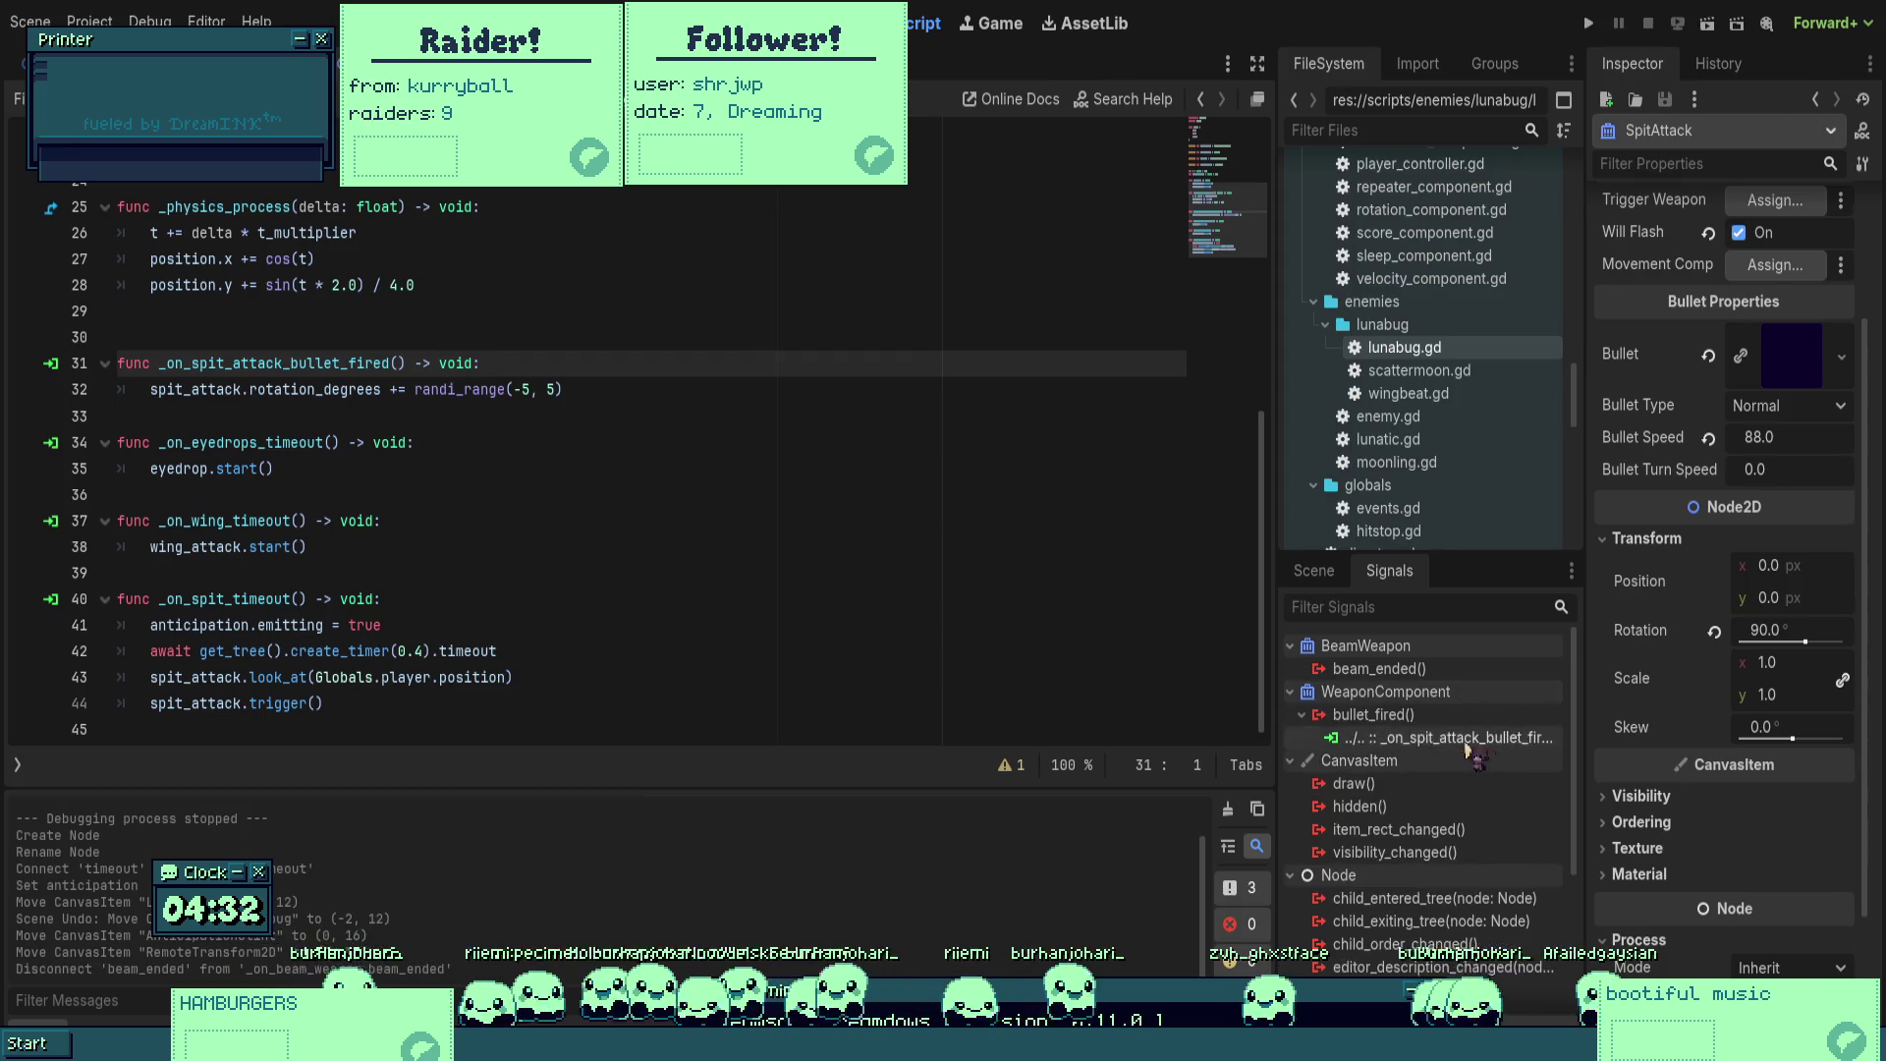
click(1313, 570)
click(764, 521)
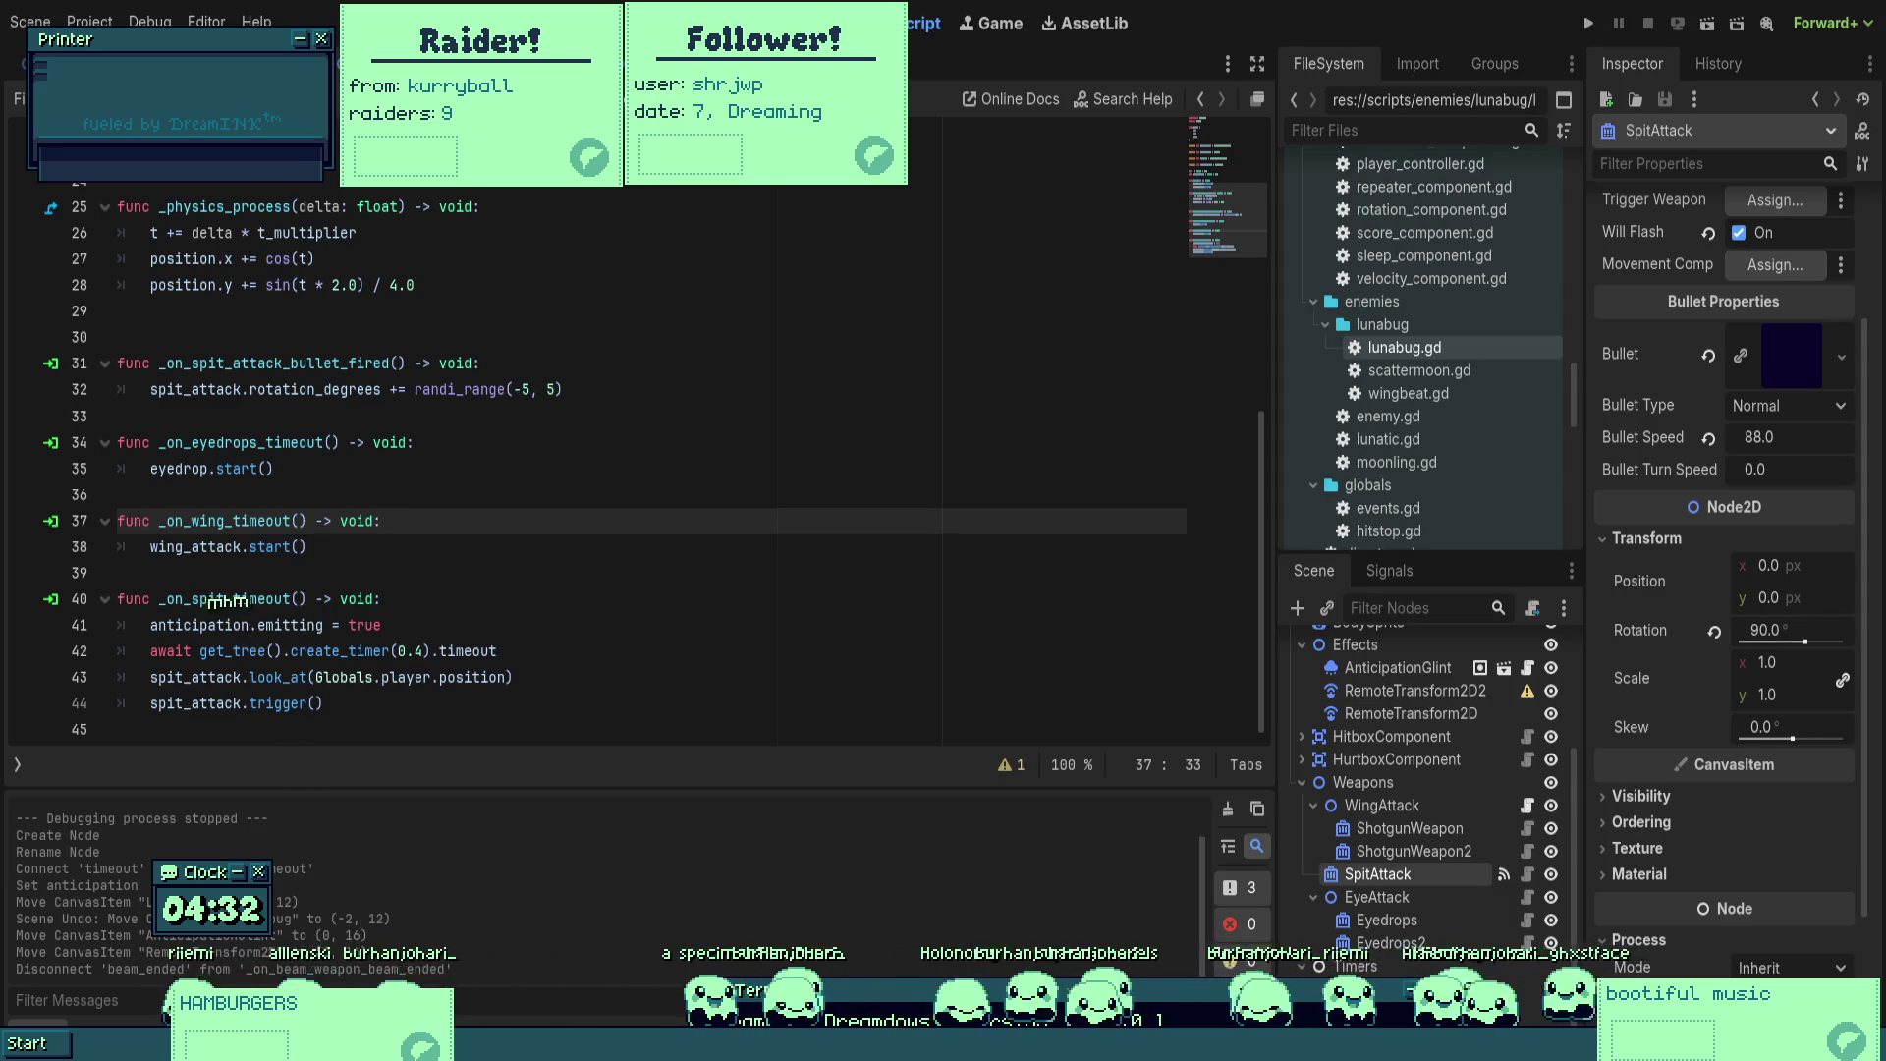
Delete the blank line 30 and run the project to playtest the boss
click(967, 337)
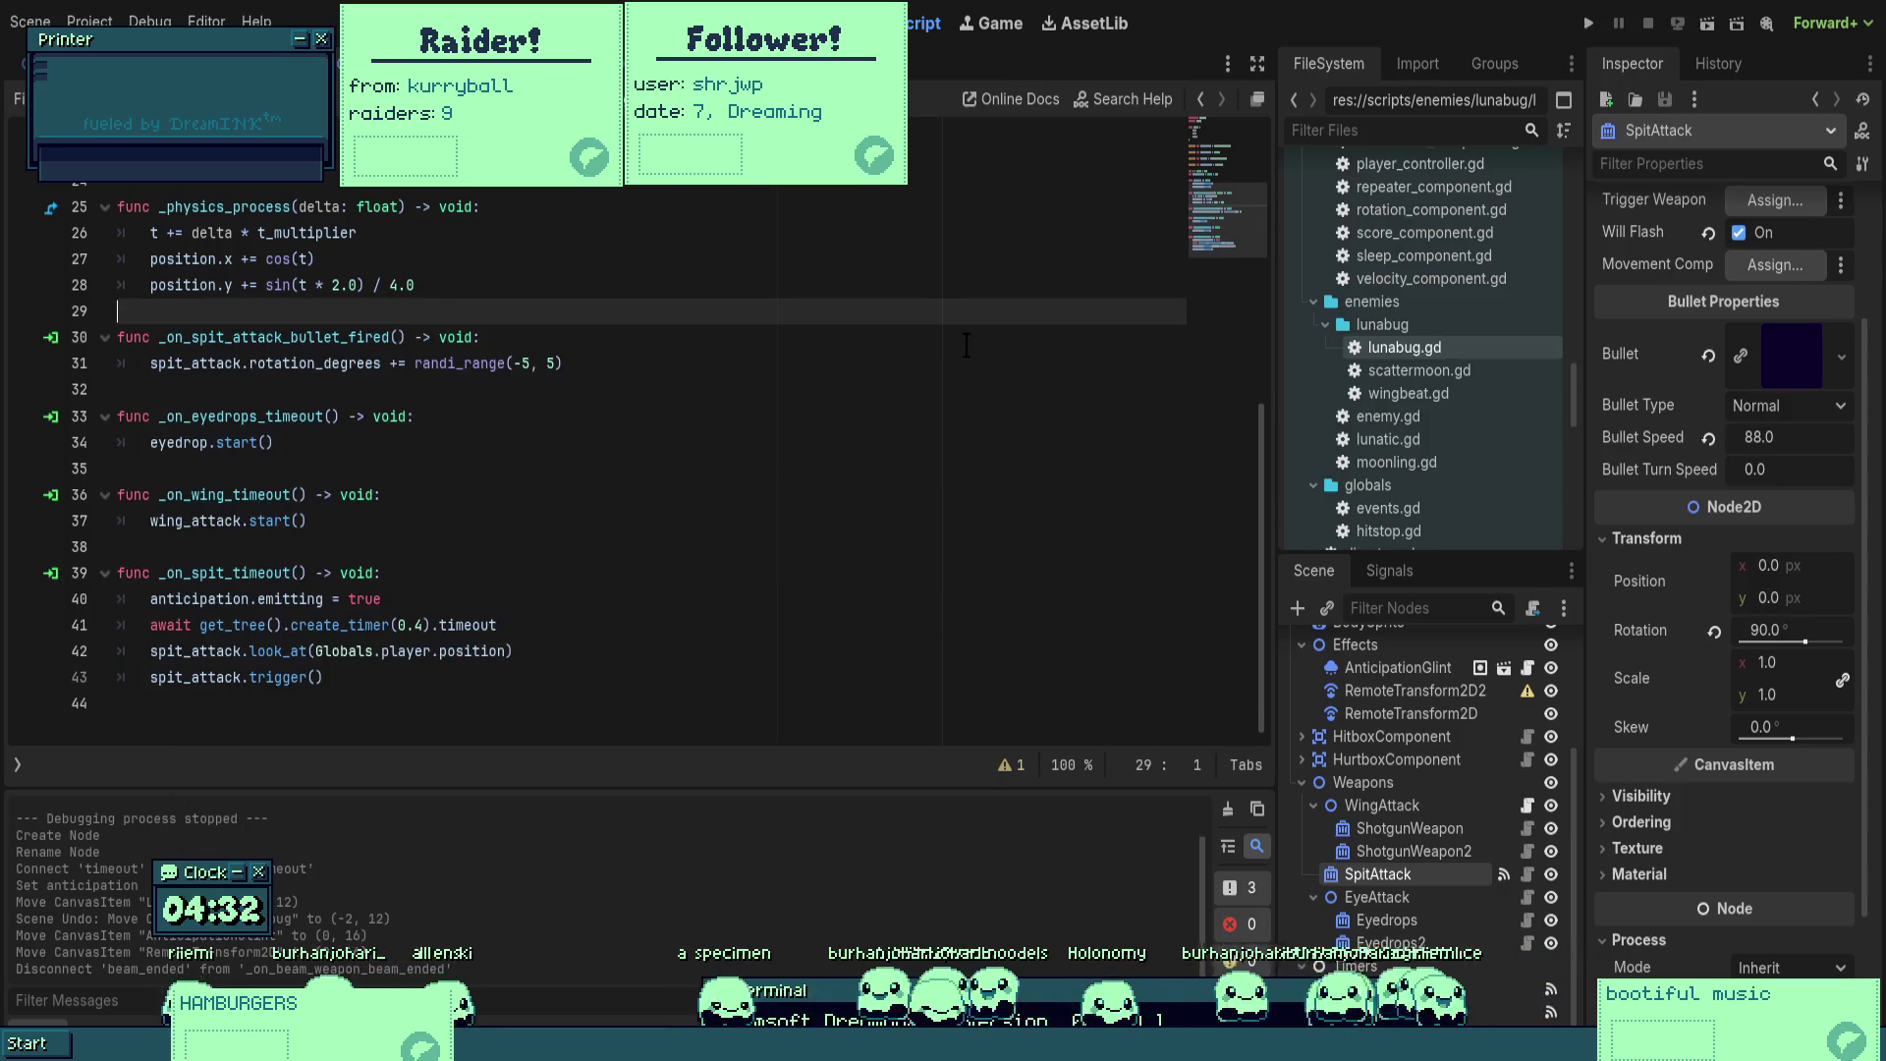
key(BackSpace)
click(1589, 23)
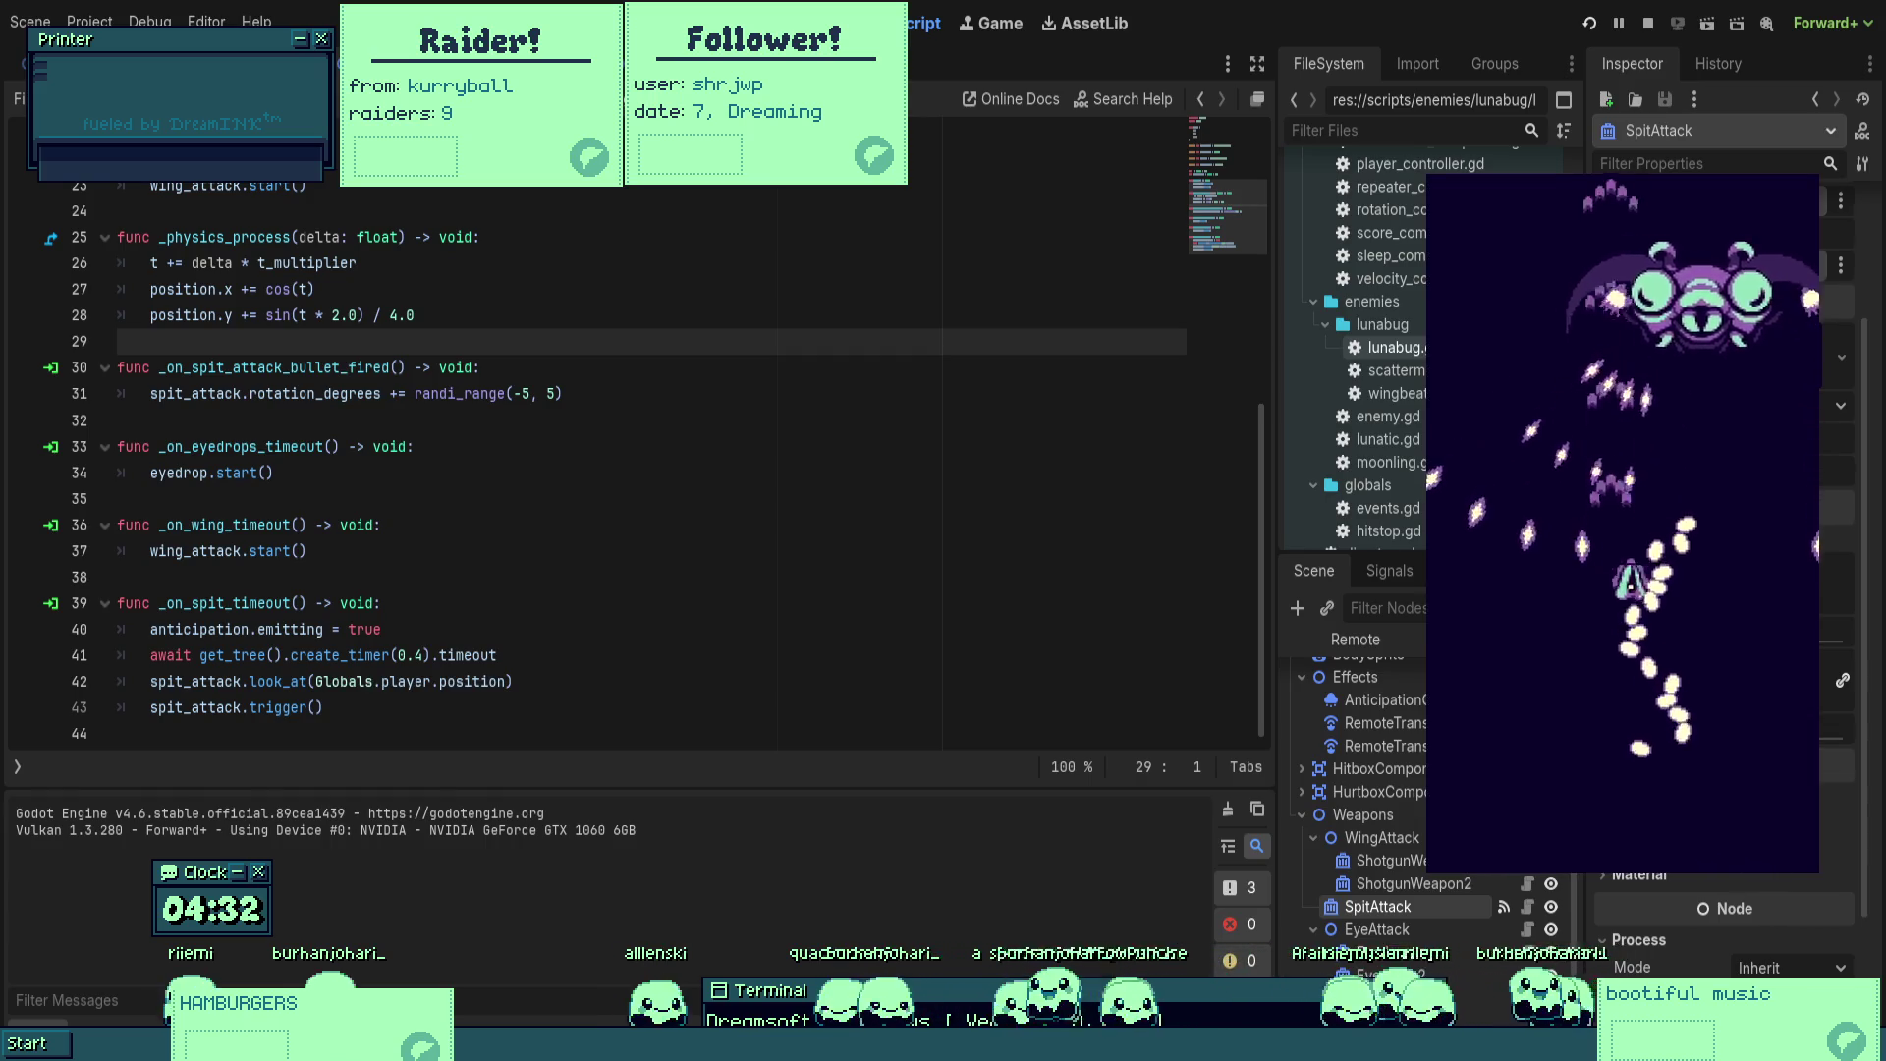
Steer the ship left and right to watch the spit streams aim at it, then stop and save
key(Left)
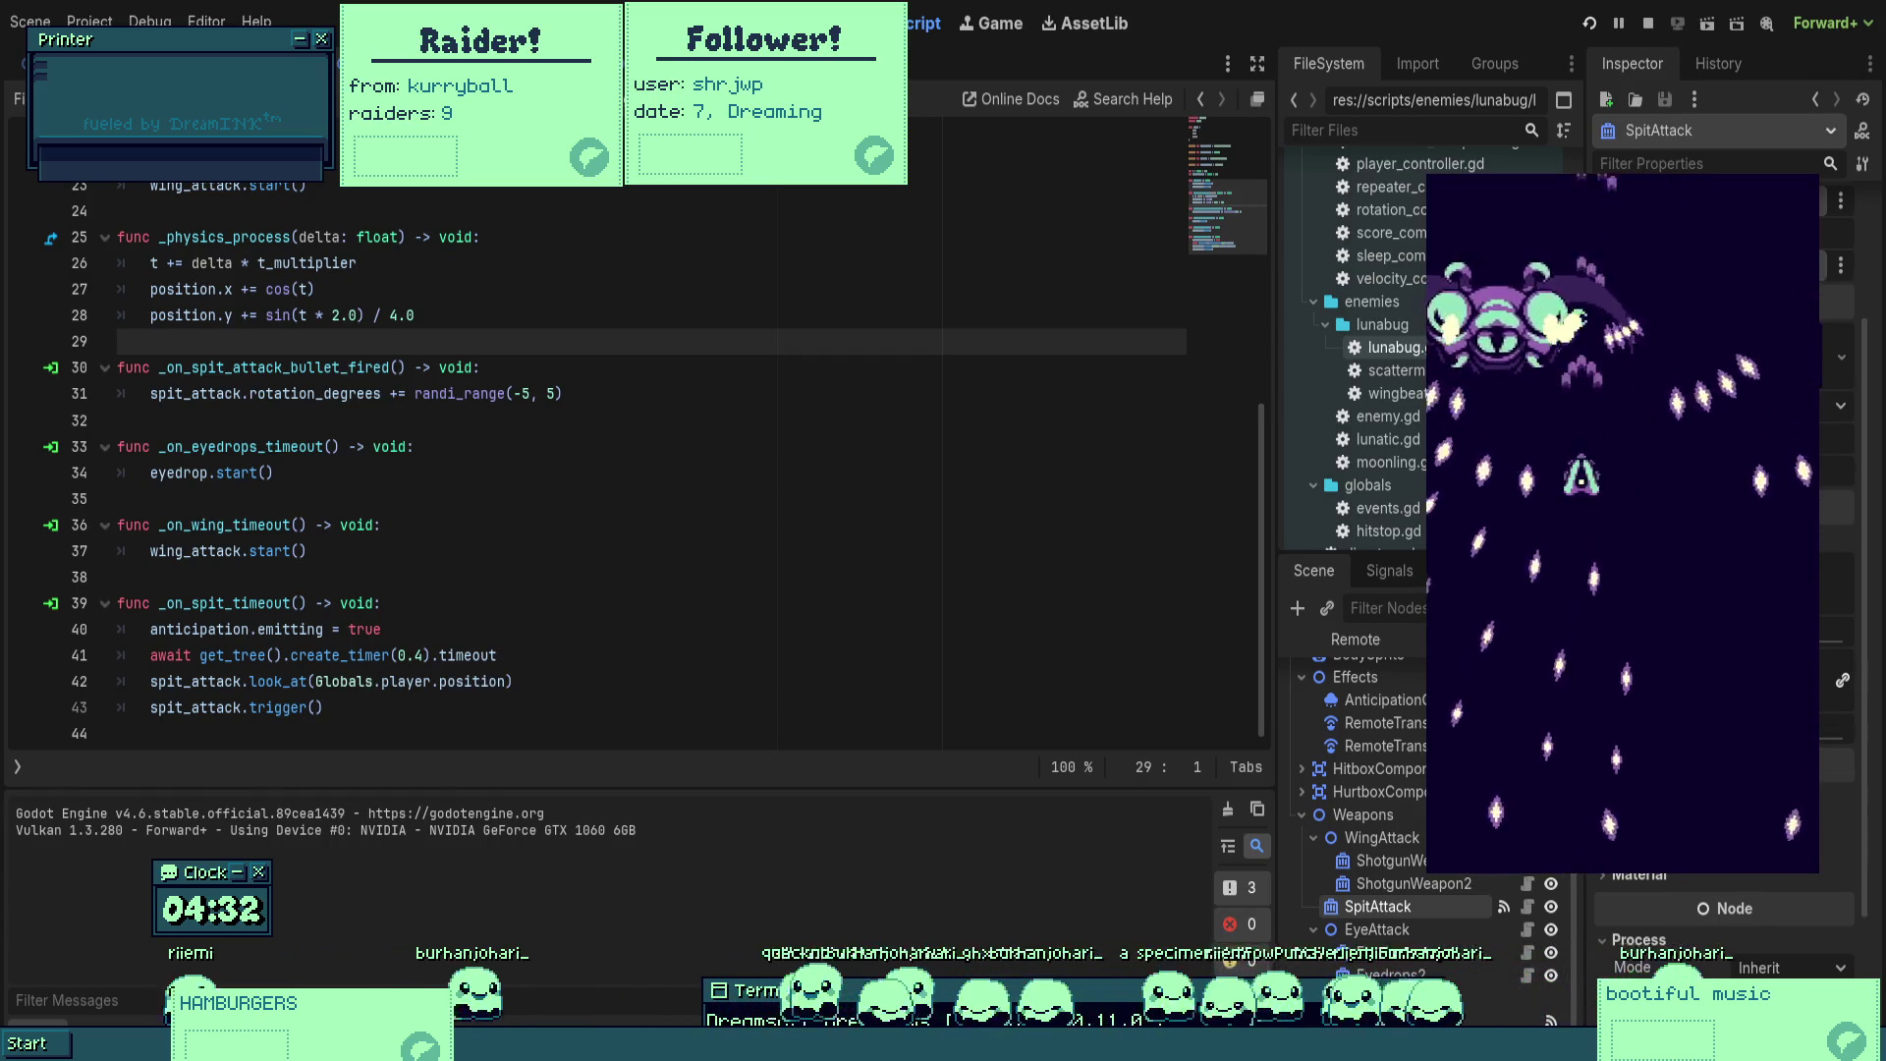
key(Right)
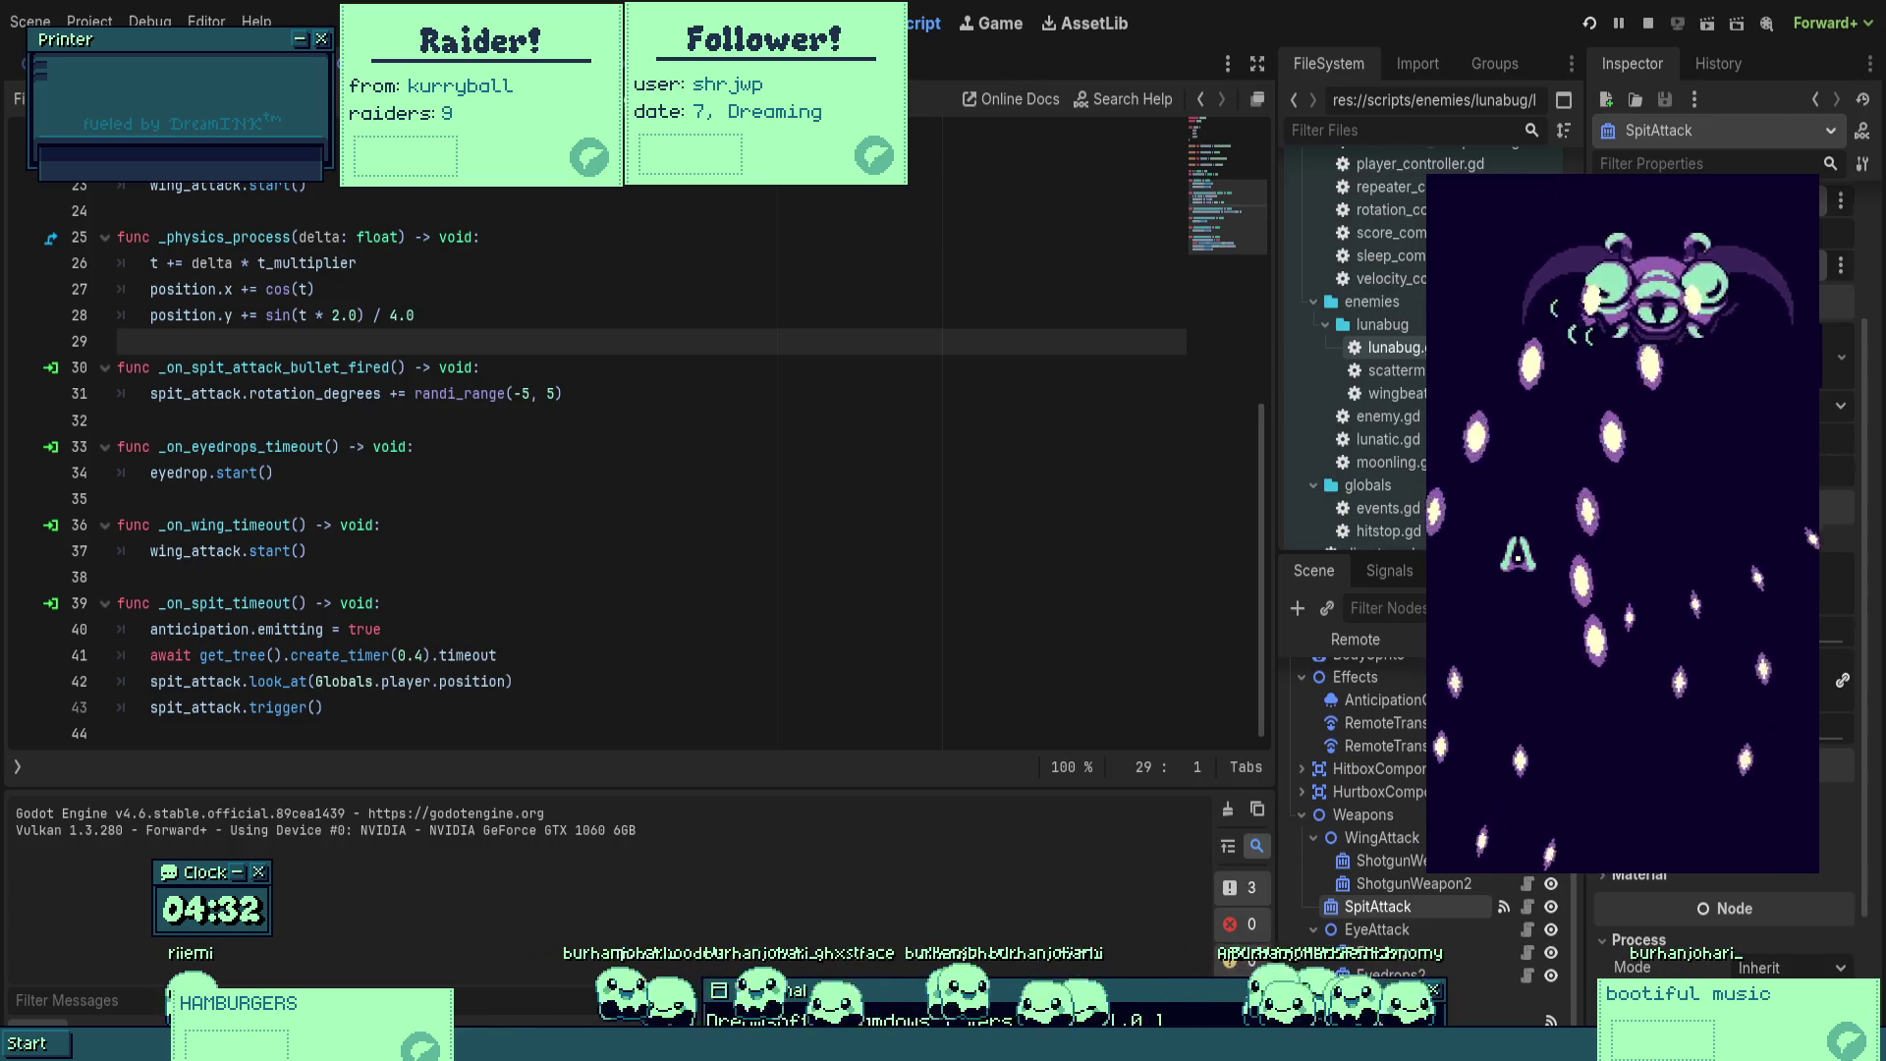
key(Left)
key(F8)
key(ctrl+s)
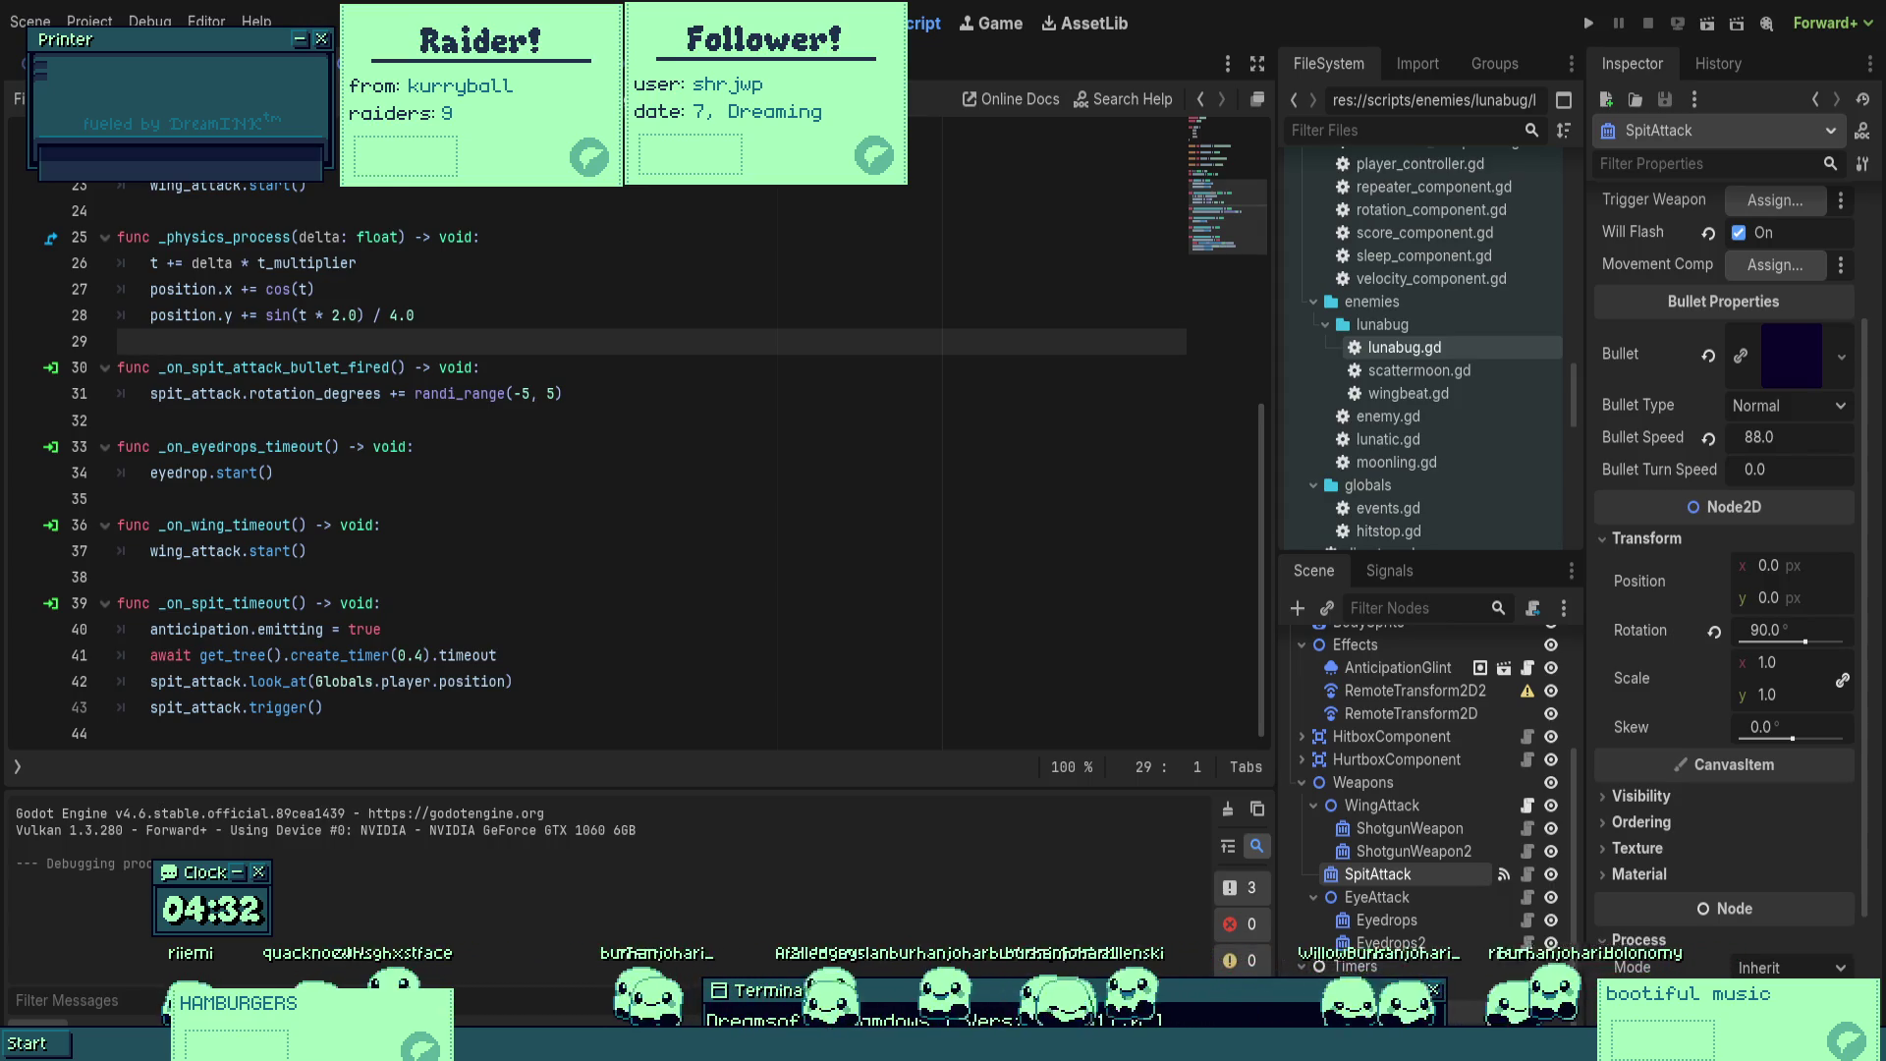
Set the Spit timer to autostart and playtest the spit attack
click(1376, 988)
click(1750, 339)
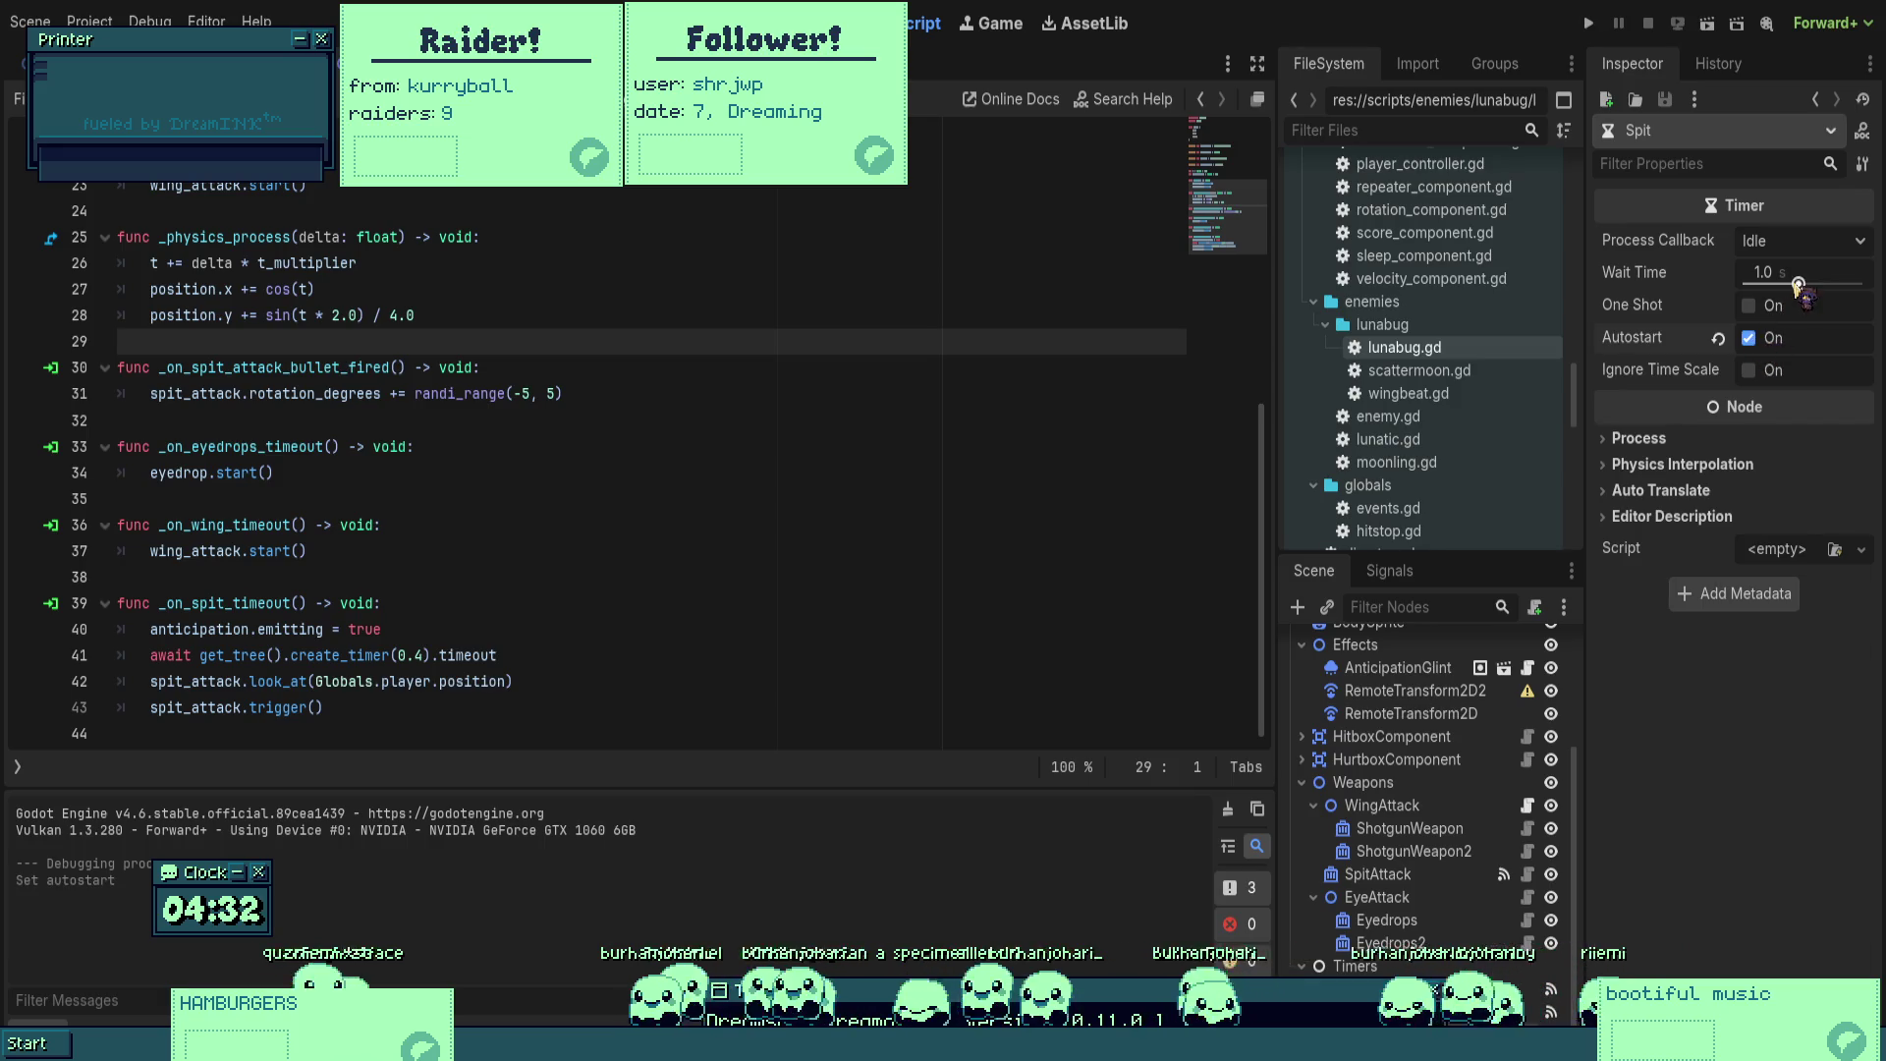
click(1591, 24)
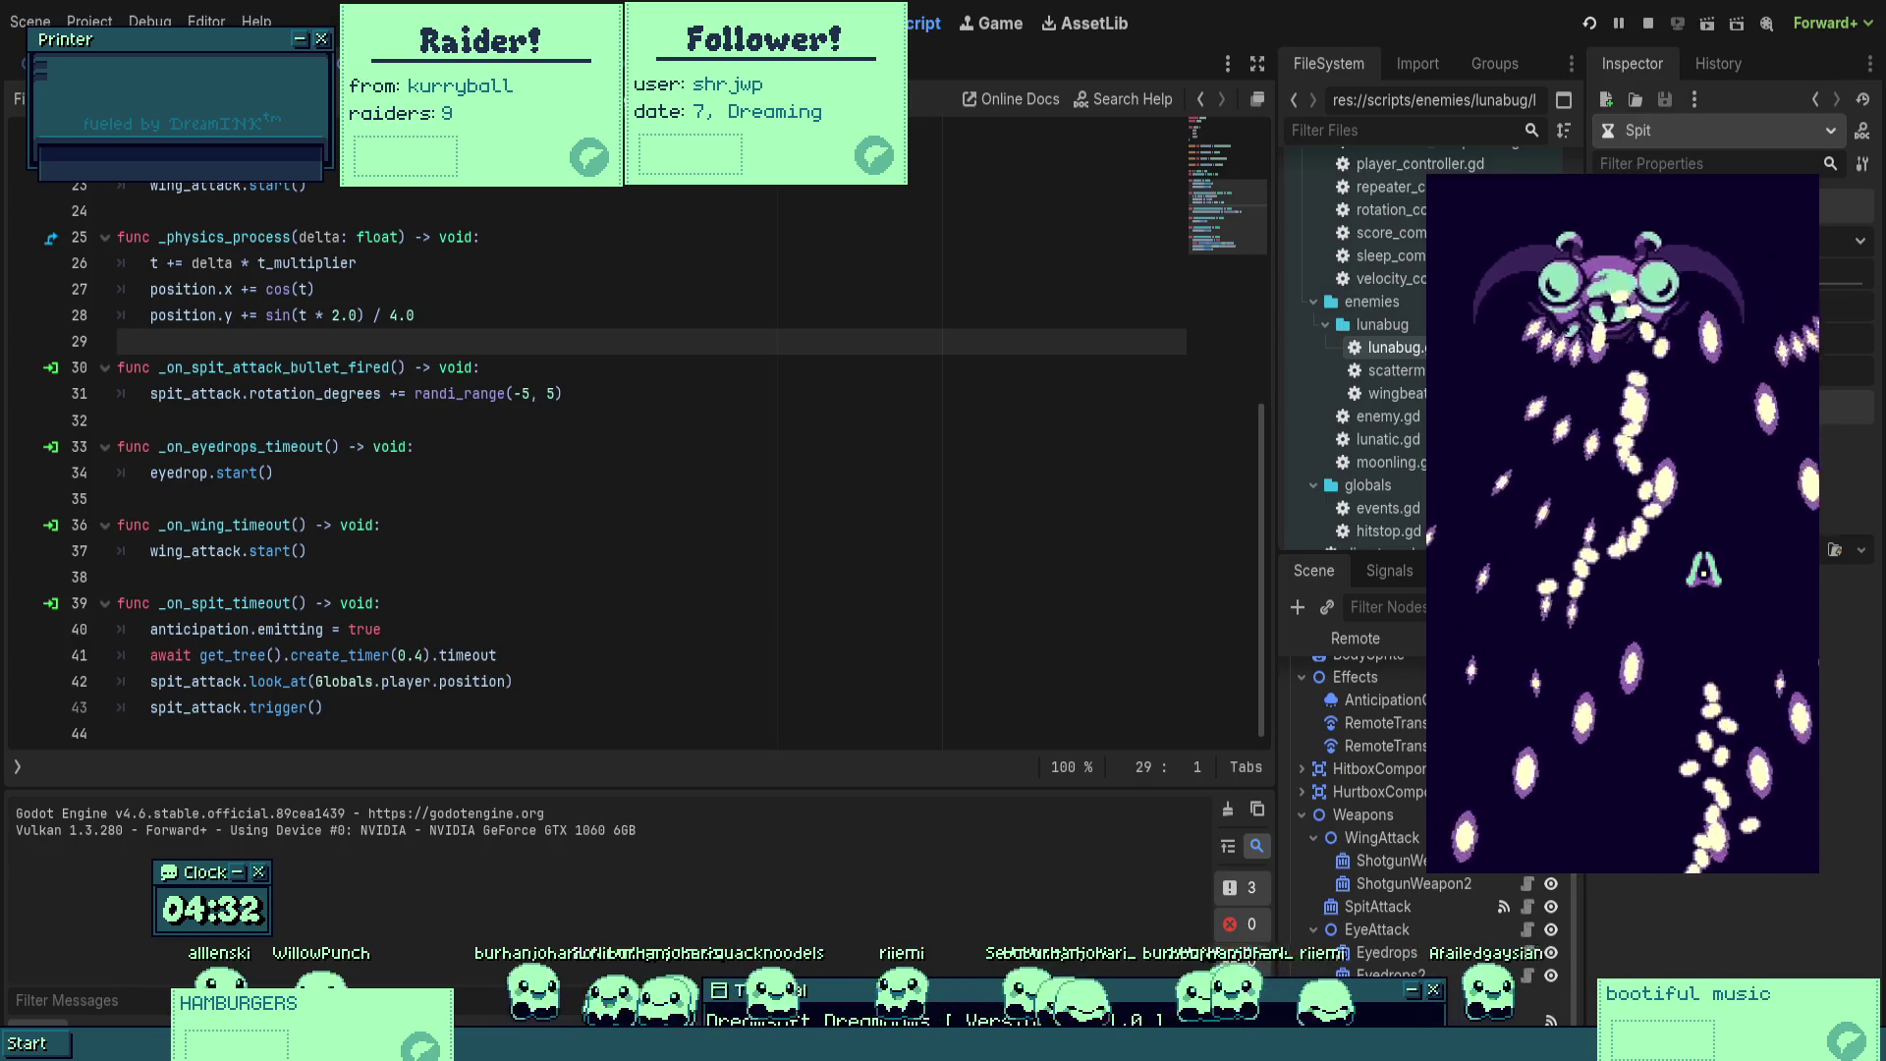
key(F8)
Lengthen the Spit timer wait to 2.714 s, save, rerun the game, then return to the 2D view
drag(1803, 285, 1817, 285)
key(ctrl+s)
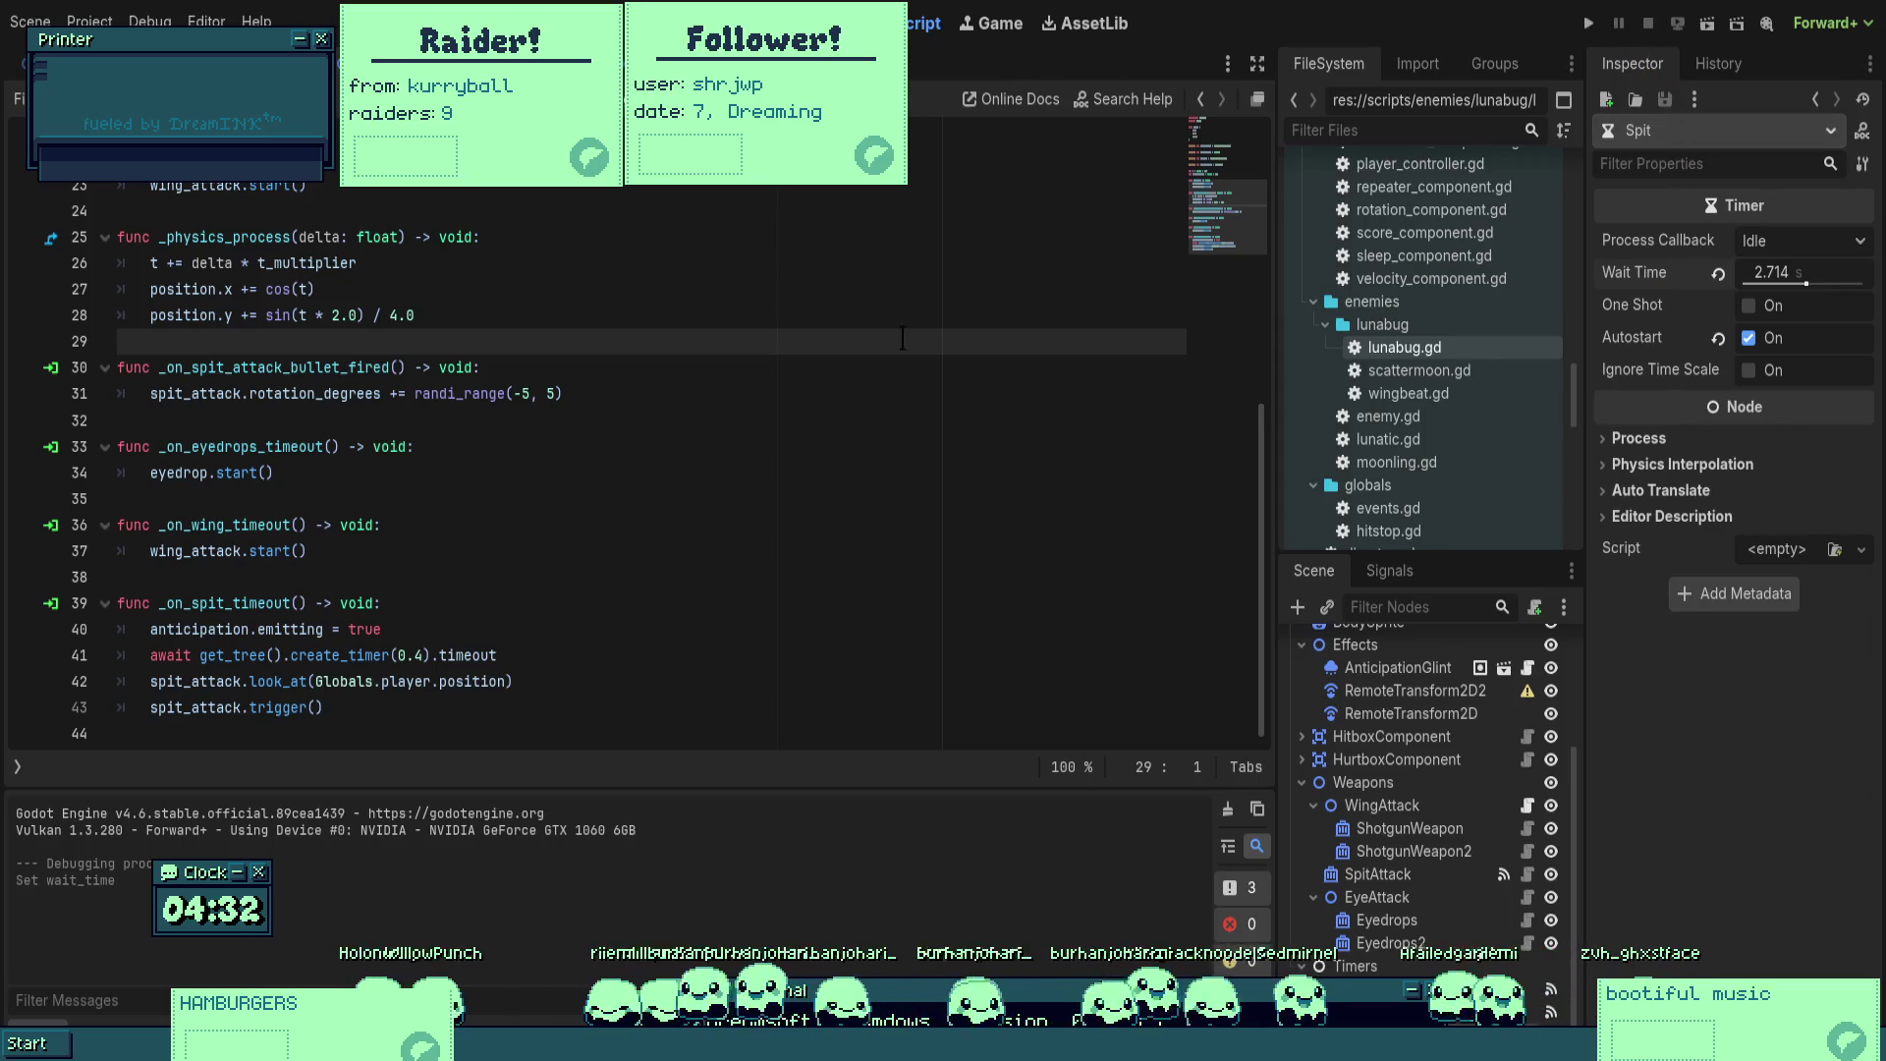
click(447, 550)
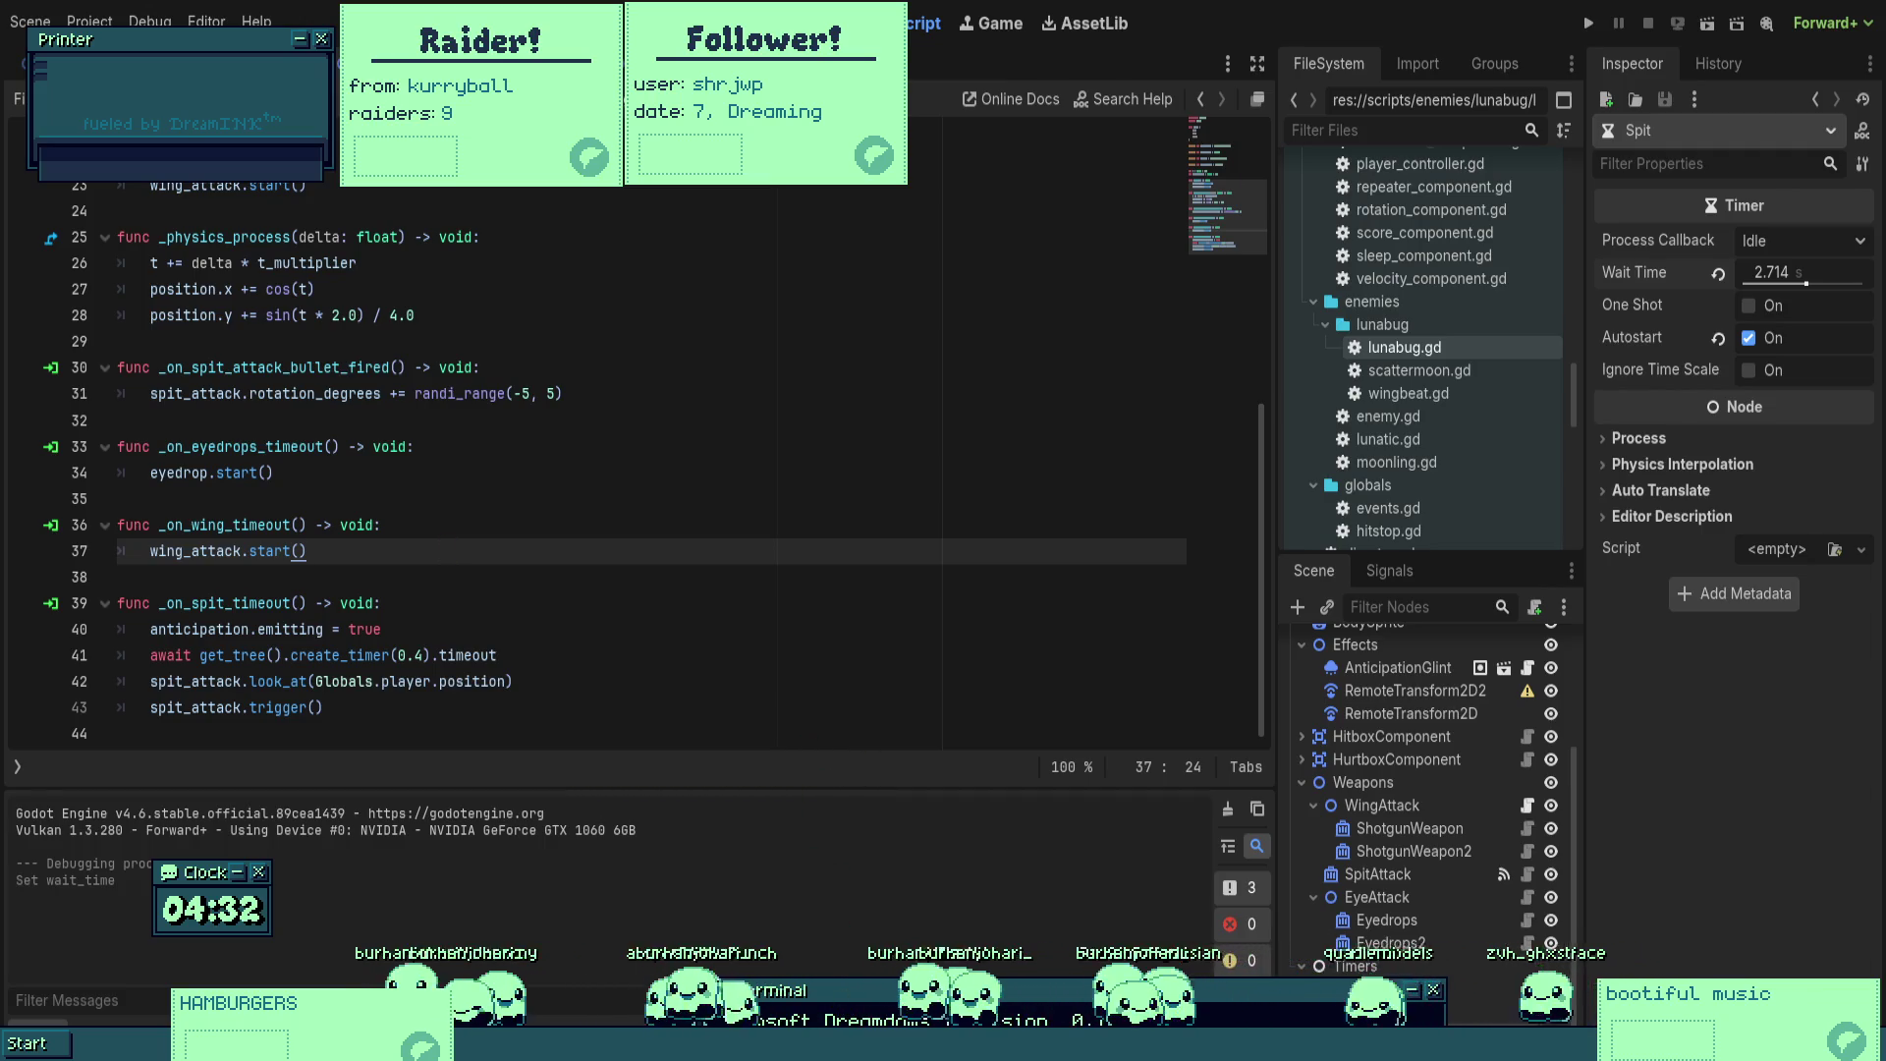
click(1587, 23)
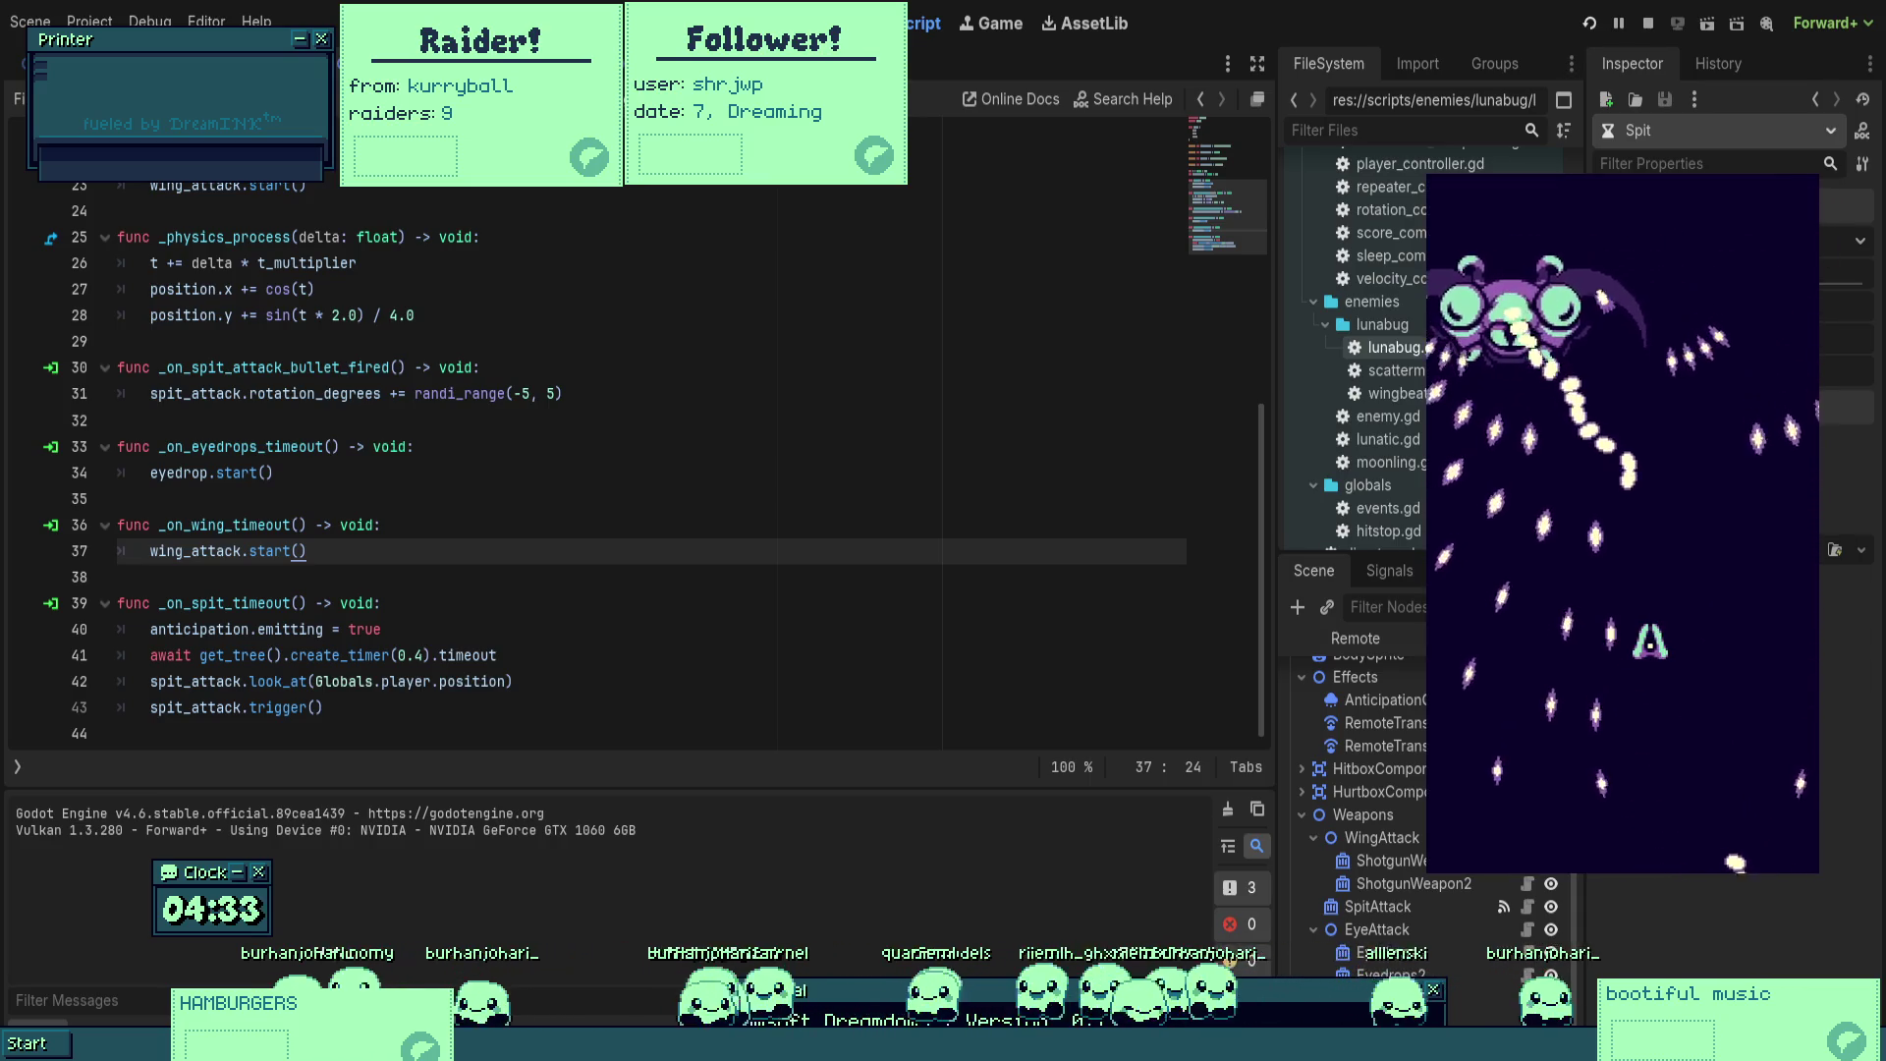
key(Escape)
key(ctrl+F1)
scroll(1150, 517, up, 3)
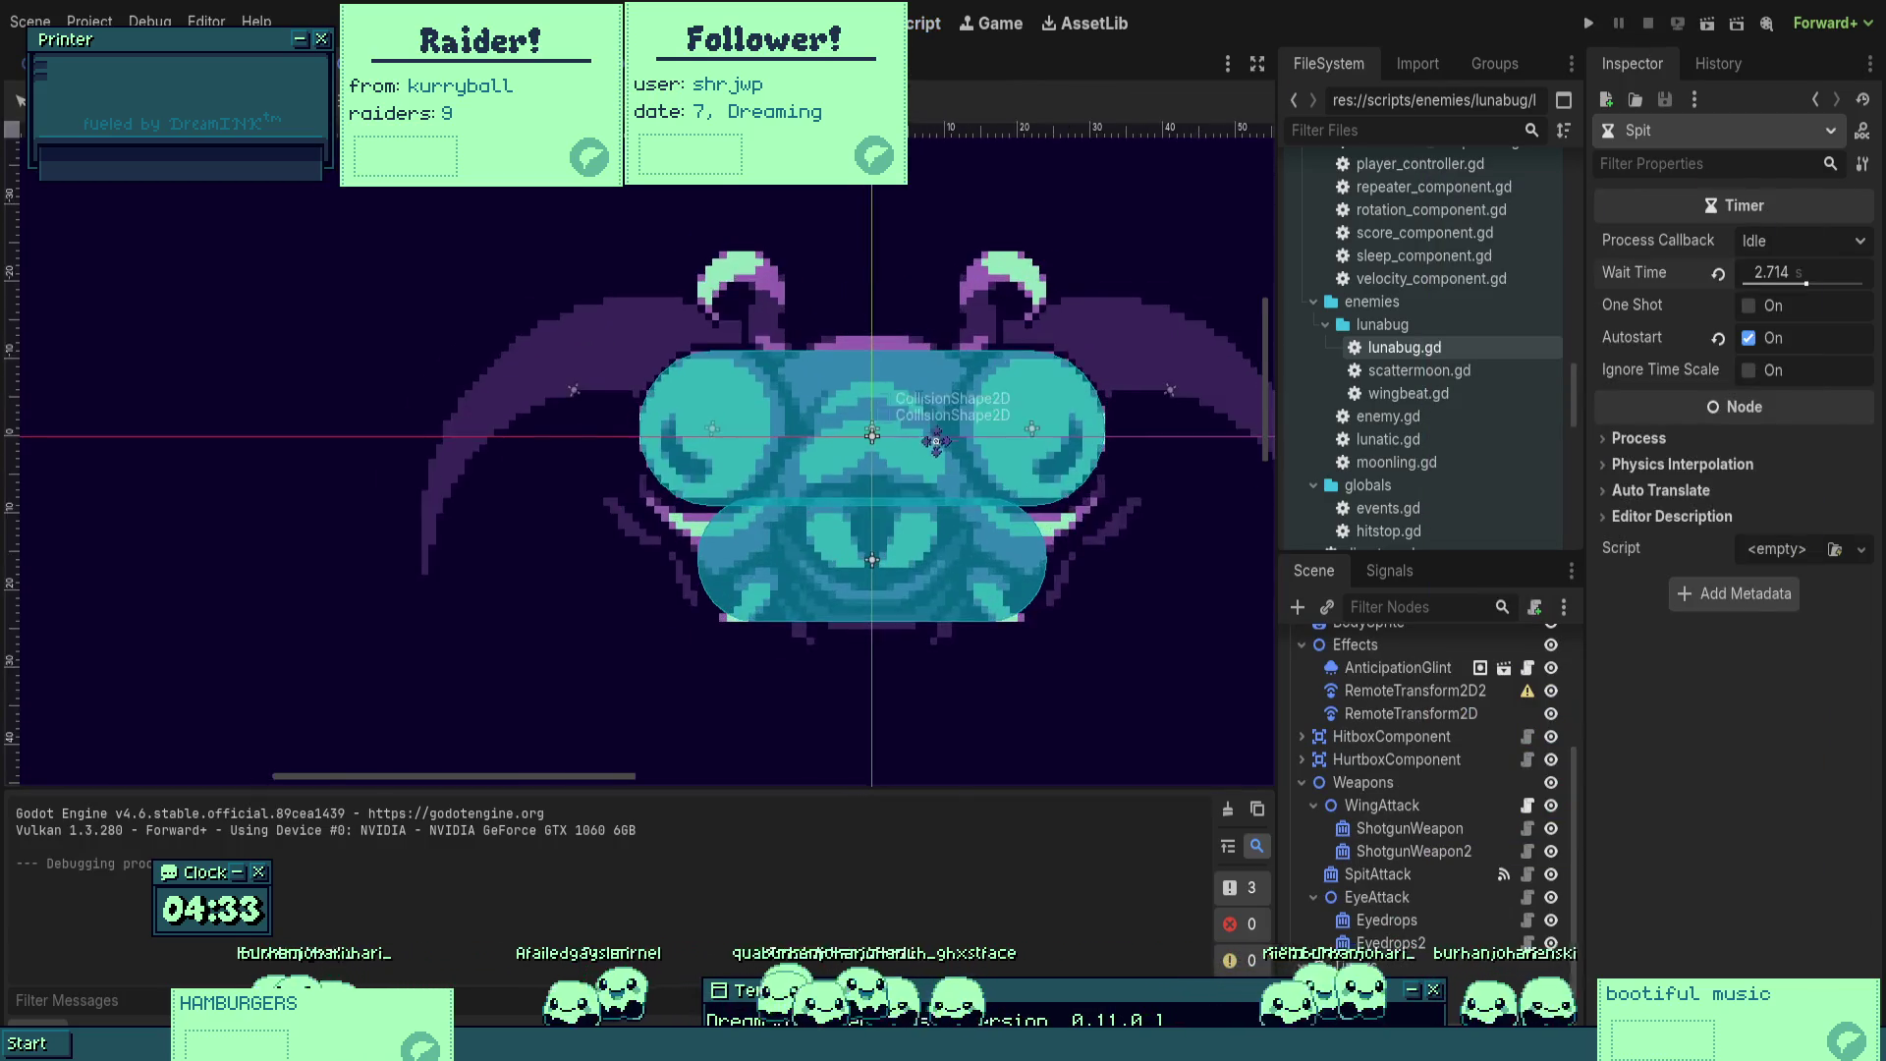
Move the SpitAttack origin down onto the boss's mouth, then inspect the weapon nodes down to Eyedrops2
click(1378, 875)
mouse_move(946, 478)
mouse_down()
mouse_move(909, 531)
mouse_move(906, 640)
mouse_up()
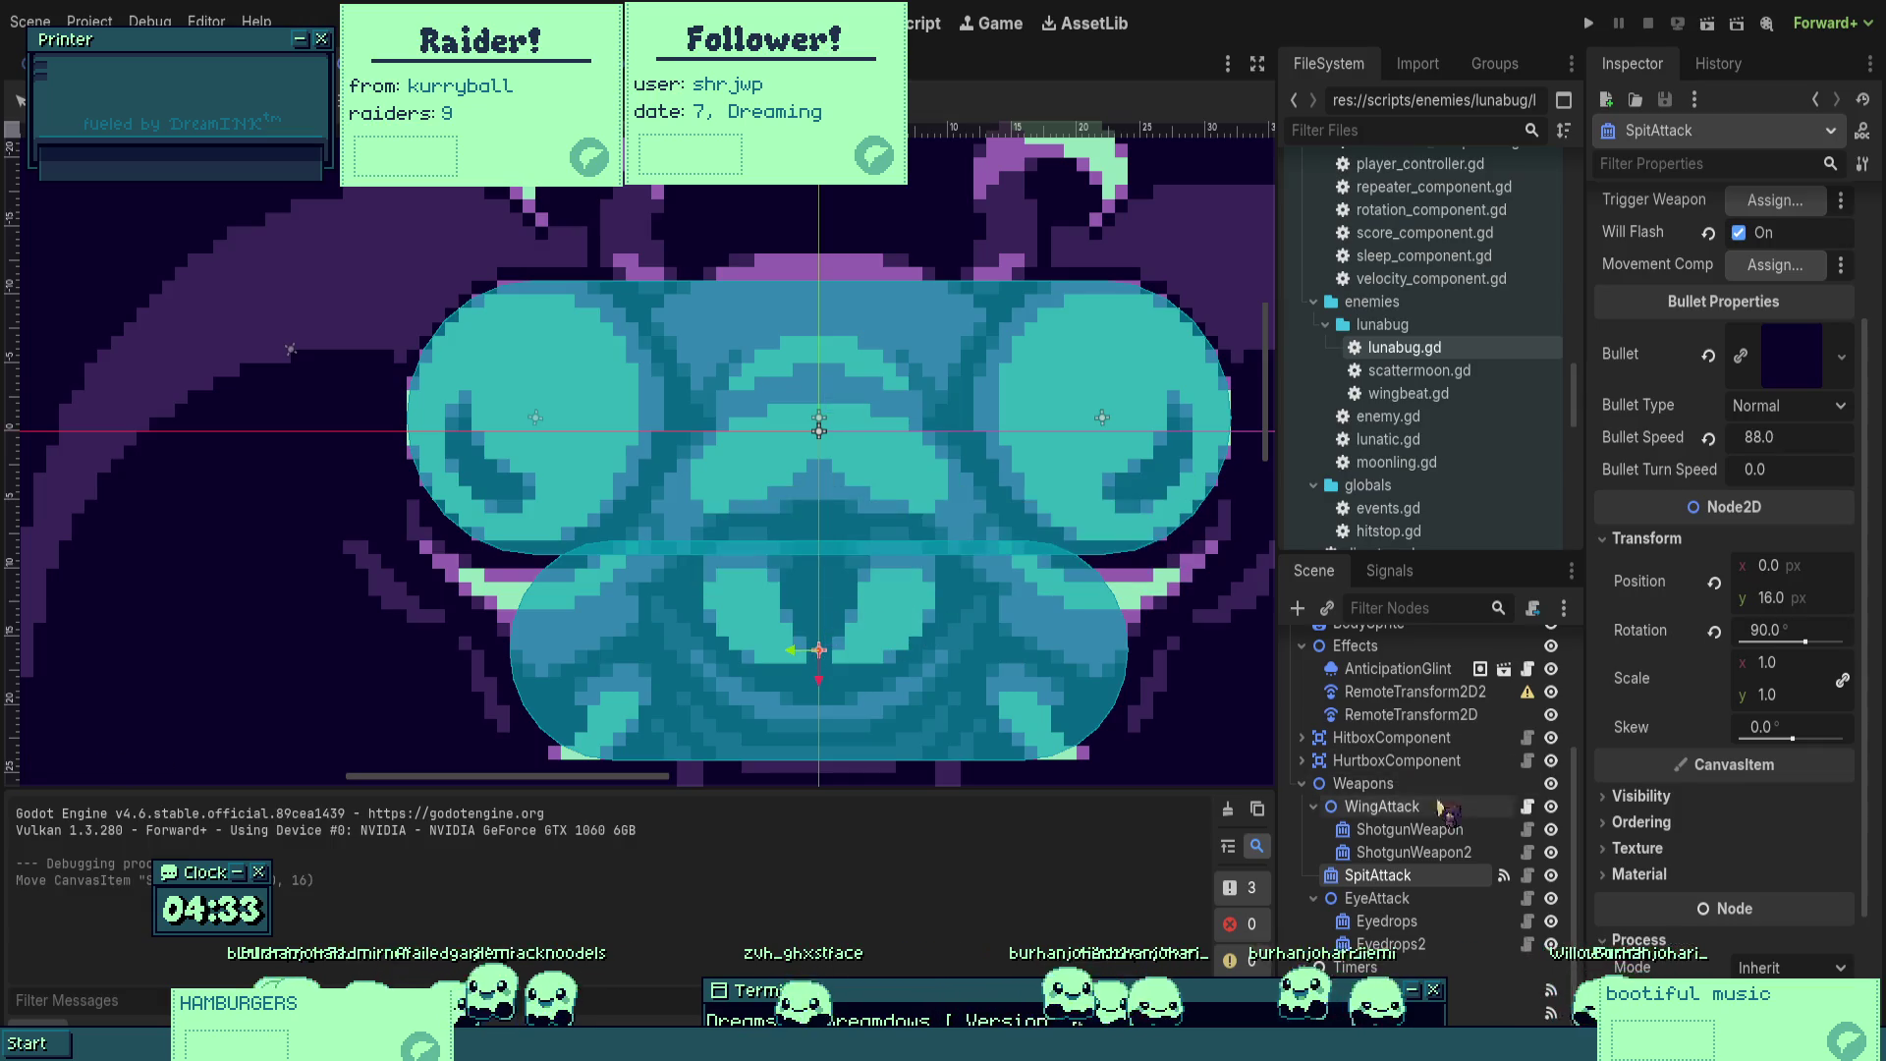
click(1385, 807)
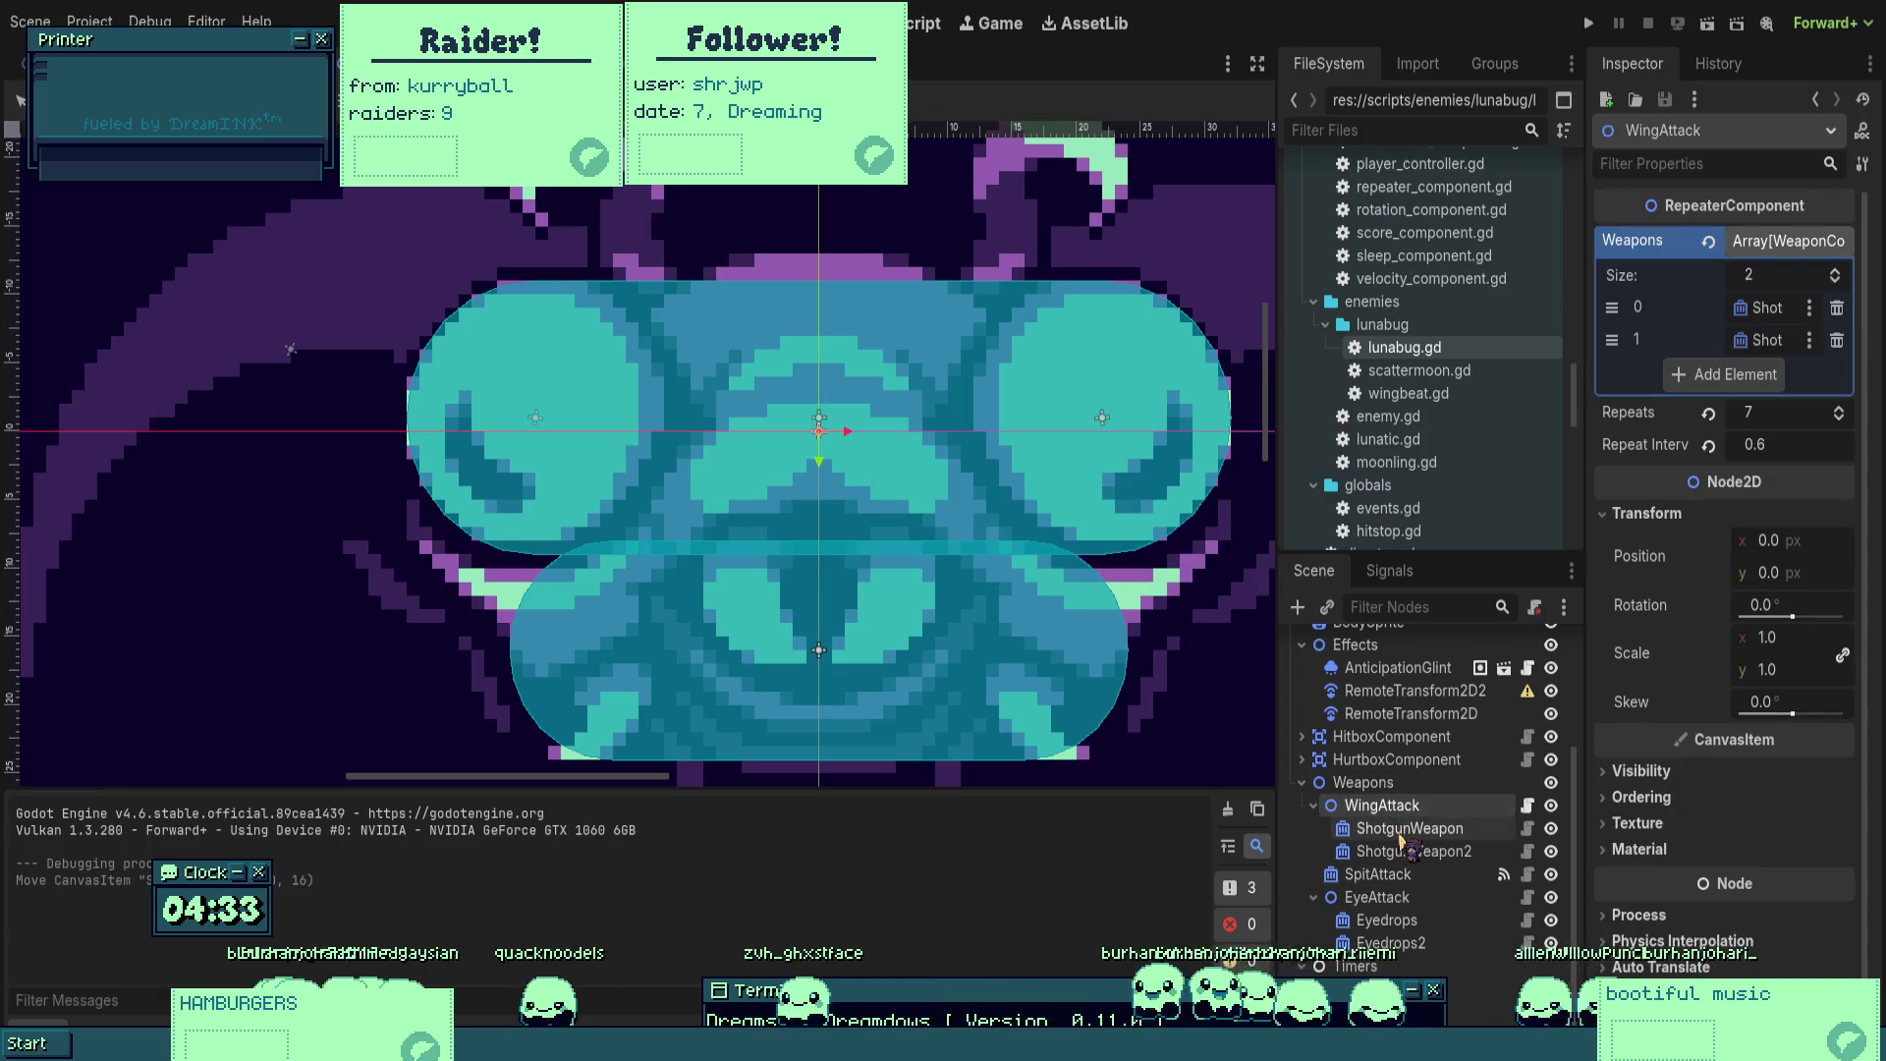
click(1402, 833)
click(1397, 942)
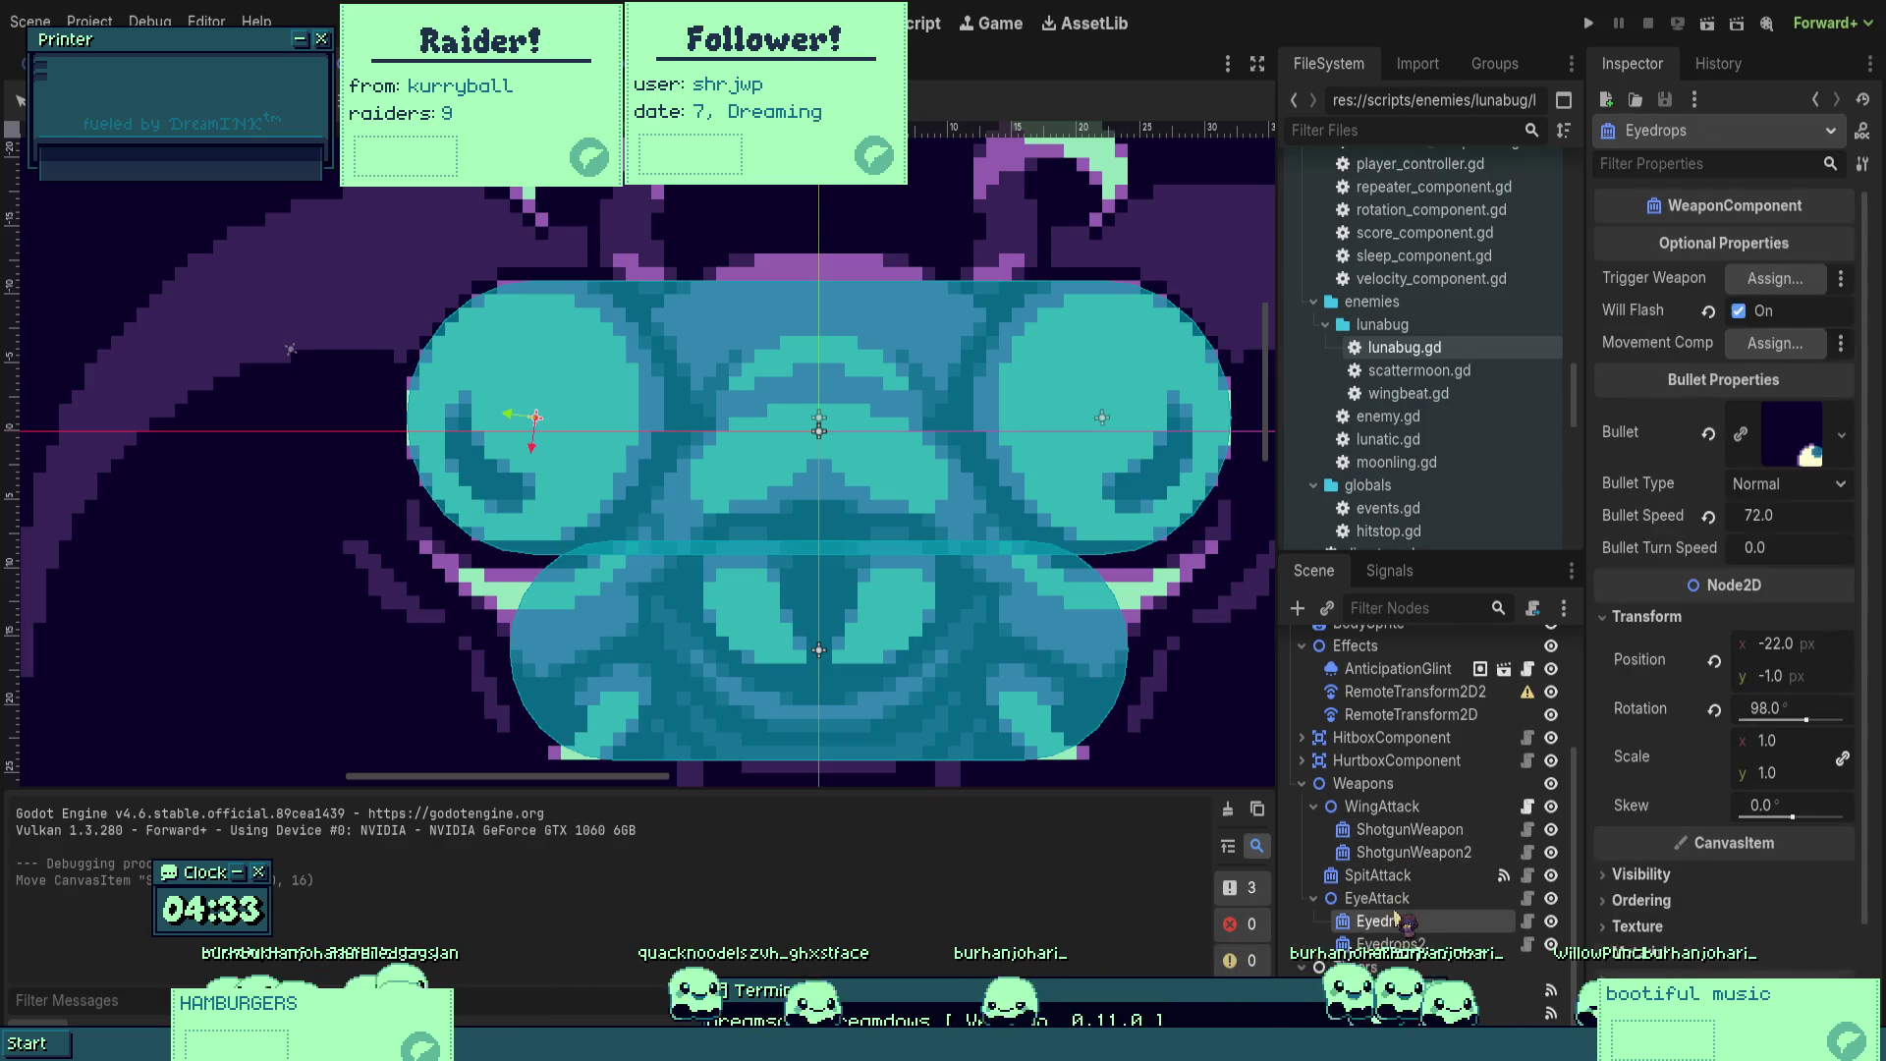
scroll(926, 531, down, 3)
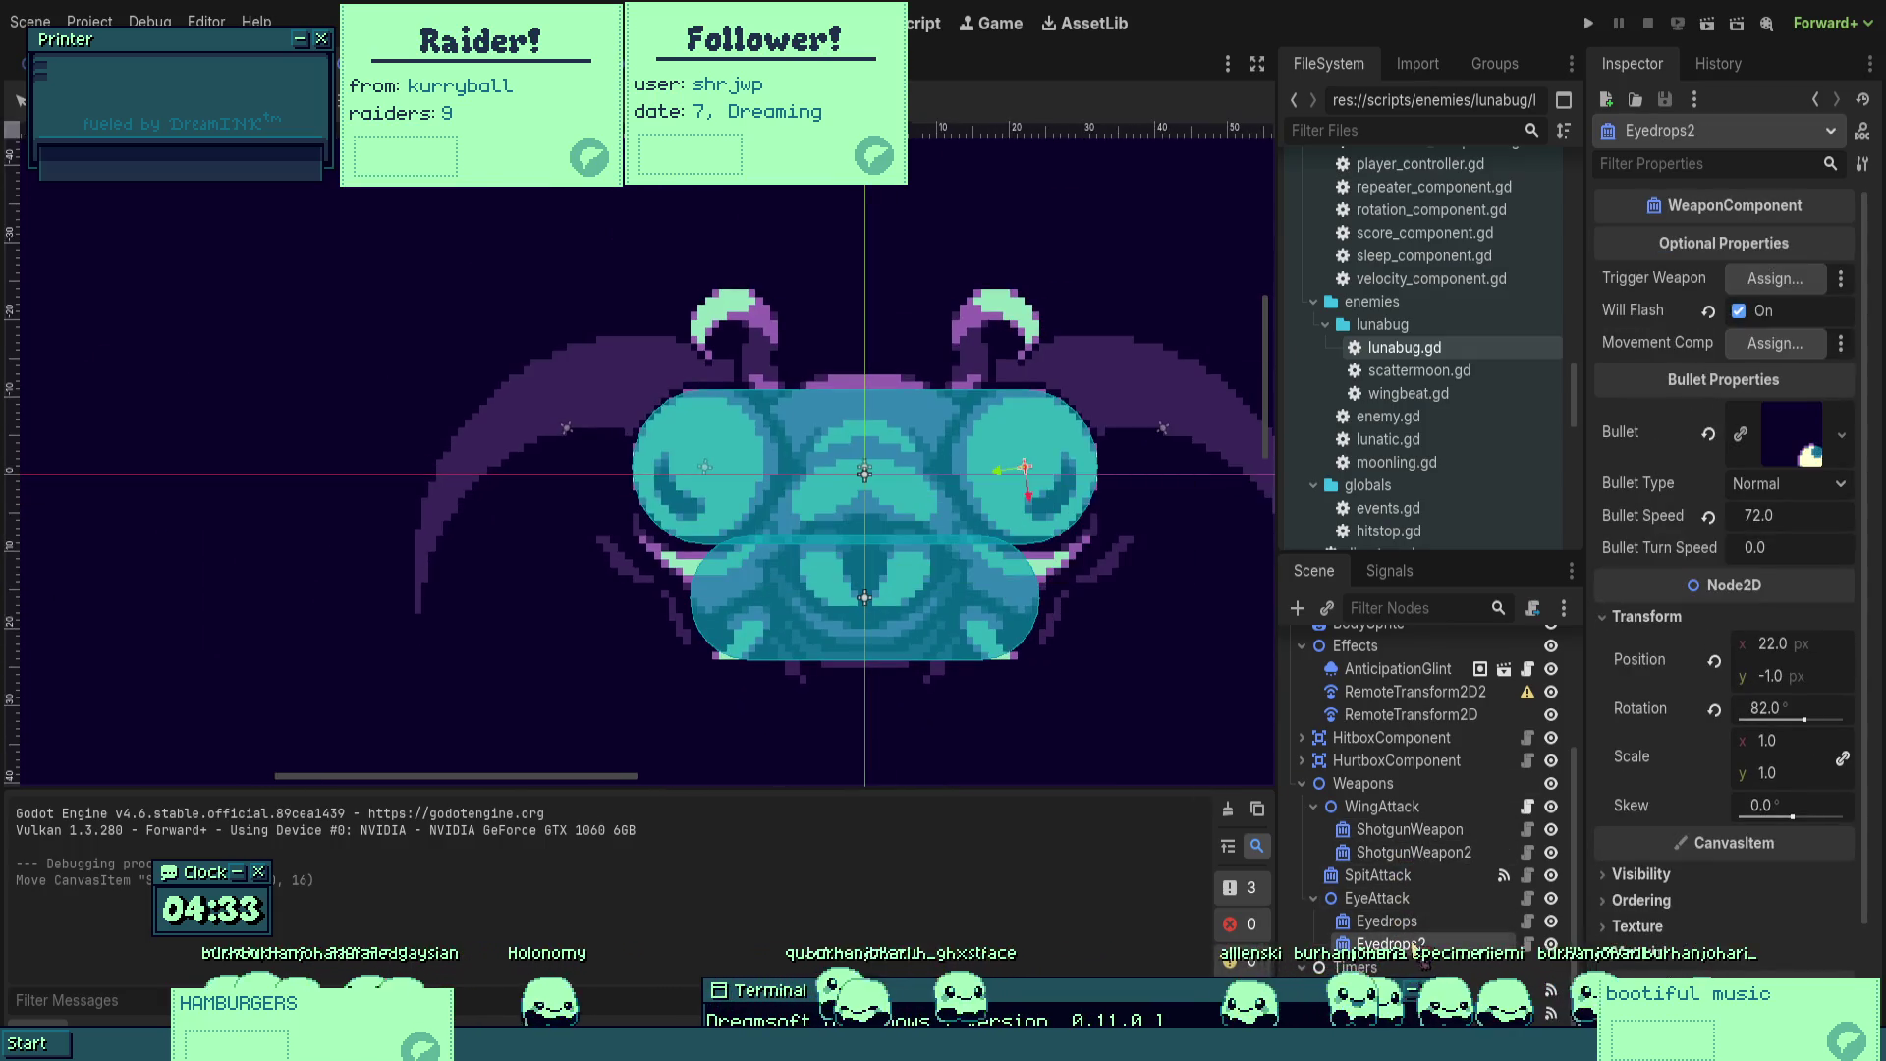
click(1408, 924)
click(1397, 944)
Playtest the boss fight, weaving the ship around its bullets, then stop the game
key(F5)
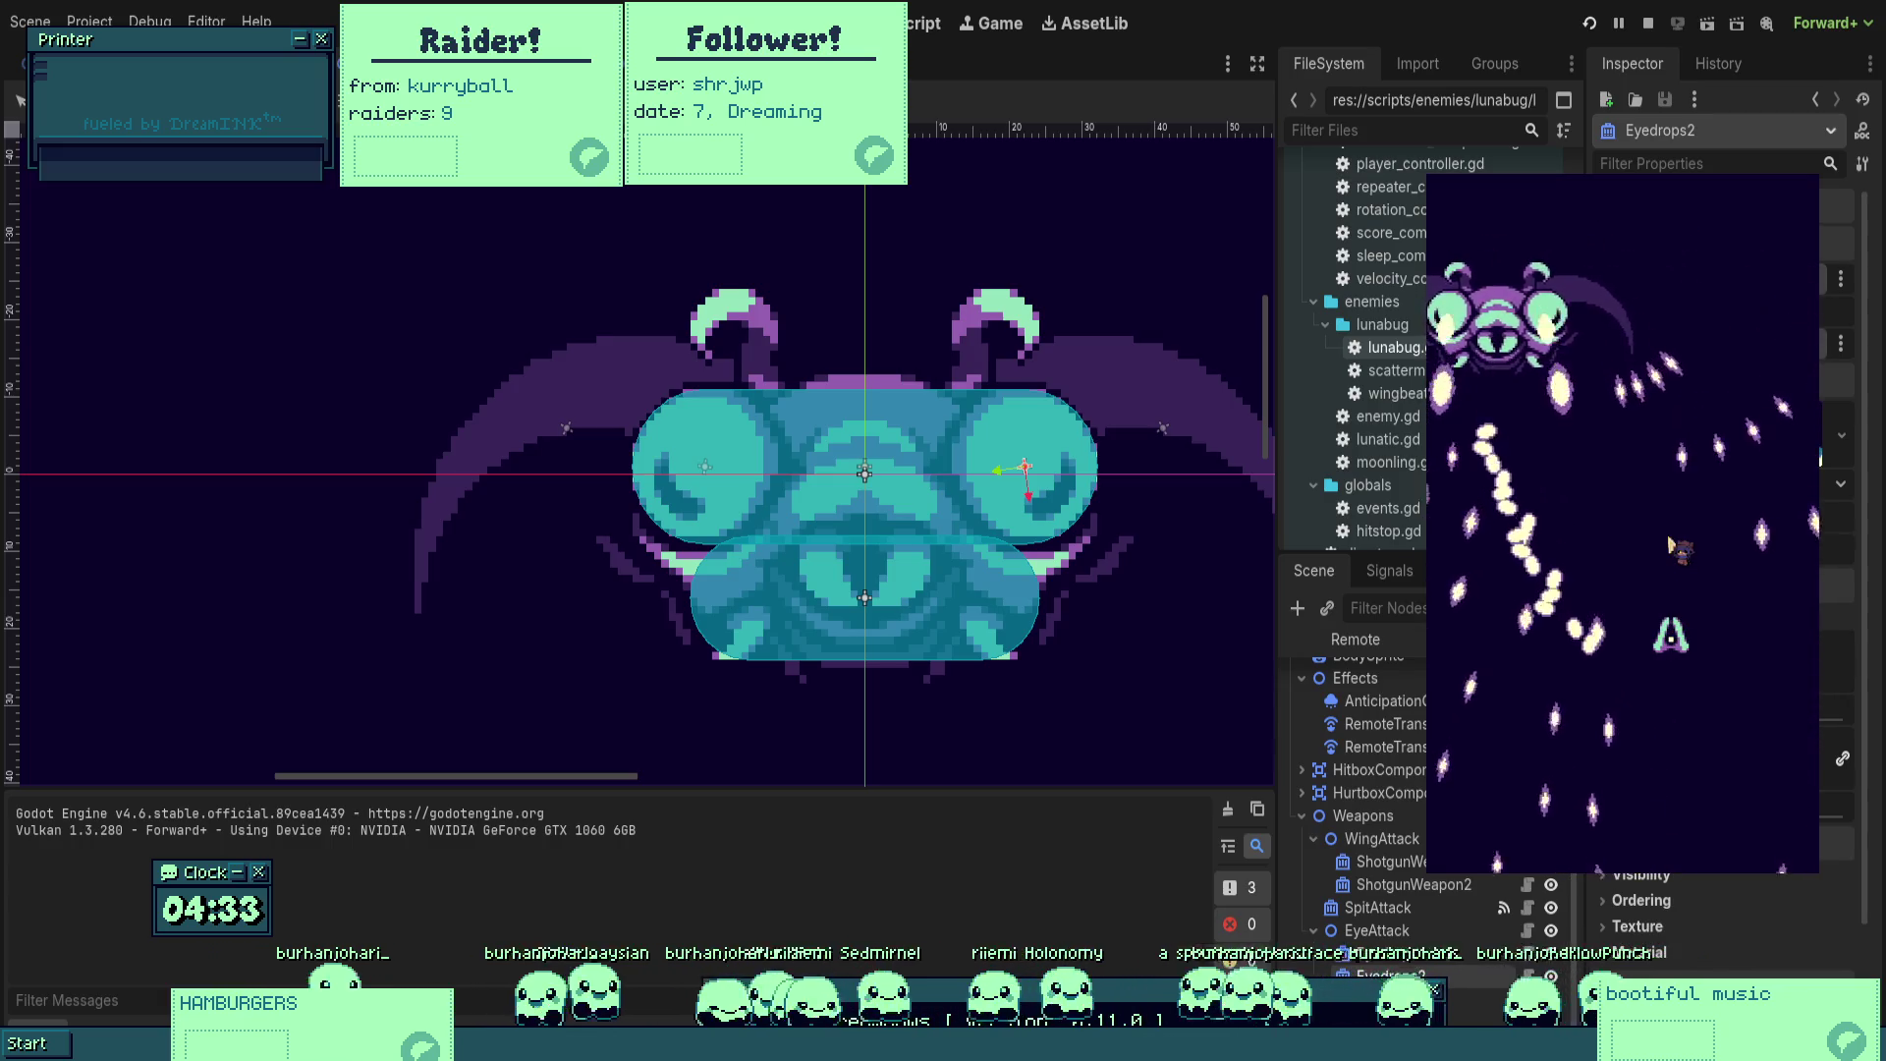
key(Left)
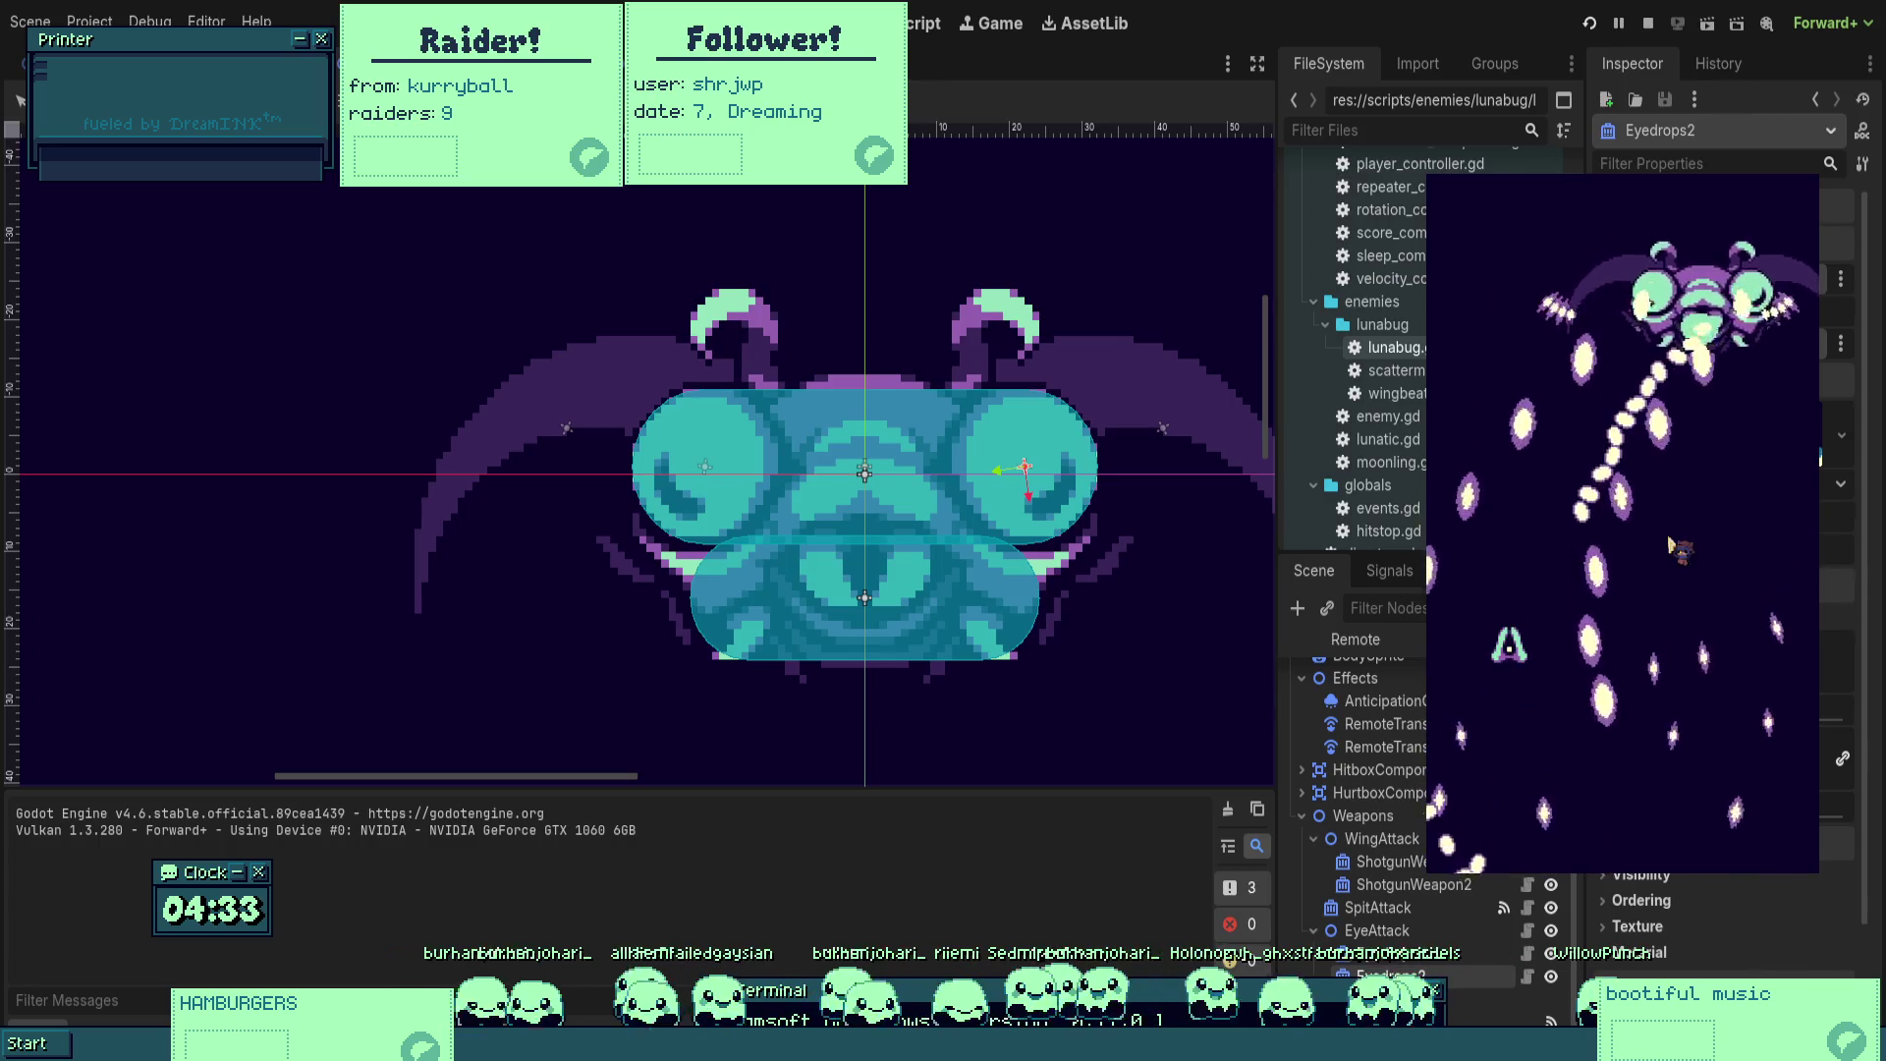
key(Up)
key(Right)
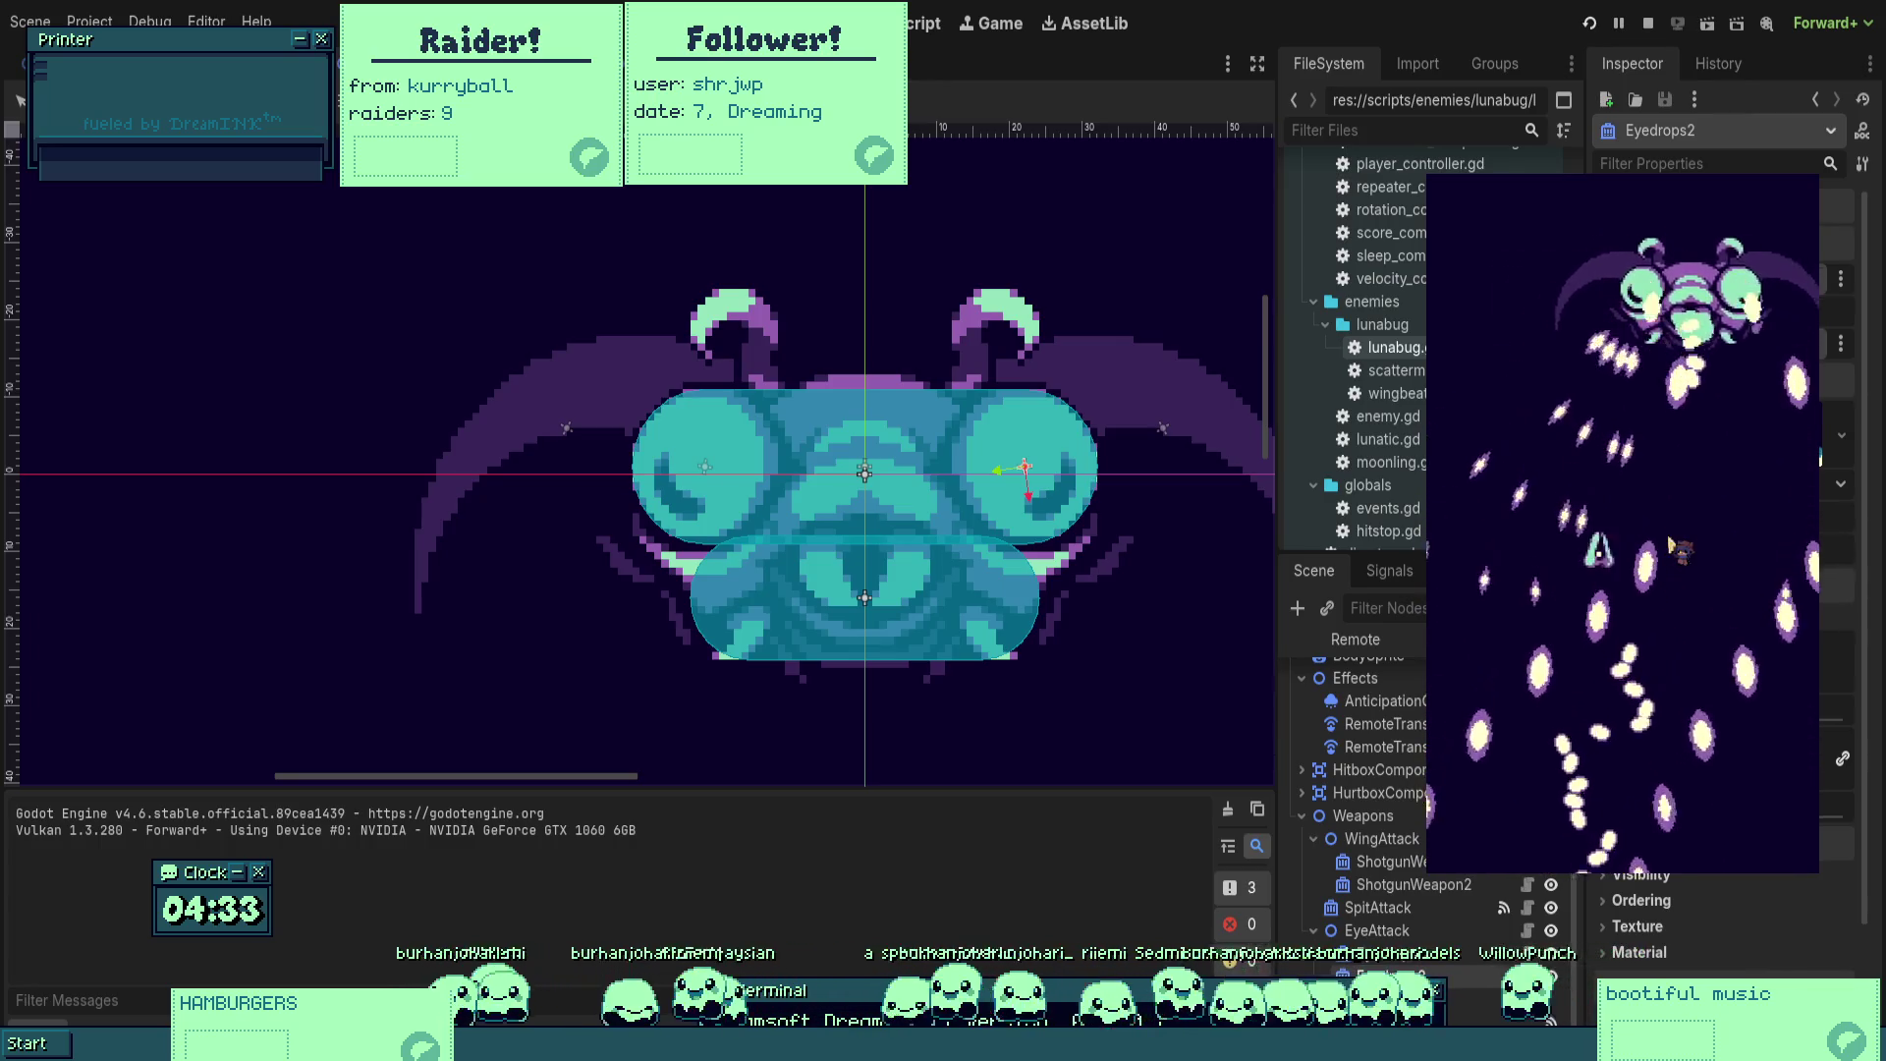
key(Left)
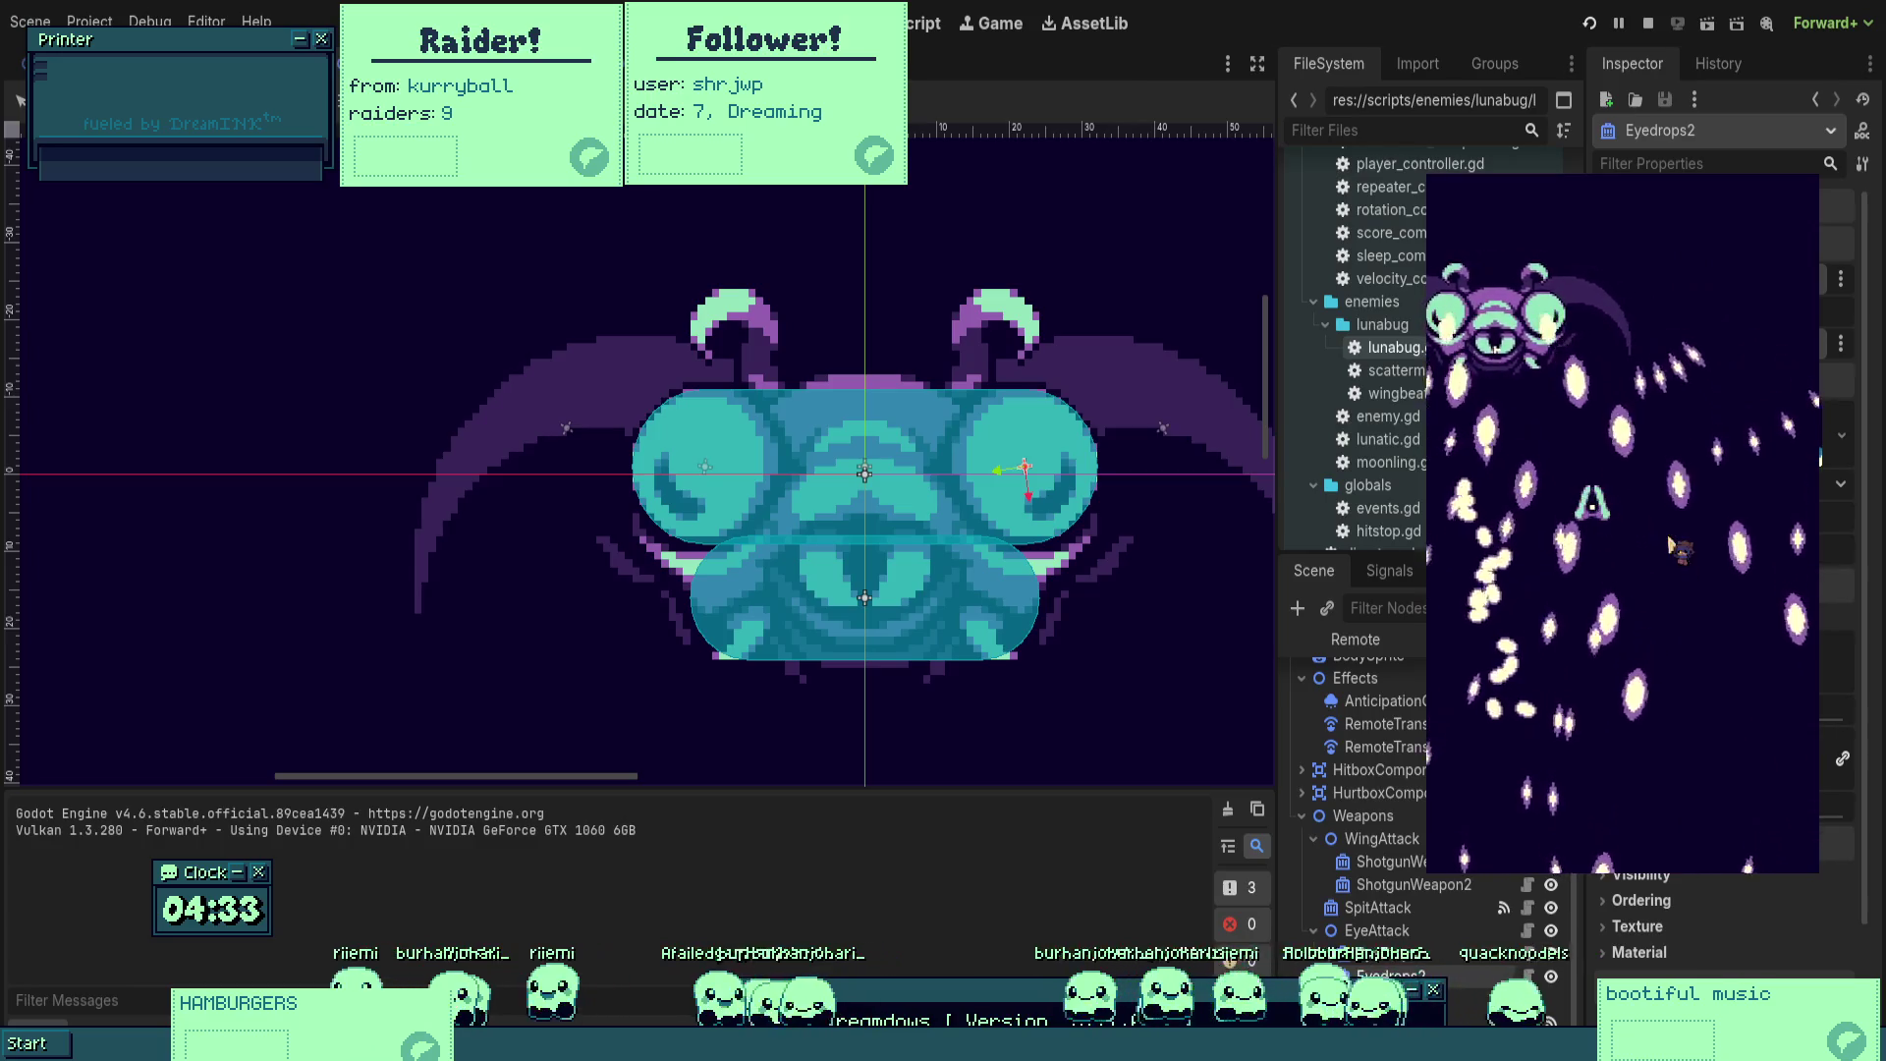
key(Up)
key(Right)
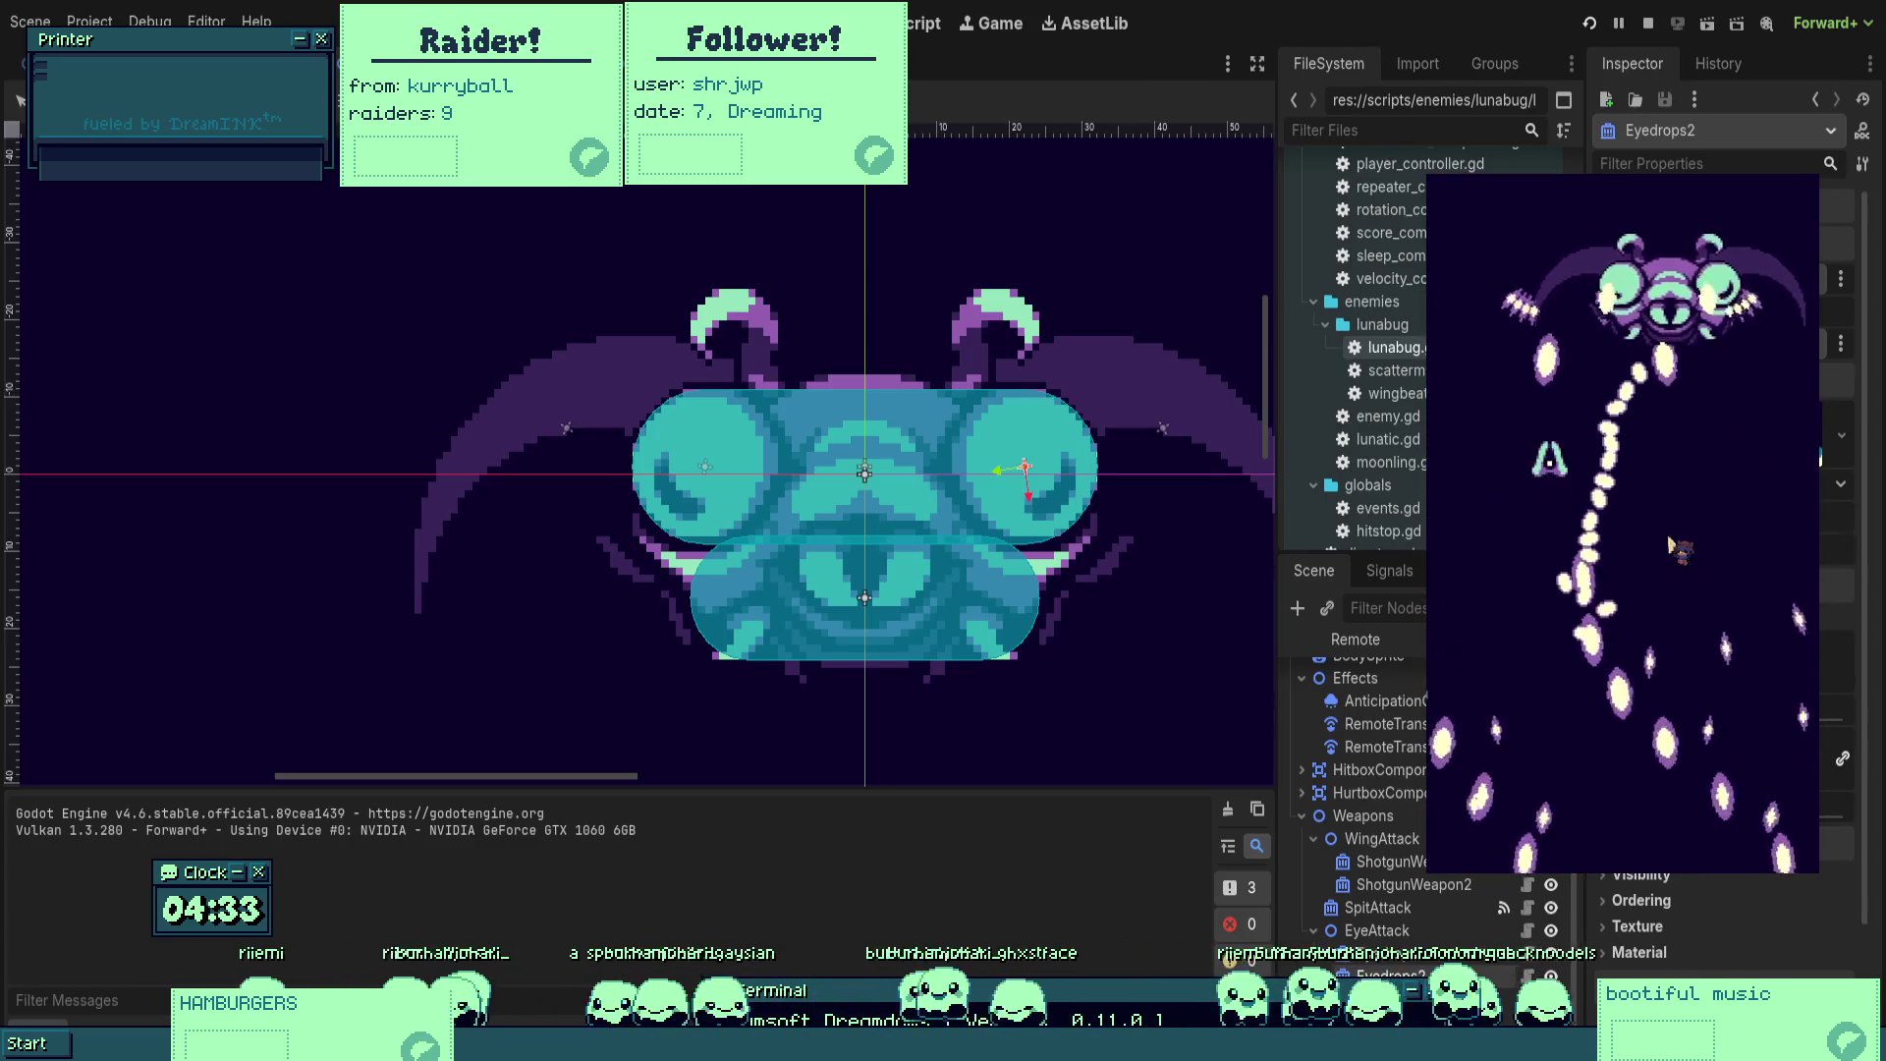
key(Right)
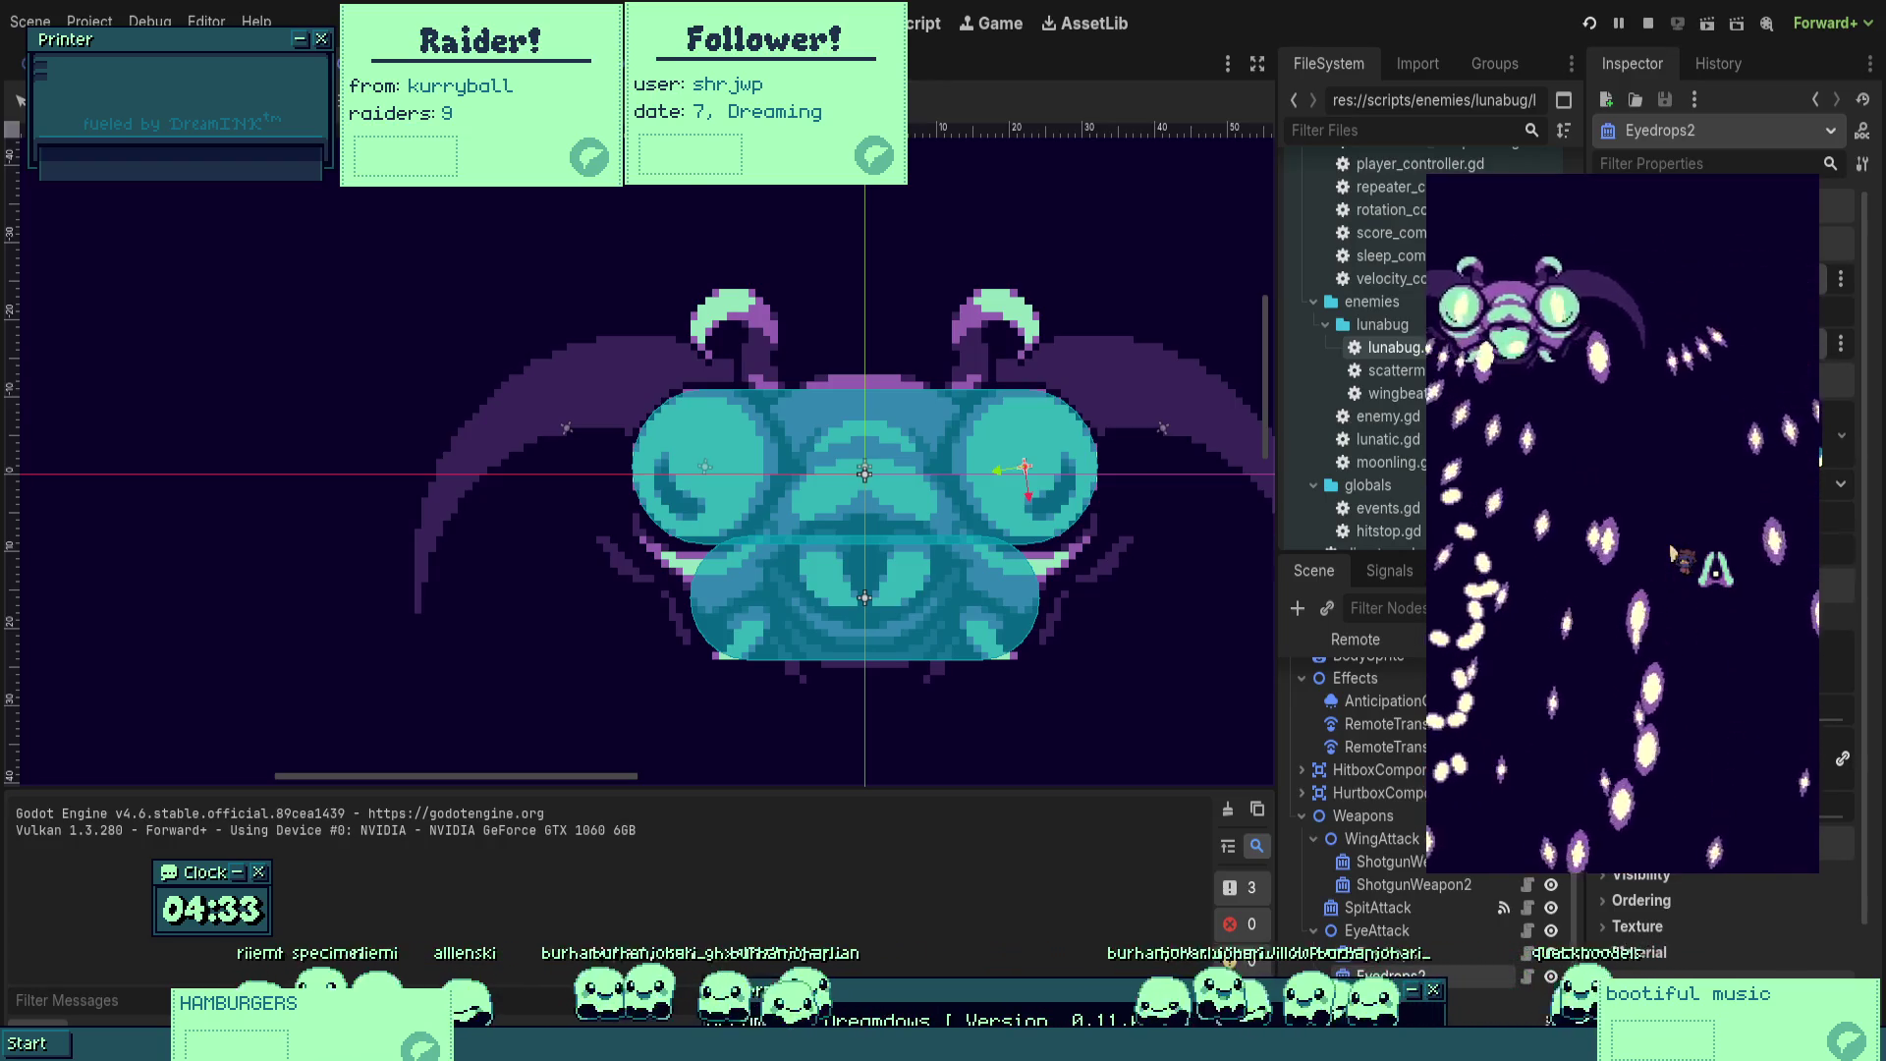
key(Left)
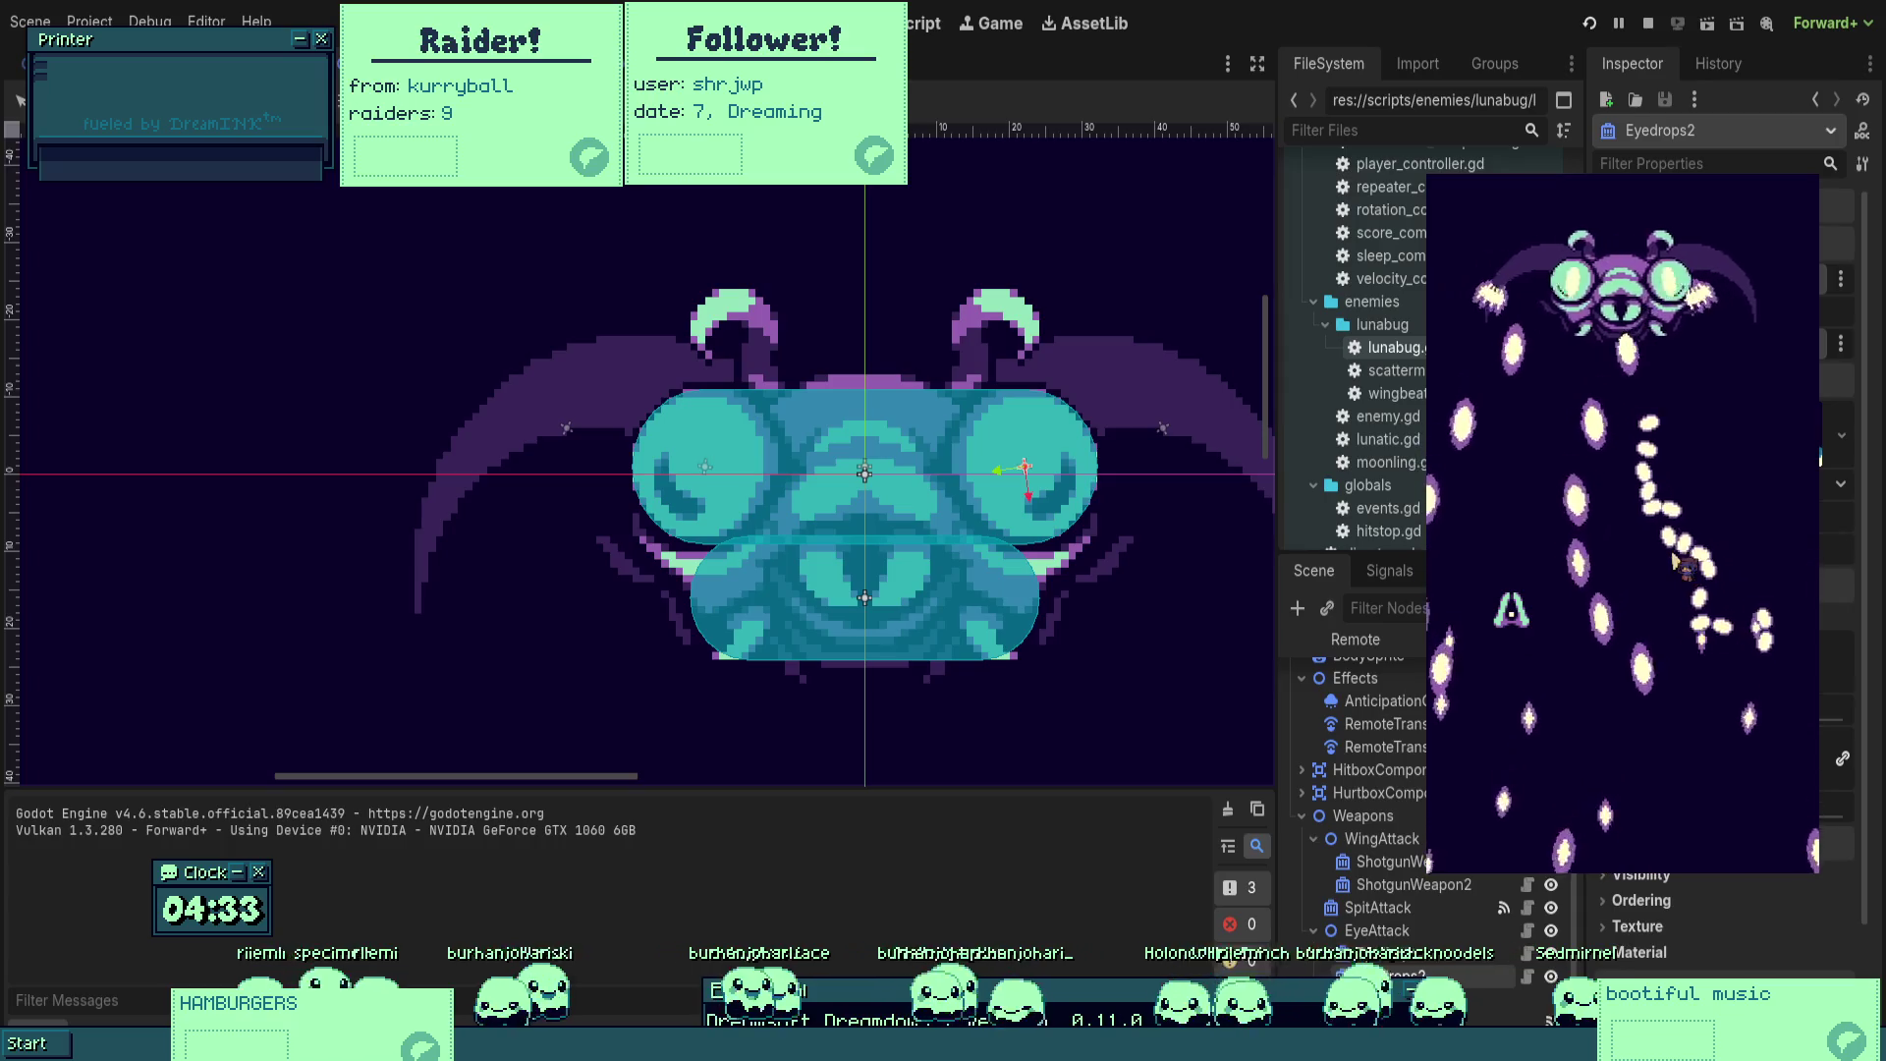
key(Right)
key(Up)
key(Right)
key(Left)
key(Left)
key(Up)
key(Right)
key(Right)
key(Down)
key(Left)
key(Right)
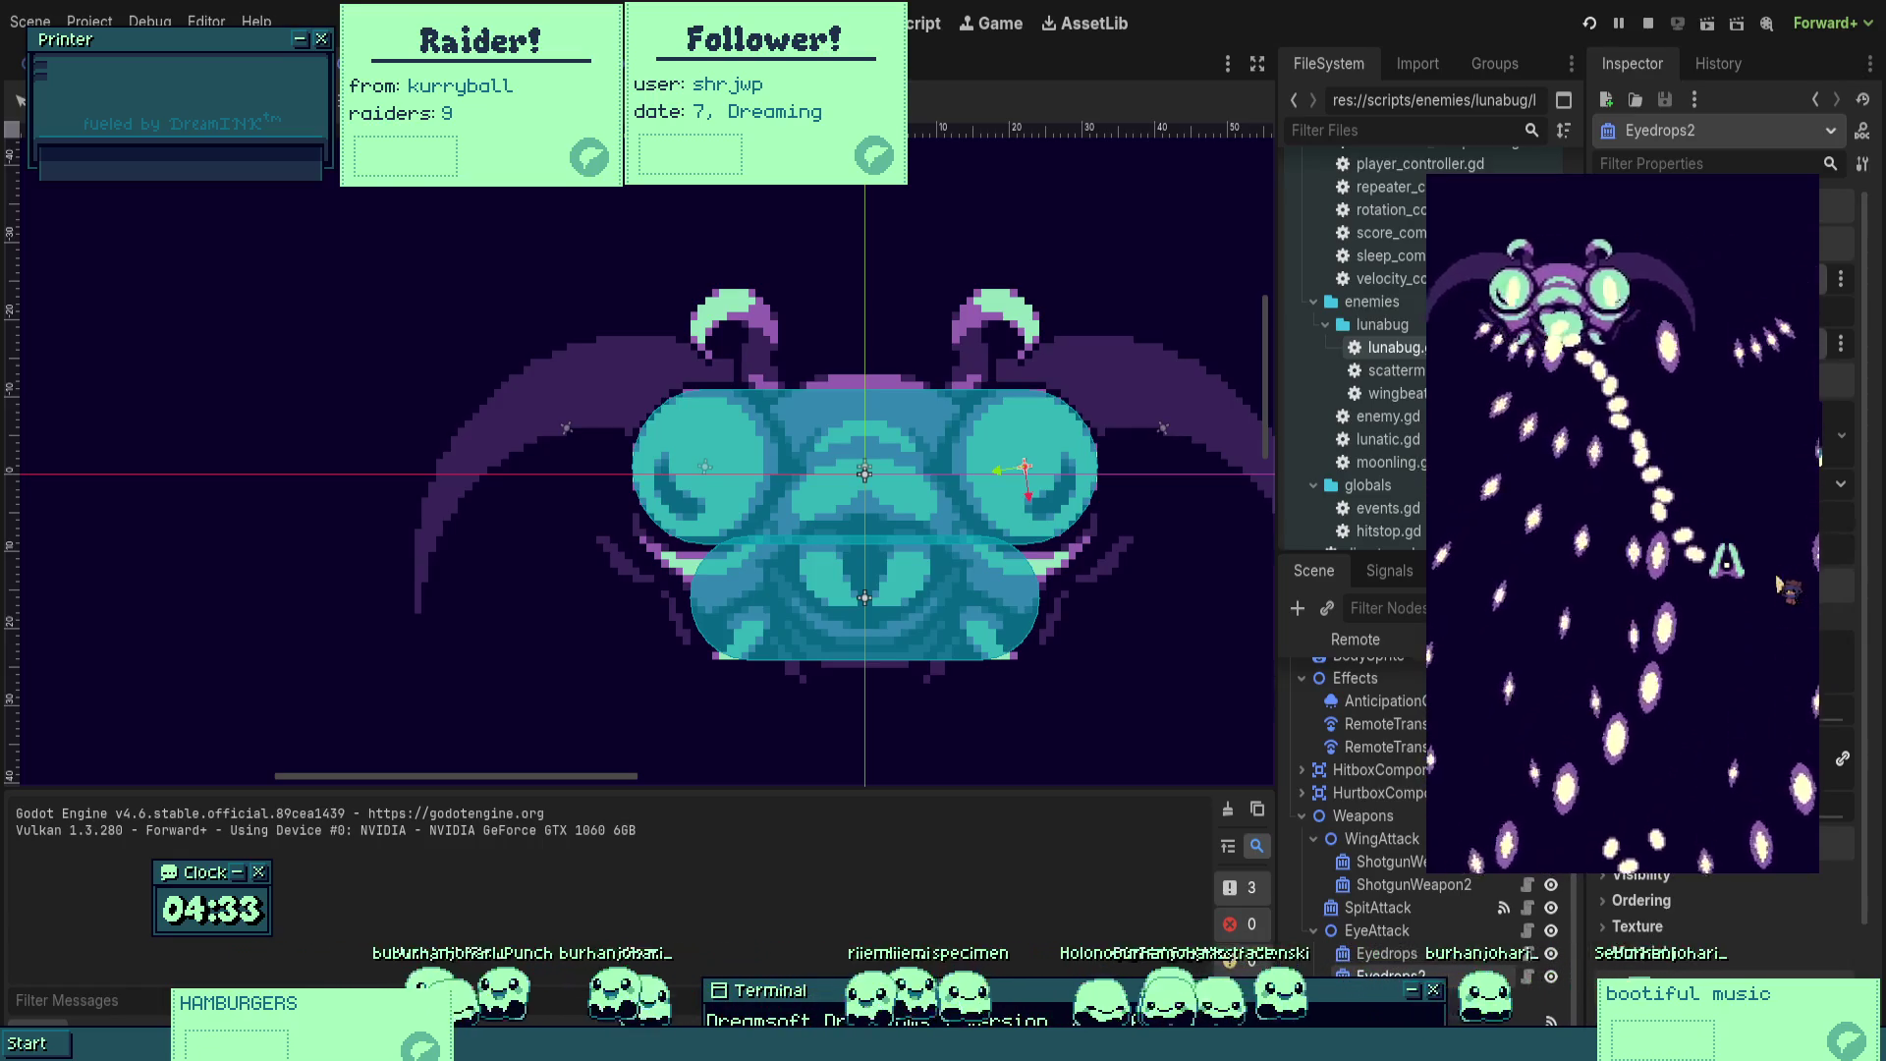
key(F8)
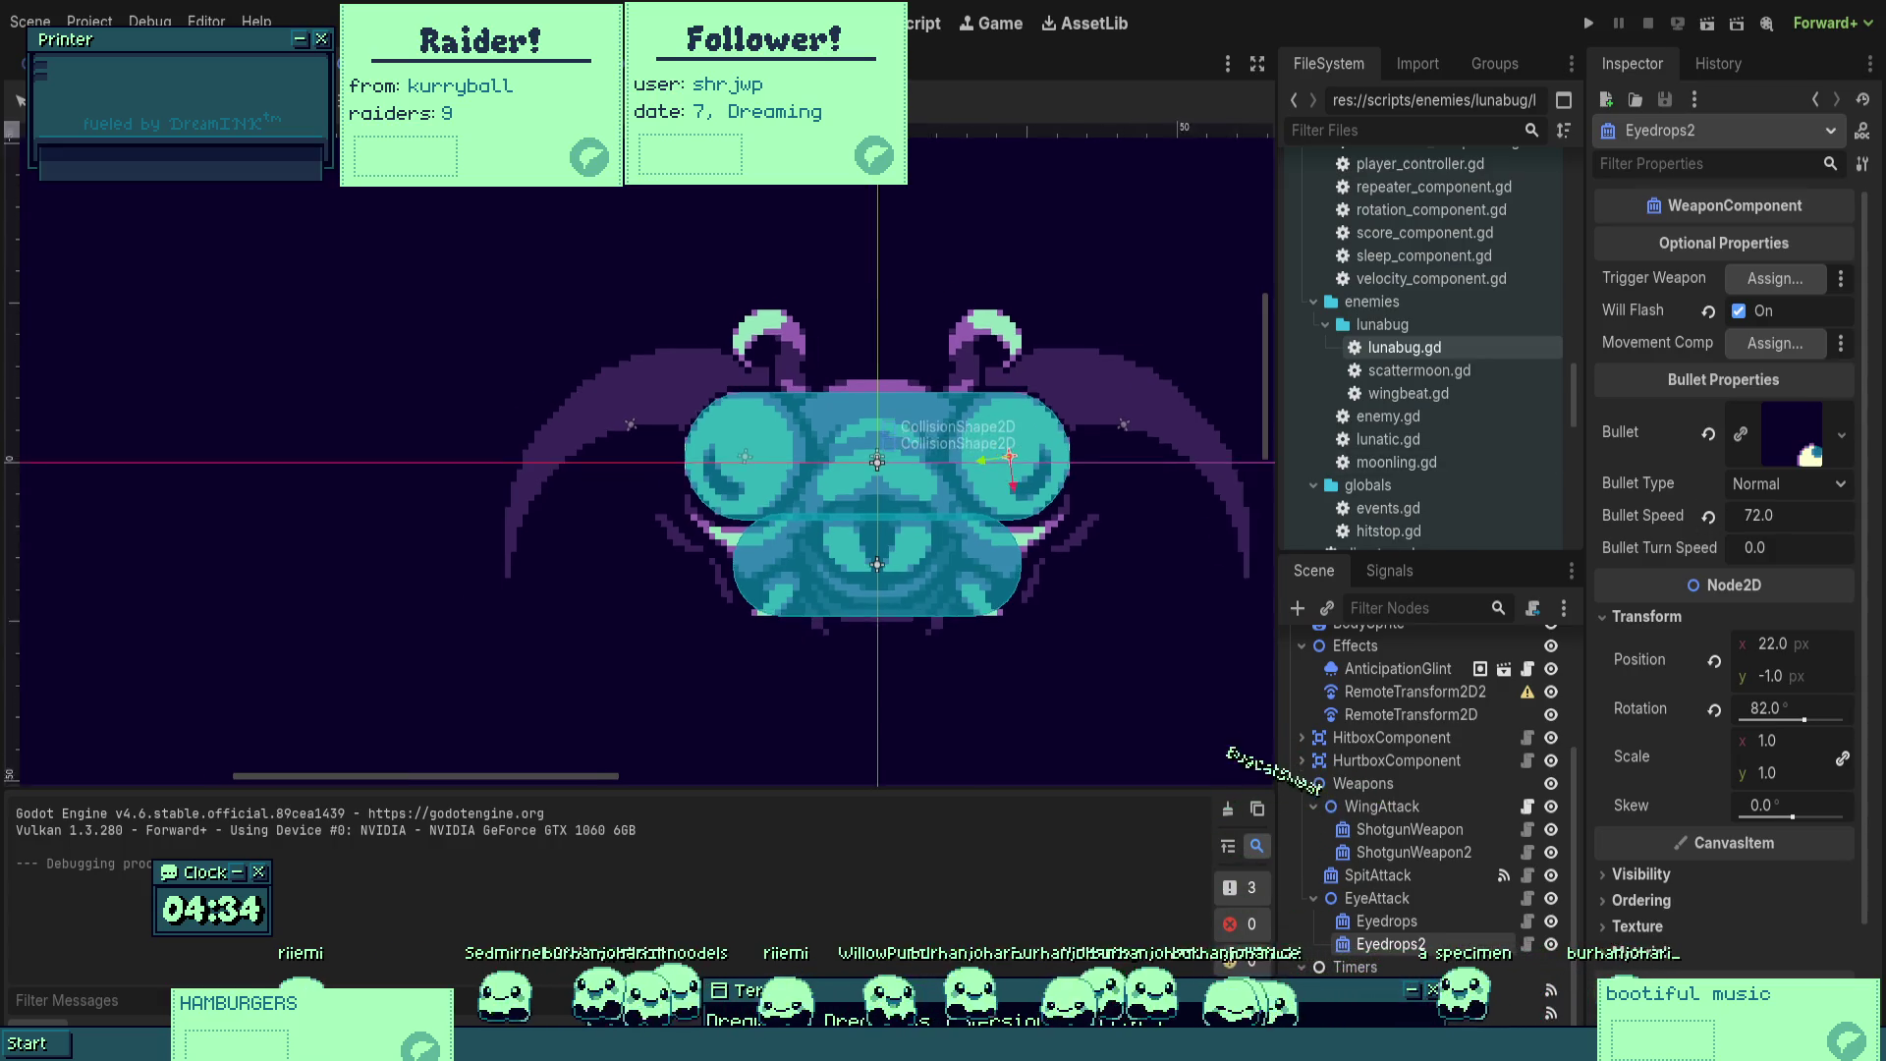
Launch the boss fight, dodge the aimed spit bullets with the ship, then switch to lunabug.gd
scroll(843, 354, down, 8)
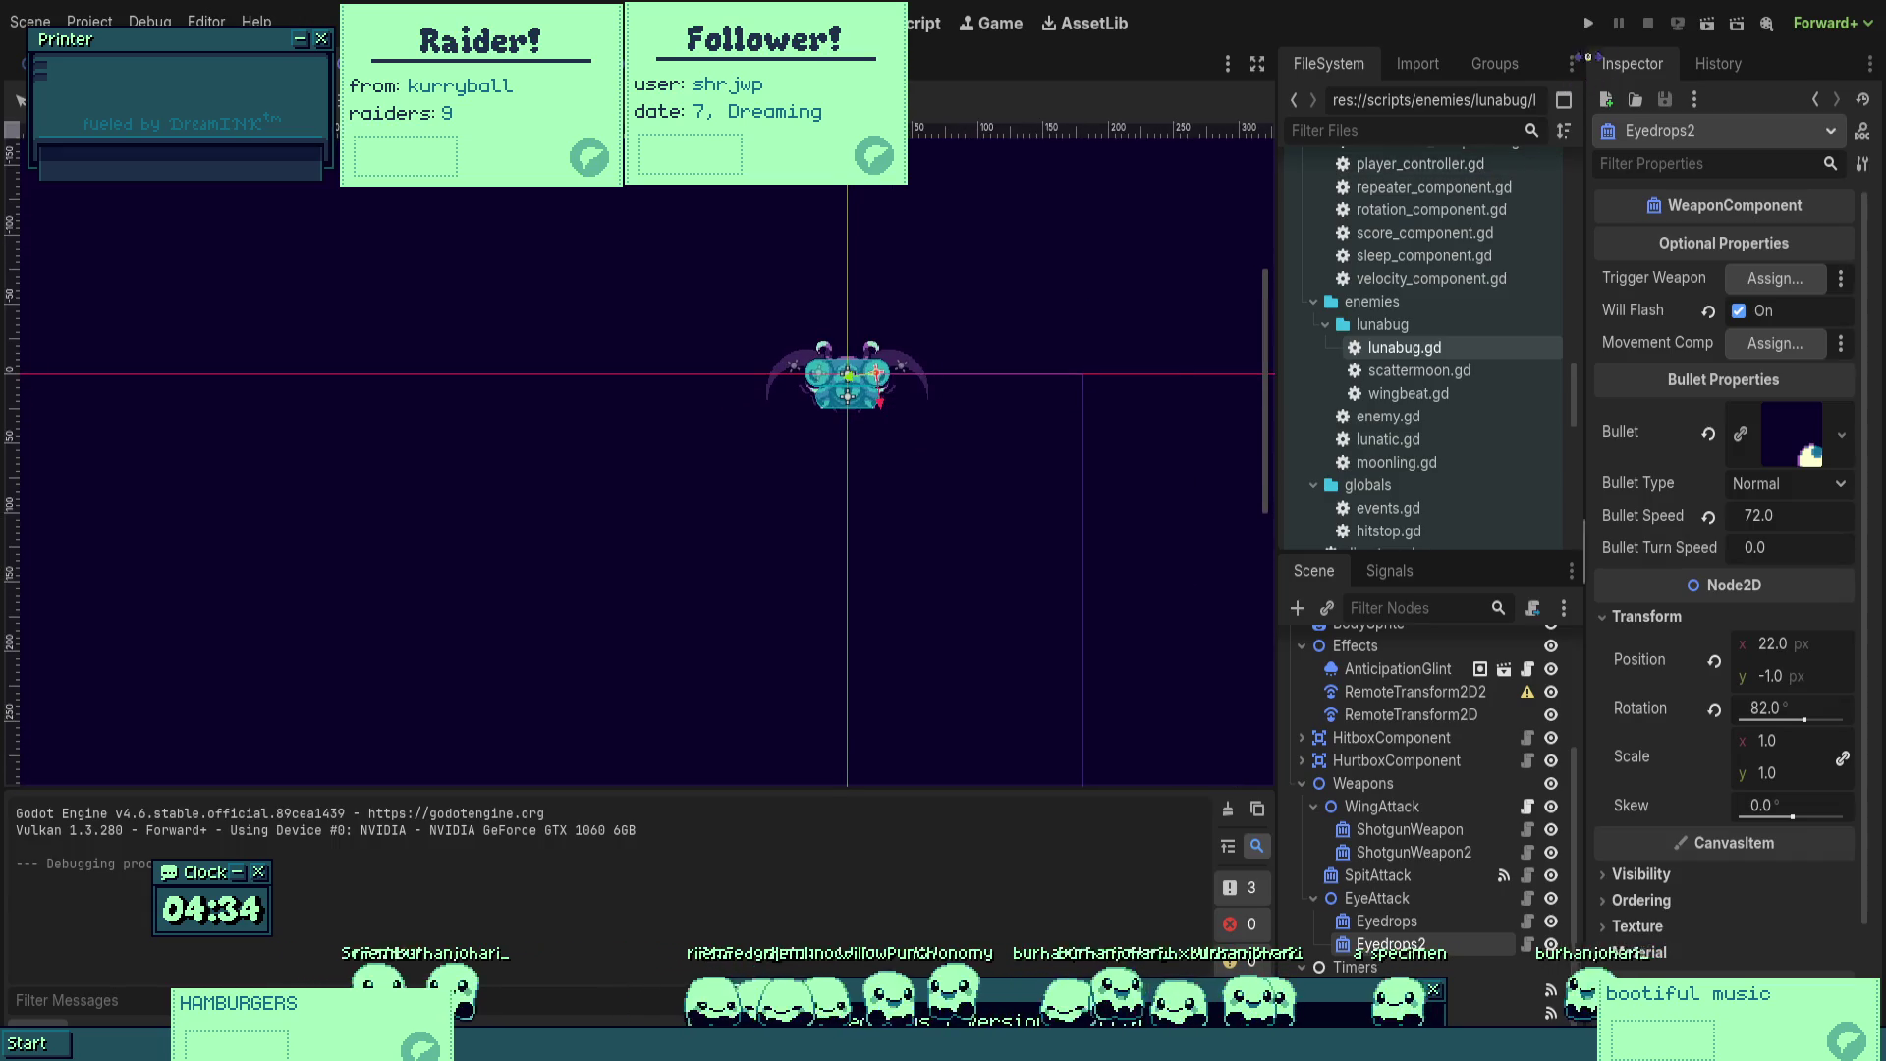
click(1589, 22)
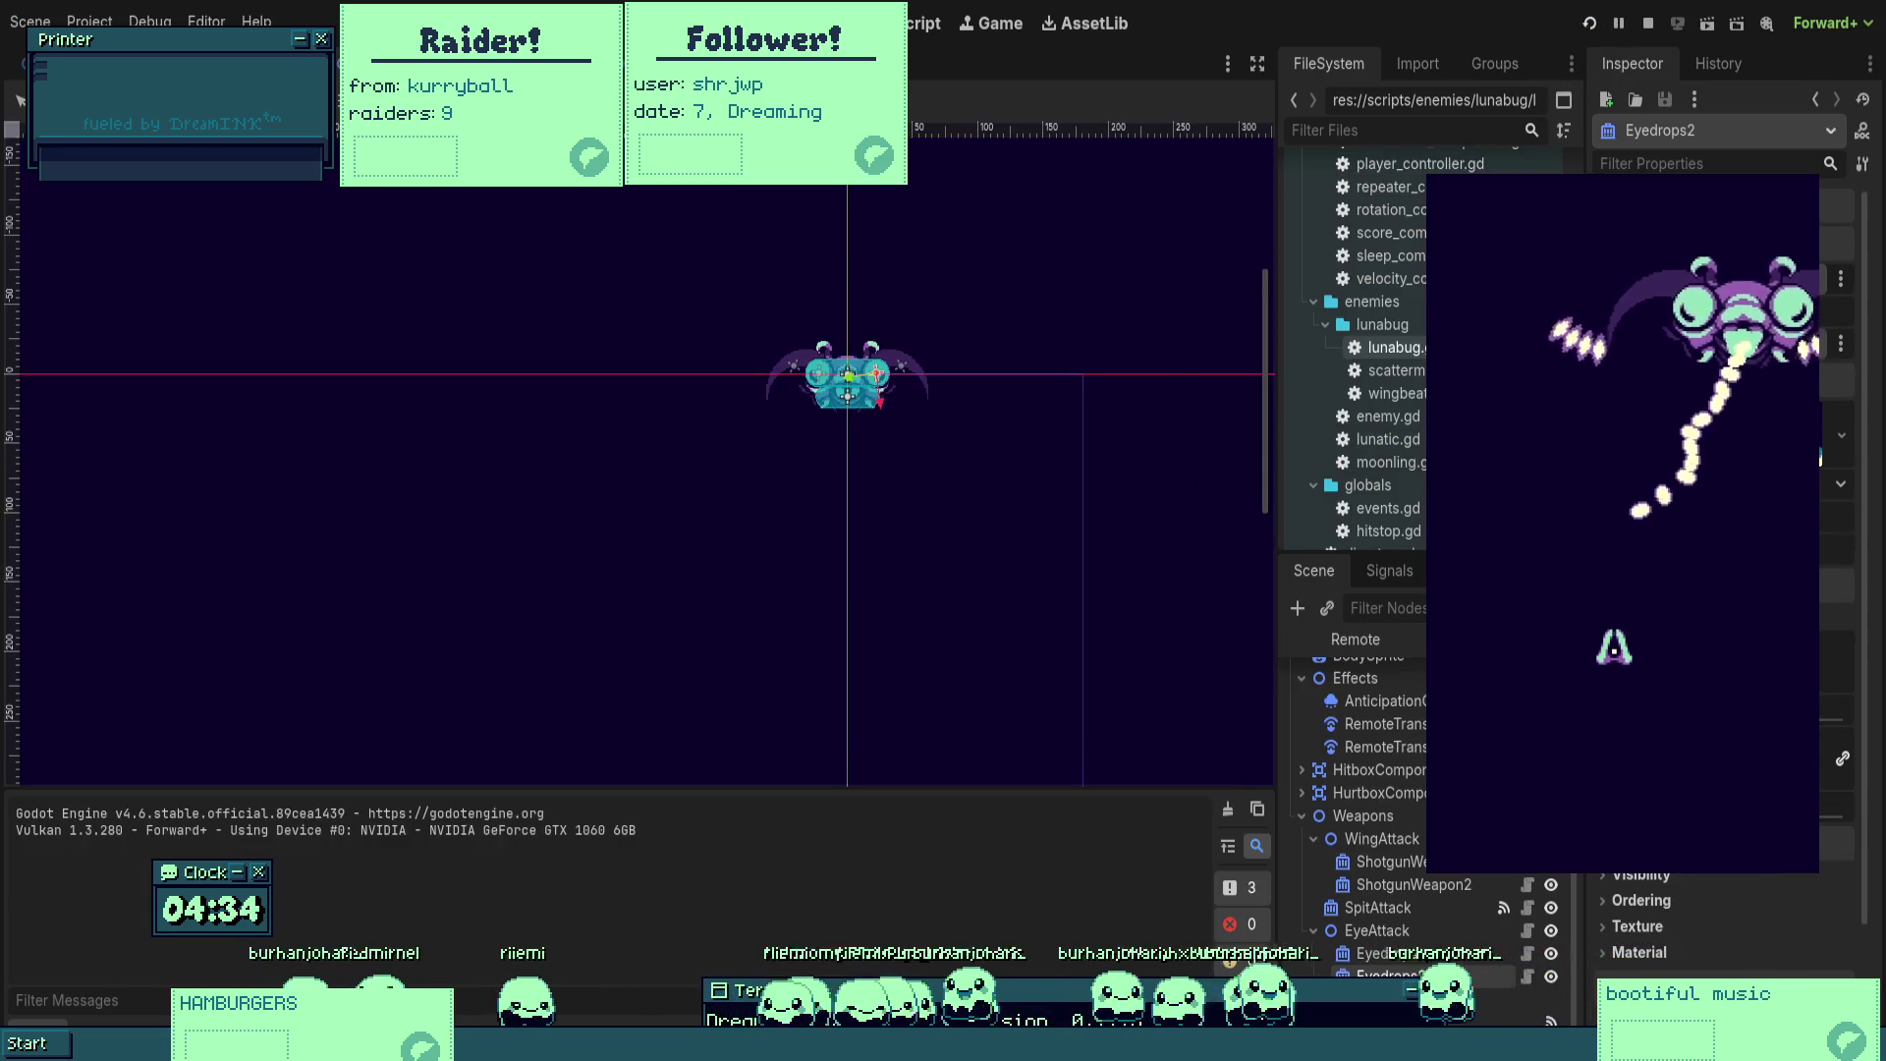
key(Up)
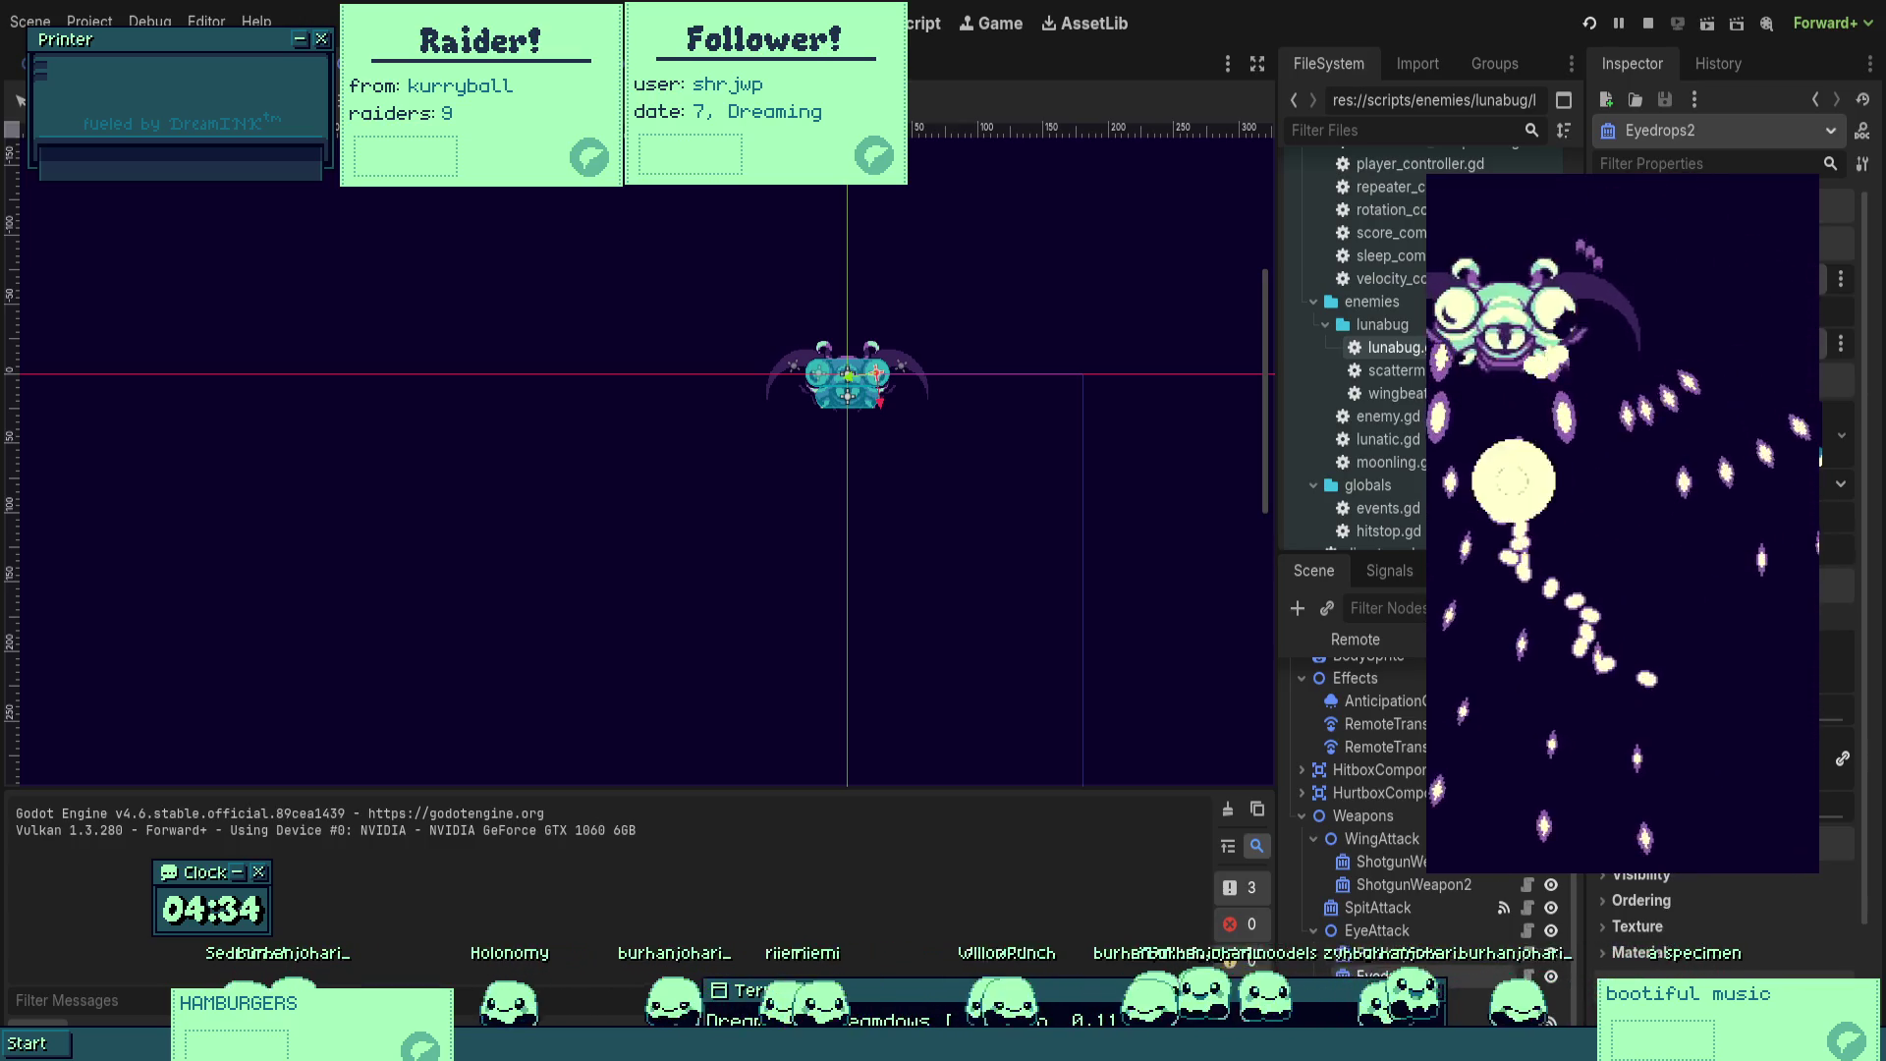
key(Down)
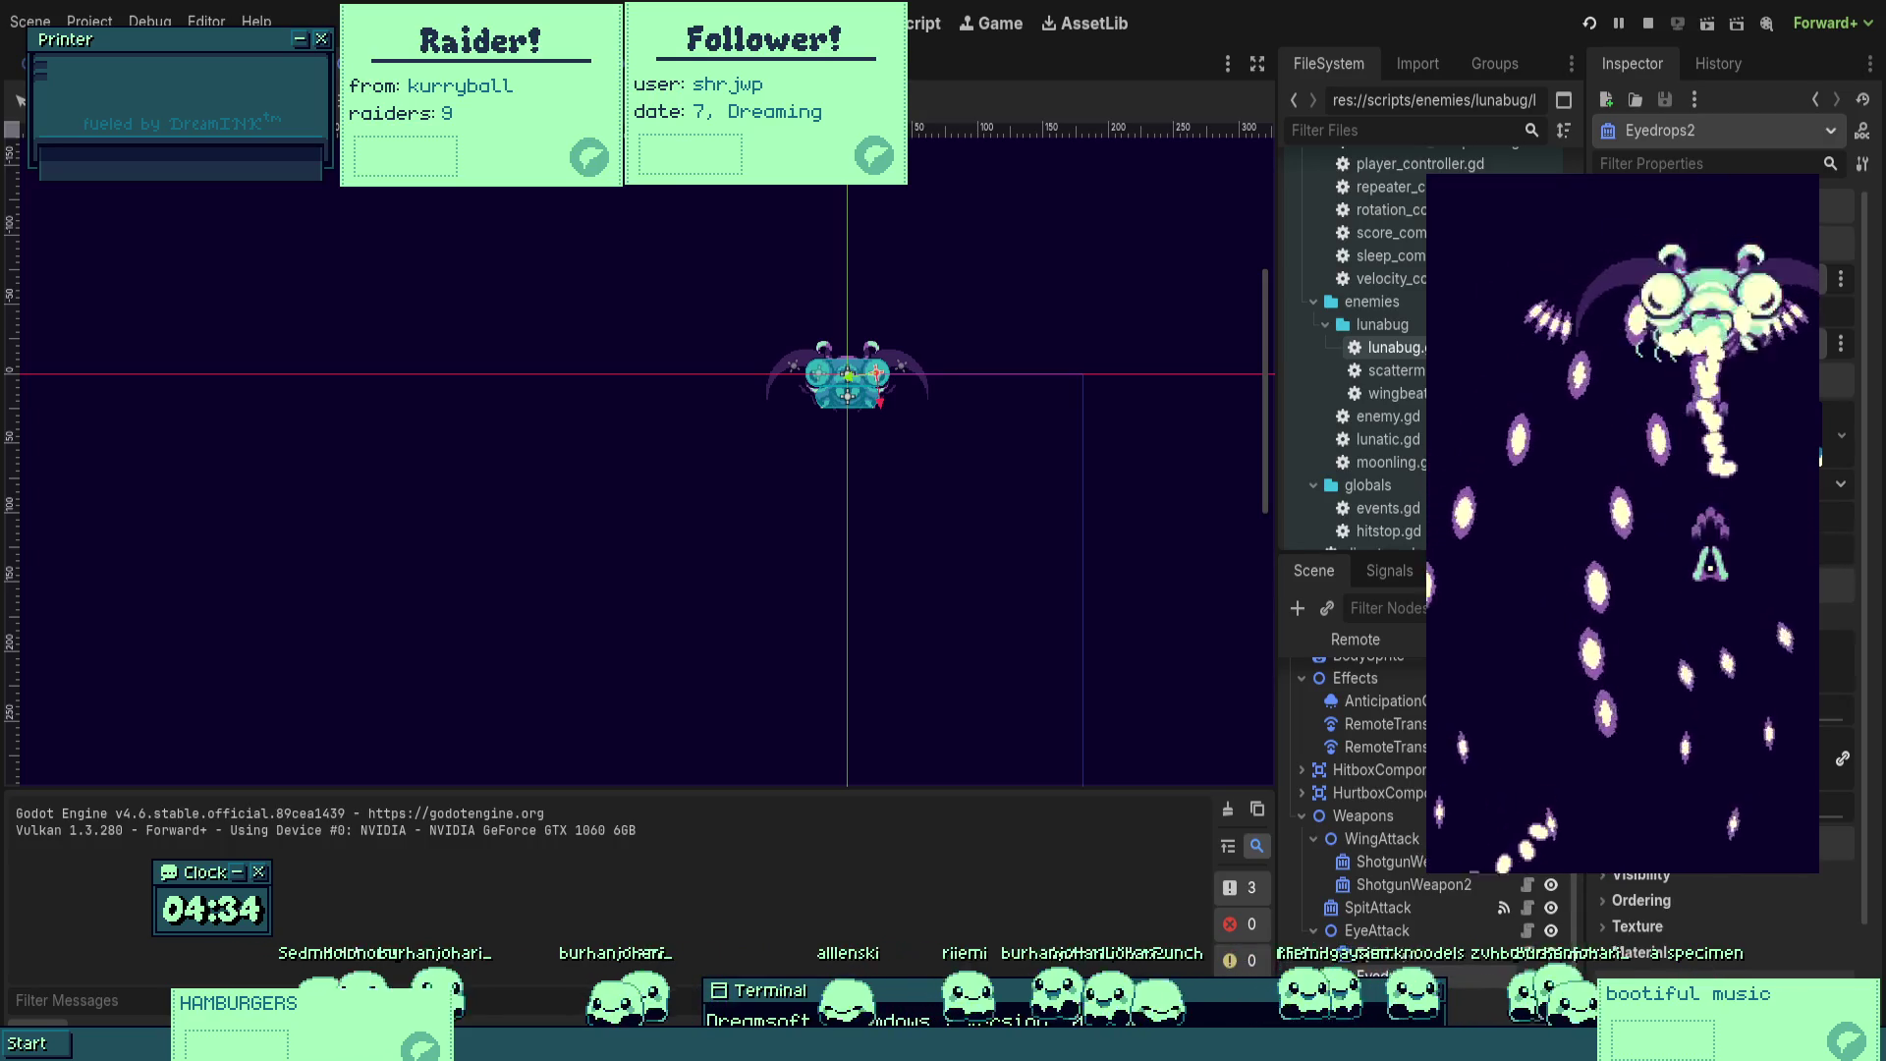
key(Up)
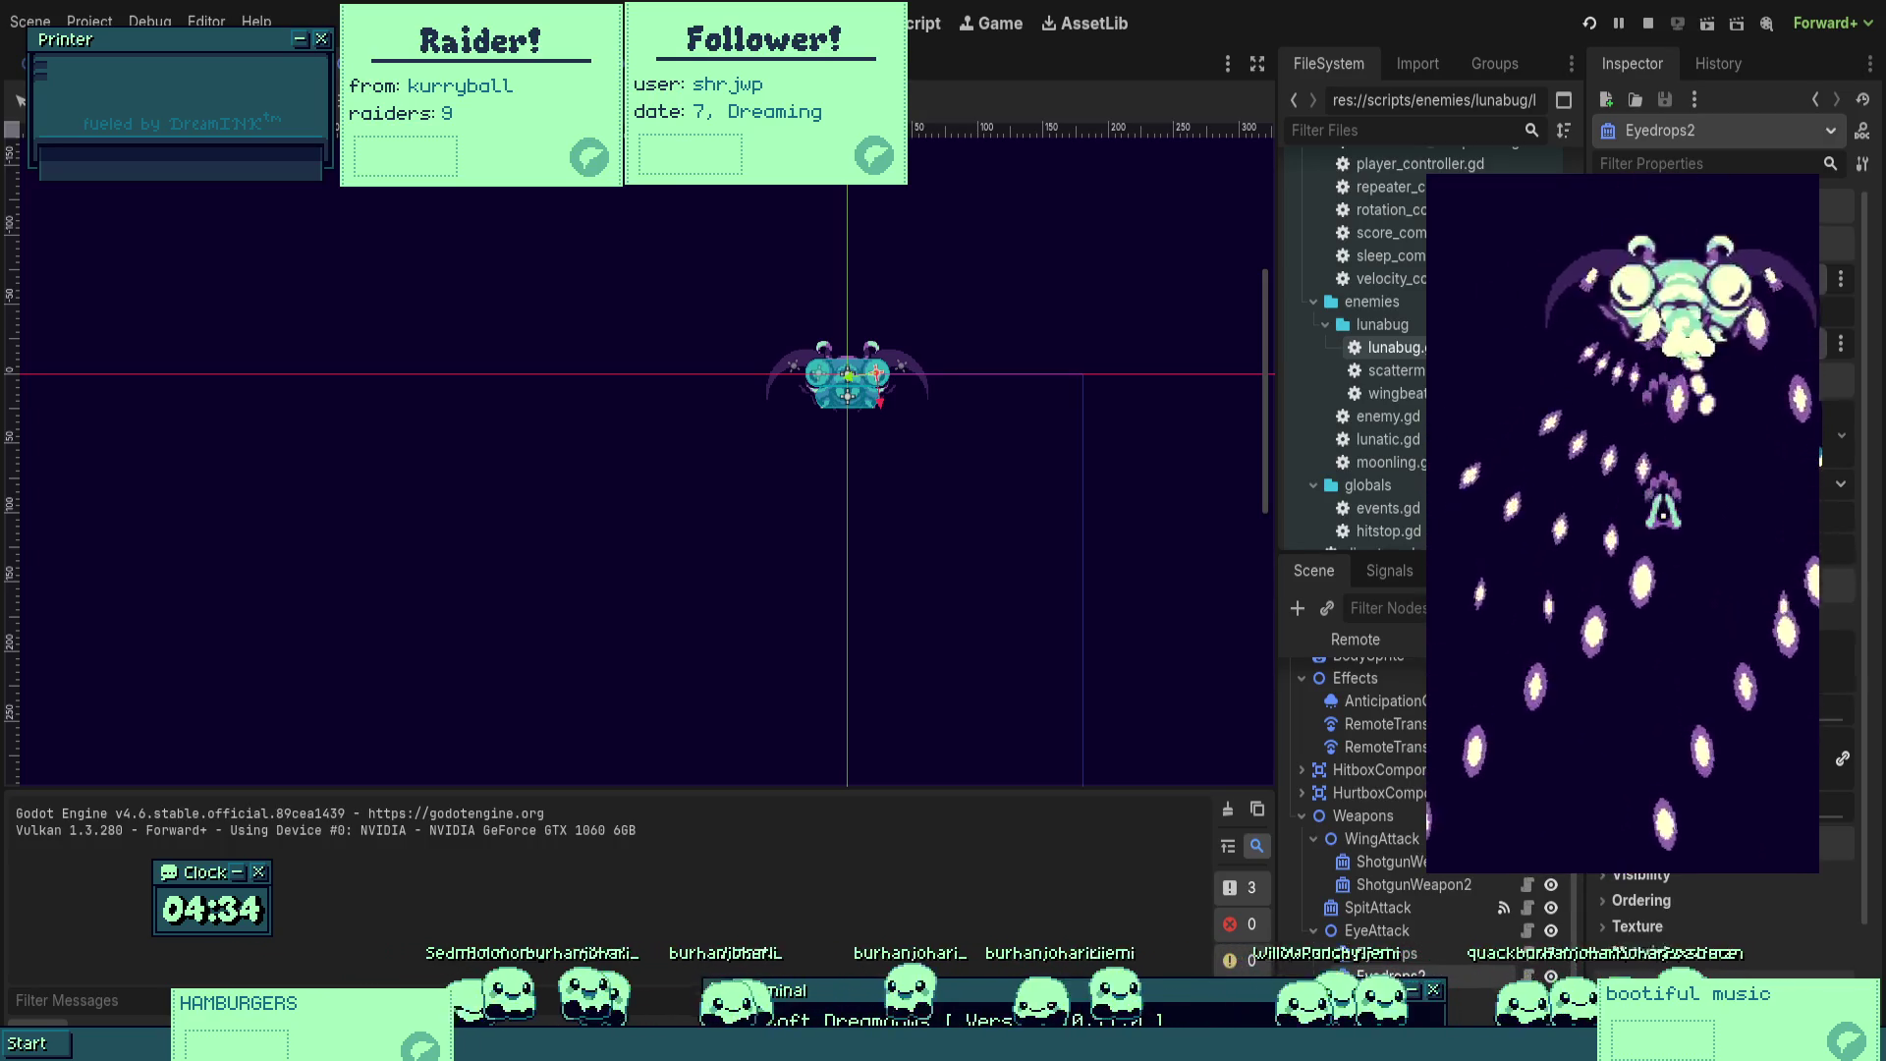
key(Left)
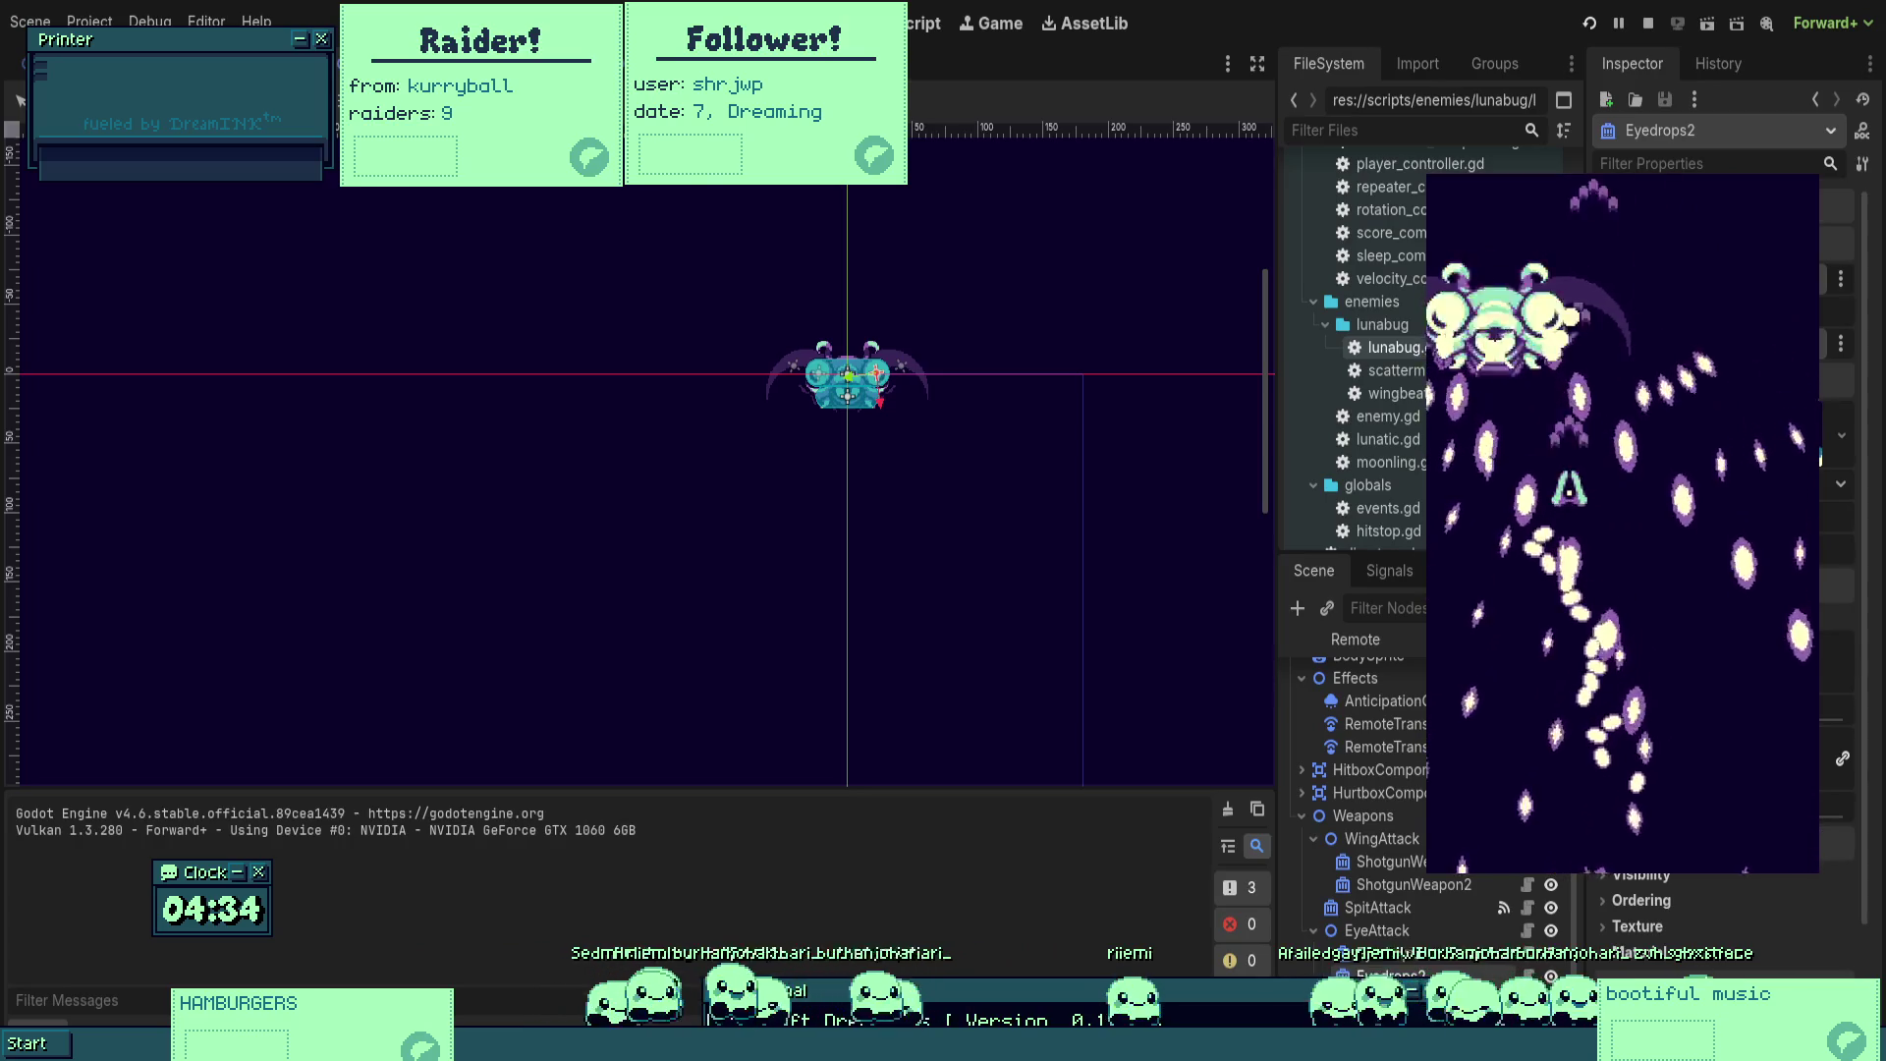
key(Right)
key(Up)
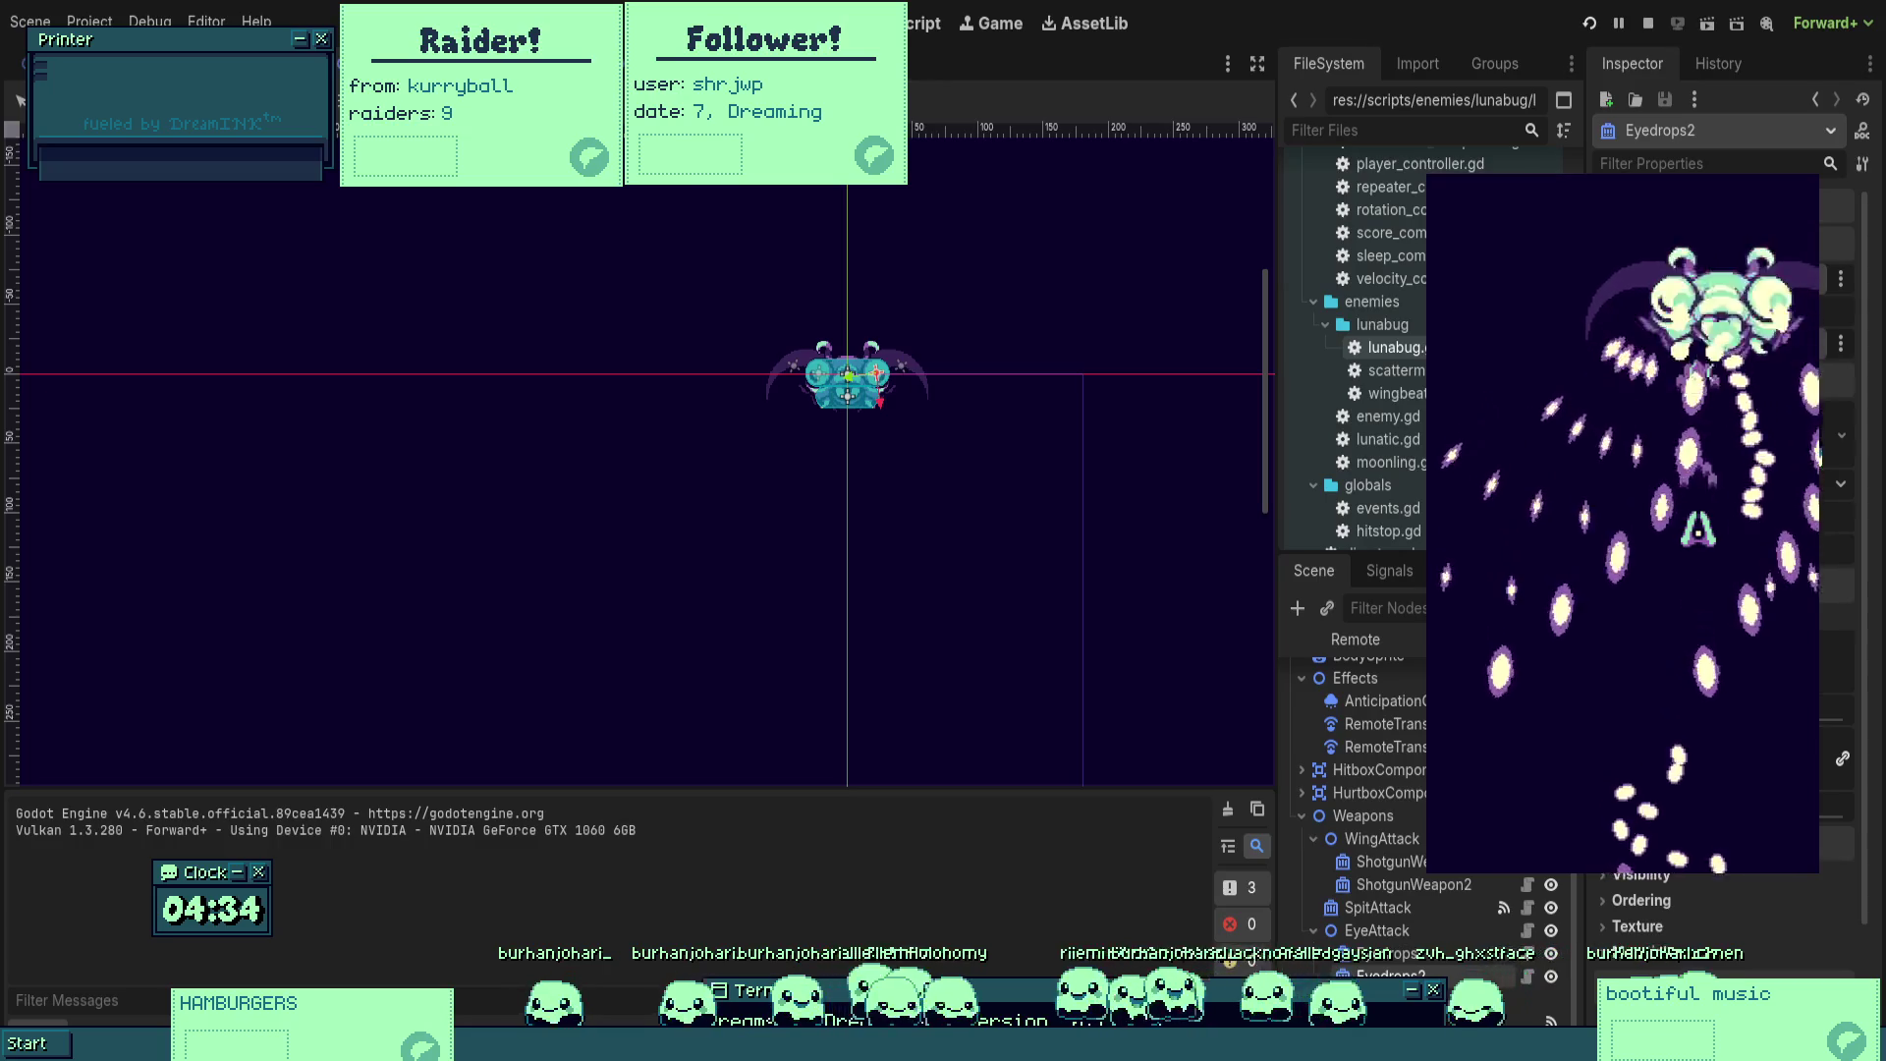
key(Left)
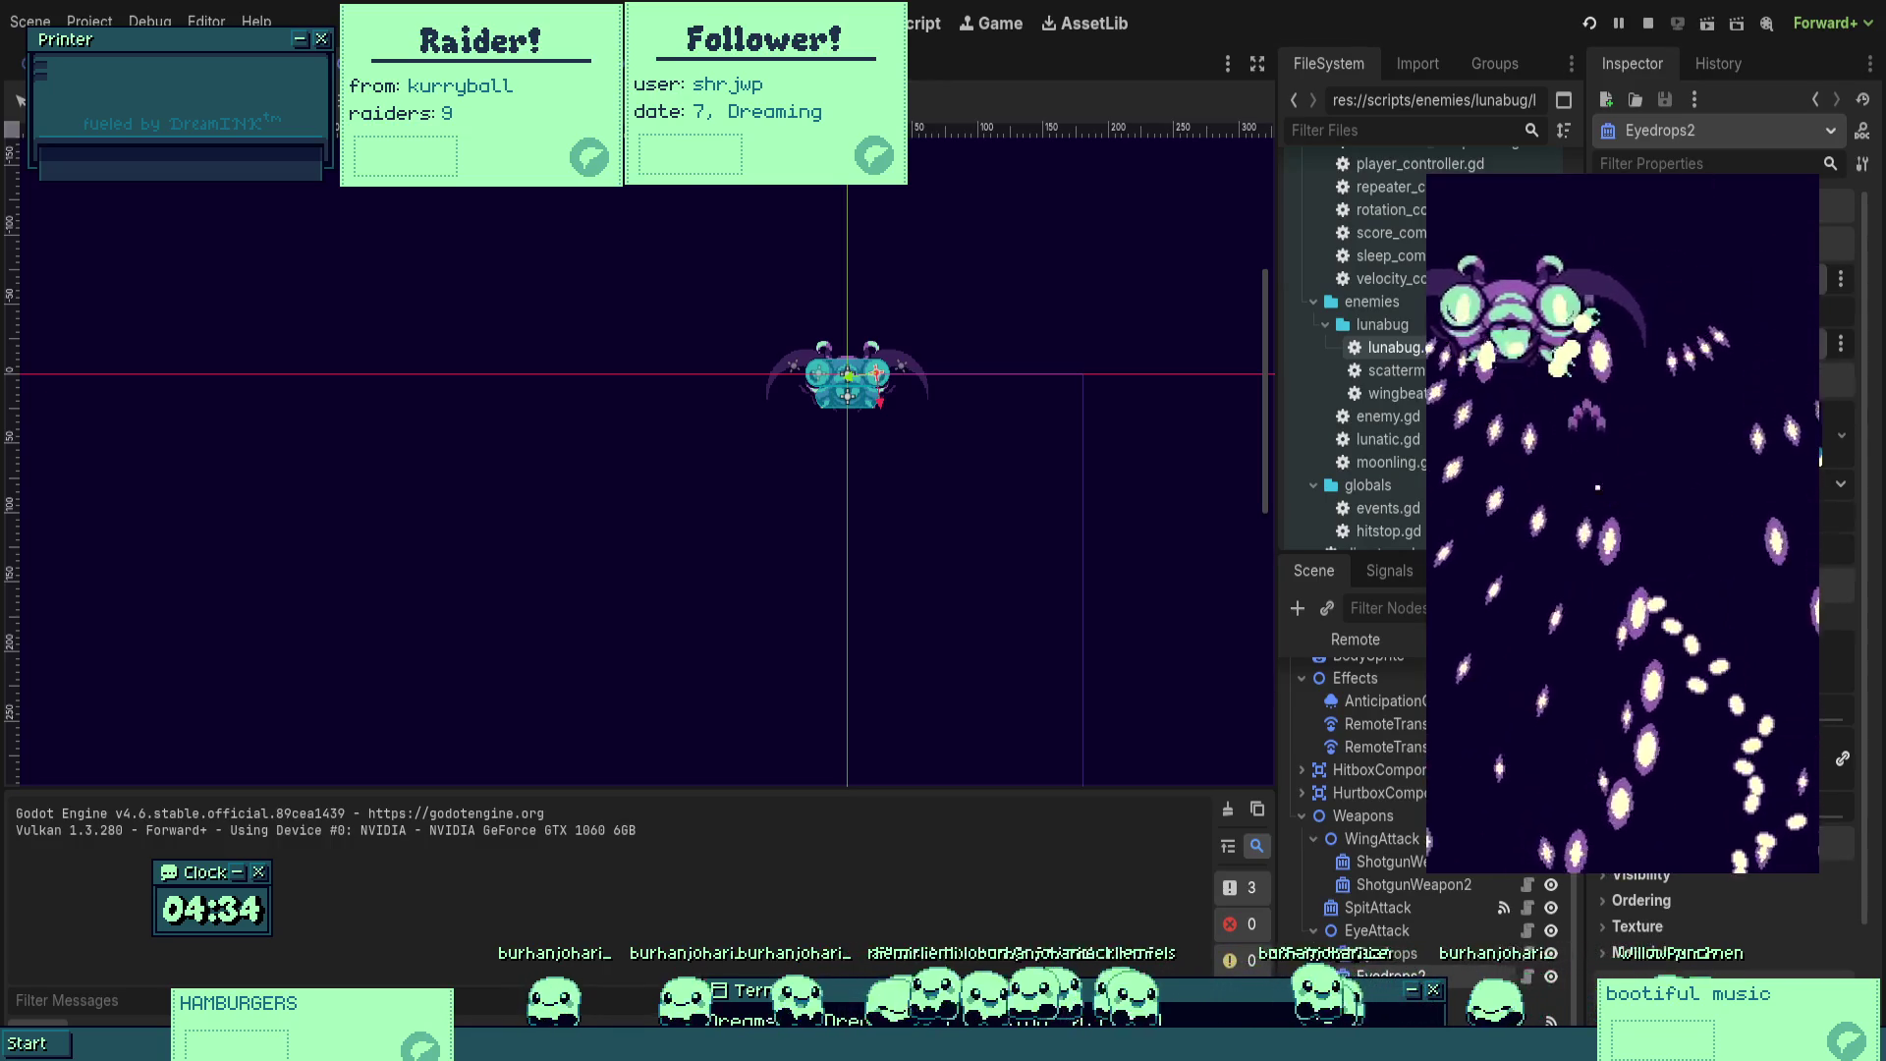
key(Right)
key(Down)
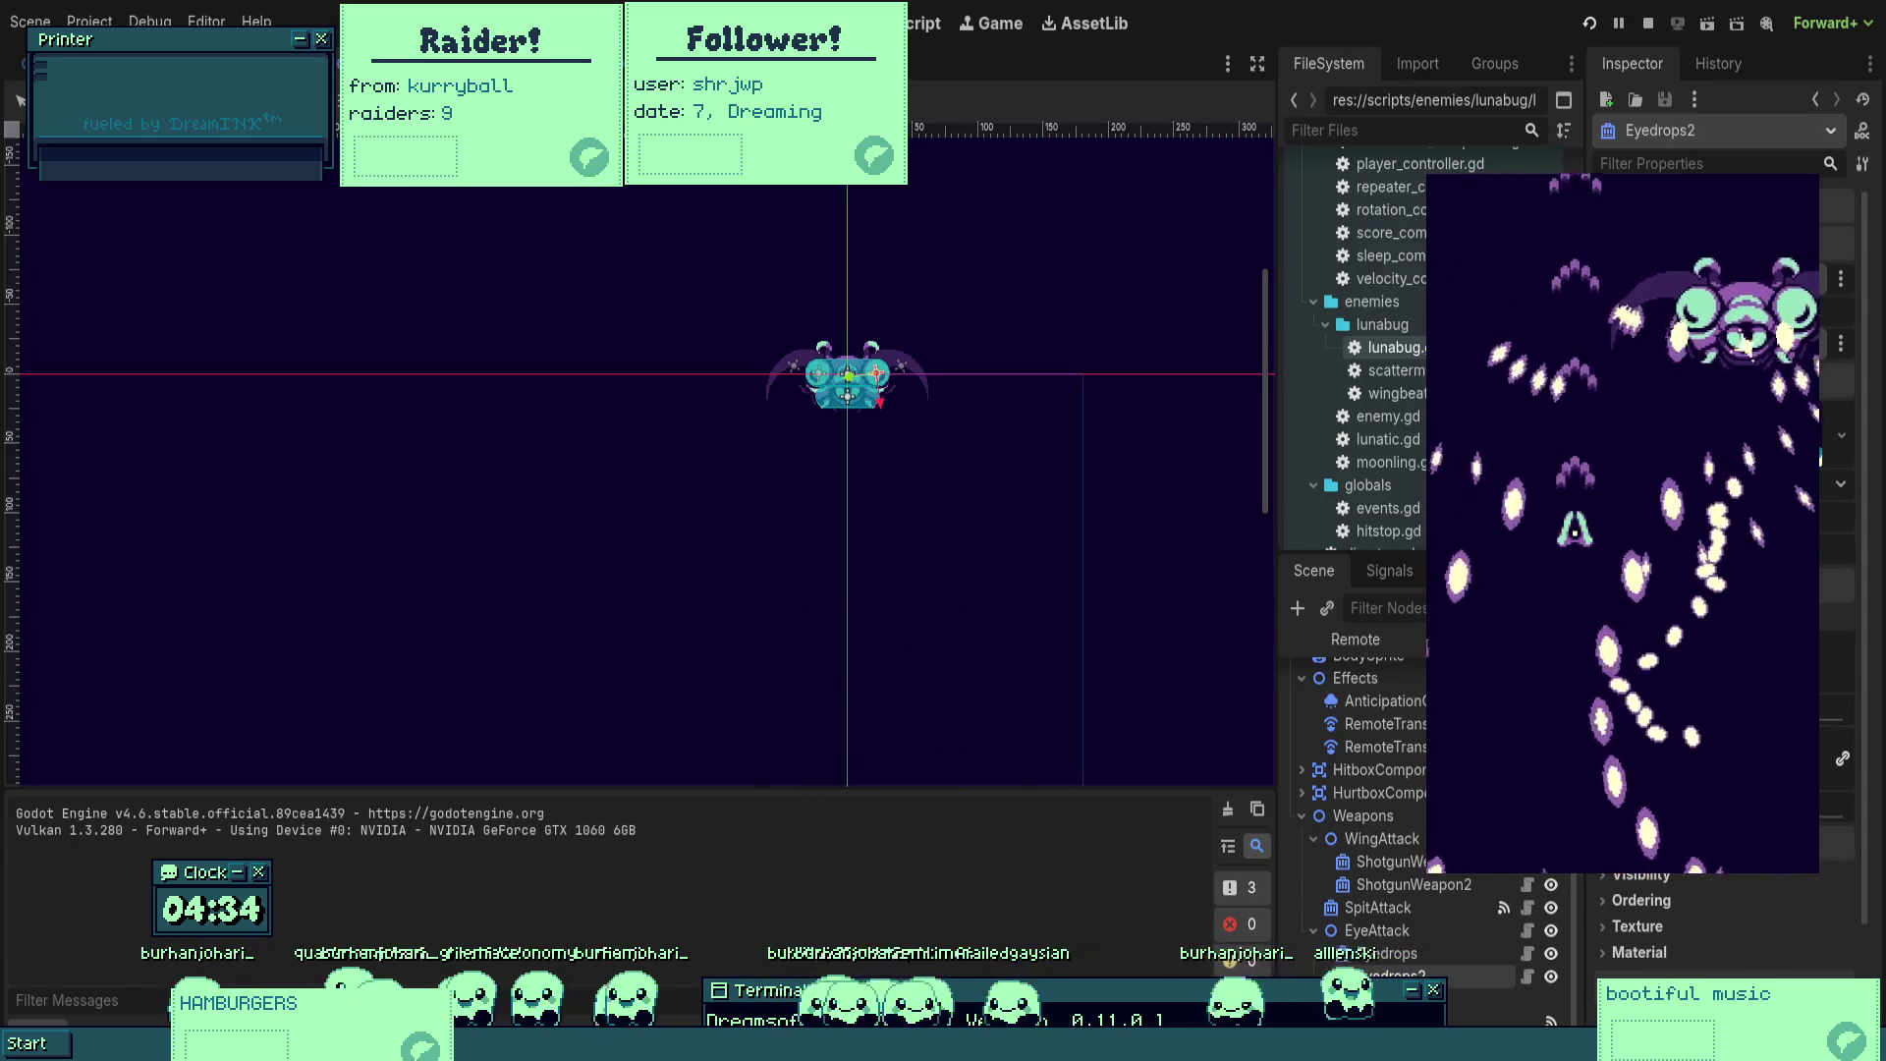
key(ctrl+F3)
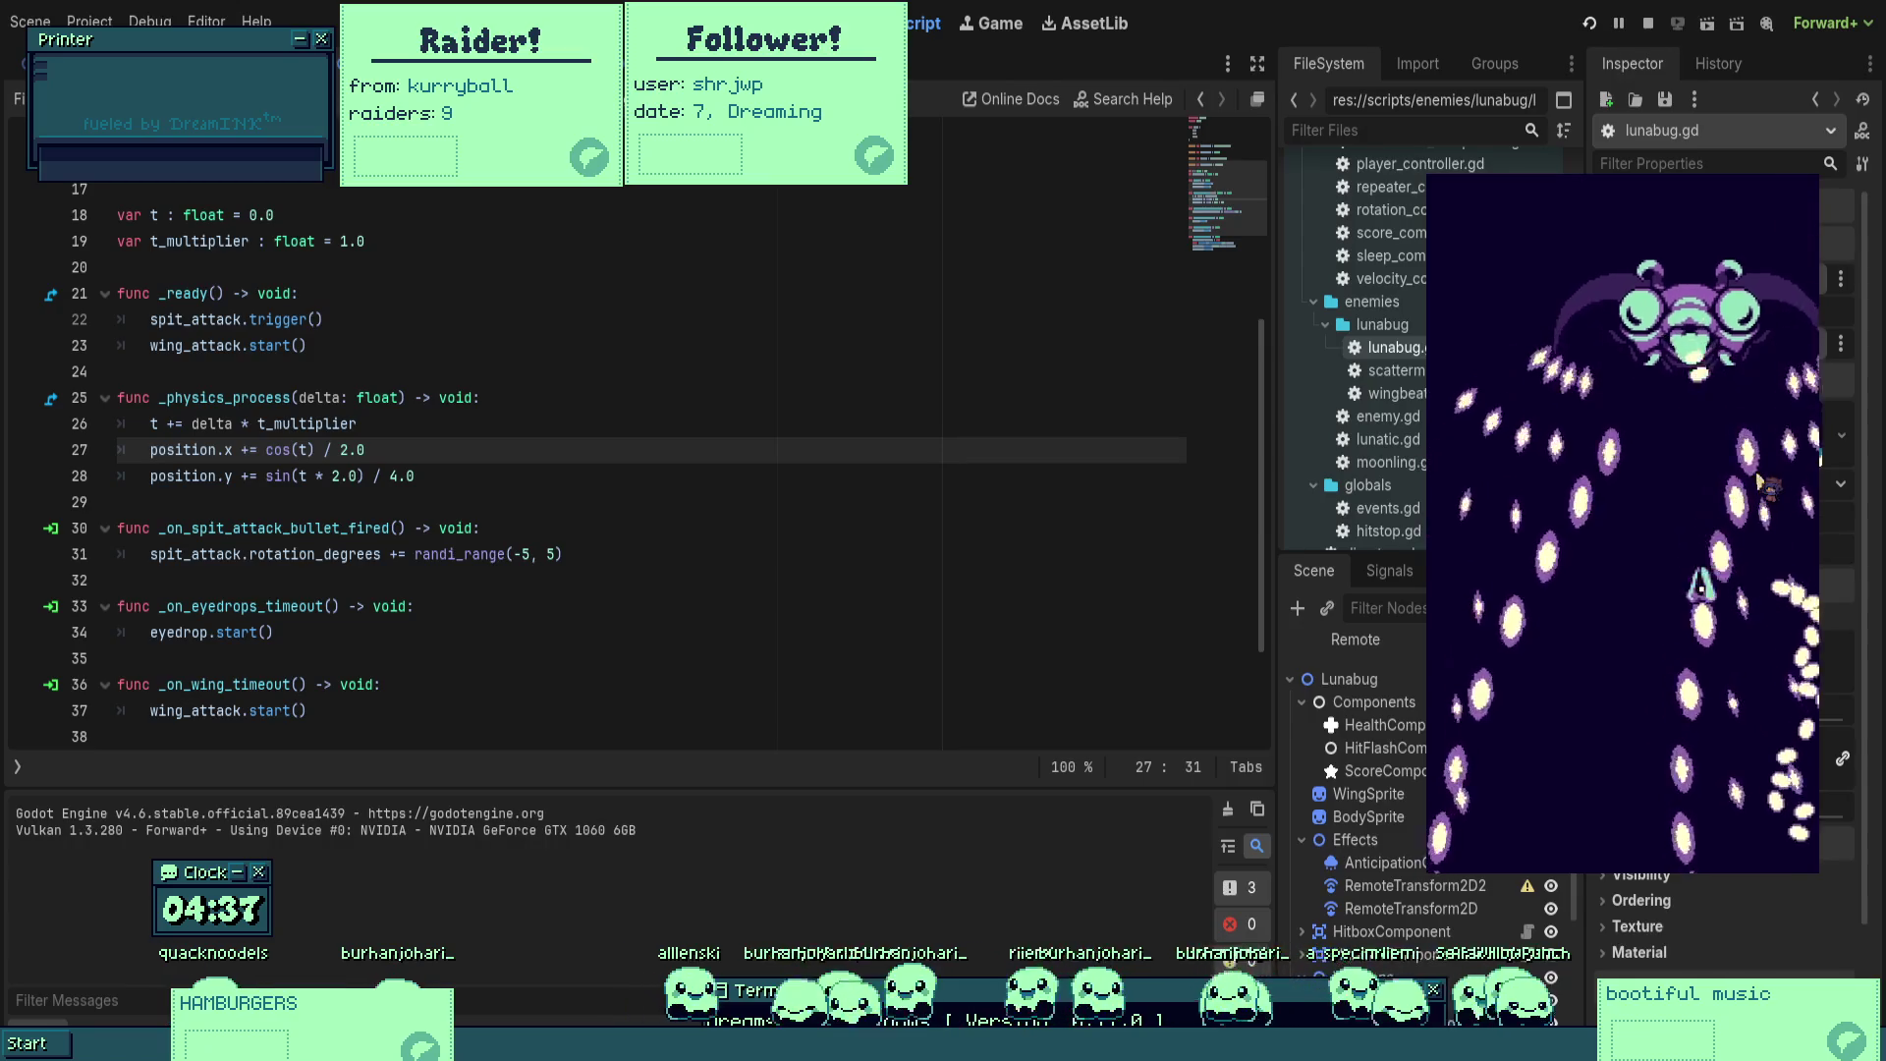
Stop the playtest and scroll lunabug.gd up to the PHASE enum declaration
click(1650, 23)
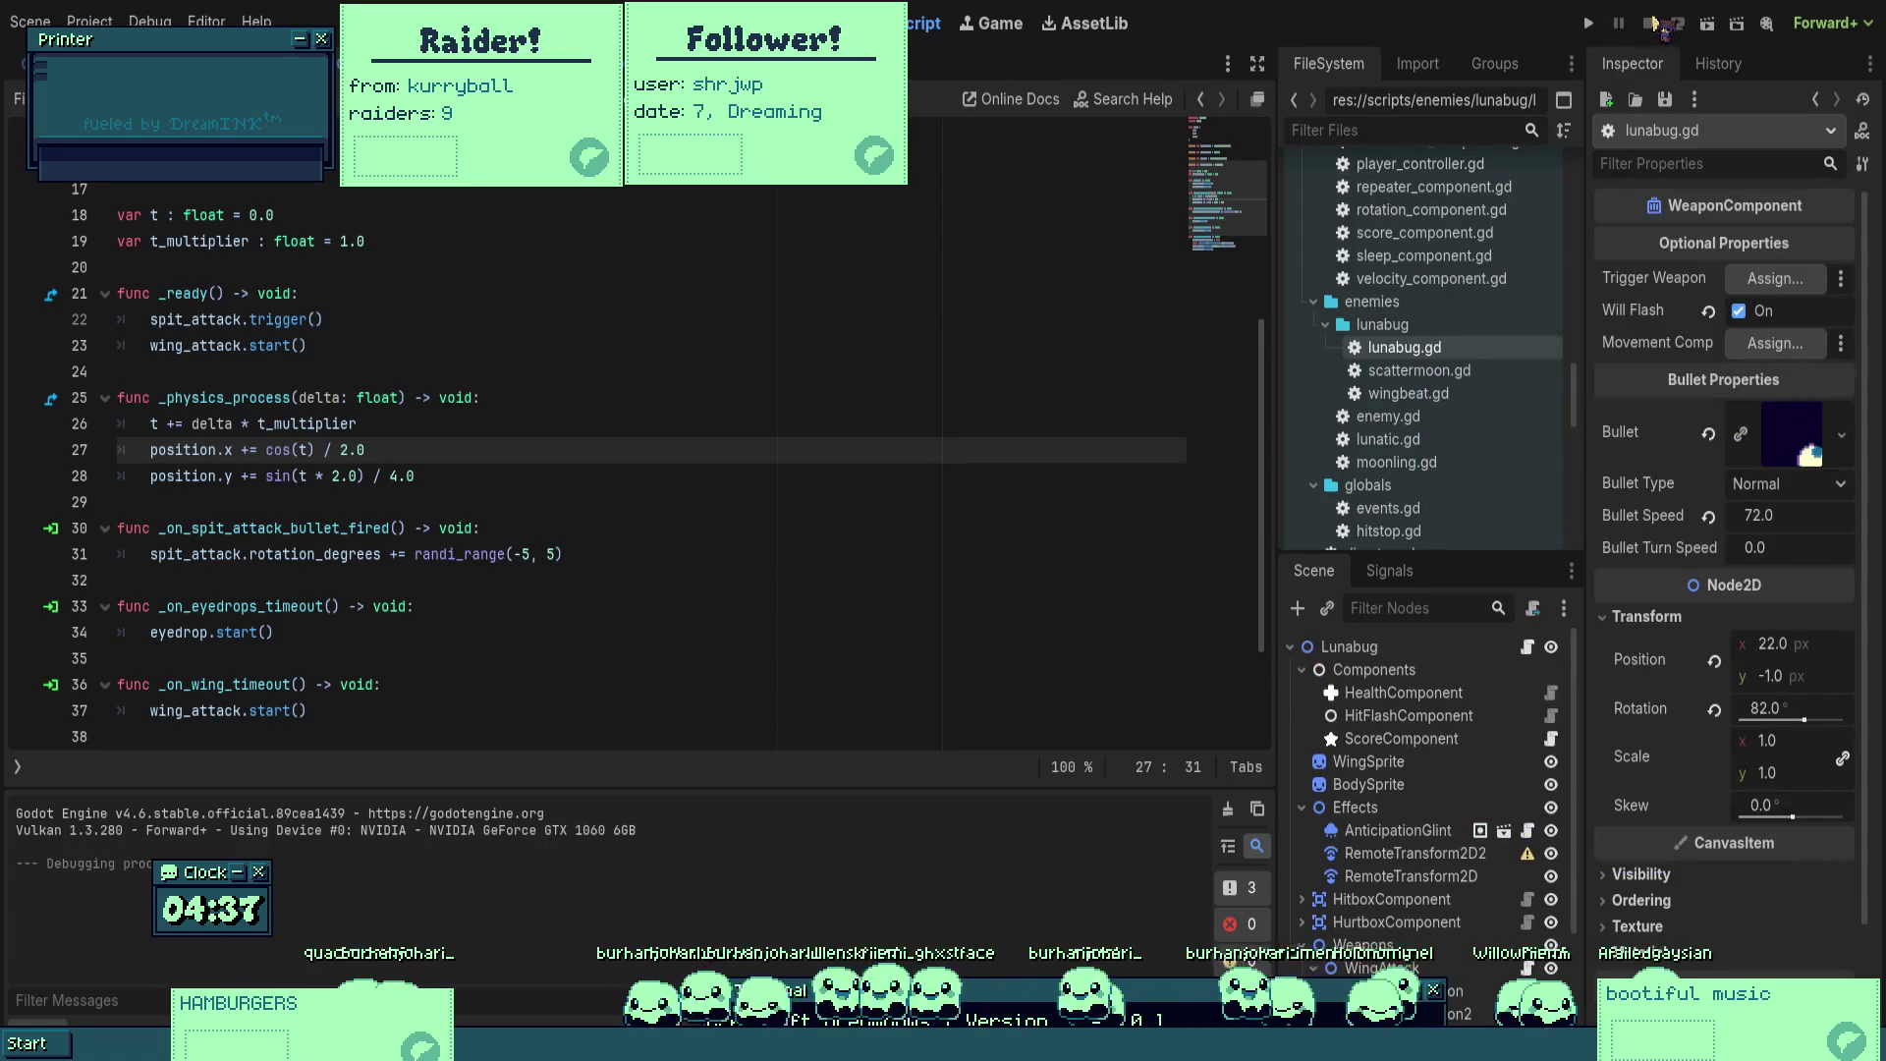
click(406, 554)
scroll(405, 596, up, 1)
scroll(412, 554, up, 5)
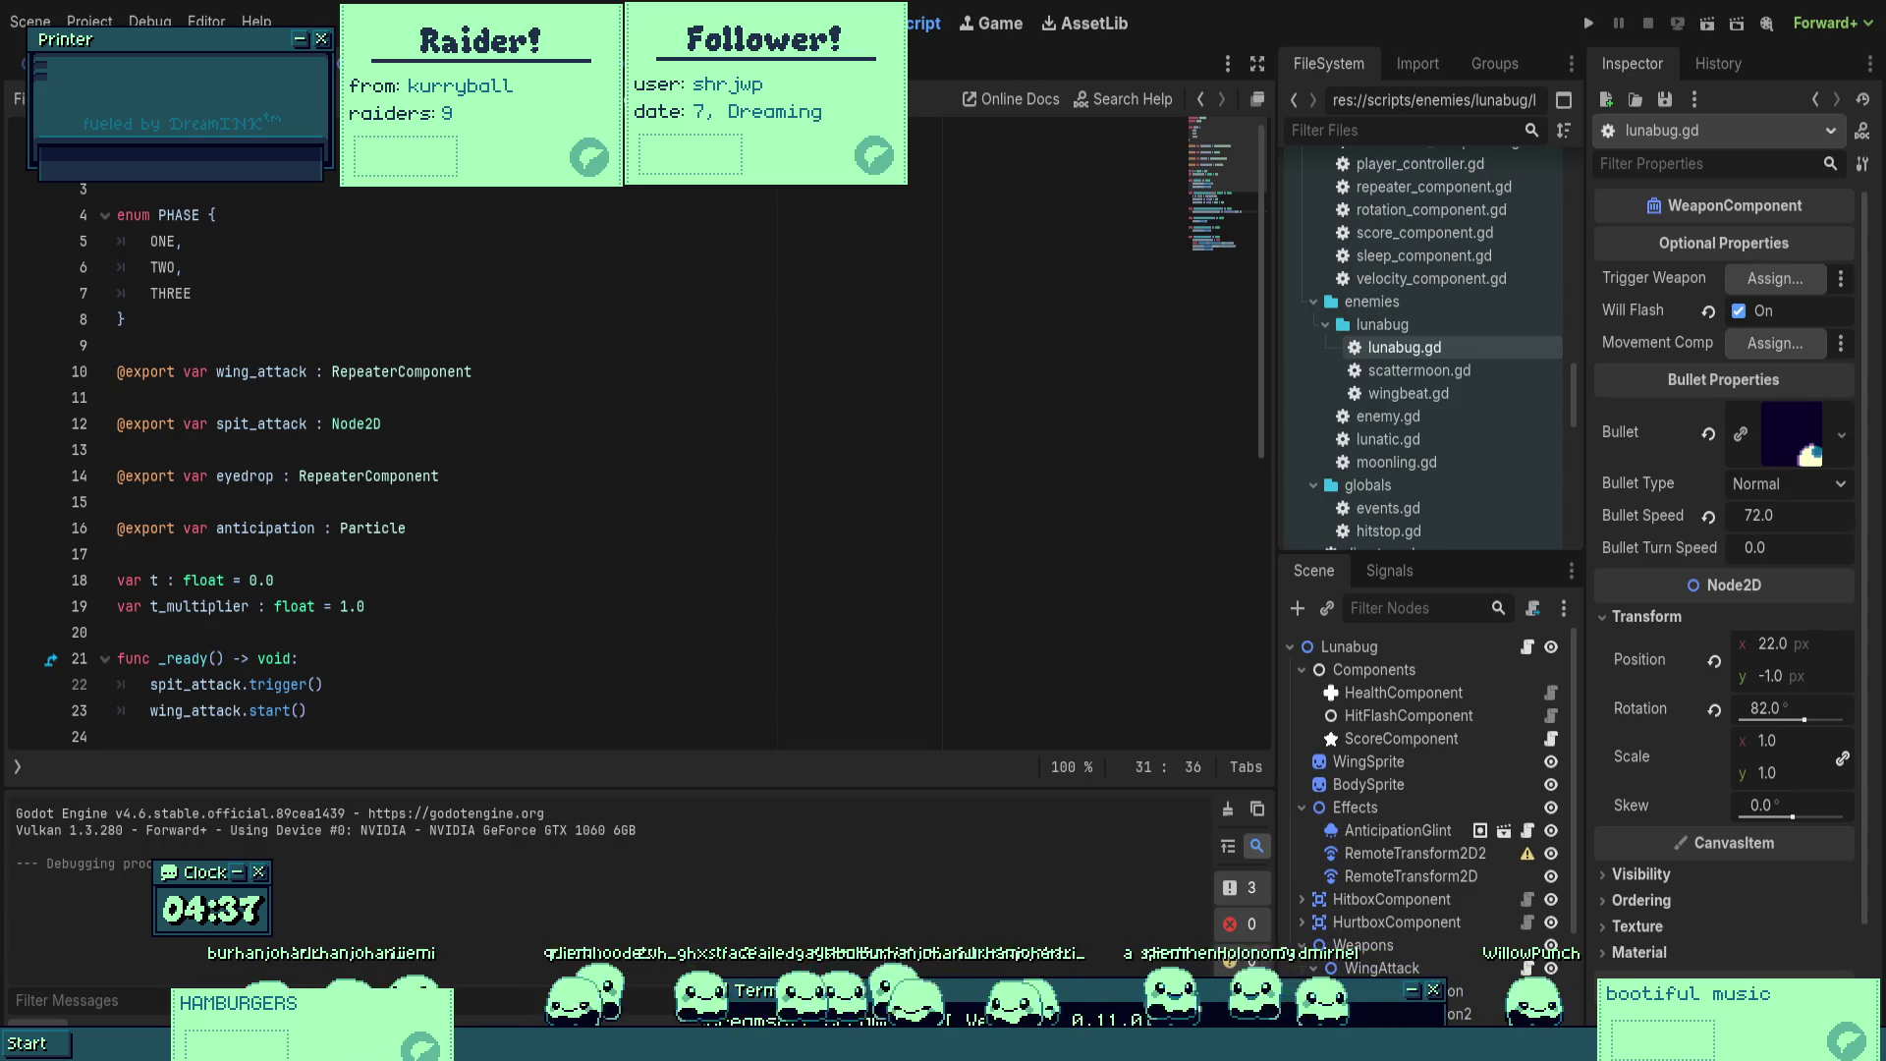
click(590, 476)
scroll(628, 452, down, 5)
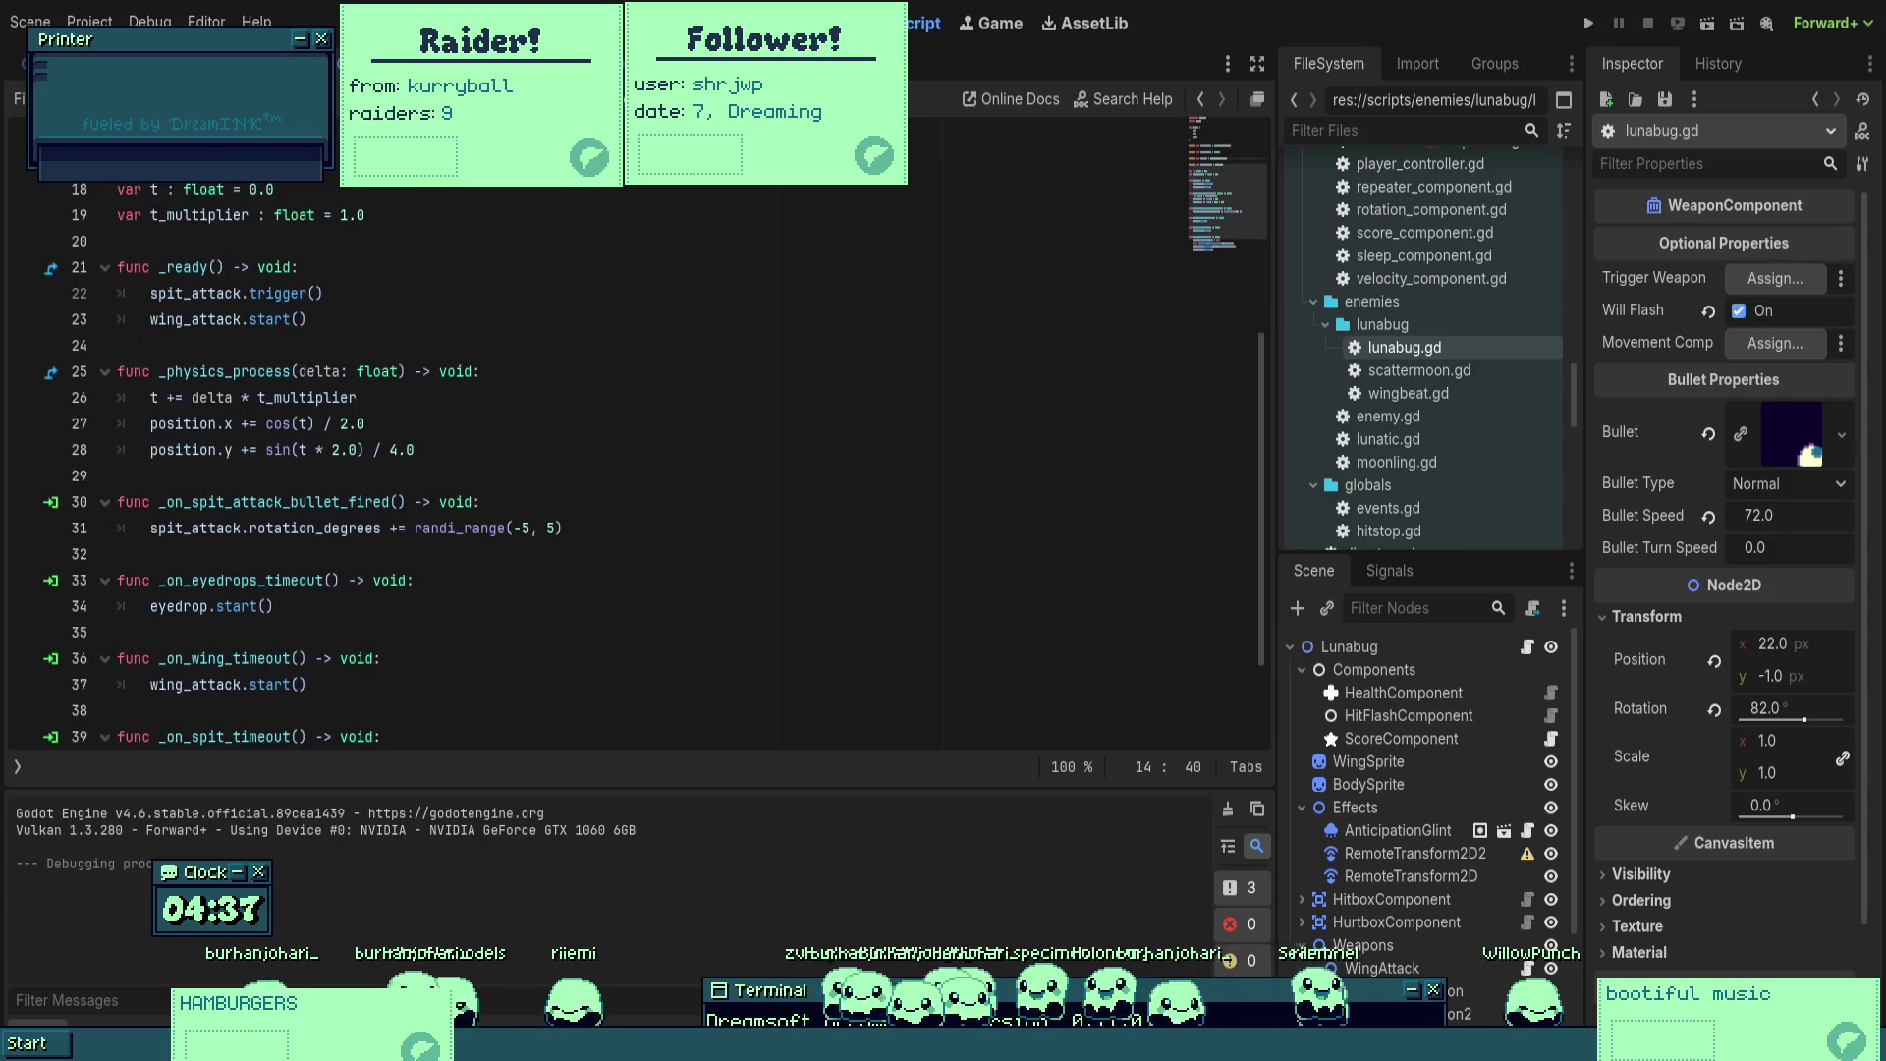
scroll(835, 470, down, 2)
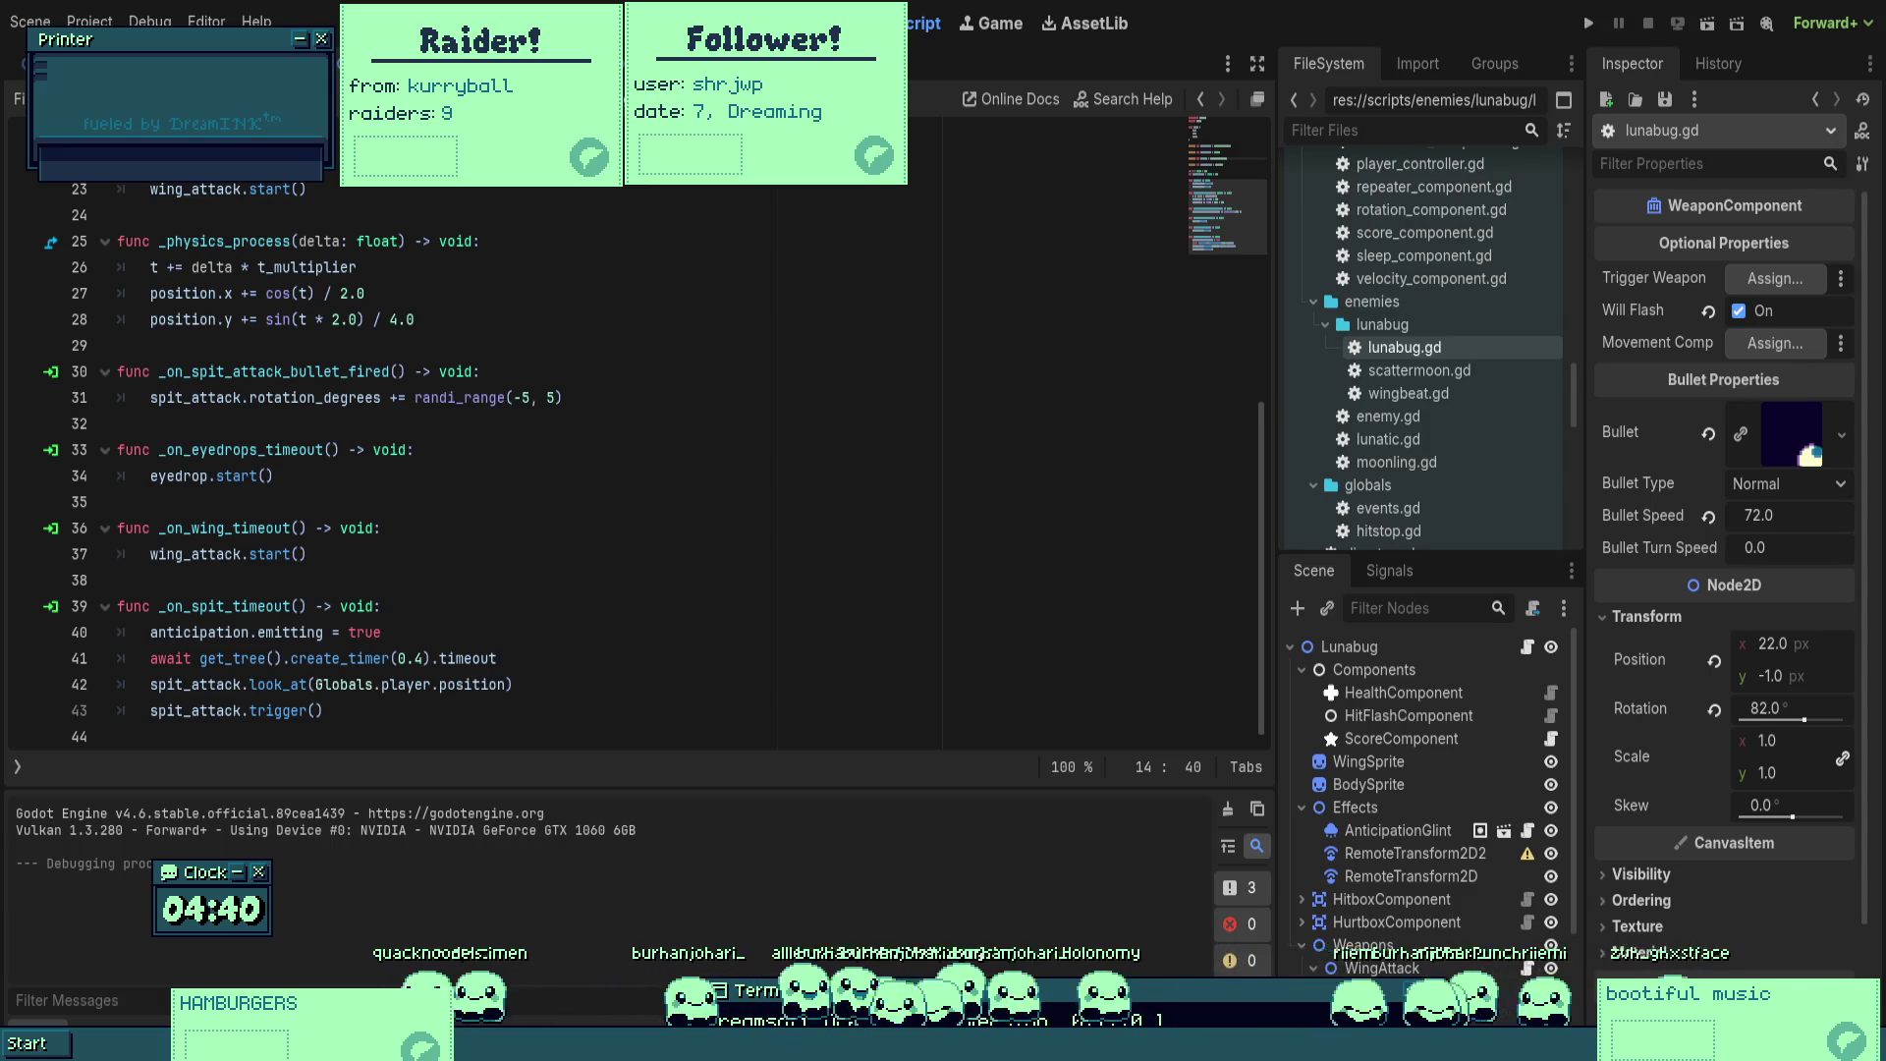
Add a new line after the spit_attack.trigger() call and save the scene and script
click(852, 481)
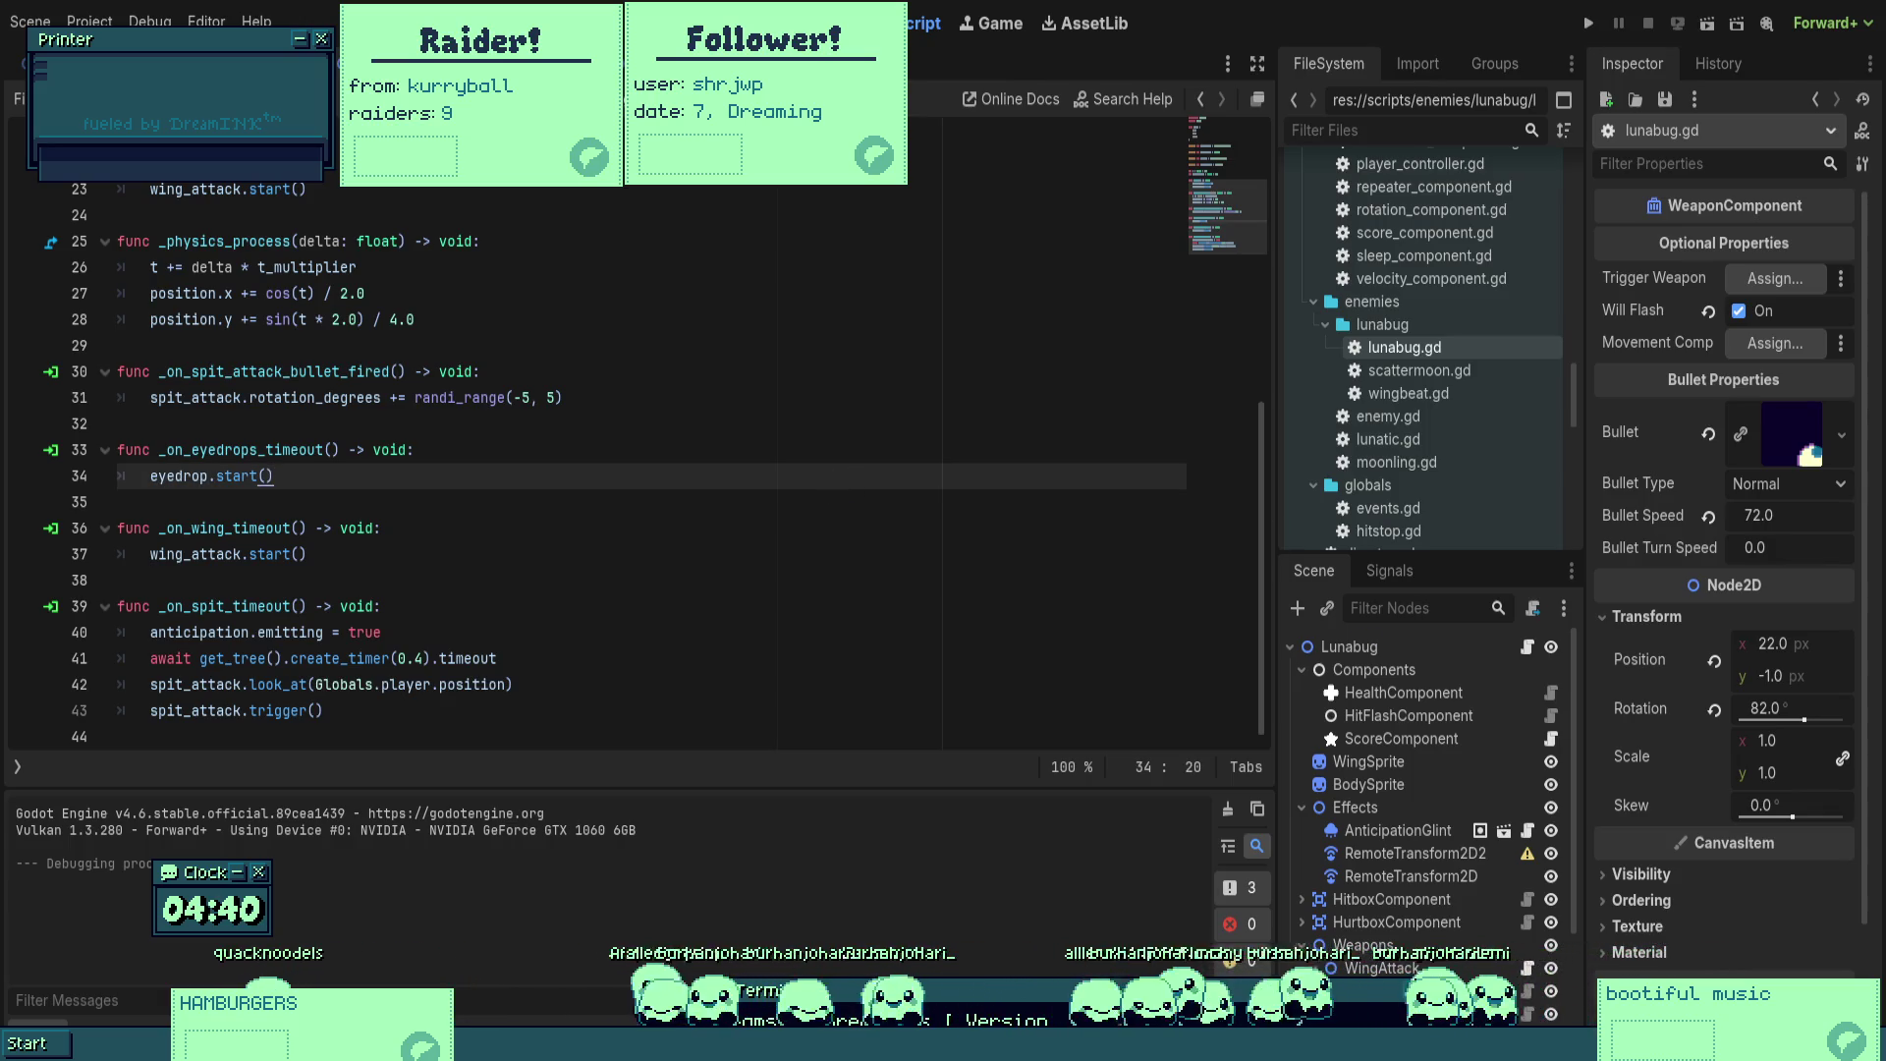
click(306, 554)
click(324, 710)
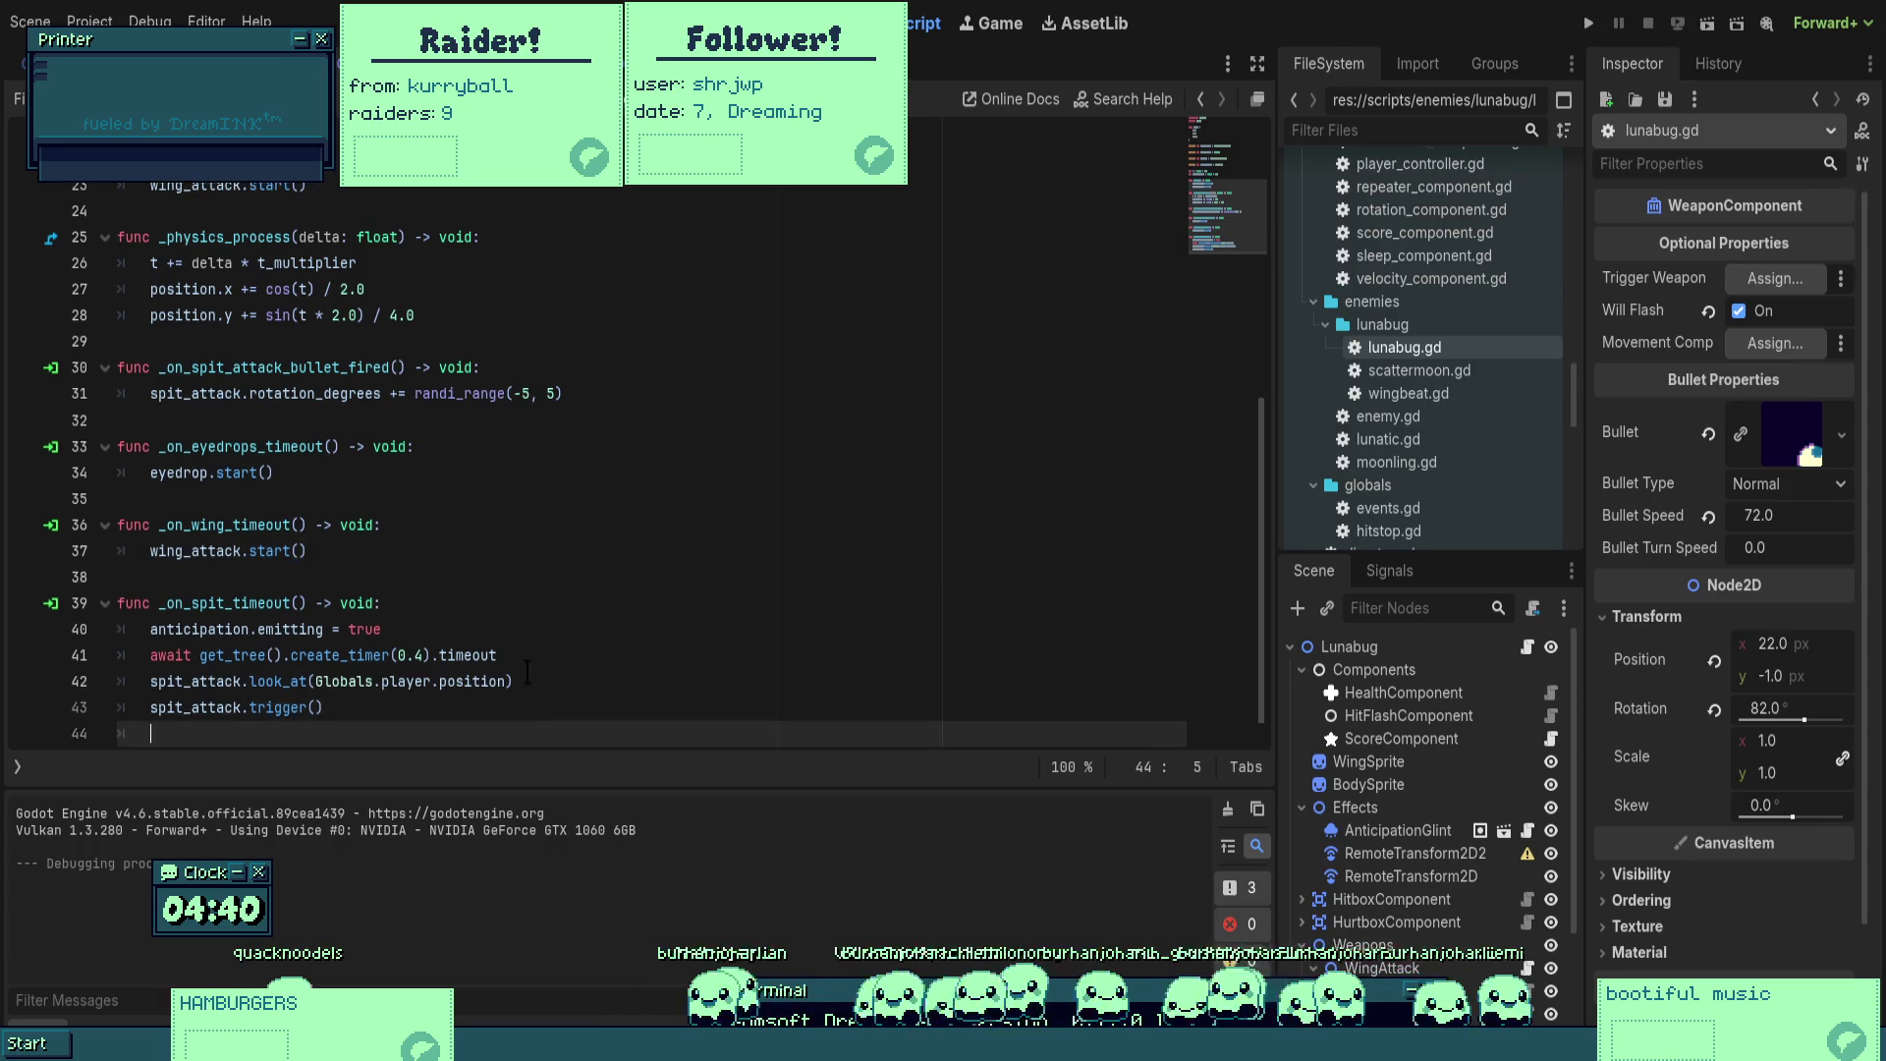
key(Return)
key(ctrl+s)
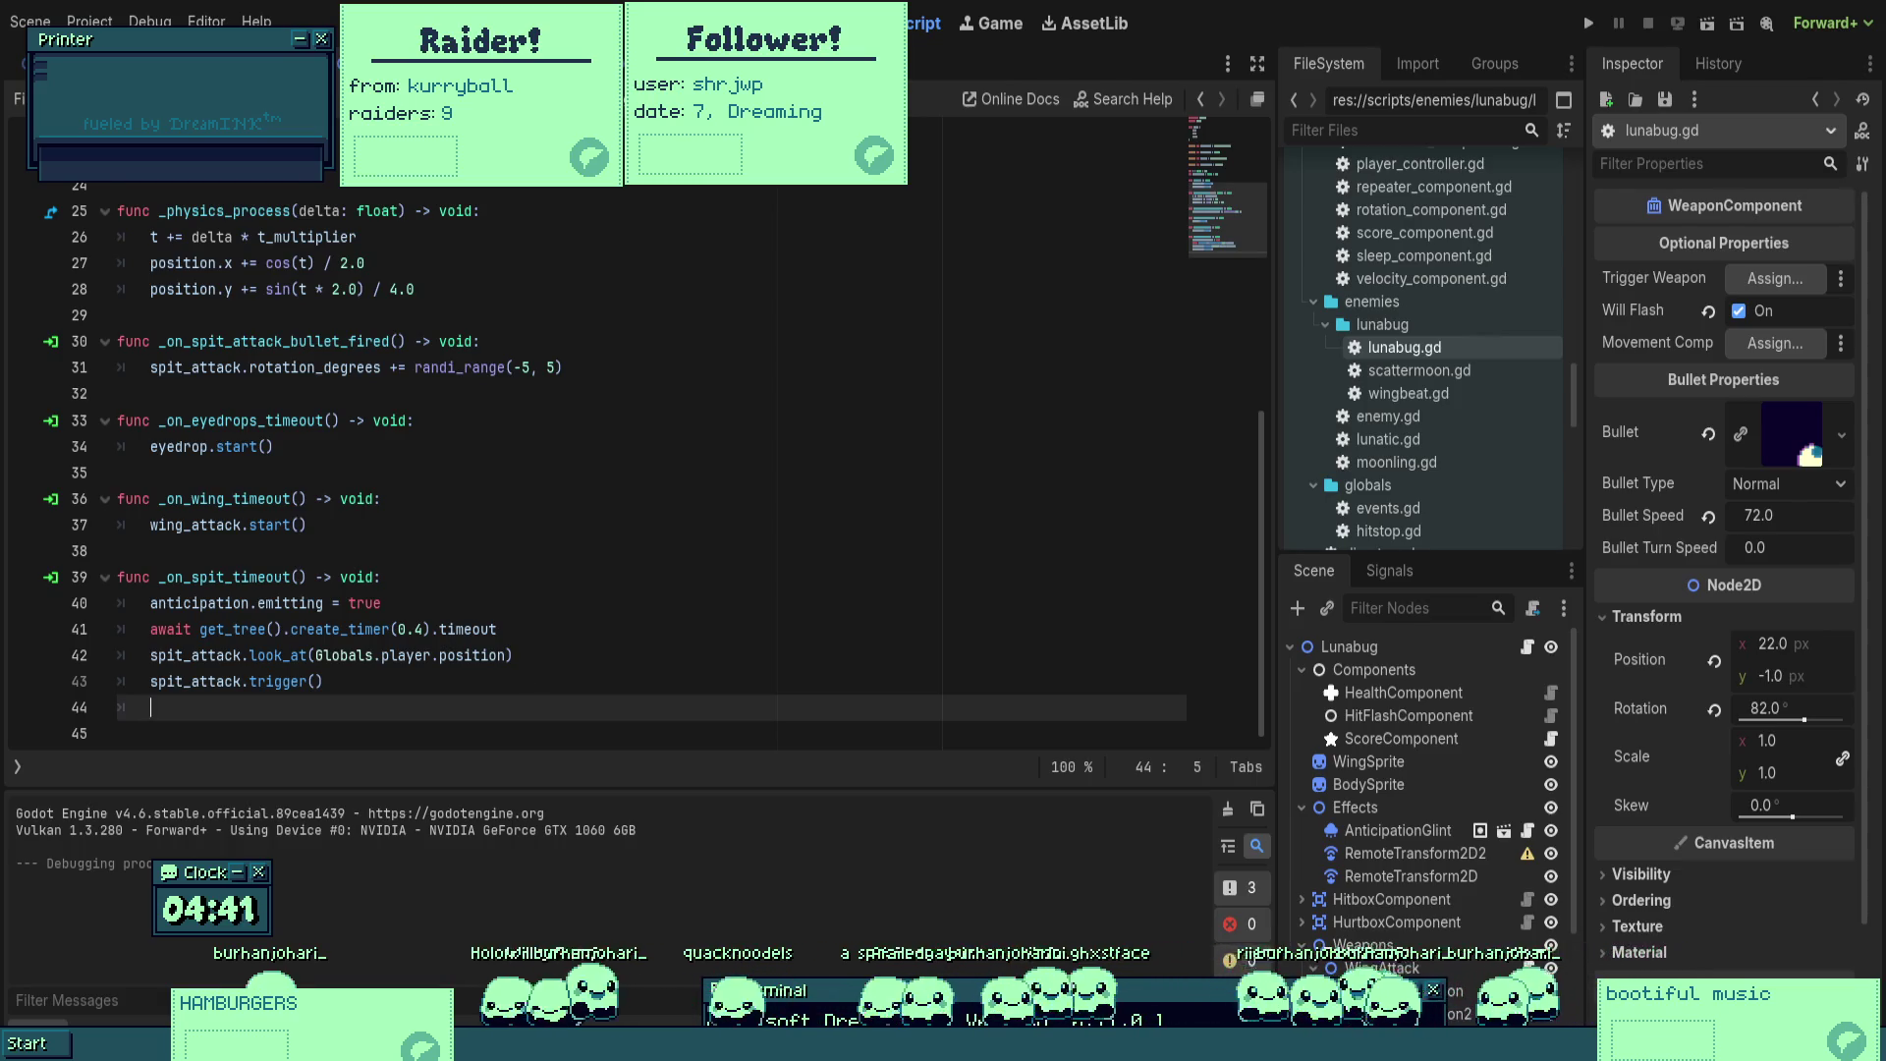
Return to the 2D view and zoom in on the Lunabug sprite
click(815, 22)
scroll(855, 315, up, 5)
scroll(836, 280, up, 4)
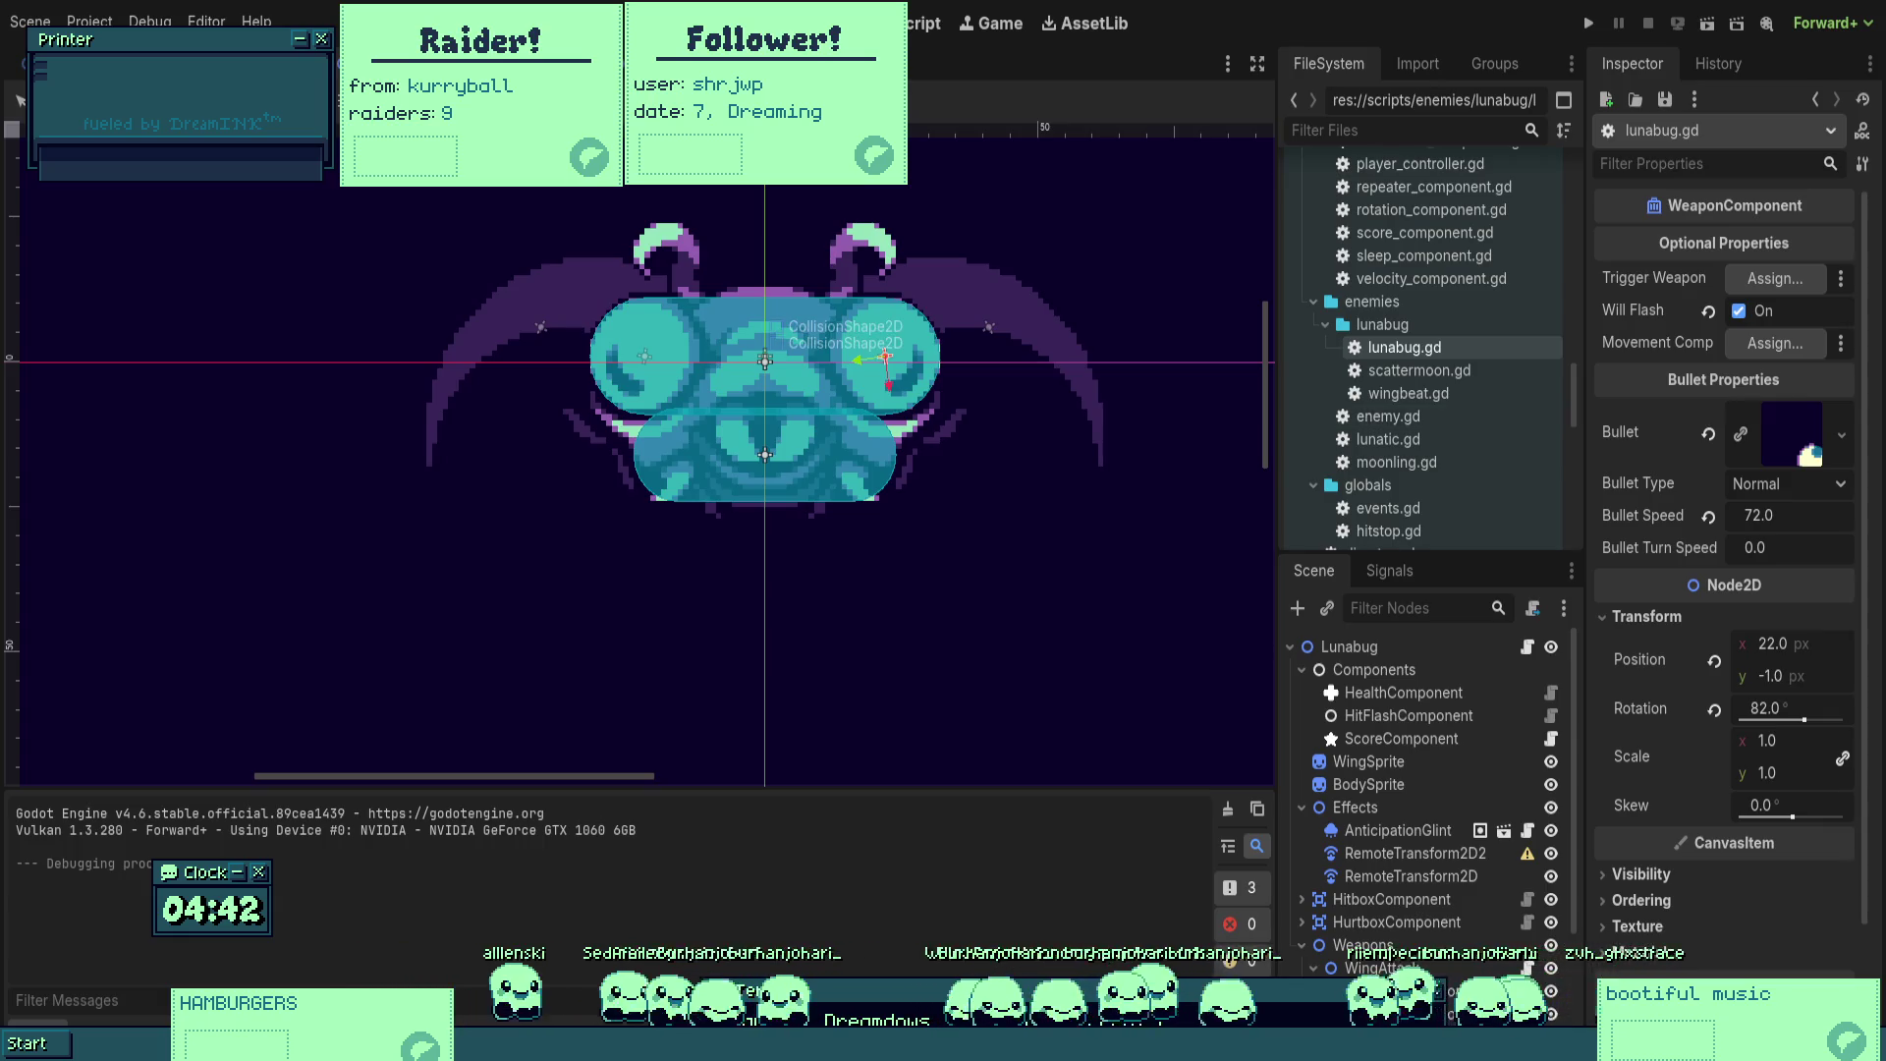
Zoom out over the Lunabug scene in 2D and save it
scroll(853, 330, down, 2)
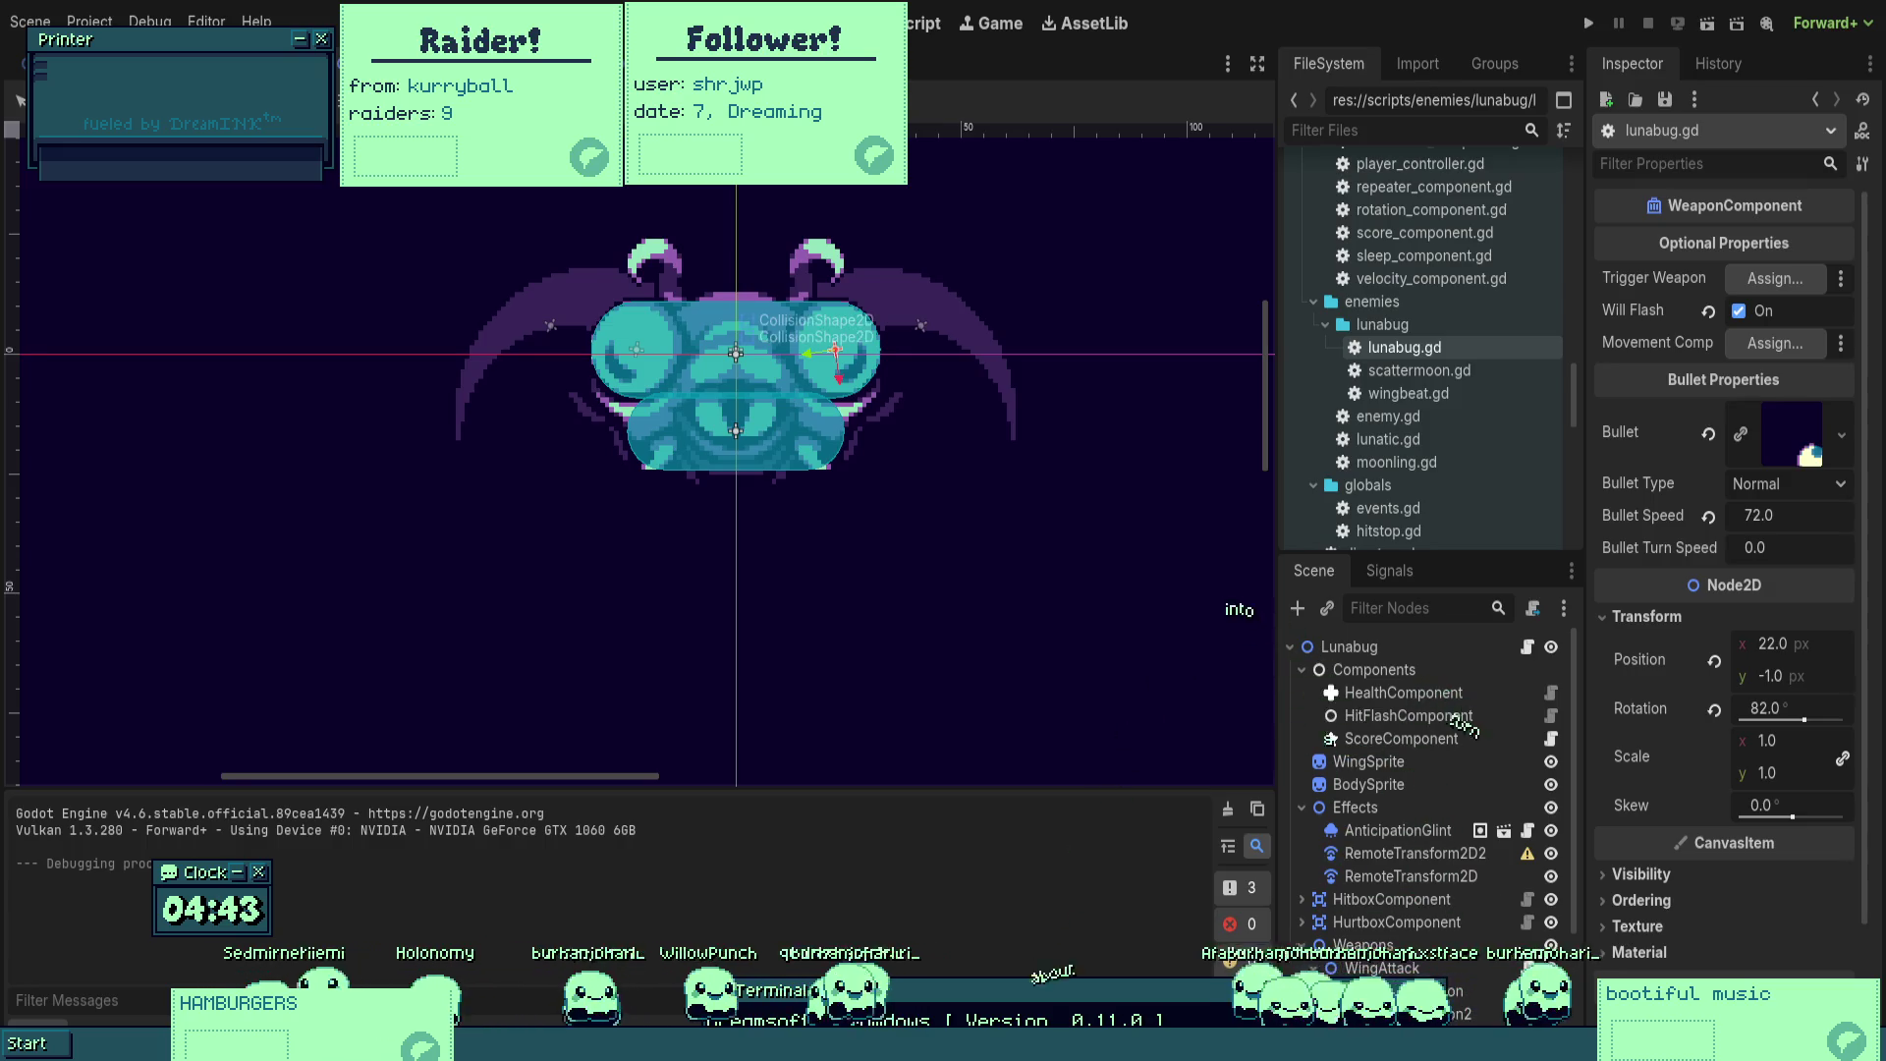
key(ctrl+s)
In lunabug.gd, start an 'enum PATTERN {' declaration below the PHASE enum
key(ctrl+F3)
scroll(722, 280, up, 5)
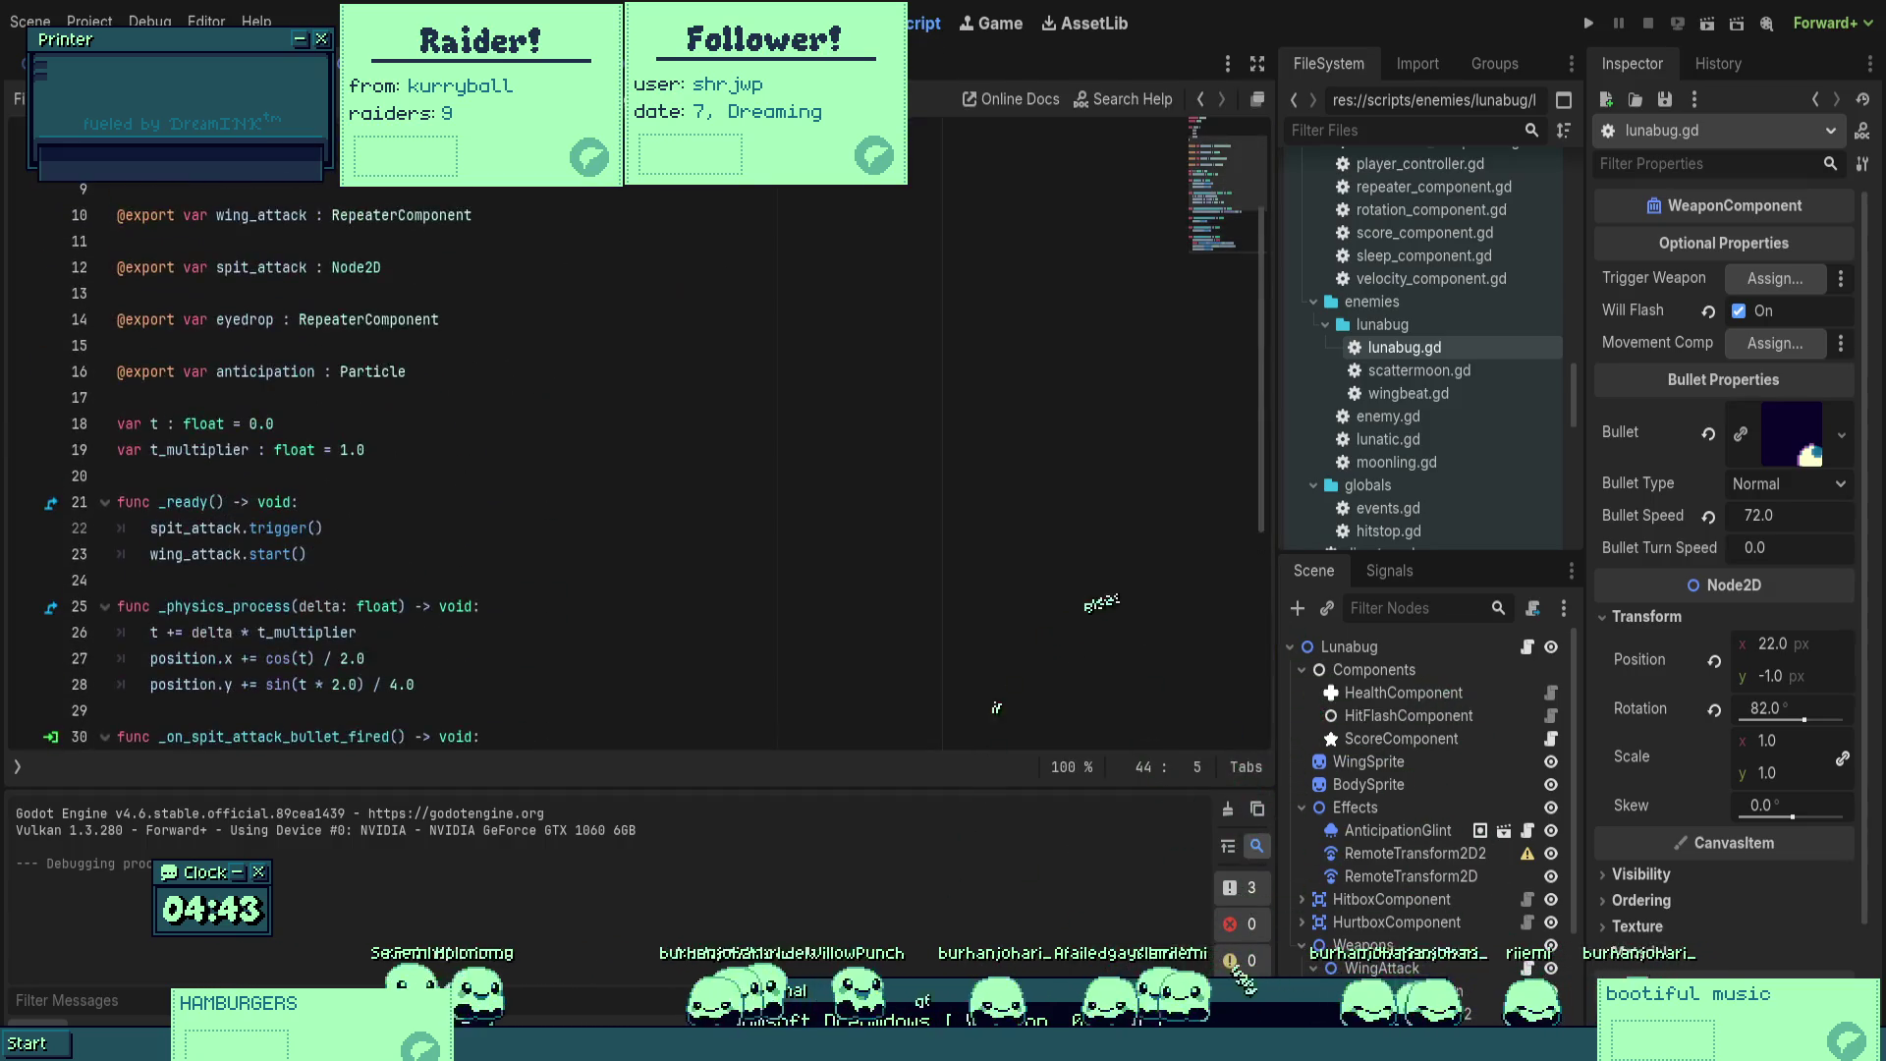
scroll(507, 272, up, 1)
scroll(194, 293, up, 1)
click(193, 293)
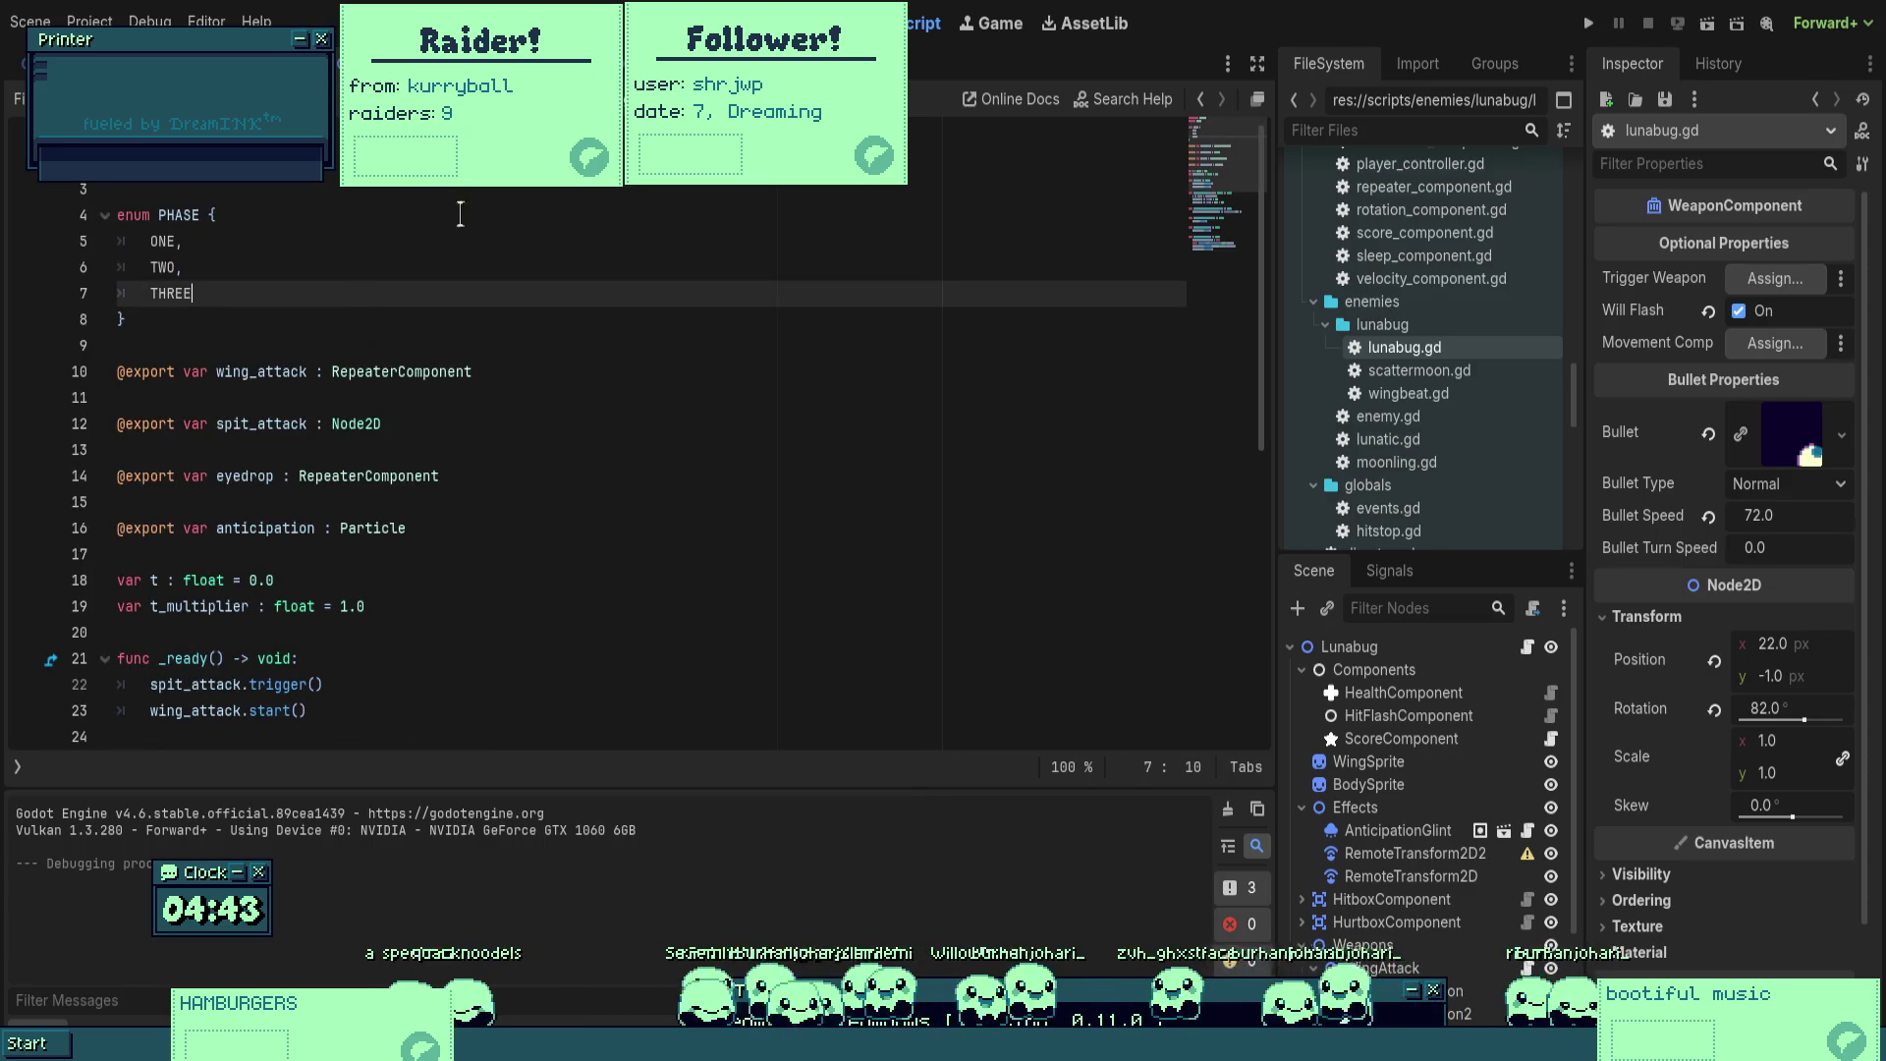
click(393, 324)
key(Return)
key(Return)
text(enum PATTERN {)
List ALLEYS and WIND as the PATTERN enum's values
key(Return)
text(a)
key(BackSpace)
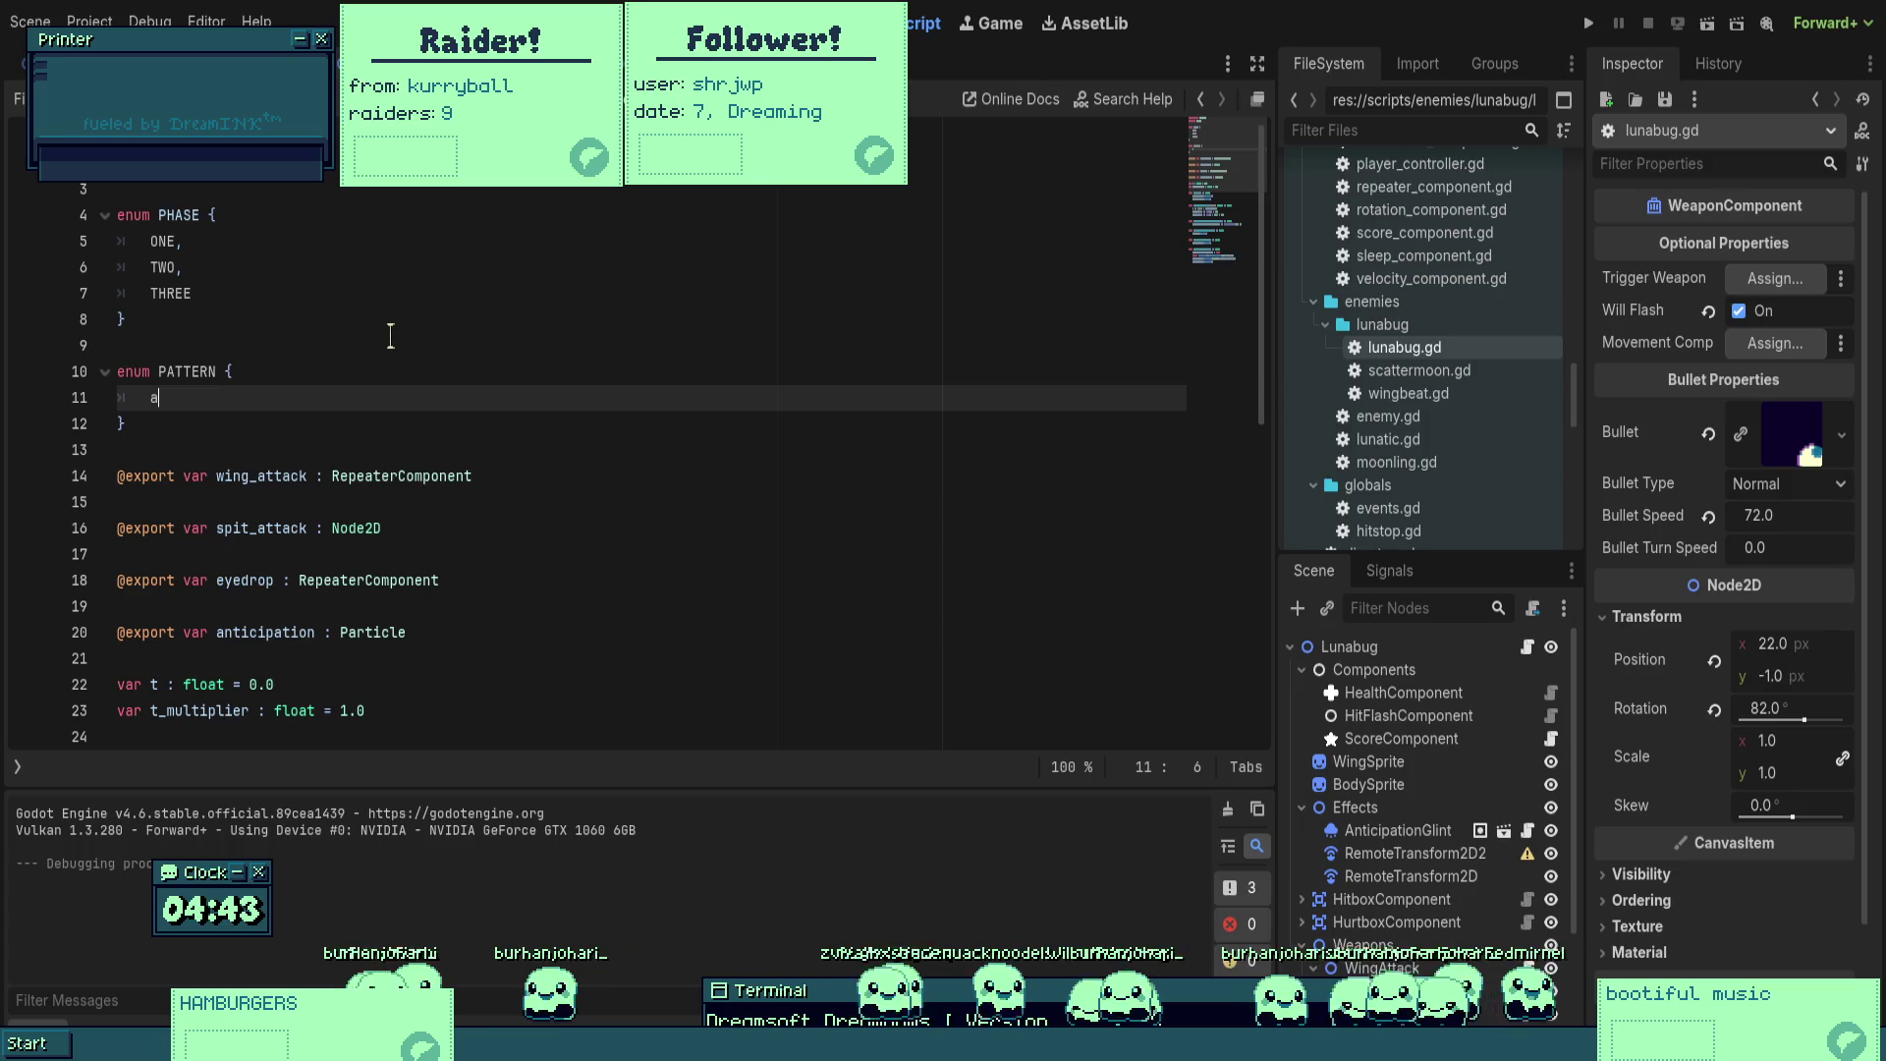
text(ALLEYS,)
key(Return)
text(M)
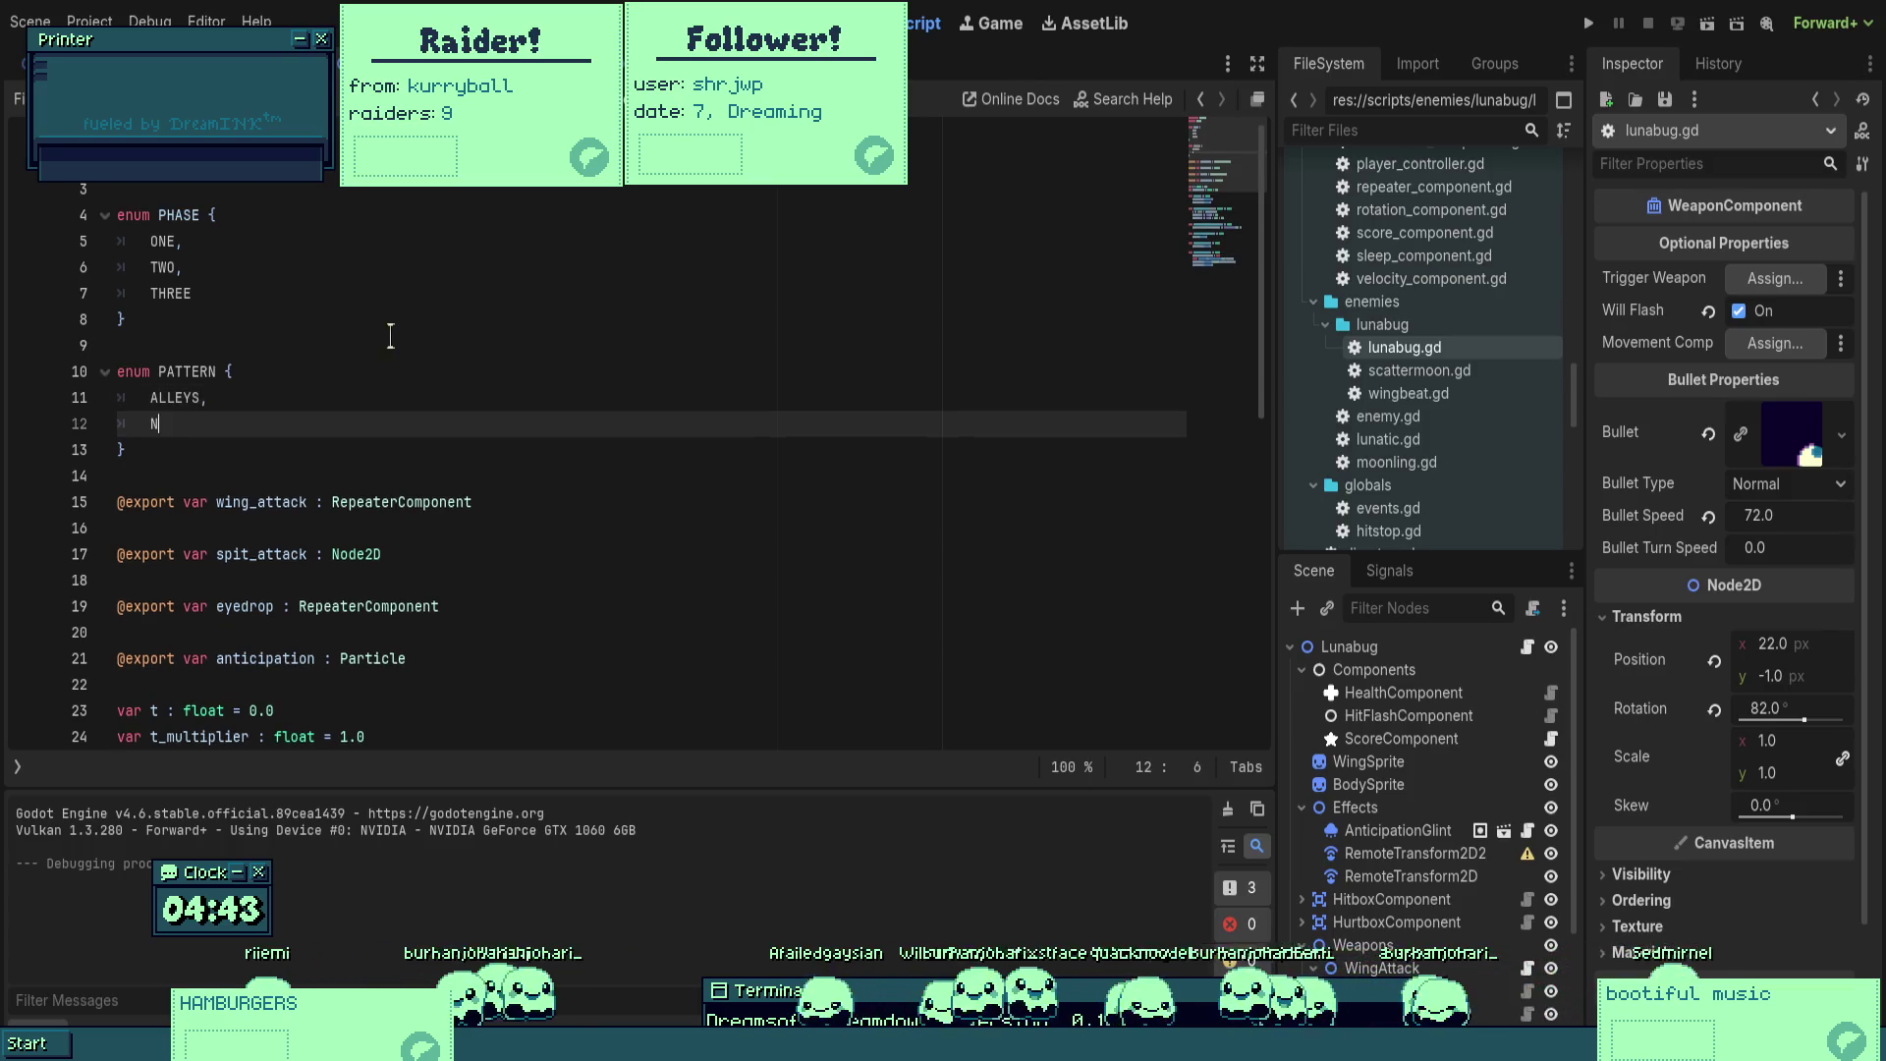
key(BackSpace)
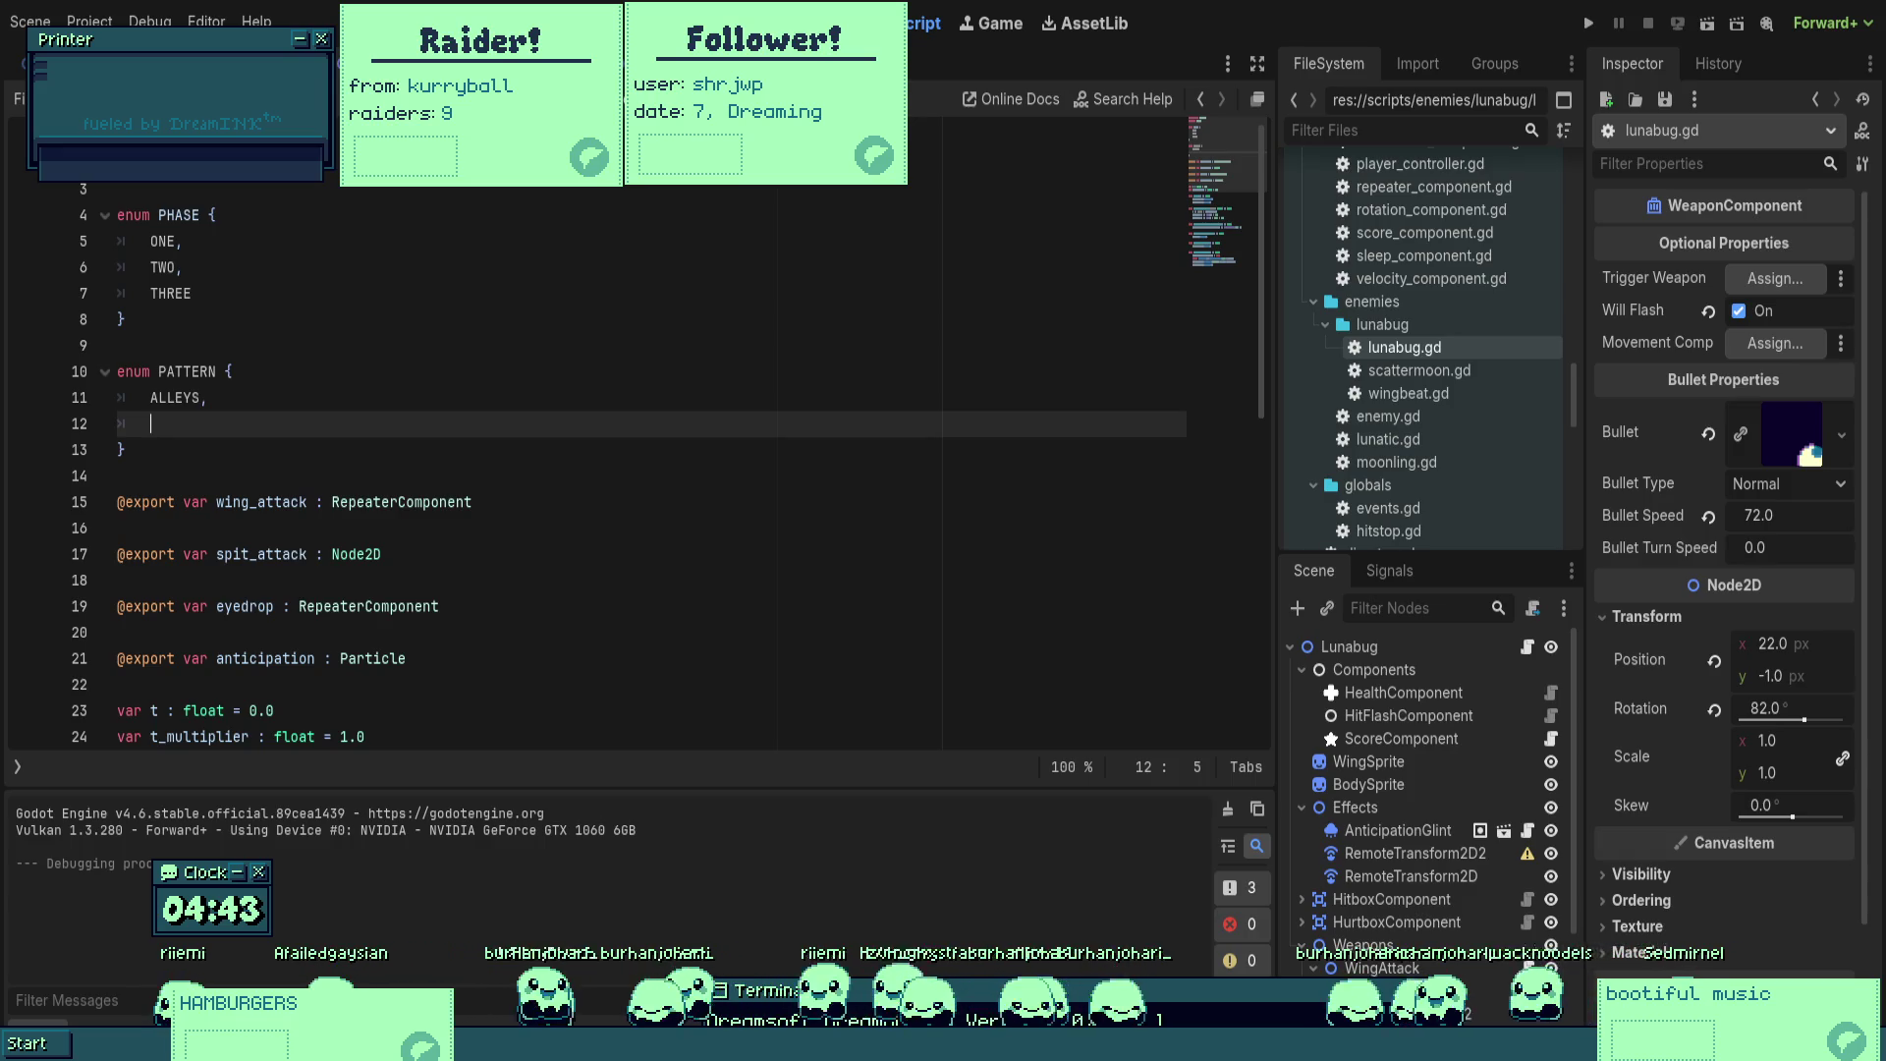
text(WIND)
scroll(648, 432, down, 8)
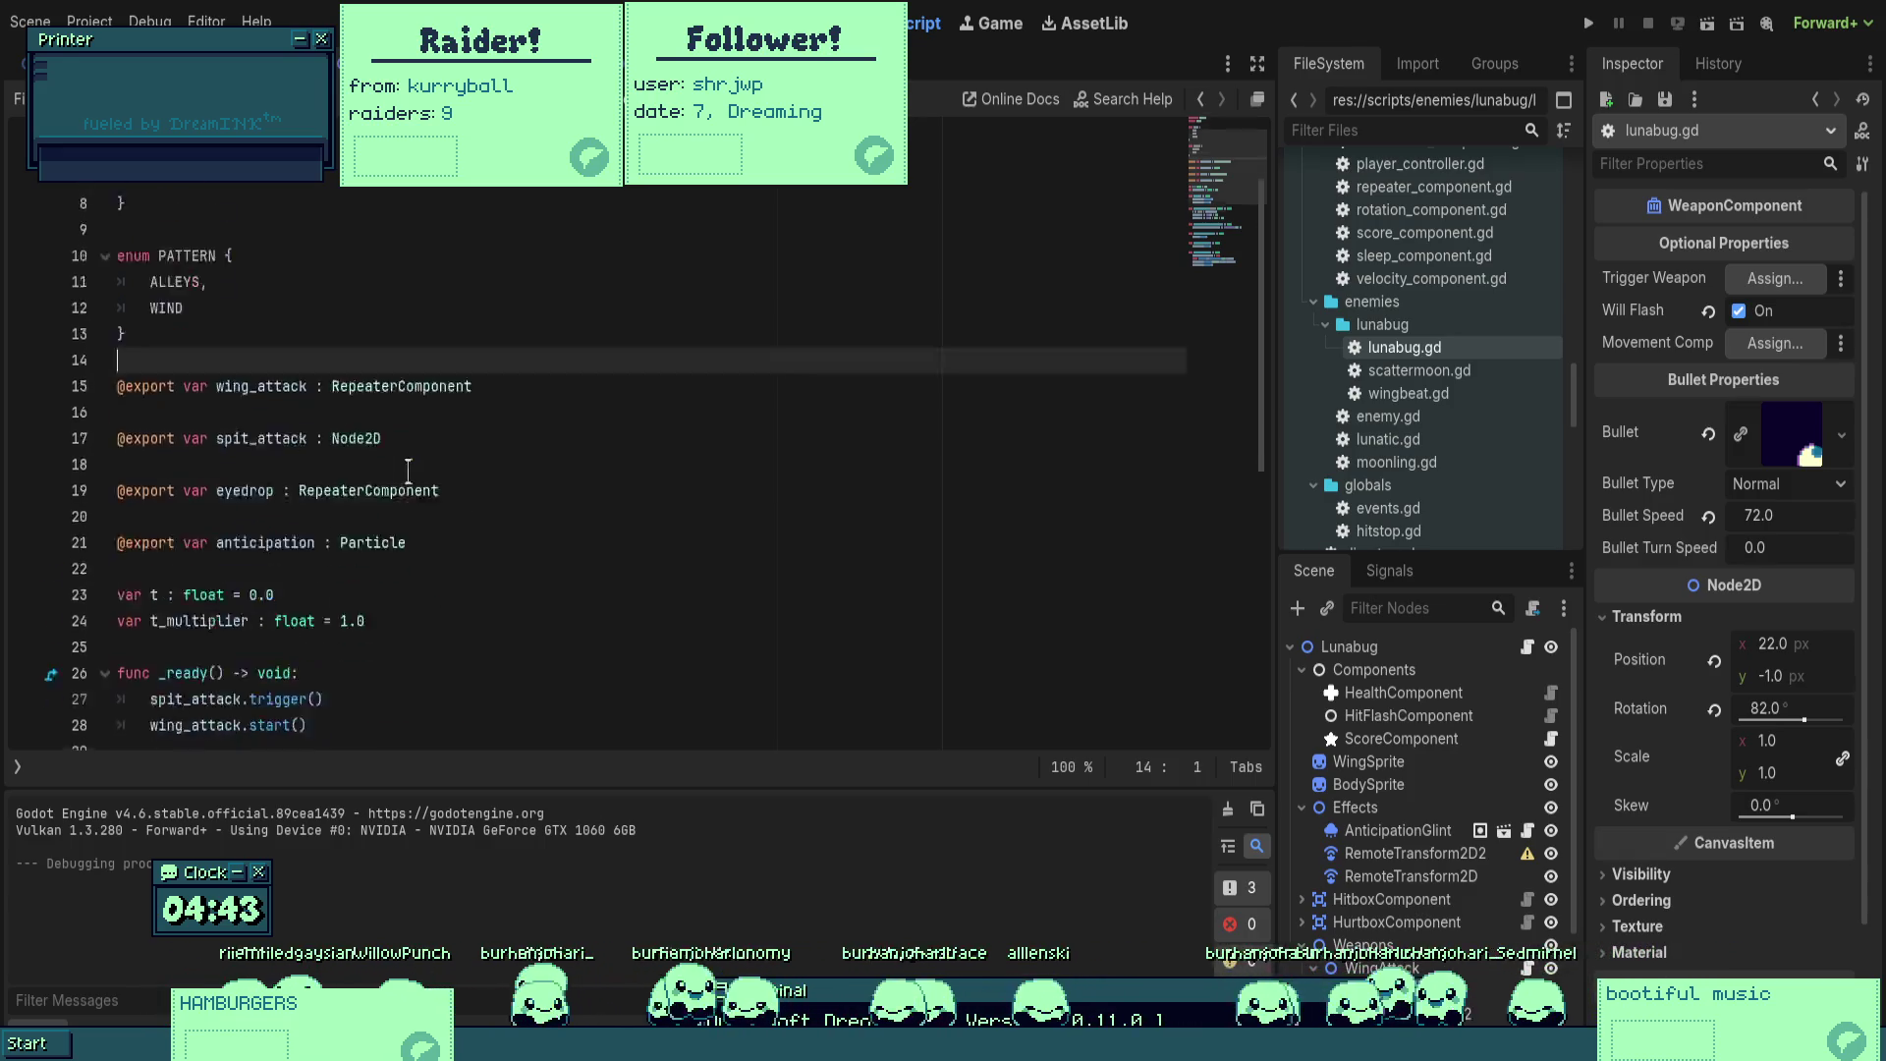
click(414, 345)
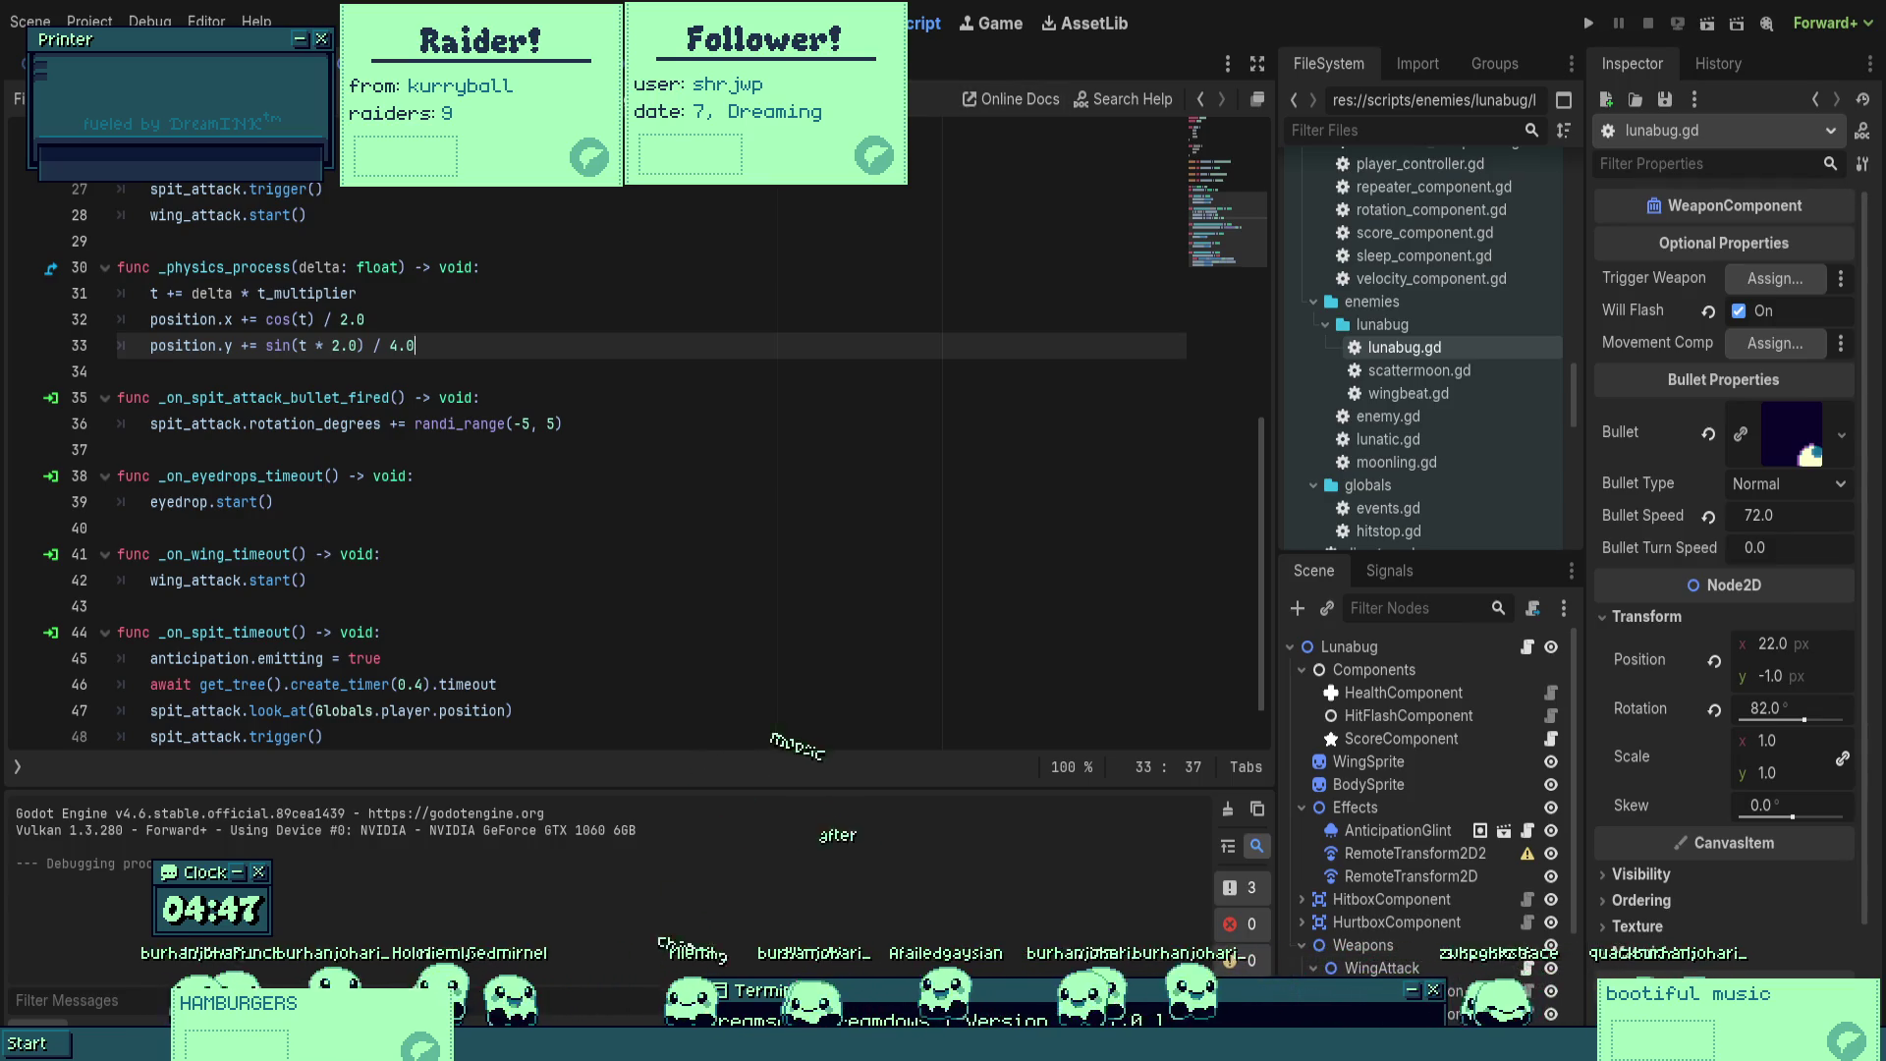
key(Down)
scroll(630, 312, up, 2)
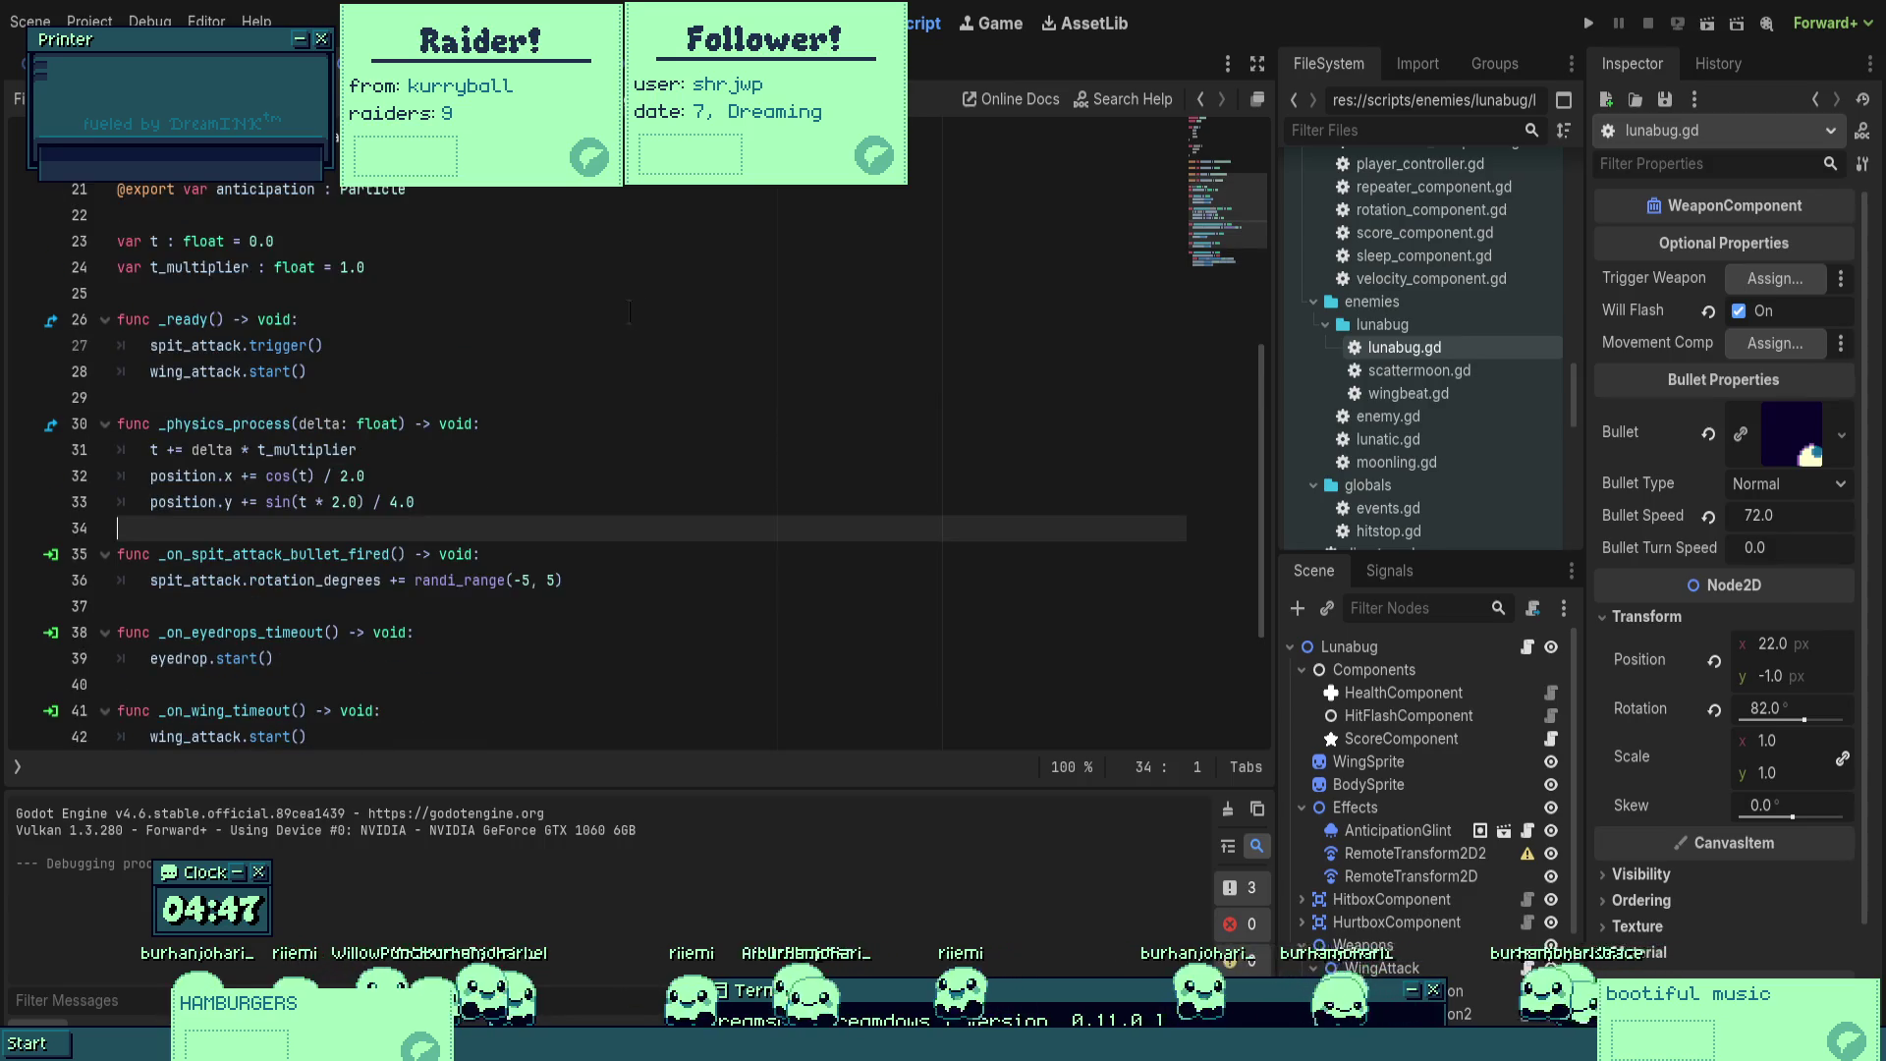
click(616, 368)
scroll(616, 361, down, 3)
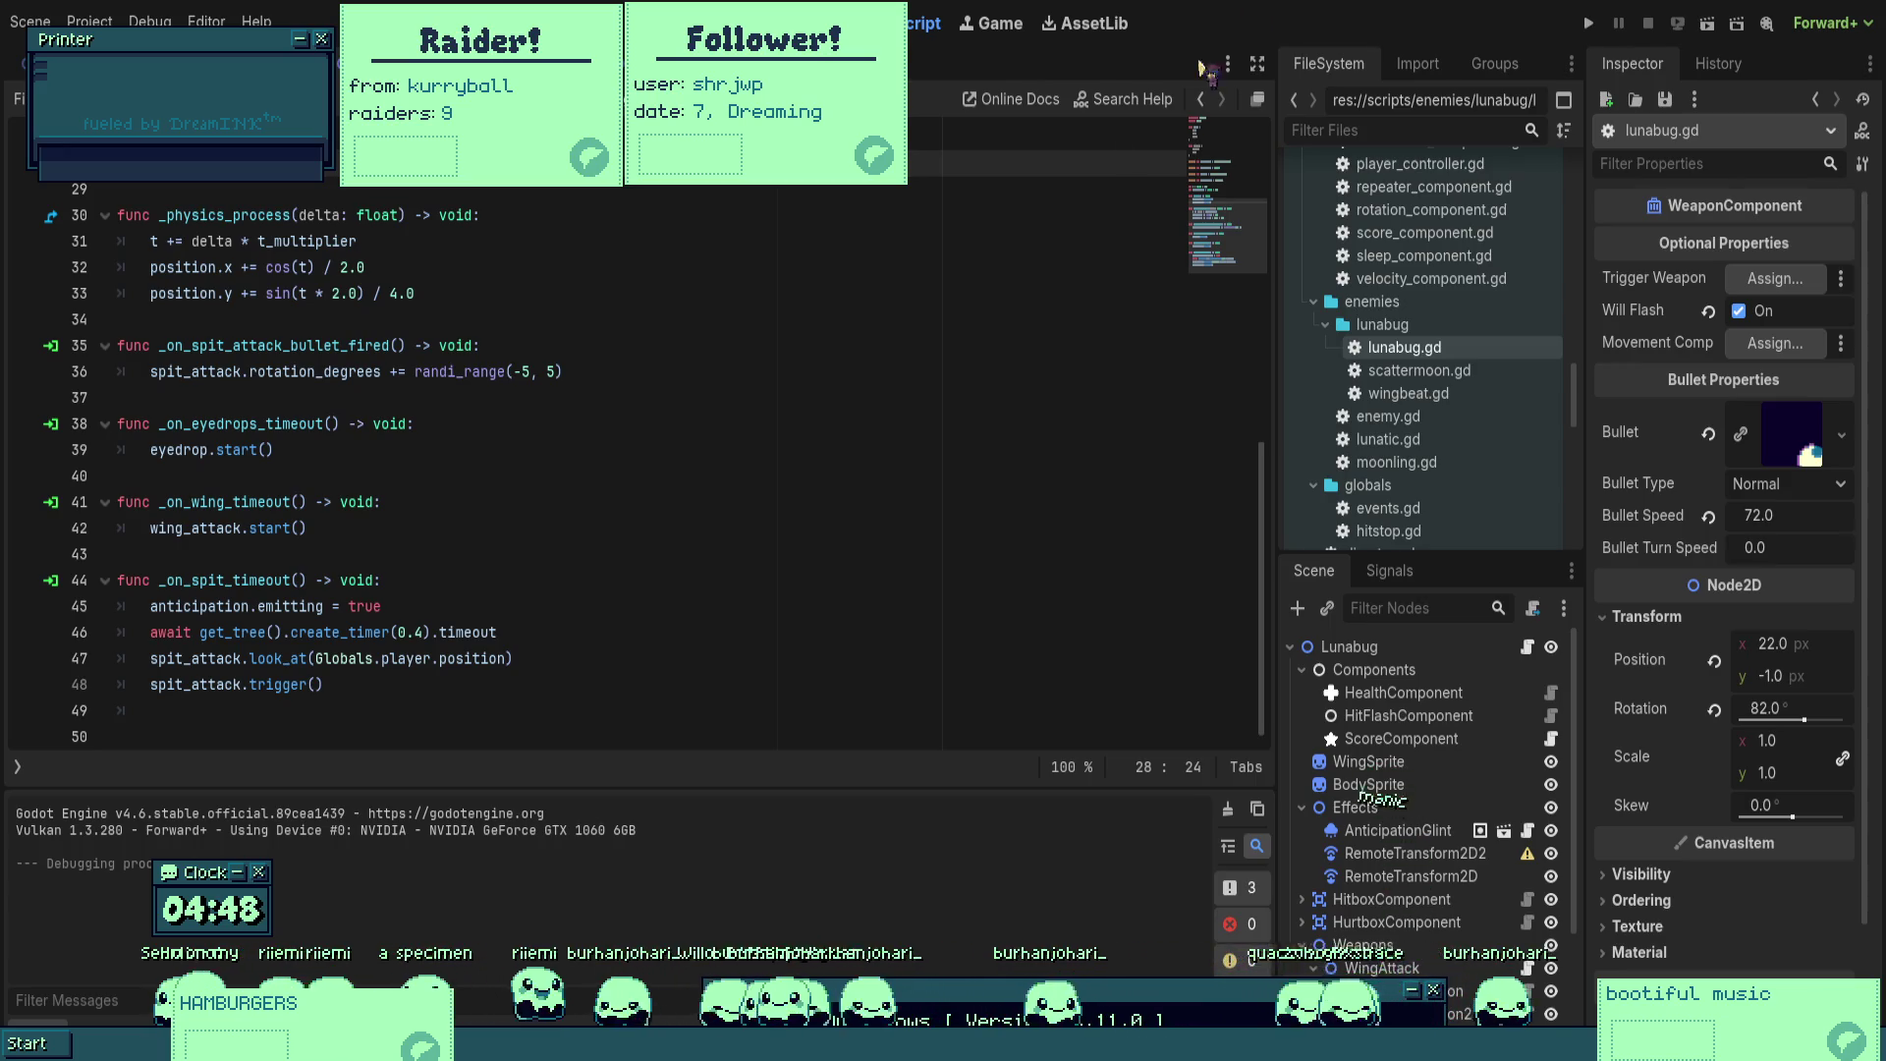
click(418, 424)
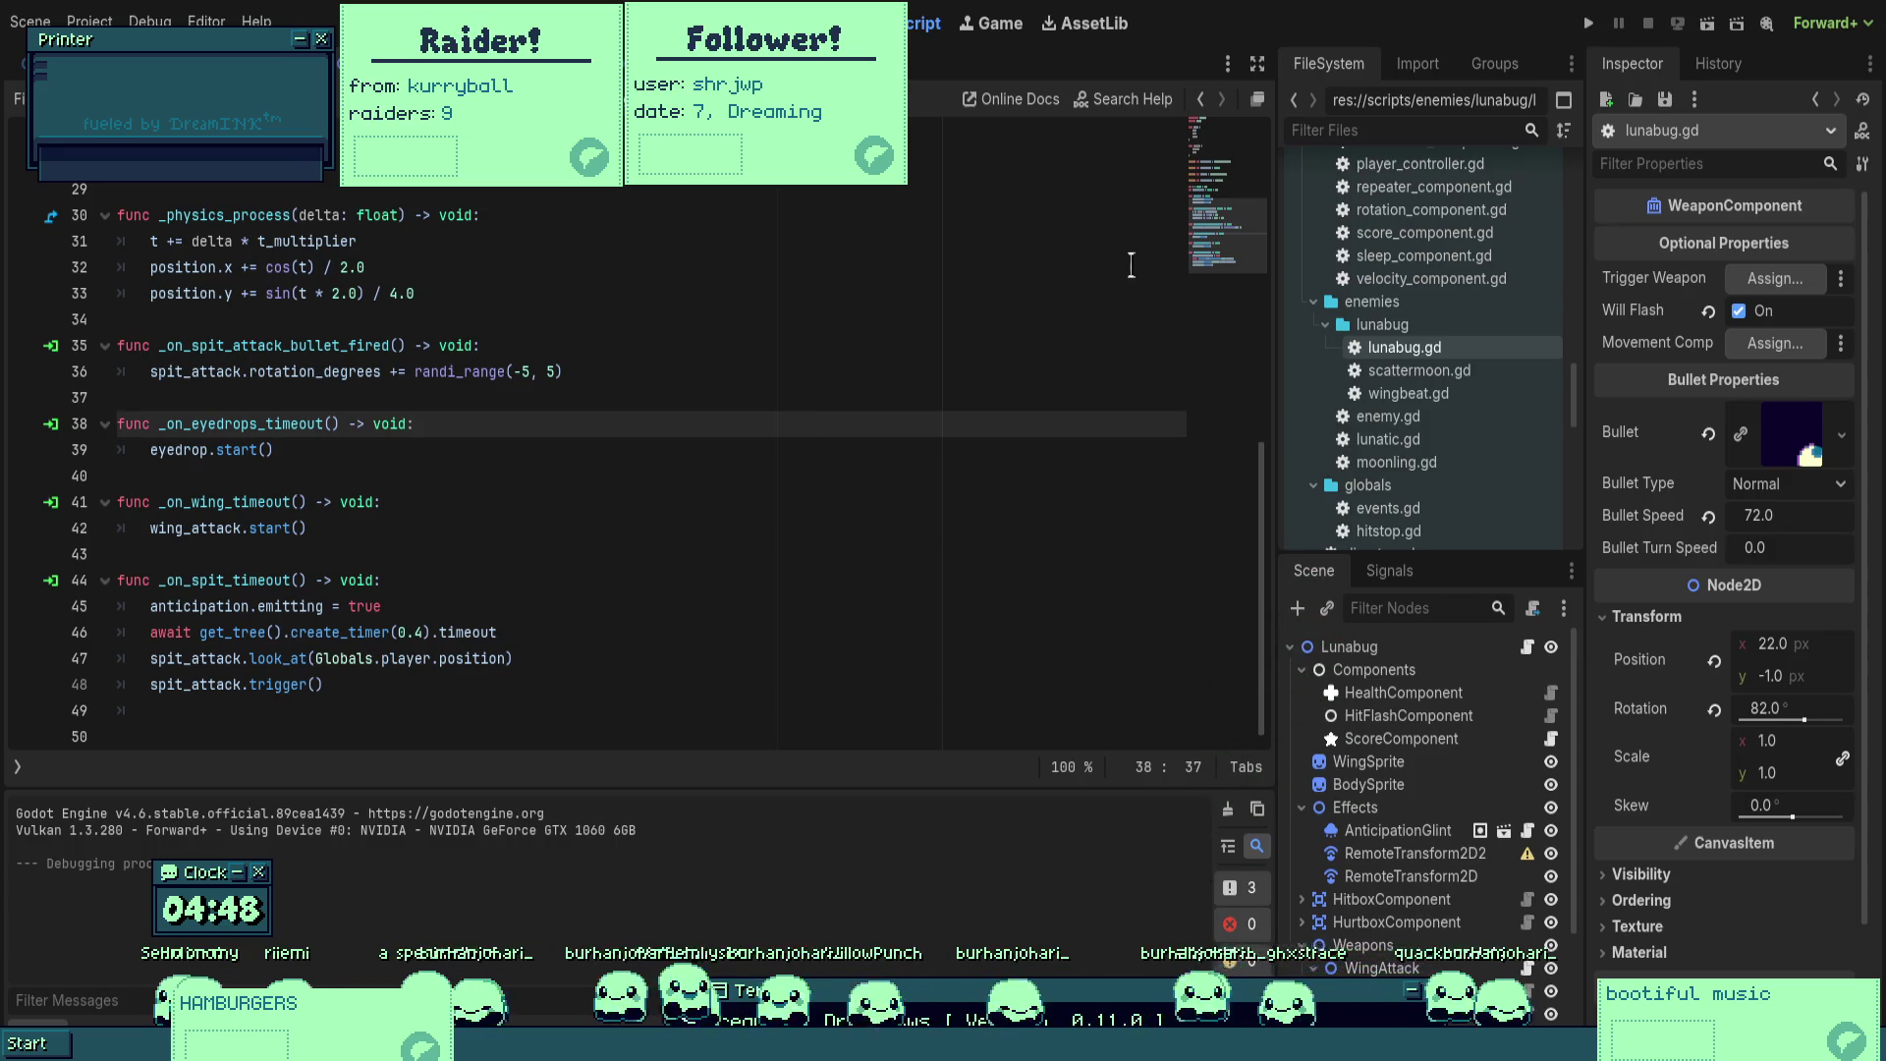
click(1589, 23)
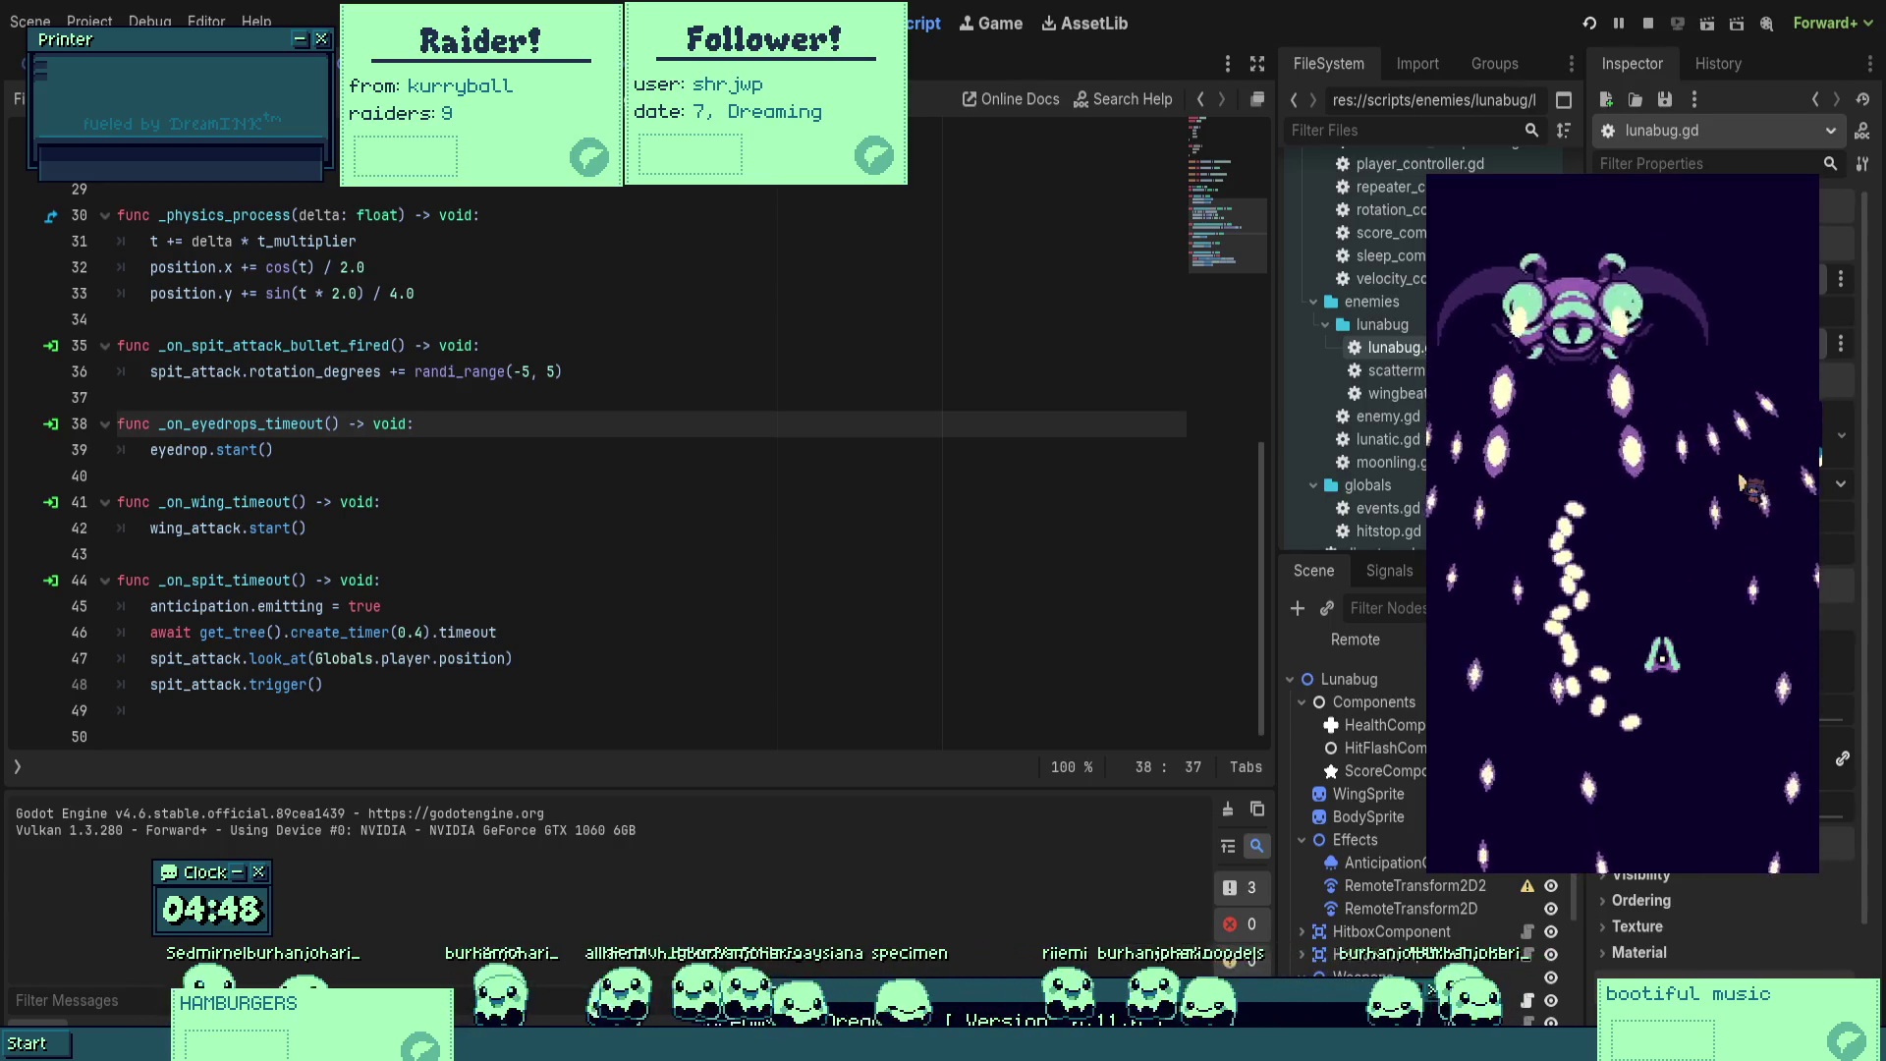
Steer the ship around the boss's bullets during the first part of the fight
key(Left)
key(Up)
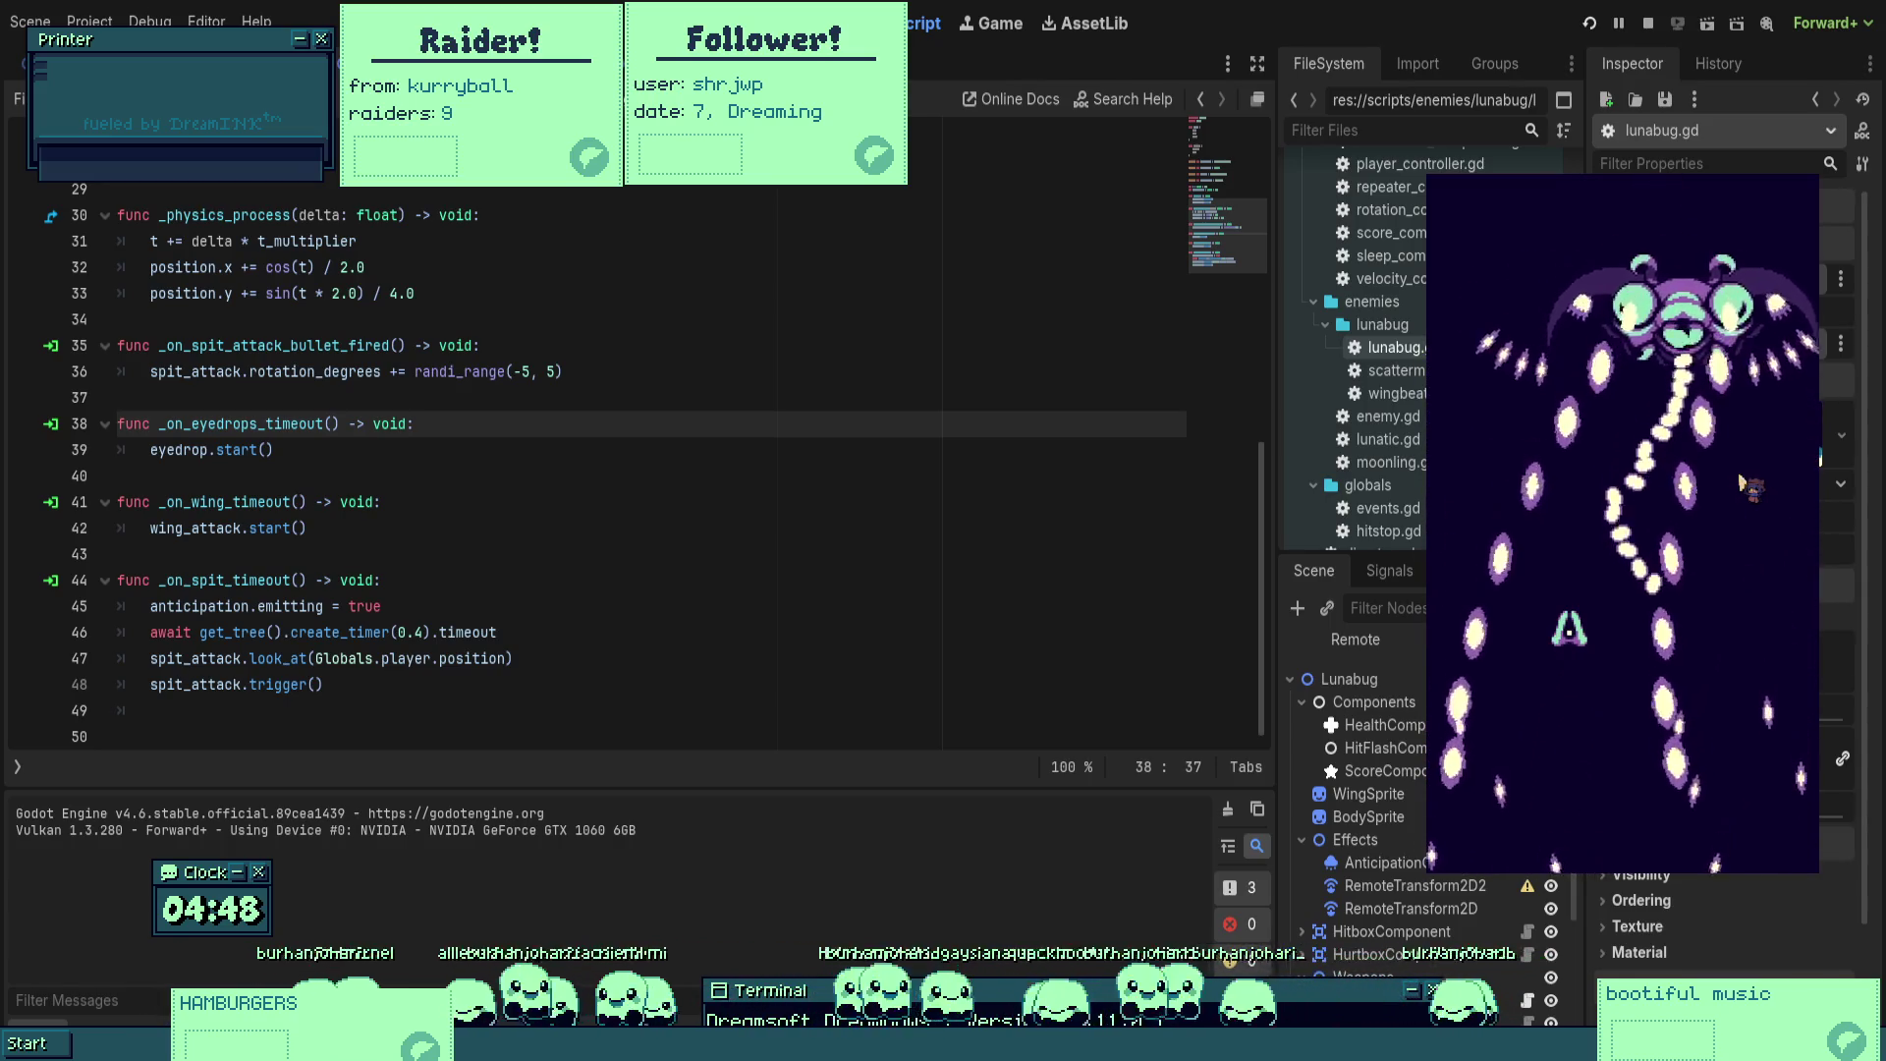
key(Right)
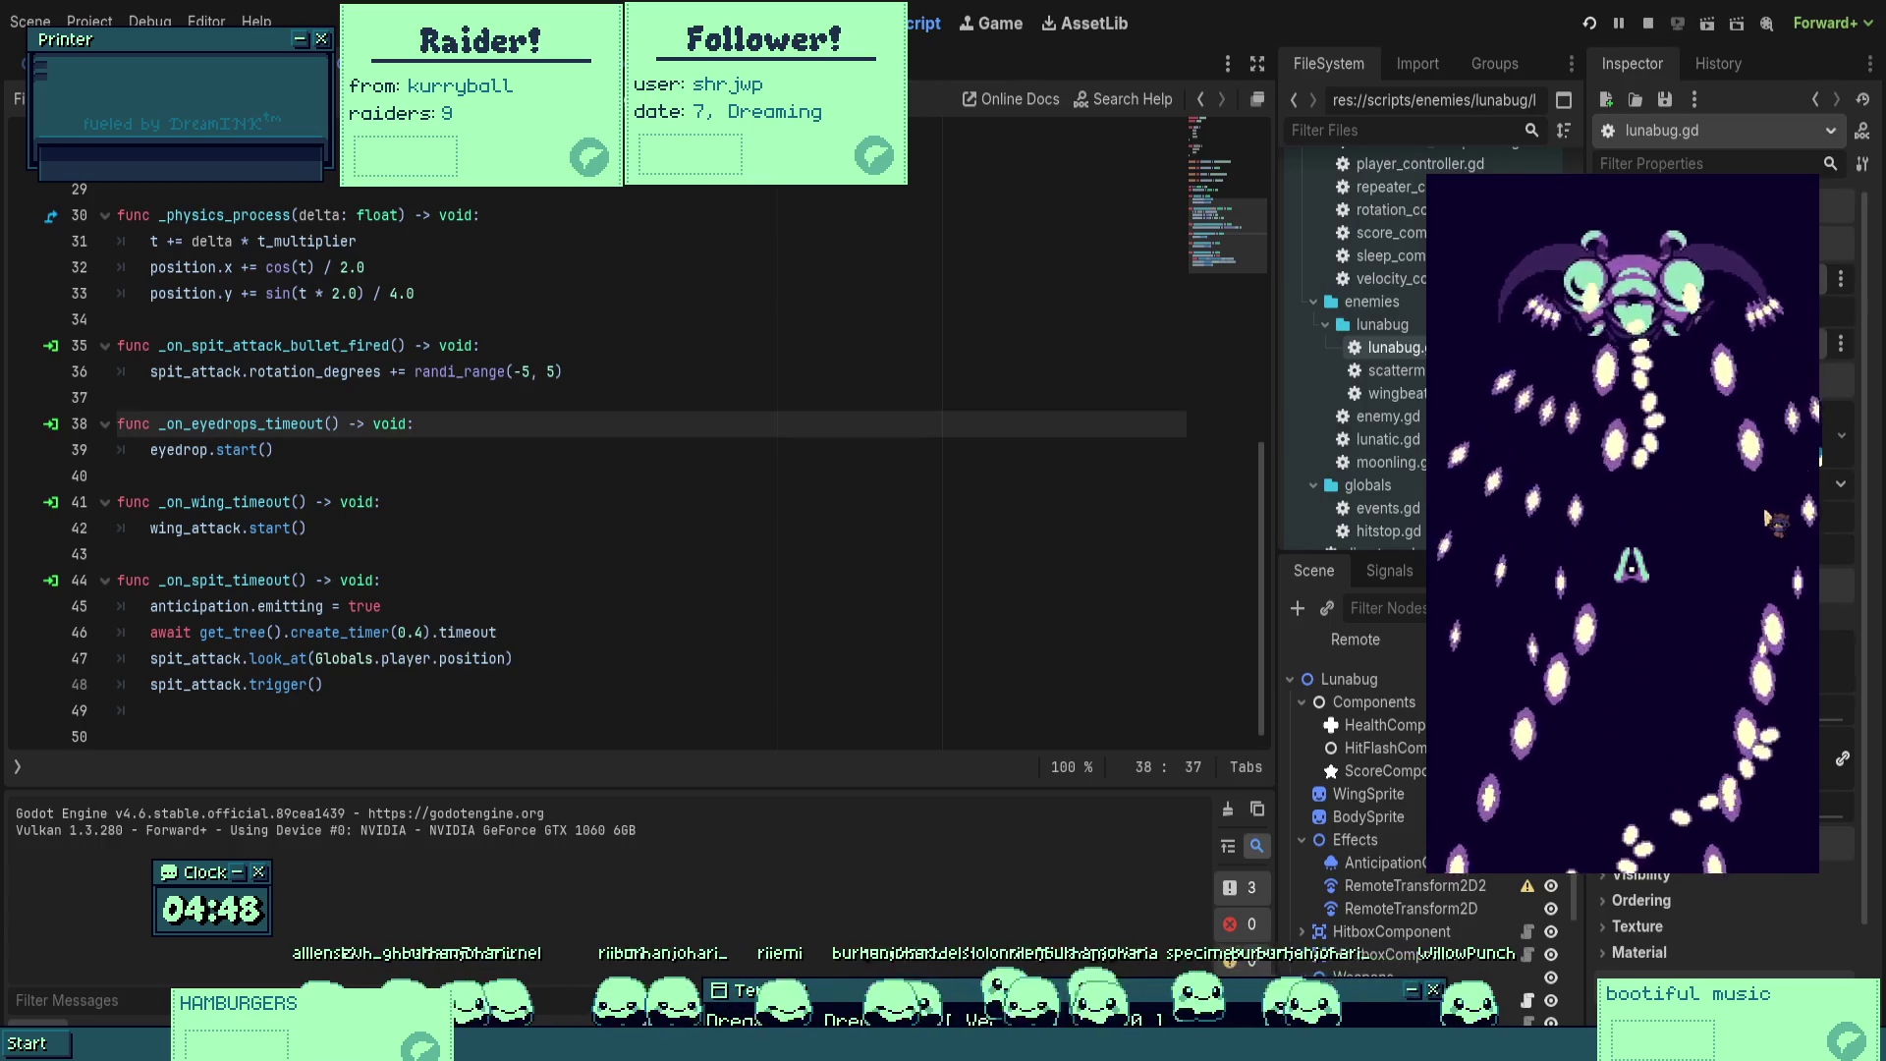
key(Up)
key(Left)
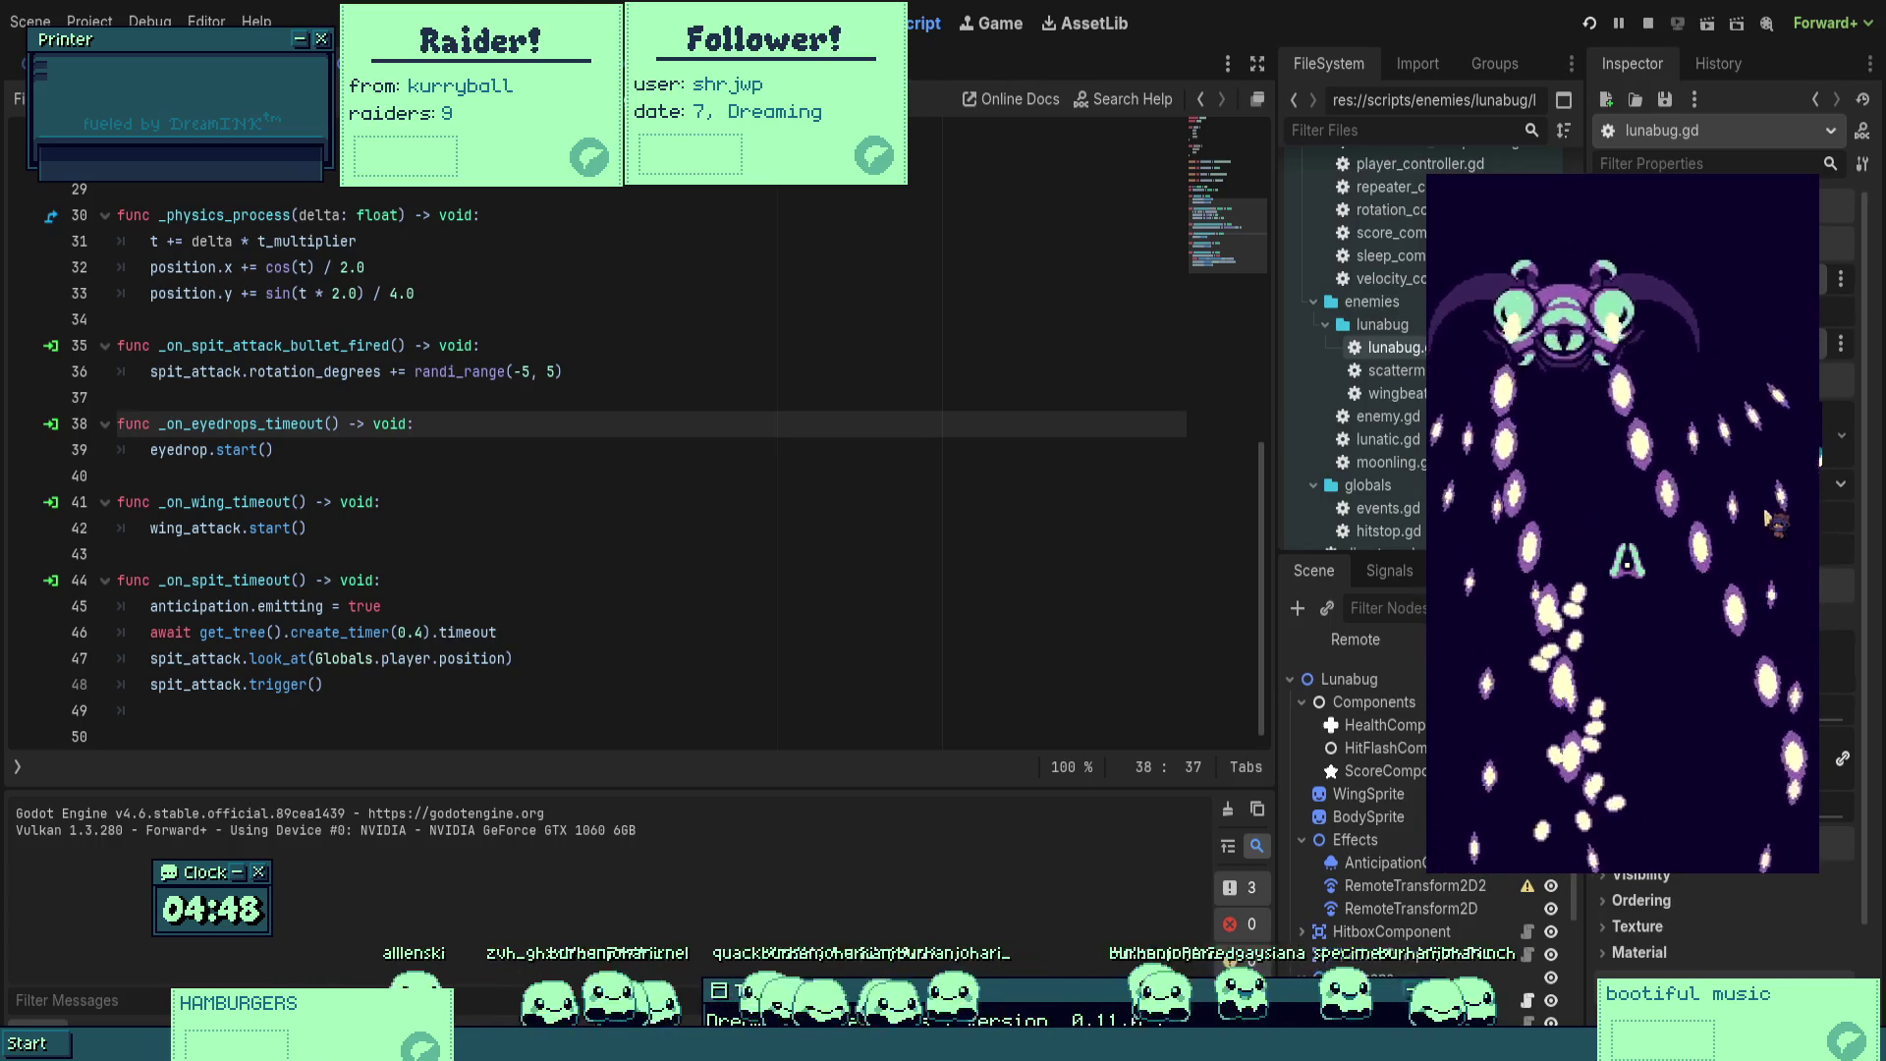
key(Right)
key(Right)
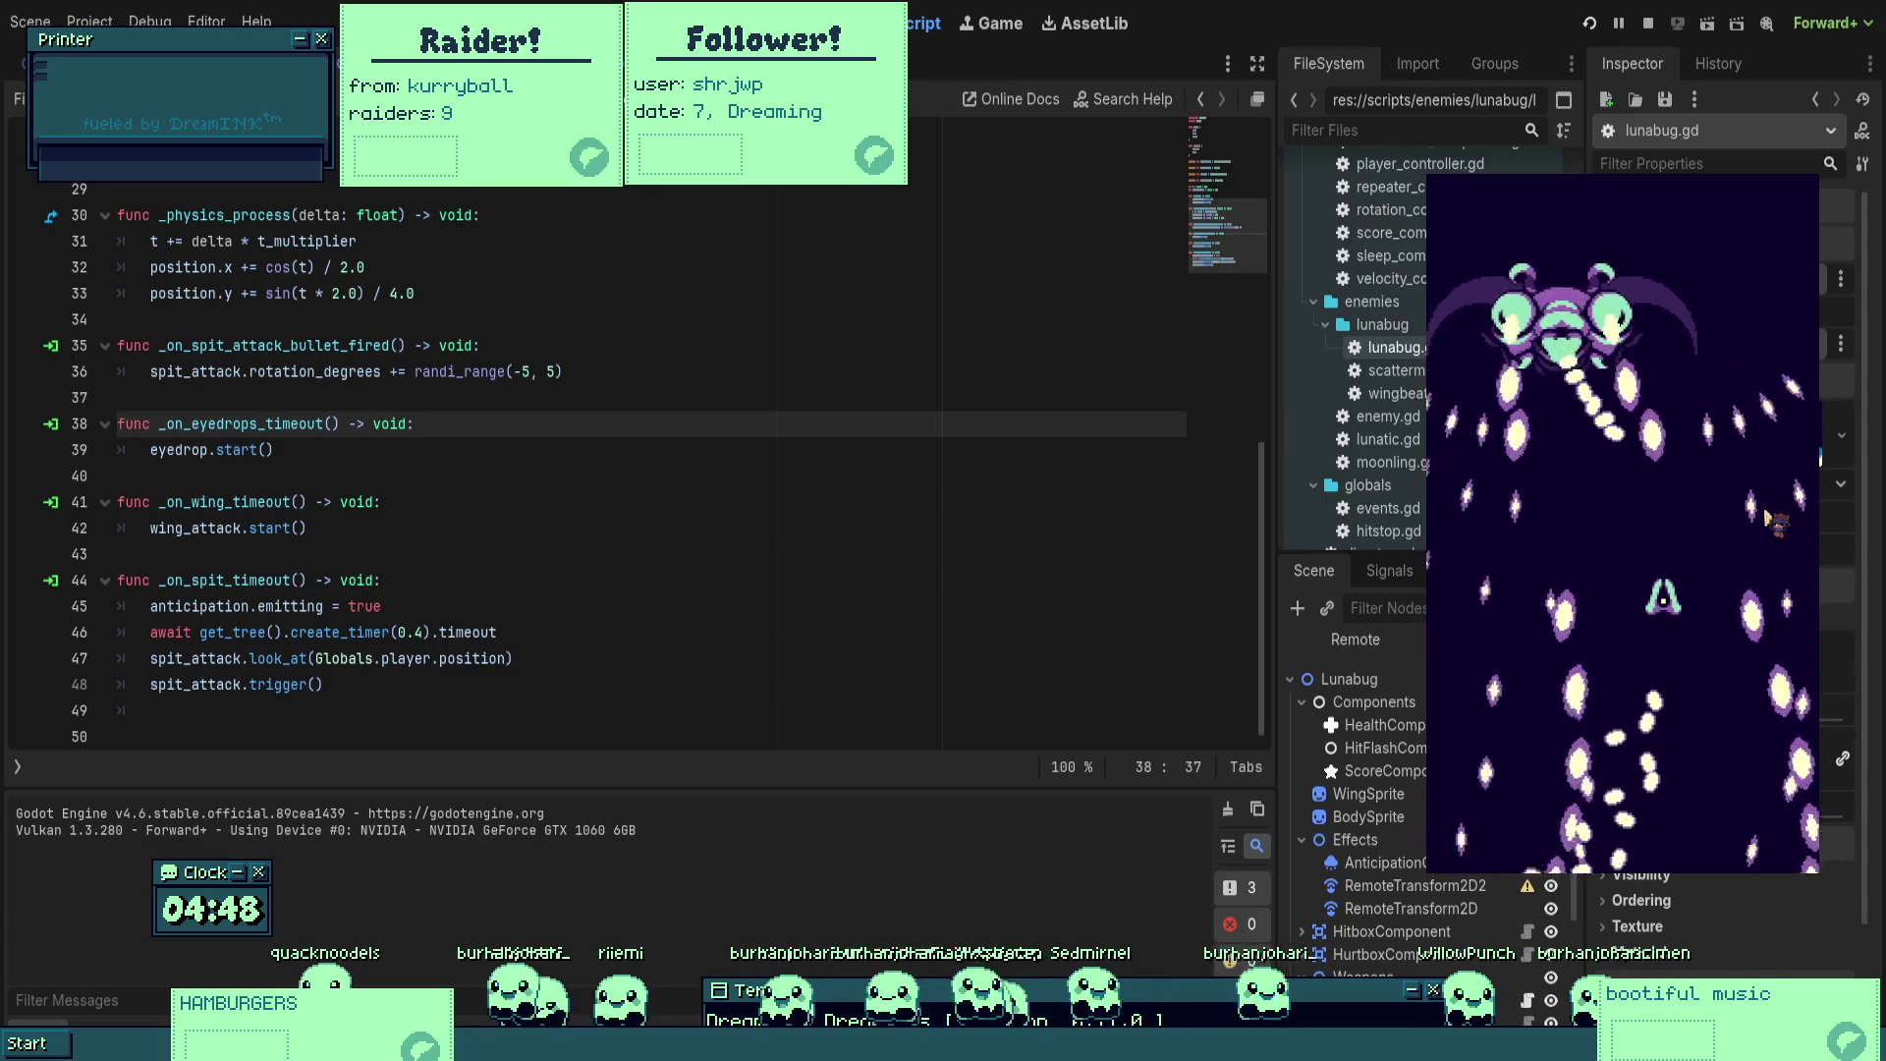
key(Down)
key(Left)
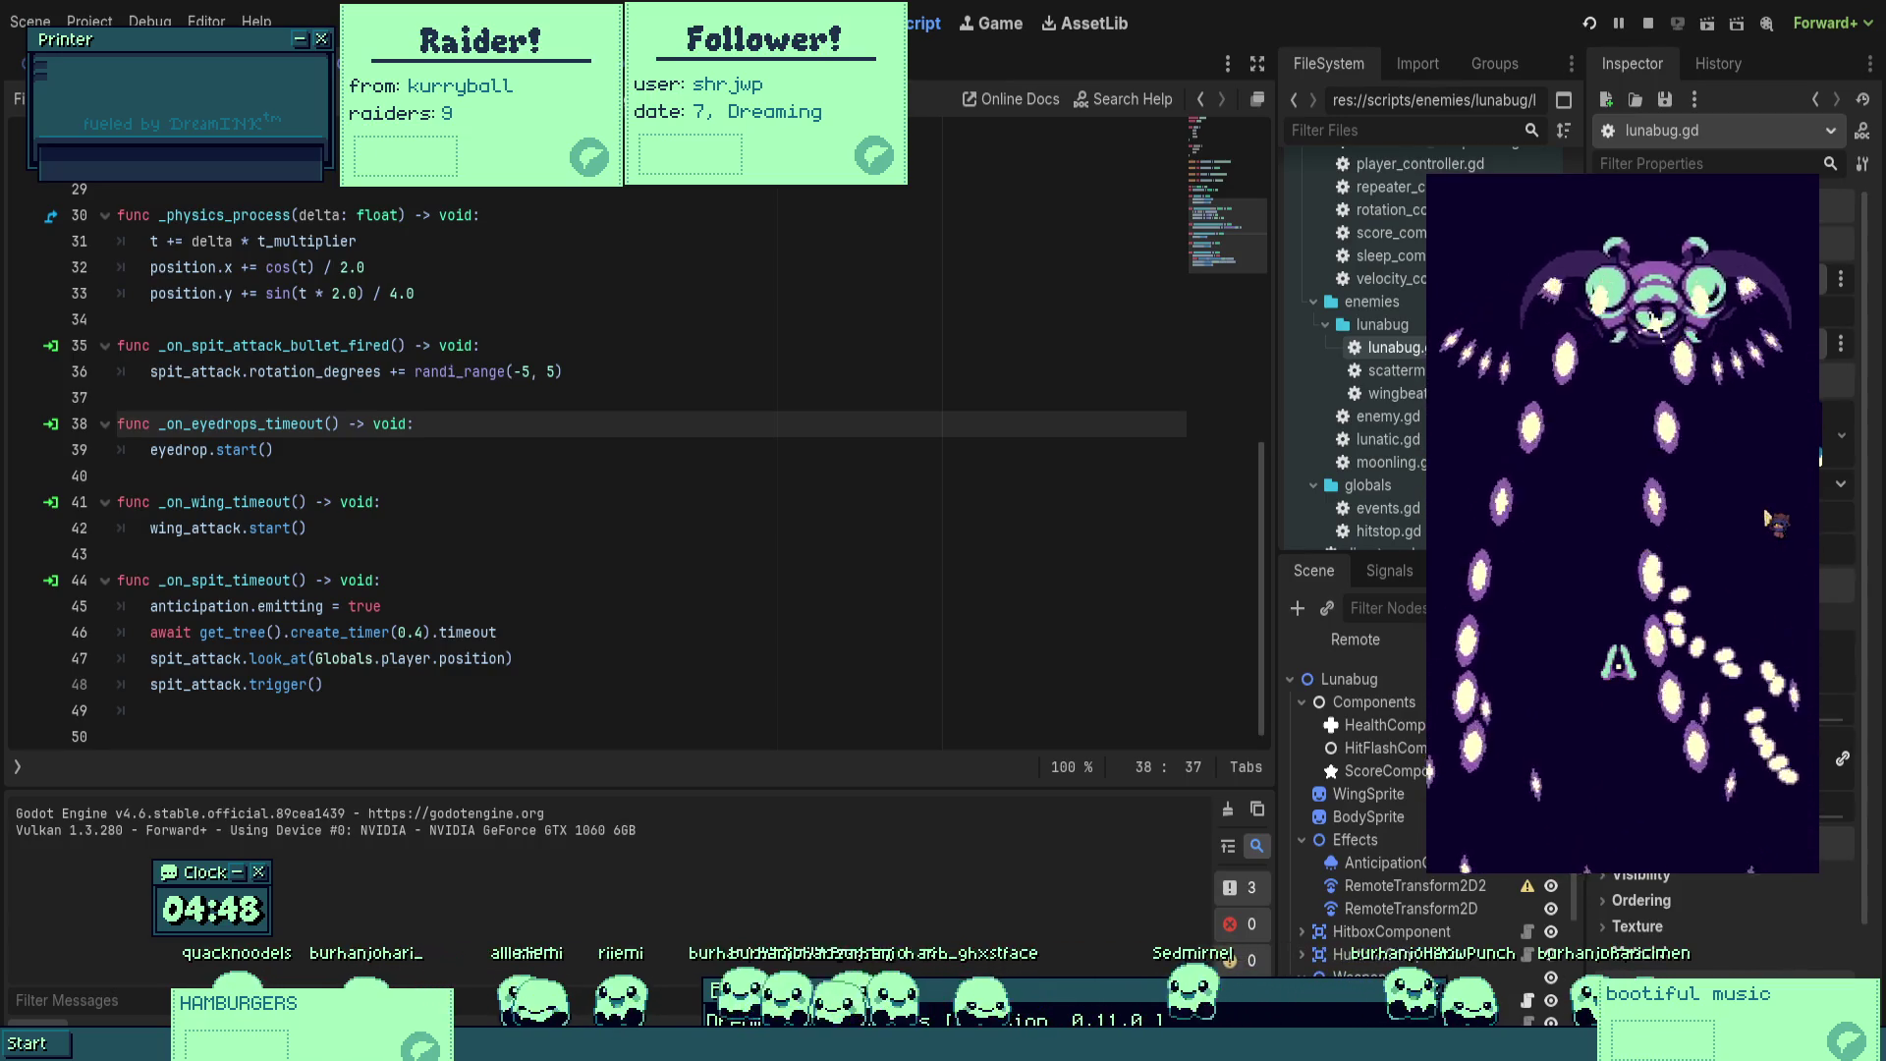
key(Right)
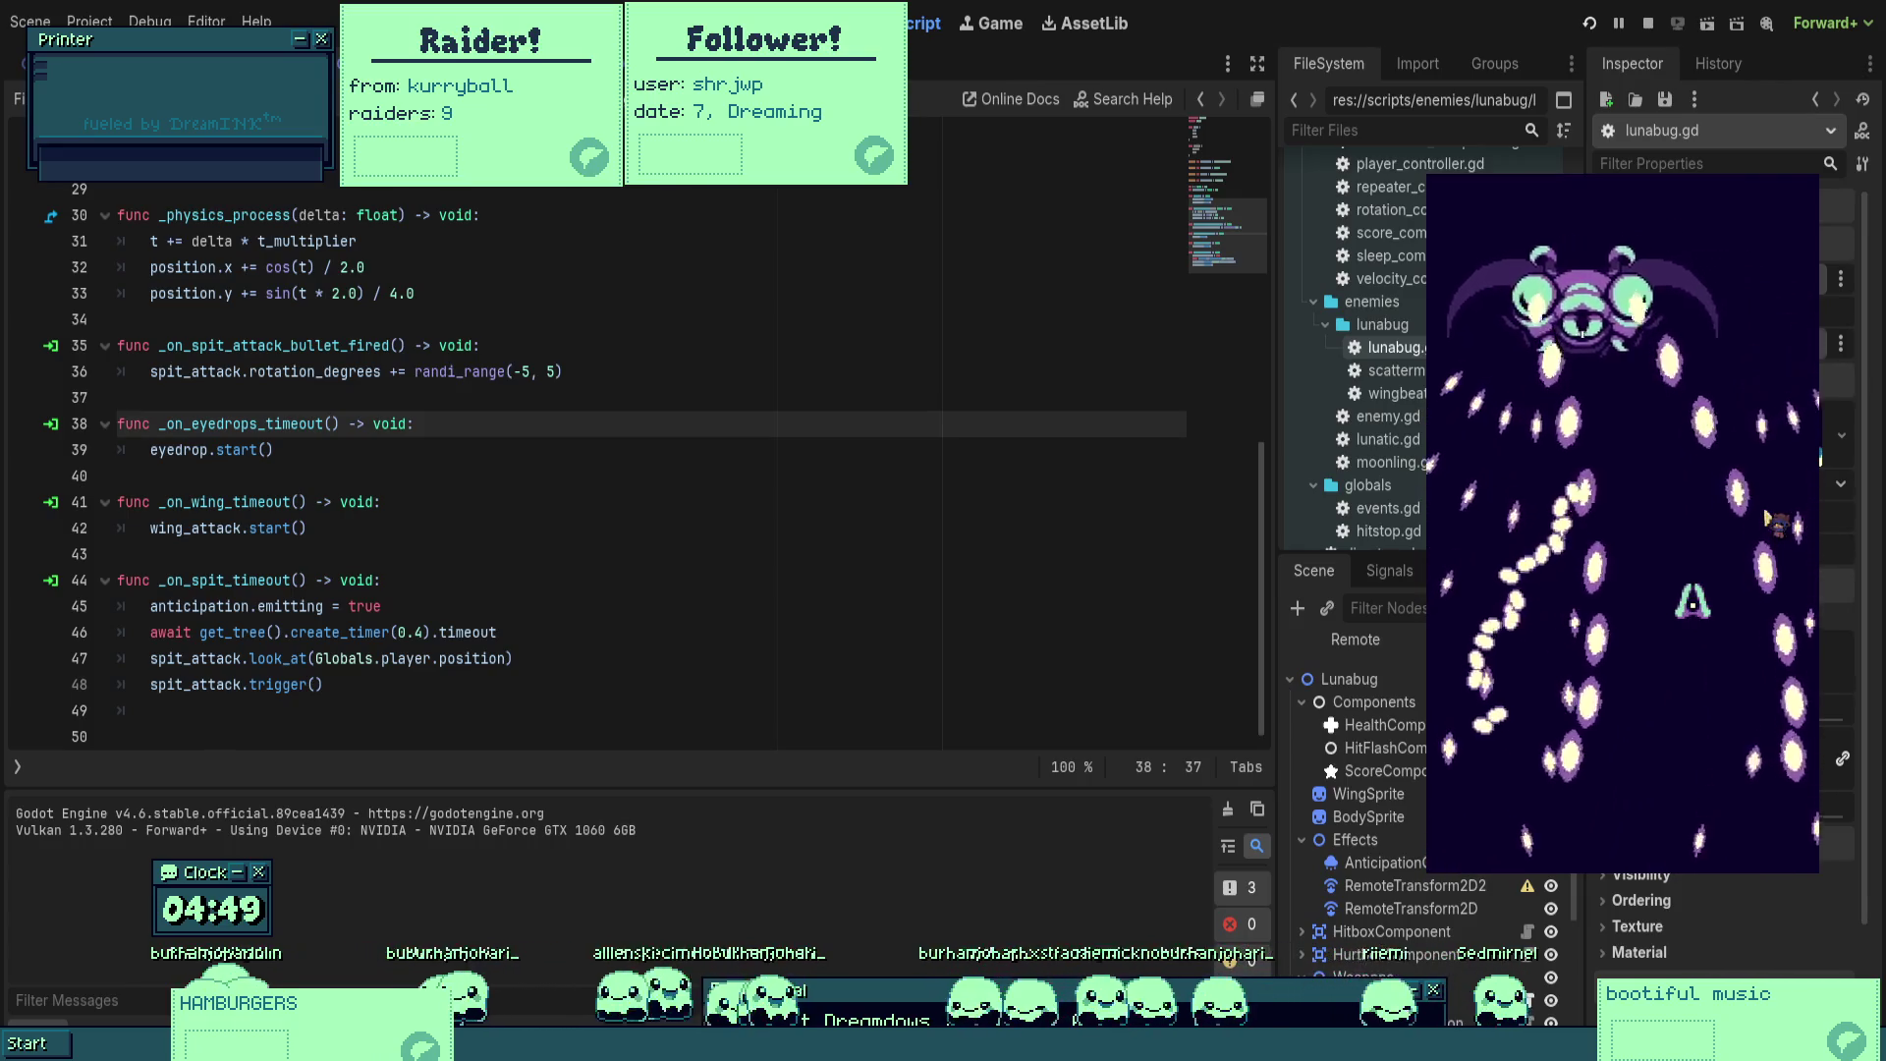
Keep dodging the aimed spit streams, then stop the game and launch a fresh run
key(Left)
key(Up)
key(Up)
key(Right)
key(Left)
key(Up)
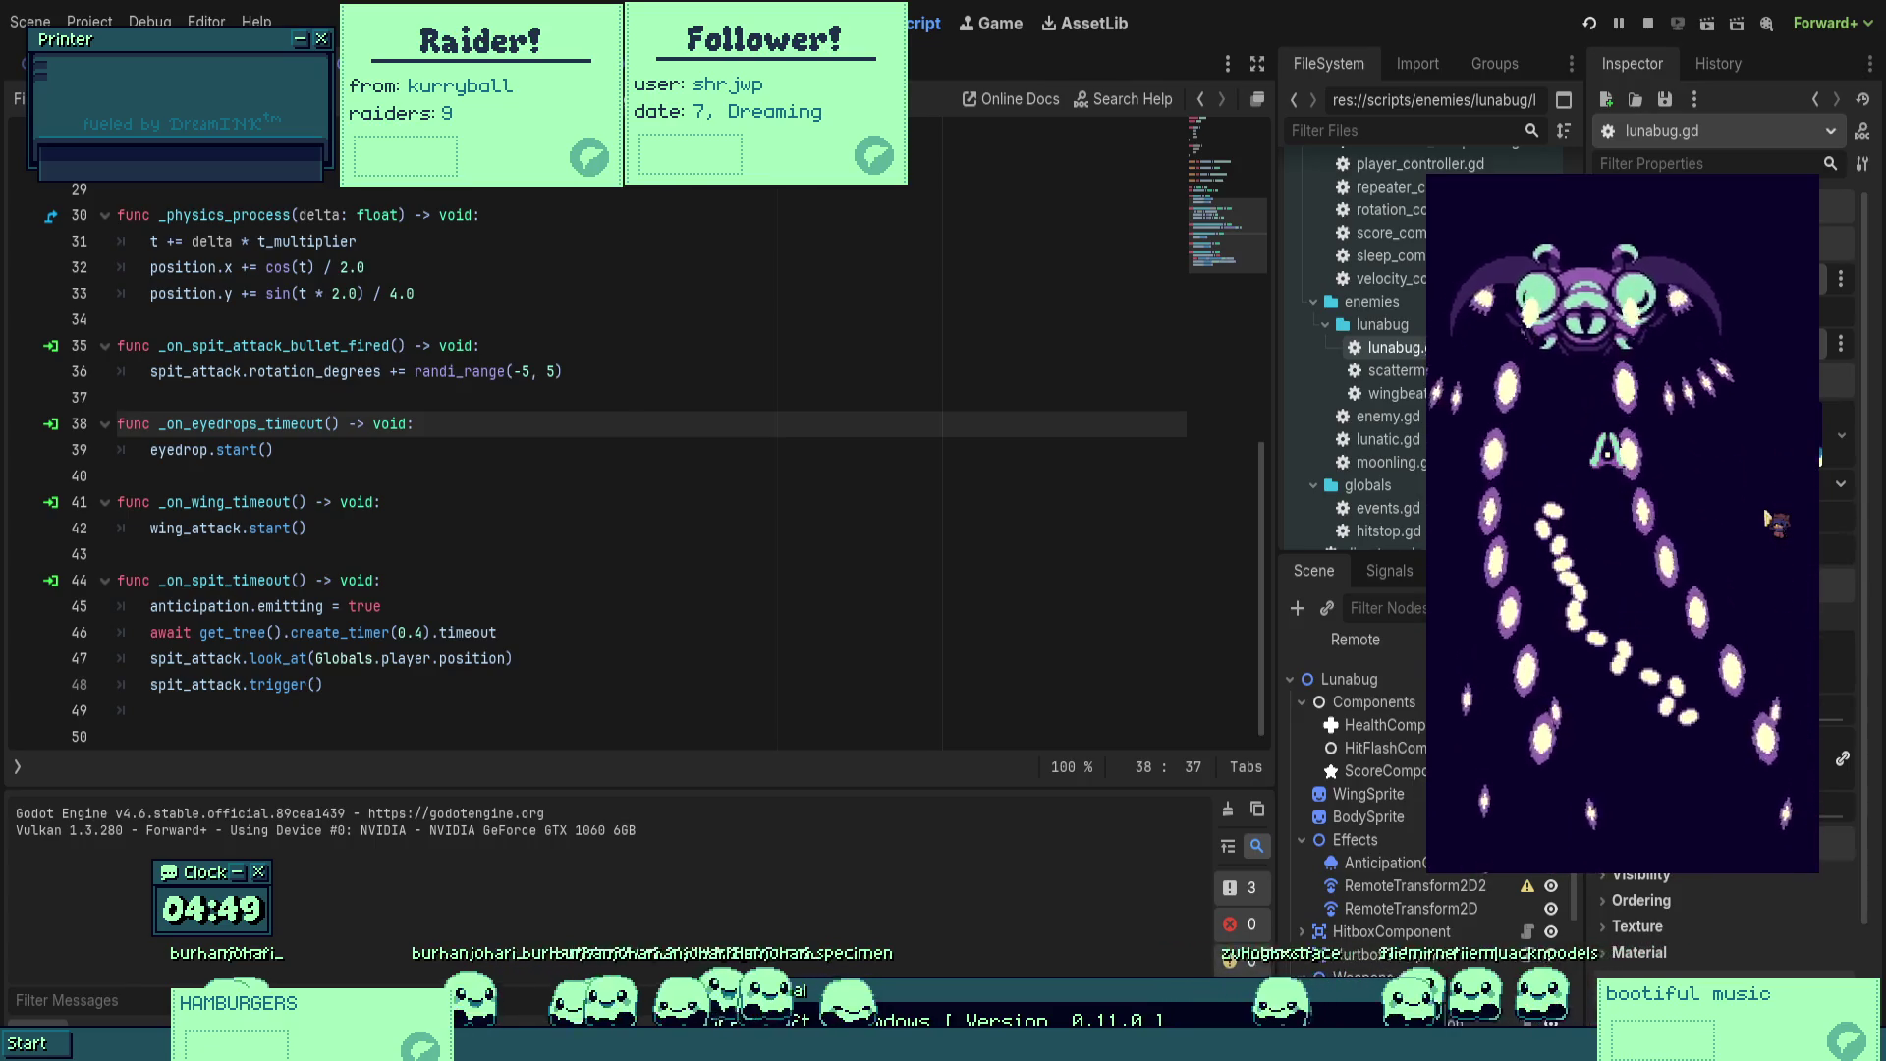
key(Down)
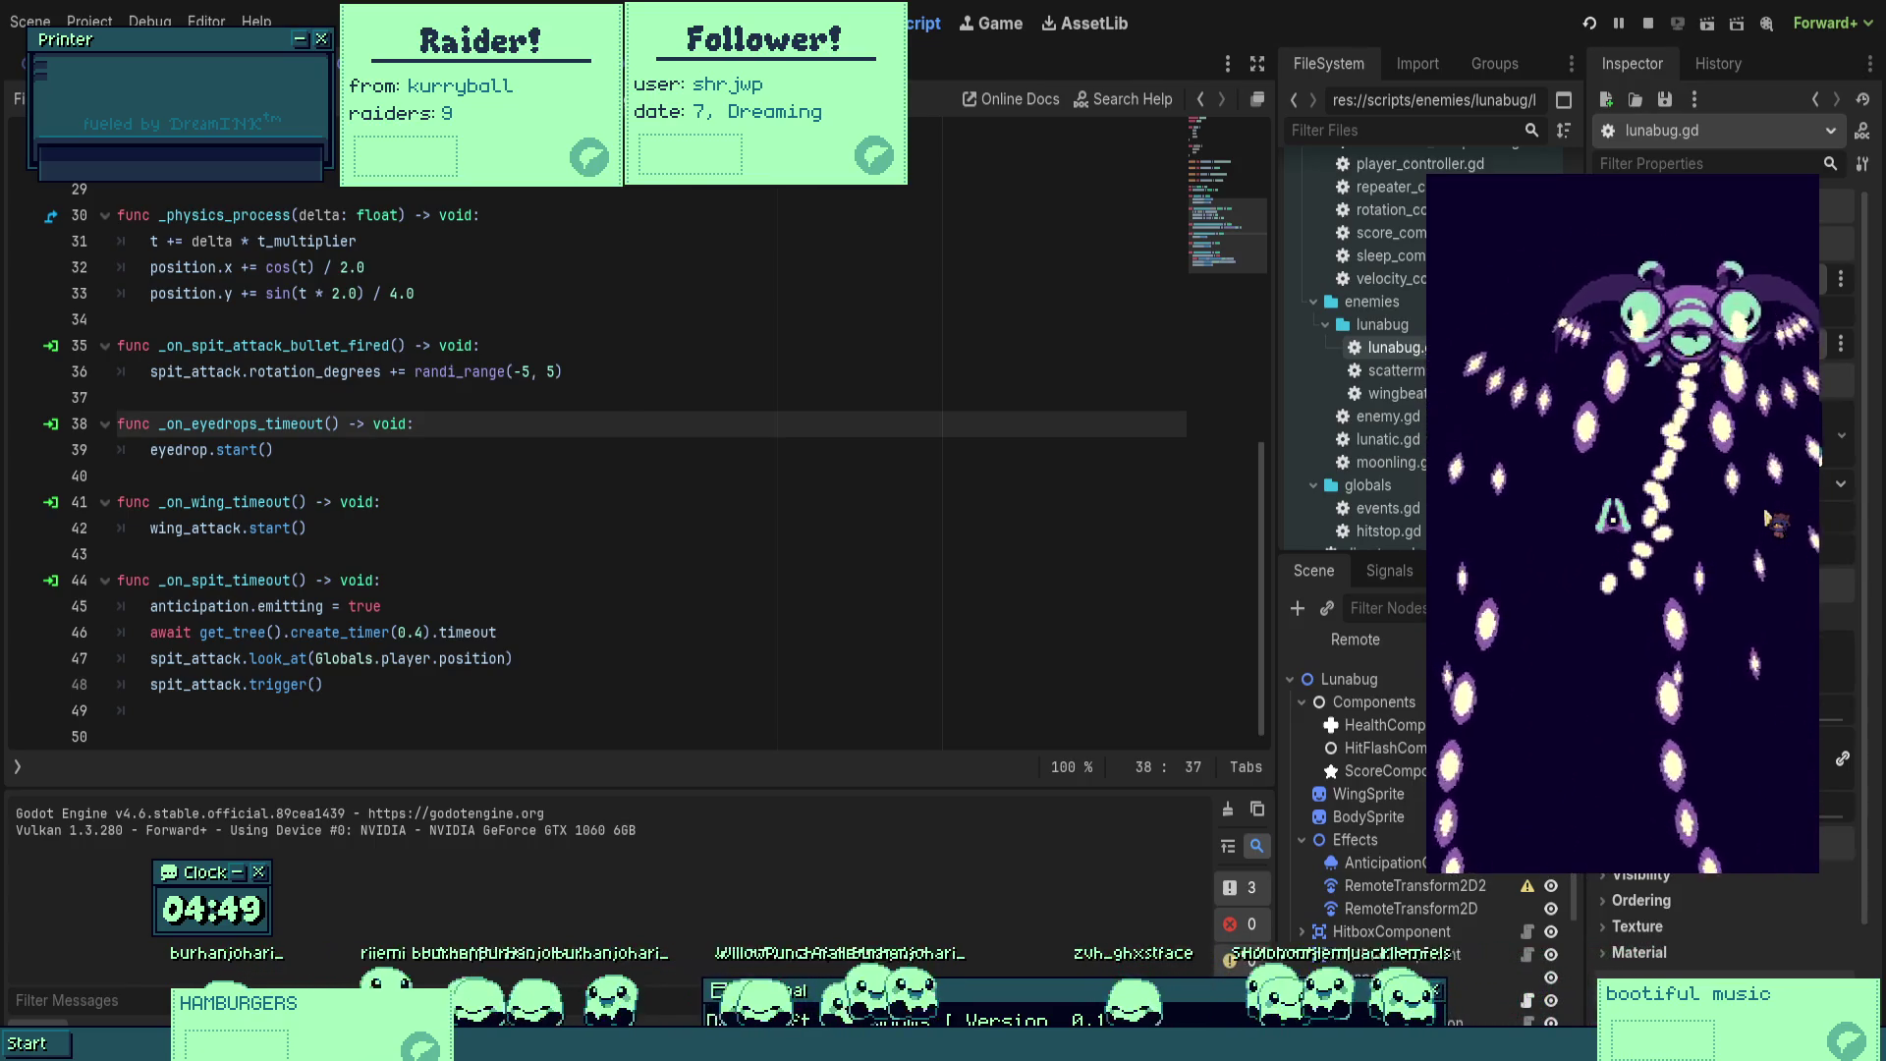
key(Right)
key(Down)
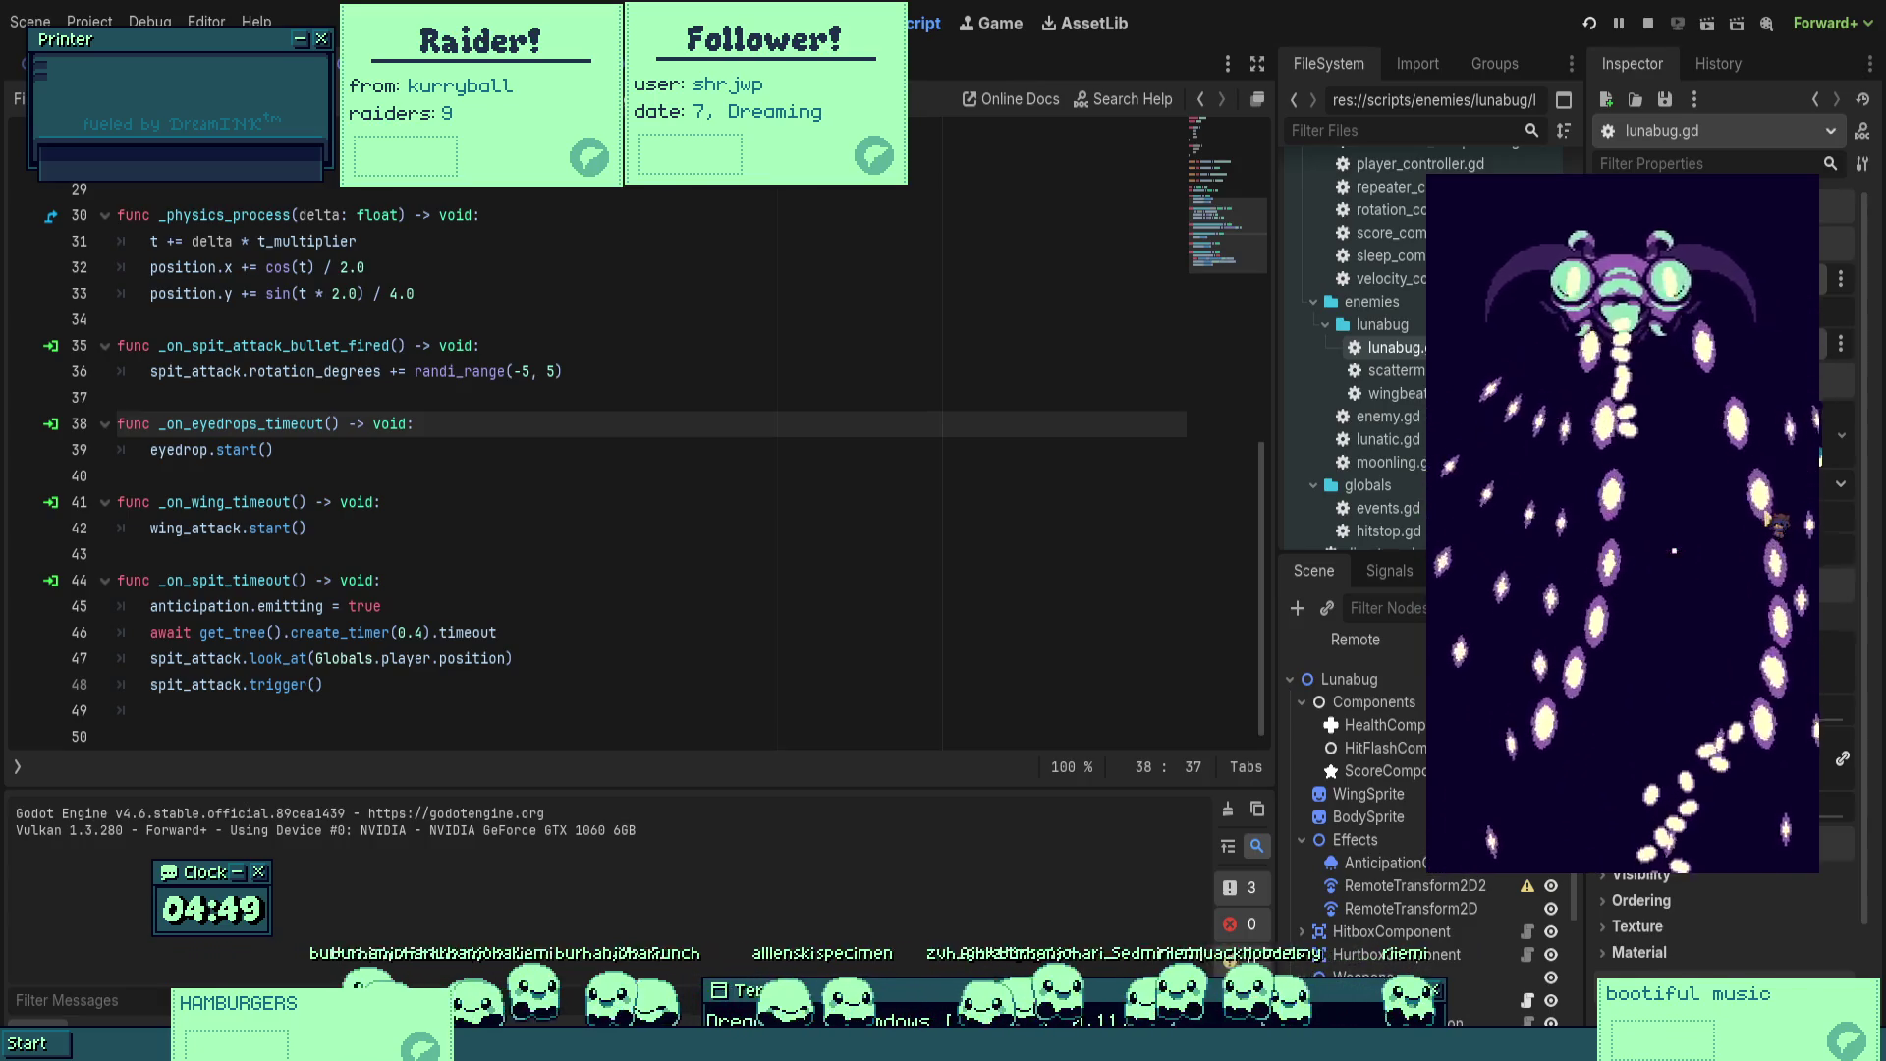
key(Down)
key(Left)
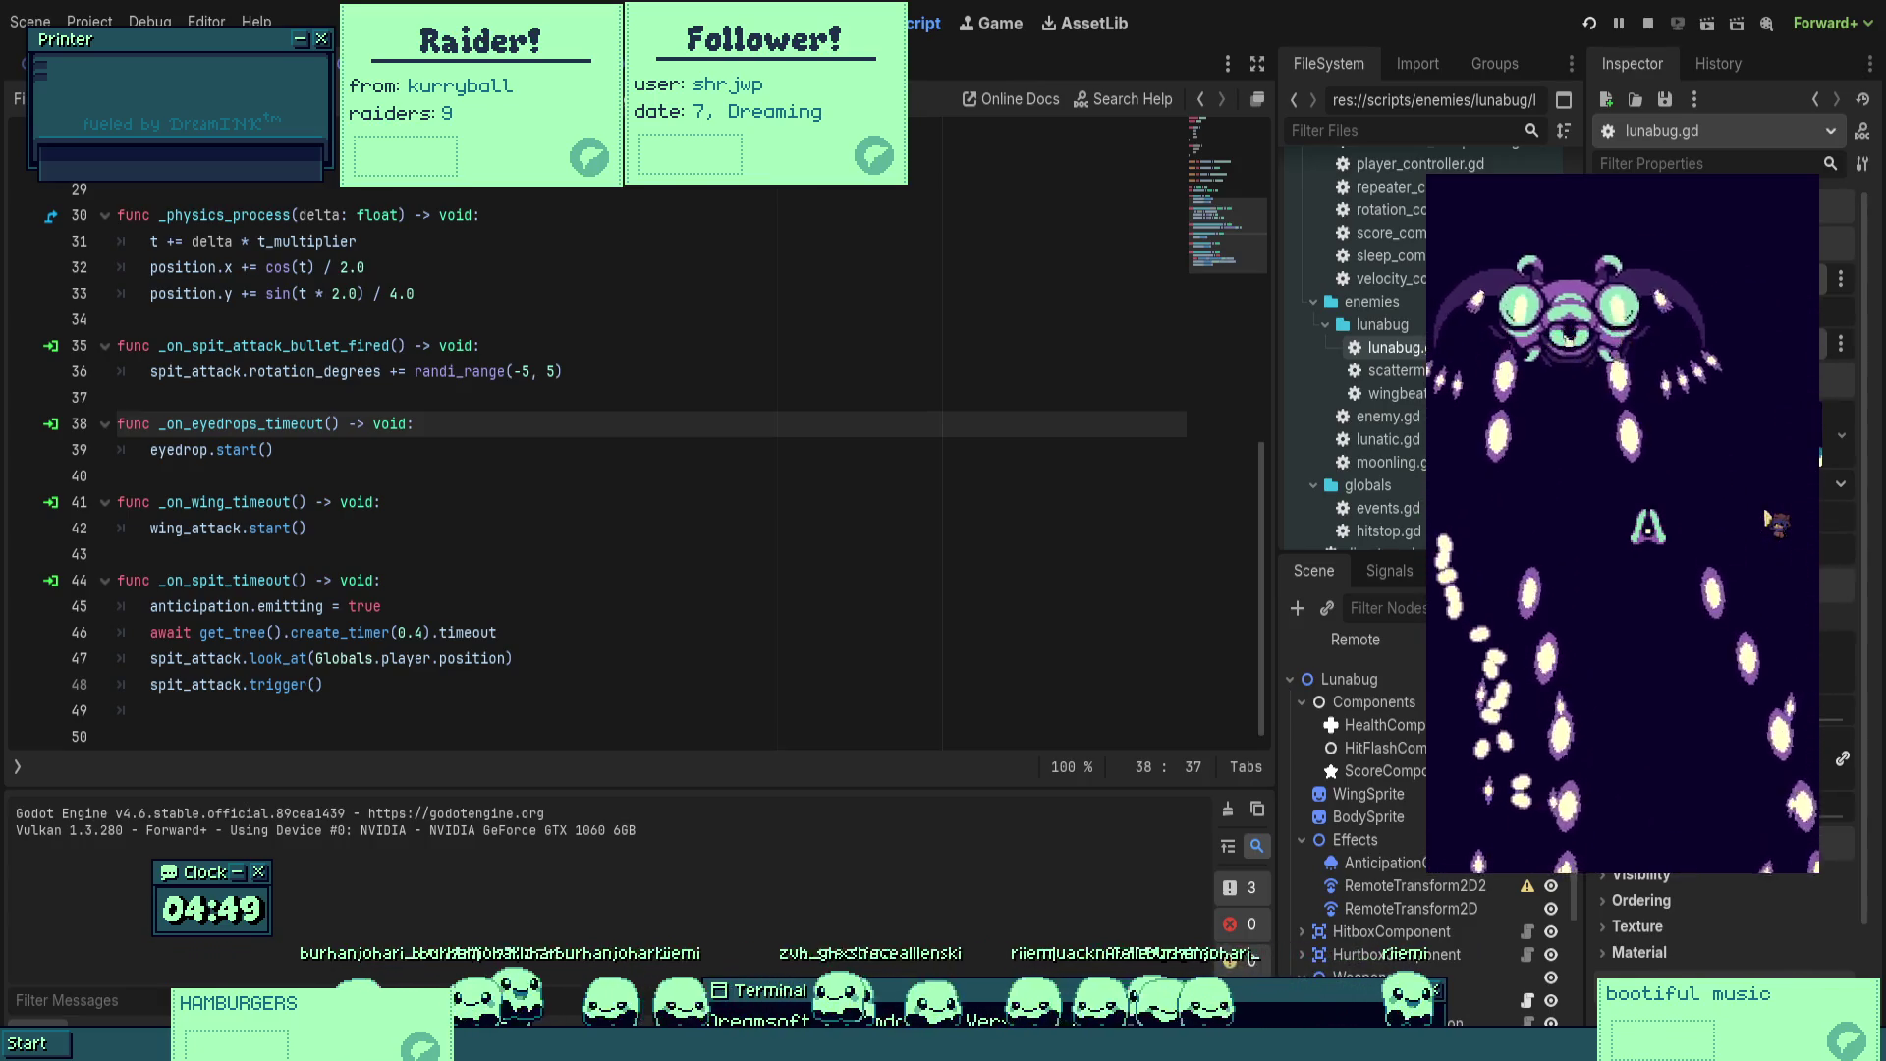
key(Left)
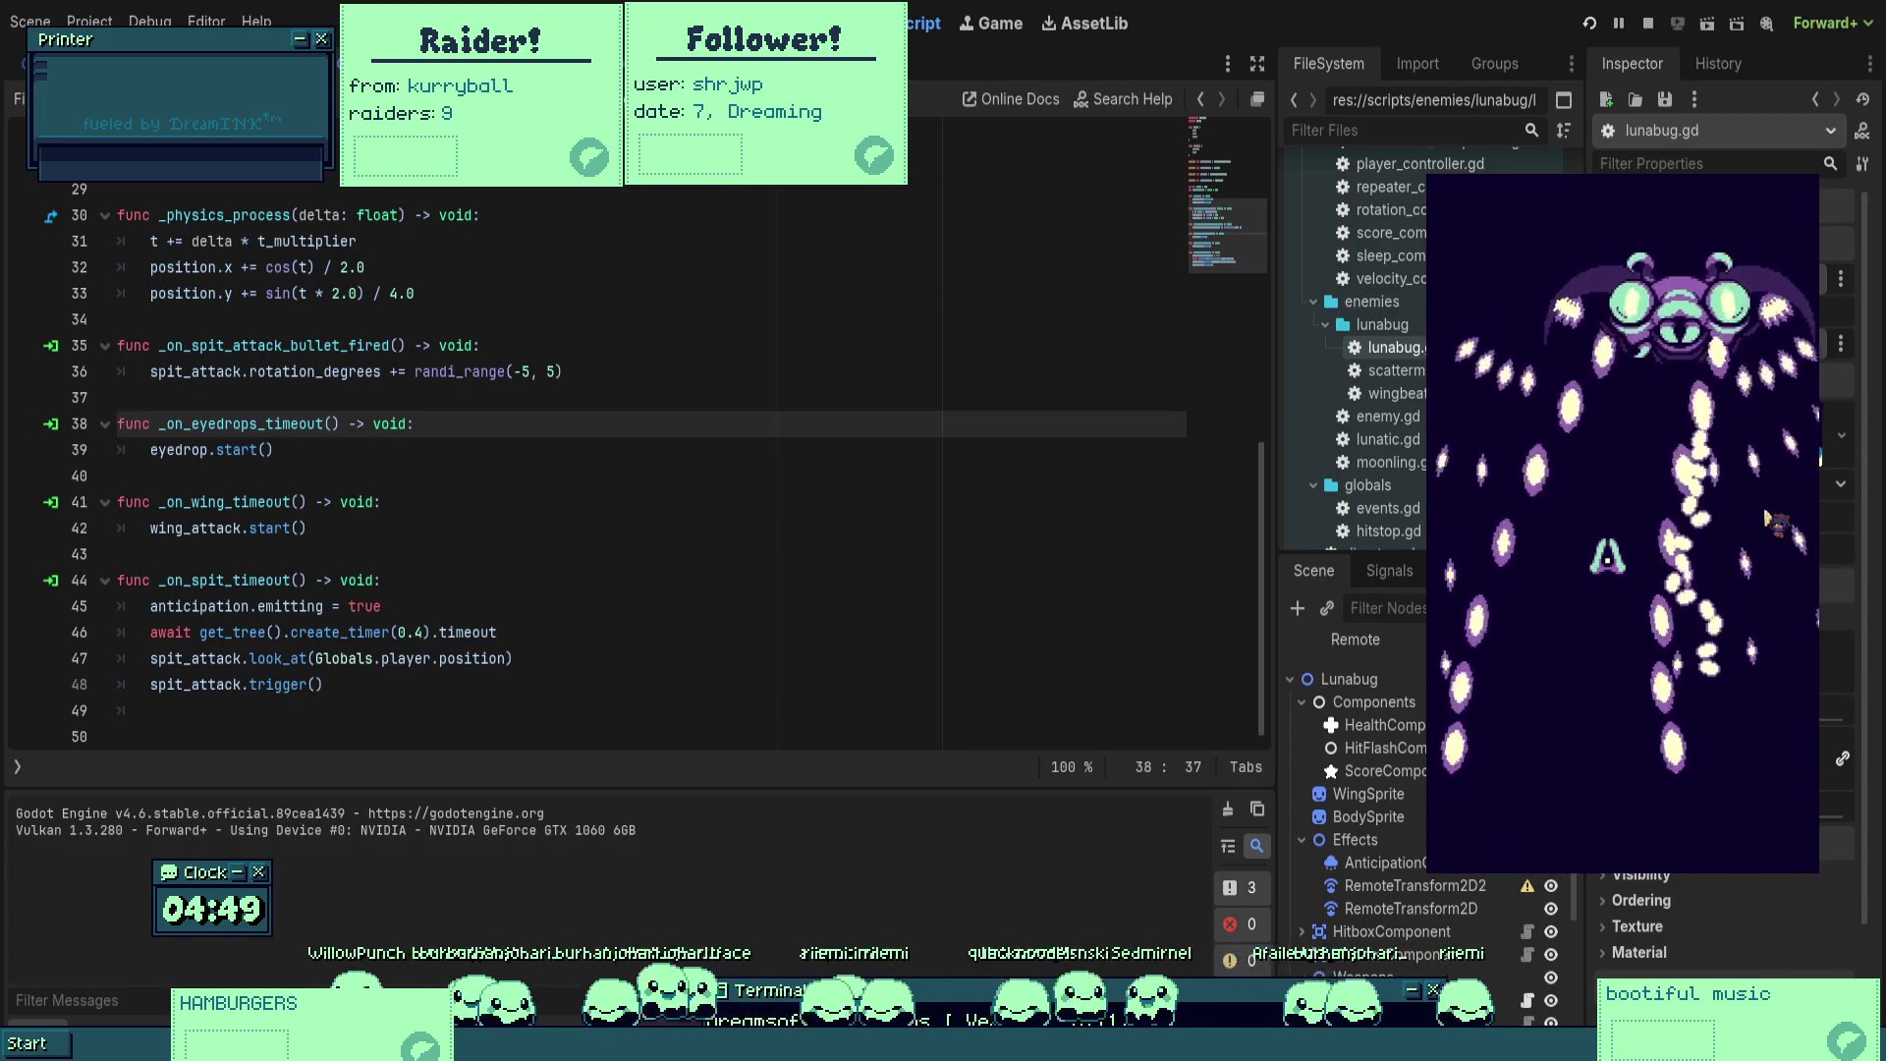
key(Right)
key(Down)
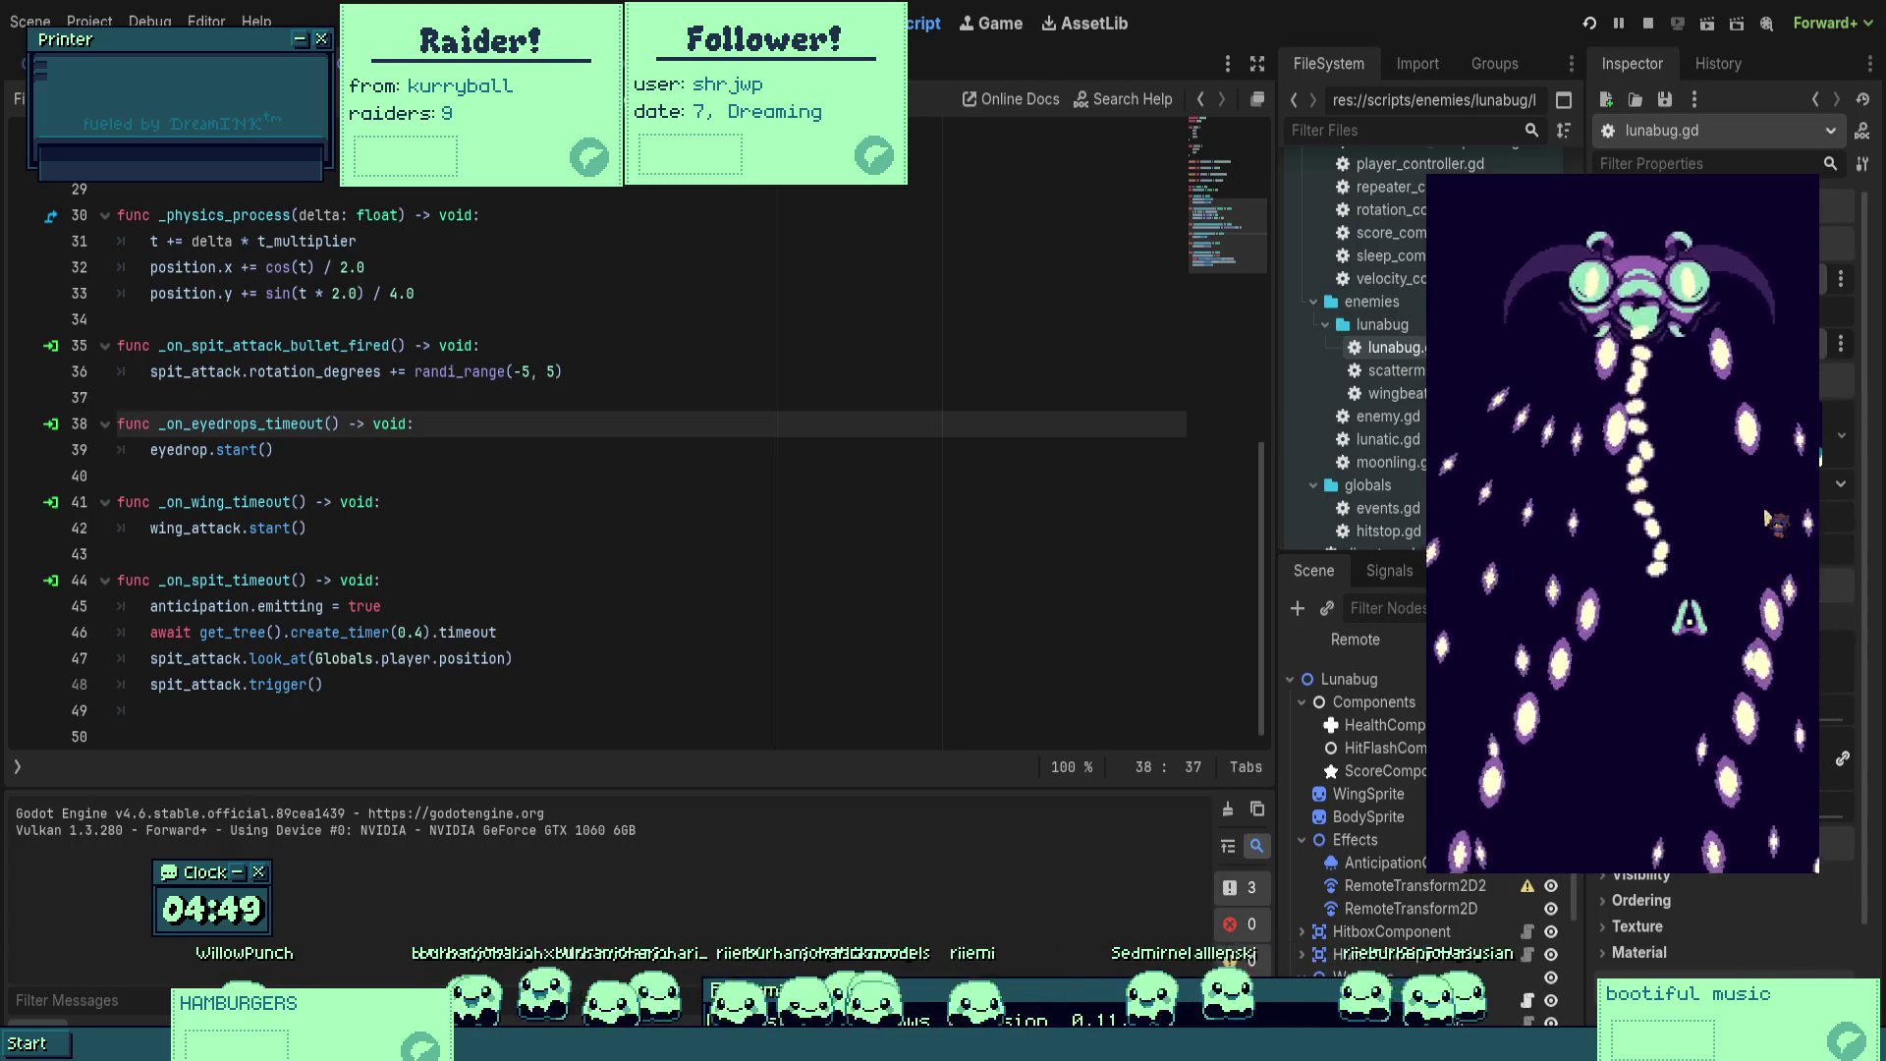
key(Left)
key(Left)
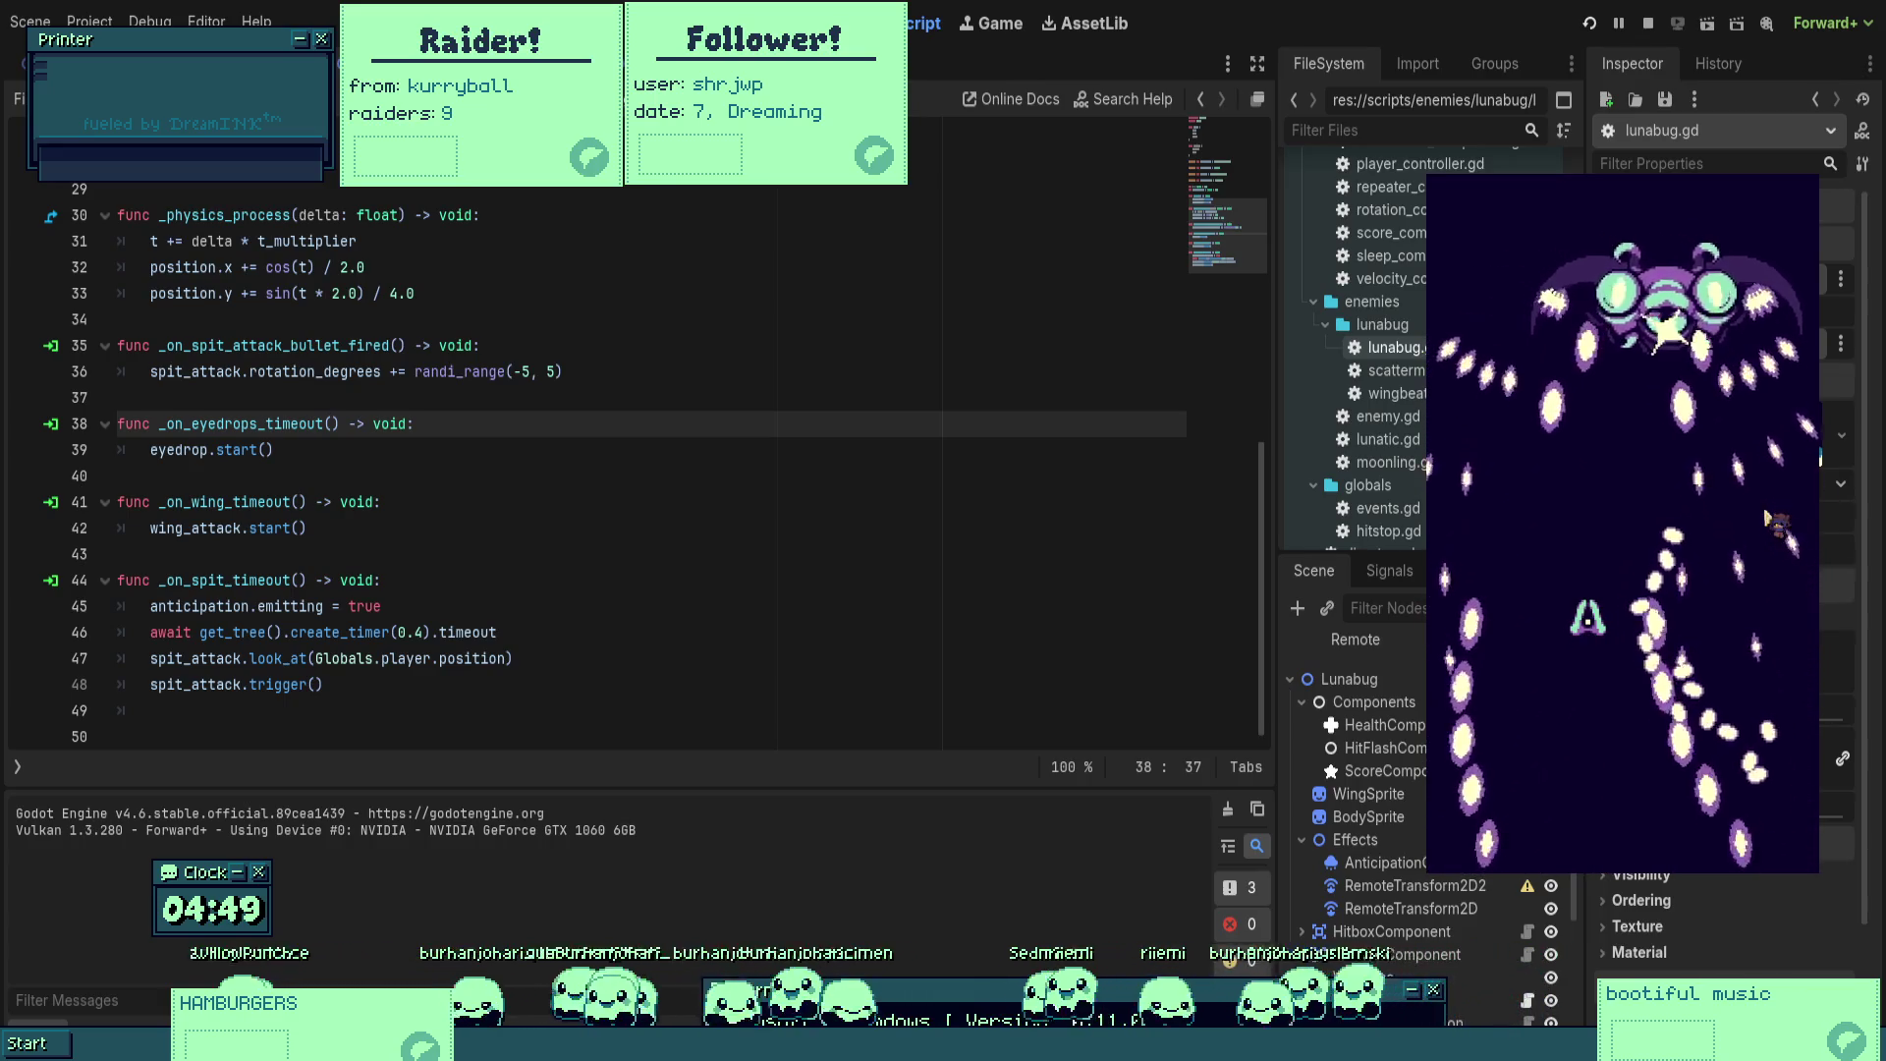
key(Right)
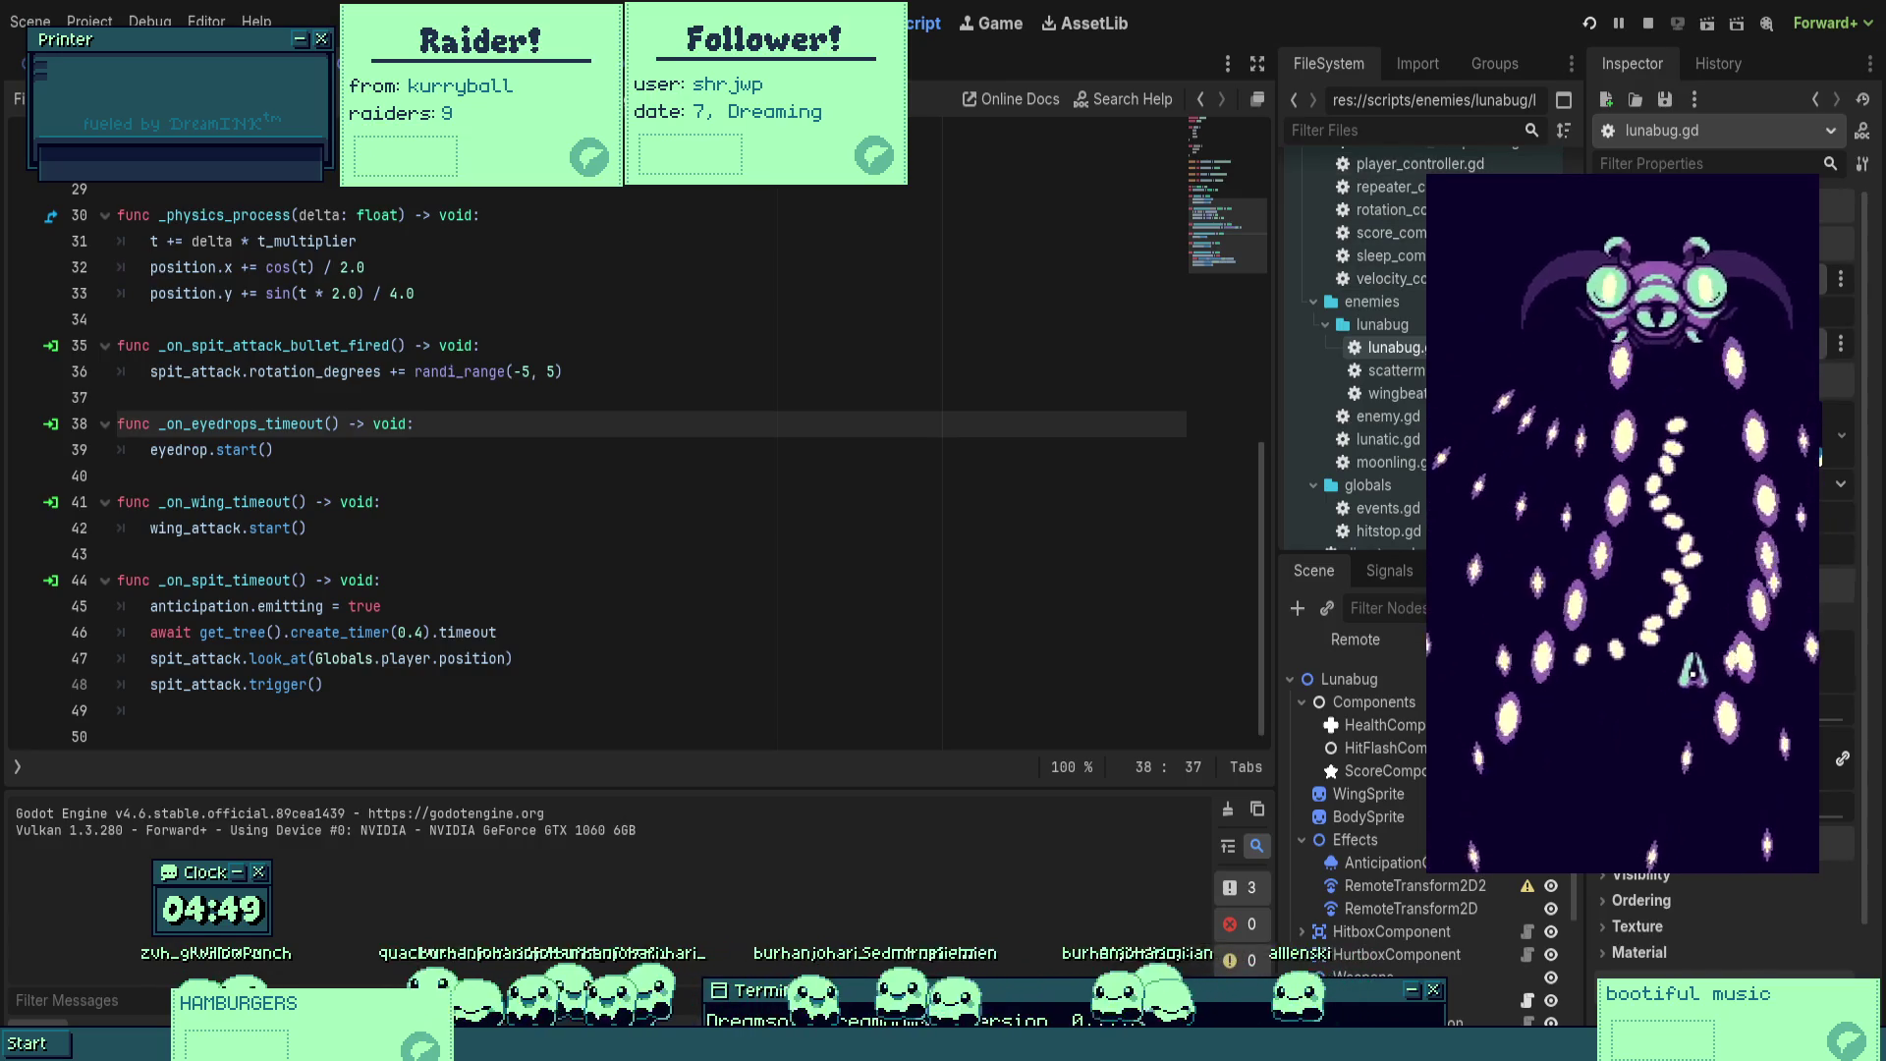
key(F8)
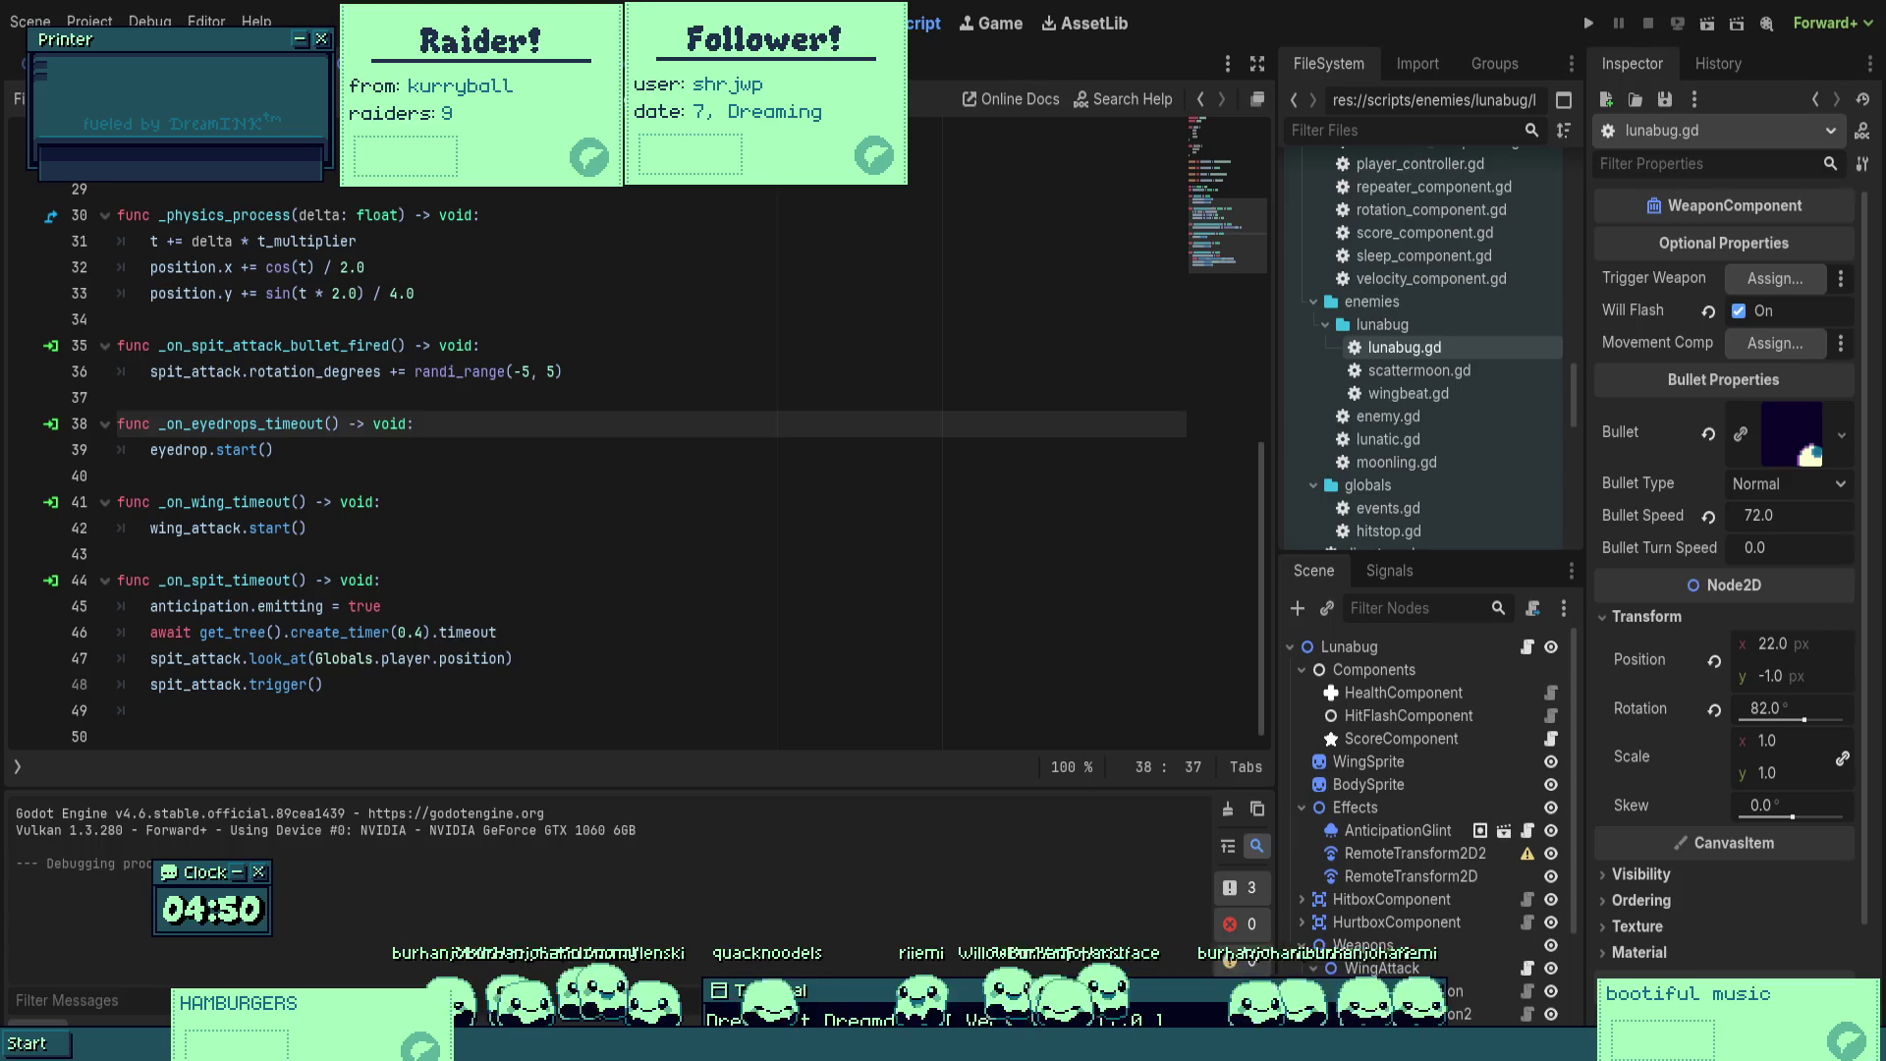
click(1588, 23)
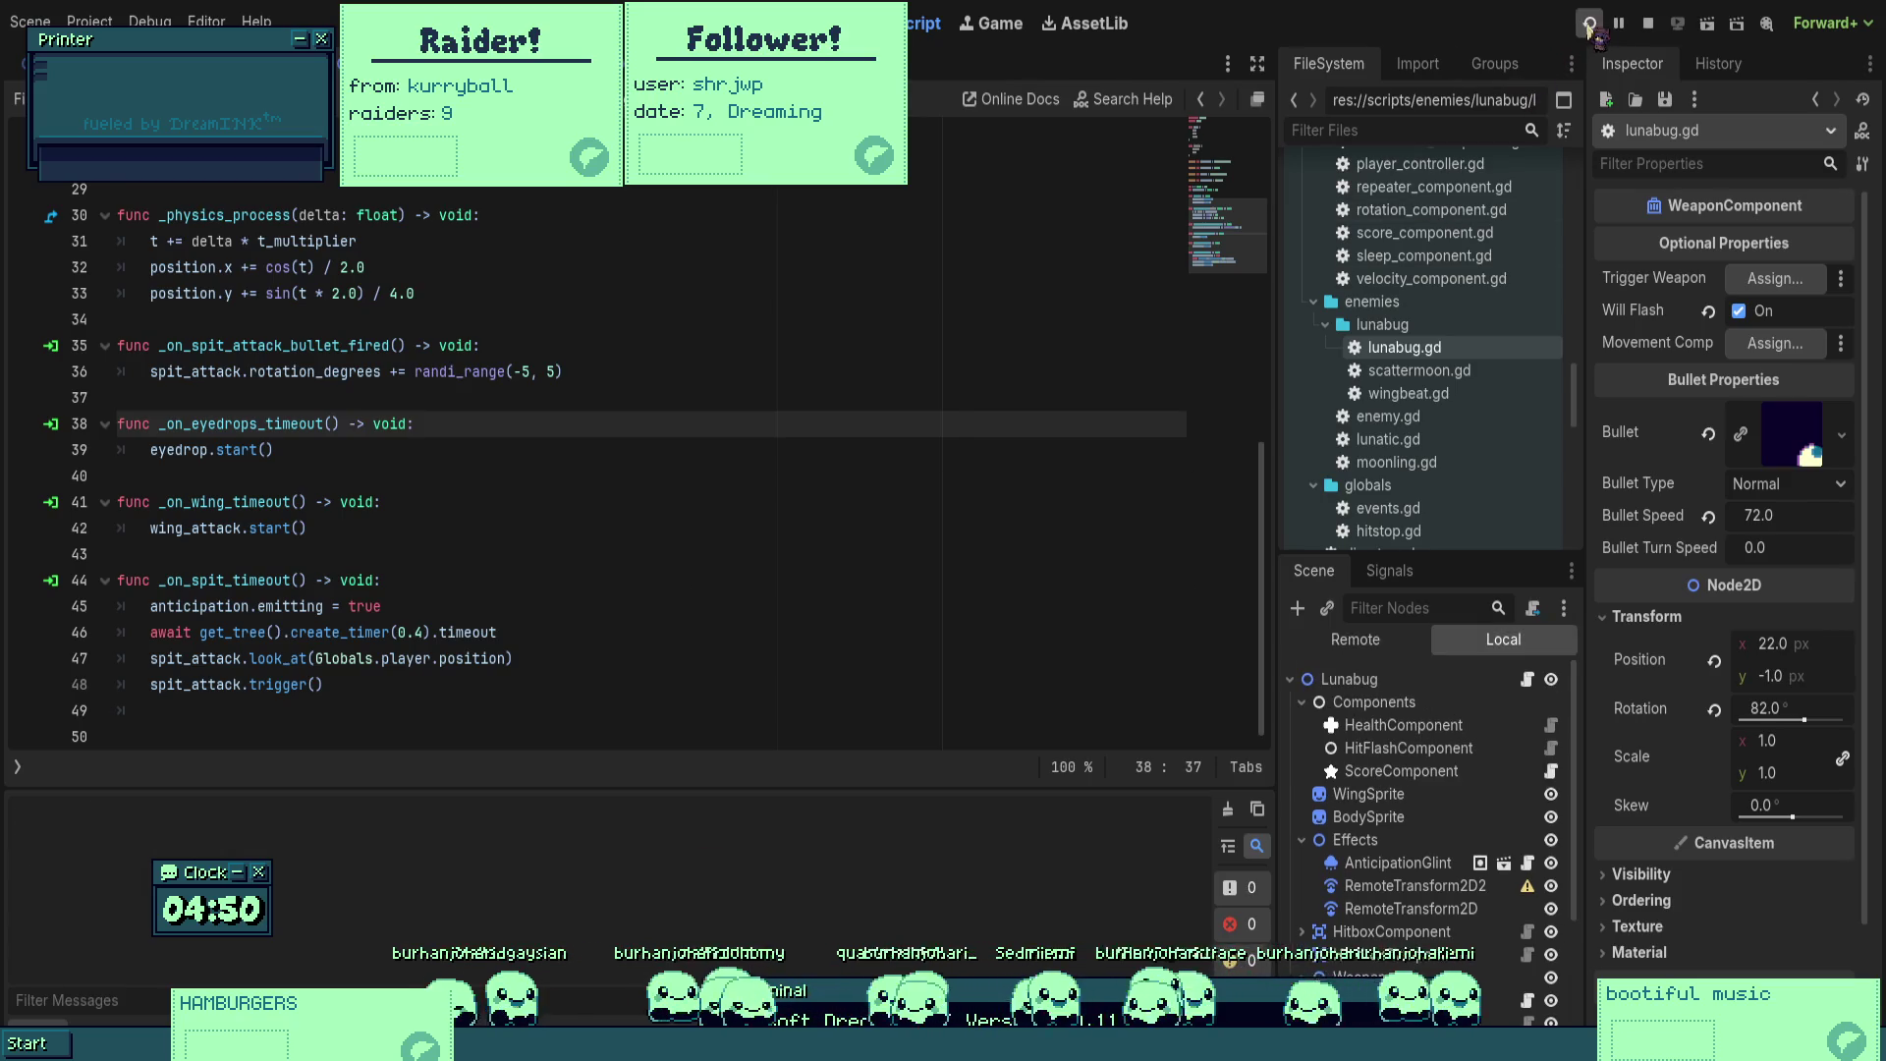
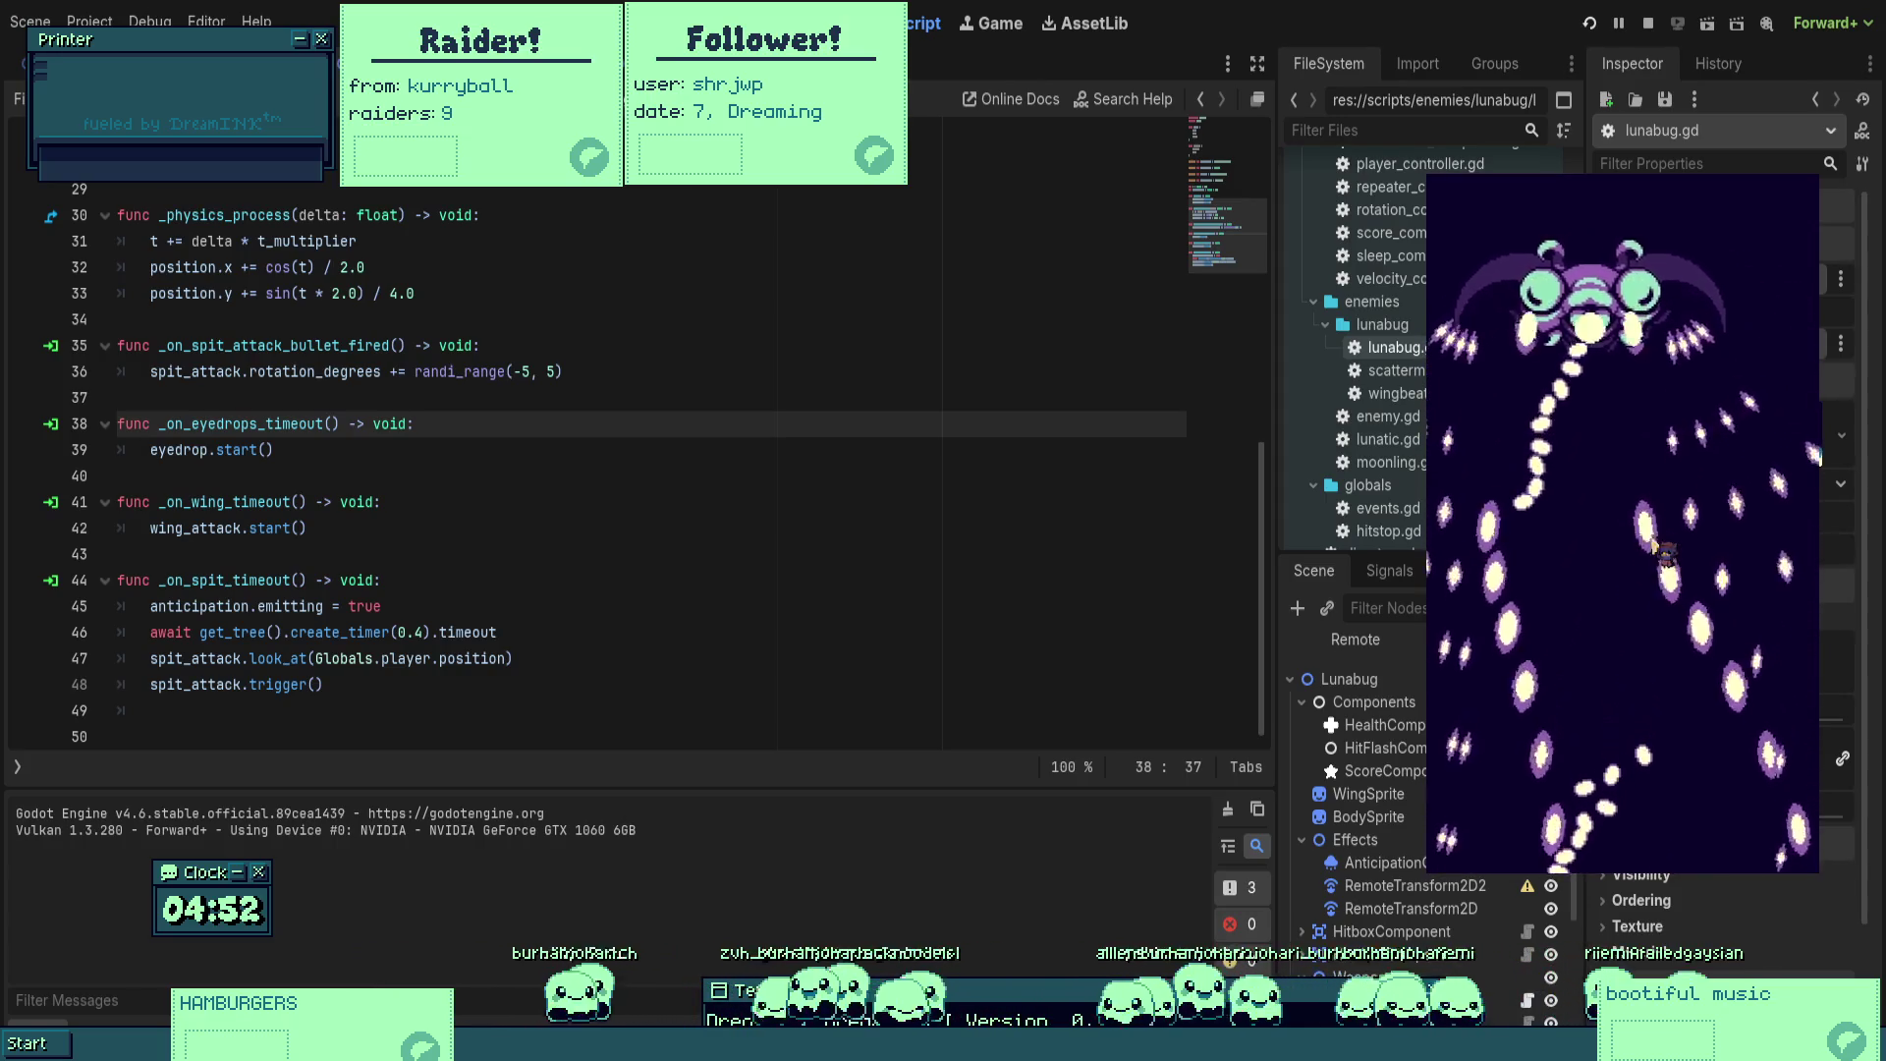
Stop the game and inspect the EyeAttack, SpitAttack and Eyedrops weapon settings
key(F8)
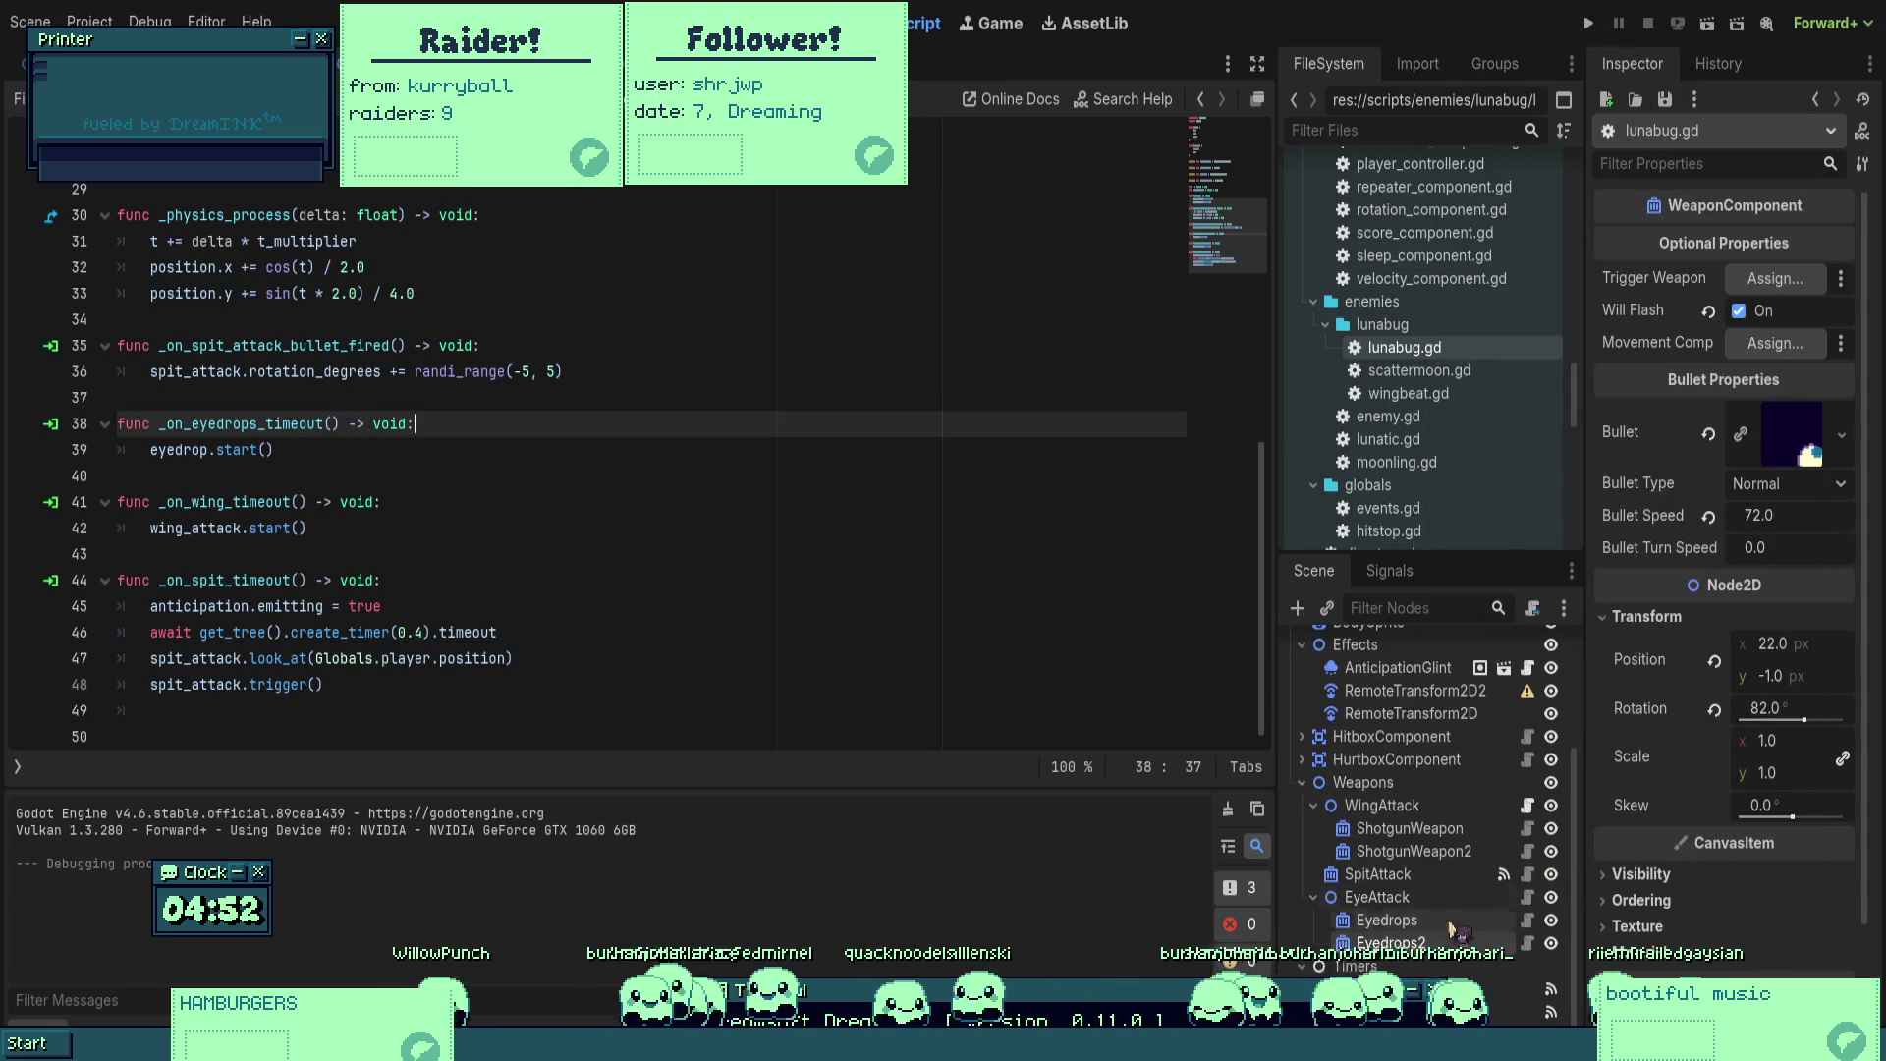
click(1414, 896)
click(1395, 874)
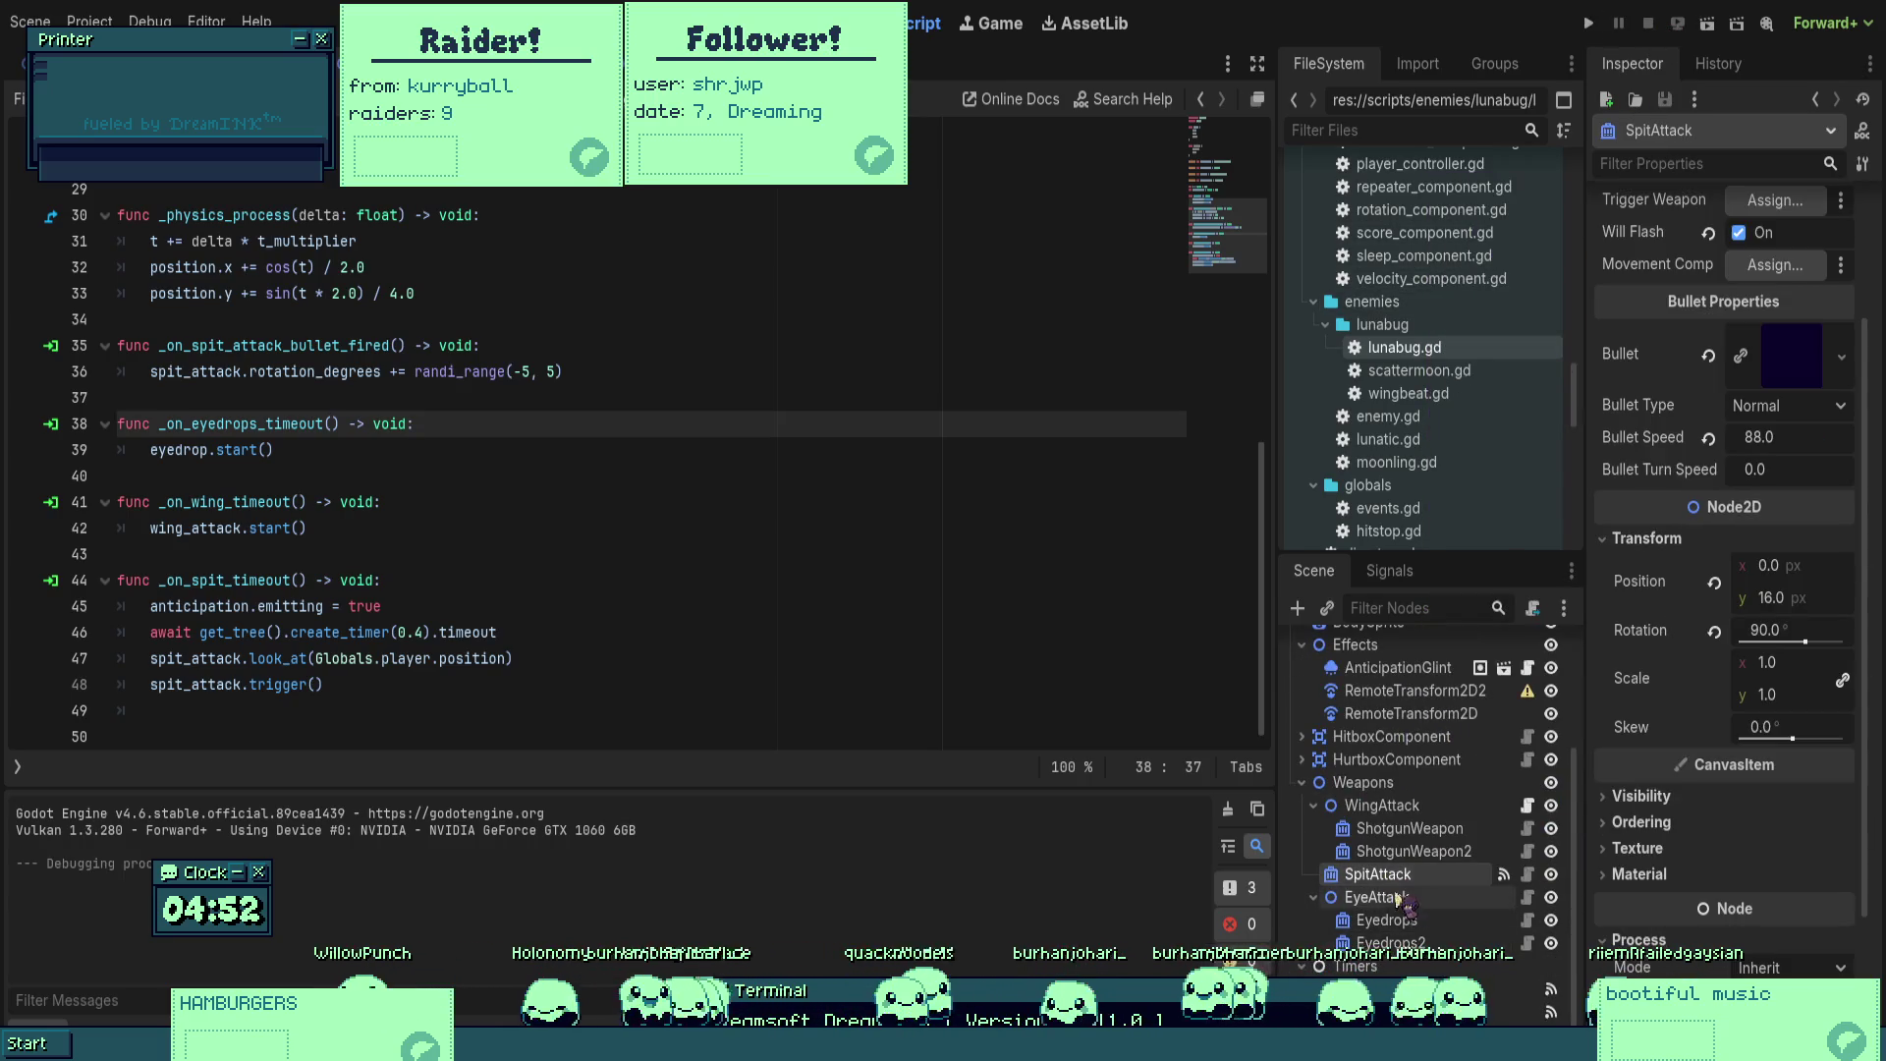
click(1400, 916)
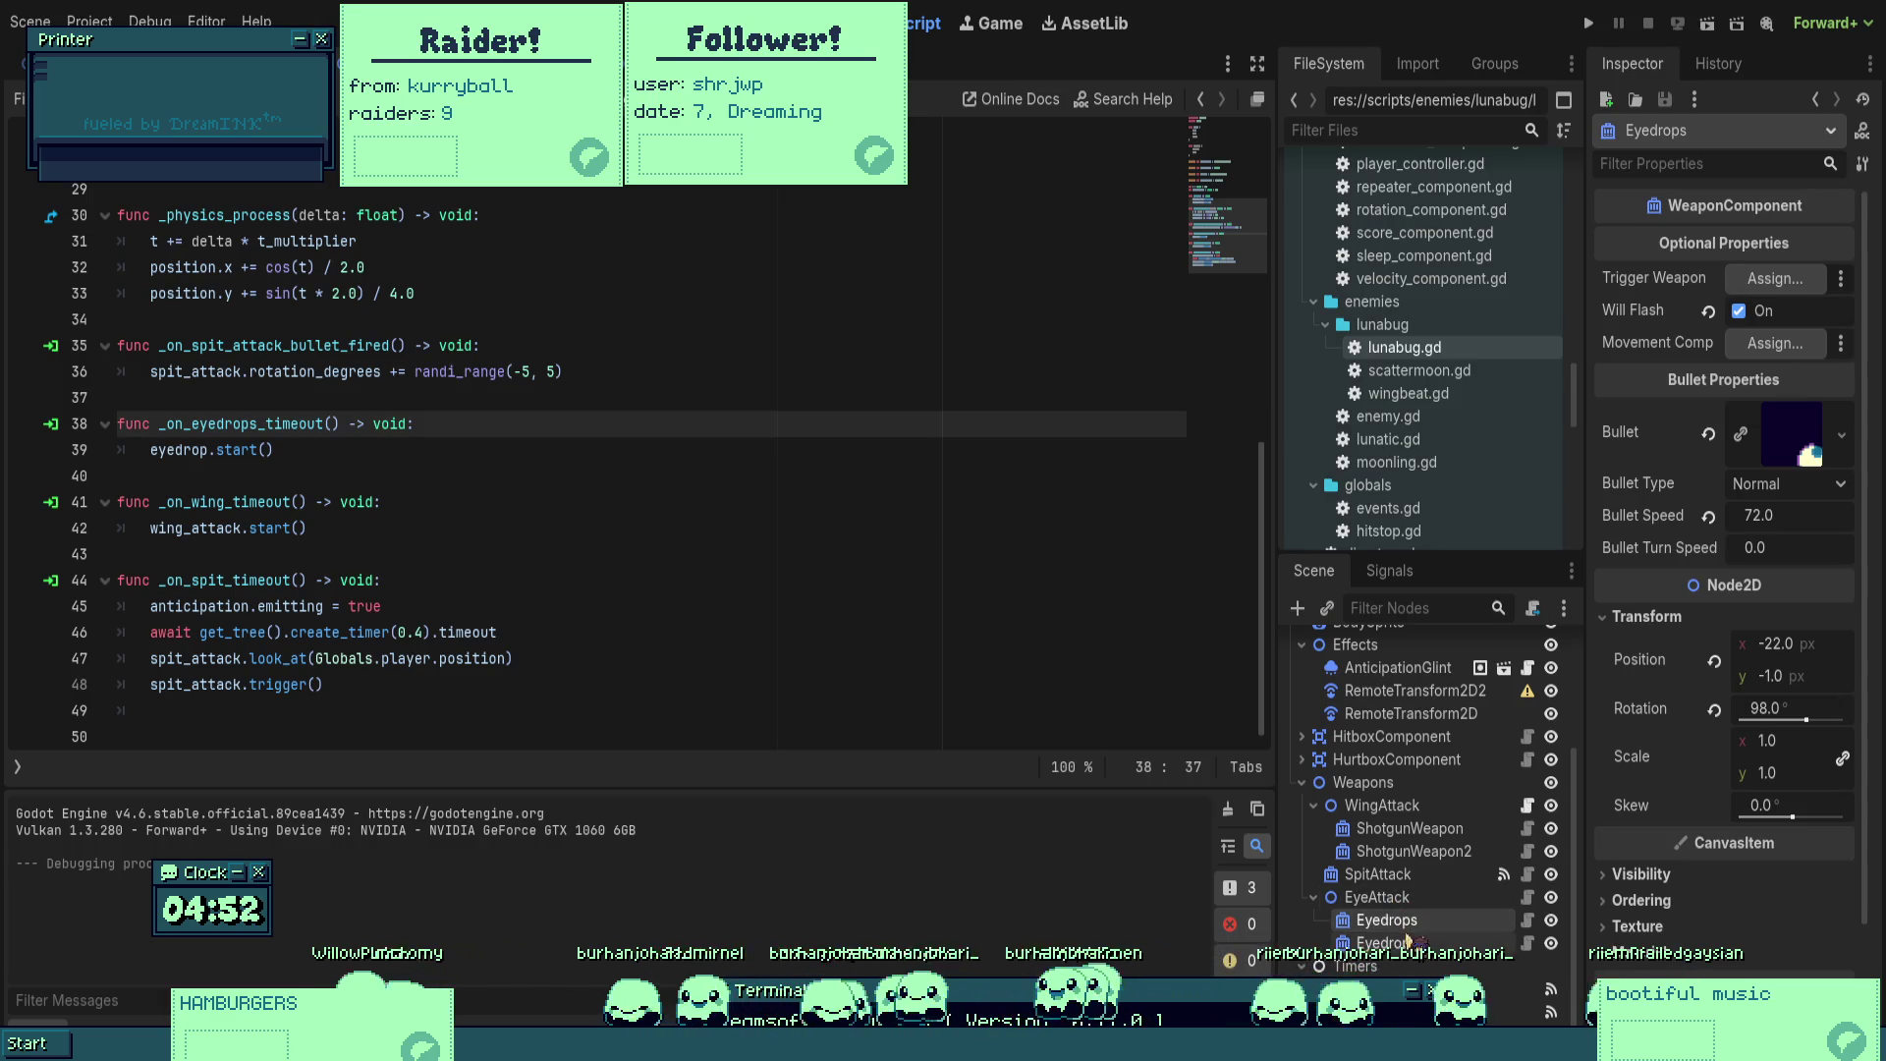
Enable Will Flash on both ShotgunWeapon and ShotgunWeapon2, then relaunch the game
click(1410, 830)
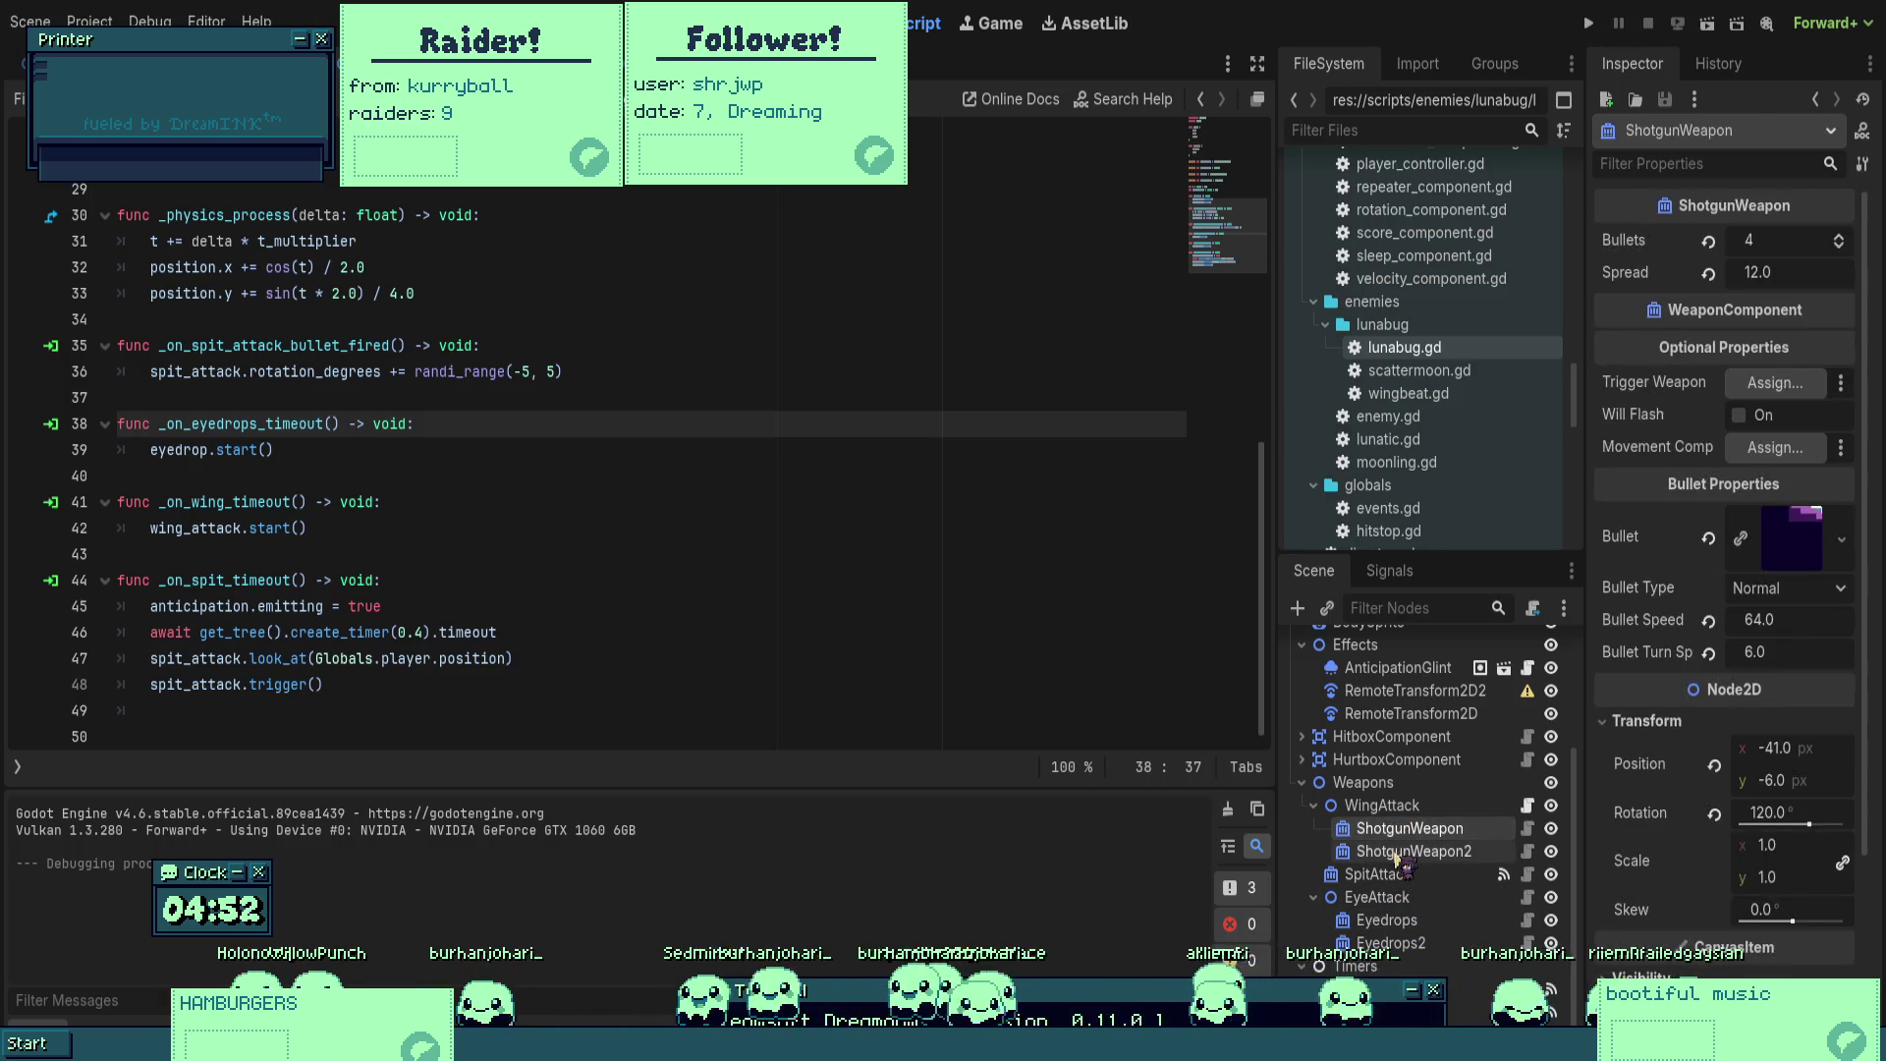
shift+click(1461, 850)
click(1740, 417)
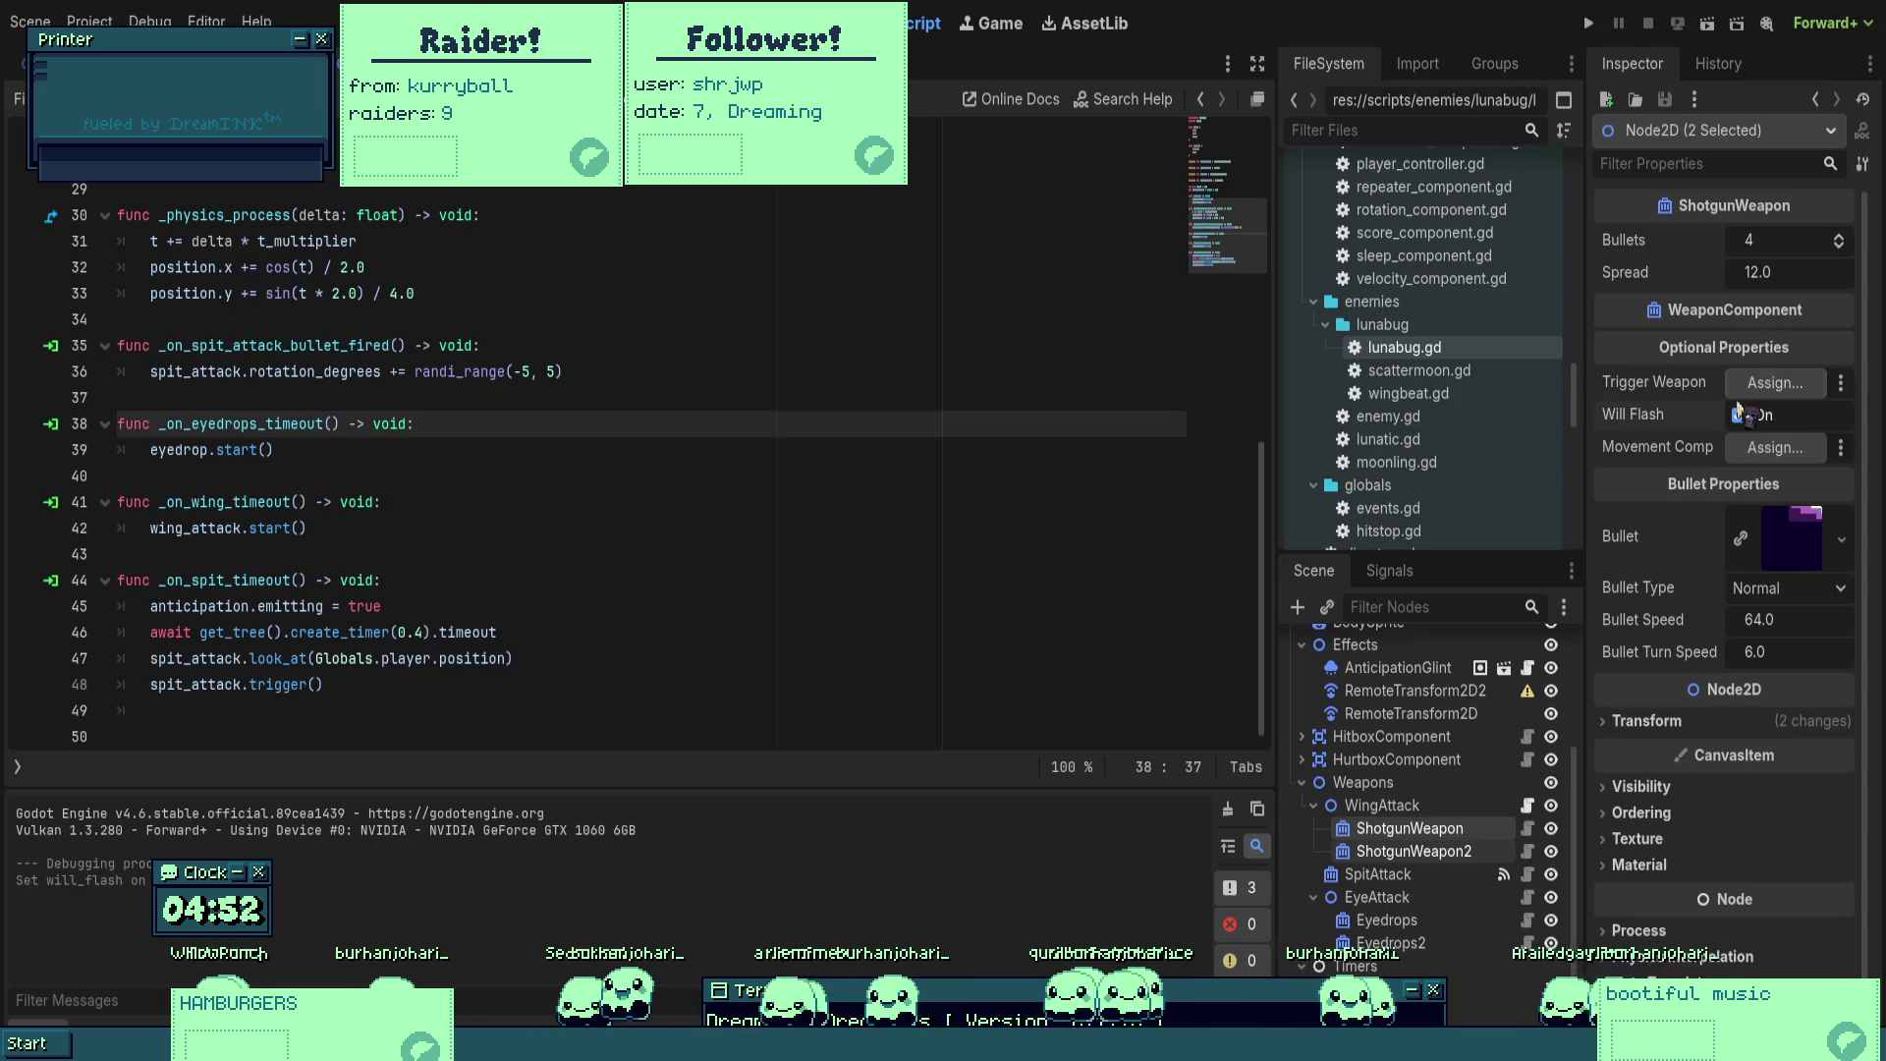
click(1589, 23)
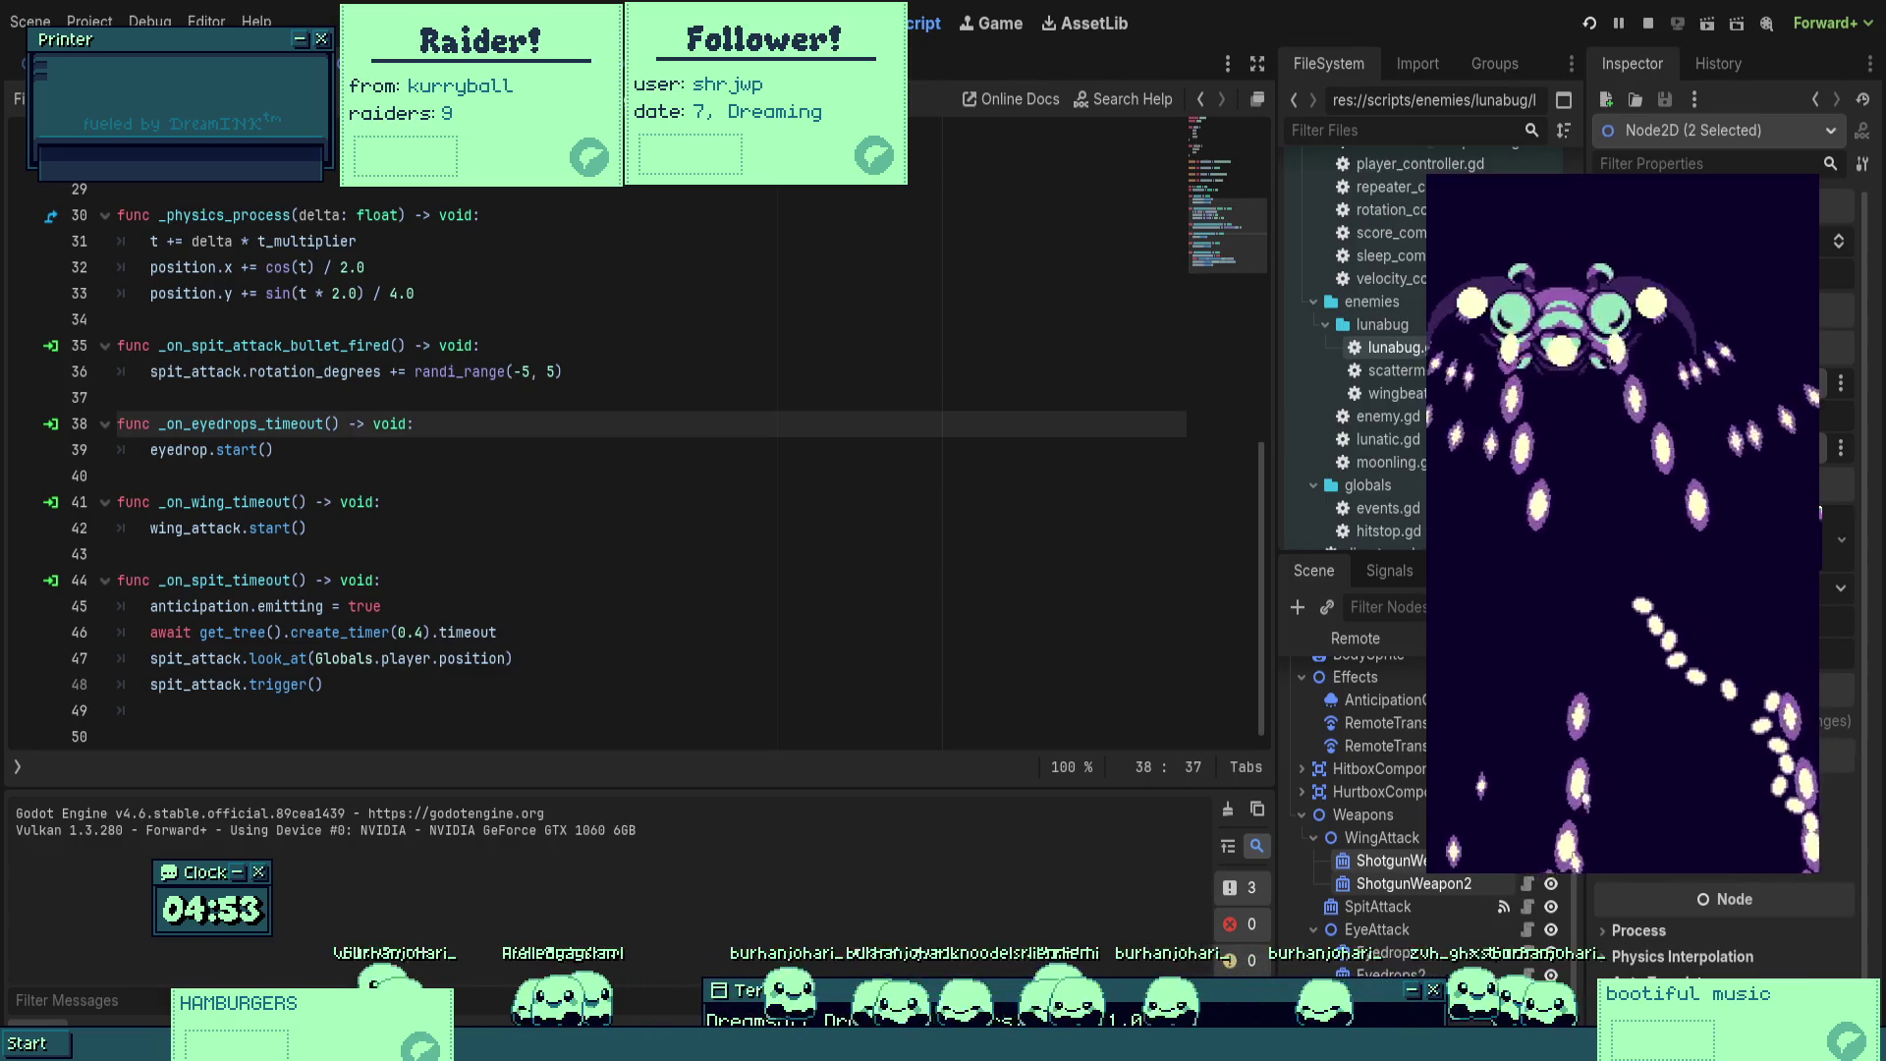
key(Down)
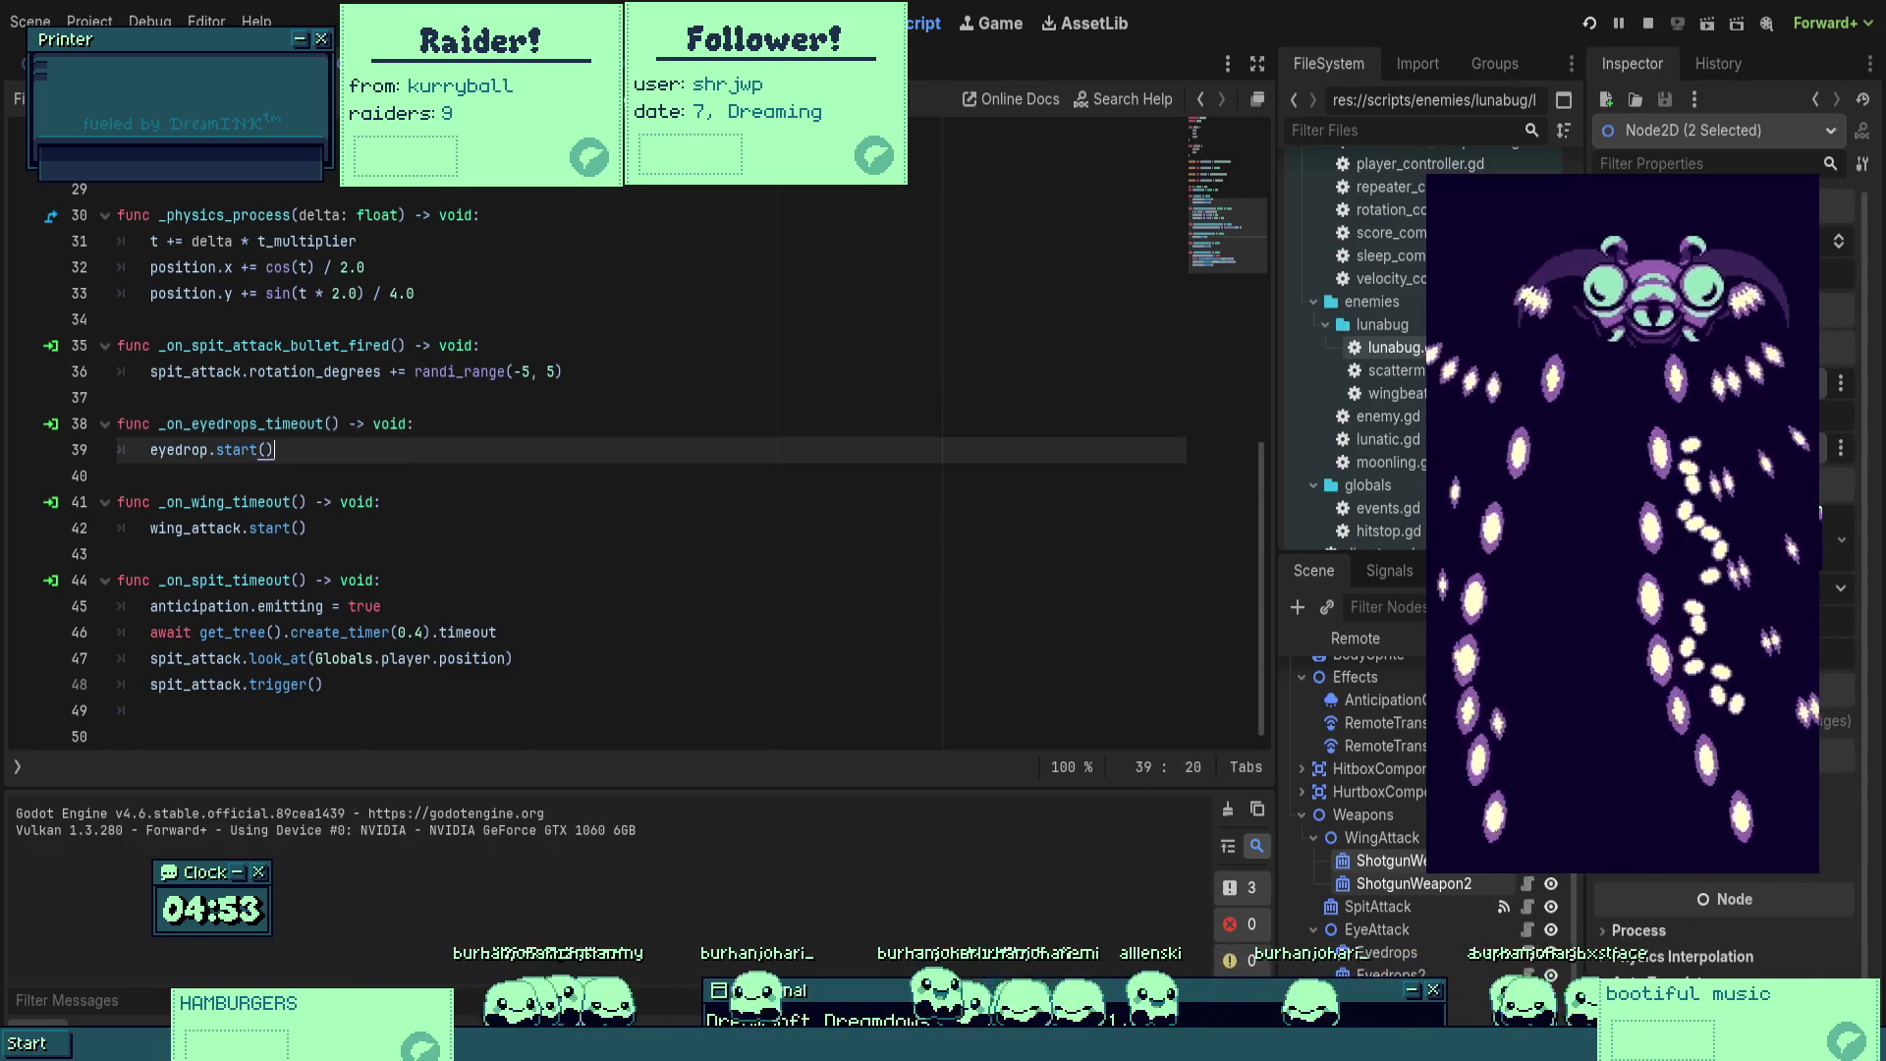
scroll(639, 461, up, 2)
click(486, 415)
scroll(485, 415, down, 2)
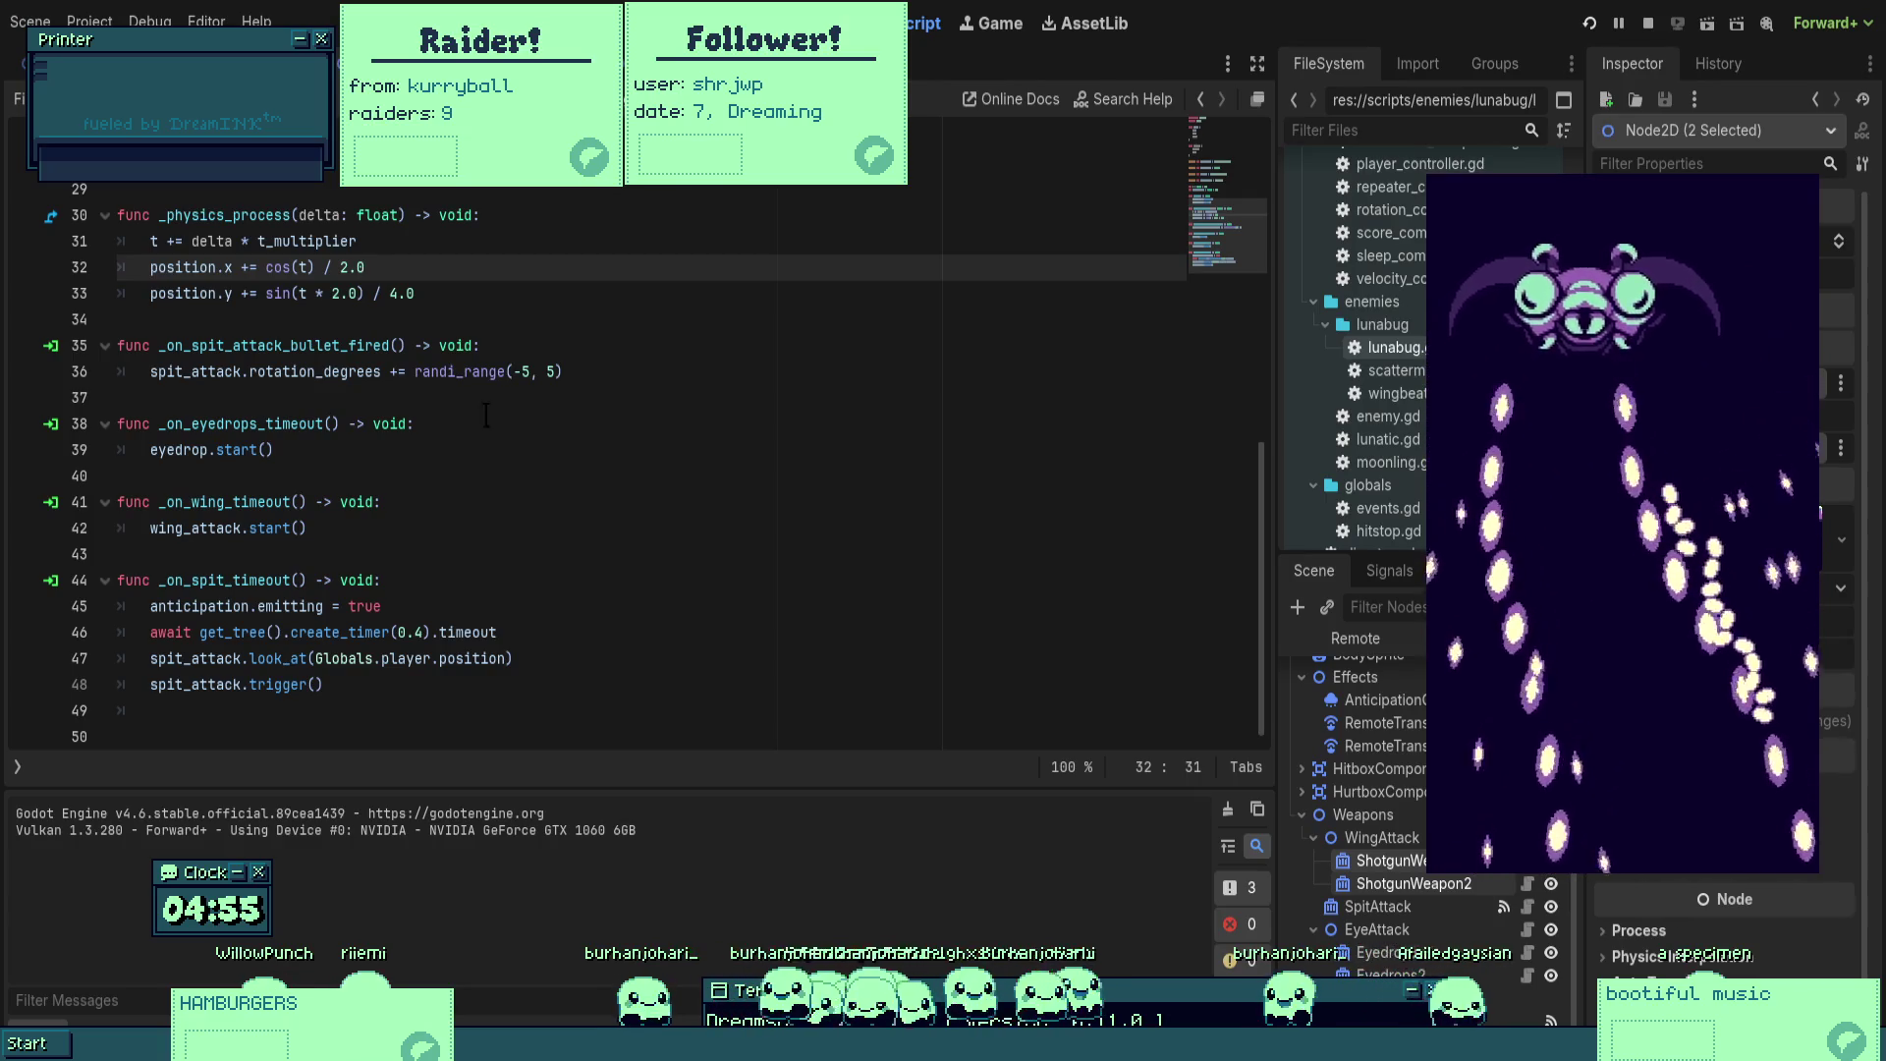
click(485, 416)
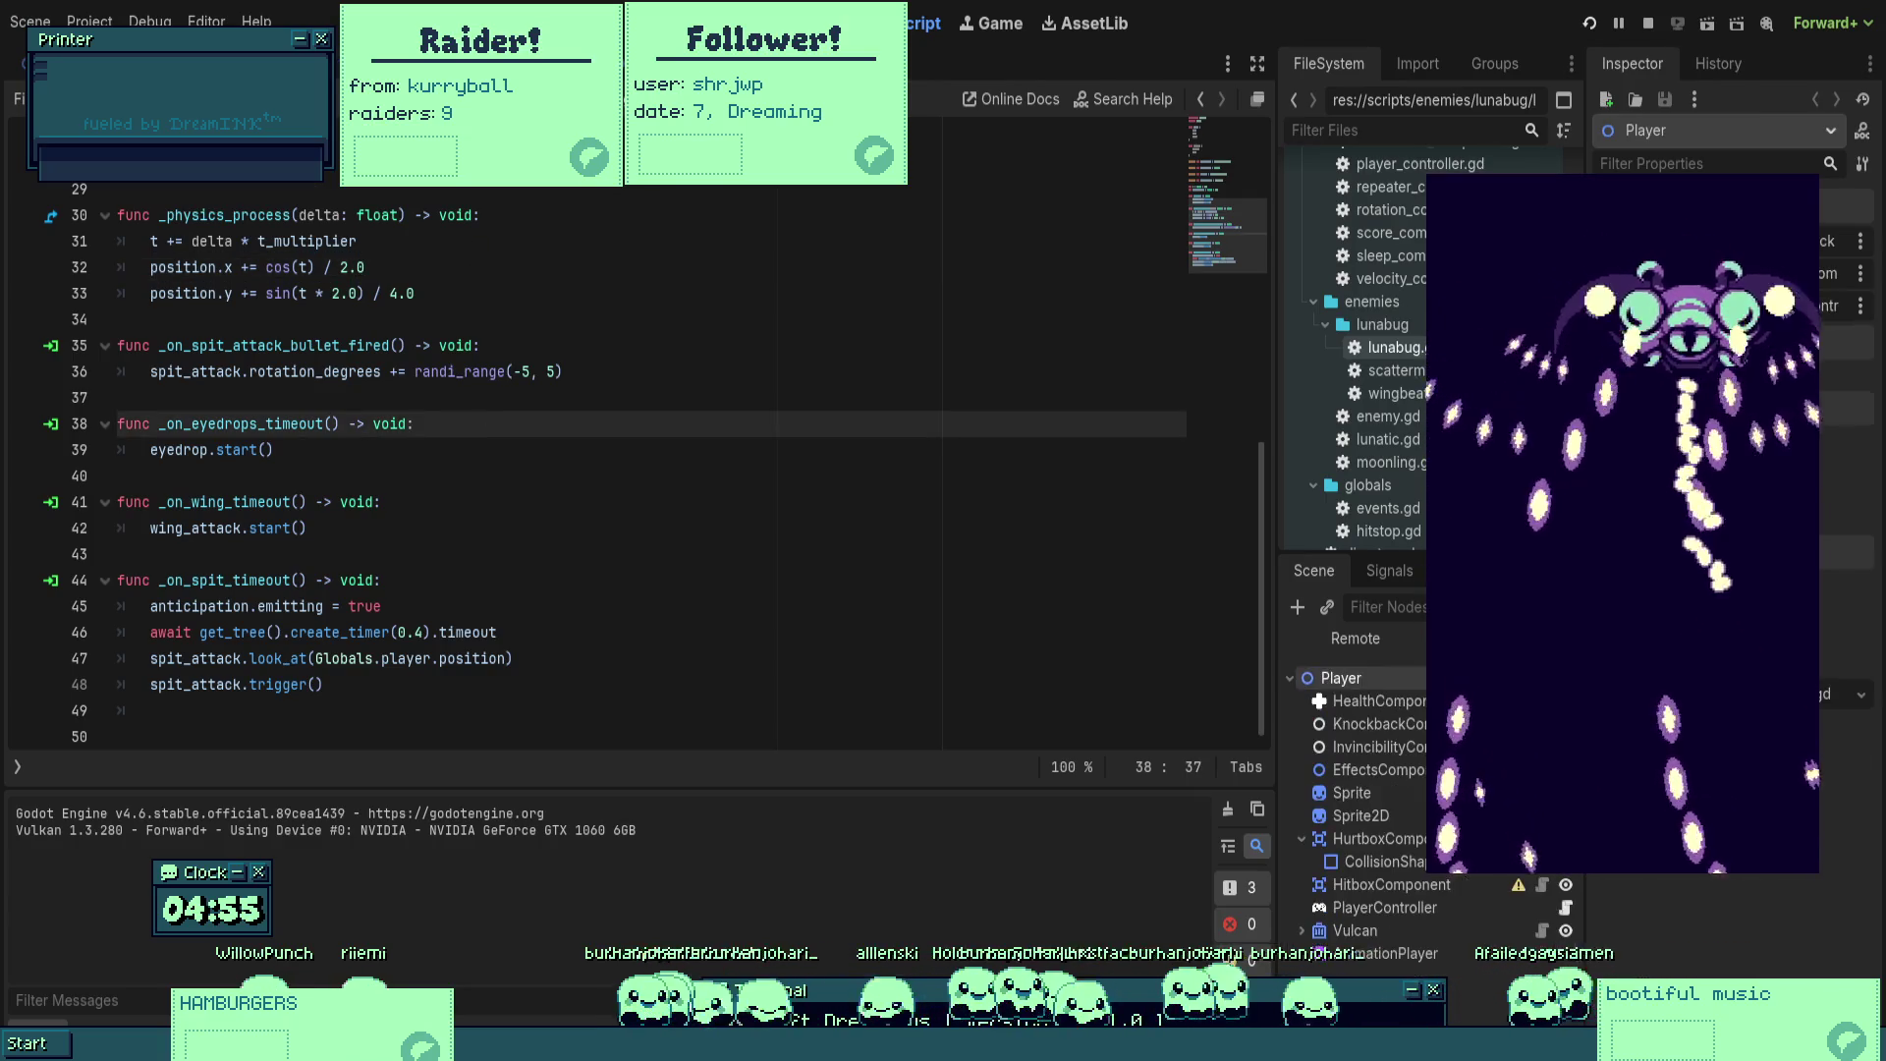
In the 2D view, drop a moonling.tscn instance into the World scene near the Lunabug
key(ctrl+F1)
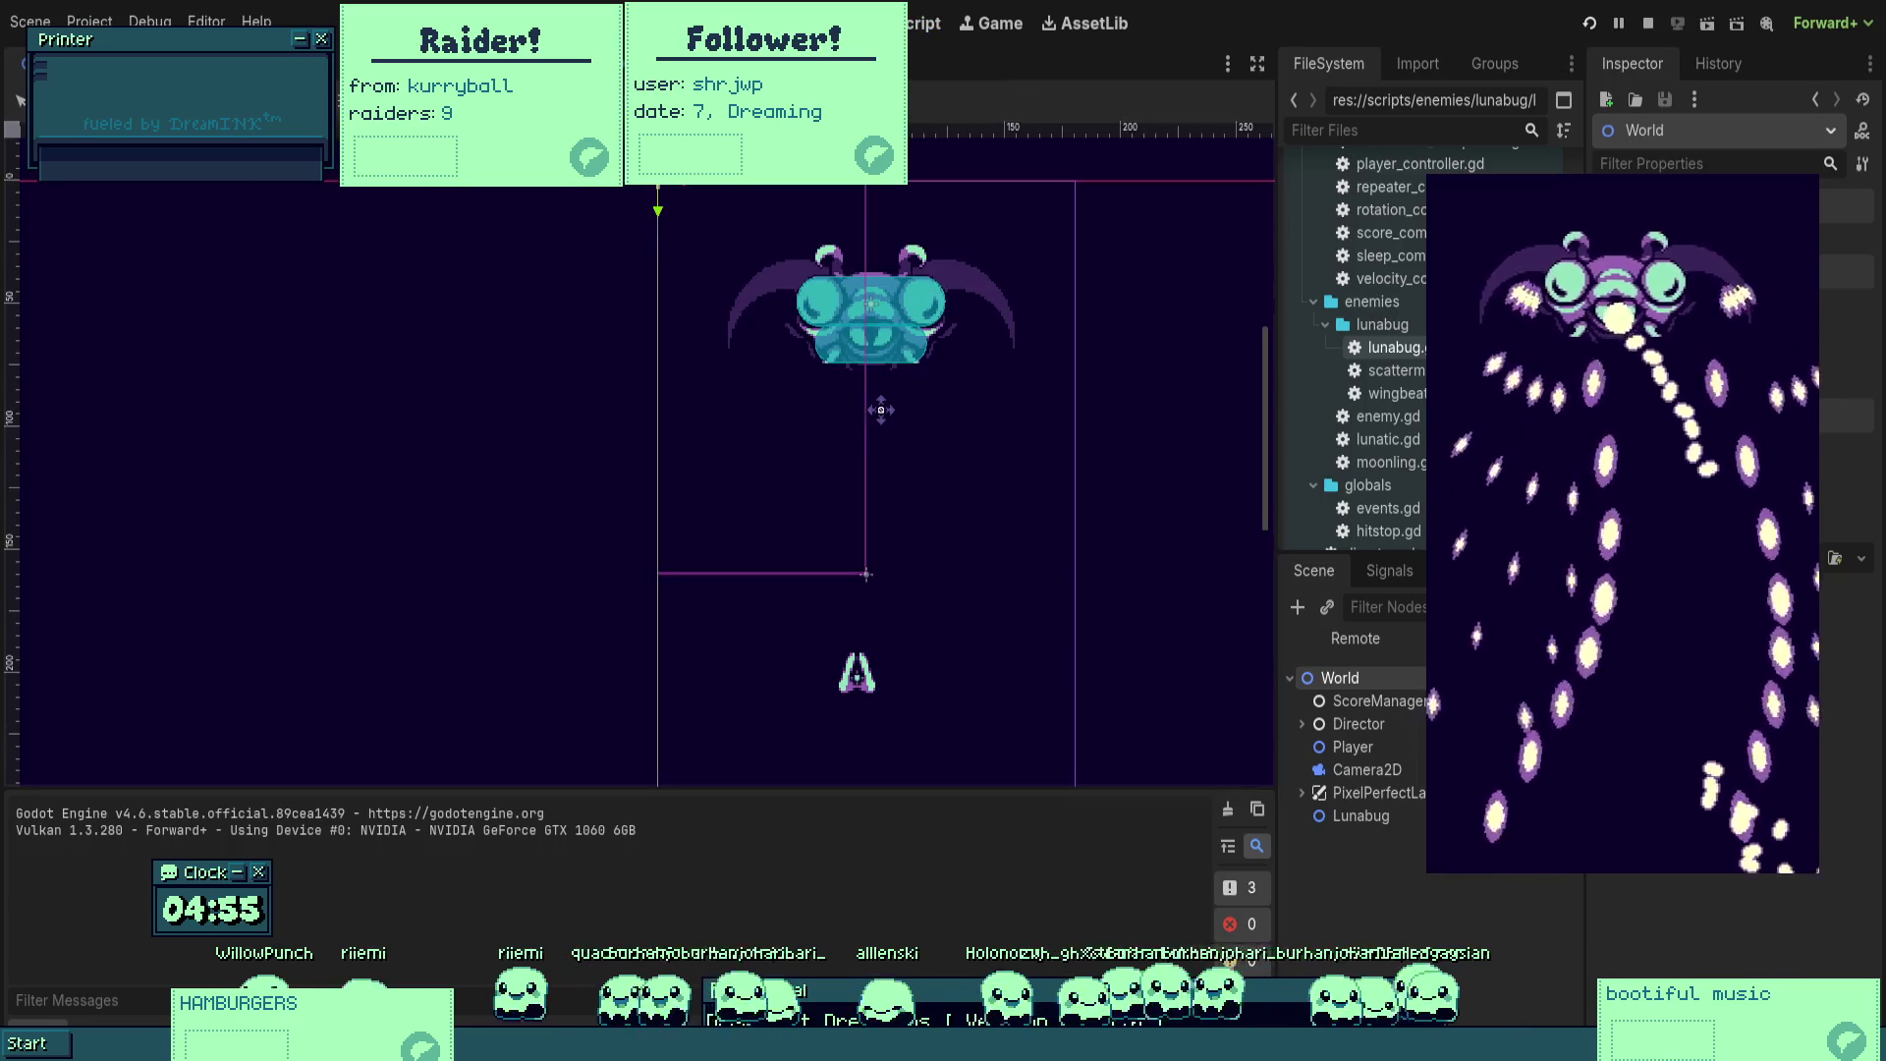
drag(885, 407, 904, 297)
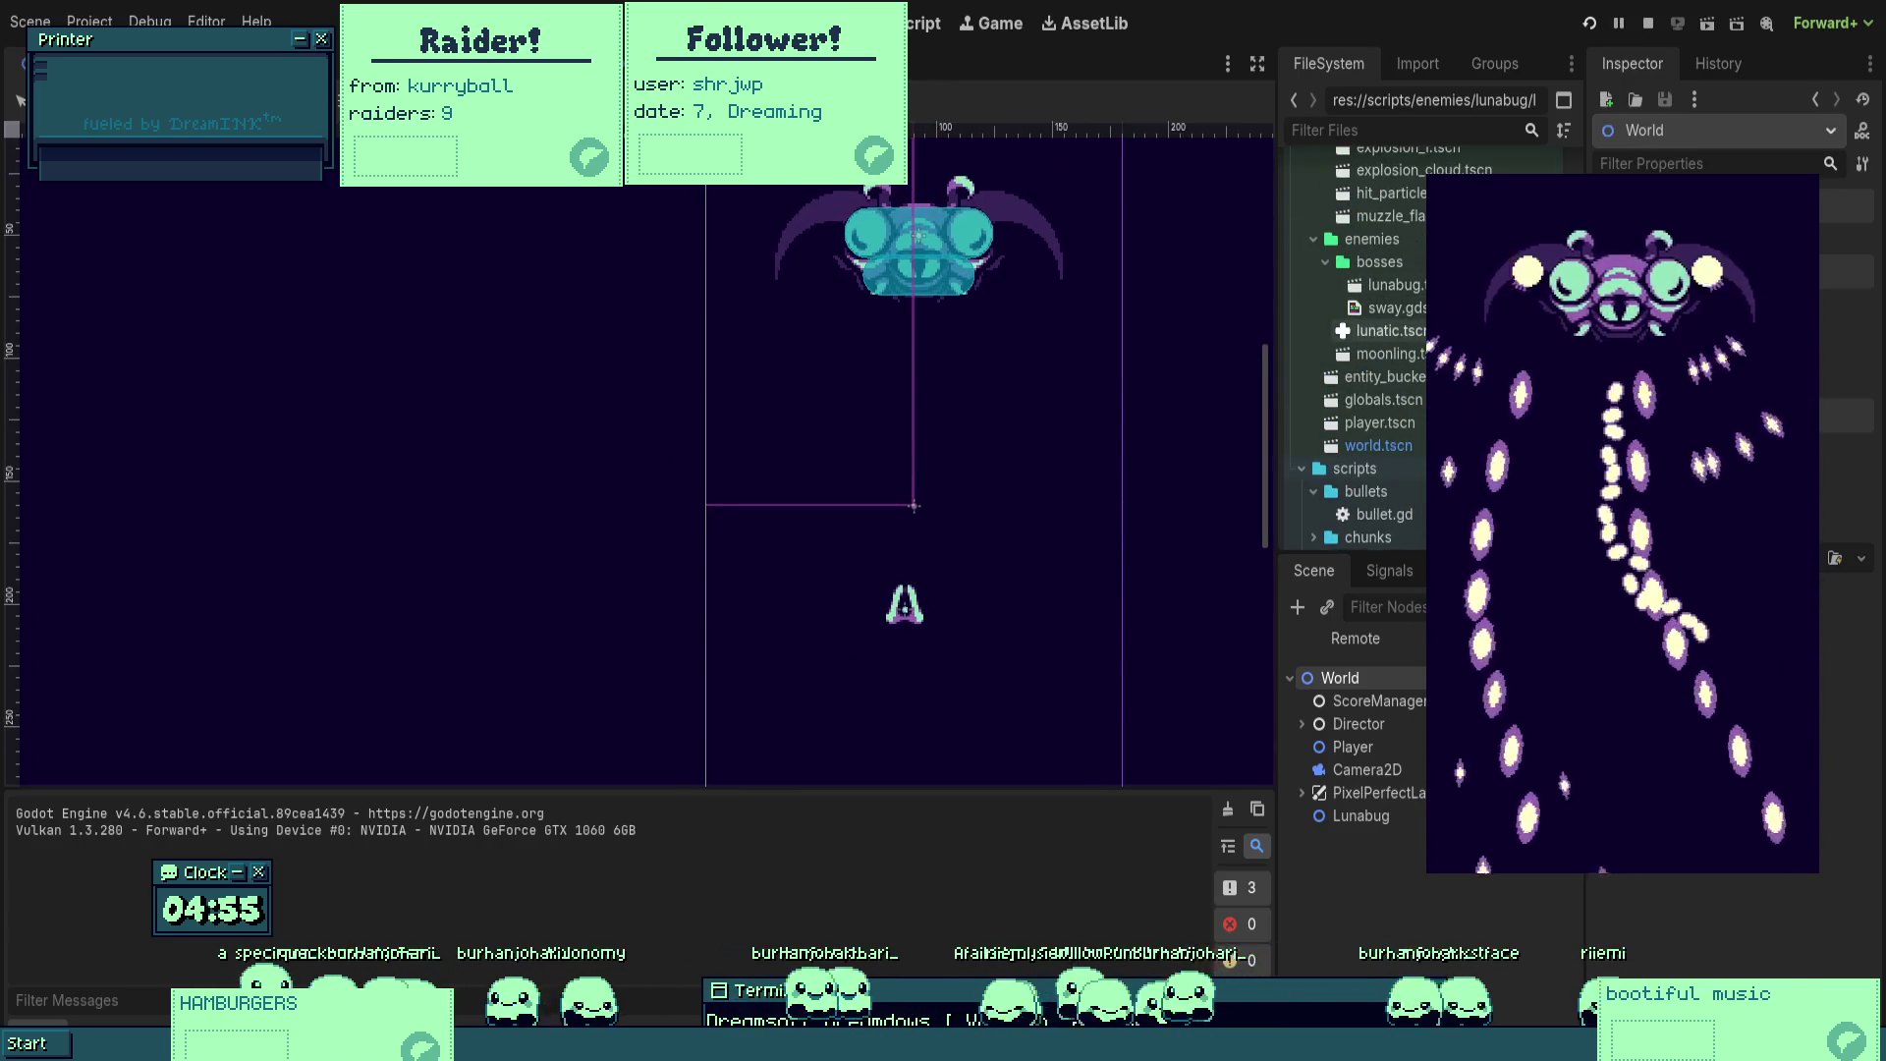
mouse_move(1386, 354)
mouse_down()
mouse_move(905, 398)
mouse_move(969, 391)
mouse_up()
scroll(1130, 349, up, 4)
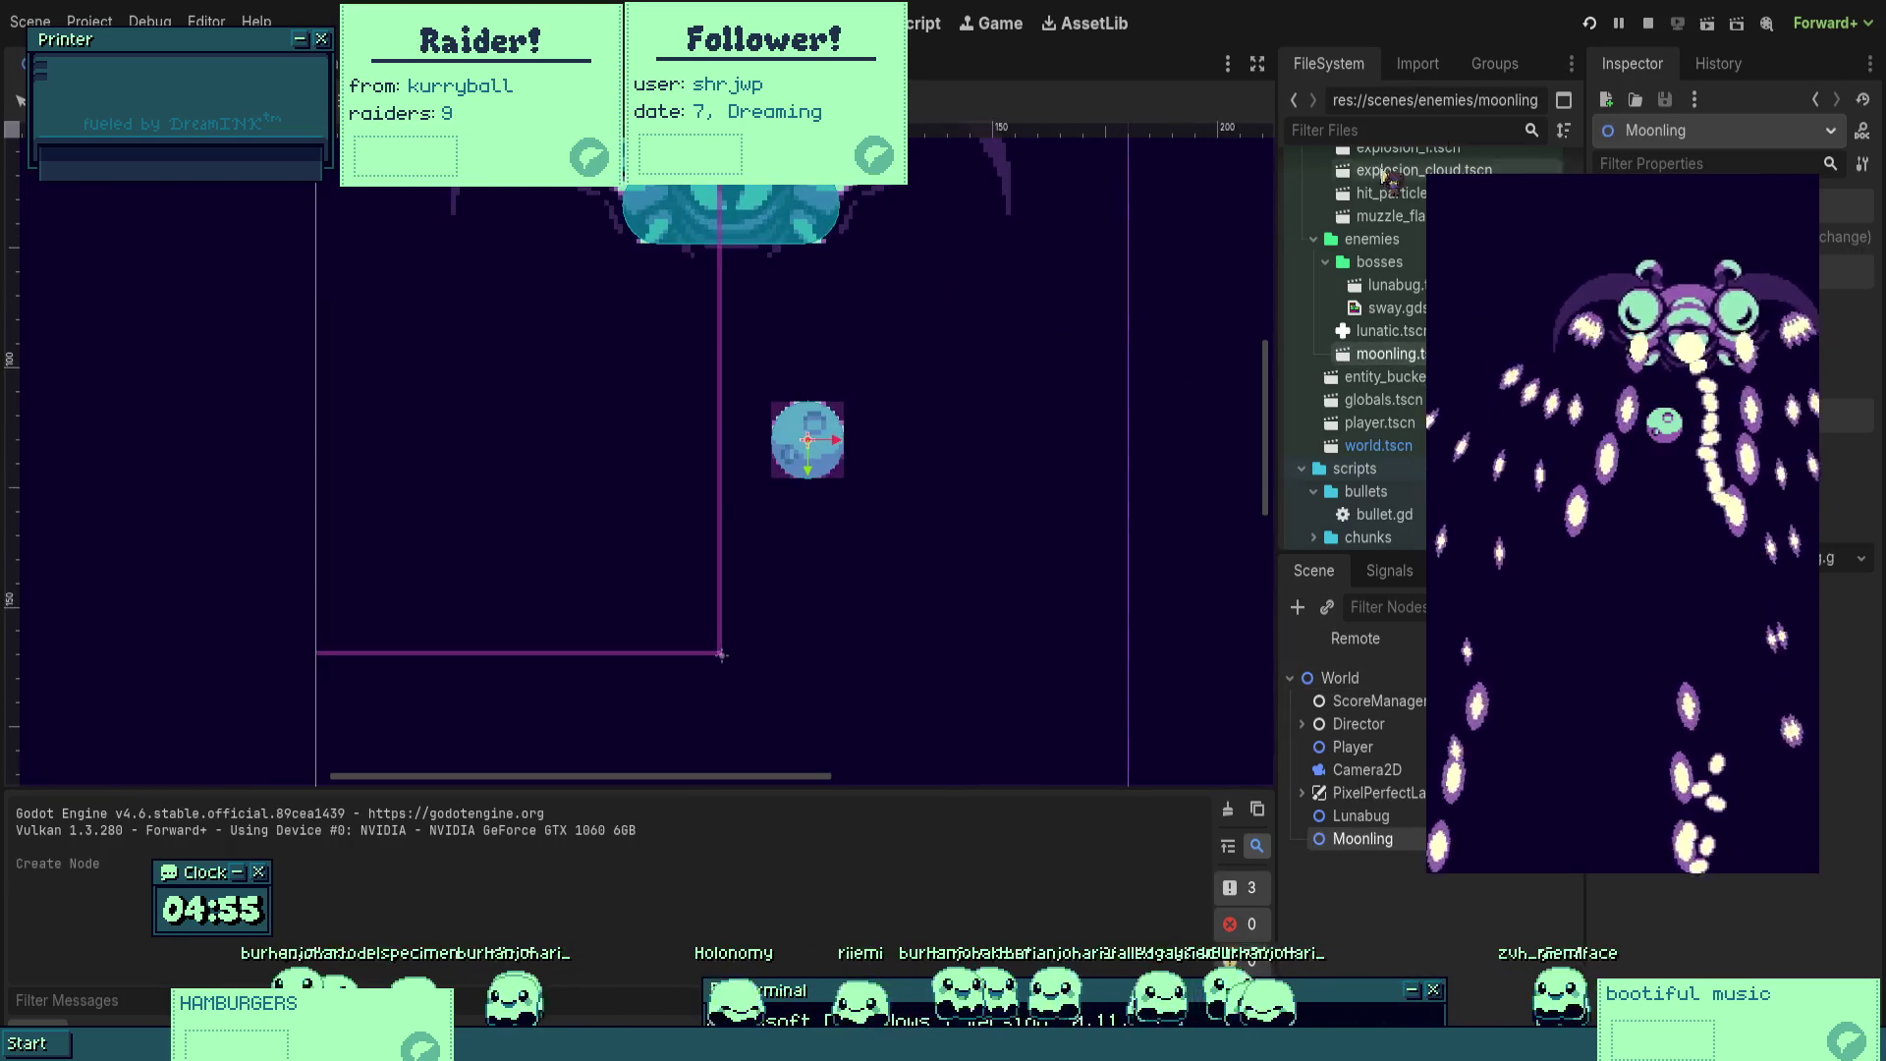
Run the game to test the Moonling, then stop it with F8
click(1588, 25)
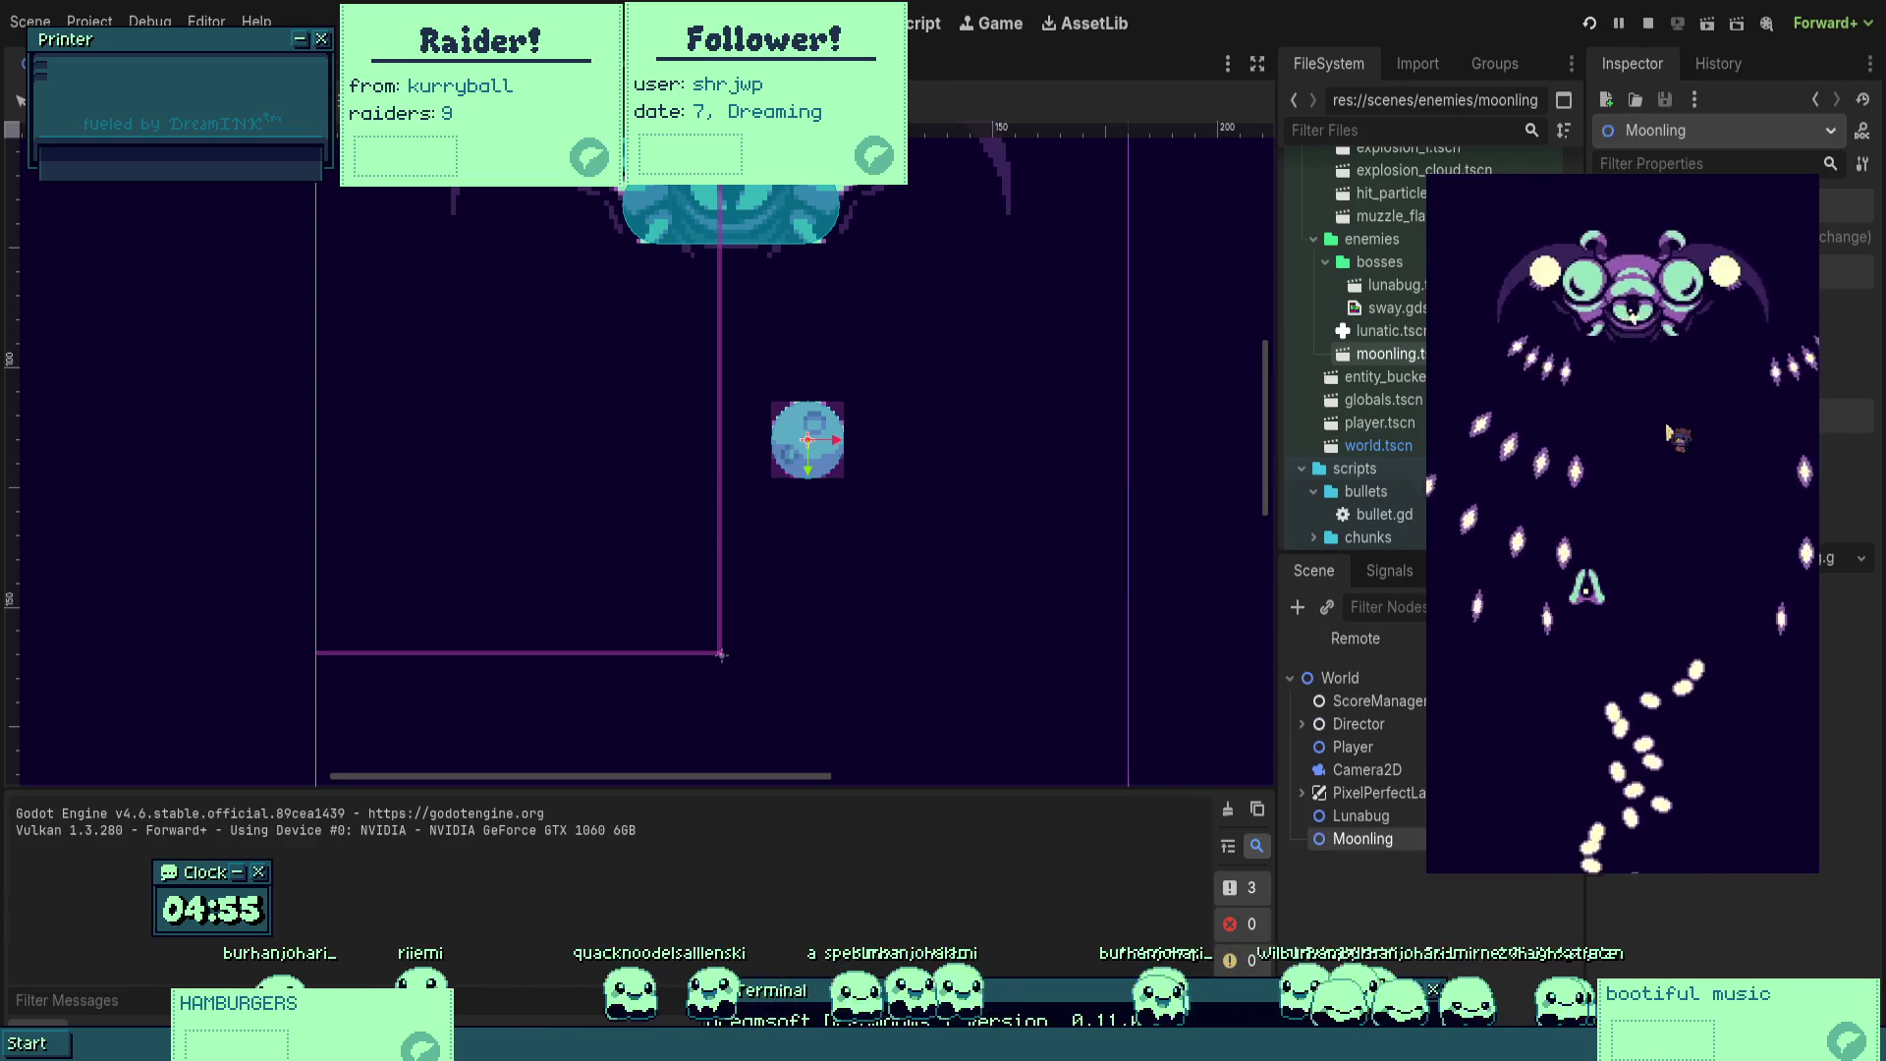
key(F8)
drag(923, 400, 860, 383)
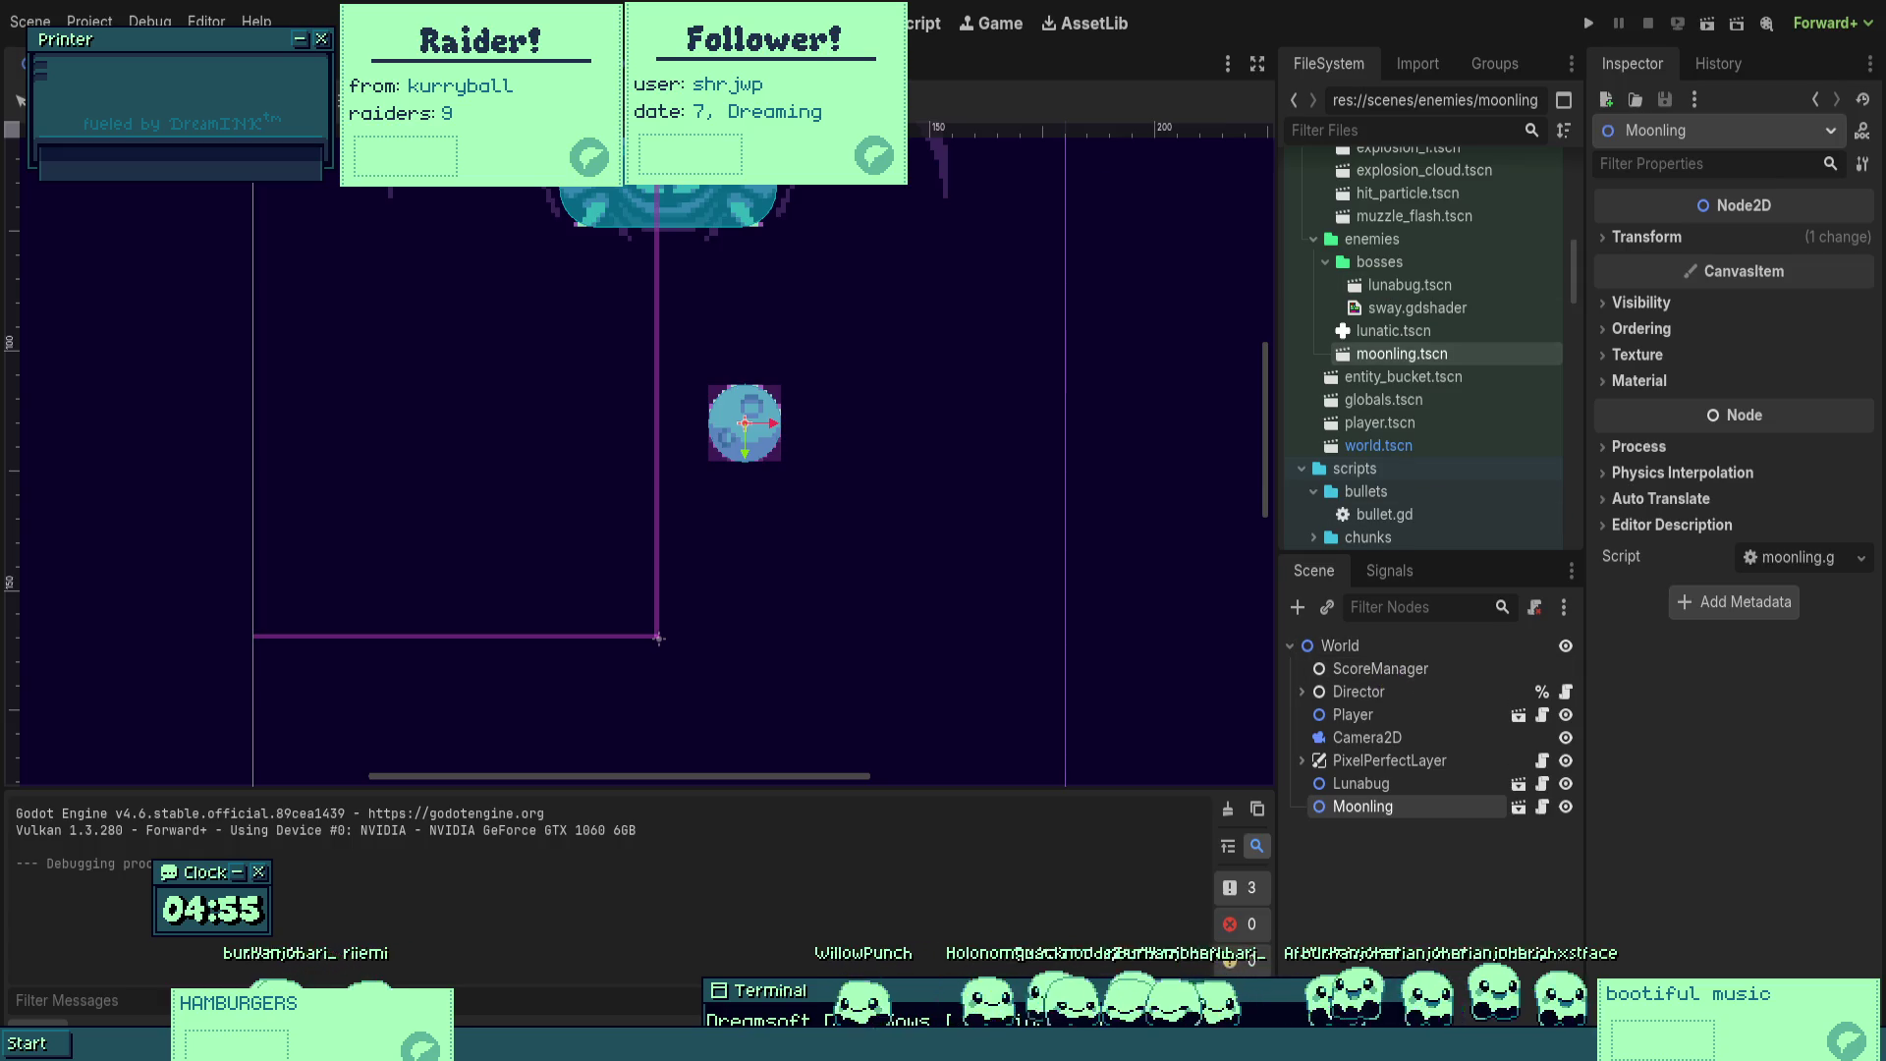
Add an EffectsComponent under HealthComponent in moonling.tscn, then open lunatic.tscn
double_click(1439, 354)
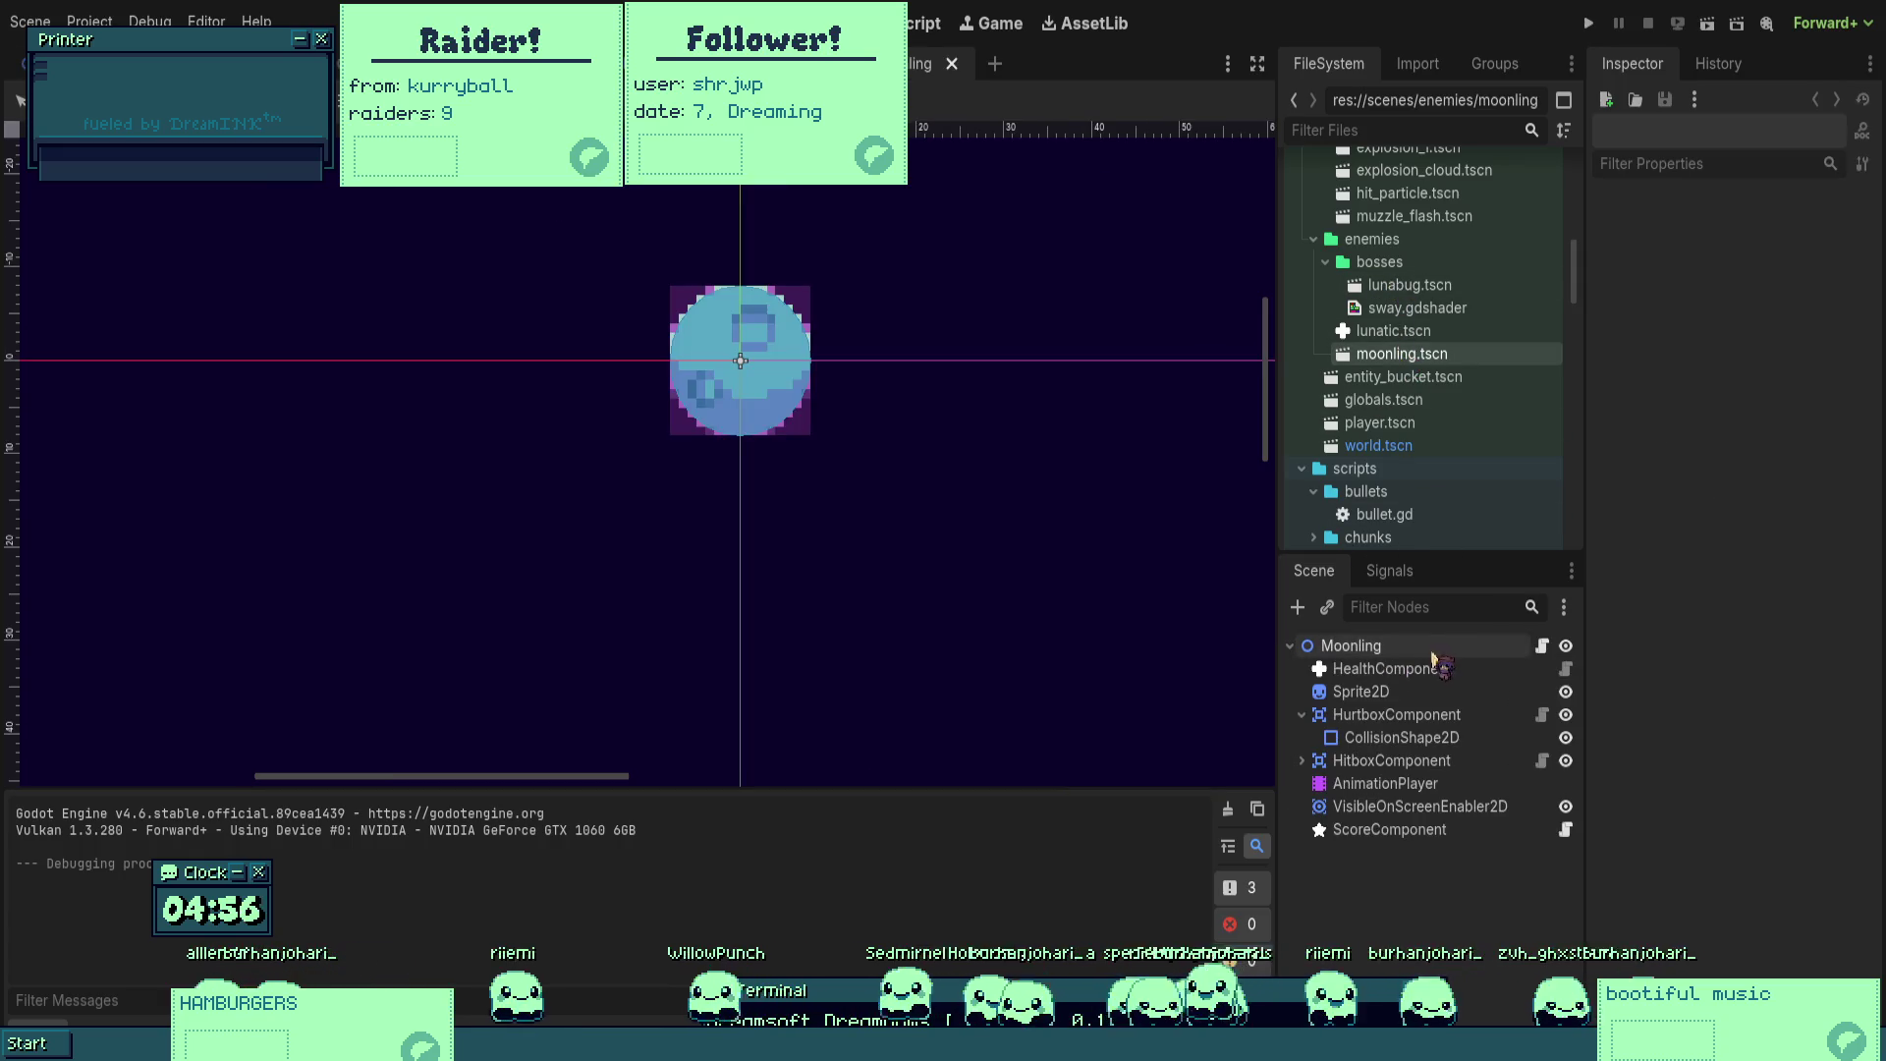
click(1356, 646)
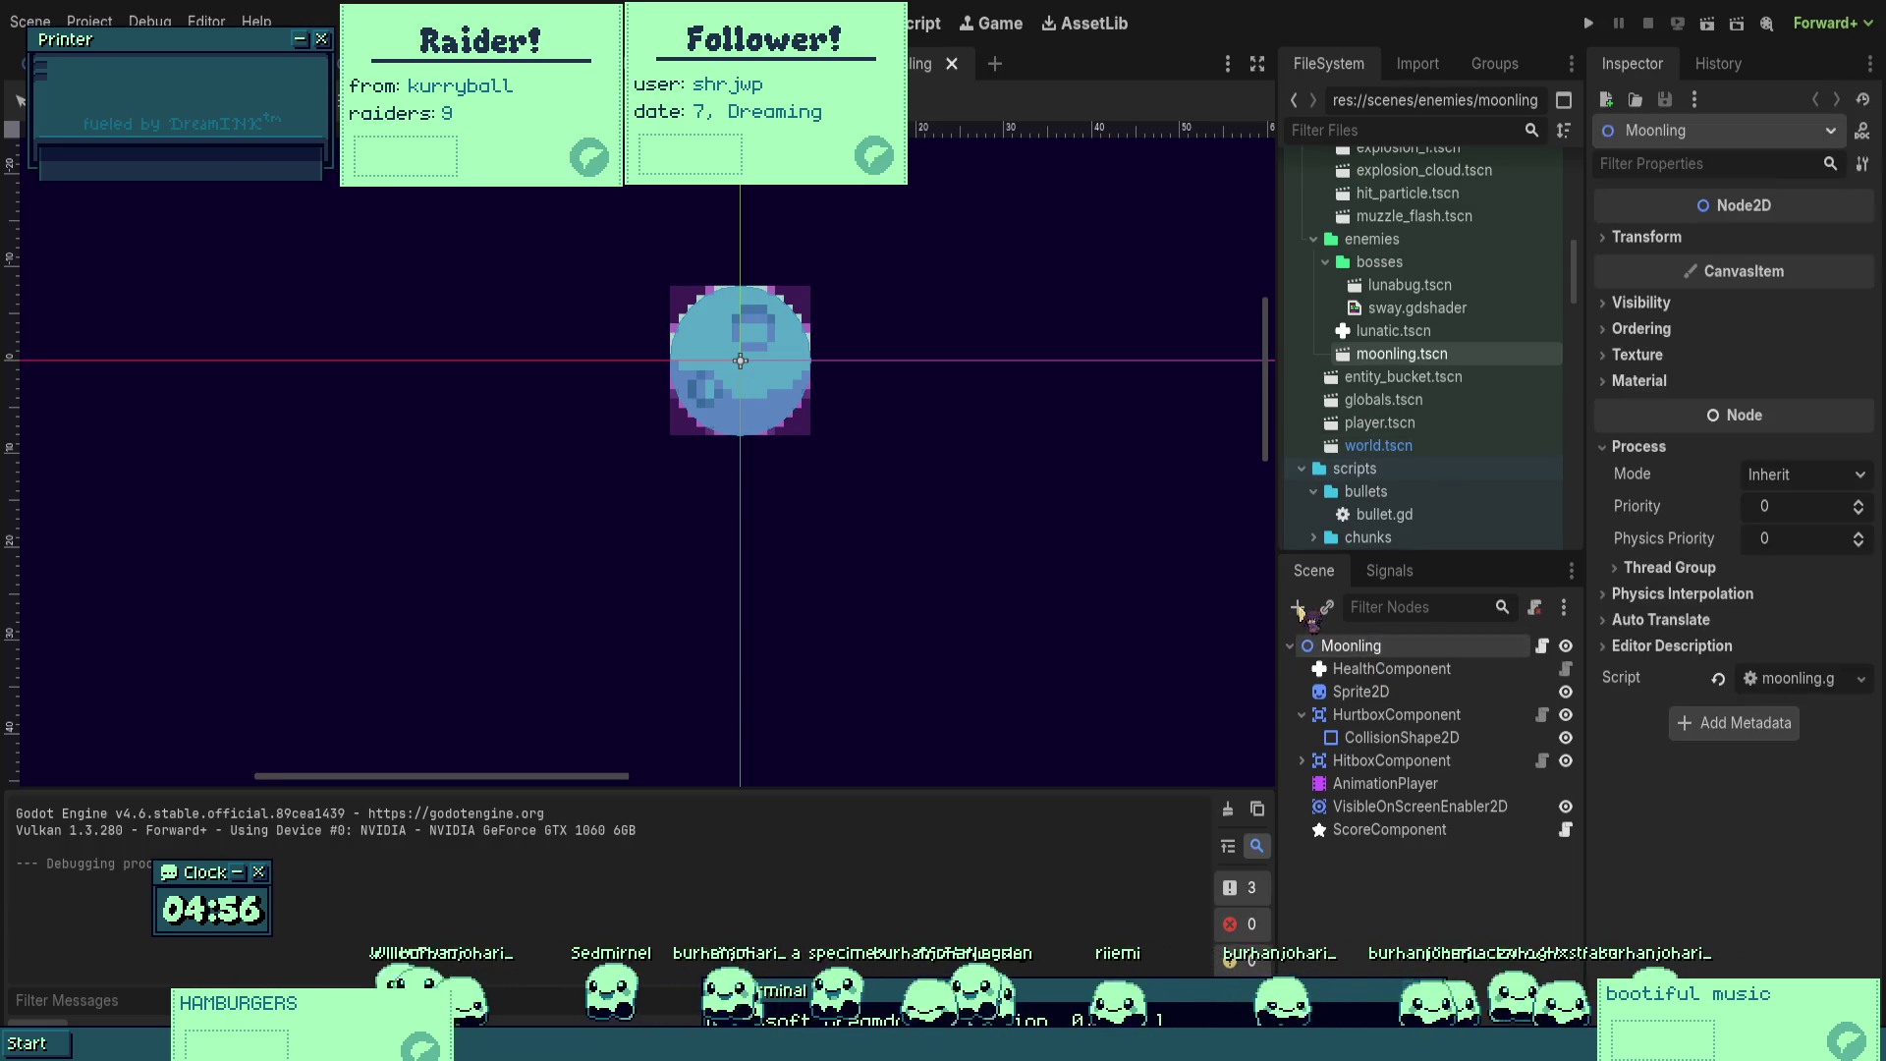
drag(814, 370, 1351, 646)
mouse_move(1389, 854)
mouse_down()
mouse_move(1371, 685)
mouse_move(1431, 677)
mouse_move(1433, 660)
mouse_move(703, 252)
mouse_move(653, 193)
mouse_up()
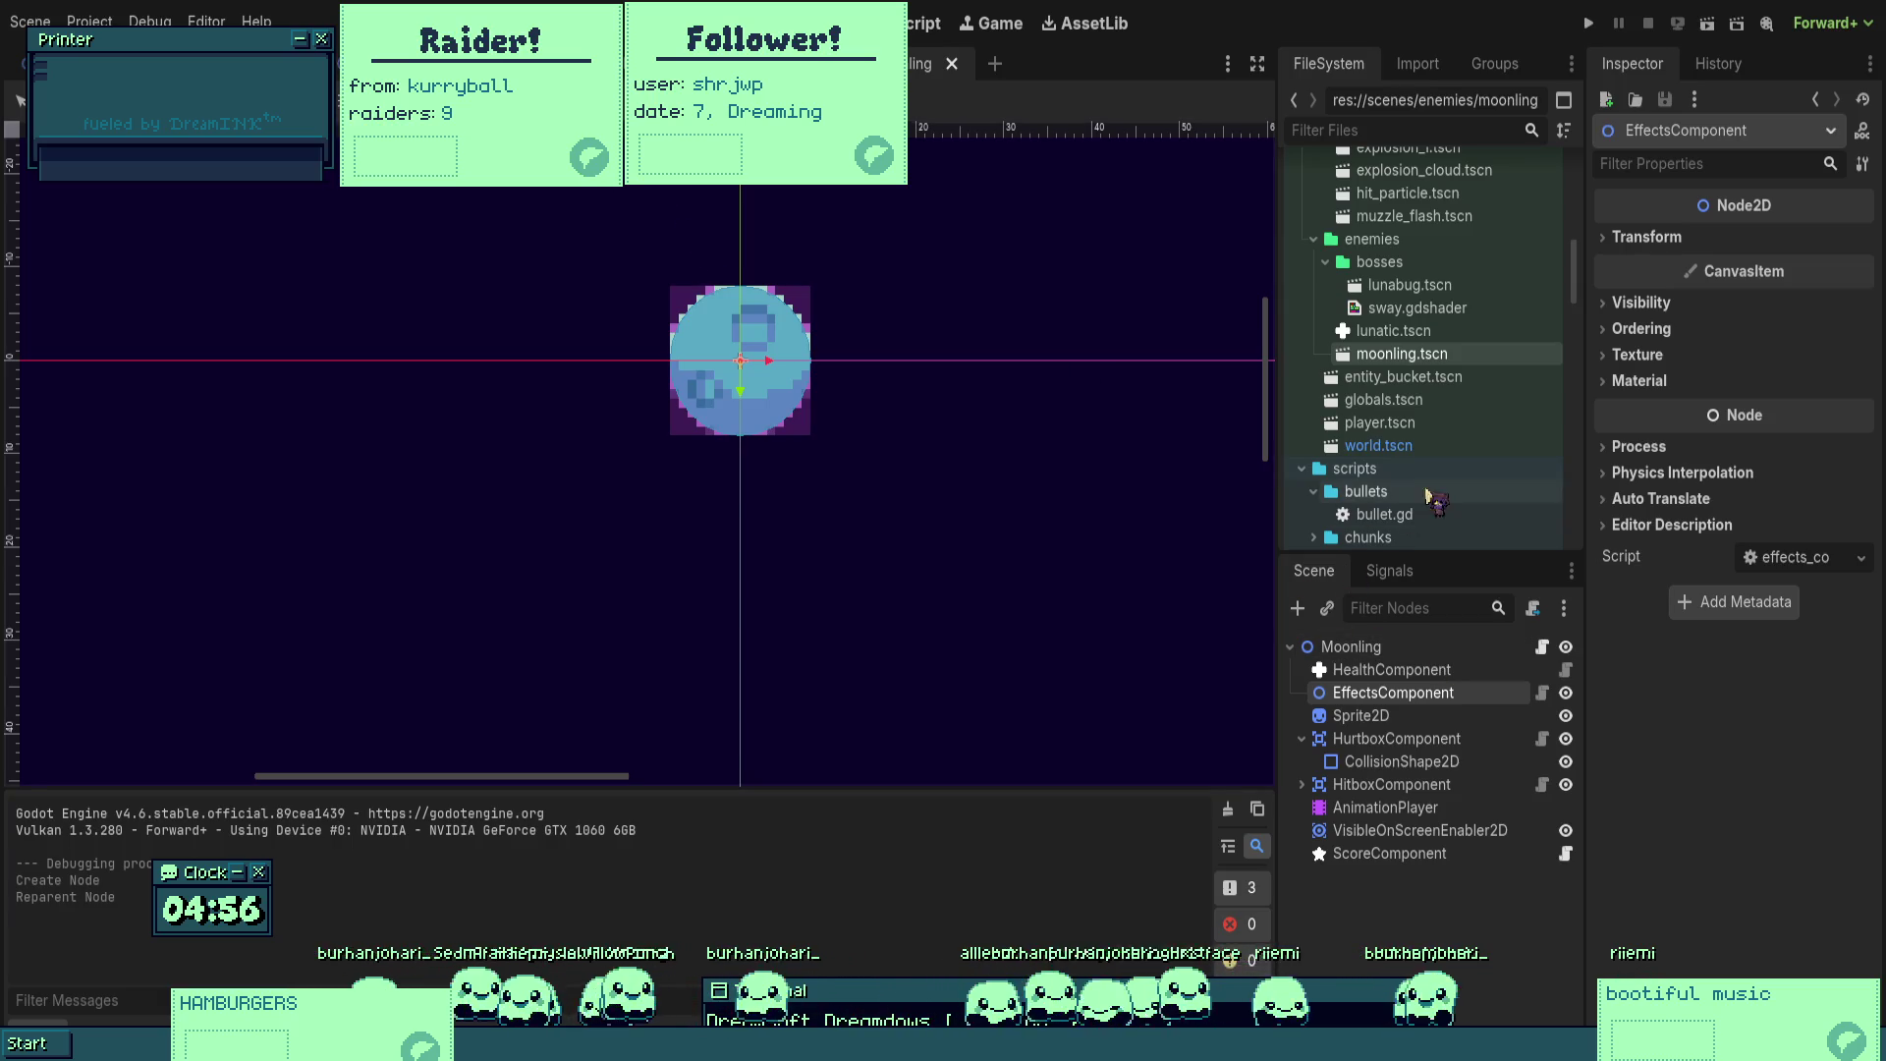
double_click(1395, 331)
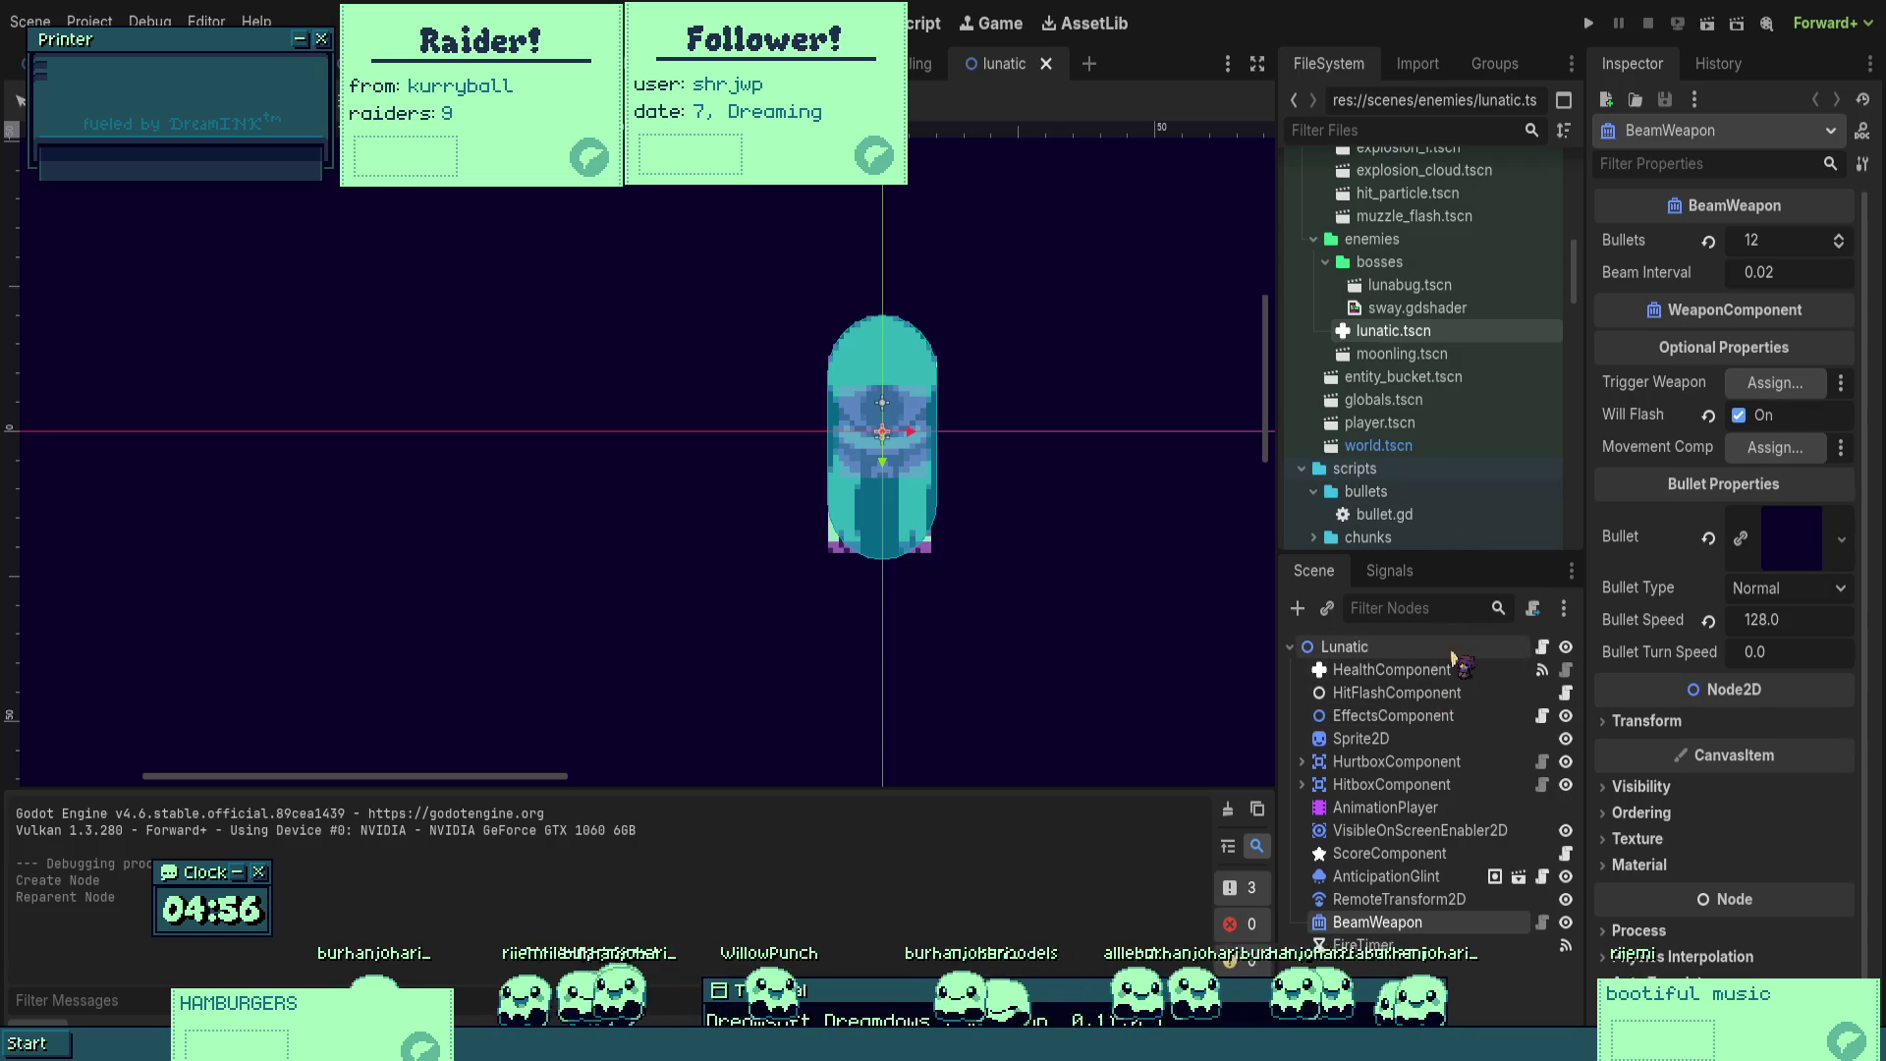
Open lunatic.gd from the Lunatic root node and go to its fire timer handler
click(1375, 646)
click(1543, 647)
click(728, 522)
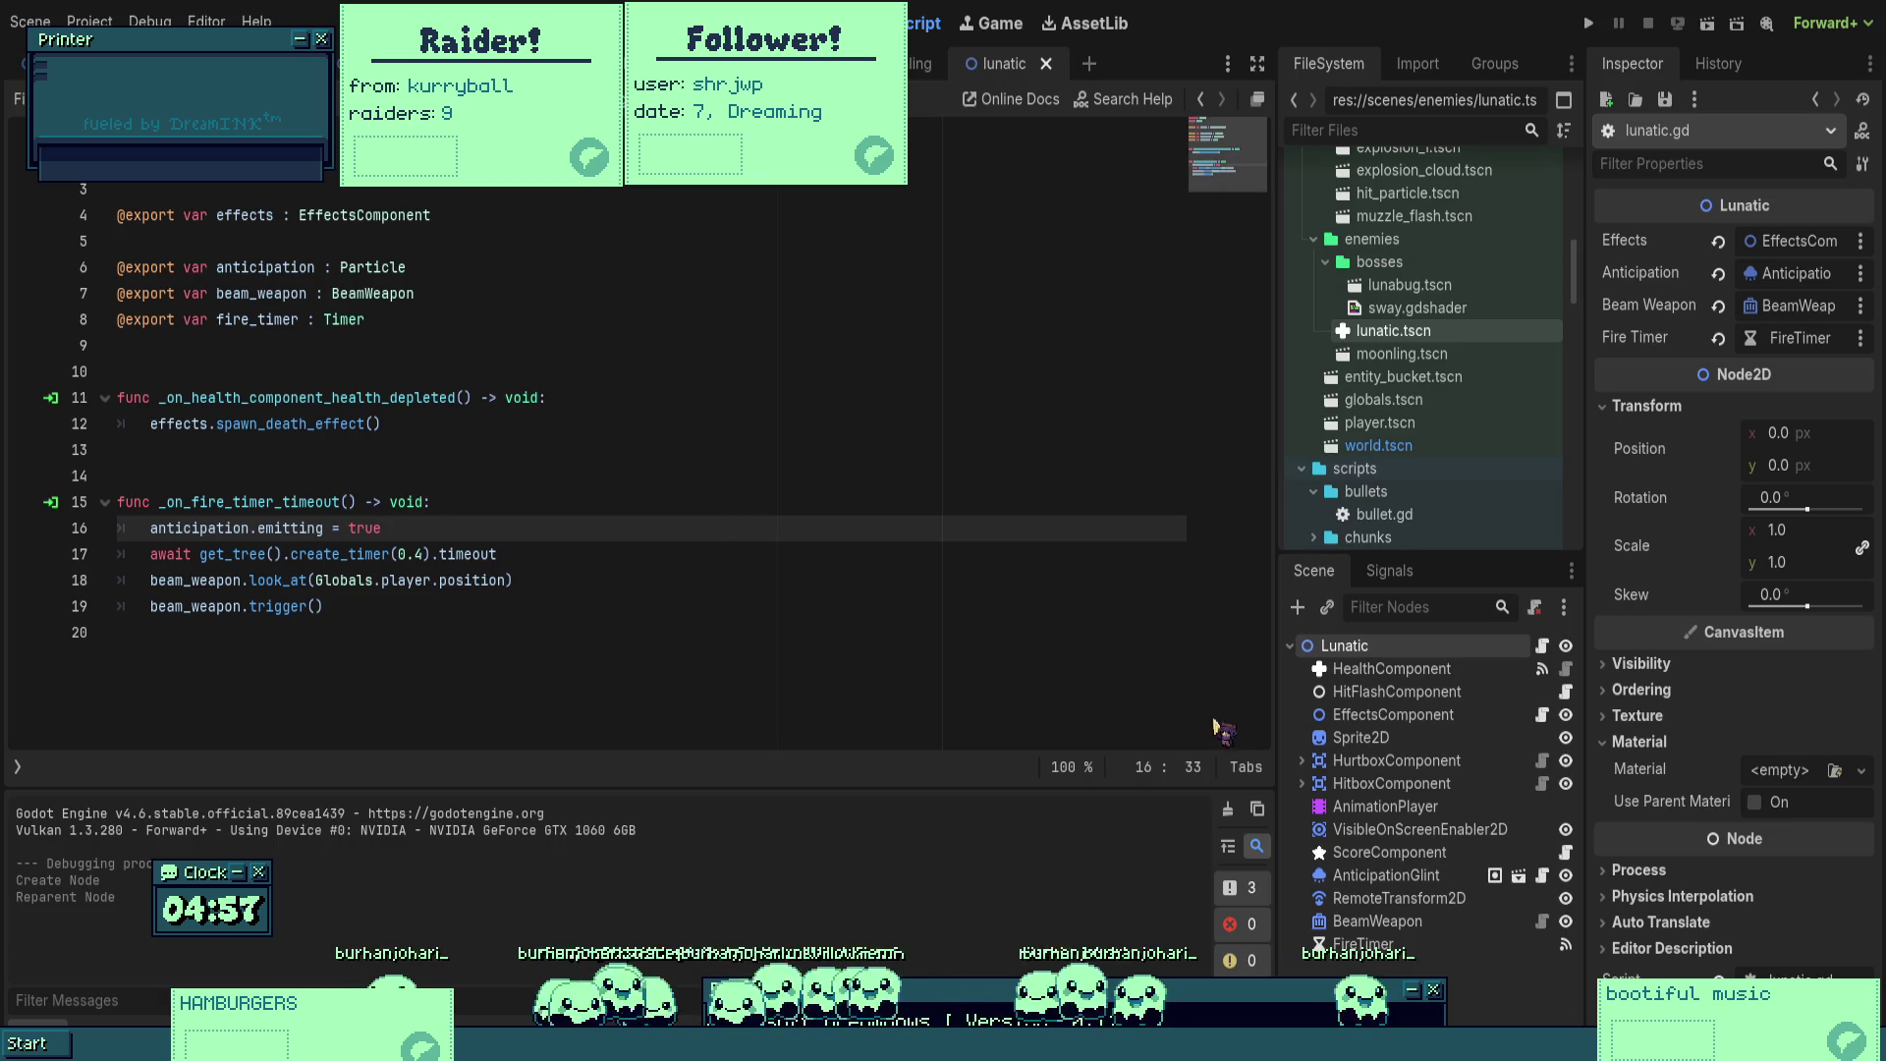
Delete the top header line from effects_component.gd and save the script
click(1559, 722)
click(1542, 715)
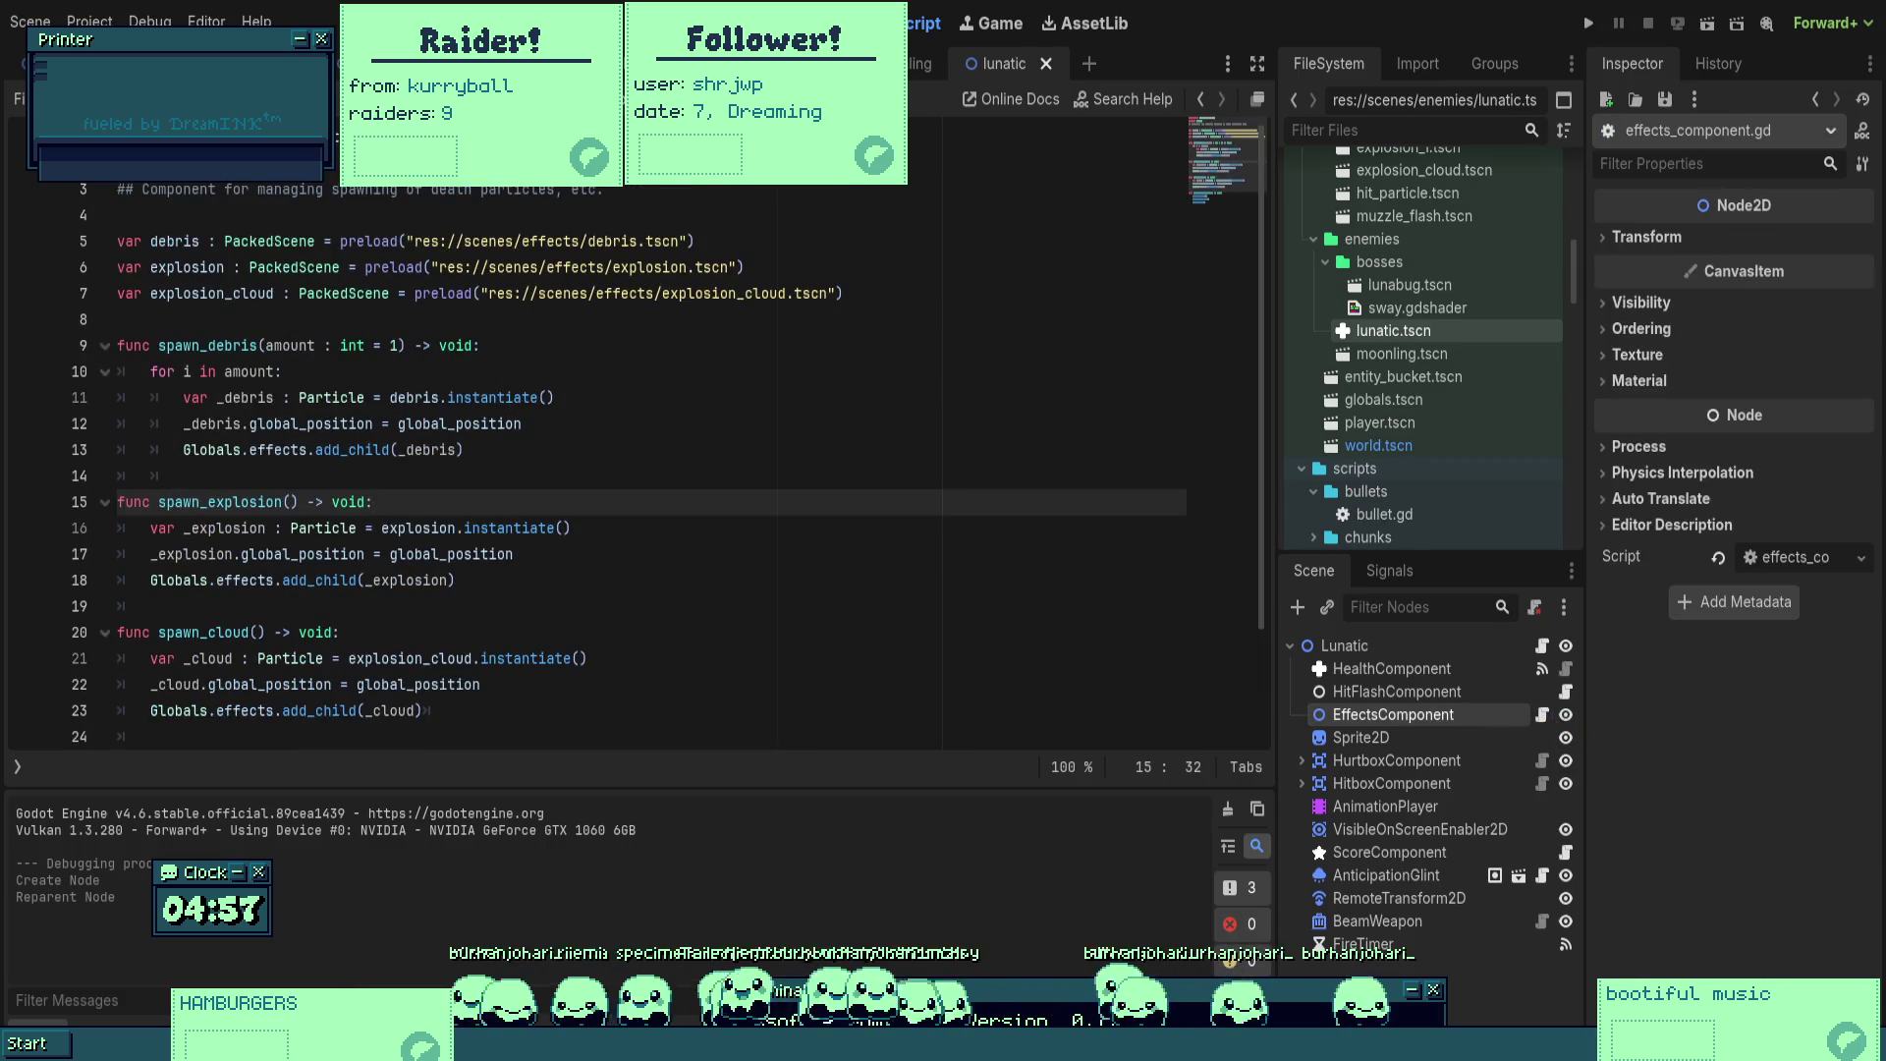
click(117, 137)
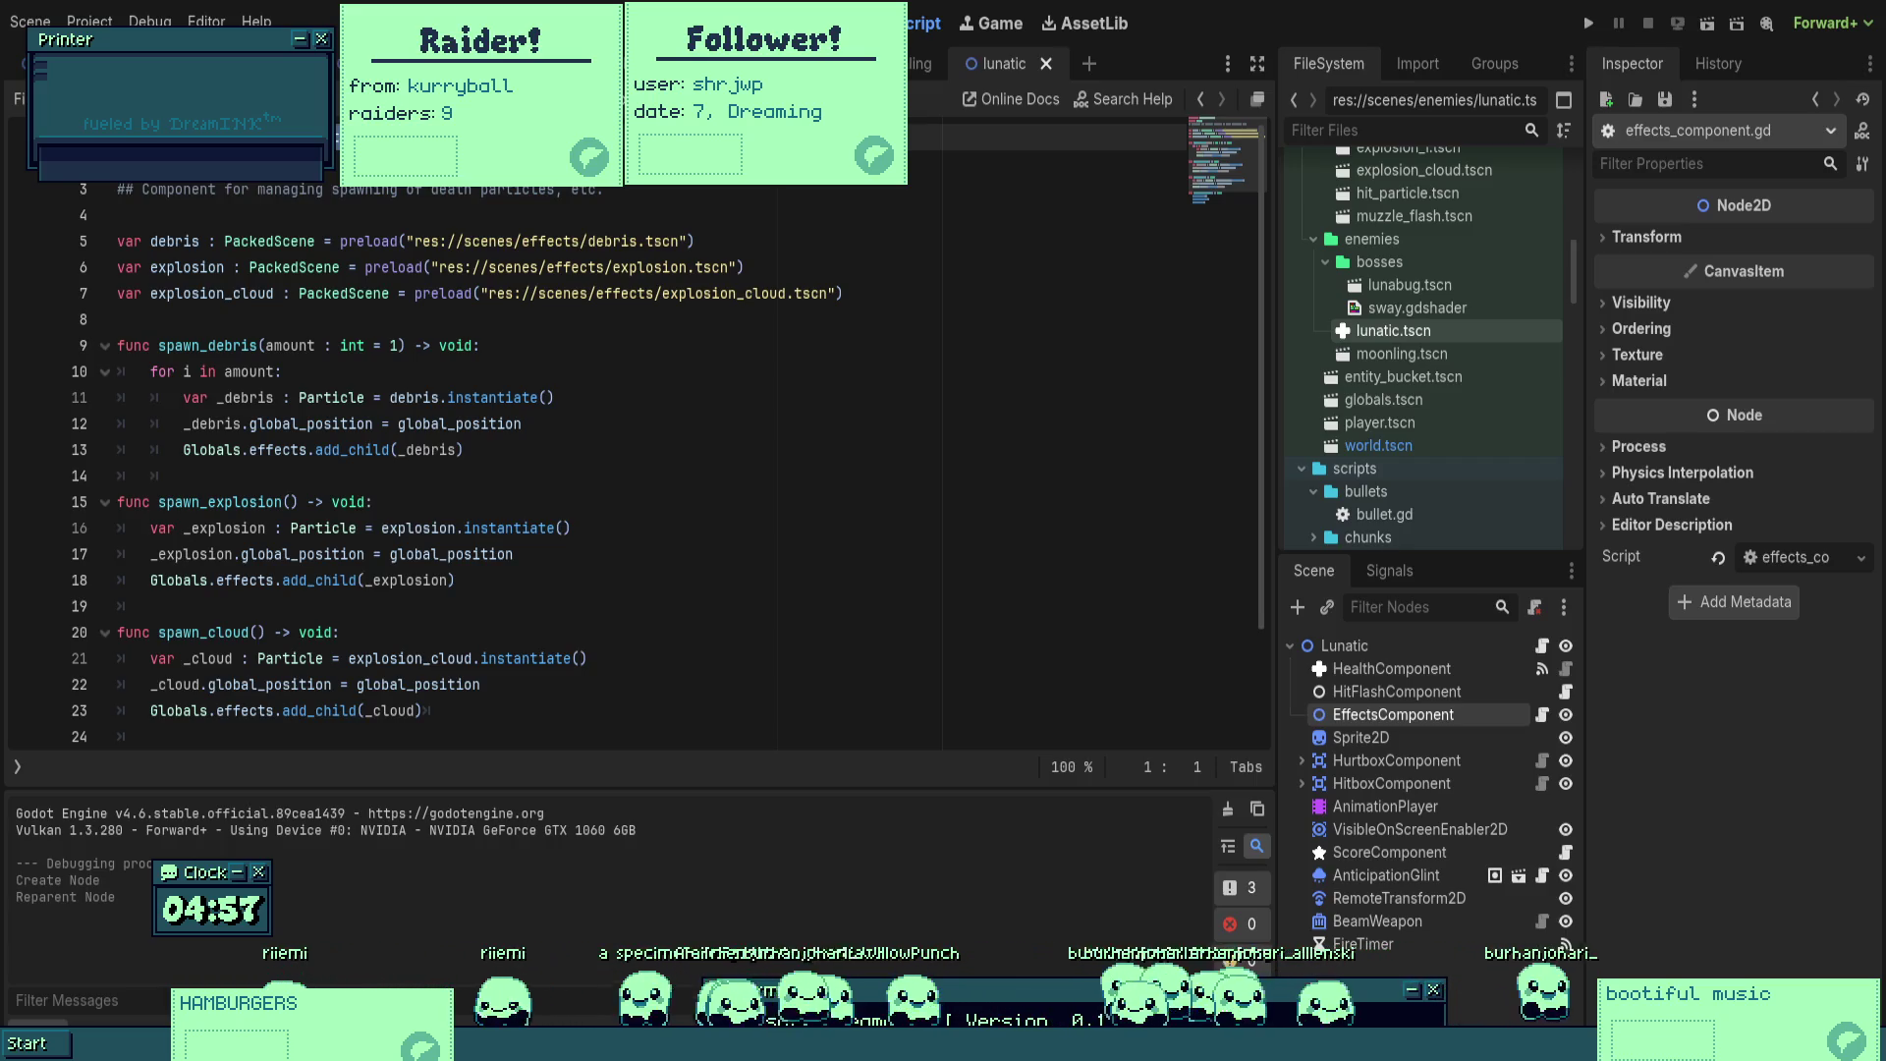
key(Delete)
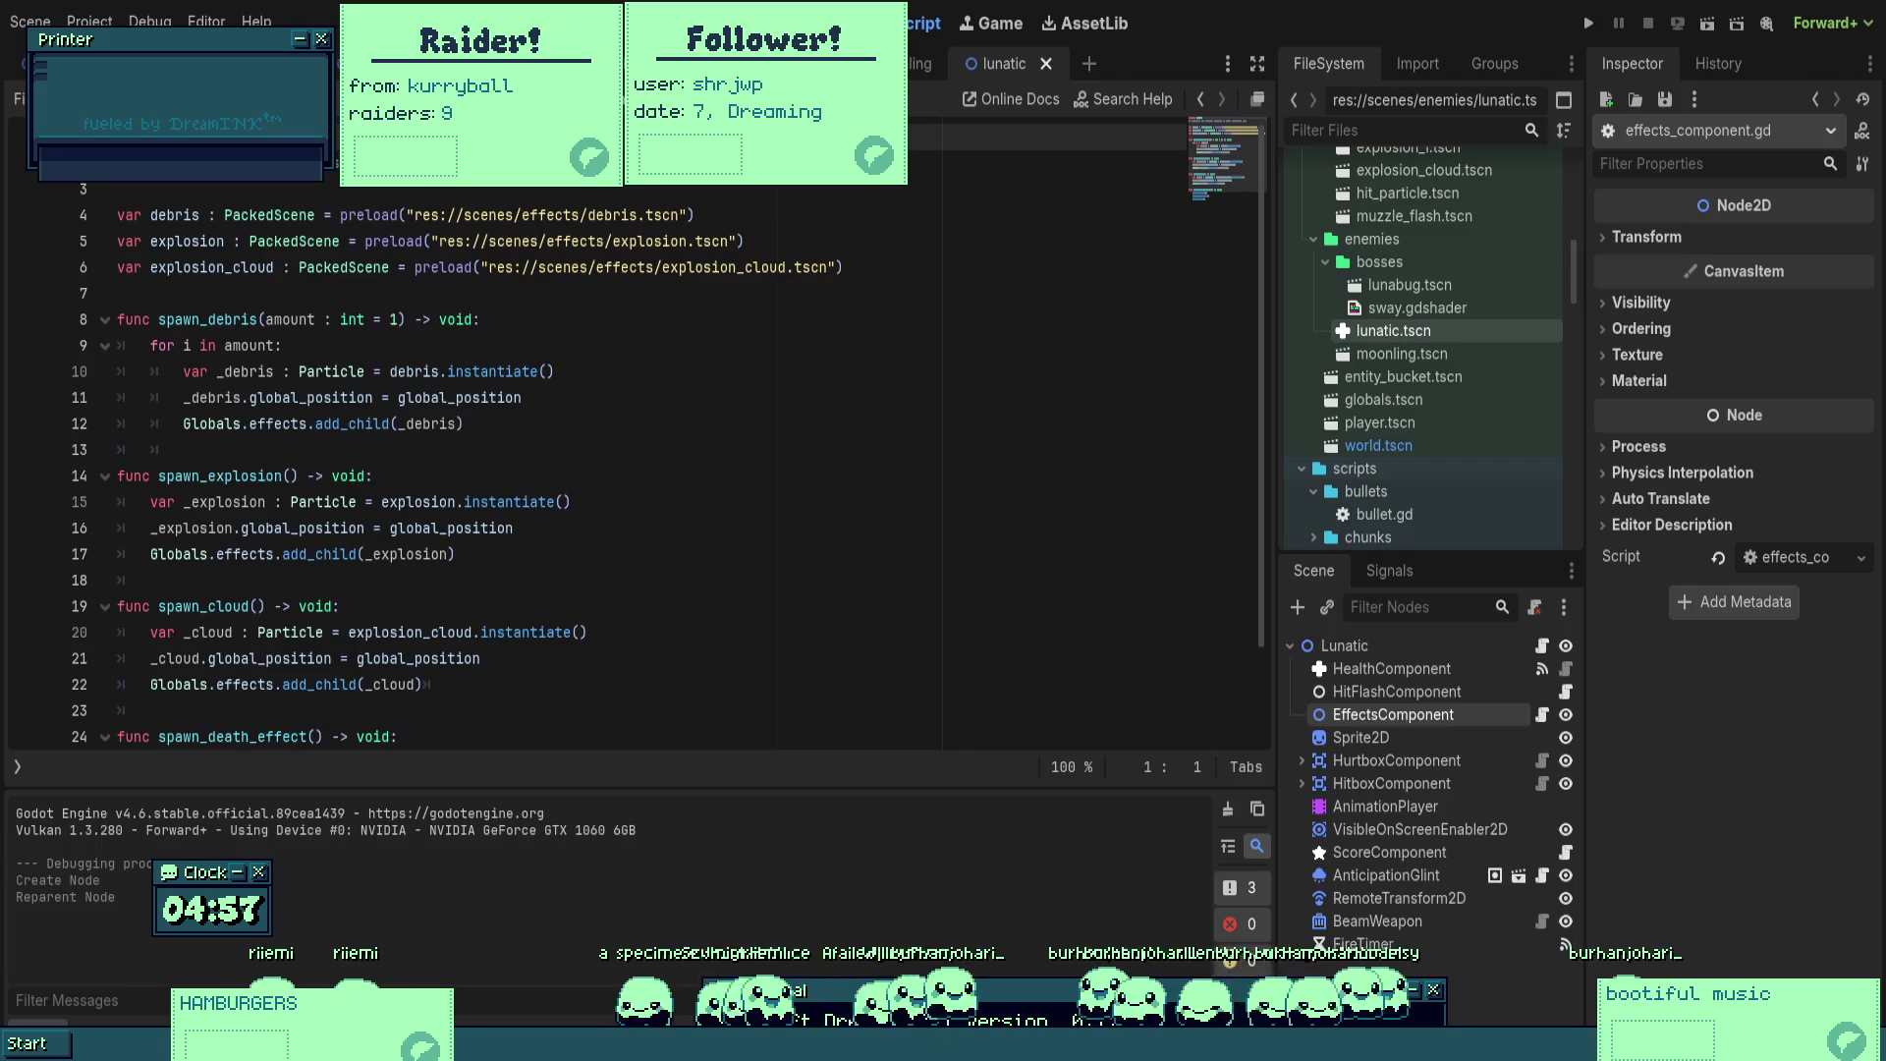
click(630, 267)
key(ctrl+s)
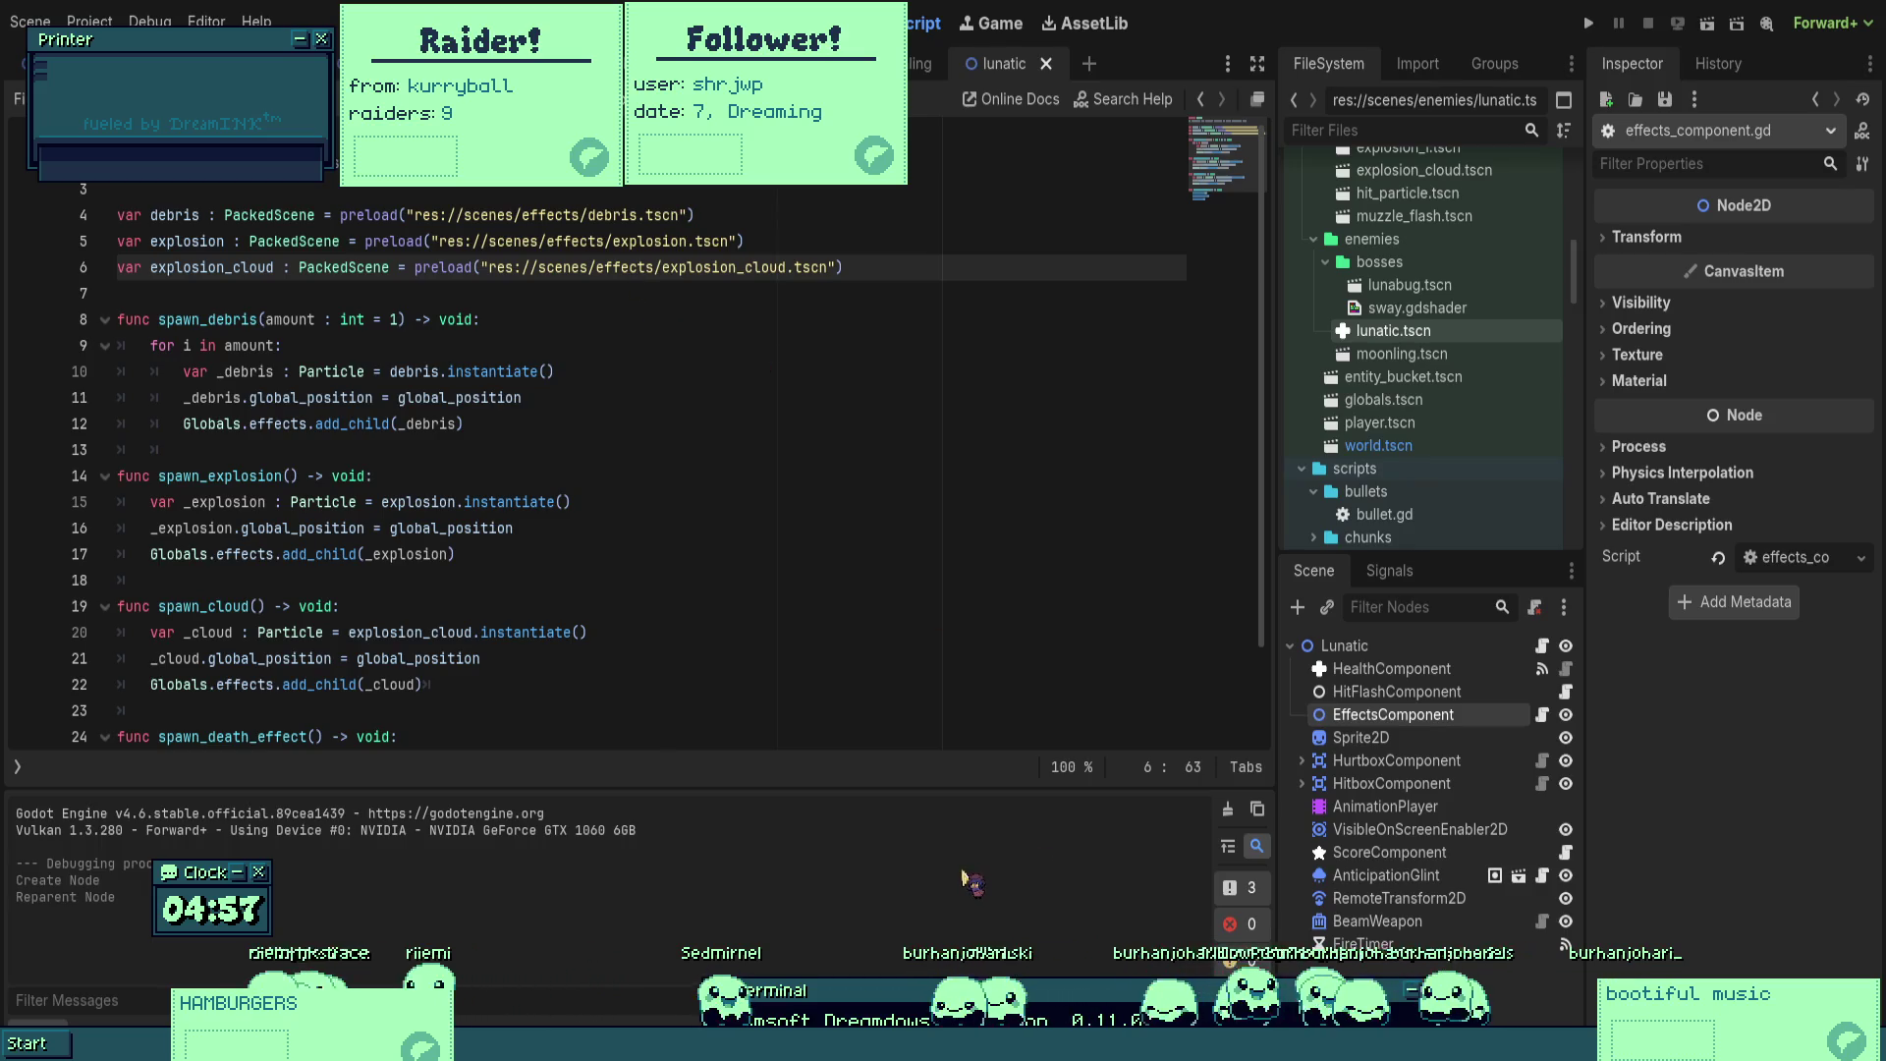
scroll(1461, 508, up, 5)
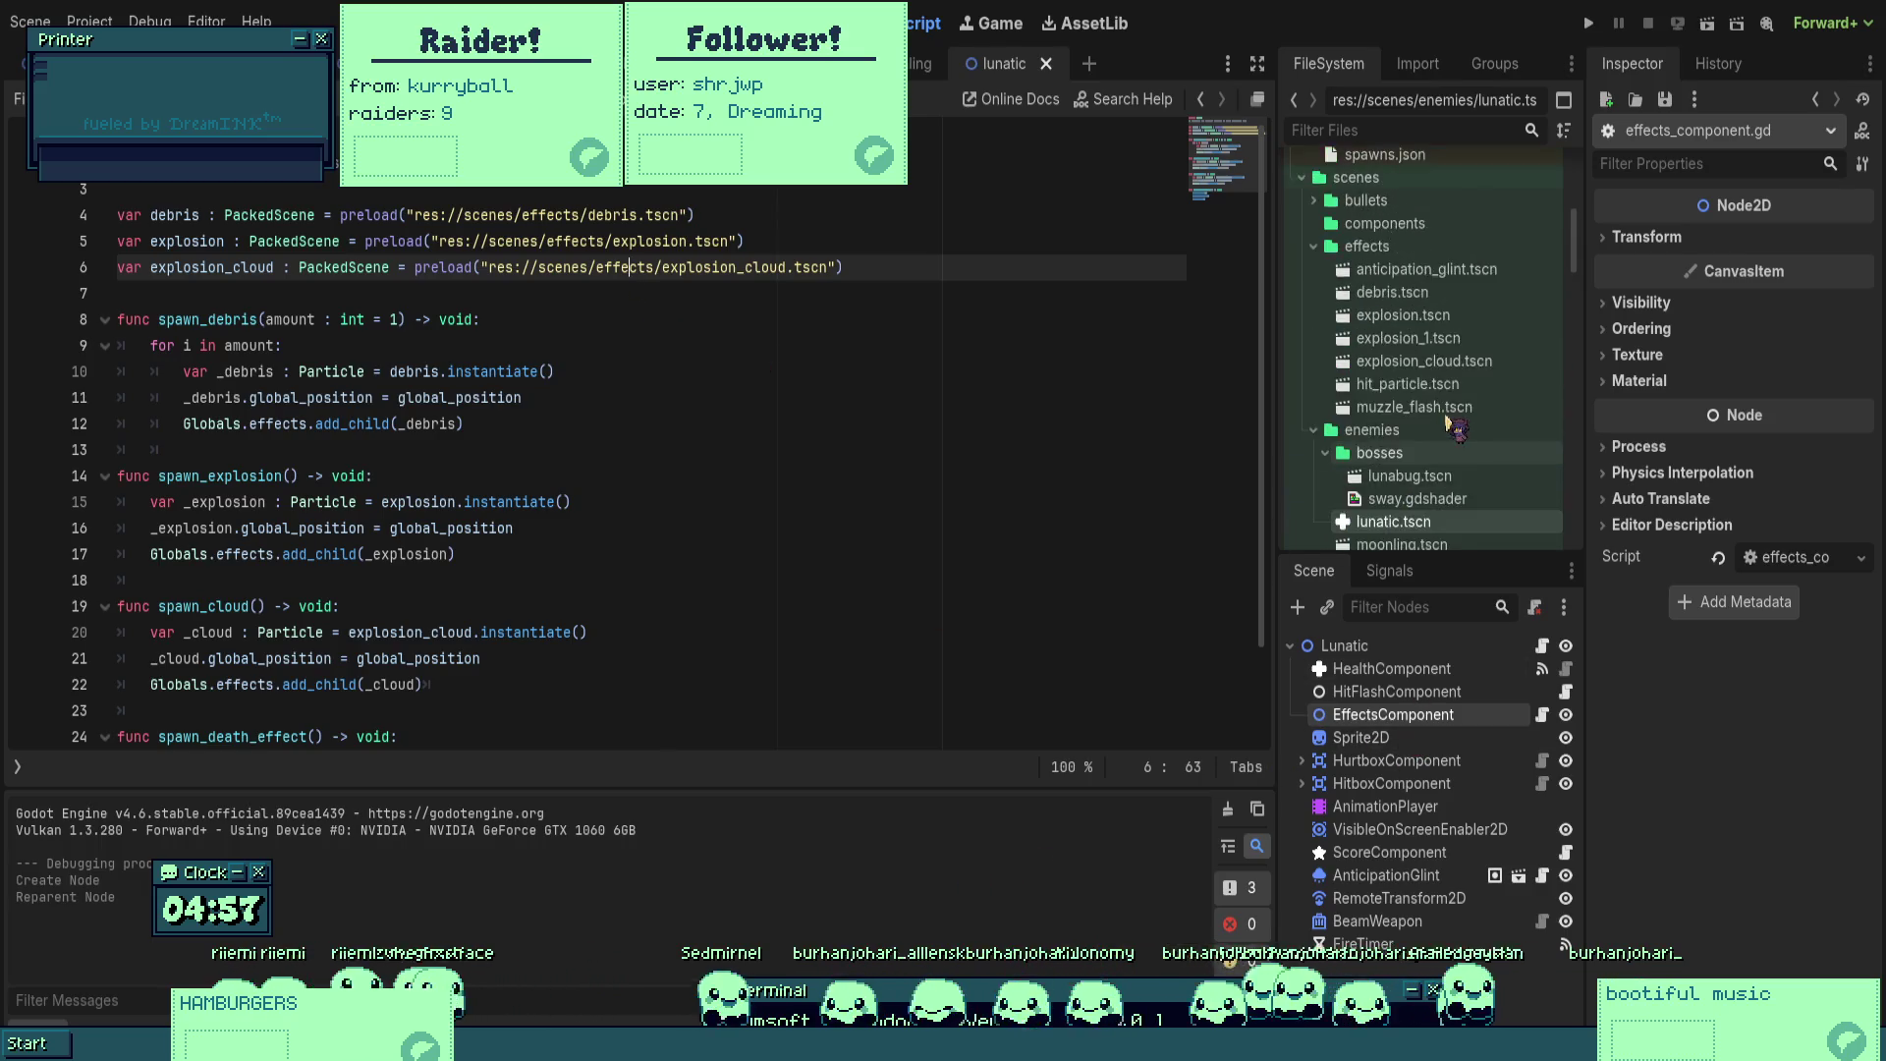
key(ctrl+s)
scroll(1443, 457, down, 10)
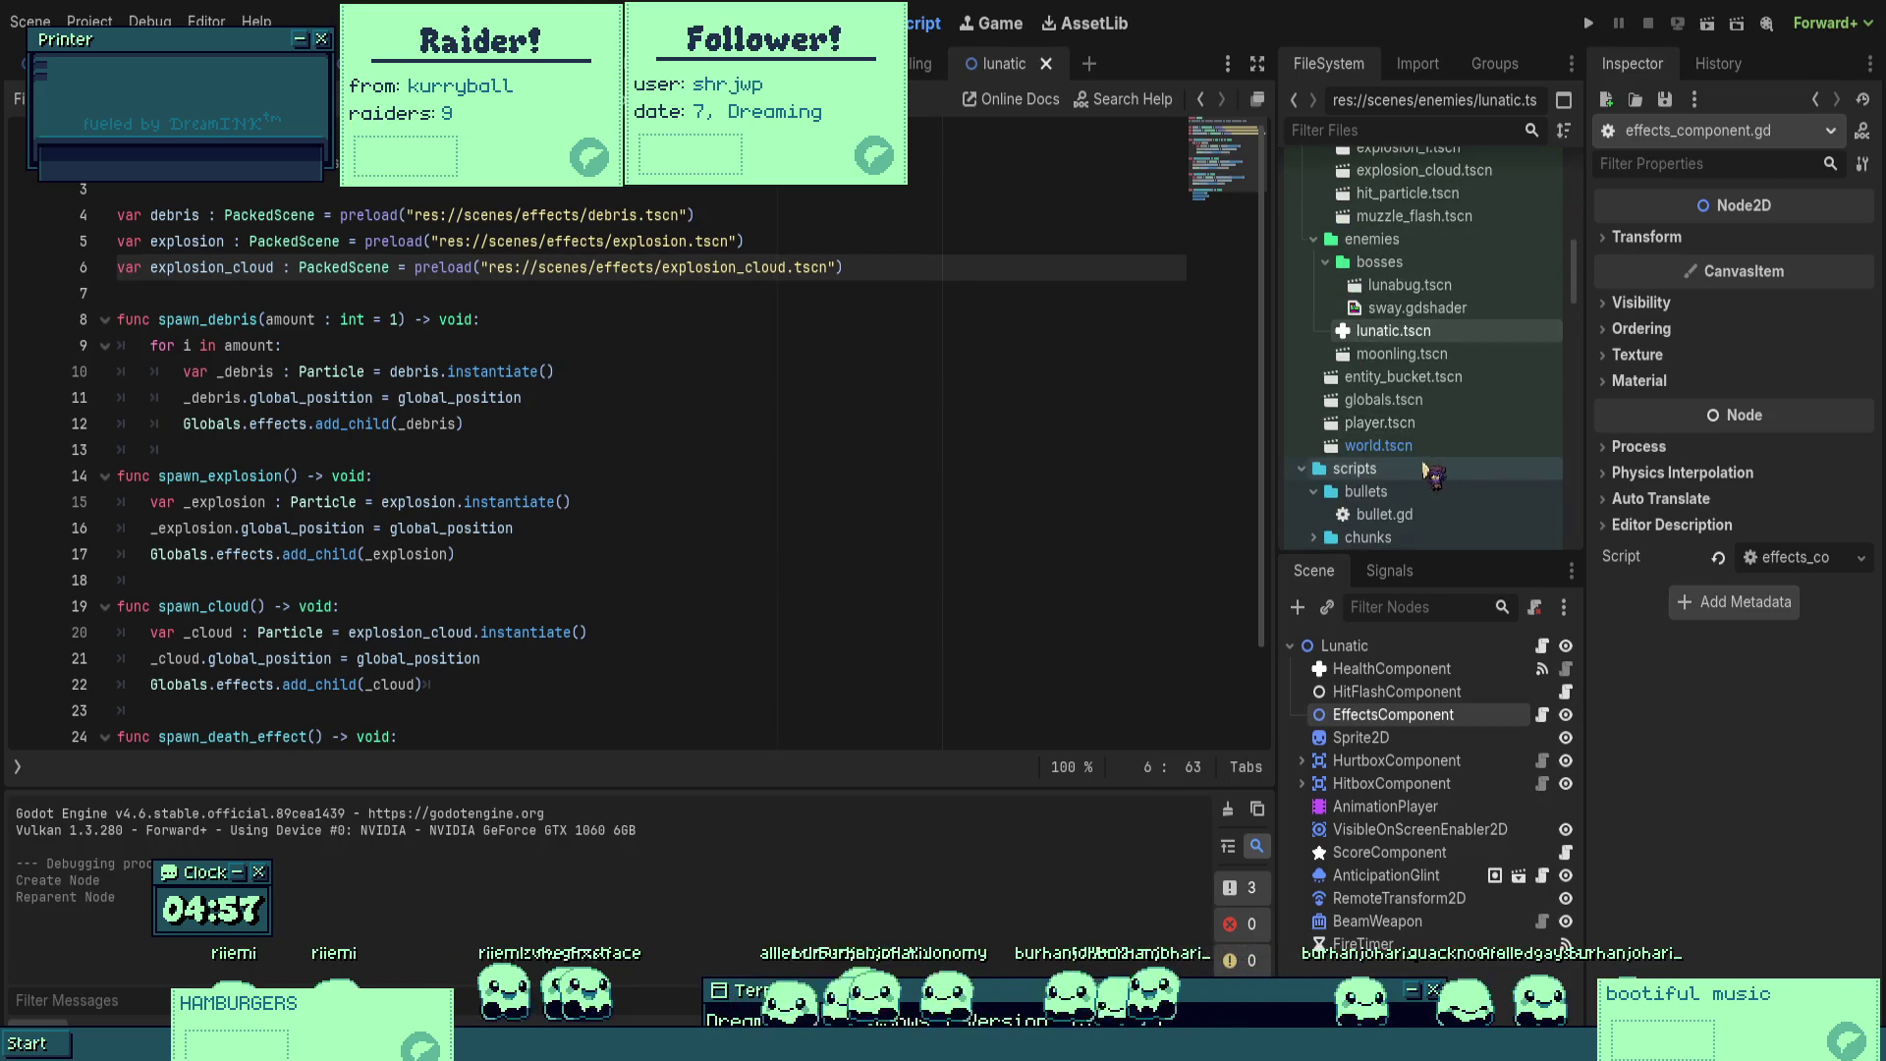
Move effects_component.gd from scripts/components into the scripts/globals folder
click(1432, 435)
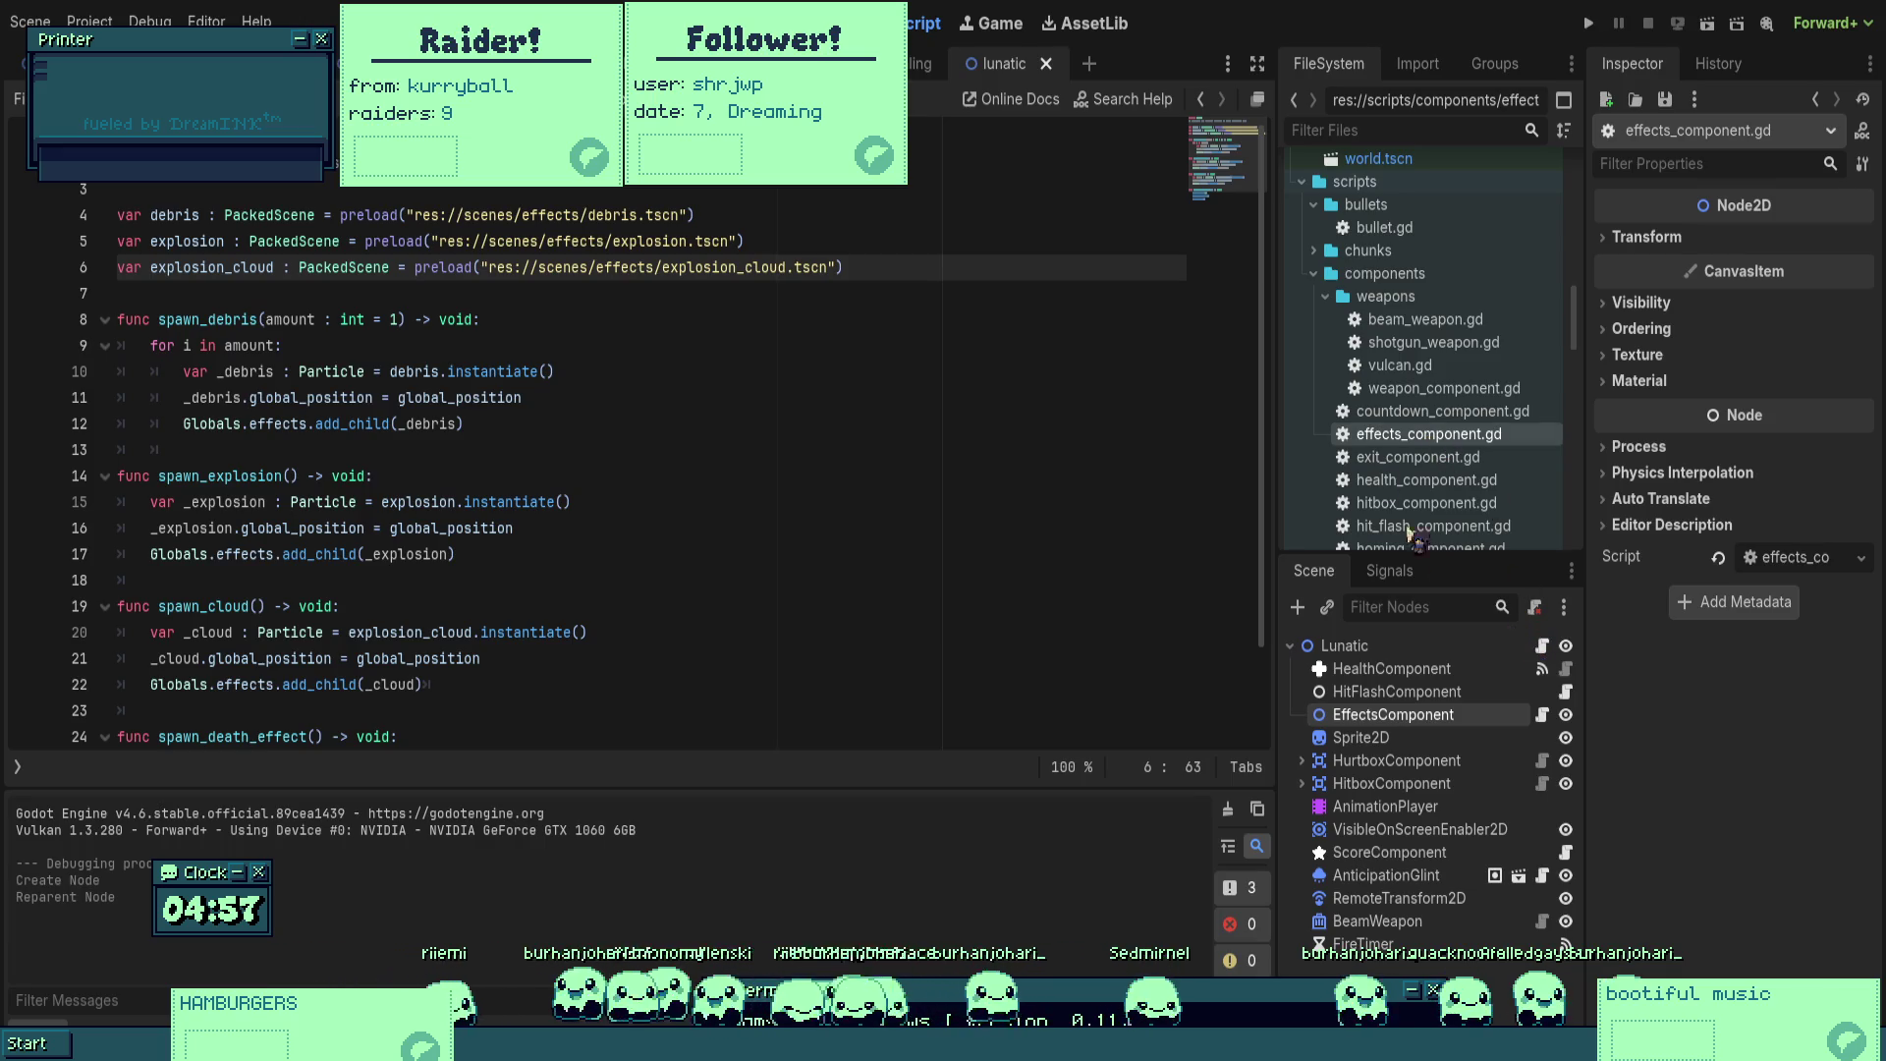
click(1326, 298)
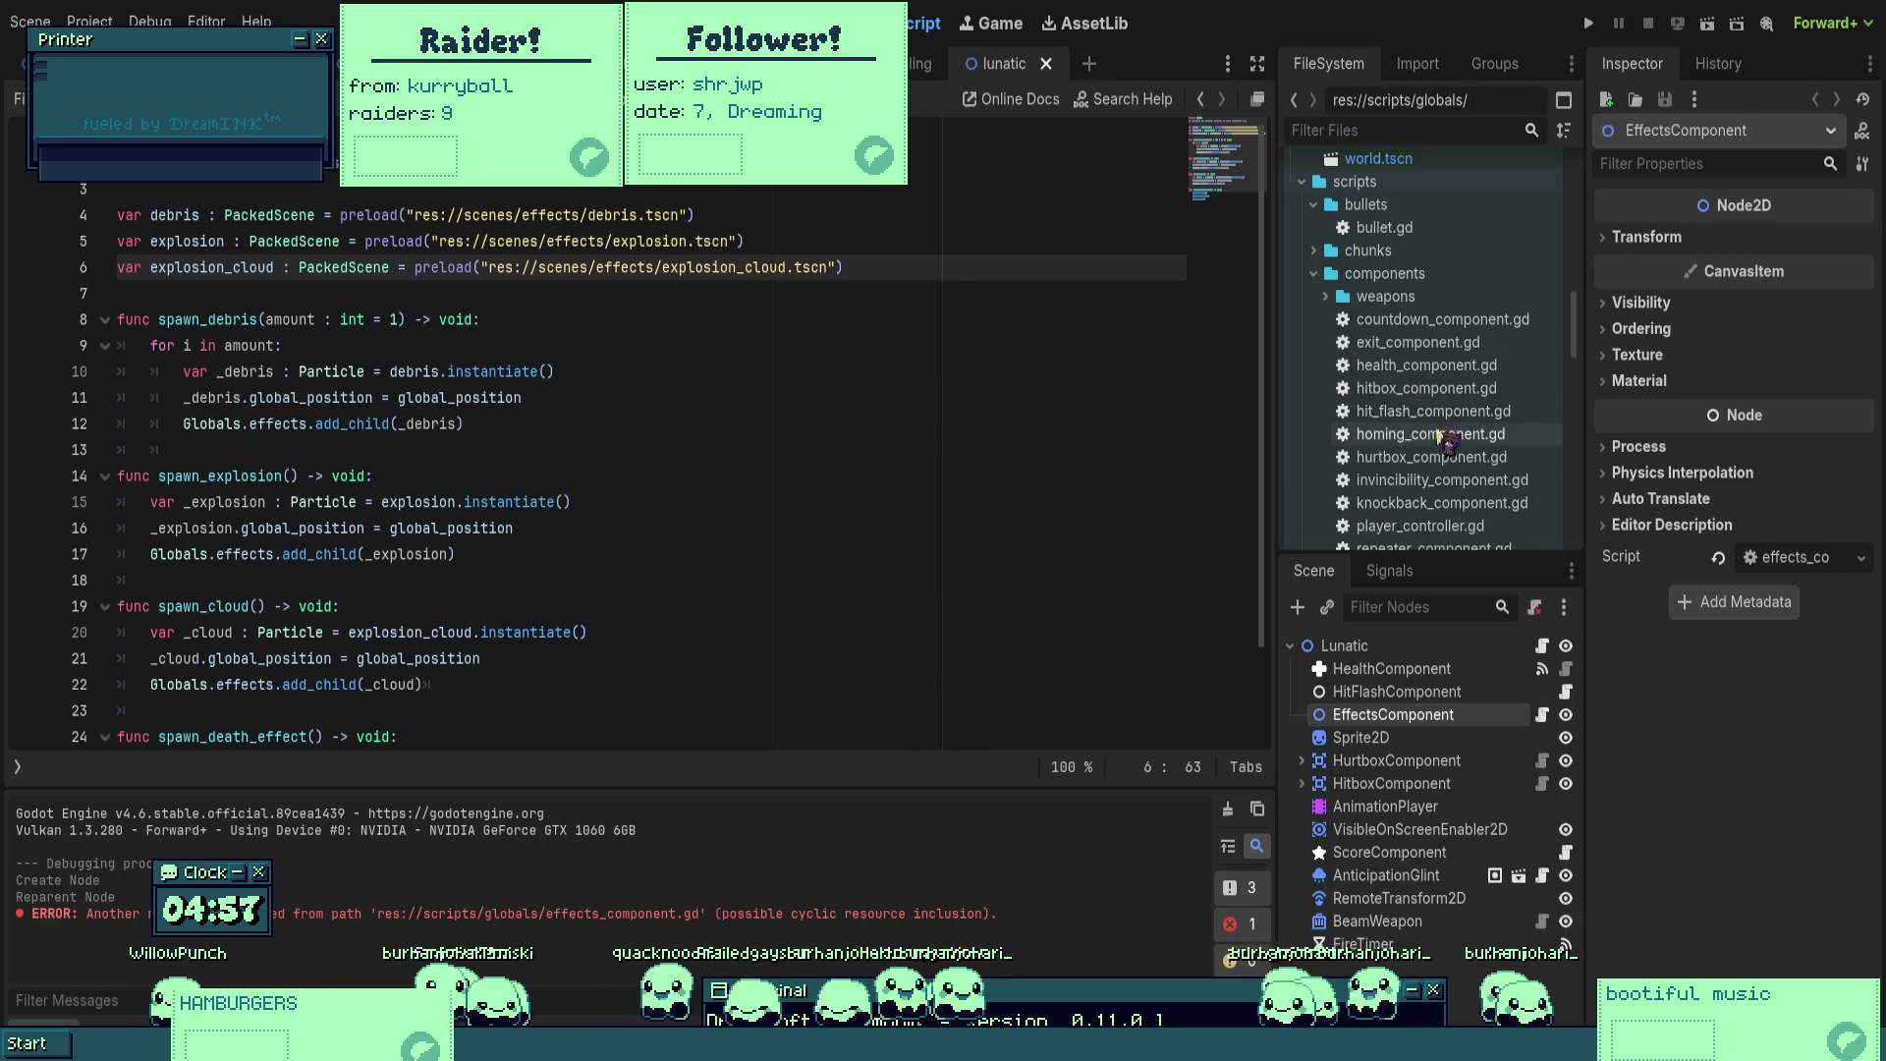
scroll(1422, 439, down, 5)
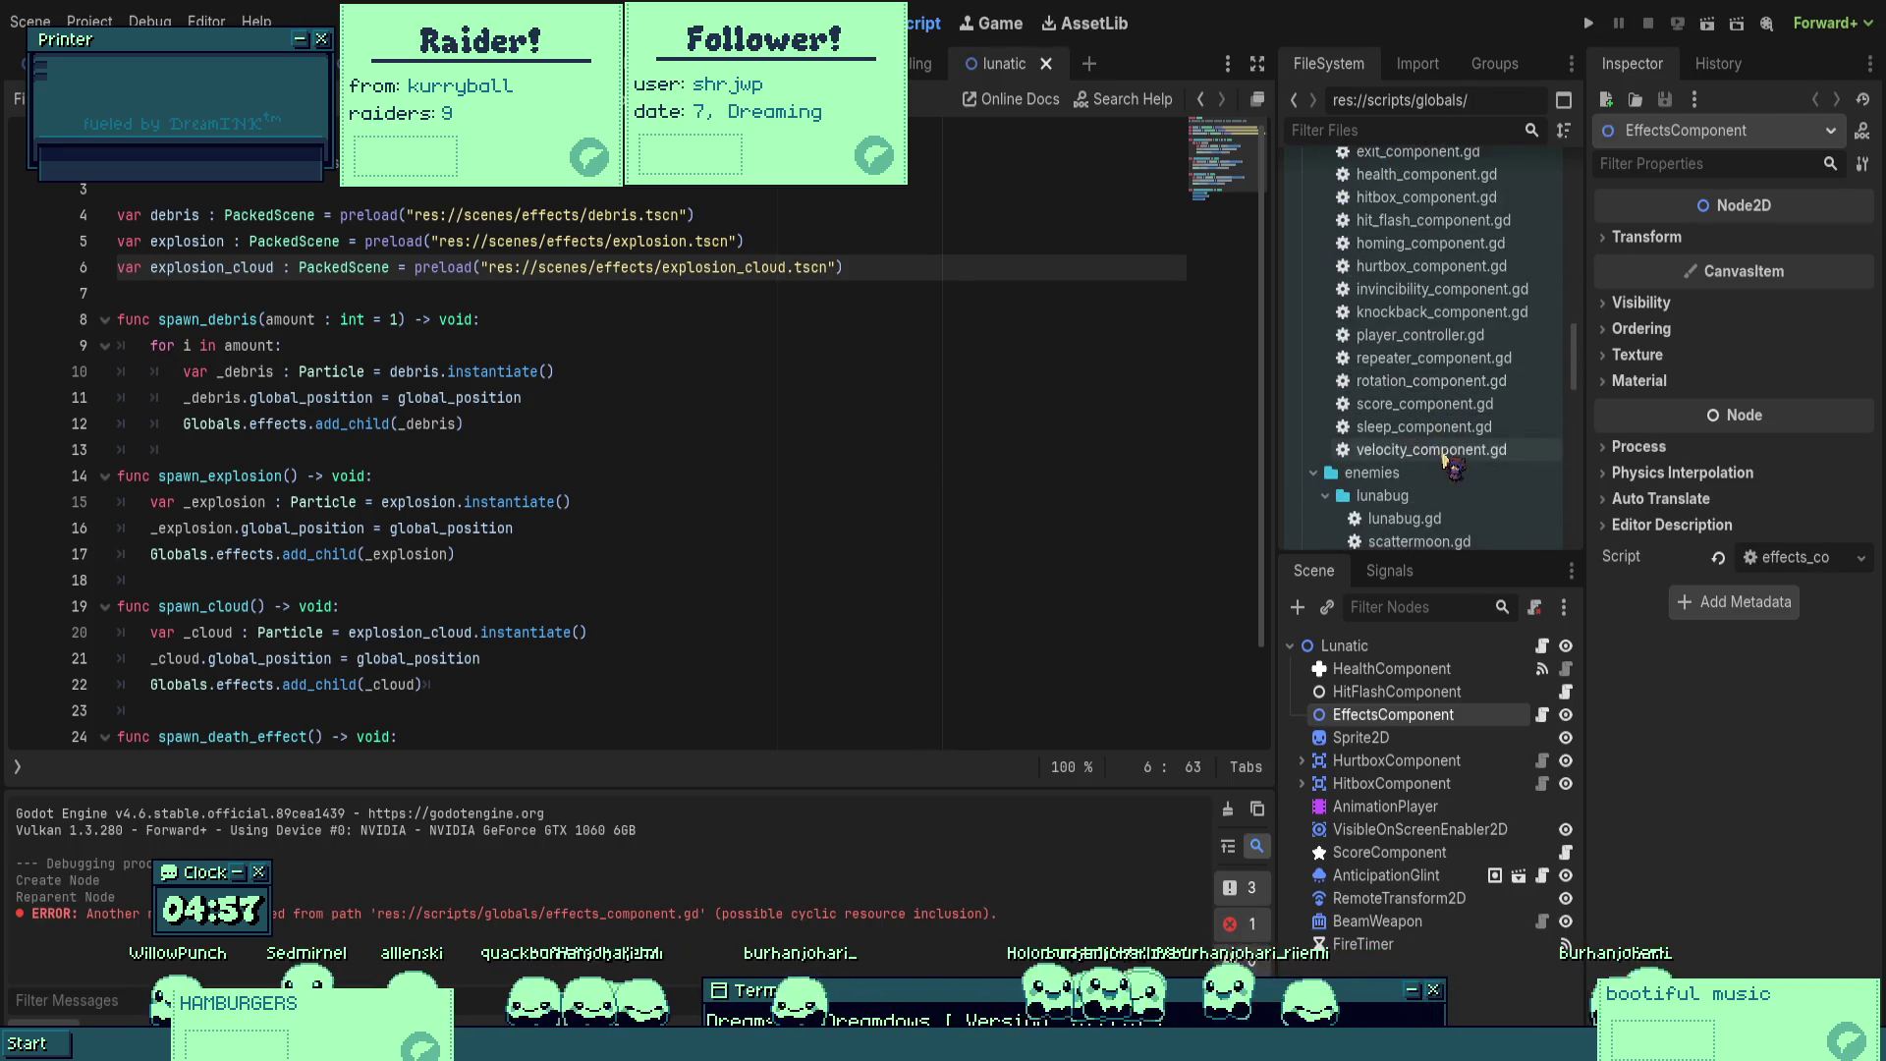
scroll(1444, 462, down, 2)
click(1444, 444)
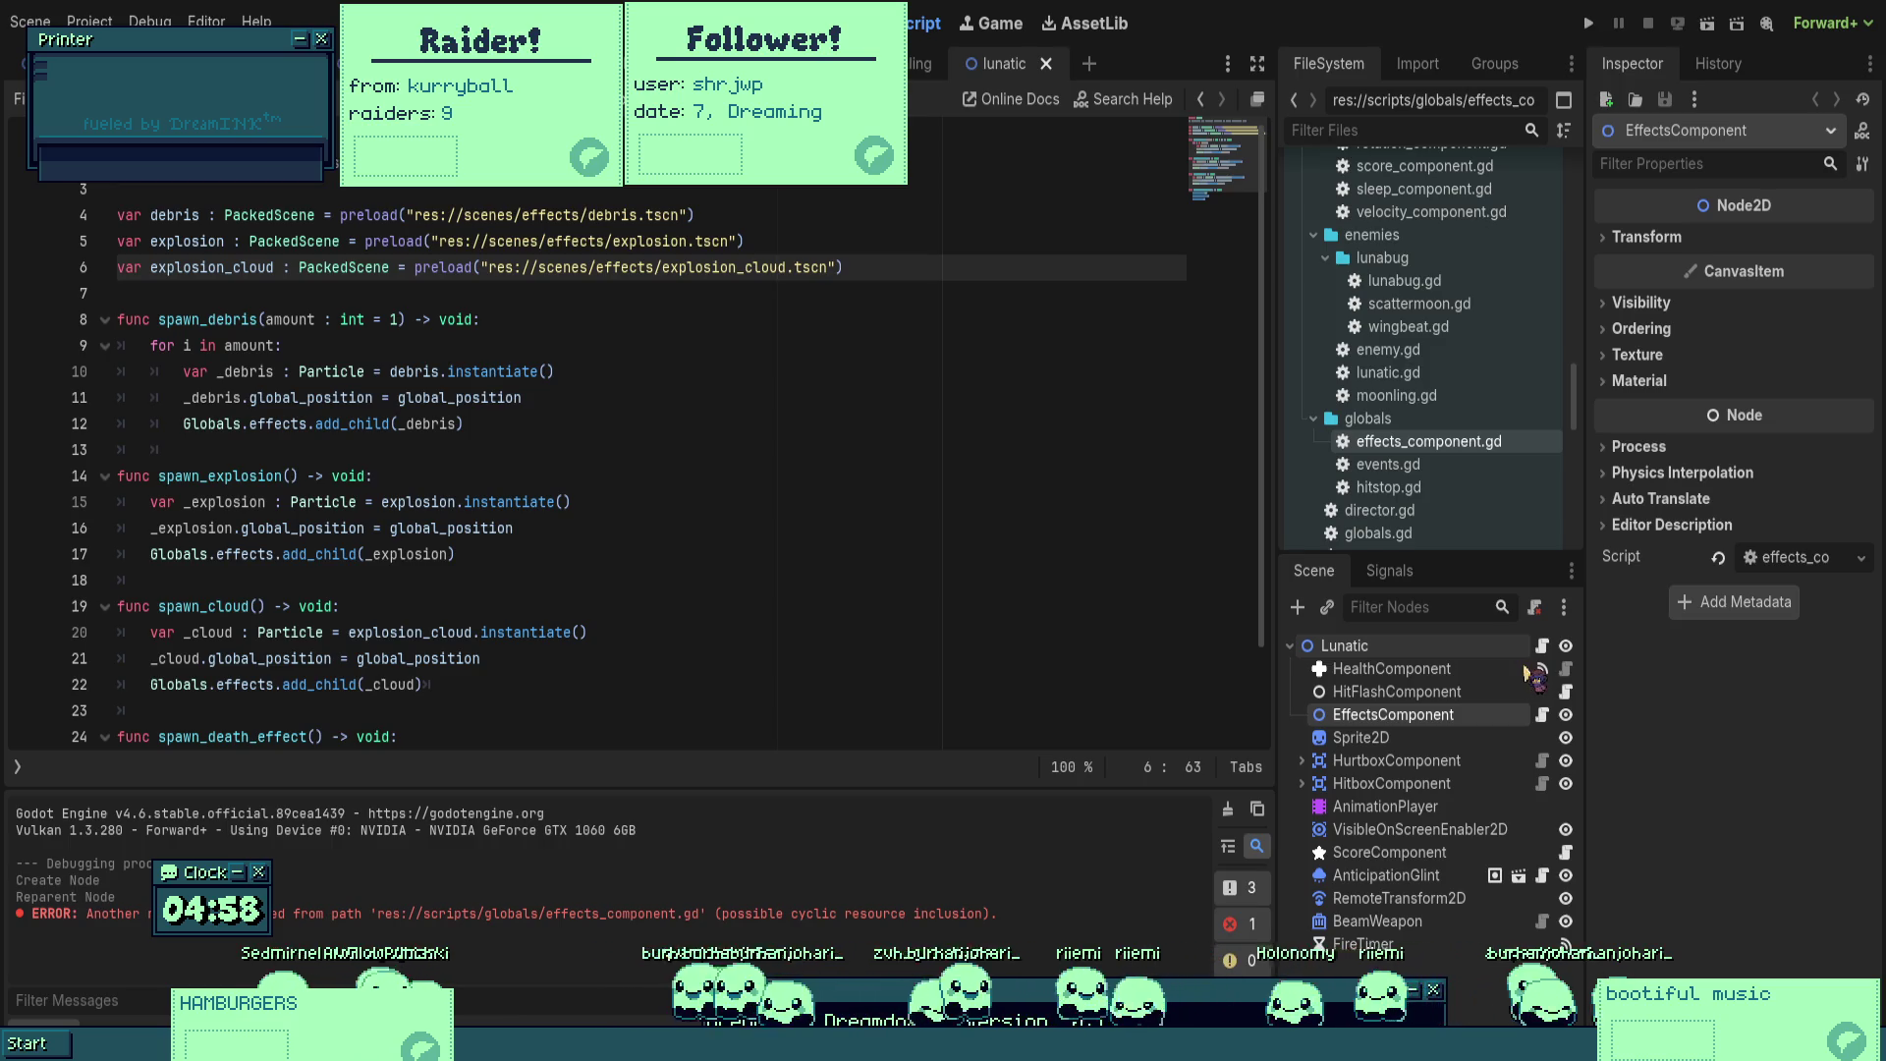
click(1395, 760)
click(1415, 715)
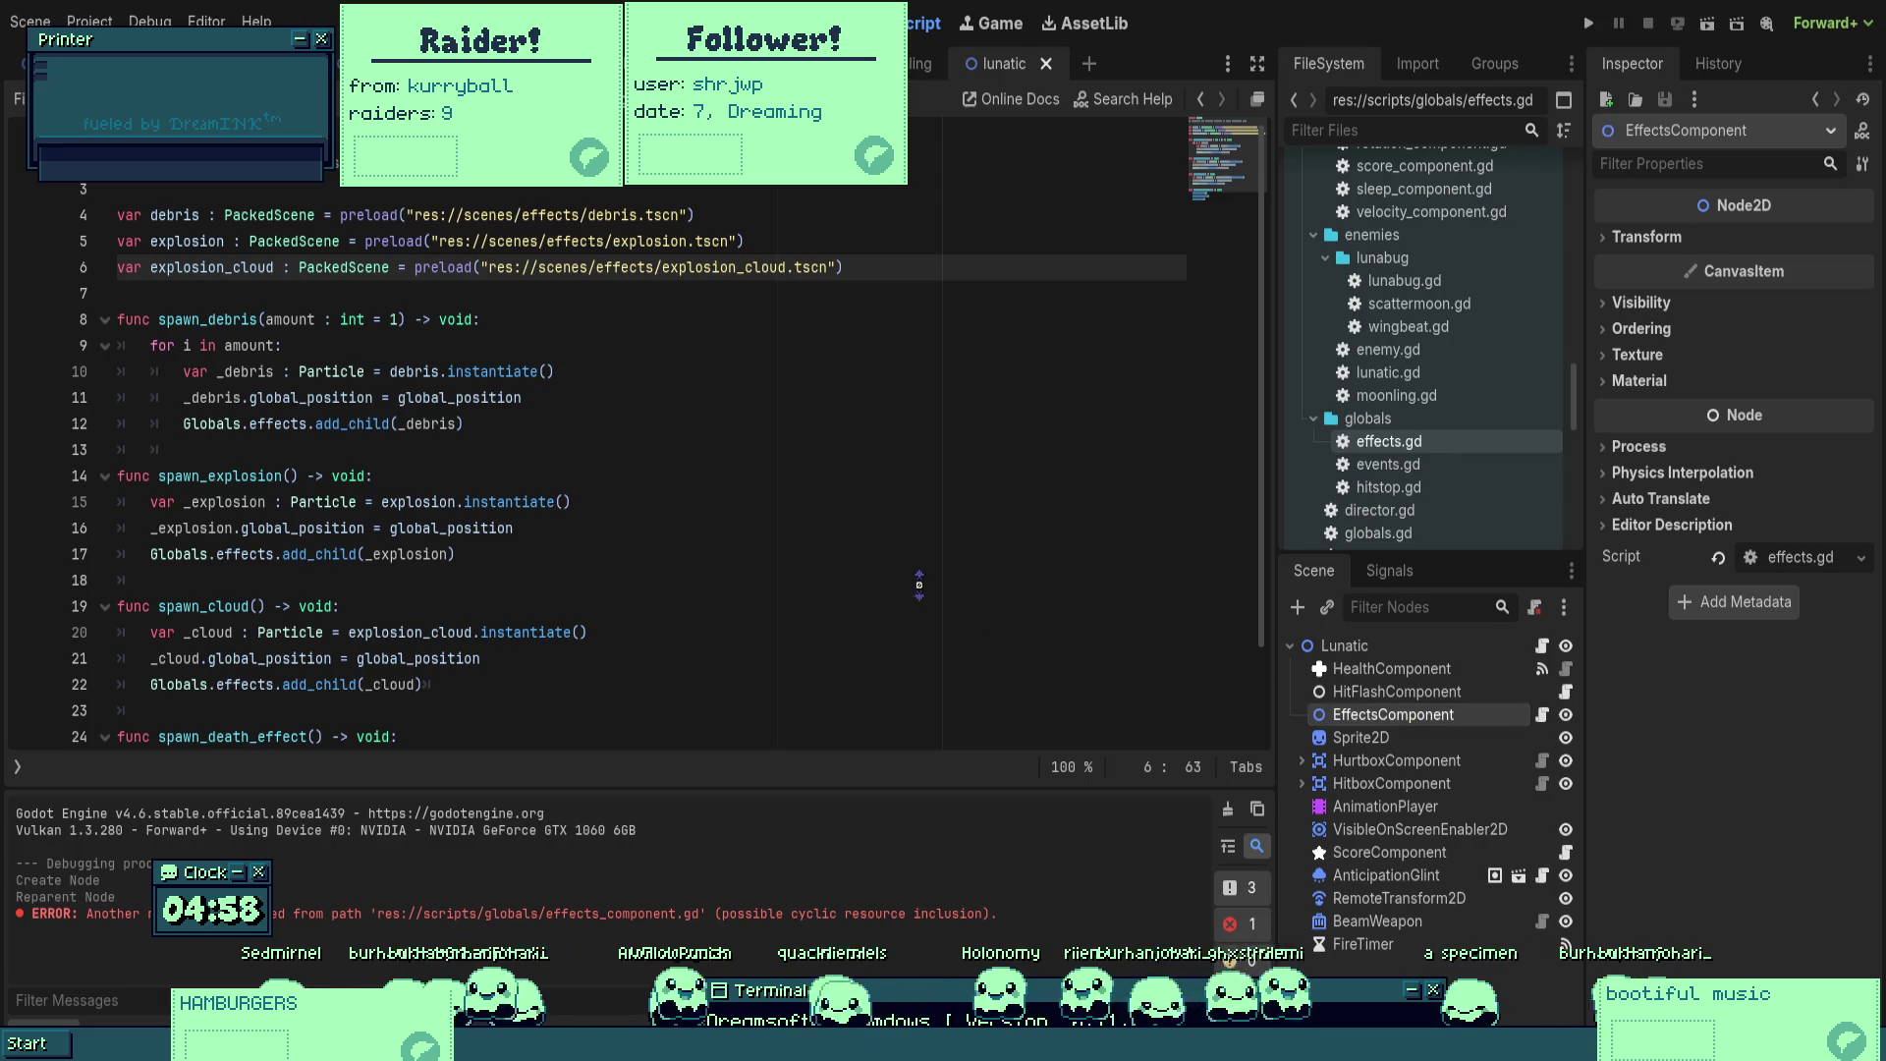
key(Delete)
key(ctrl+s)
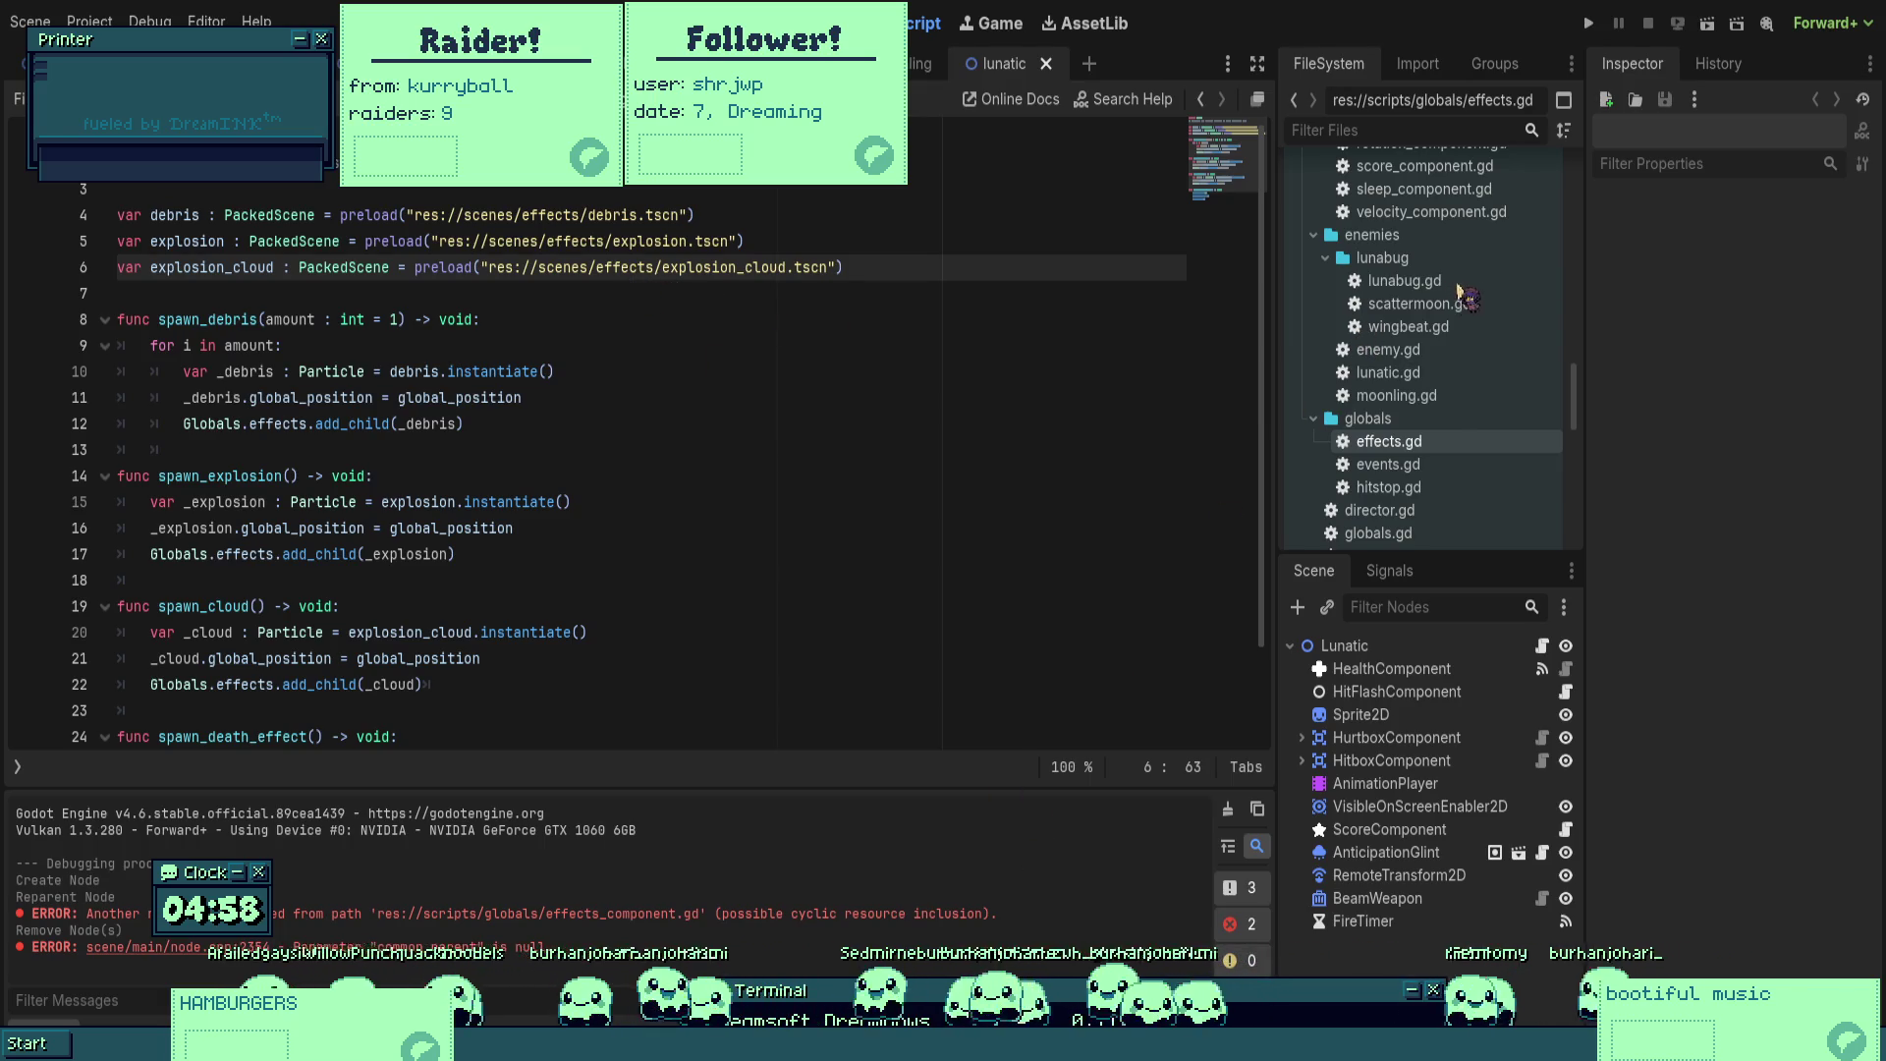
click(693, 475)
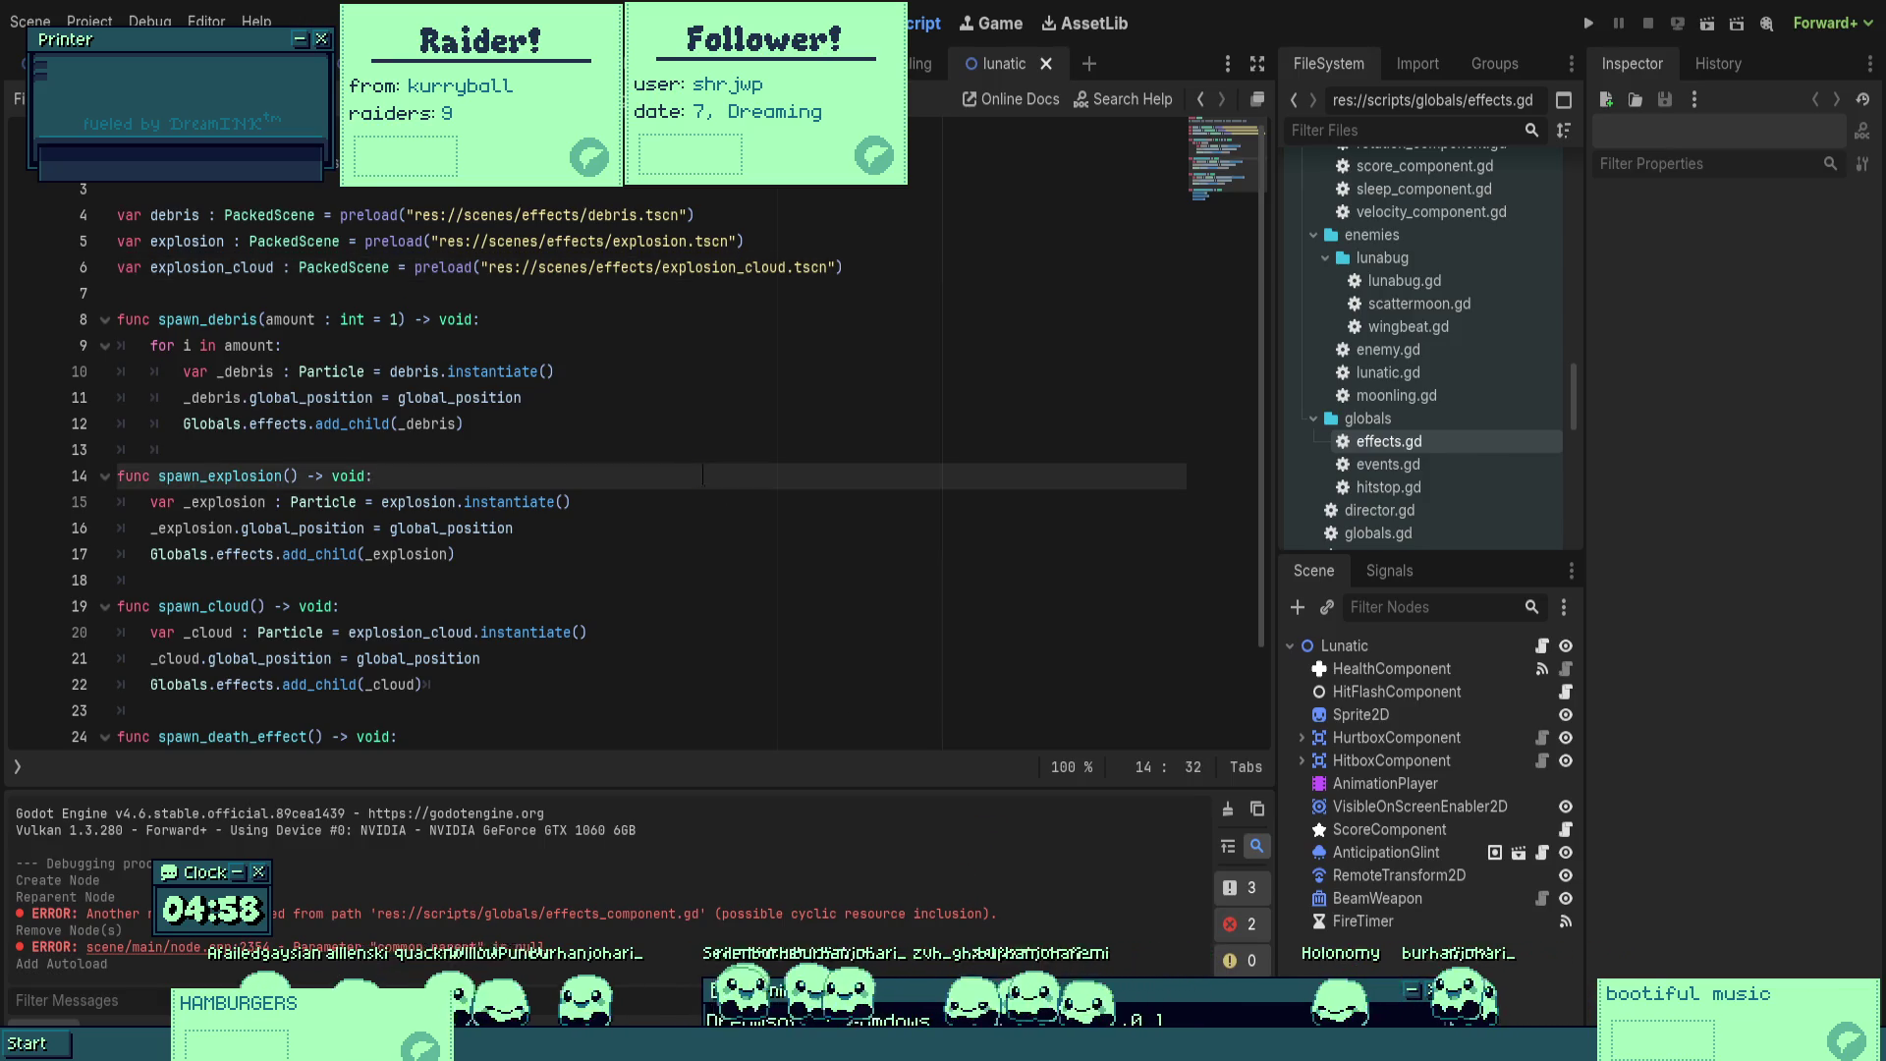
click(742, 498)
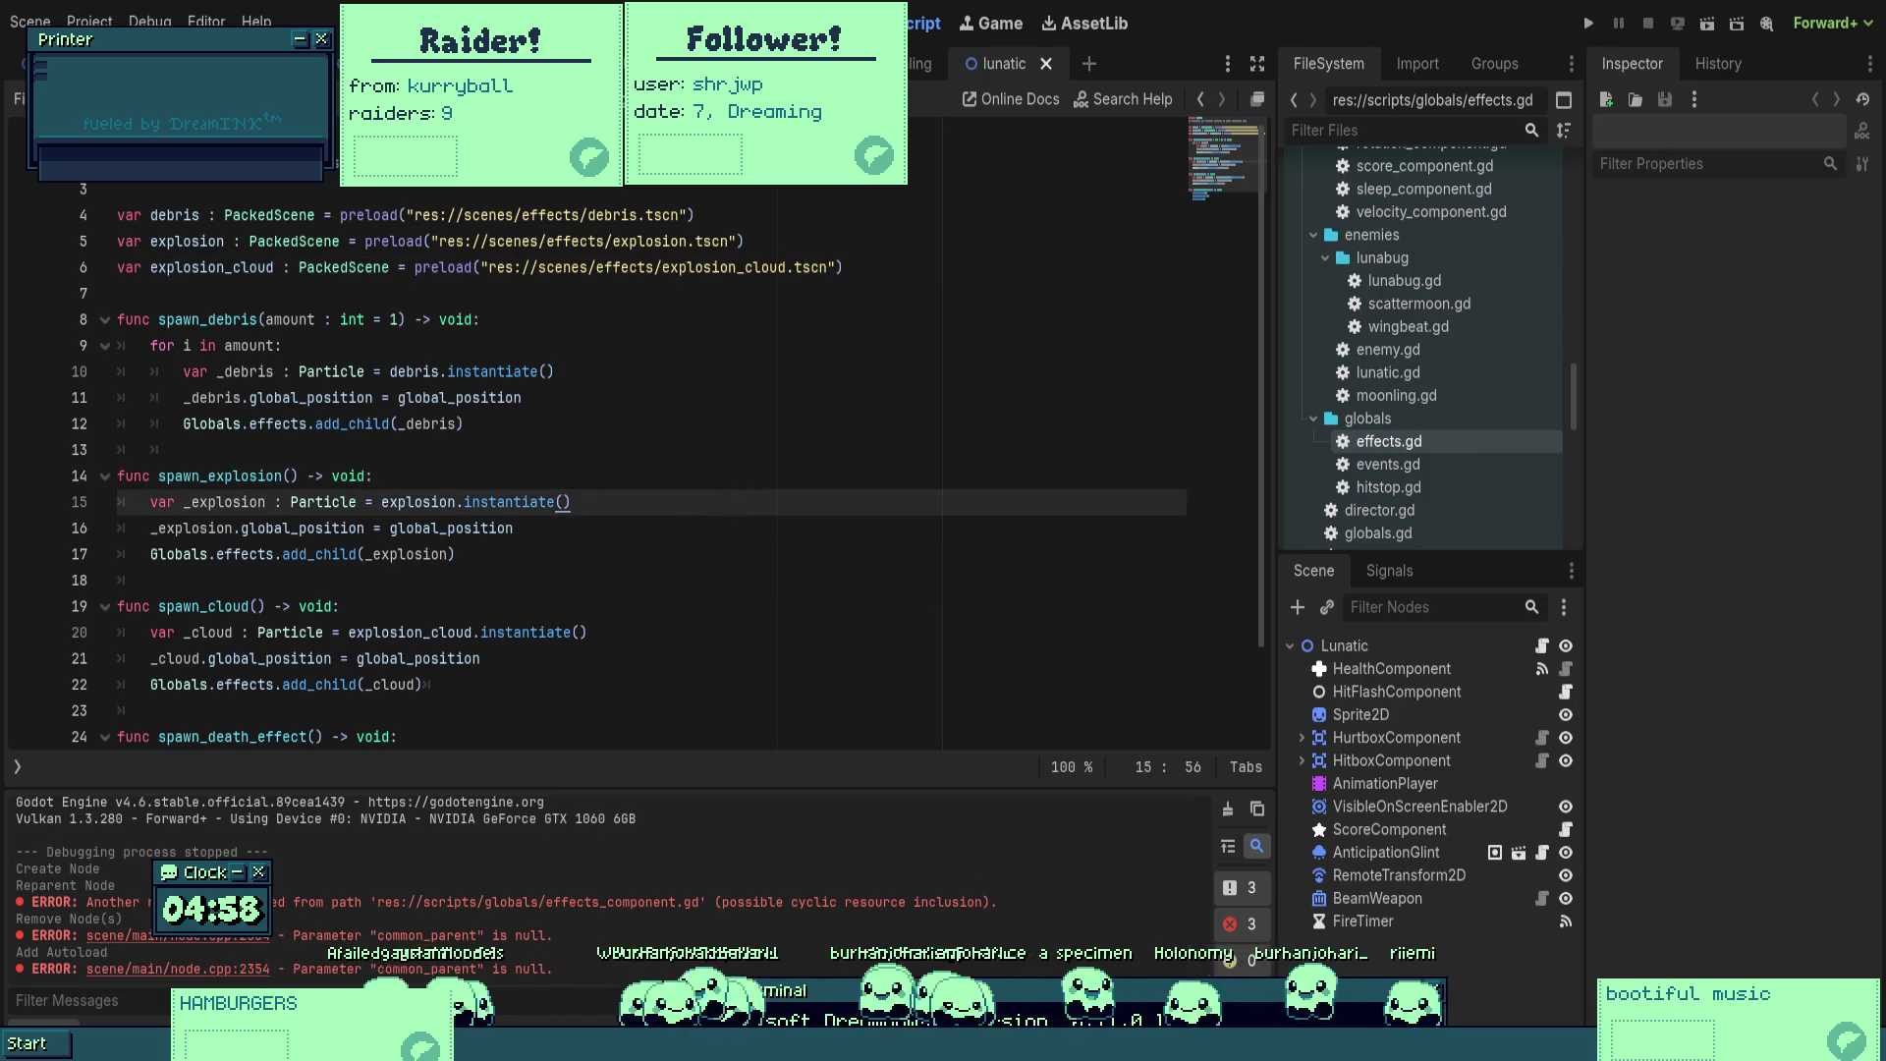
click(217, 163)
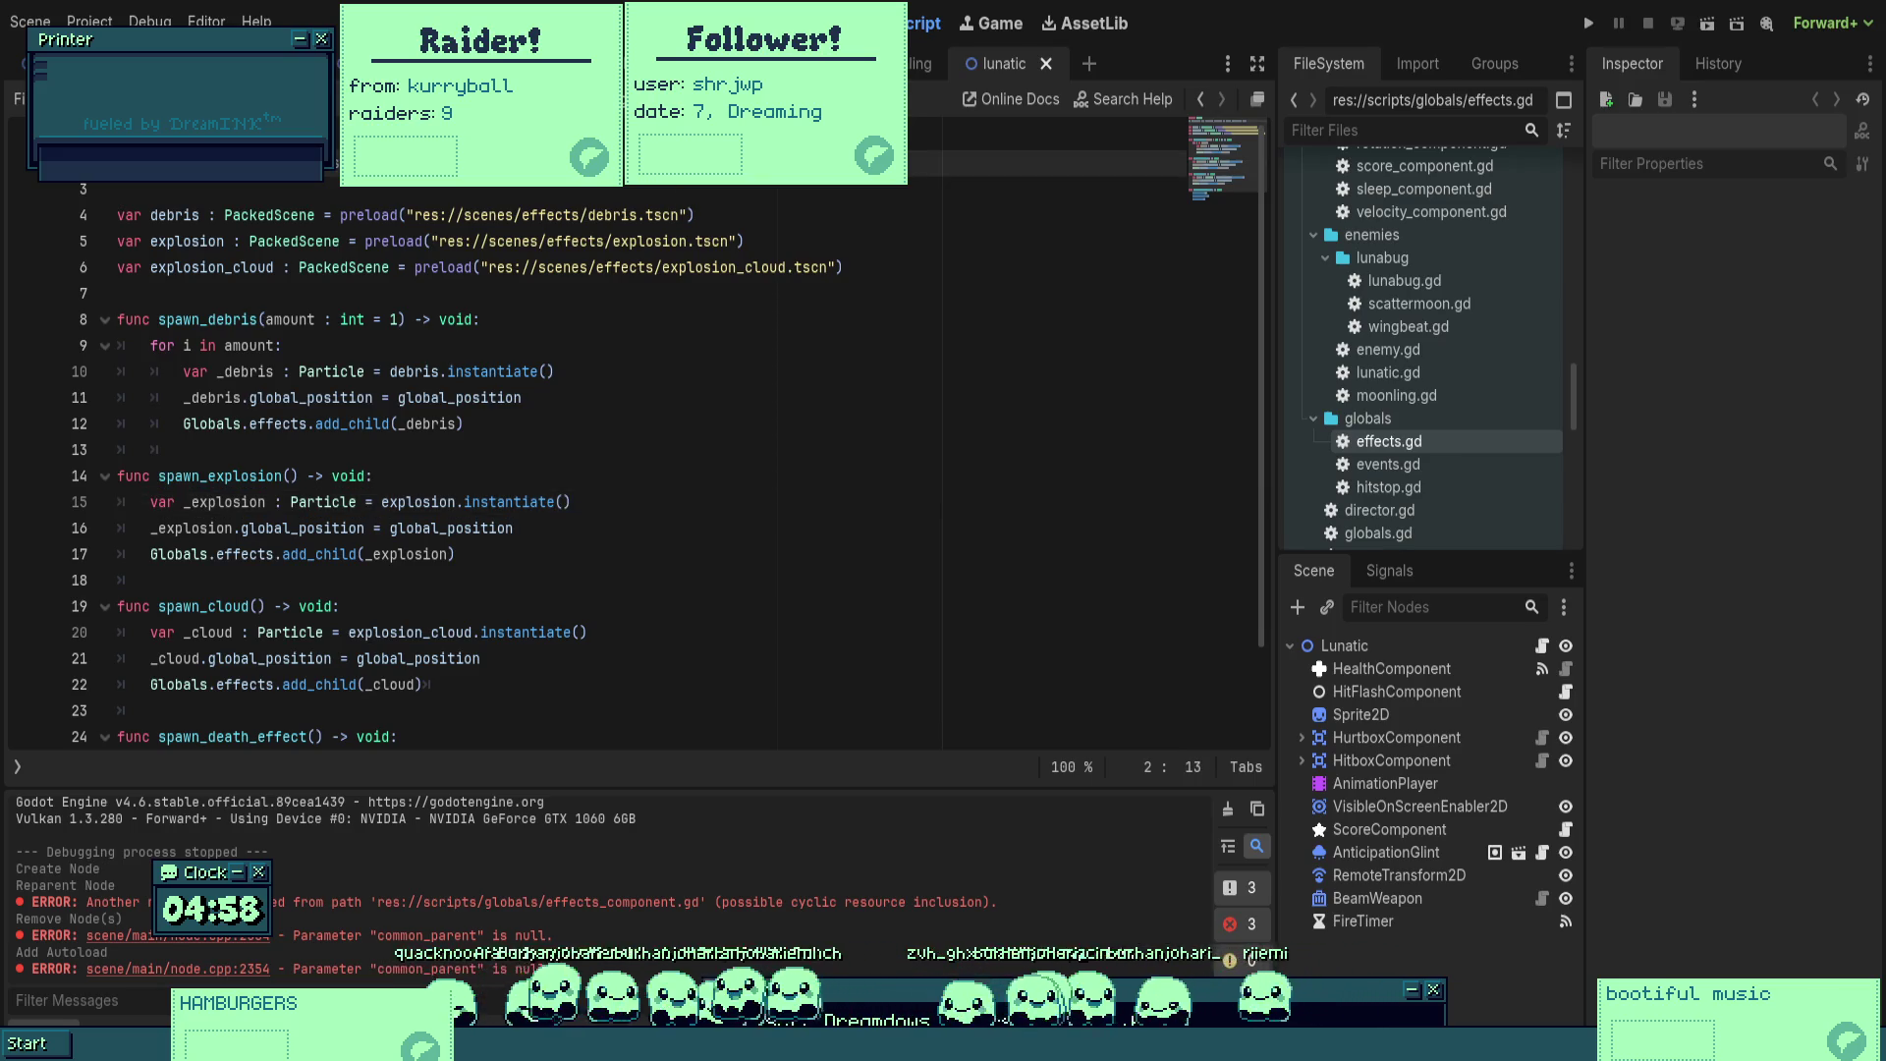
click(700, 321)
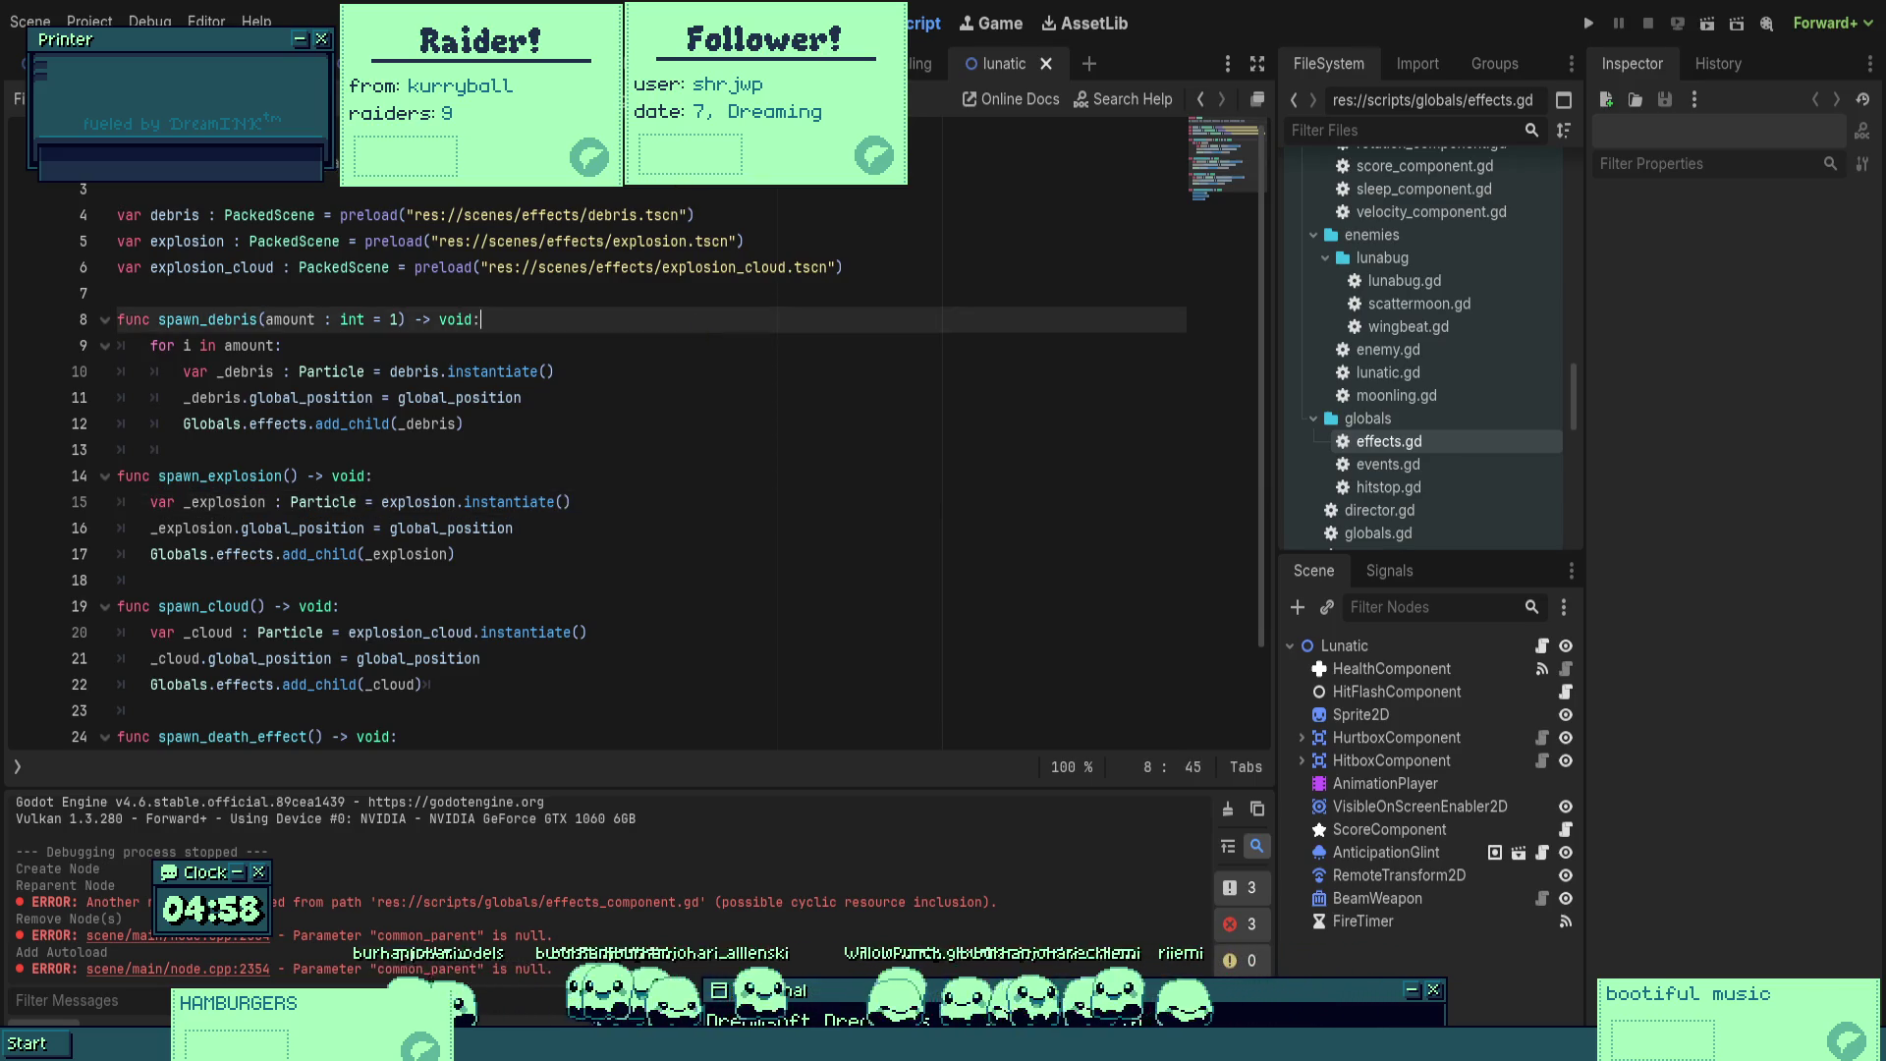
click(715, 371)
scroll(645, 352, down, 2)
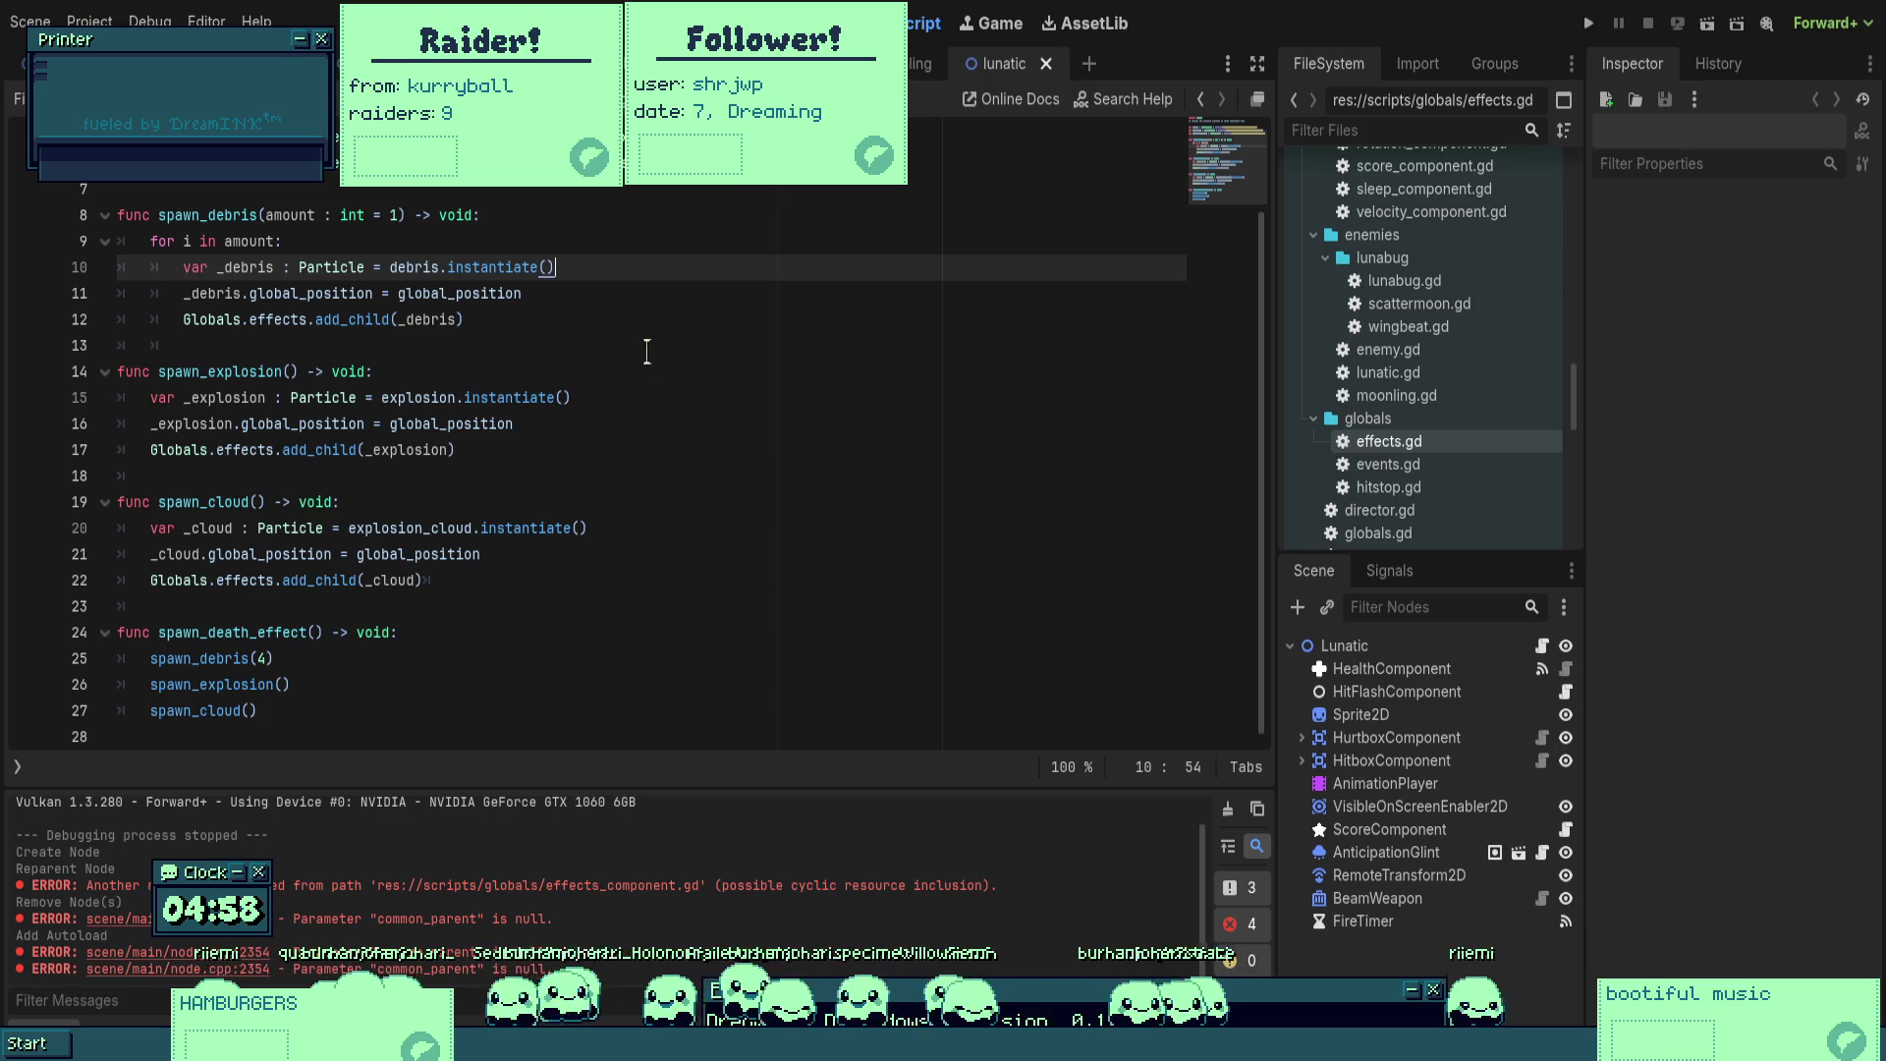
click(315, 633)
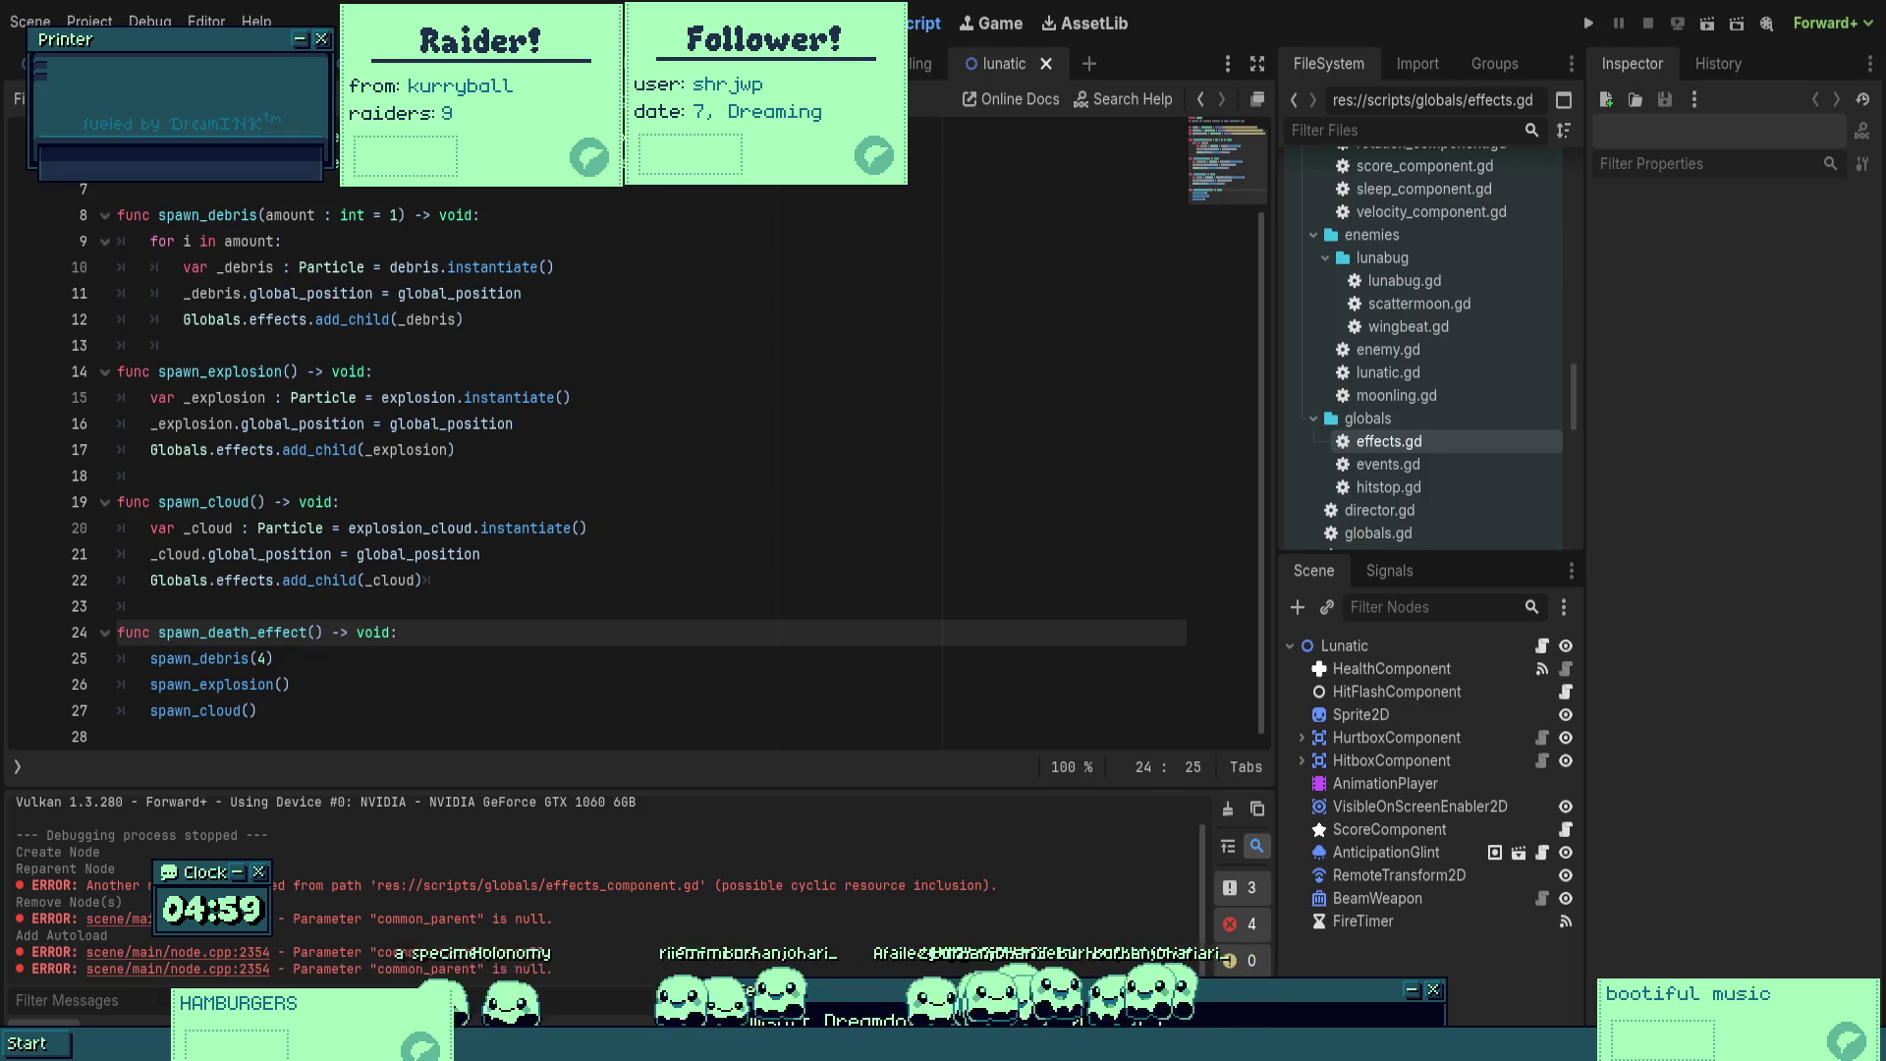
click(398, 632)
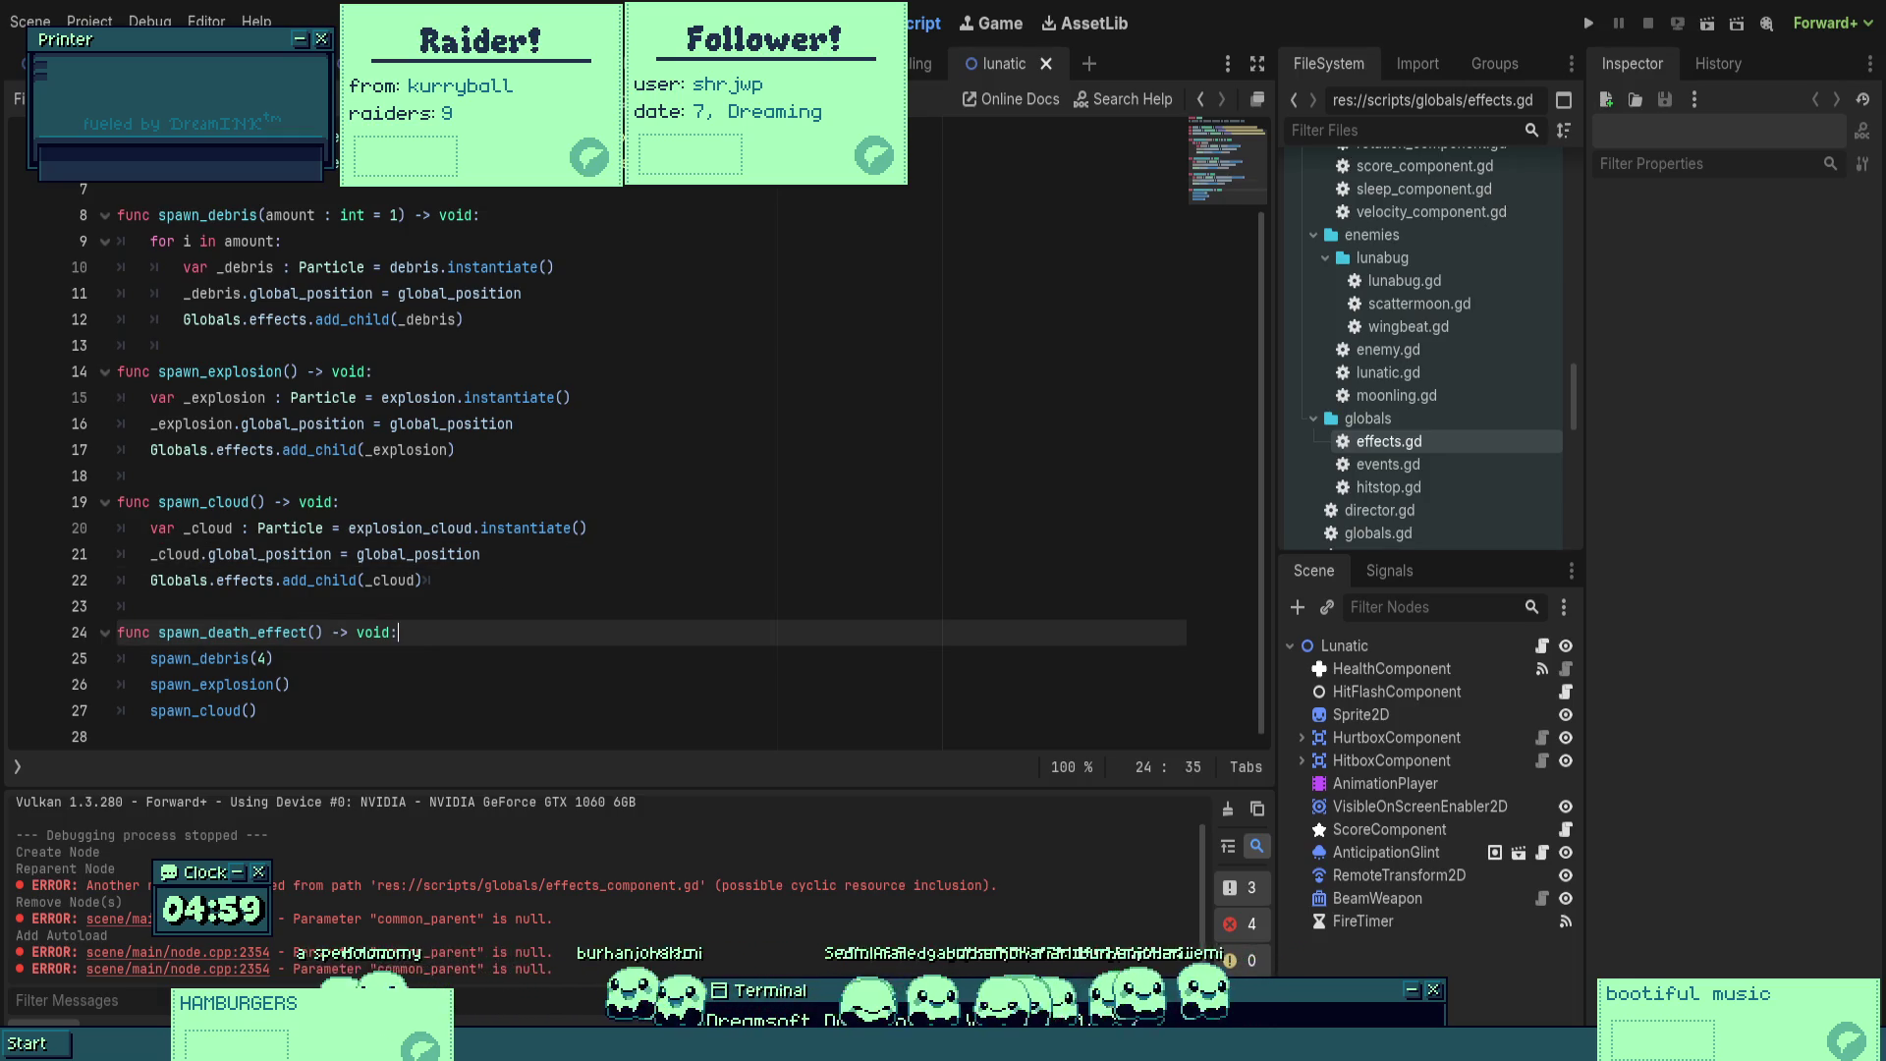
click(473, 582)
scroll(472, 585, up, 2)
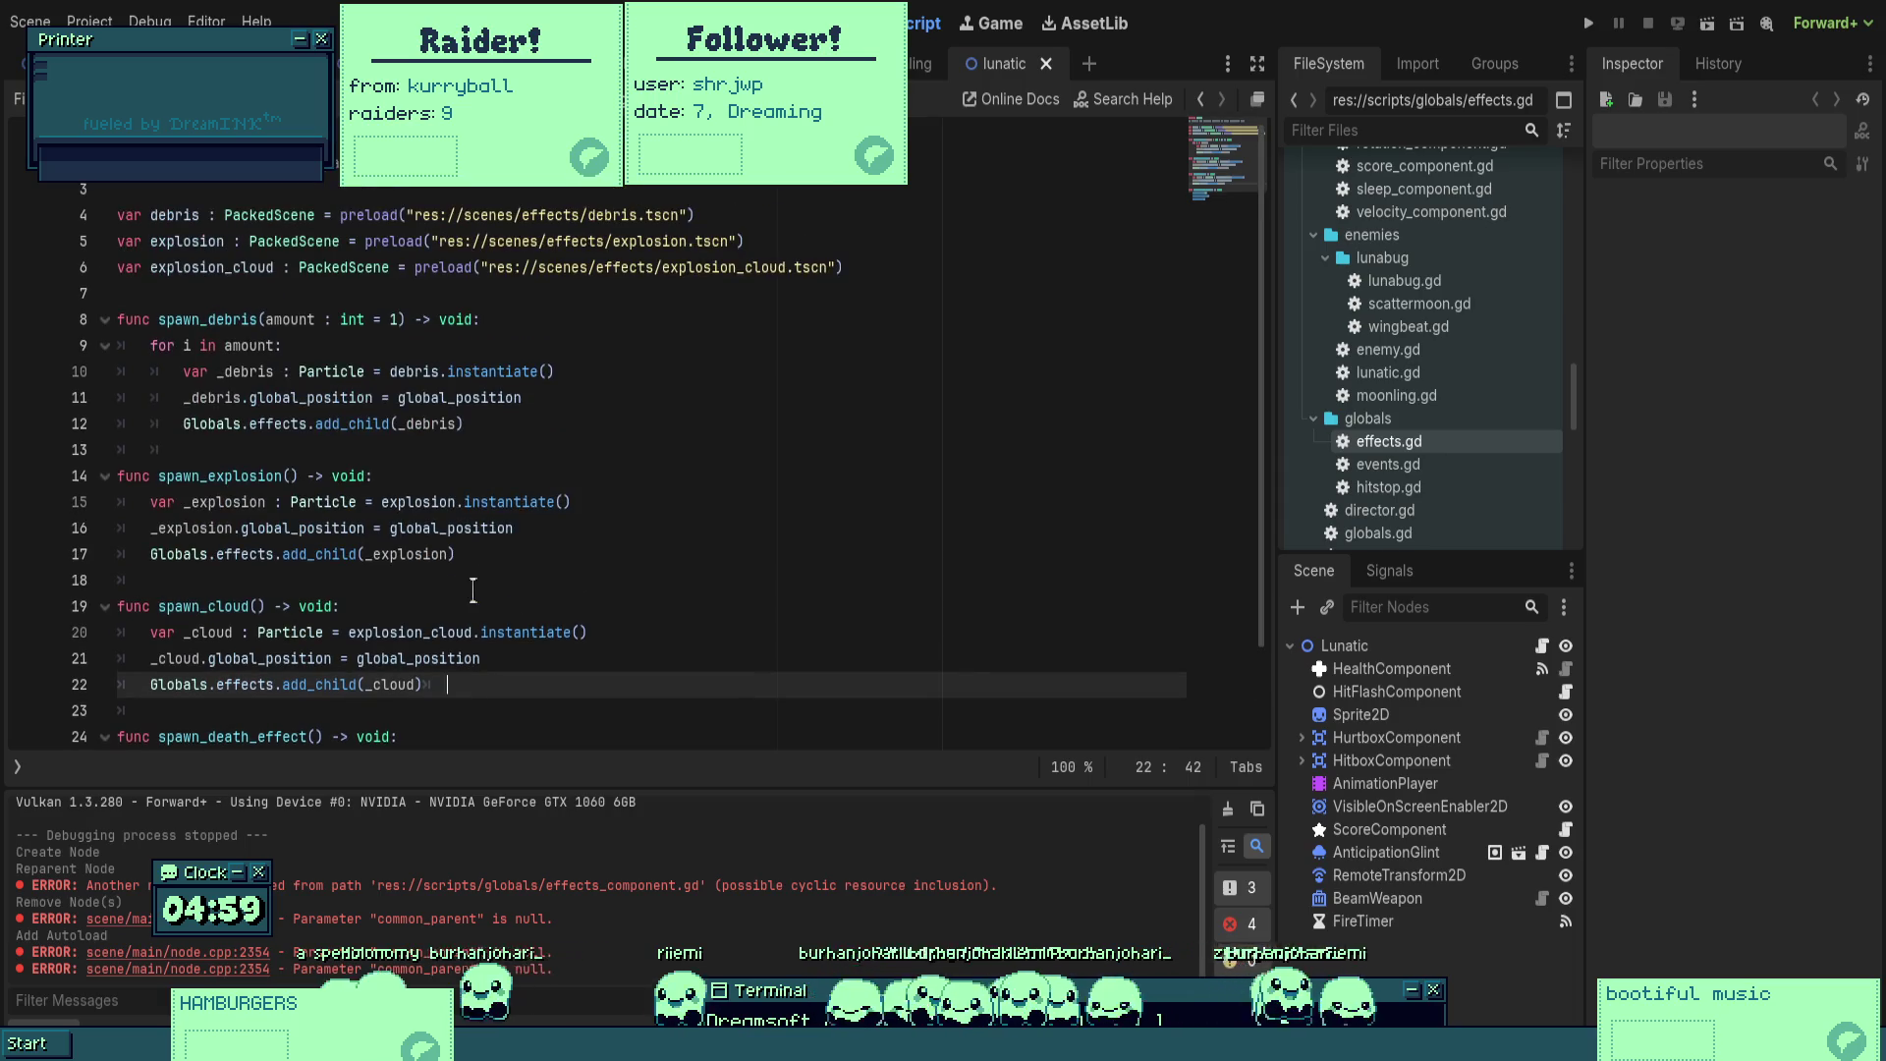
Insert '_position : Vector2,' before amount in spawn_debris's parameters on line 8
scroll(473, 589, down, 2)
click(351, 658)
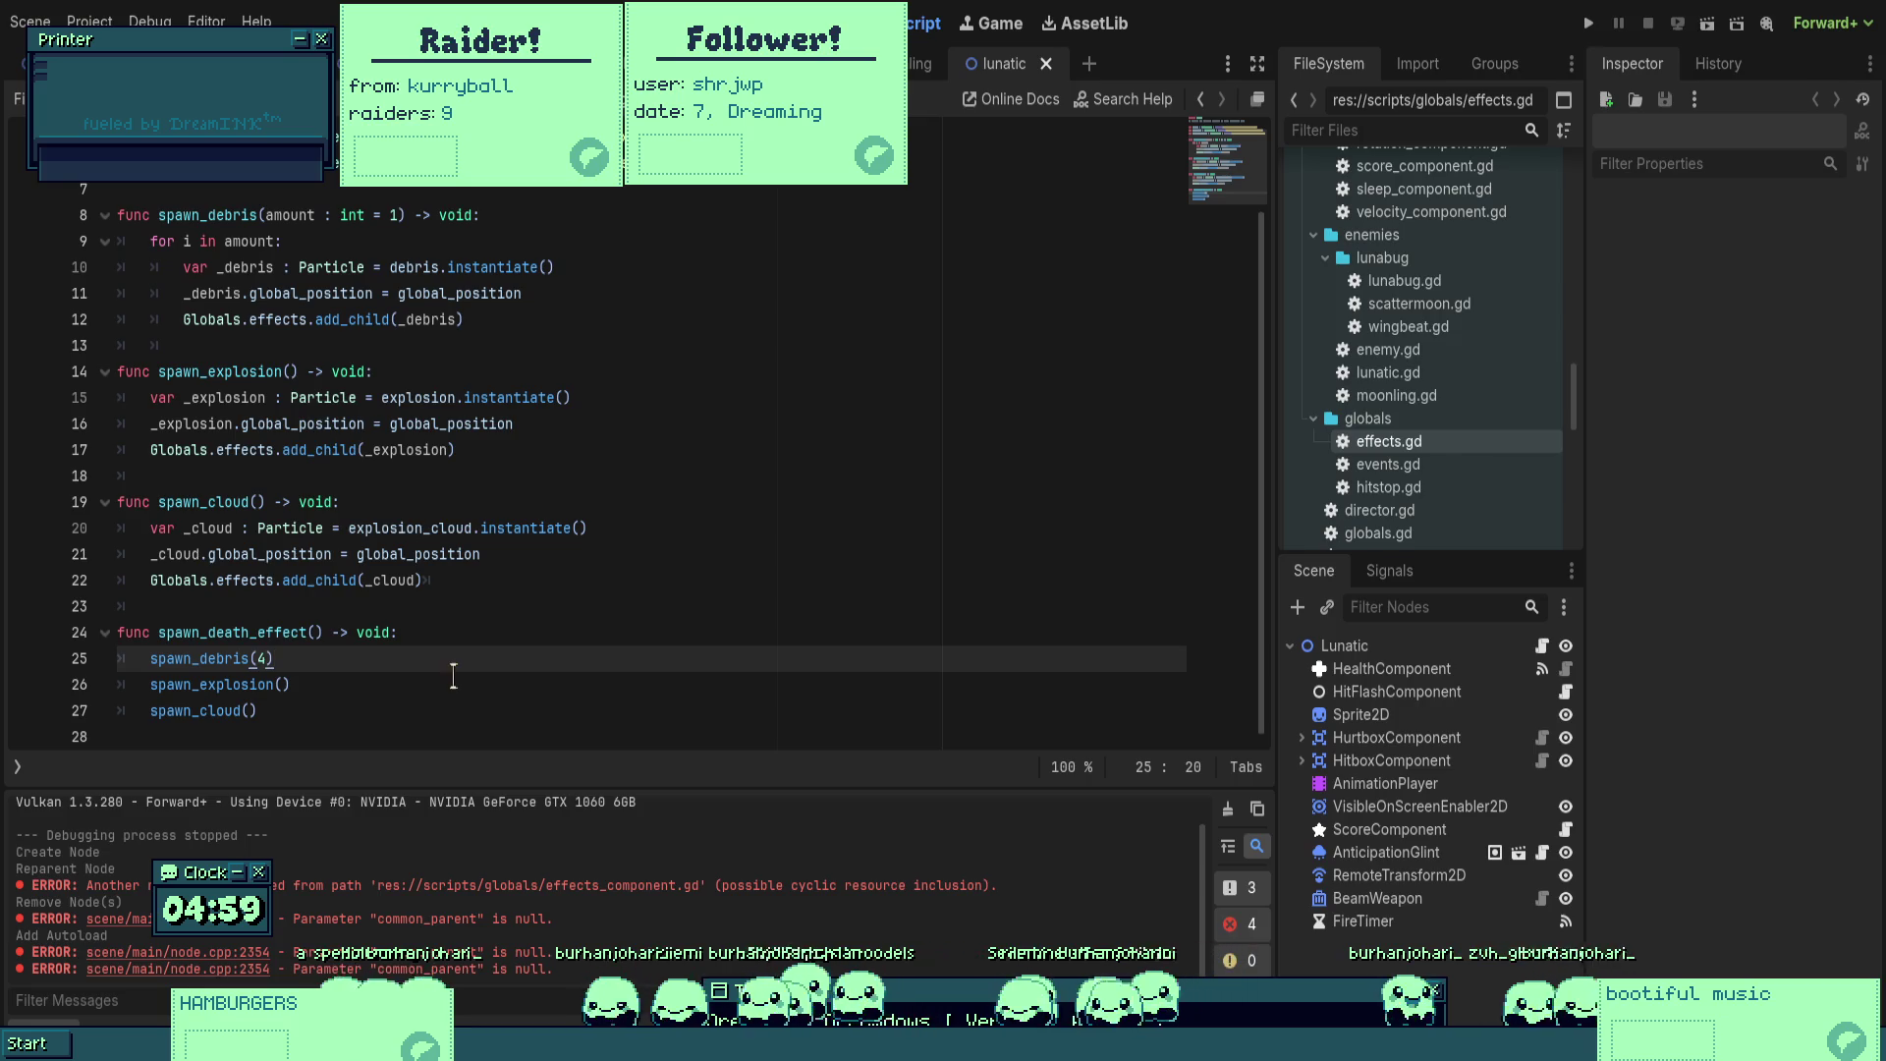
scroll(455, 676, up, 2)
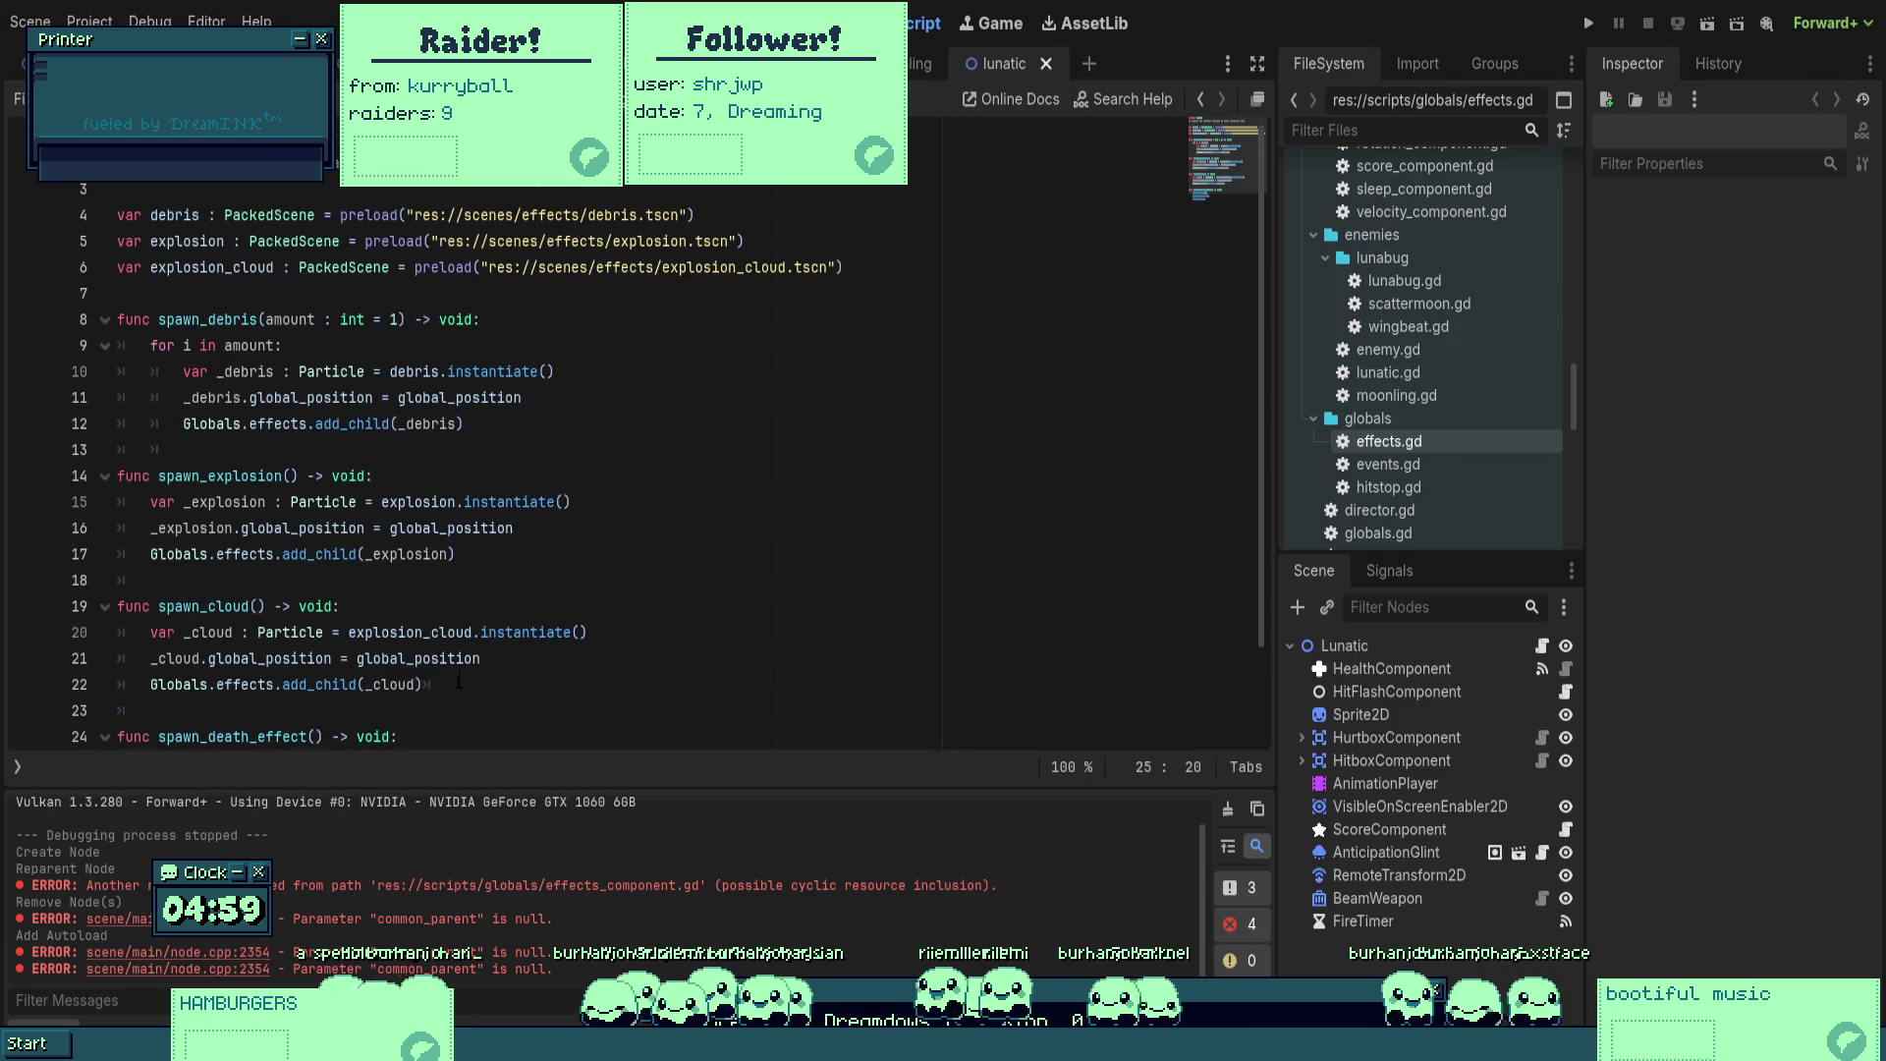
scroll(478, 639, down, 2)
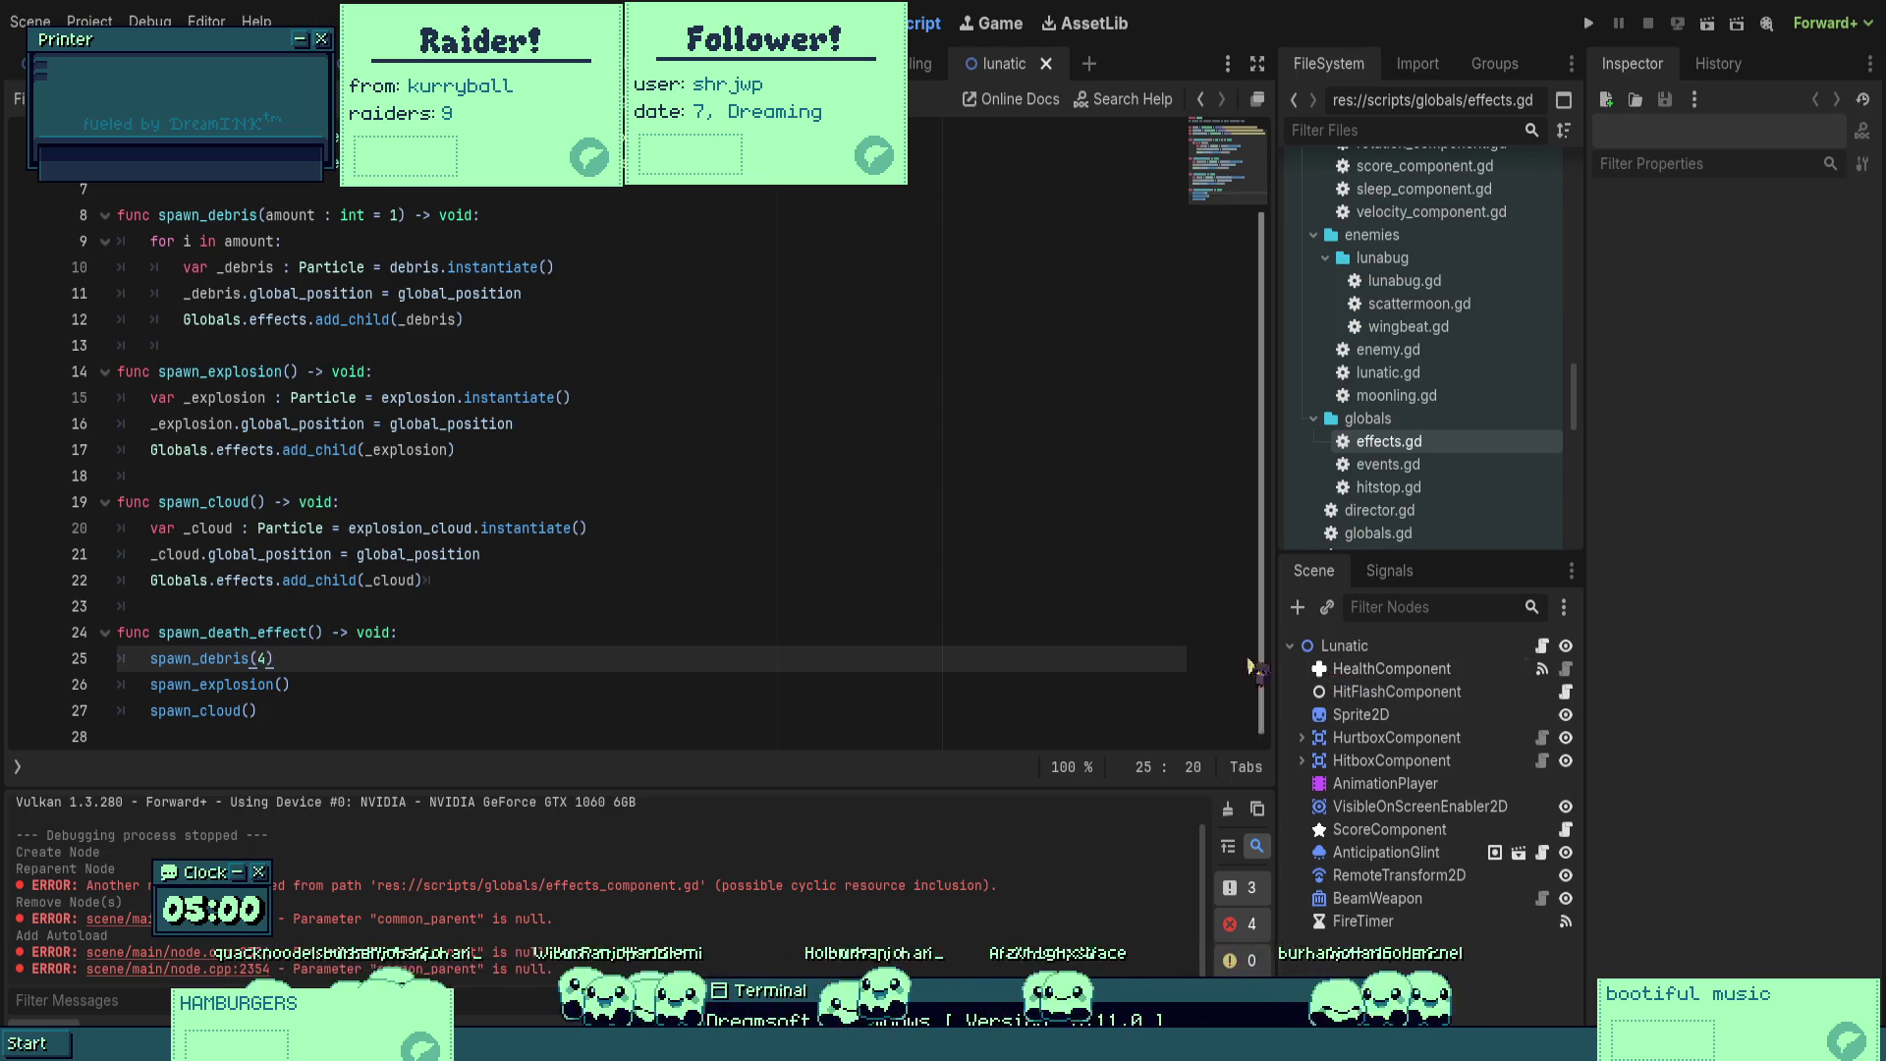
scroll(581, 572, up, 2)
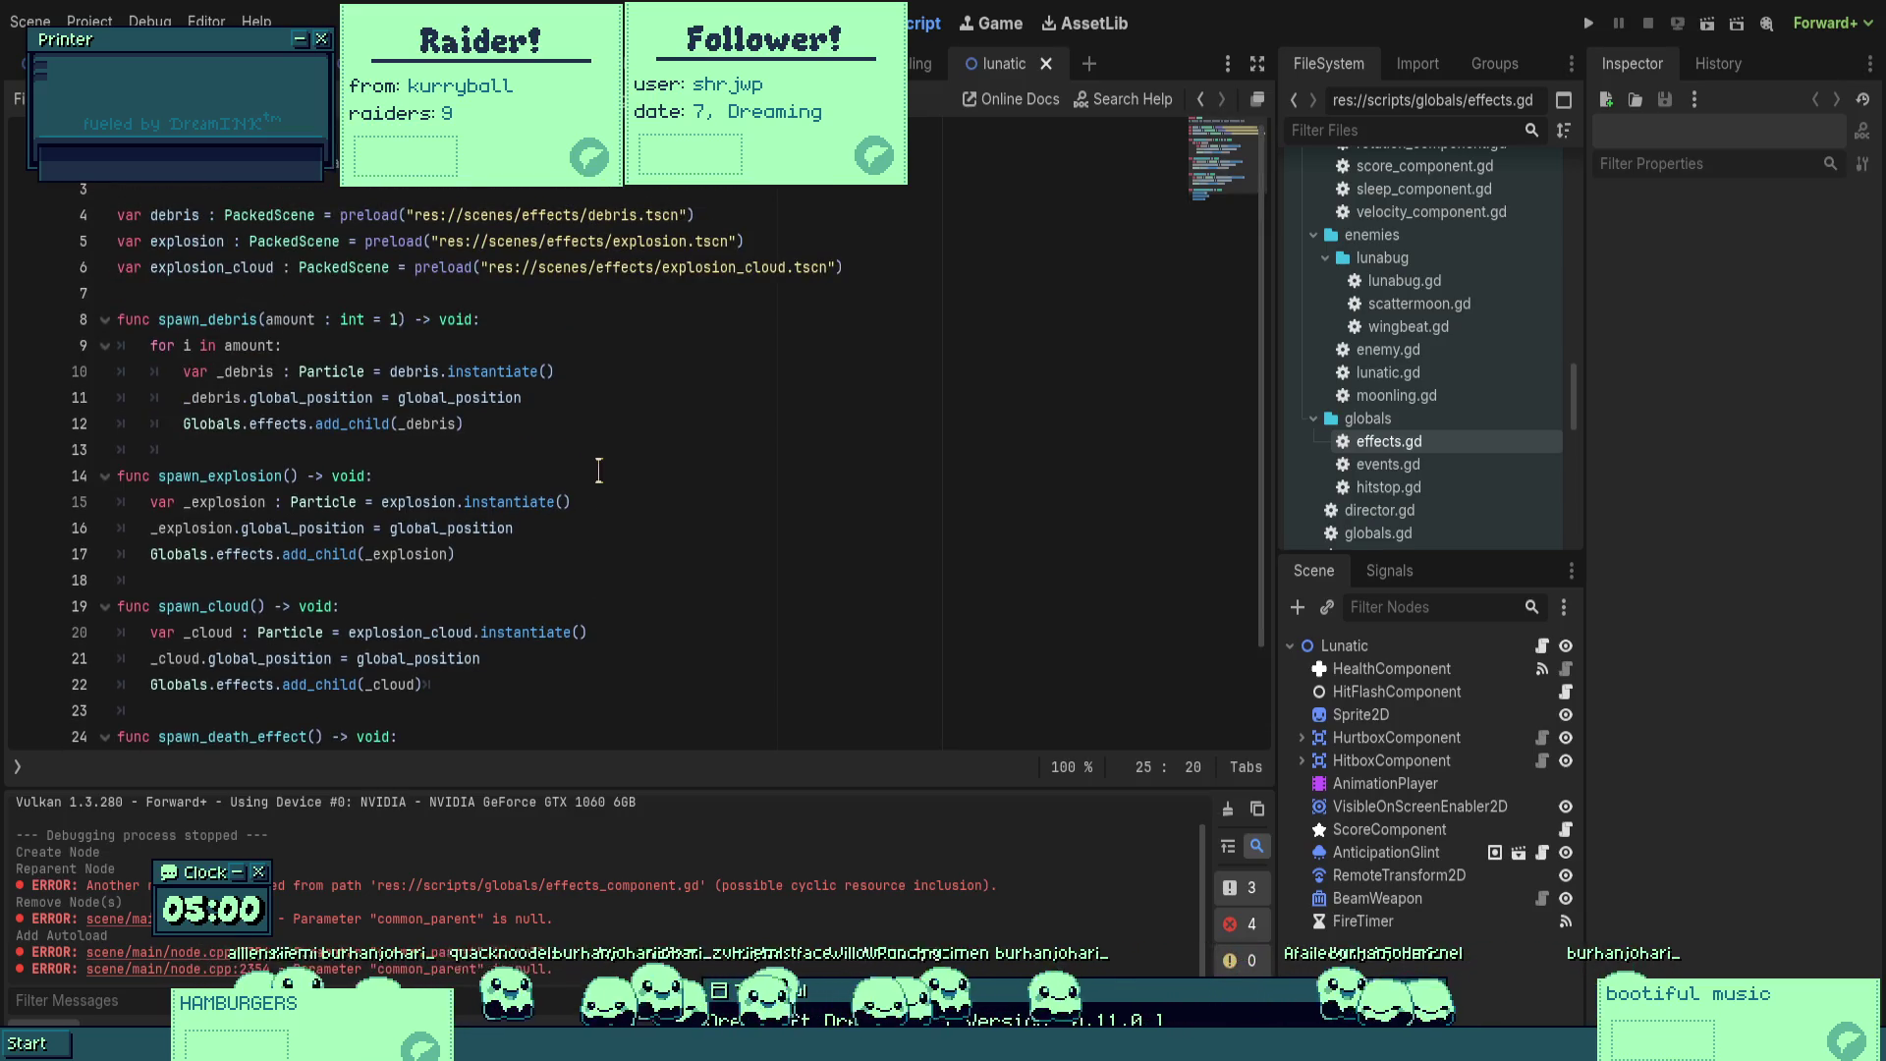
click(270, 319)
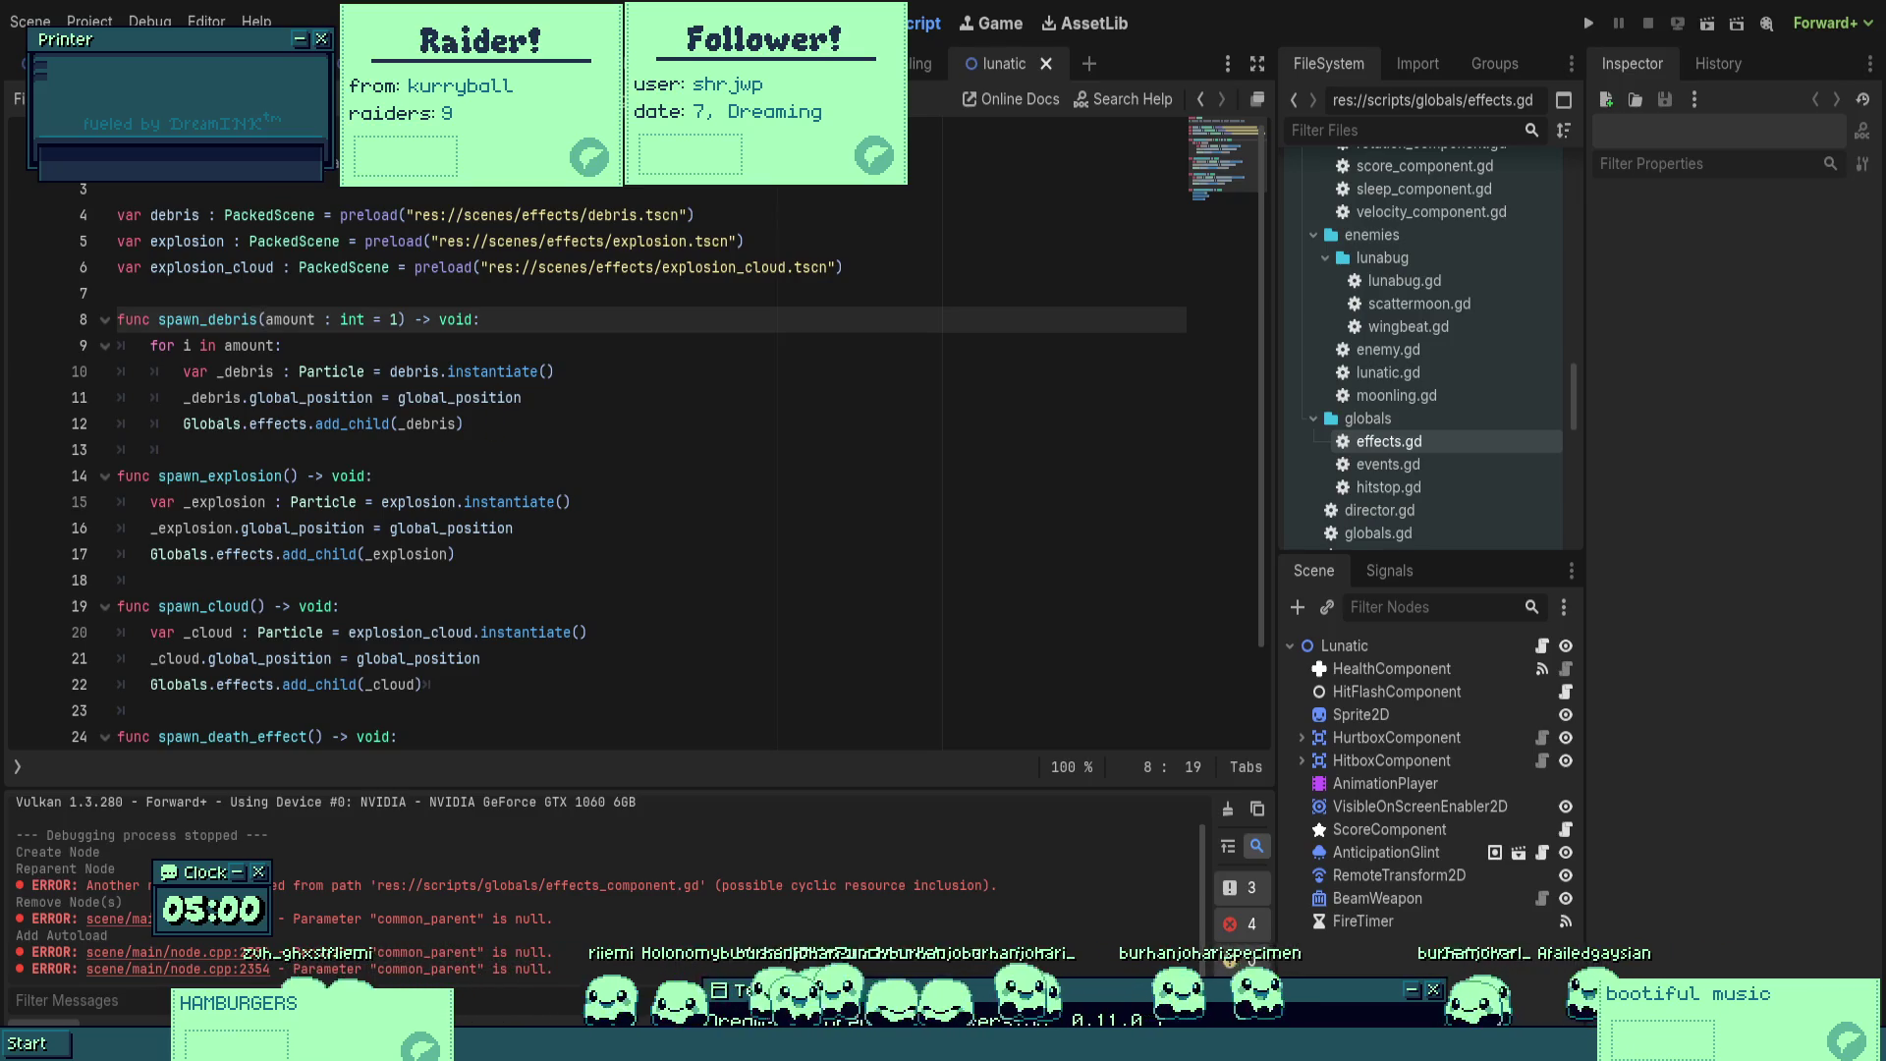
text(positio)
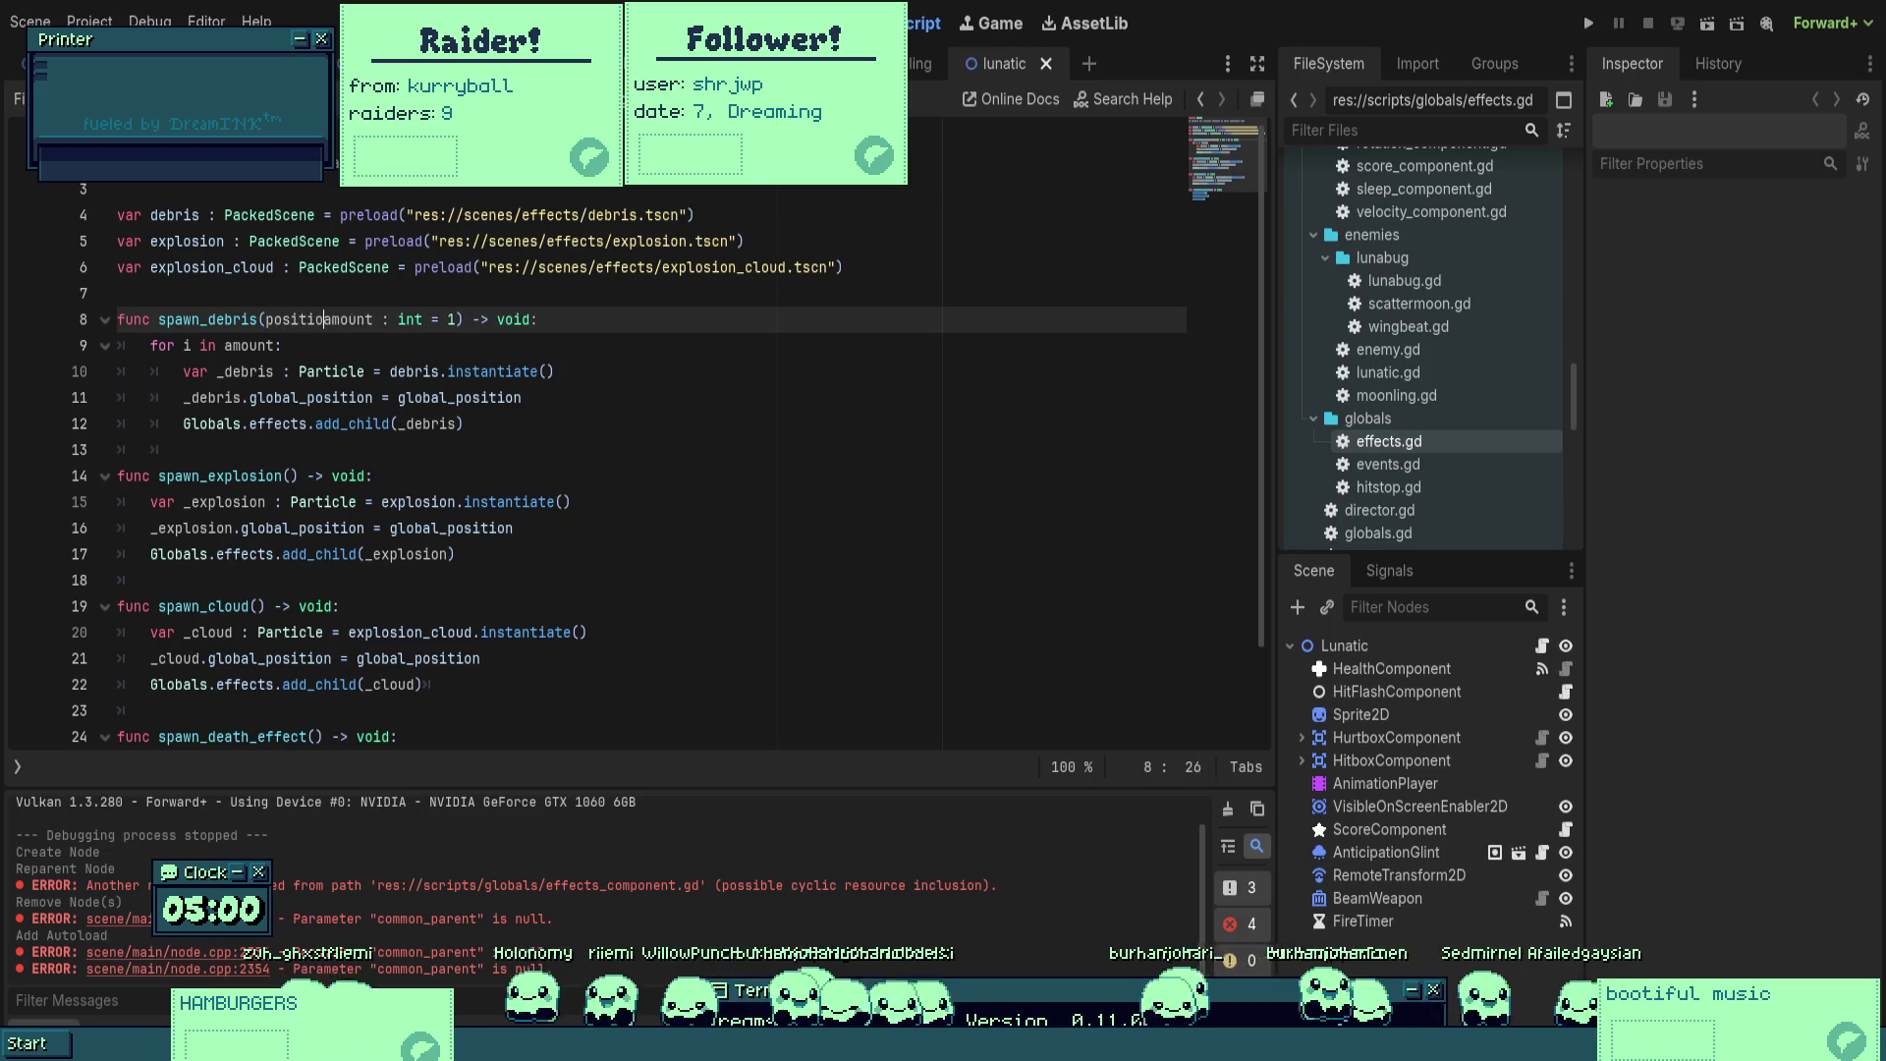
key(BackSpace)
key(BackSpace)
key(BackSpace)
text(_position,)
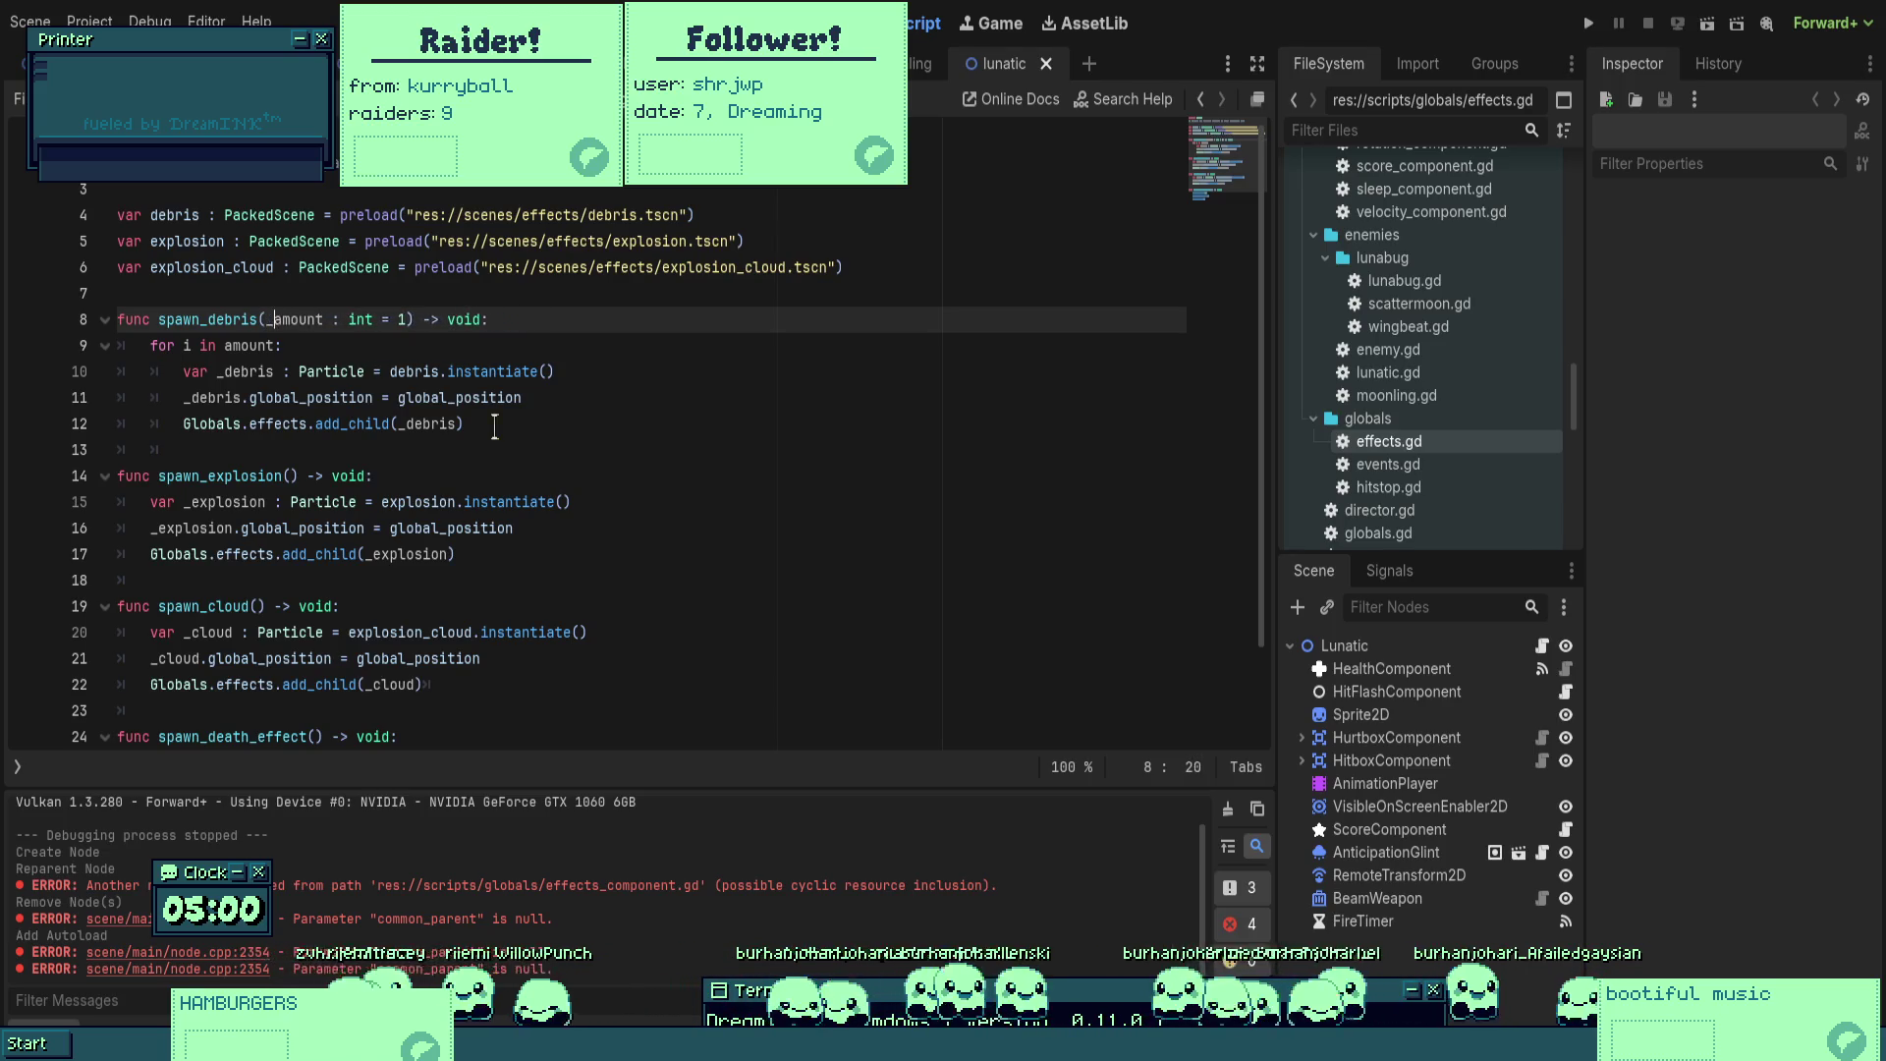
key(BackSpace)
key(BackSpace)
text(: Vector2)
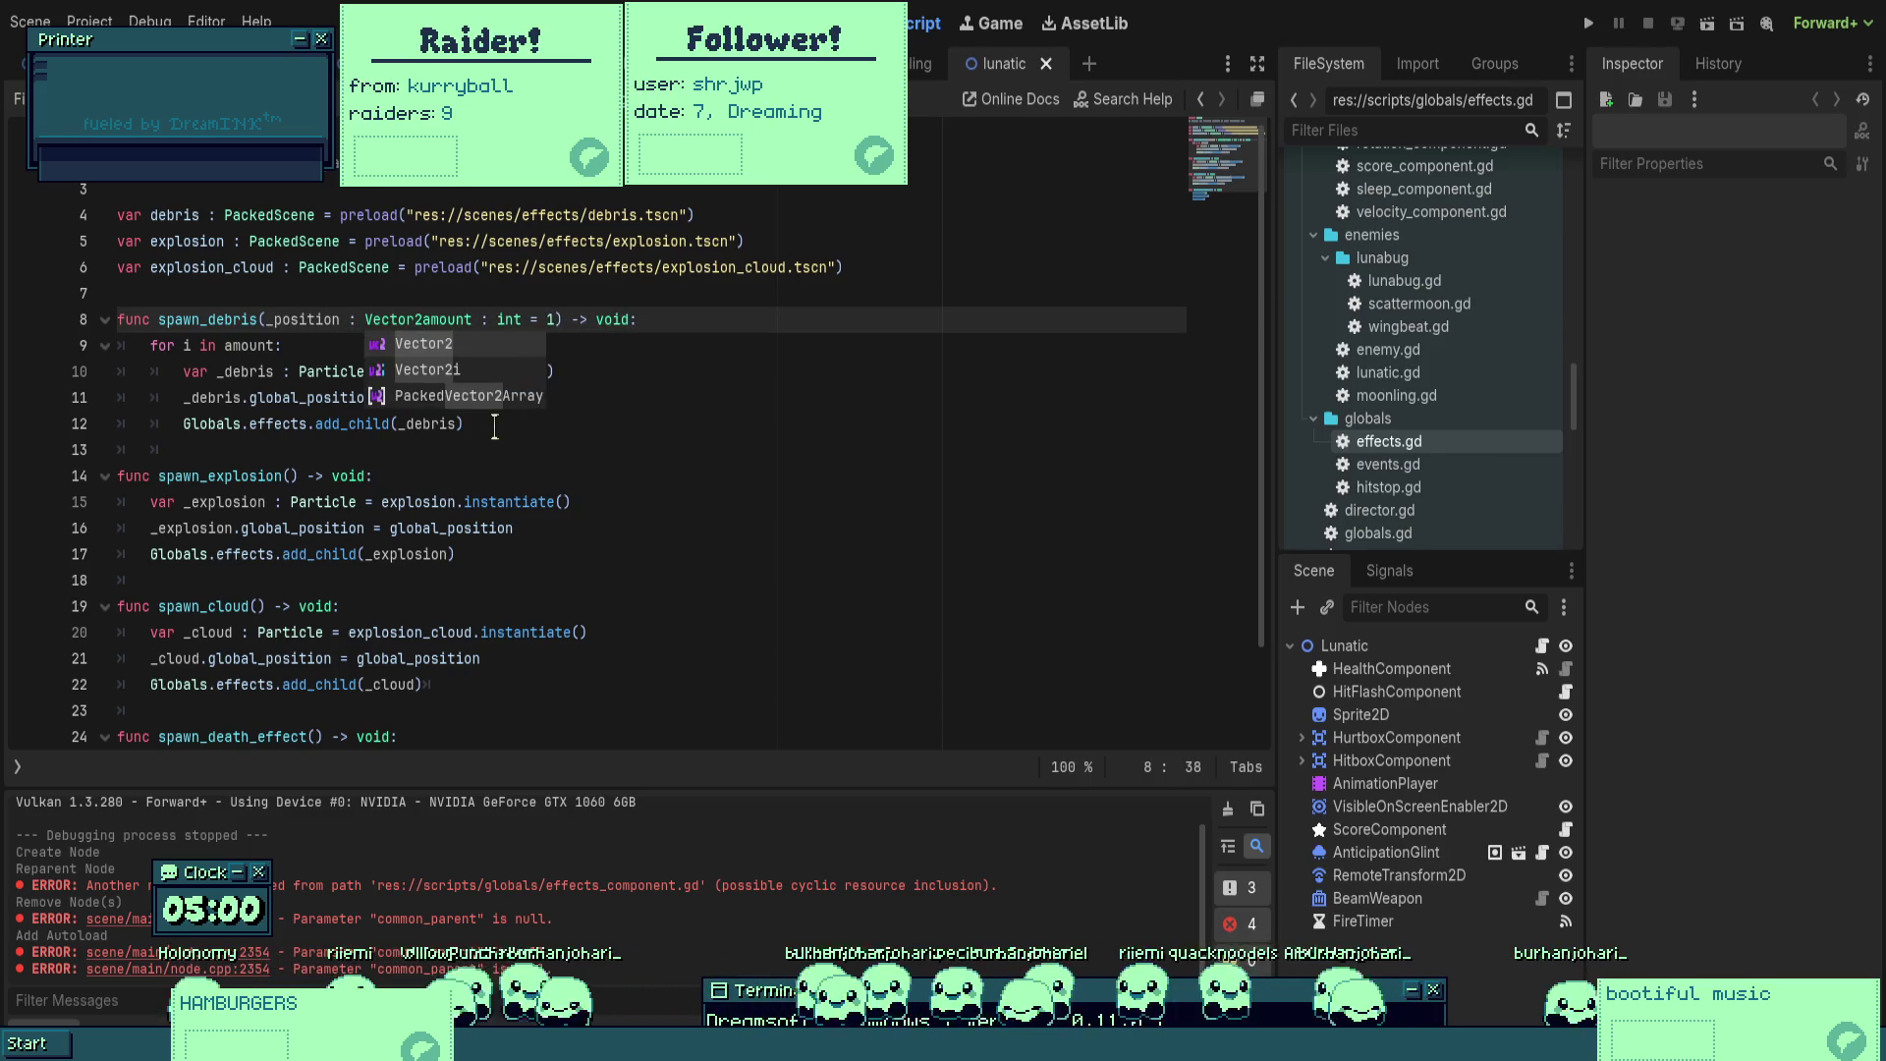
text(,)
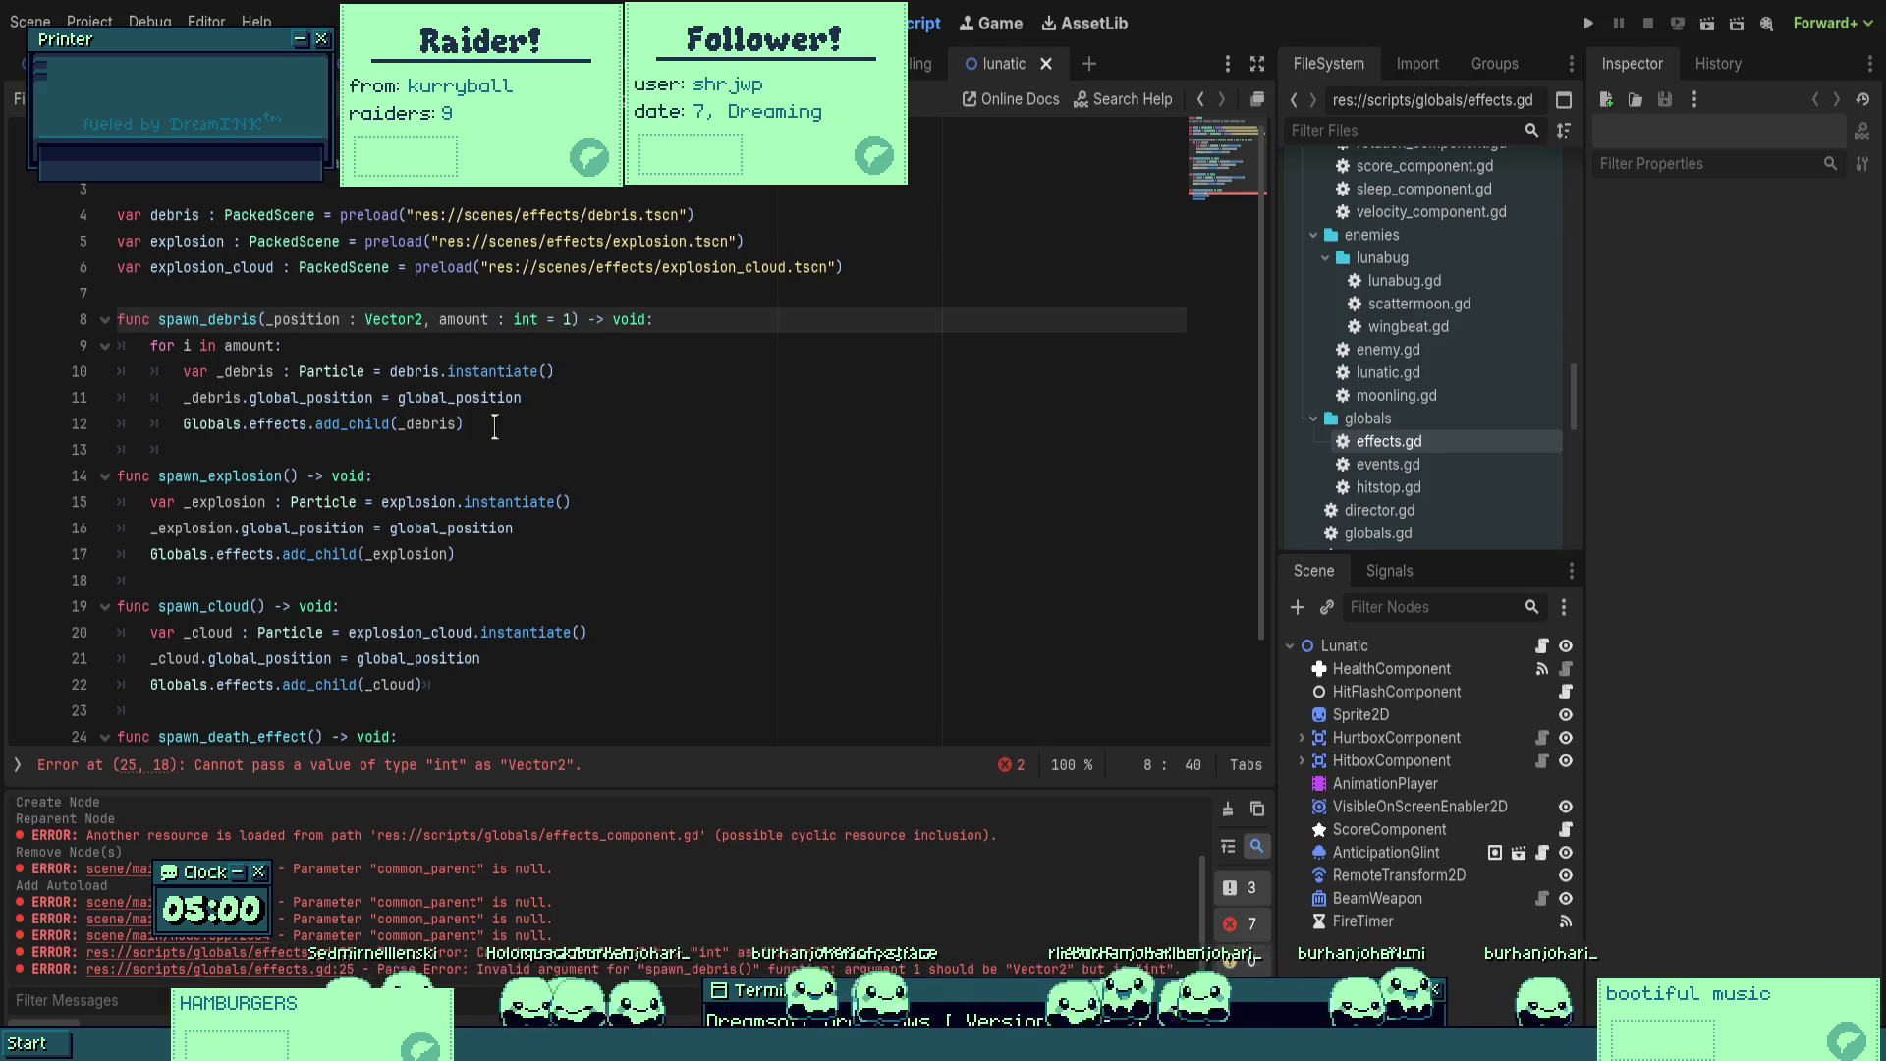
scroll(496, 428, down, 2)
click(269, 659)
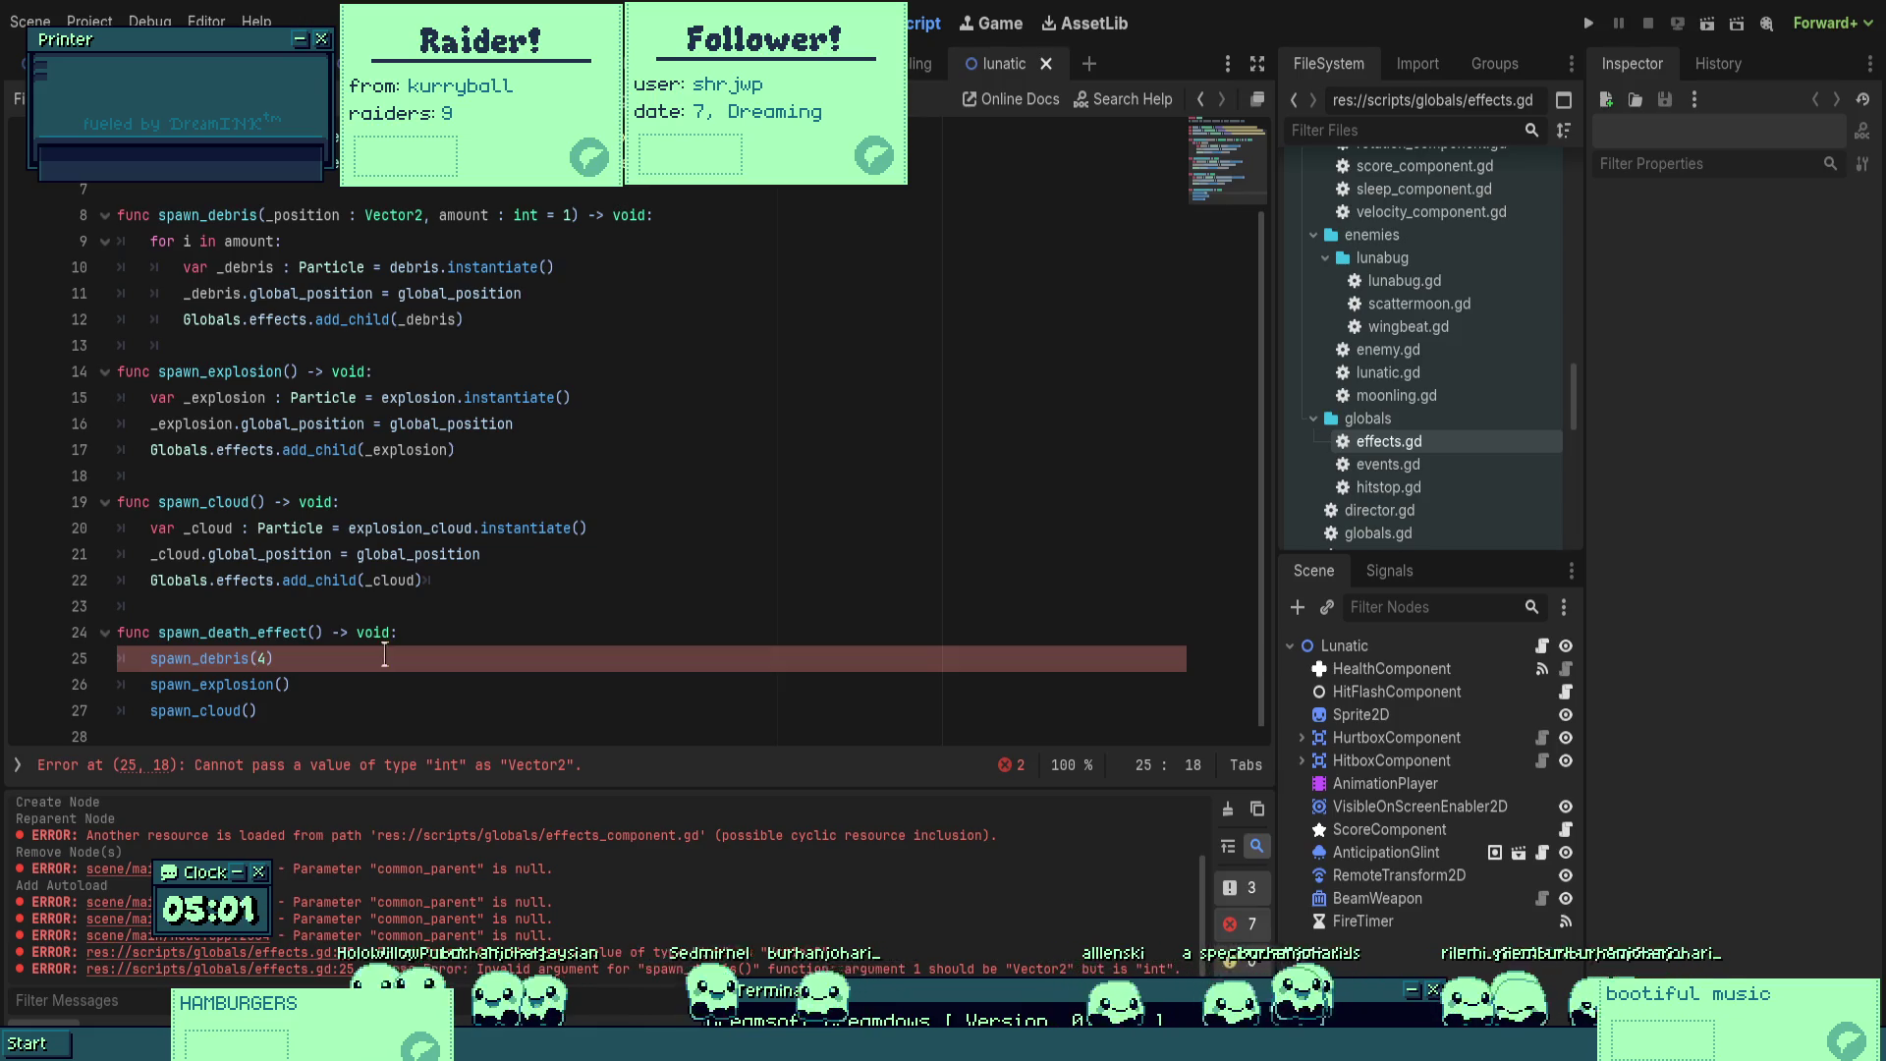
Give spawn_death_effect a '_position : Vector2' parameter and pass _position into its spawn_debris call
click(315, 632)
text(_posio)
key(BackSpace)
text(tion )
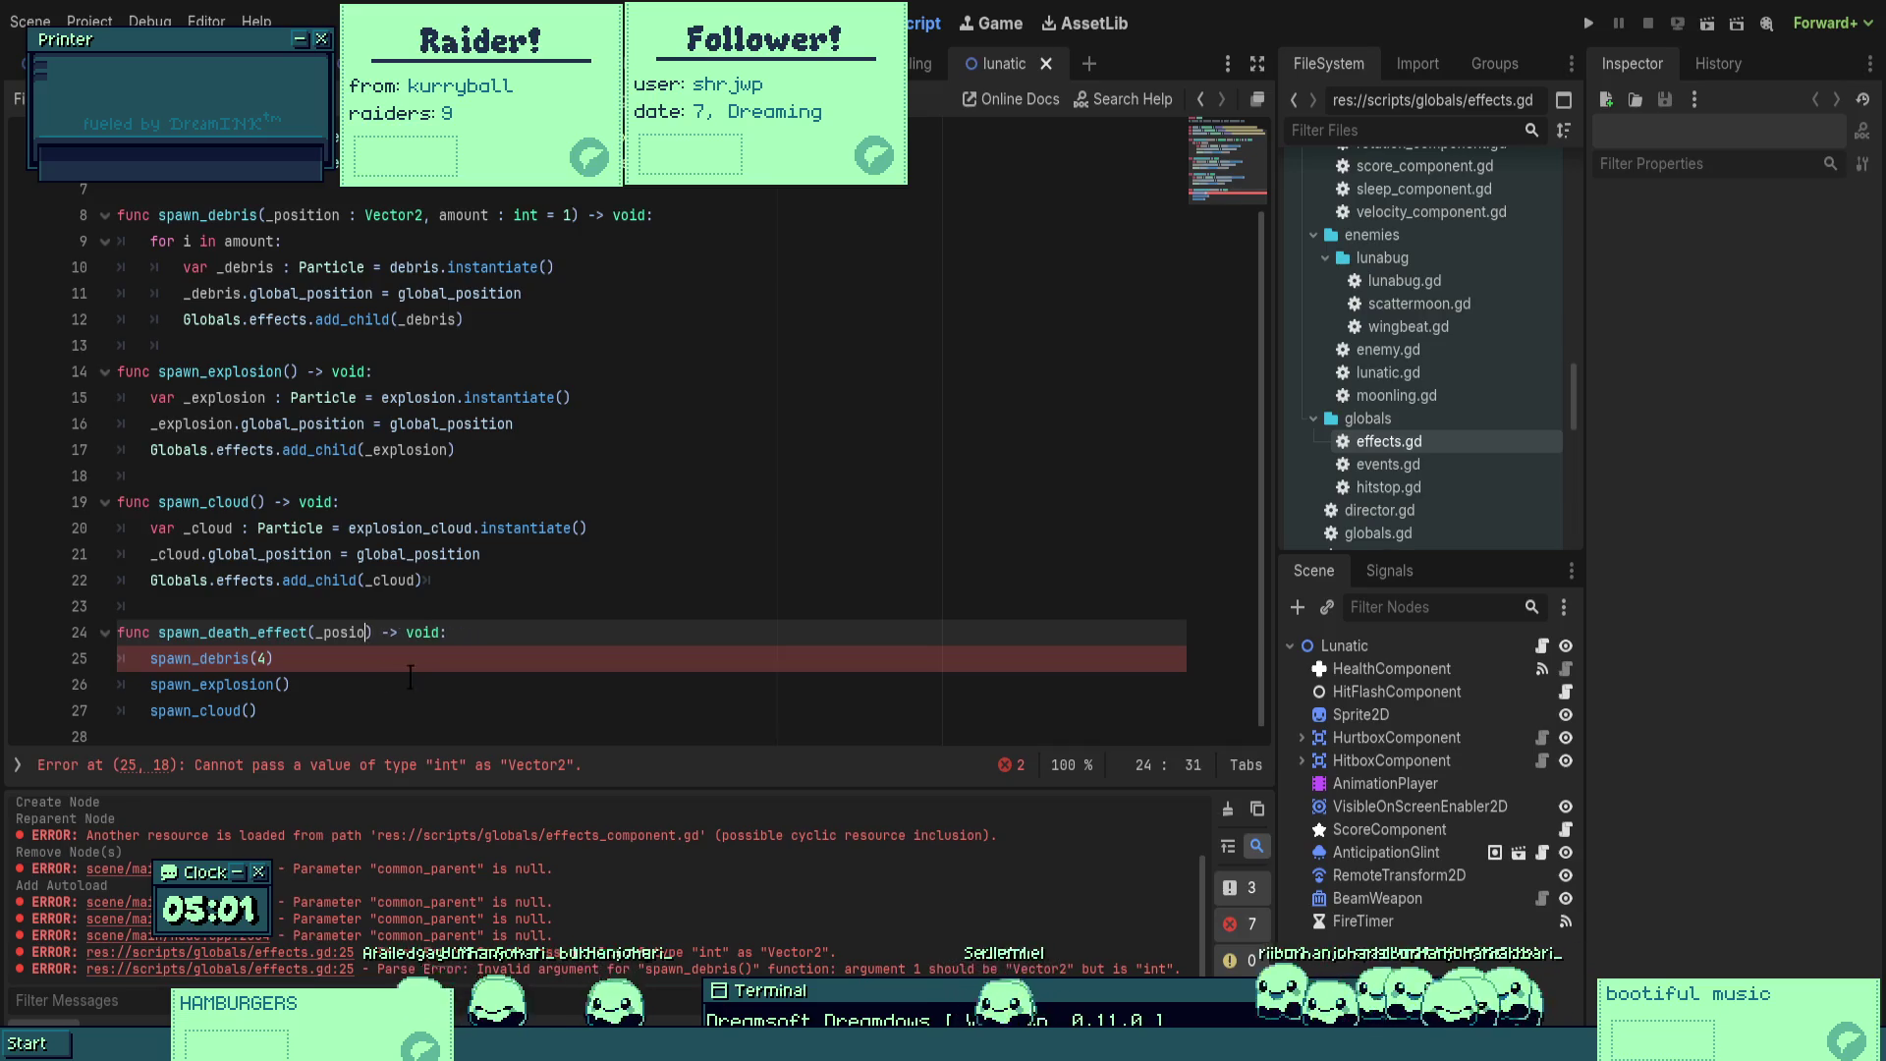
text(: Vector2)
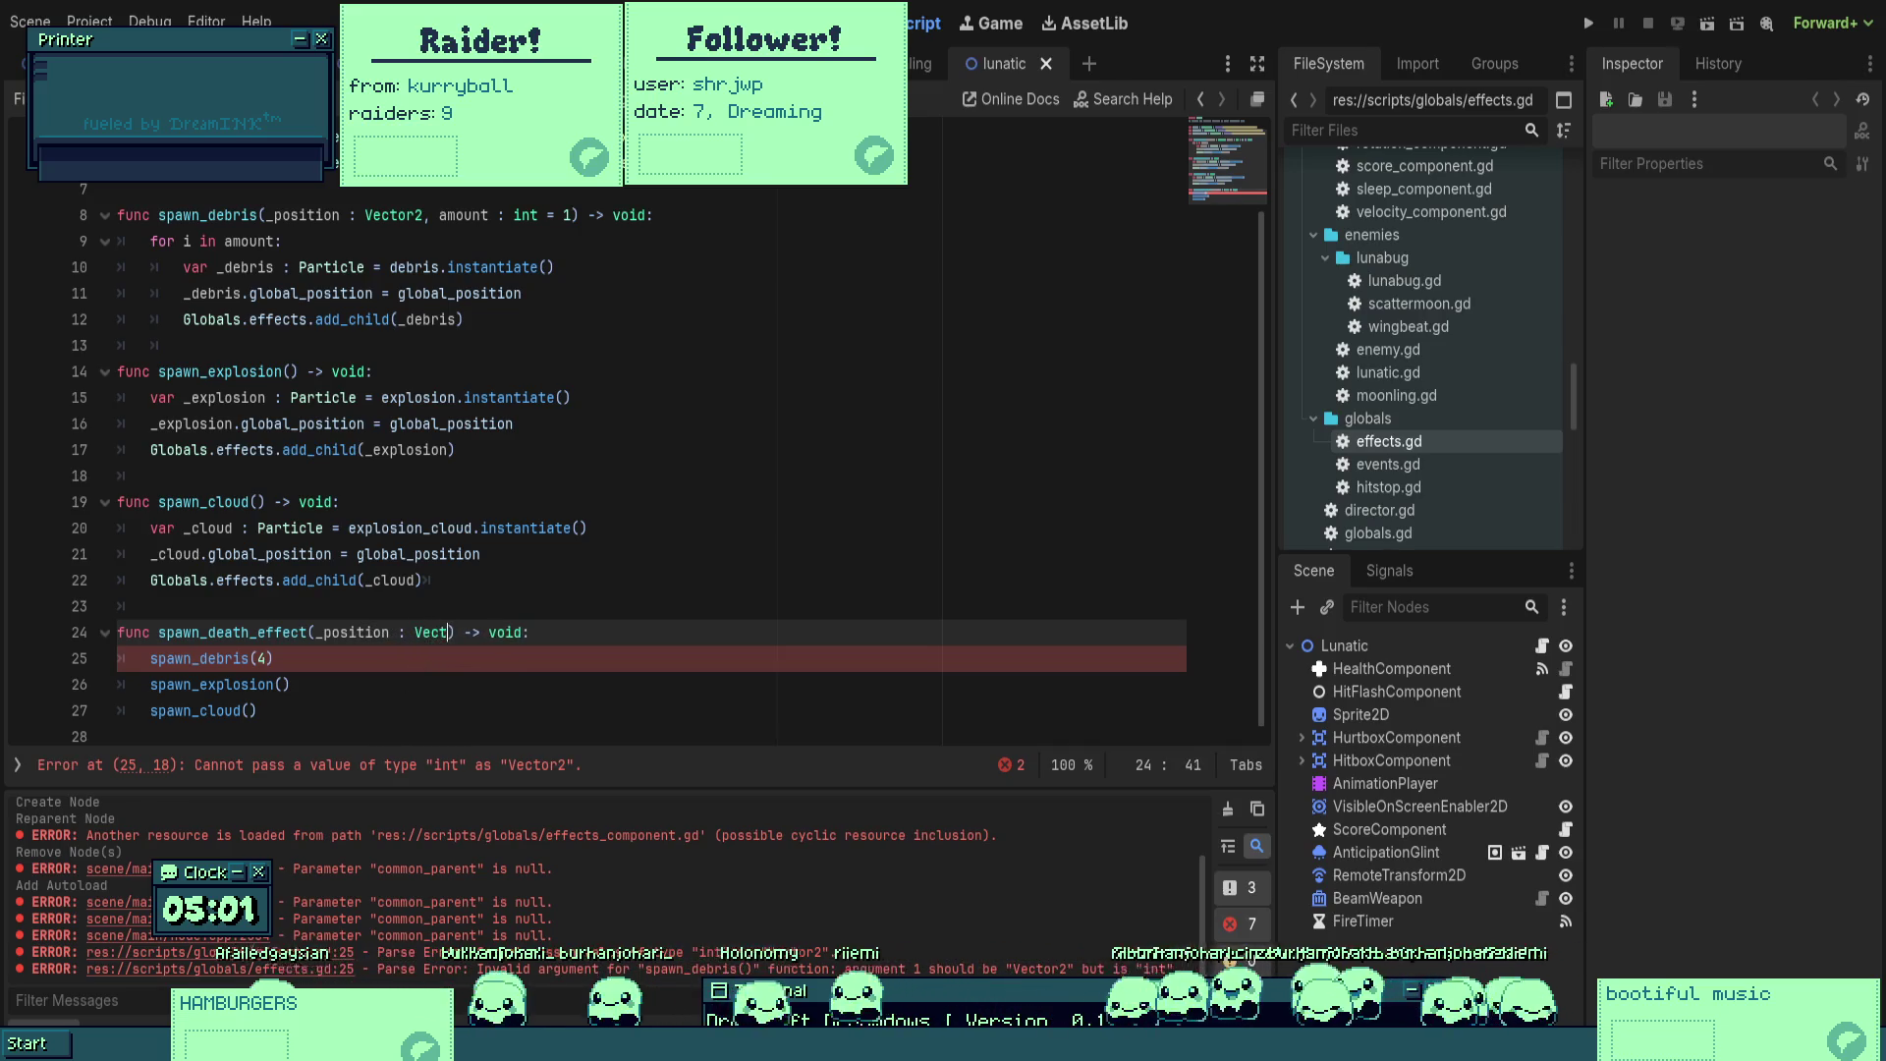
key(Escape)
key(Down)
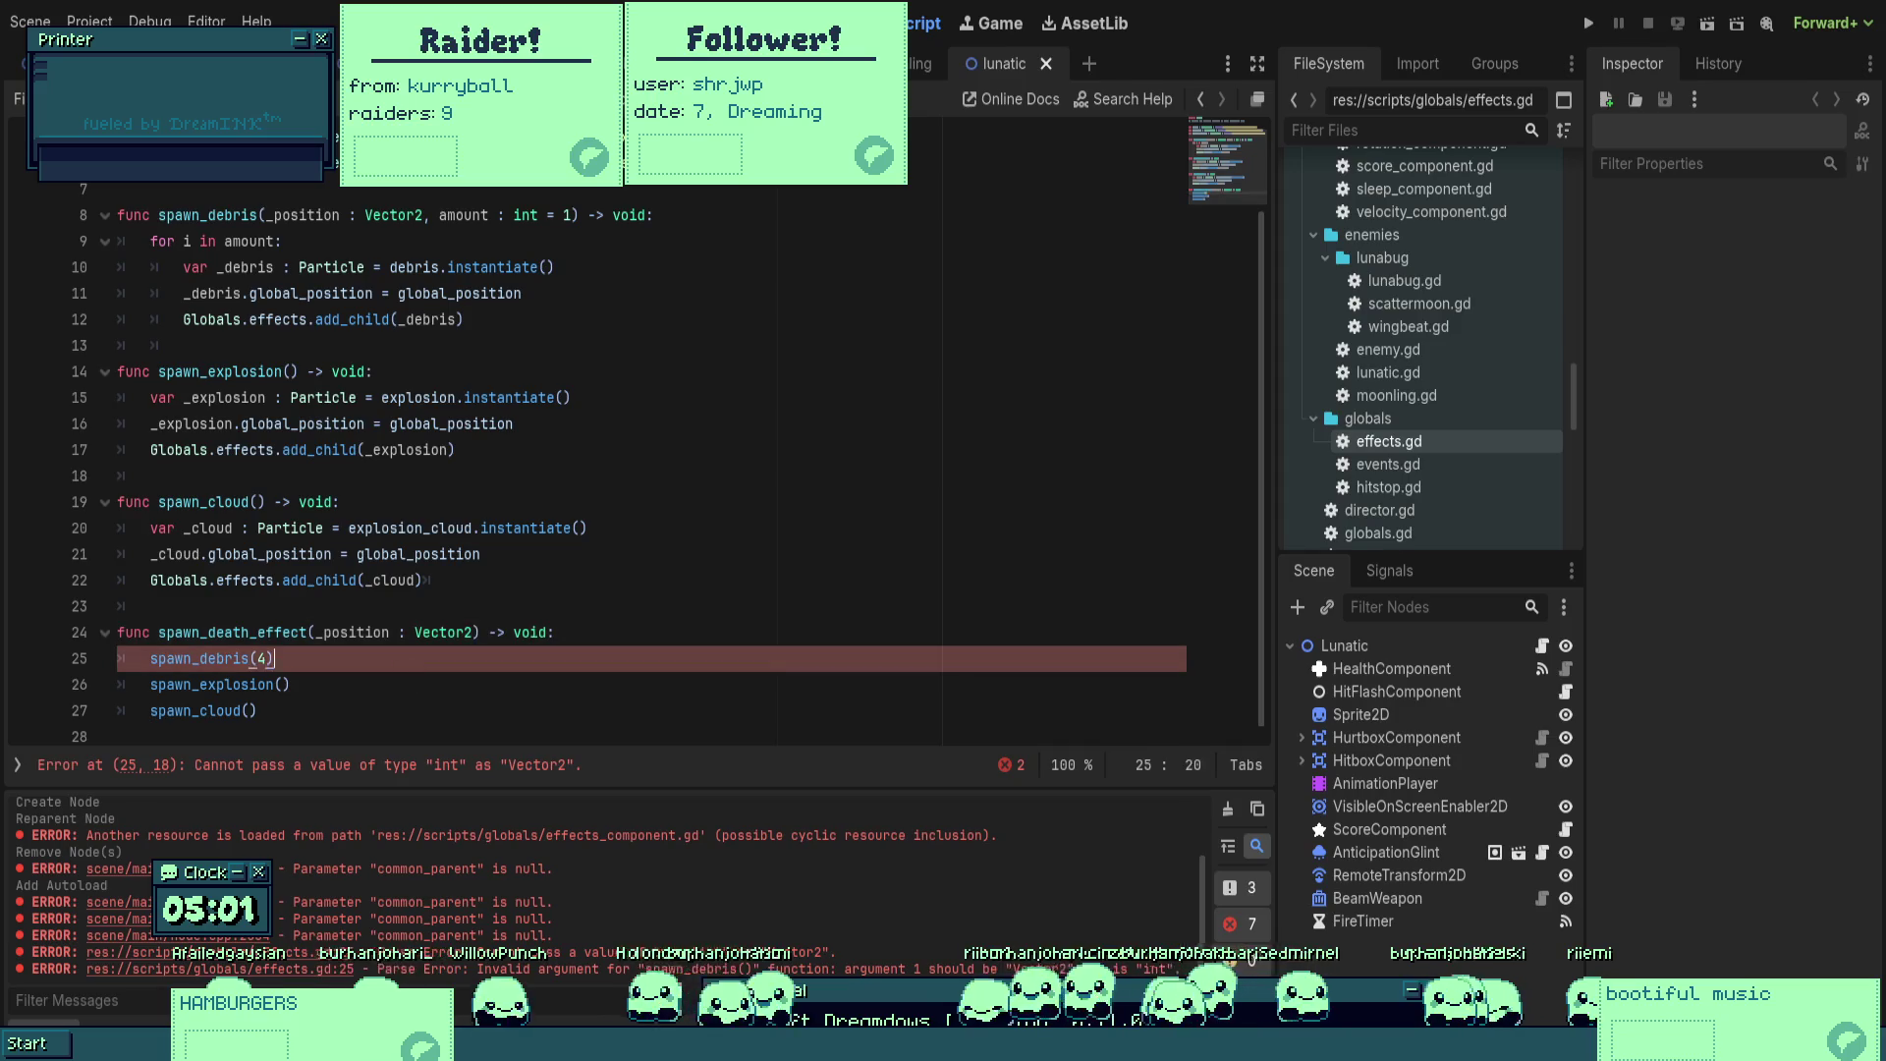
text(_pos)
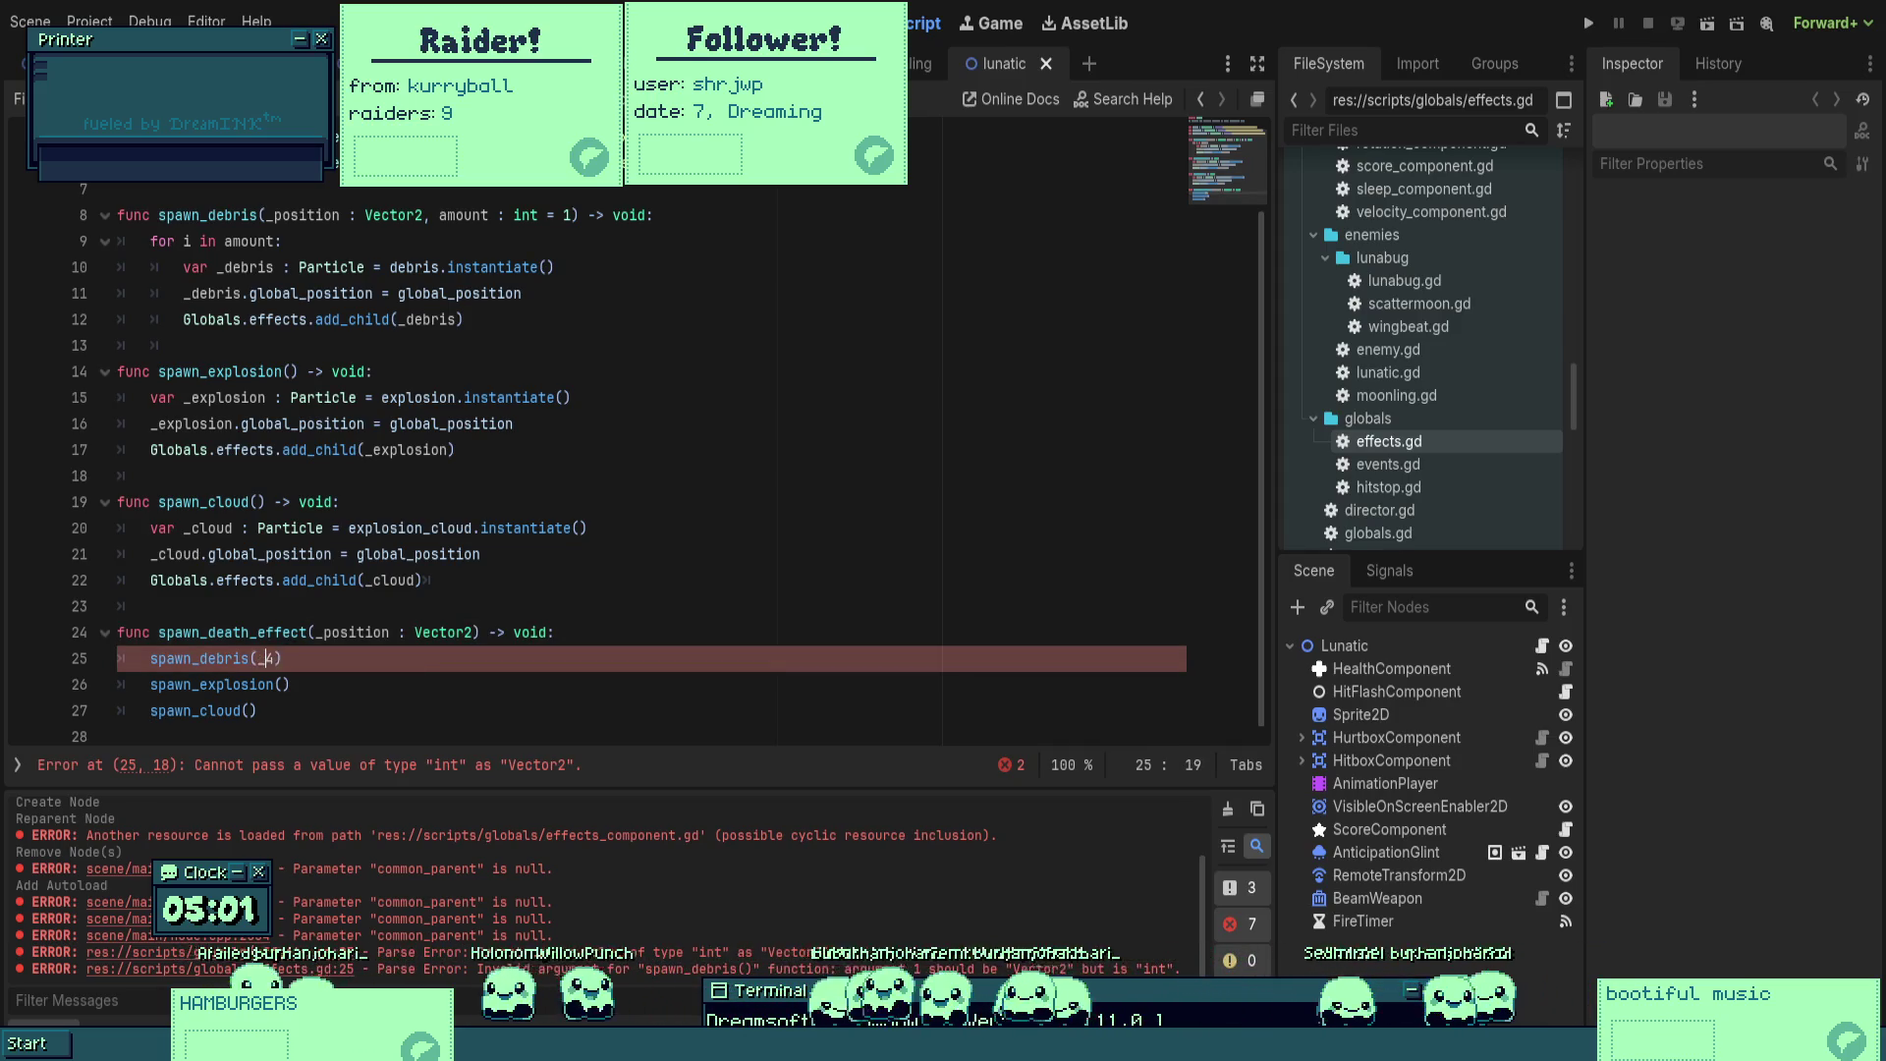
text(tion,)
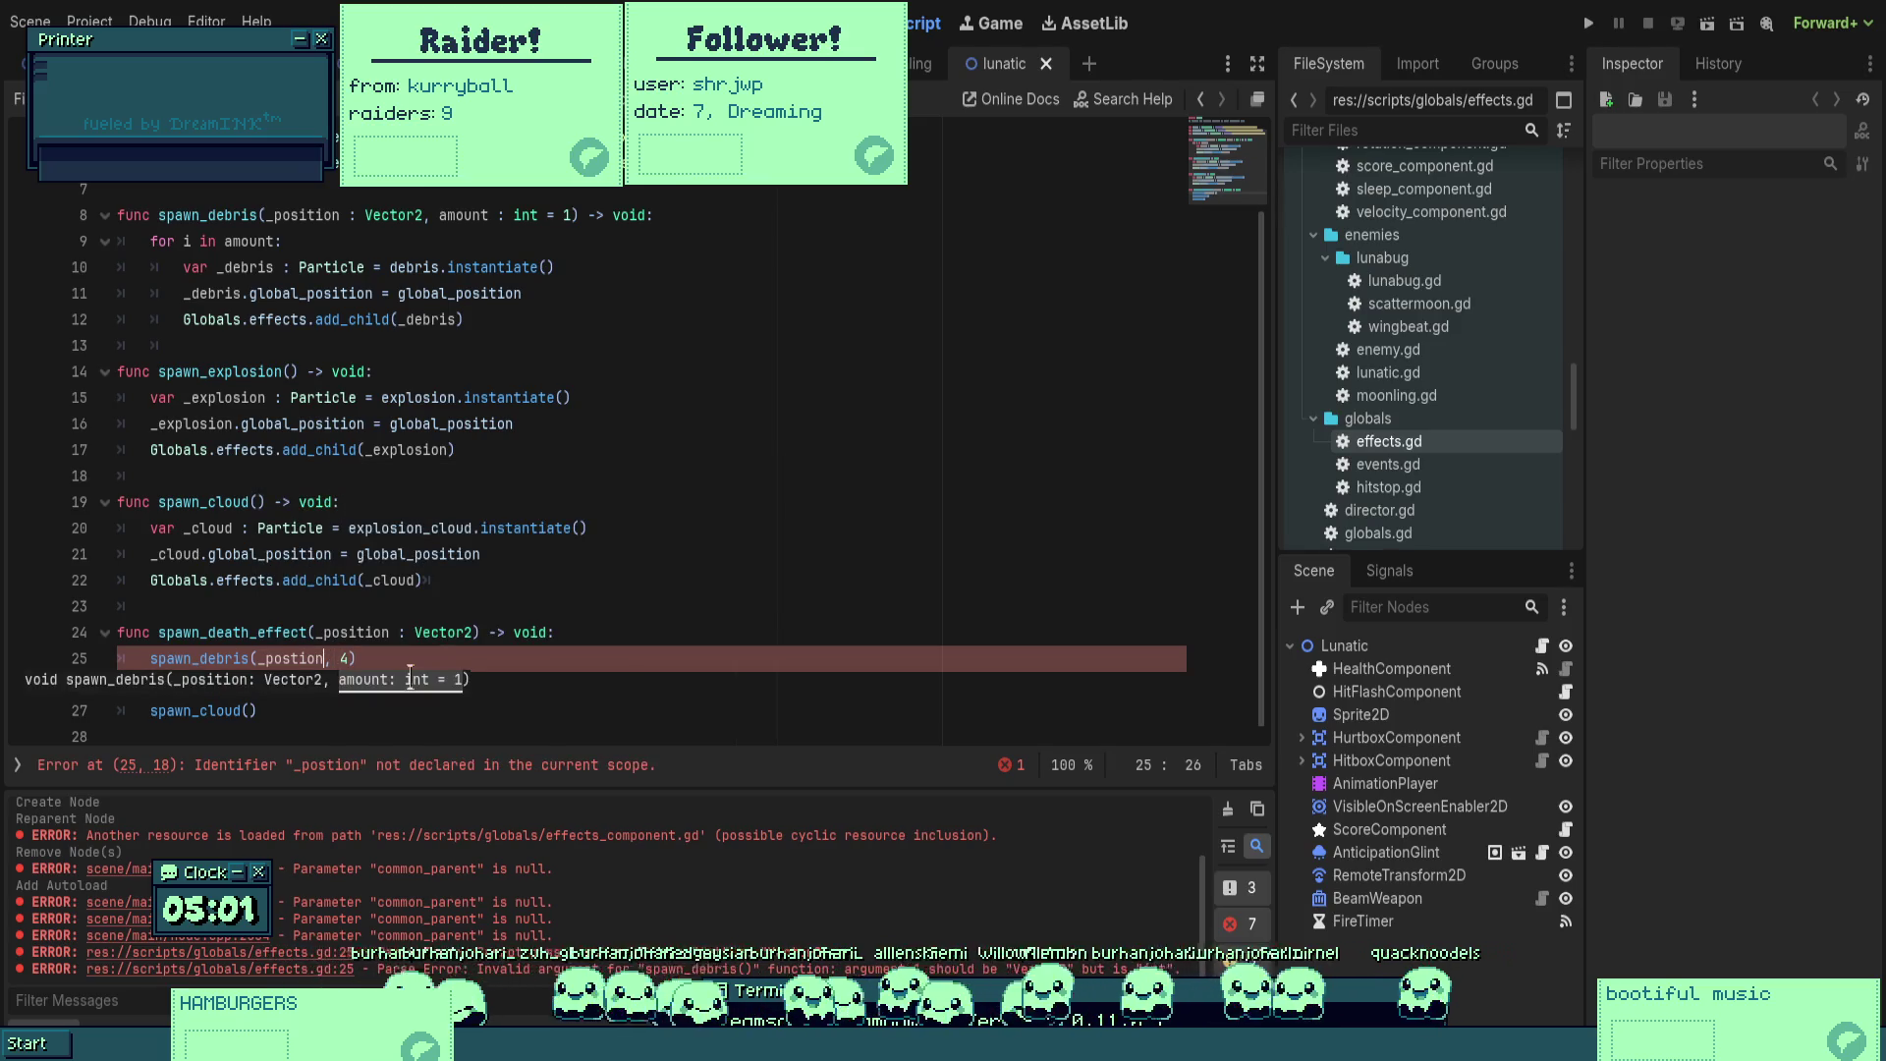
text(i)
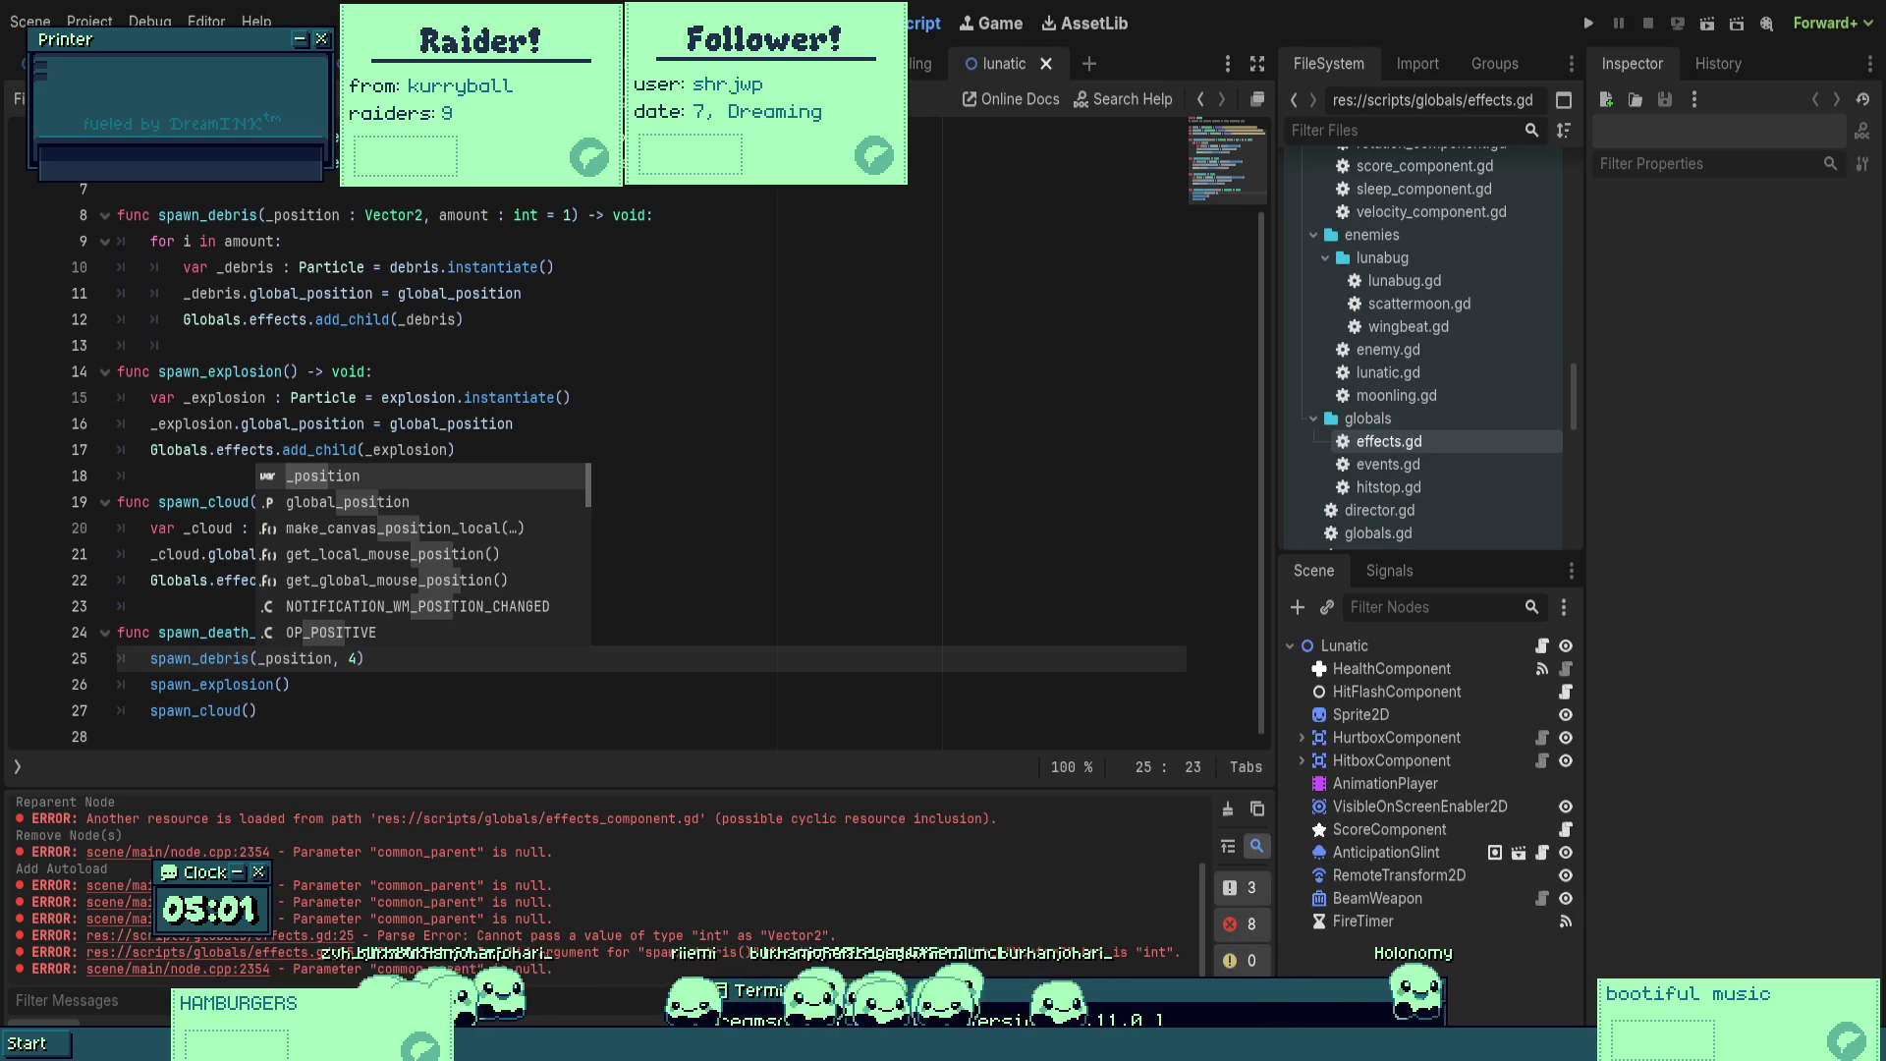
click(439, 669)
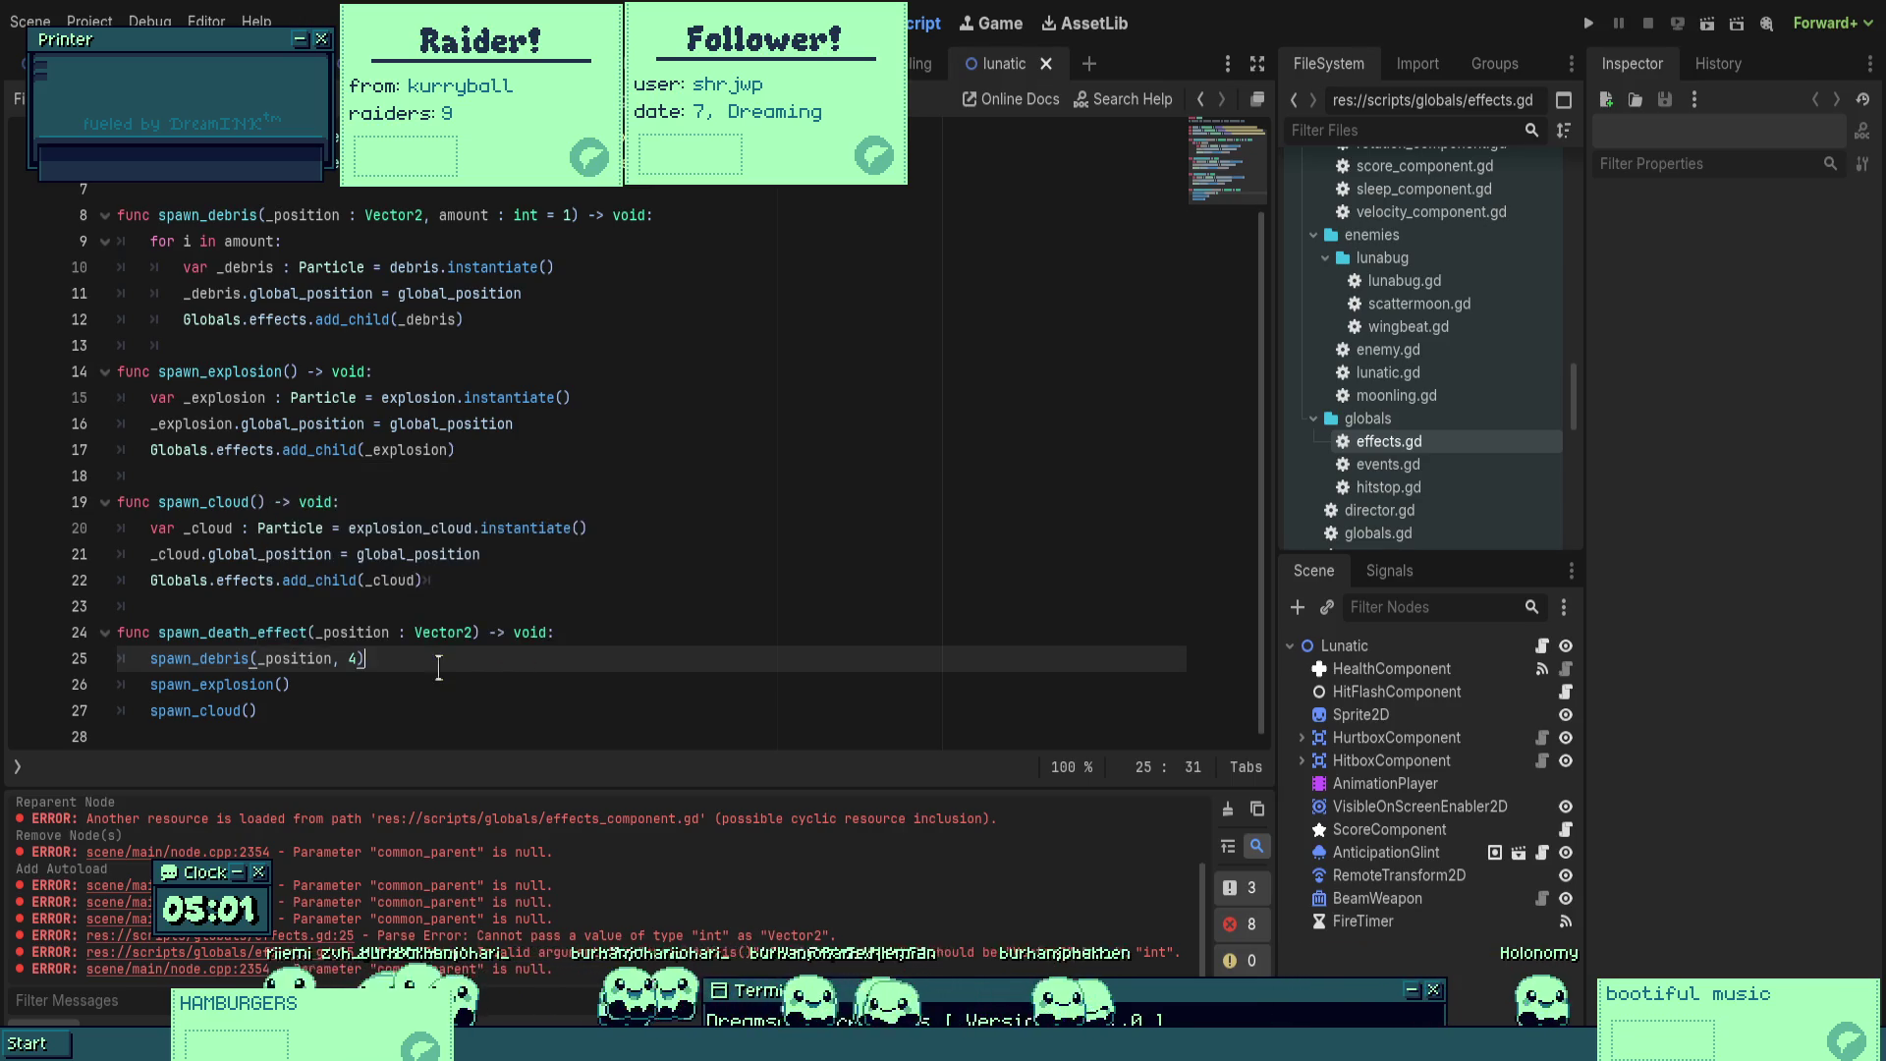
scroll(314, 668, up, 2)
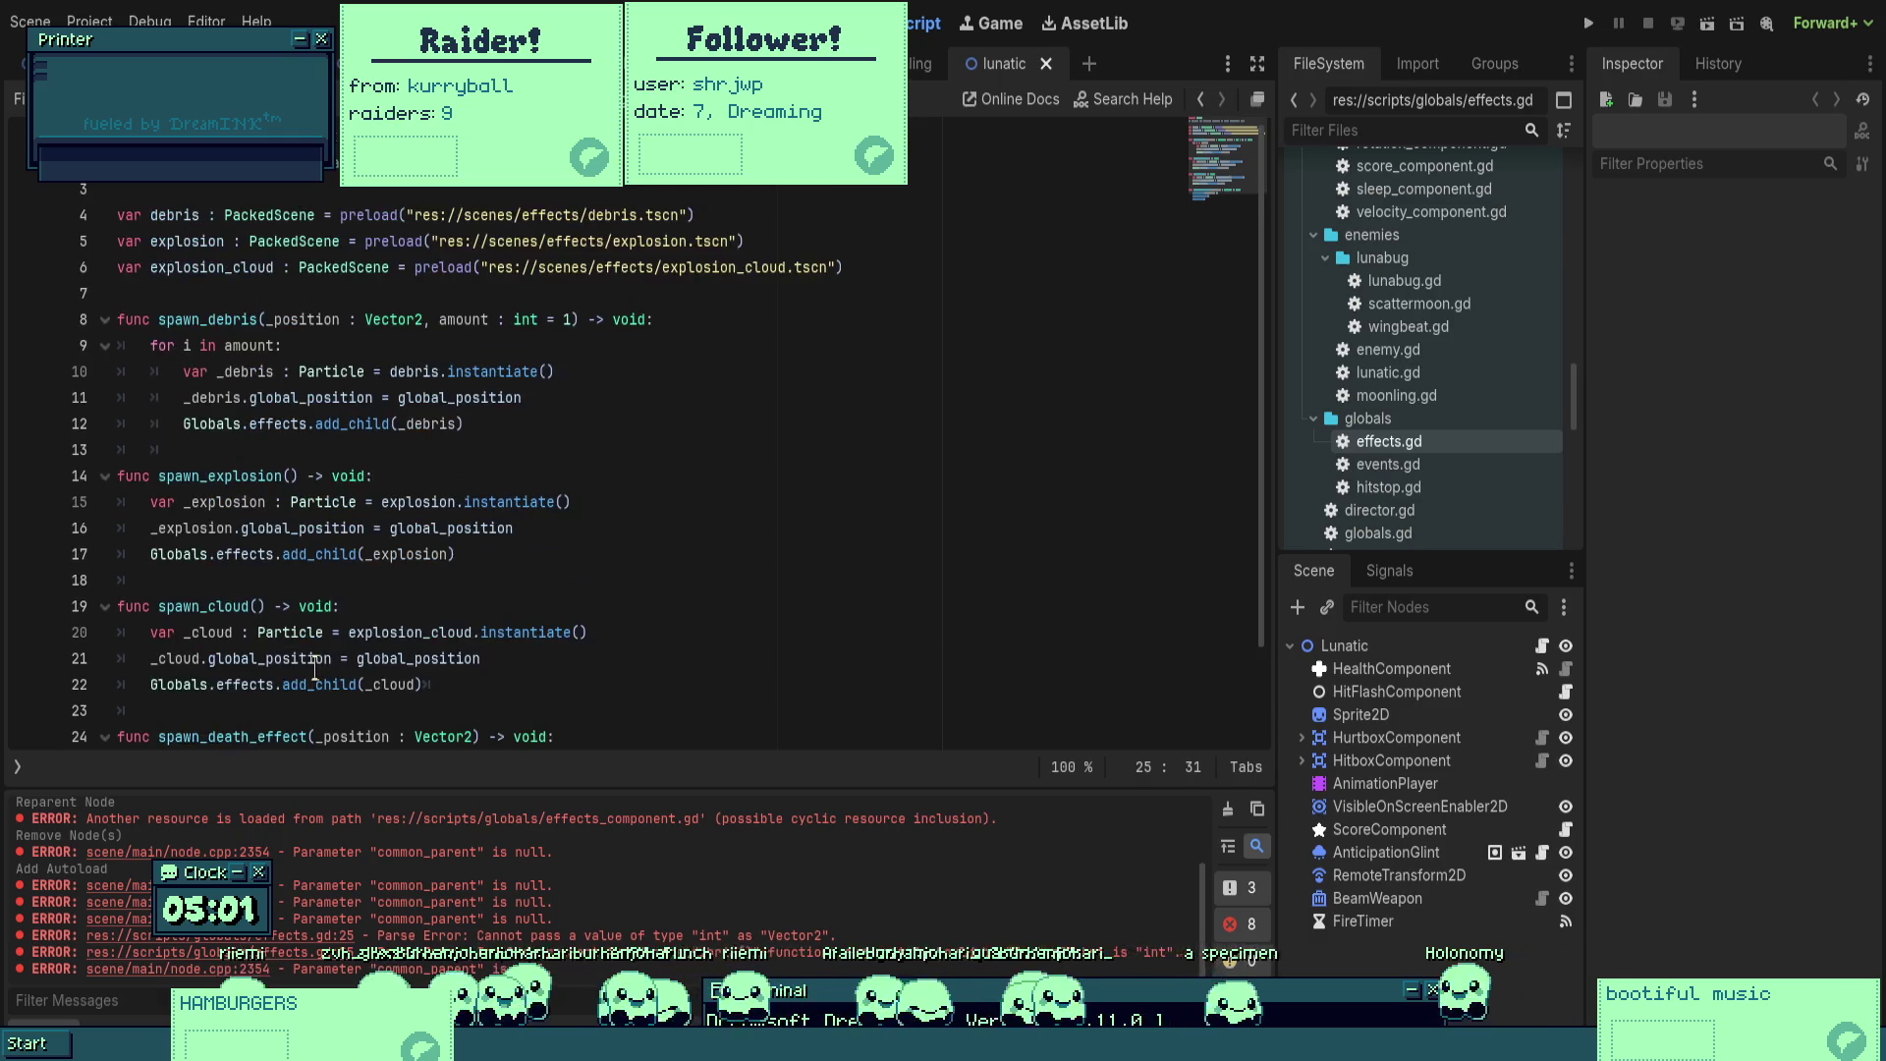
scroll(314, 668, down, 2)
key(Down)
key(Down)
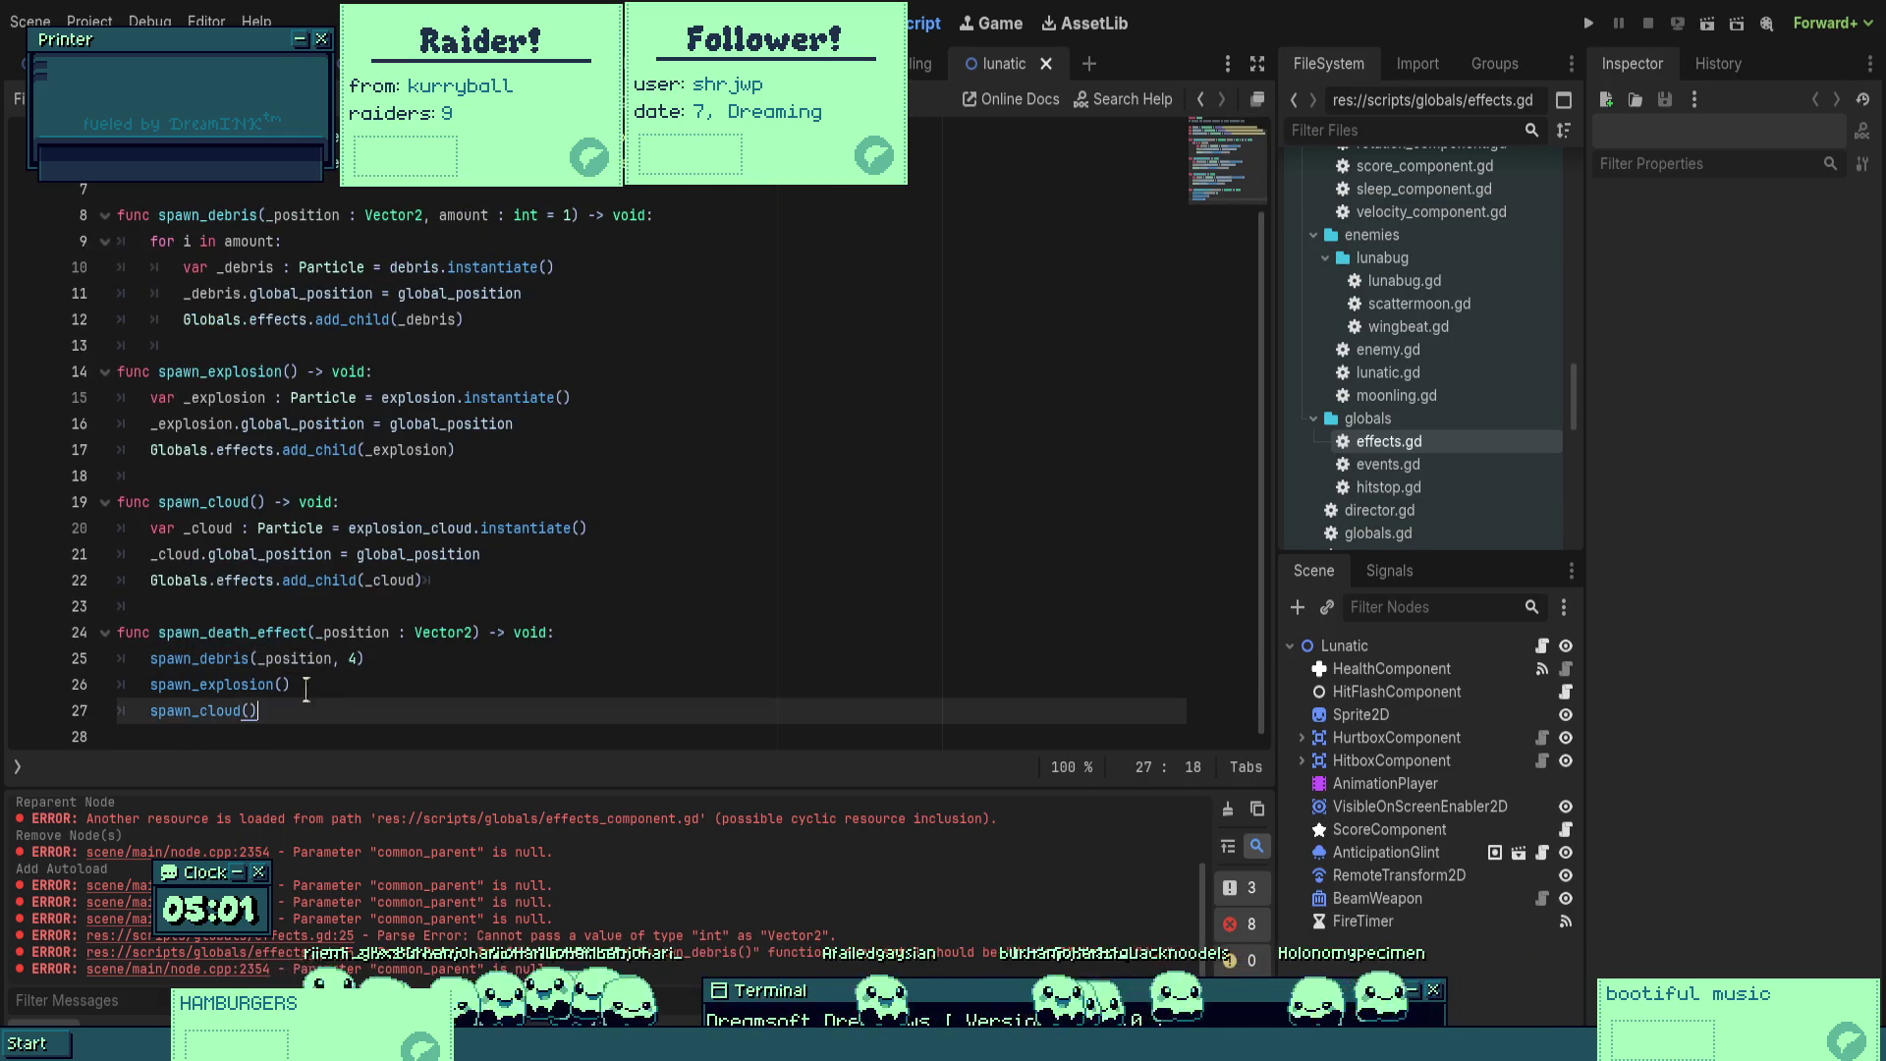
Add the '_position : Vector2' parameter to spawn_explosion and spawn_cloud definitions
drag(430, 214, 265, 214)
key(ctrl+c)
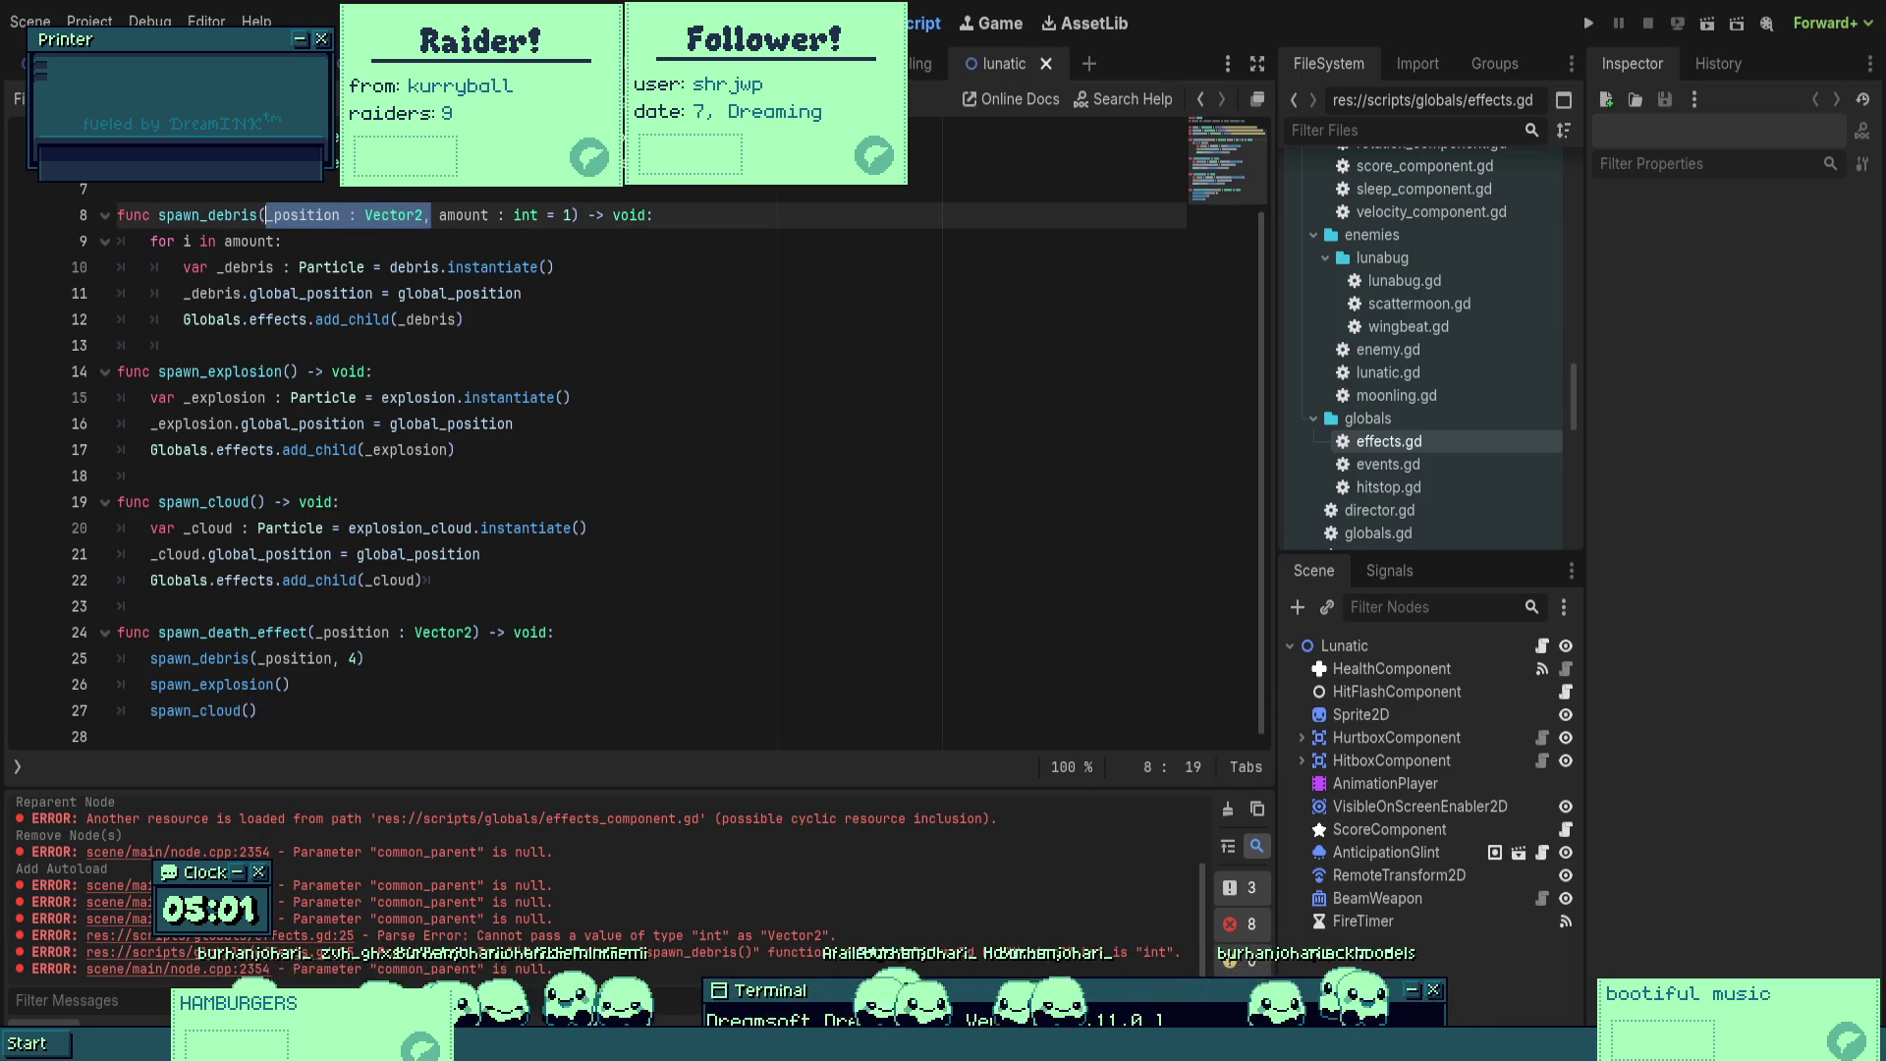
click(293, 373)
key(ctrl+v)
click(366, 502)
click(252, 502)
key(ctrl+v)
click(407, 554)
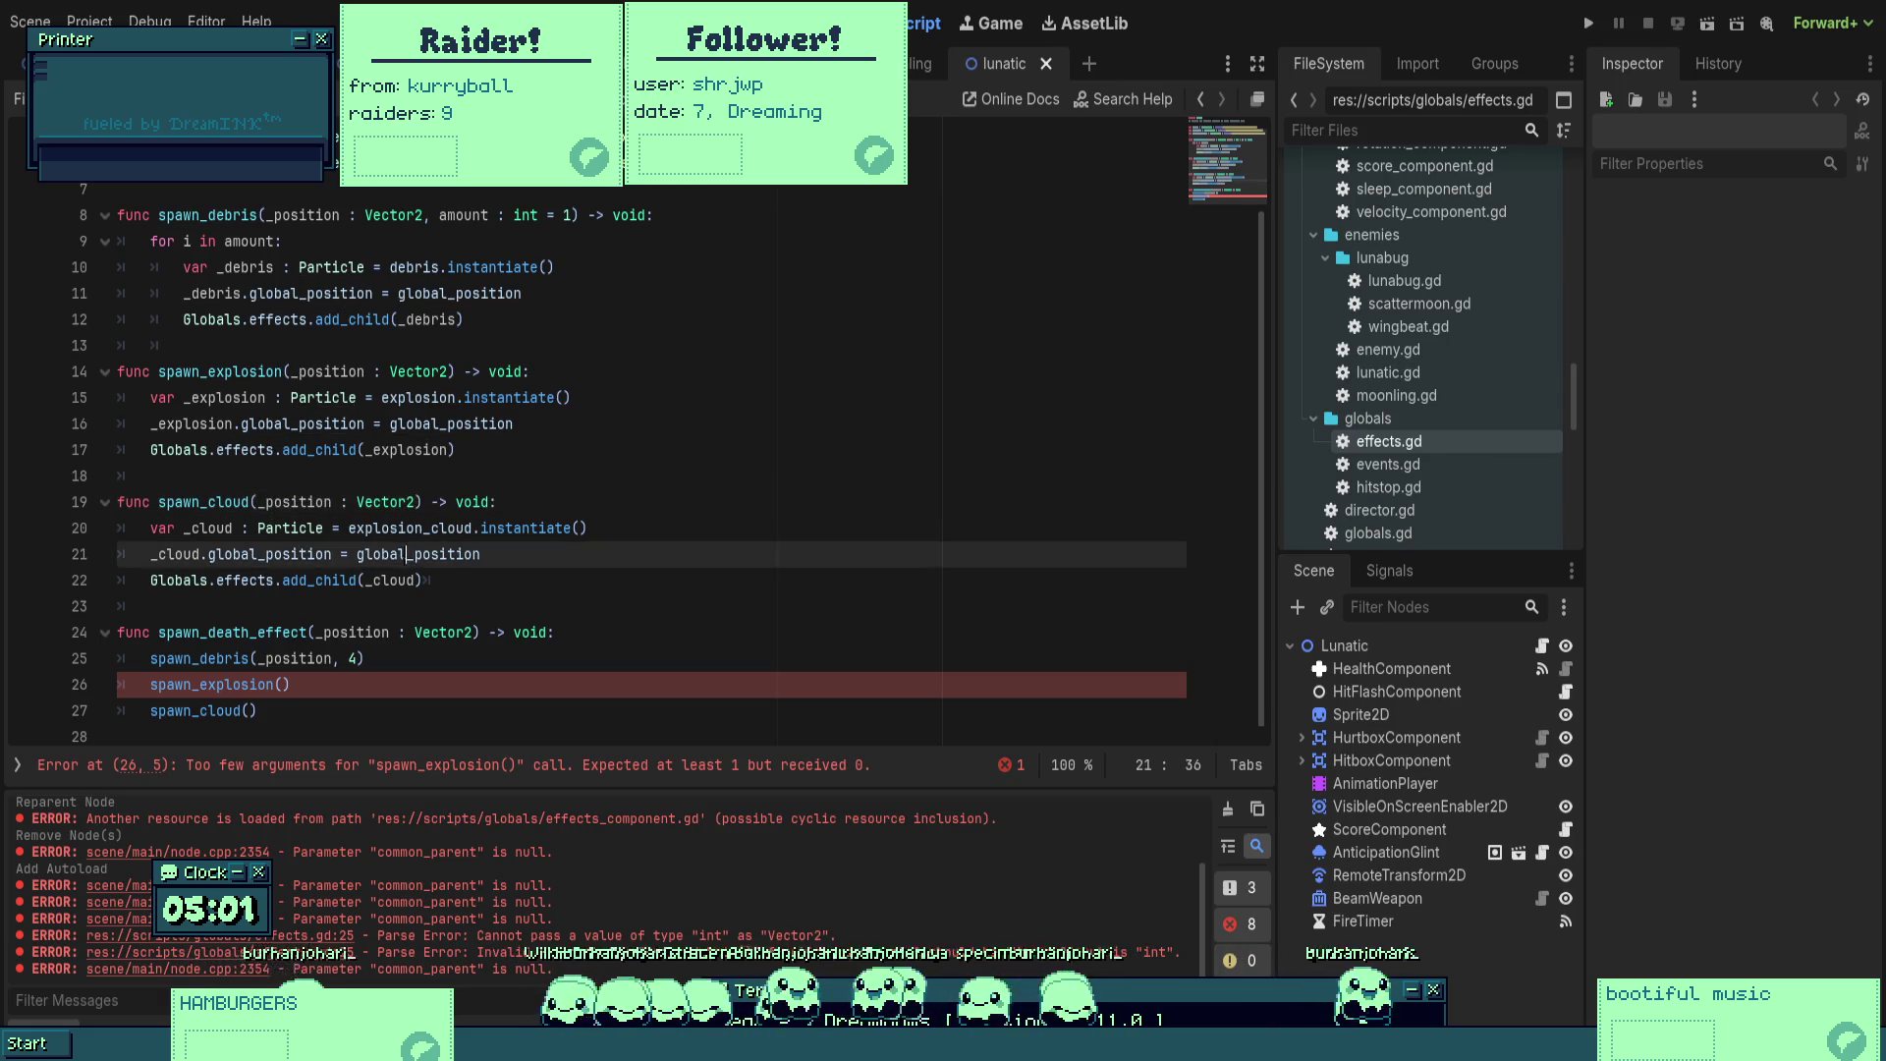
Pass _position to the spawn_explosion and spawn_cloud calls and save effects.gd
double_click(295, 659)
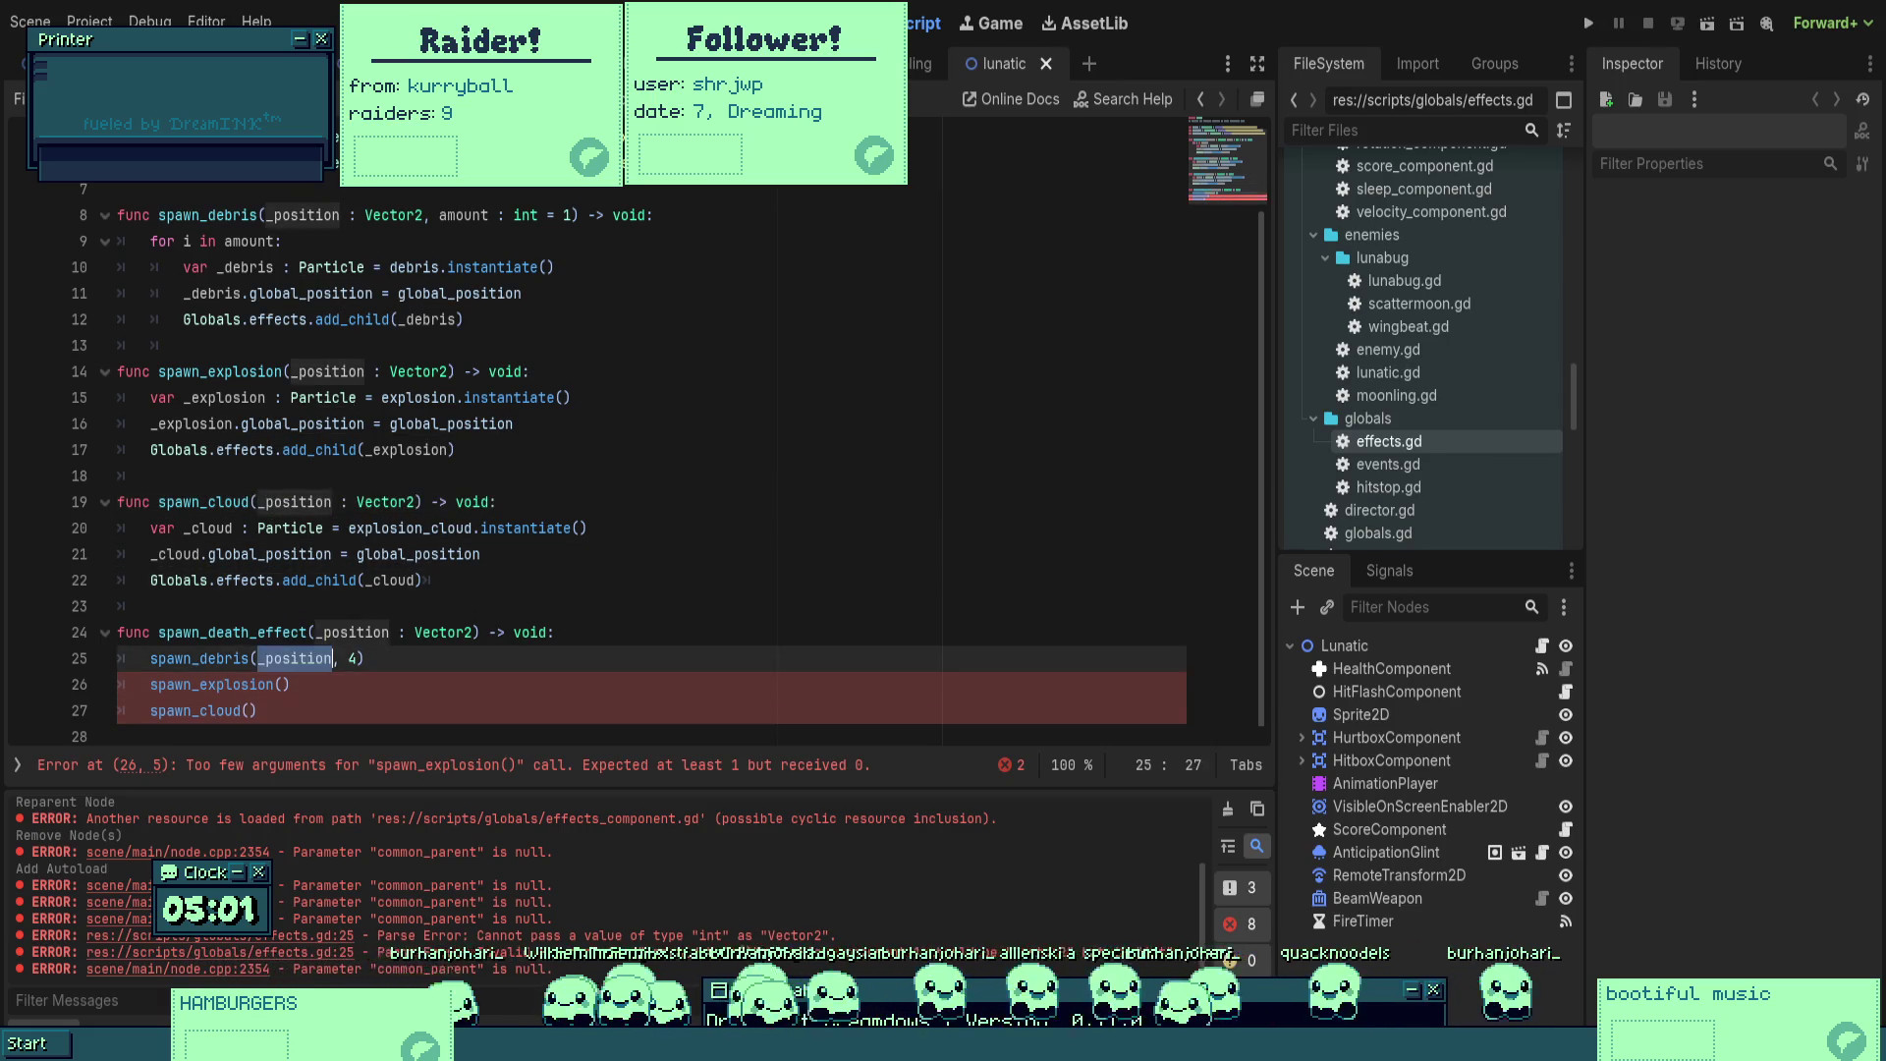
key(ctrl+c)
click(287, 685)
key(ctrl+v)
click(248, 715)
key(ctrl+v)
key(ctrl+s)
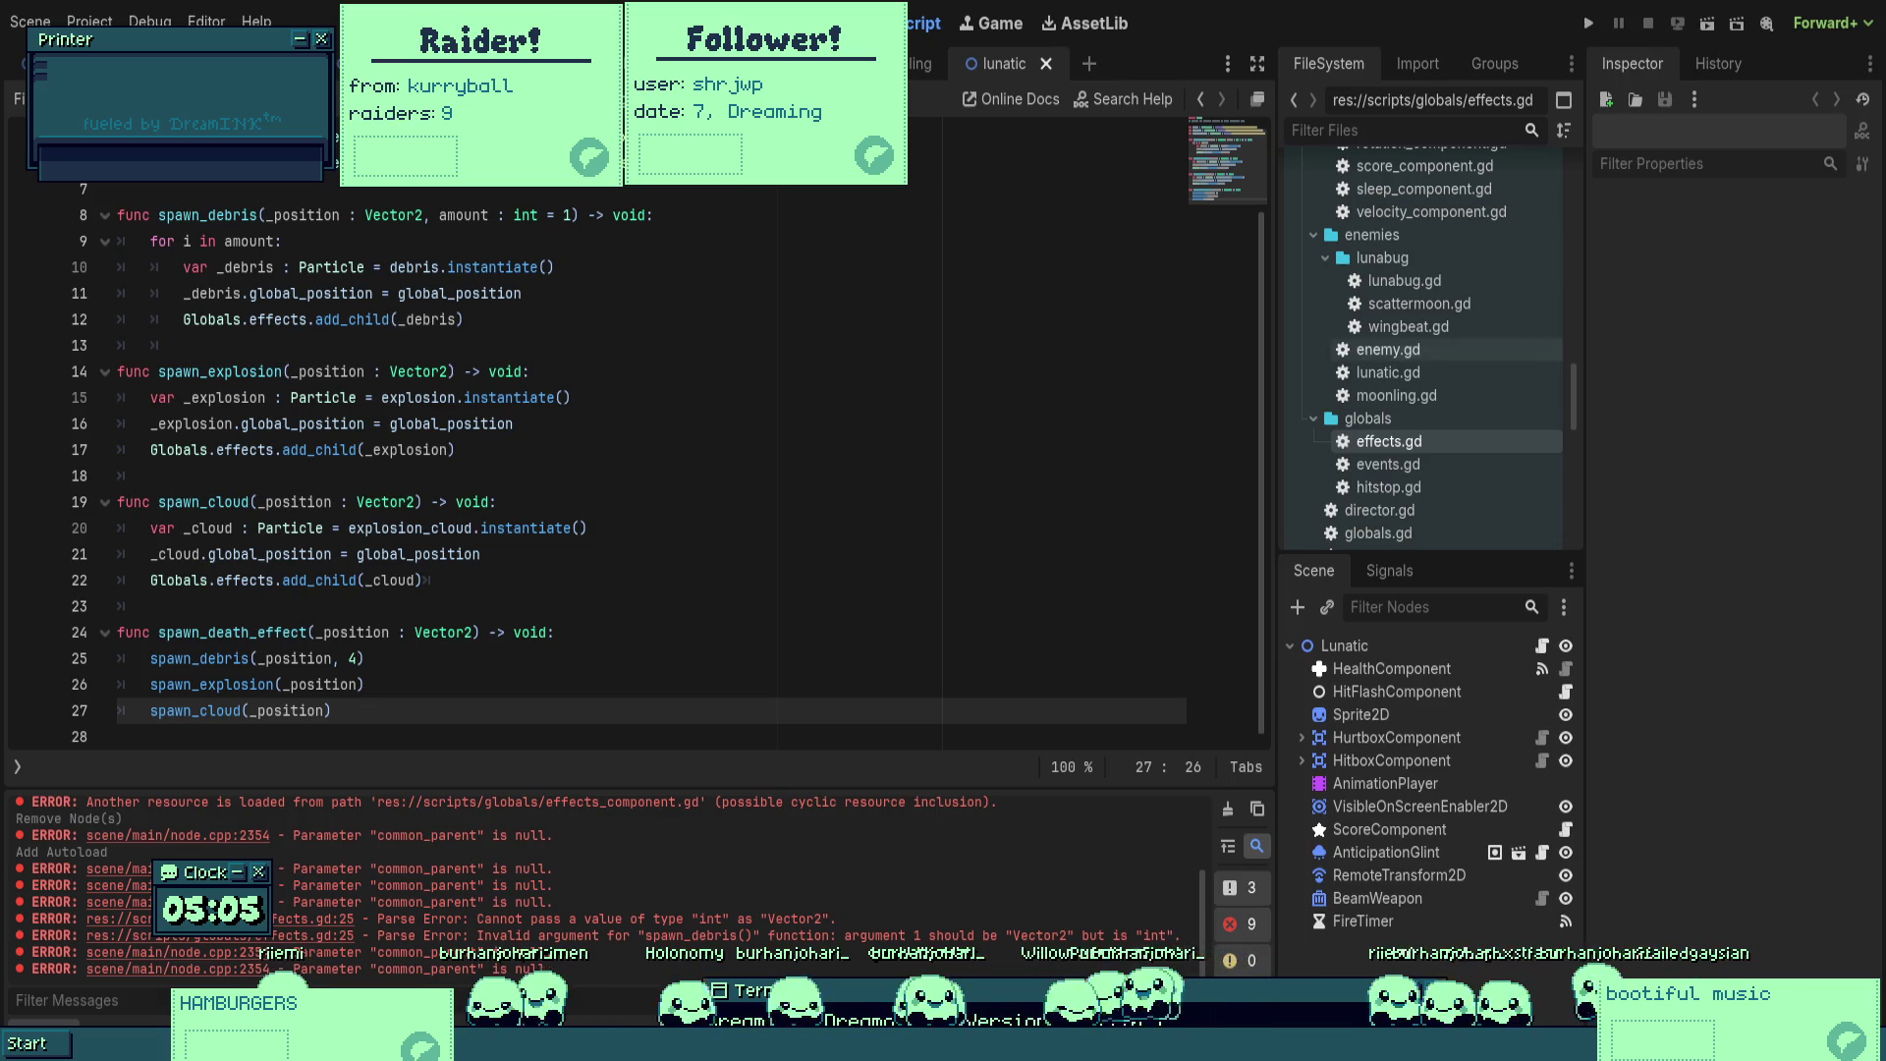
Go to the spawn_cloud code on line 20 of effects.gd
click(718, 536)
scroll(627, 609, up, 2)
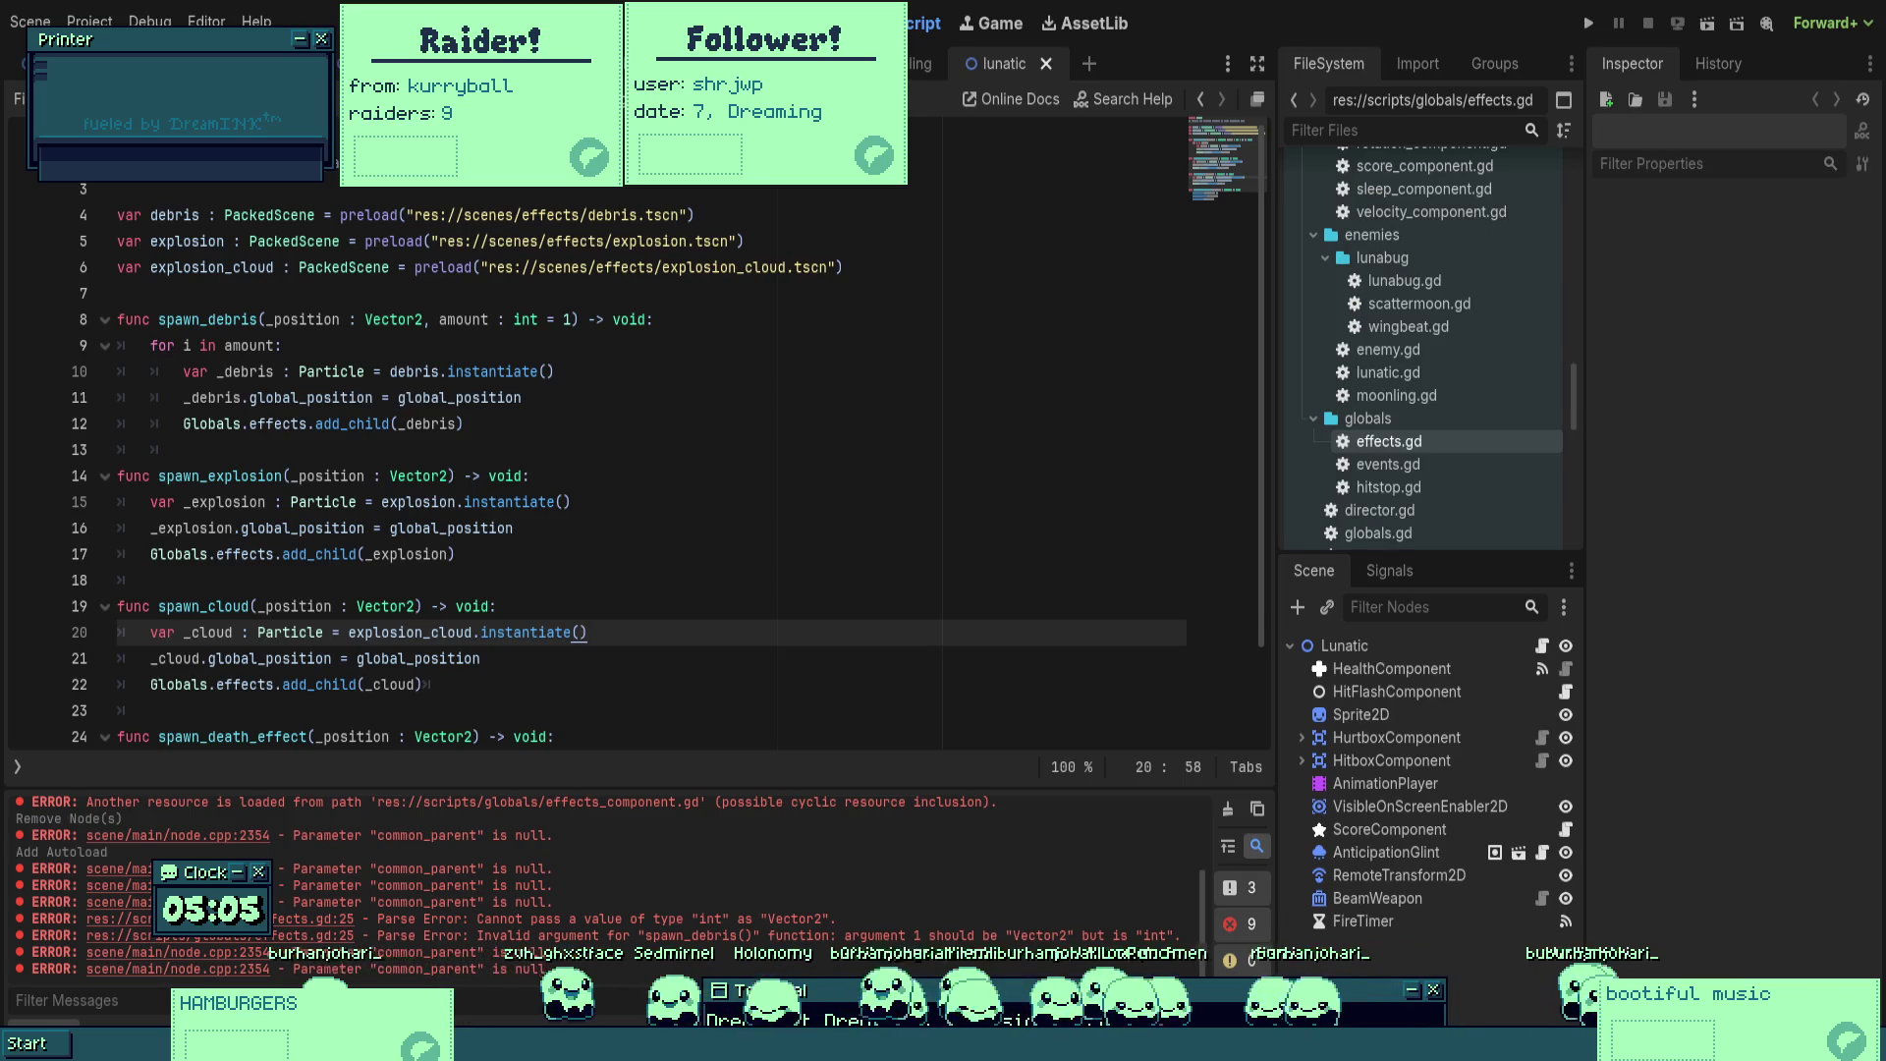
Replace global_position with _position in the debris assignment on line 11
click(492, 502)
click(464, 397)
double_click(458, 397)
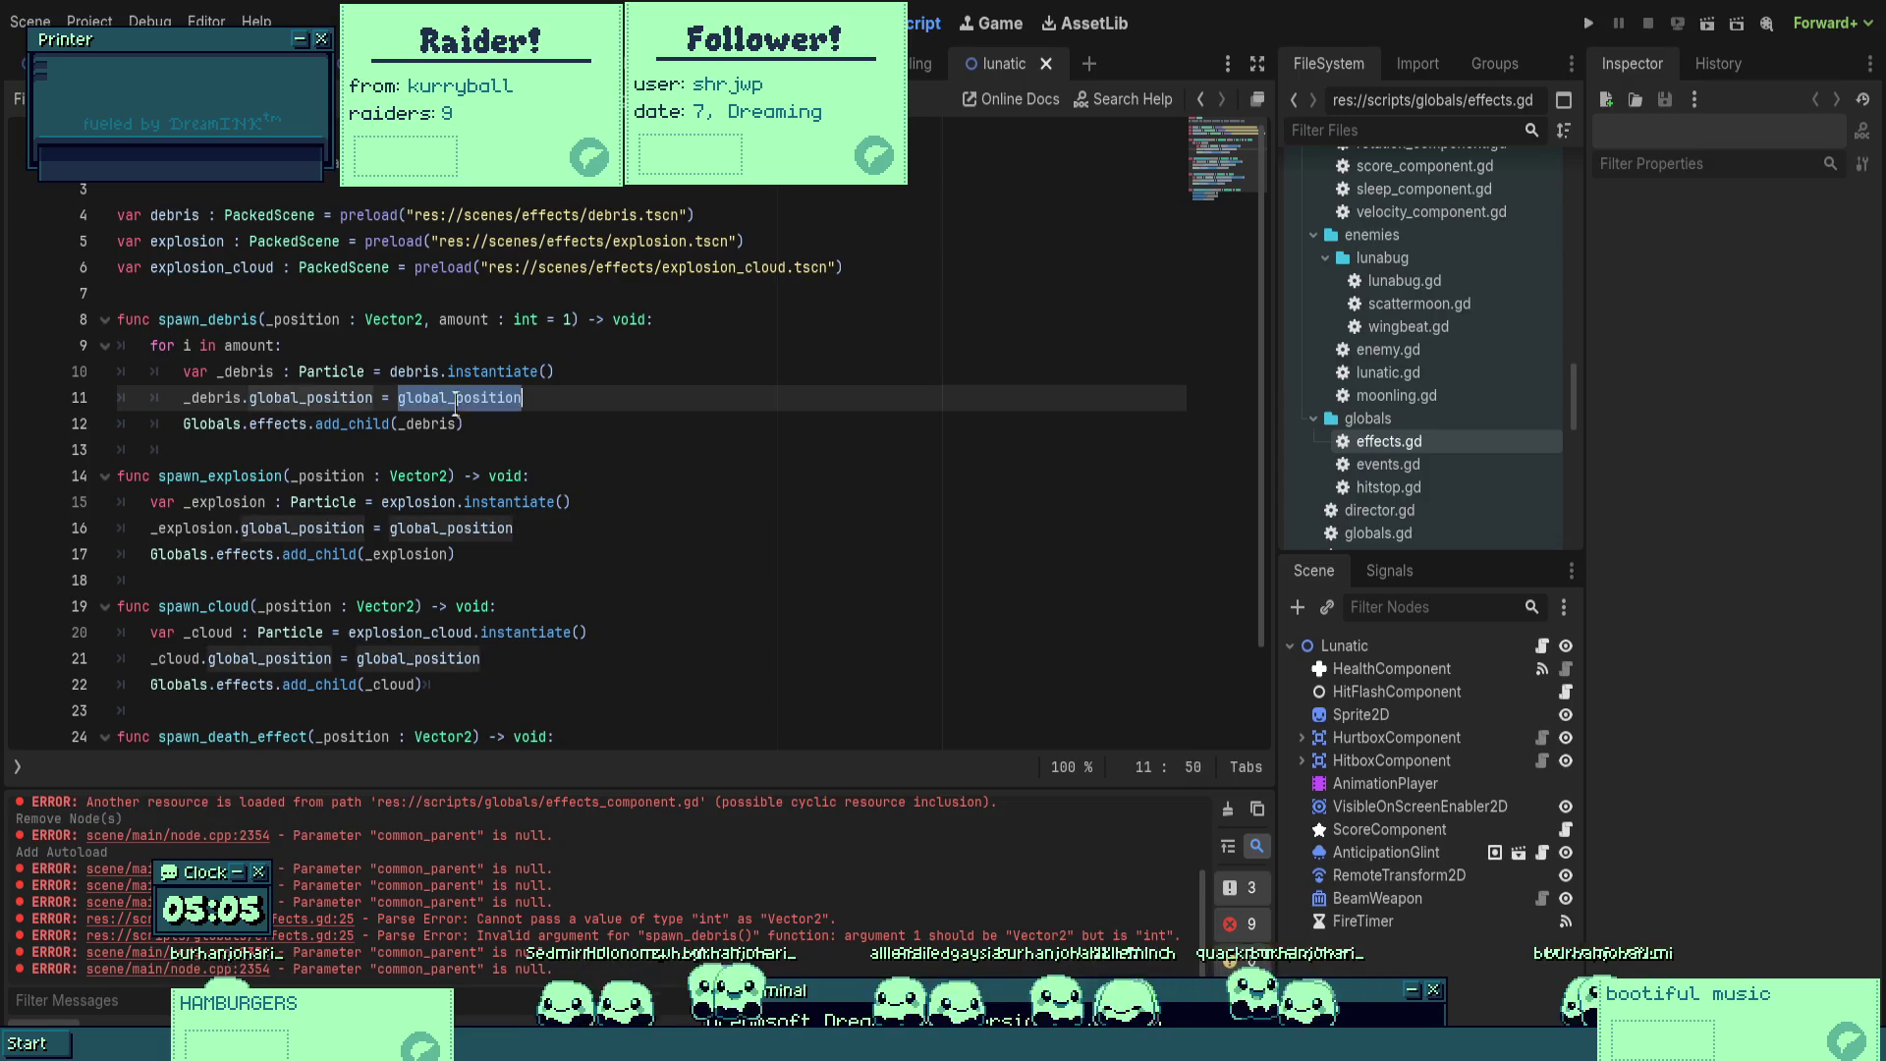
double_click(305, 320)
click(475, 399)
double_click(475, 399)
key(ctrl+v)
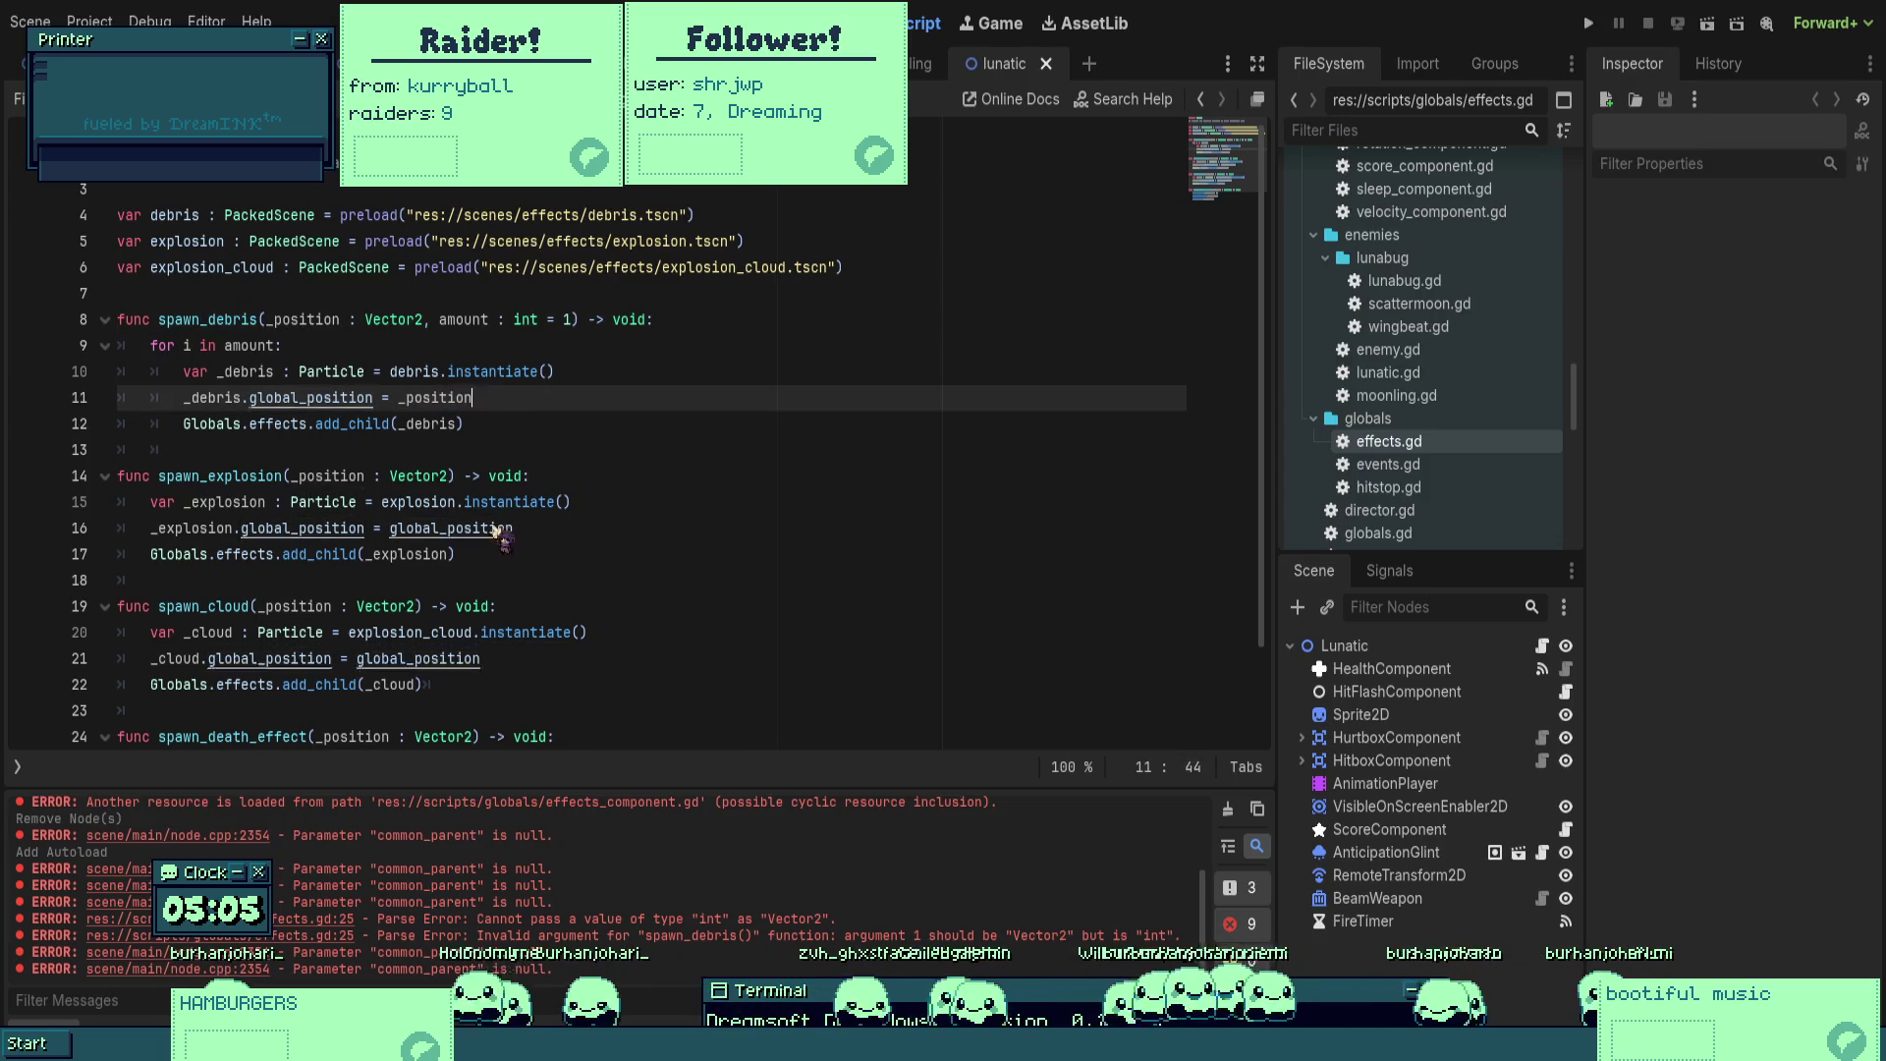
Replace global_position with _position on lines 16 and 21 for explosion and cloud
click(452, 527)
double_click(452, 527)
key(ctrl+v)
click(461, 658)
double_click(460, 658)
key(ctrl+v)
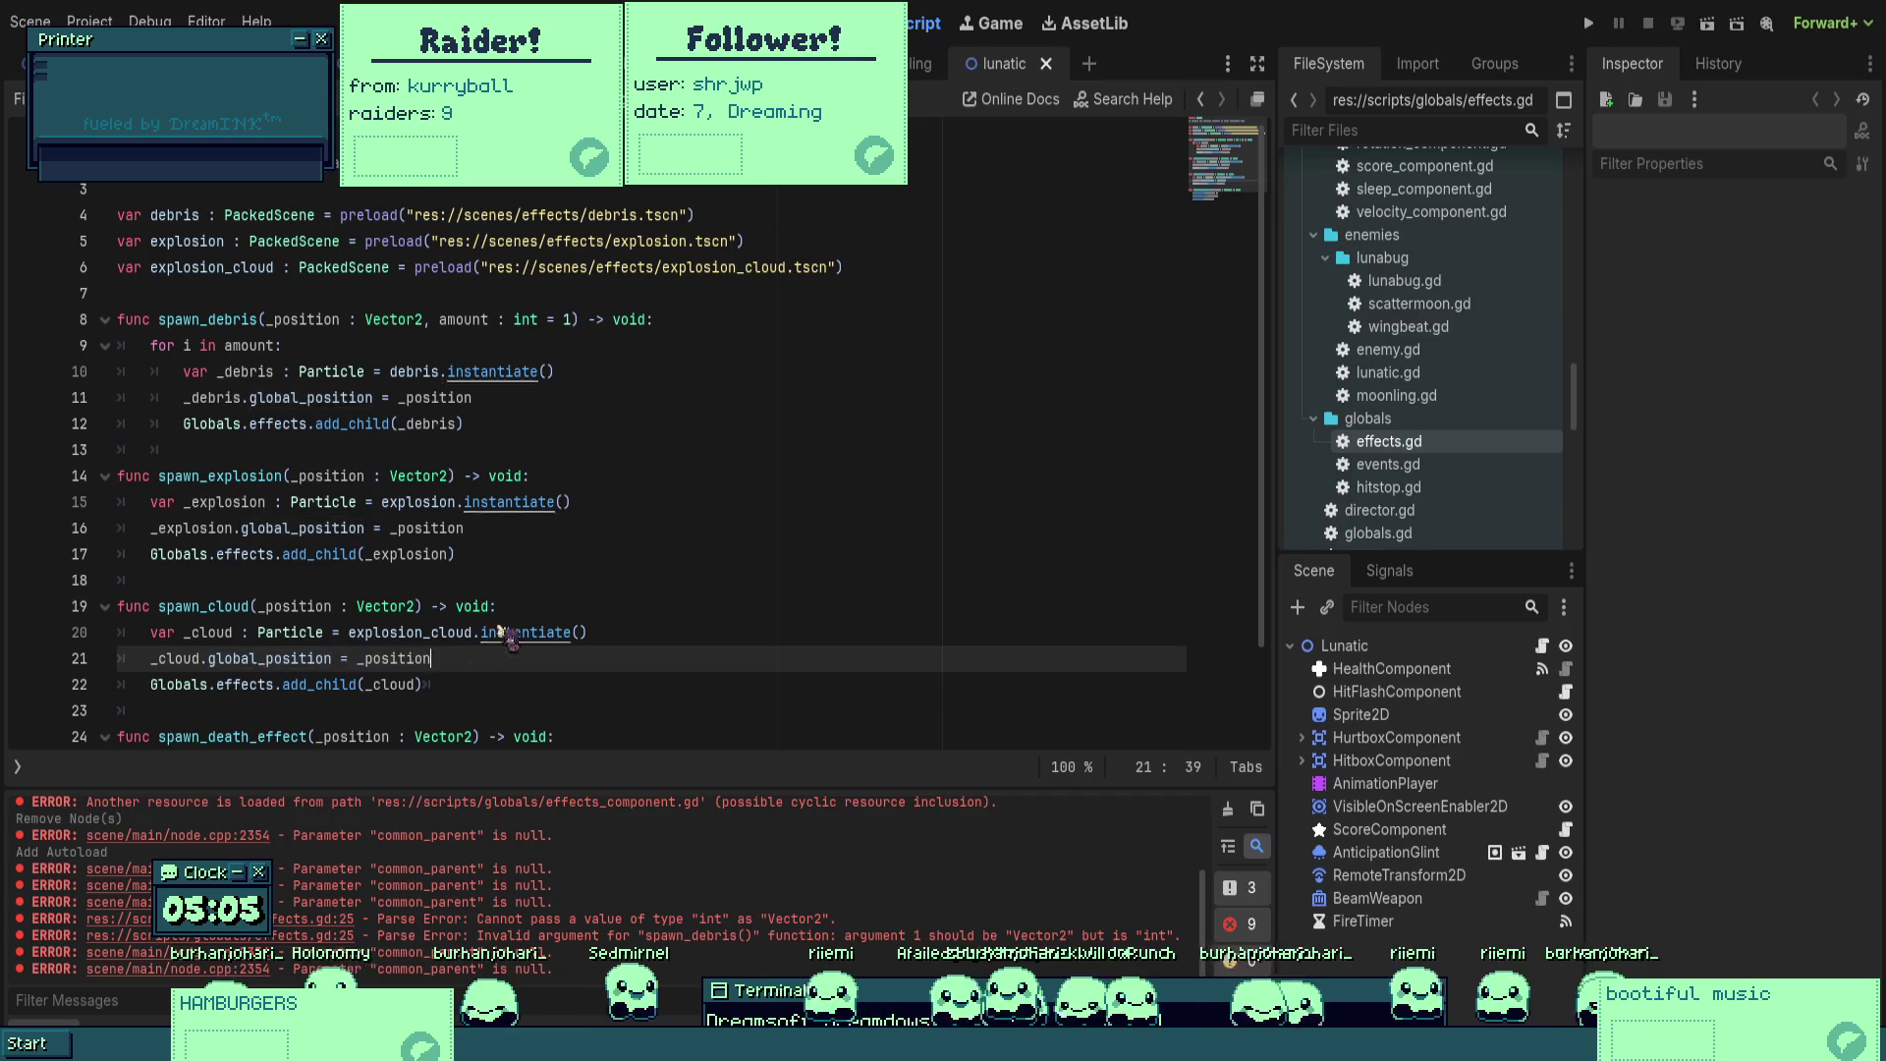
click(461, 580)
Check the edited lines 16 and 21, then open the Lunatic's lunatic.gd script
scroll(638, 442, down, 2)
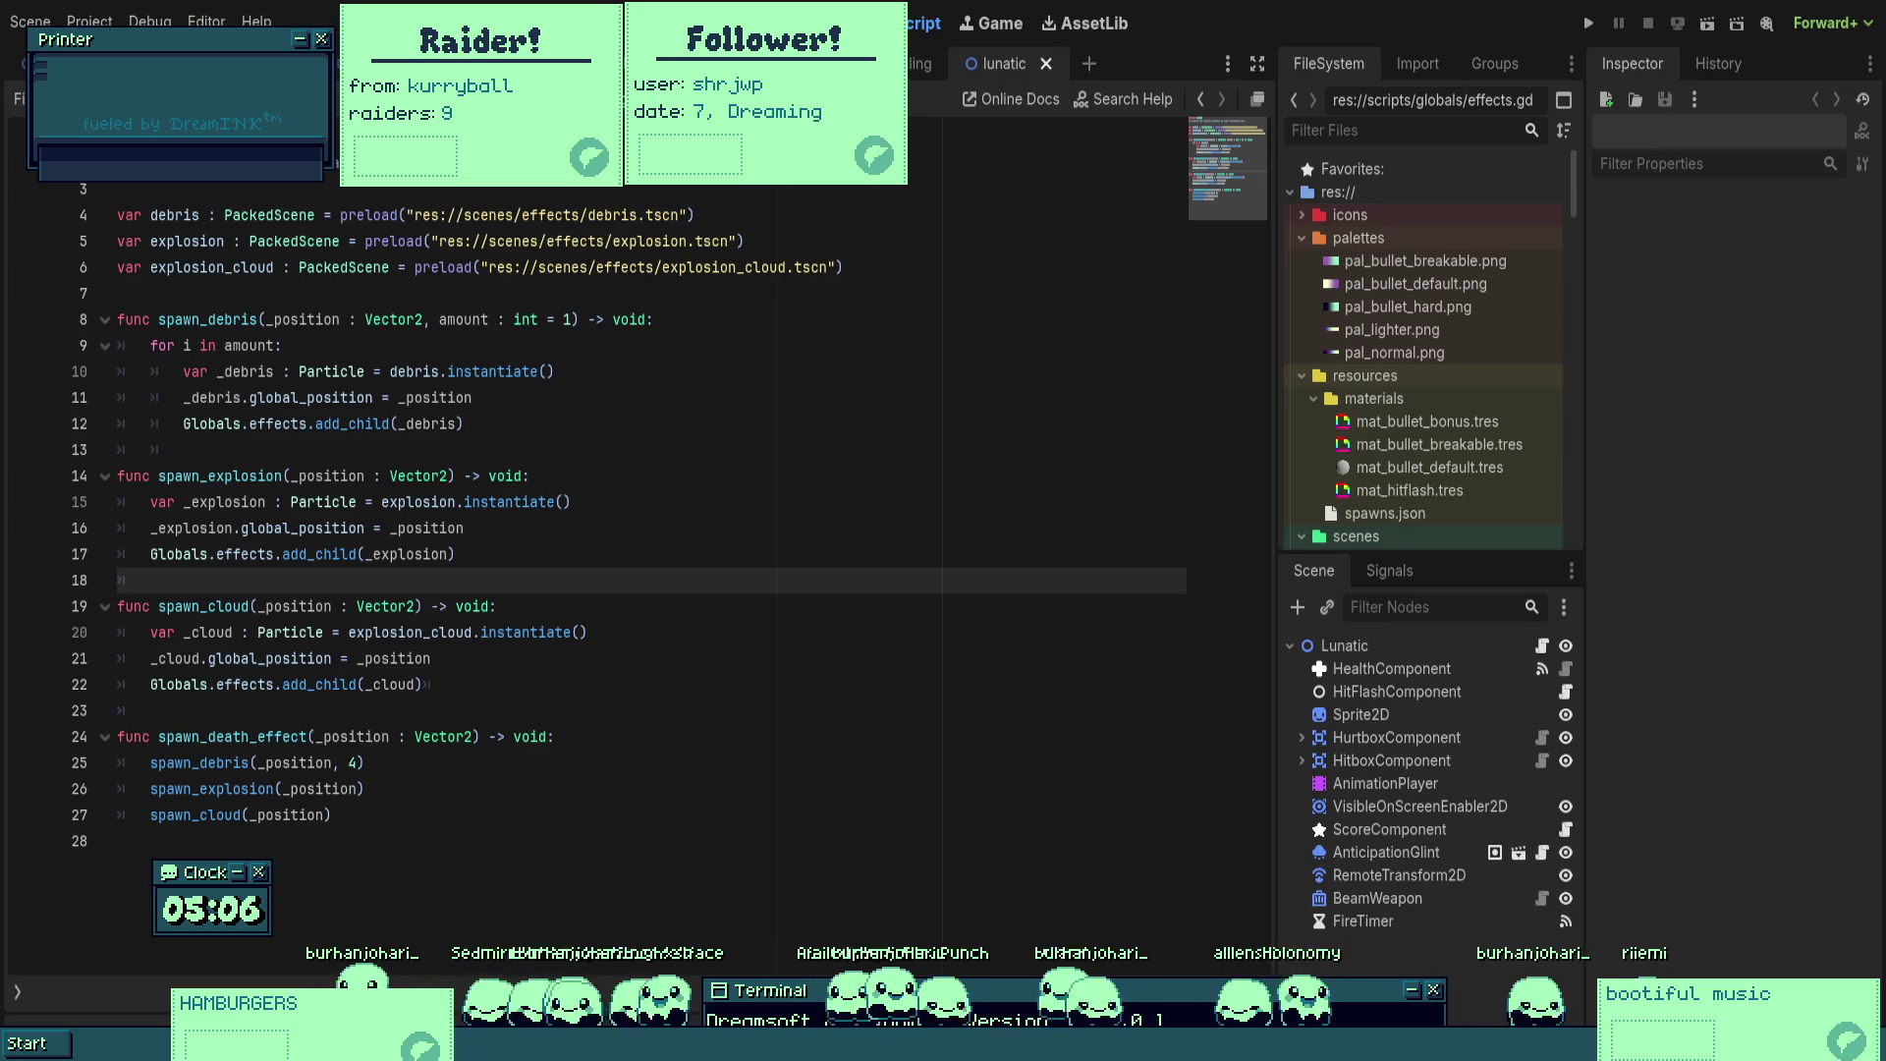
click(961, 658)
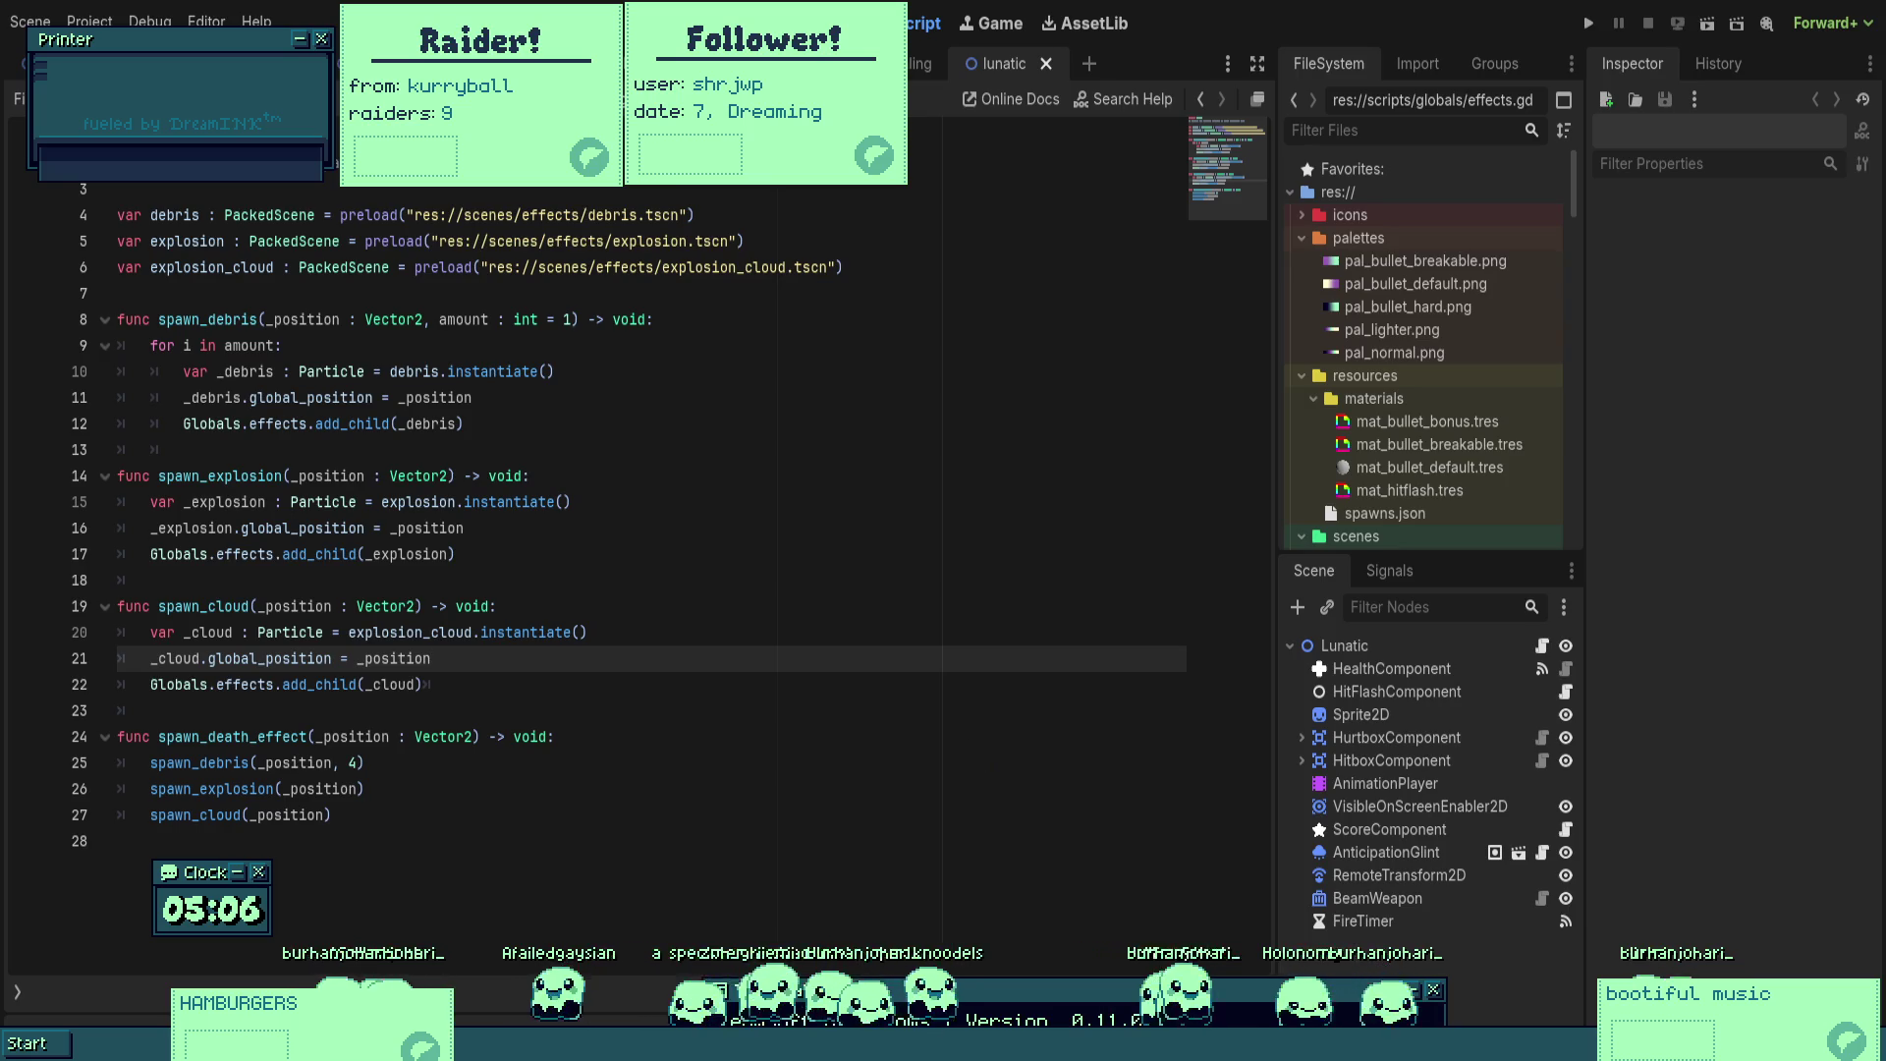
click(736, 527)
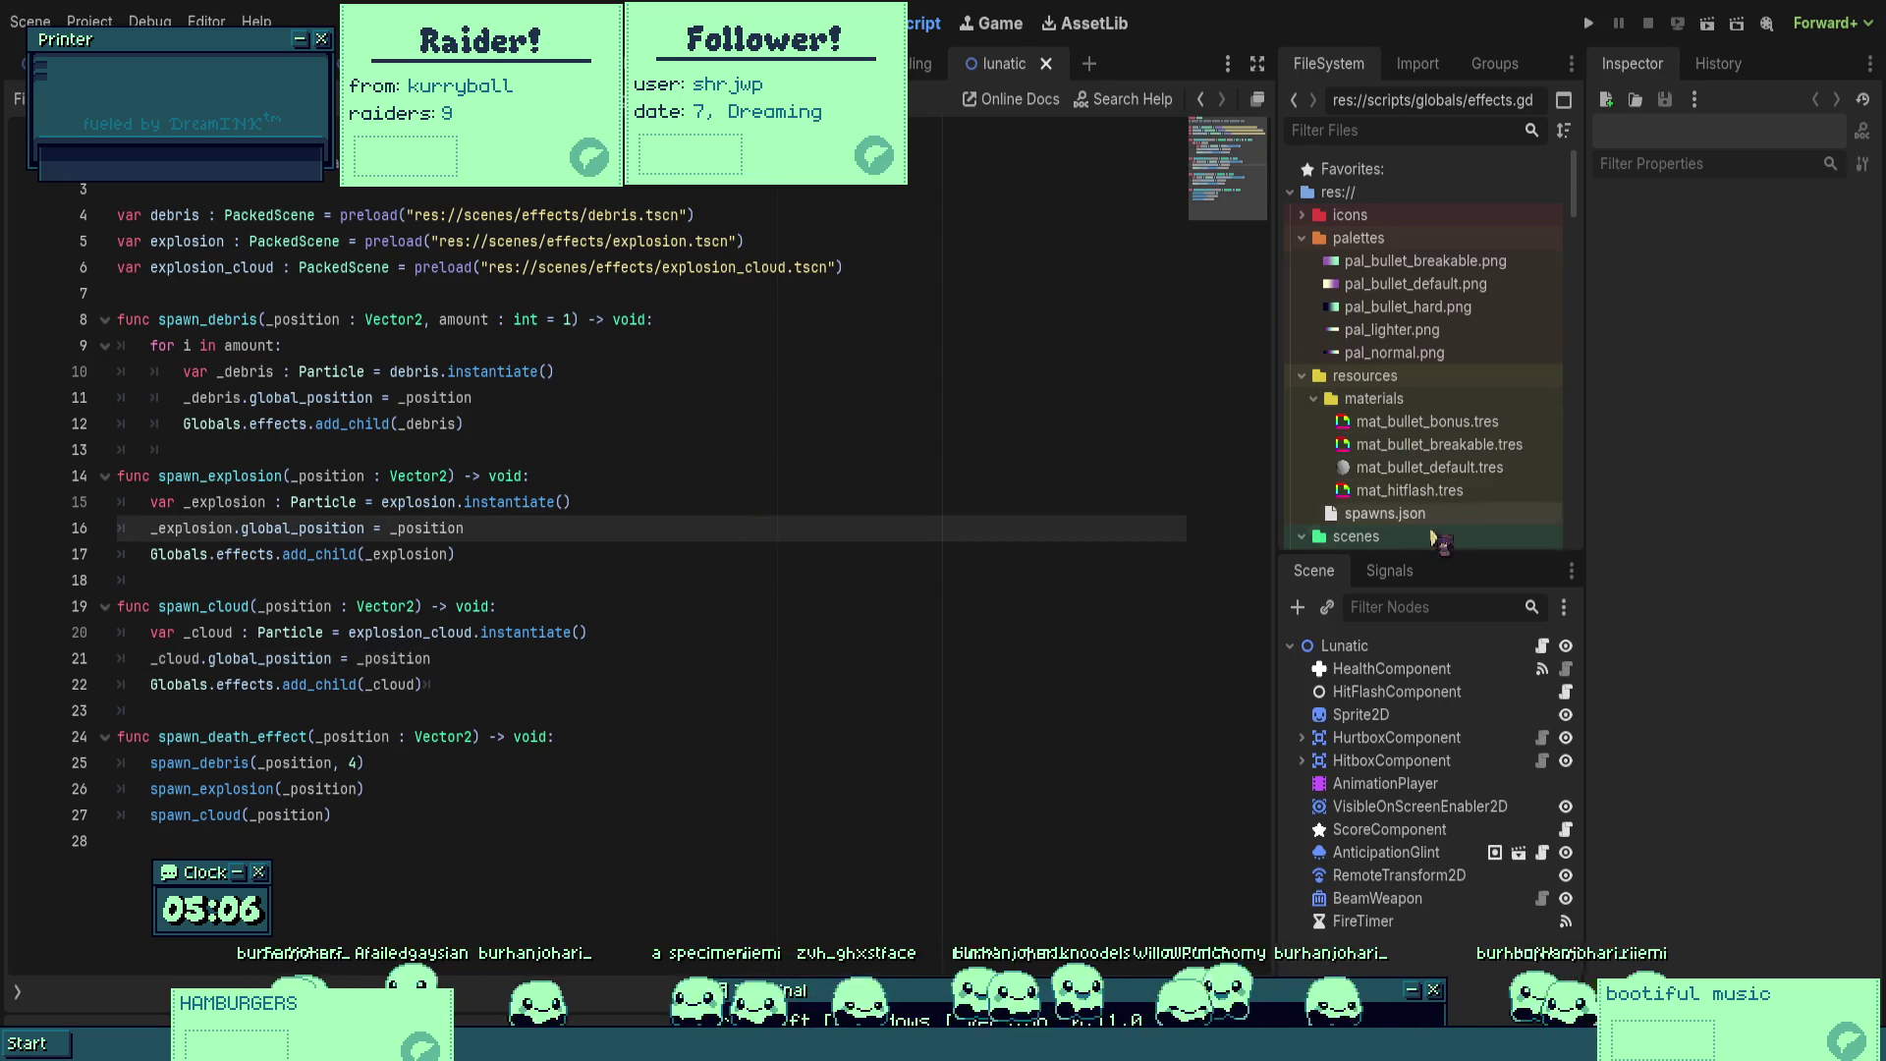
click(1539, 648)
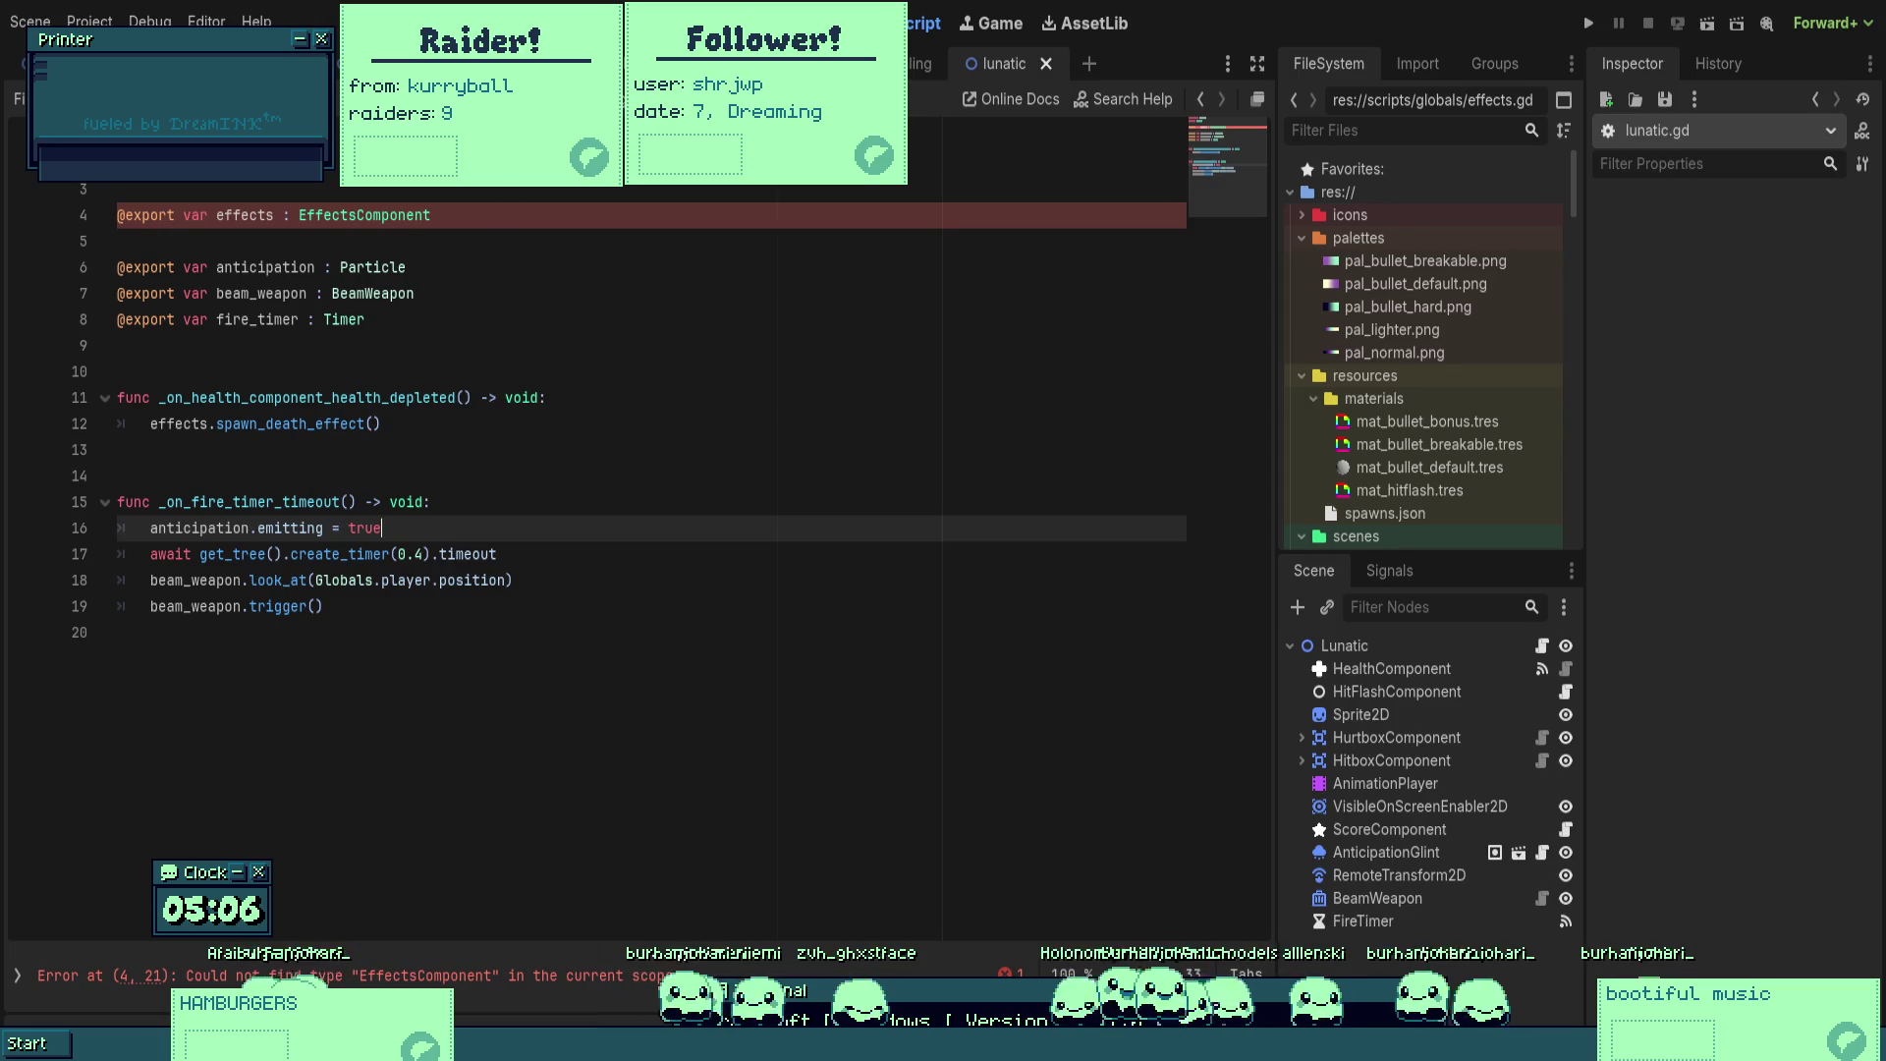
triple_click(137, 207)
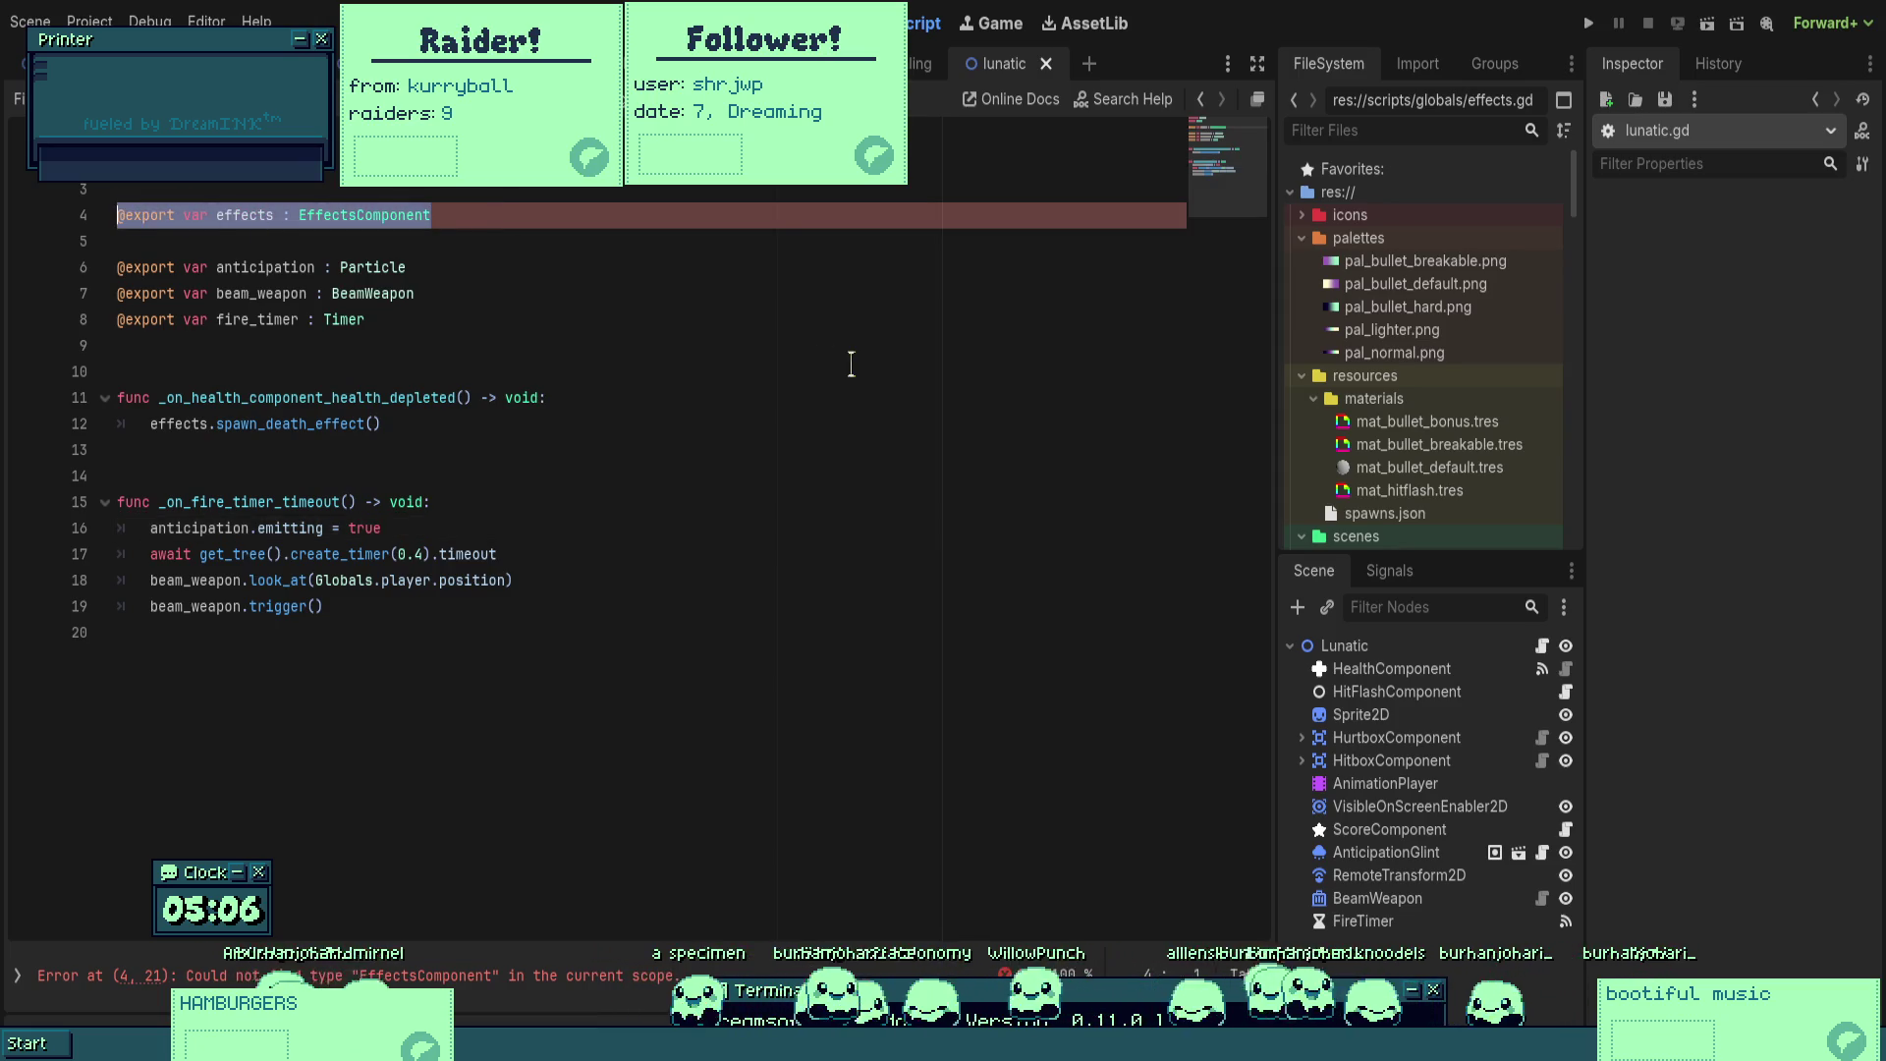
key(BackSpace)
key(BackSpace)
key(BackSpace)
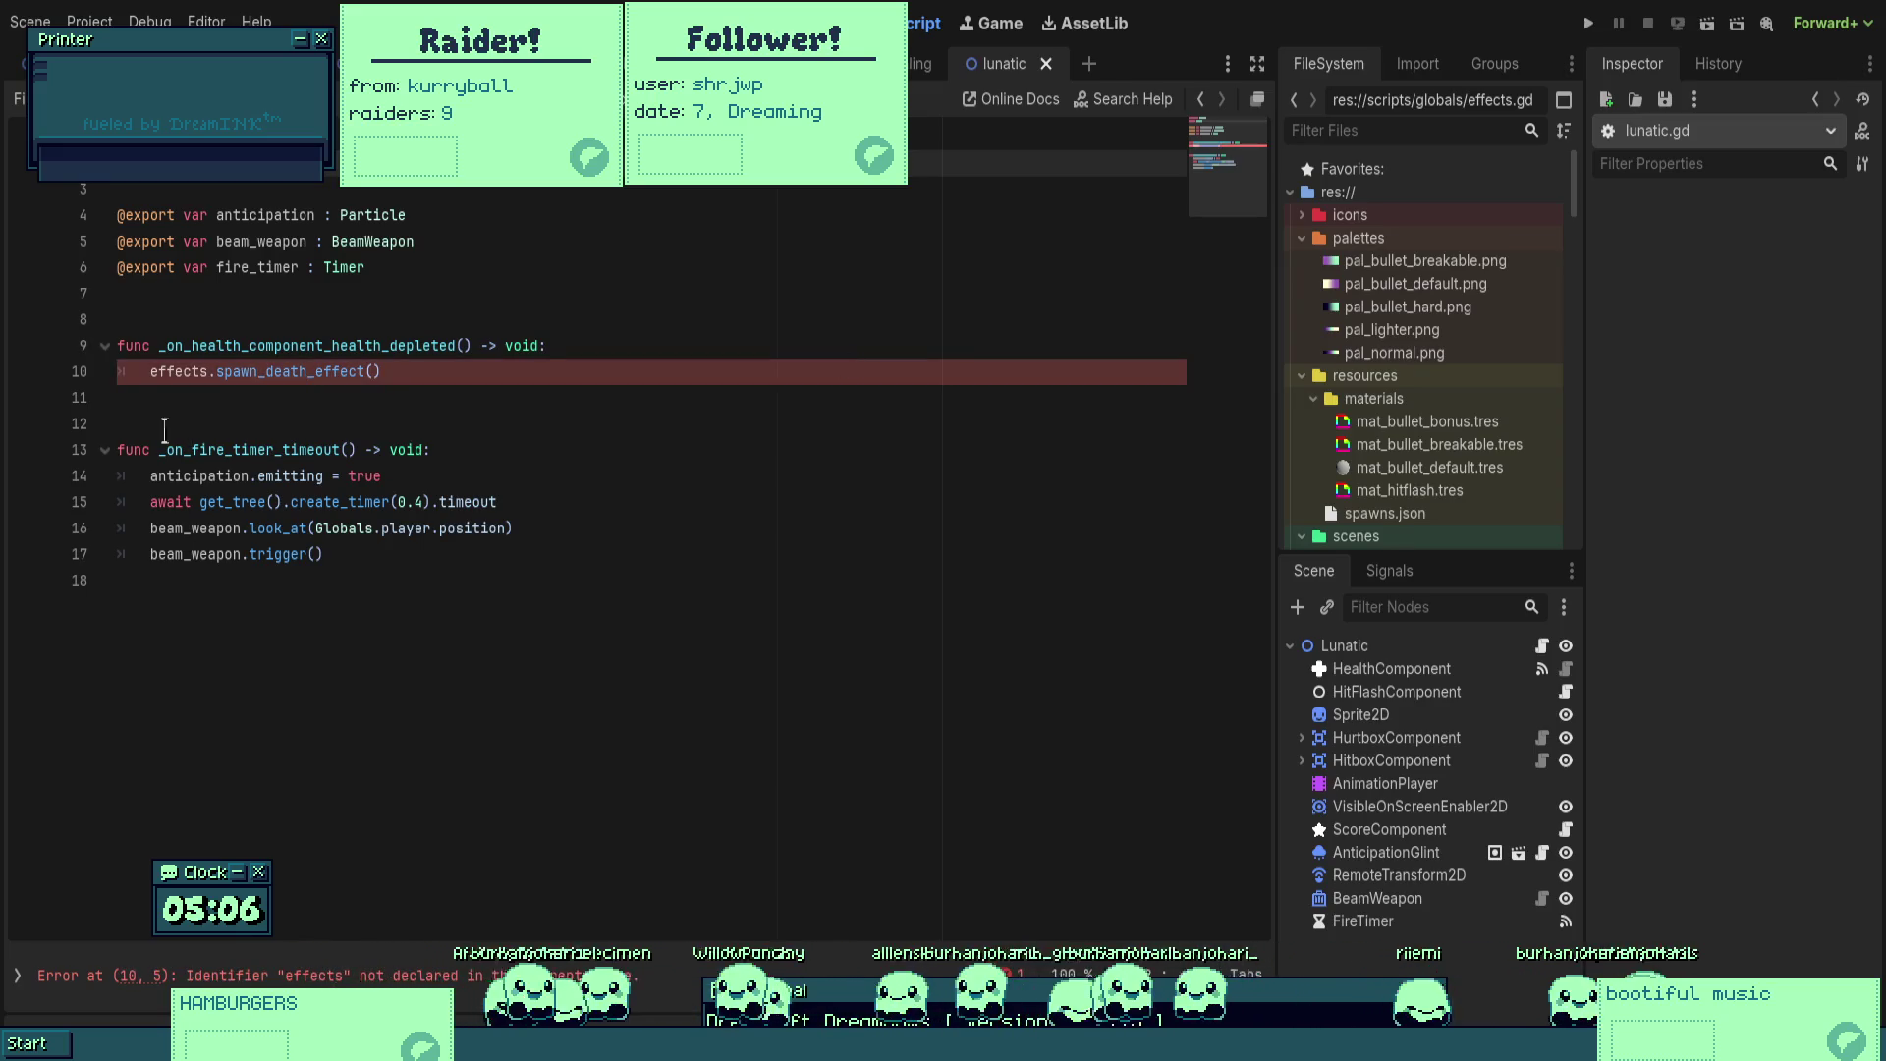
click(151, 371)
key(ctrl+shift+Right)
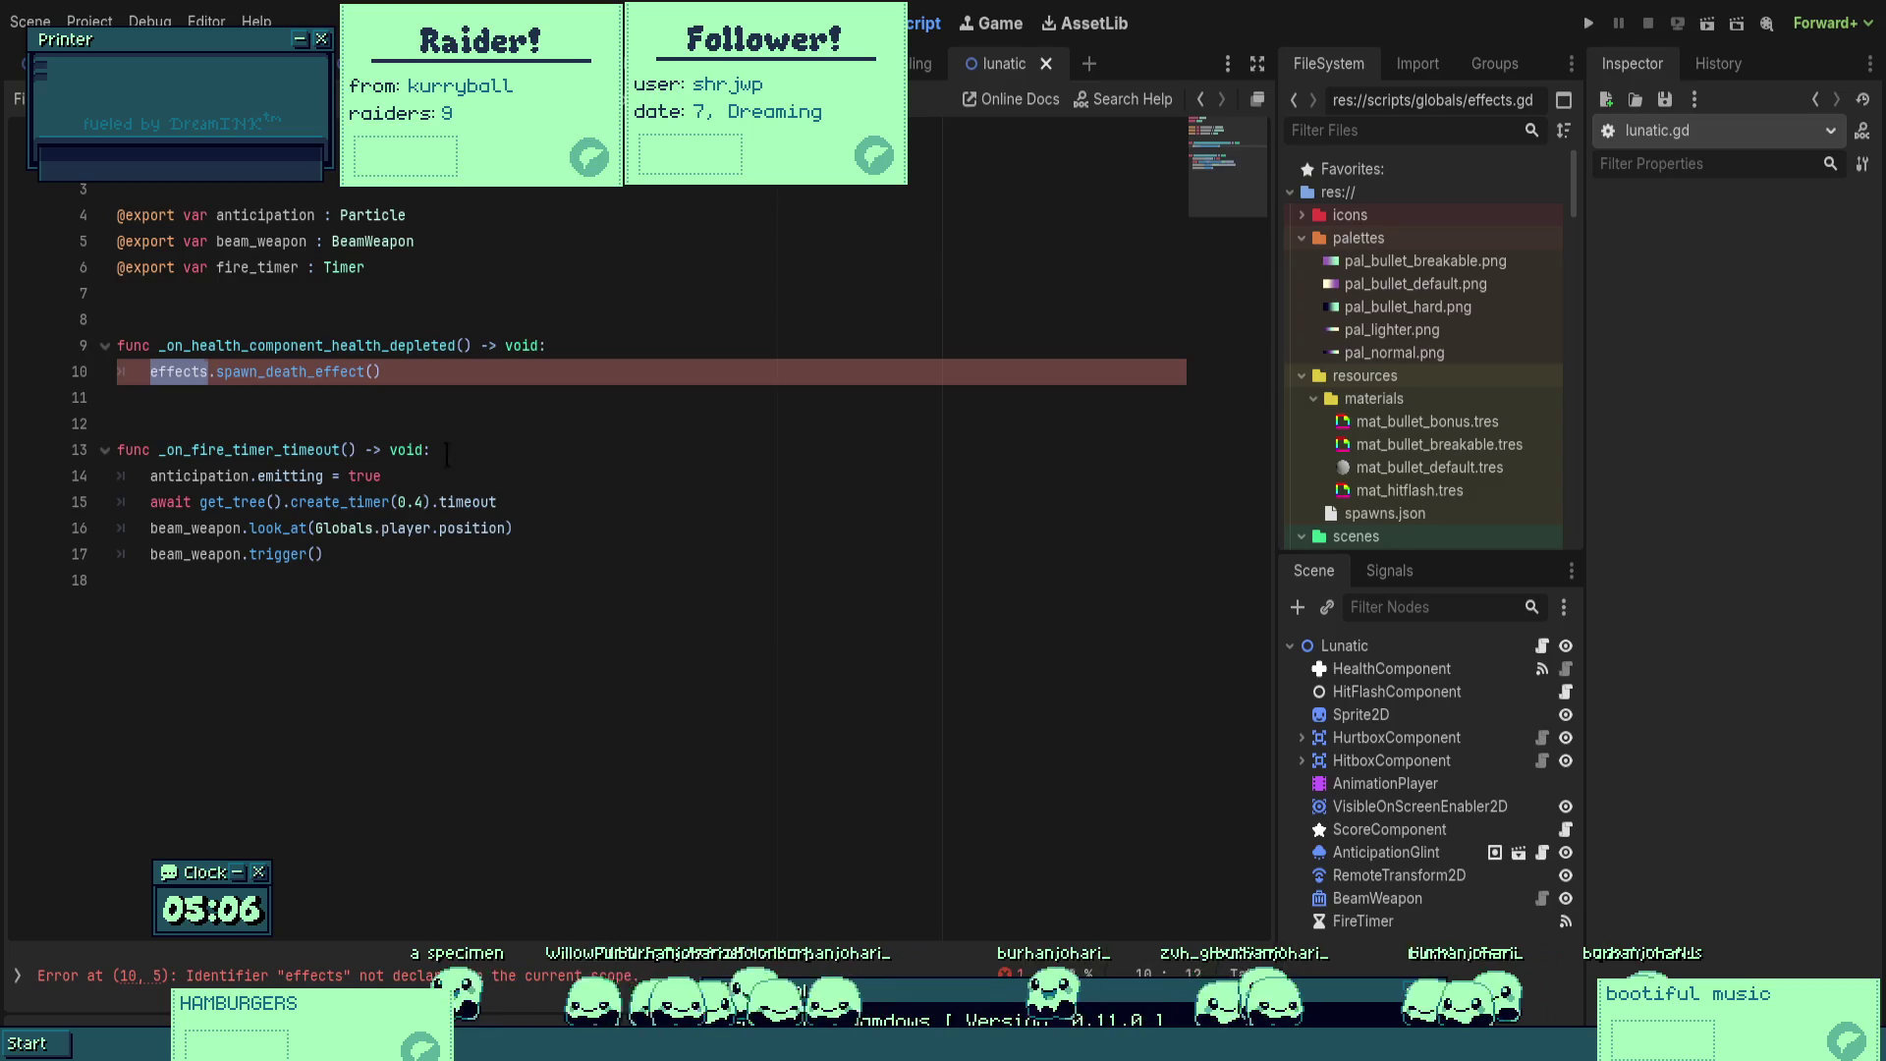
text(Ef)
key(Return)
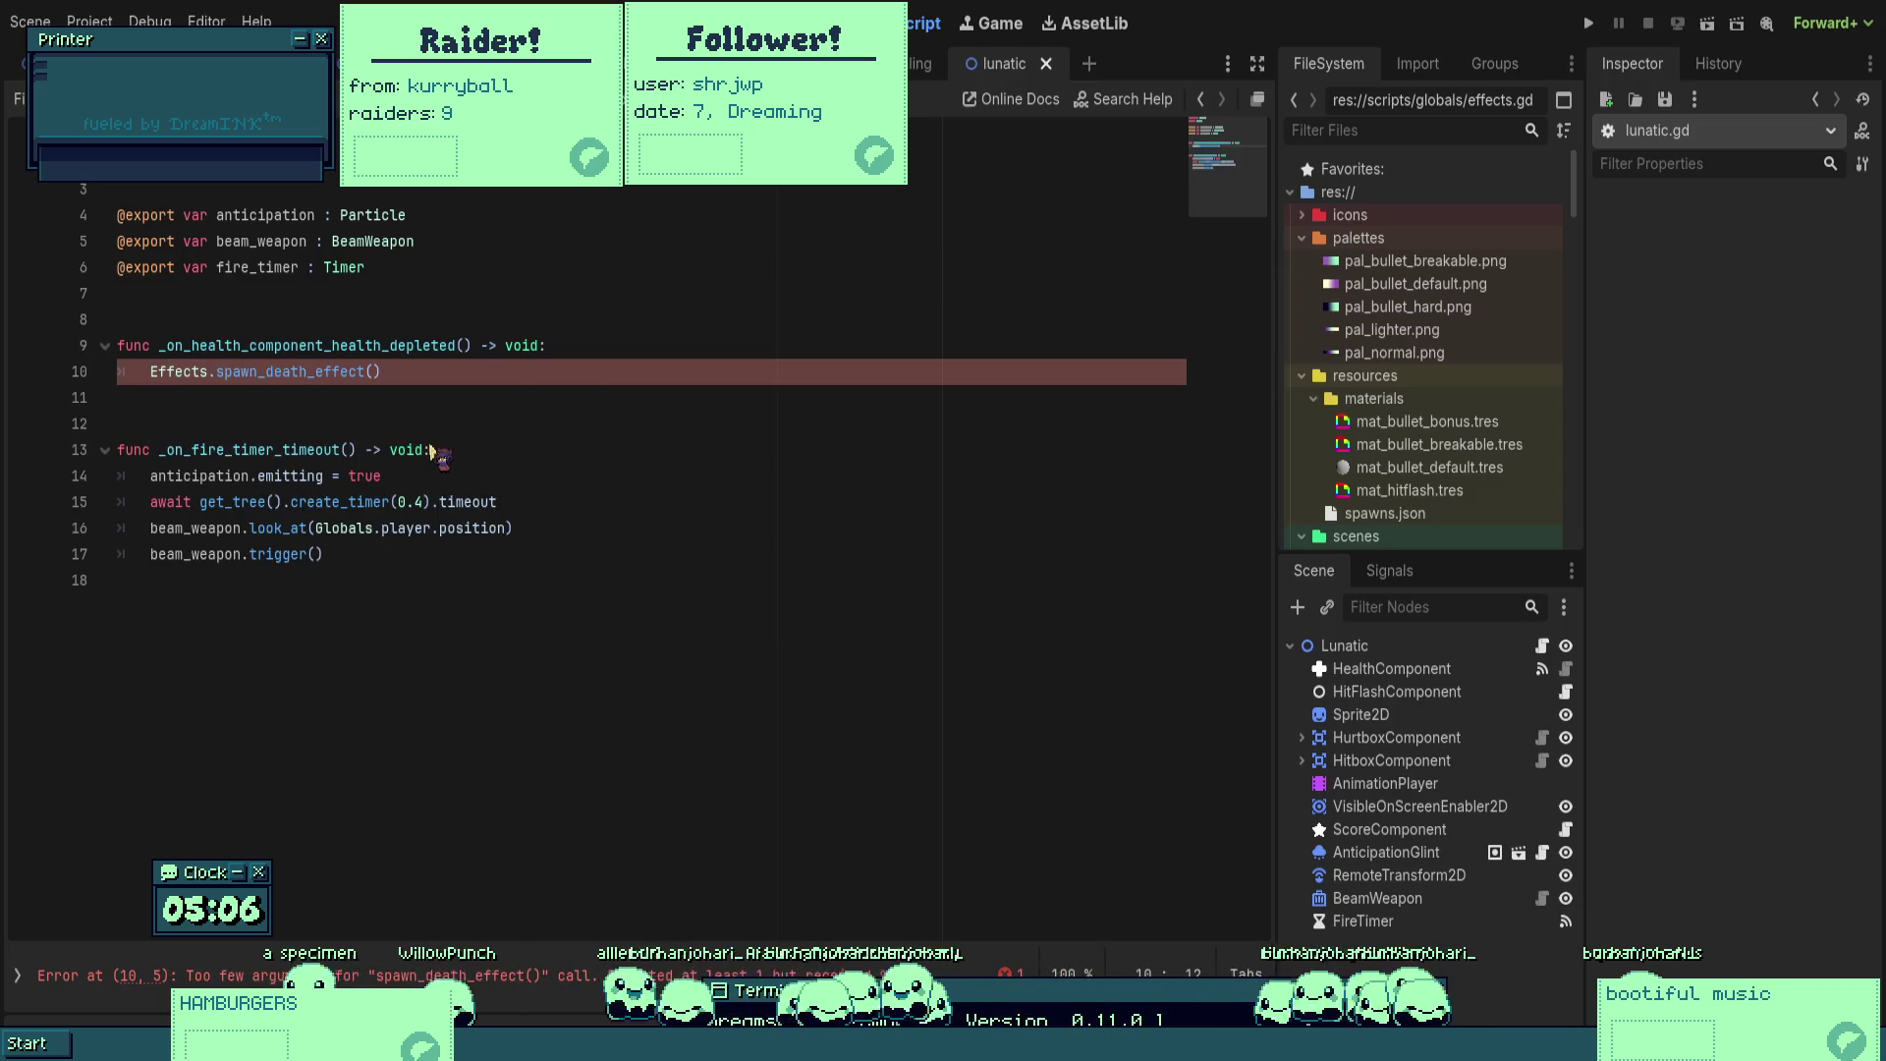
Pass position into the Effects.spawn_death_effect call in the health-depleted handler
click(489, 476)
click(413, 371)
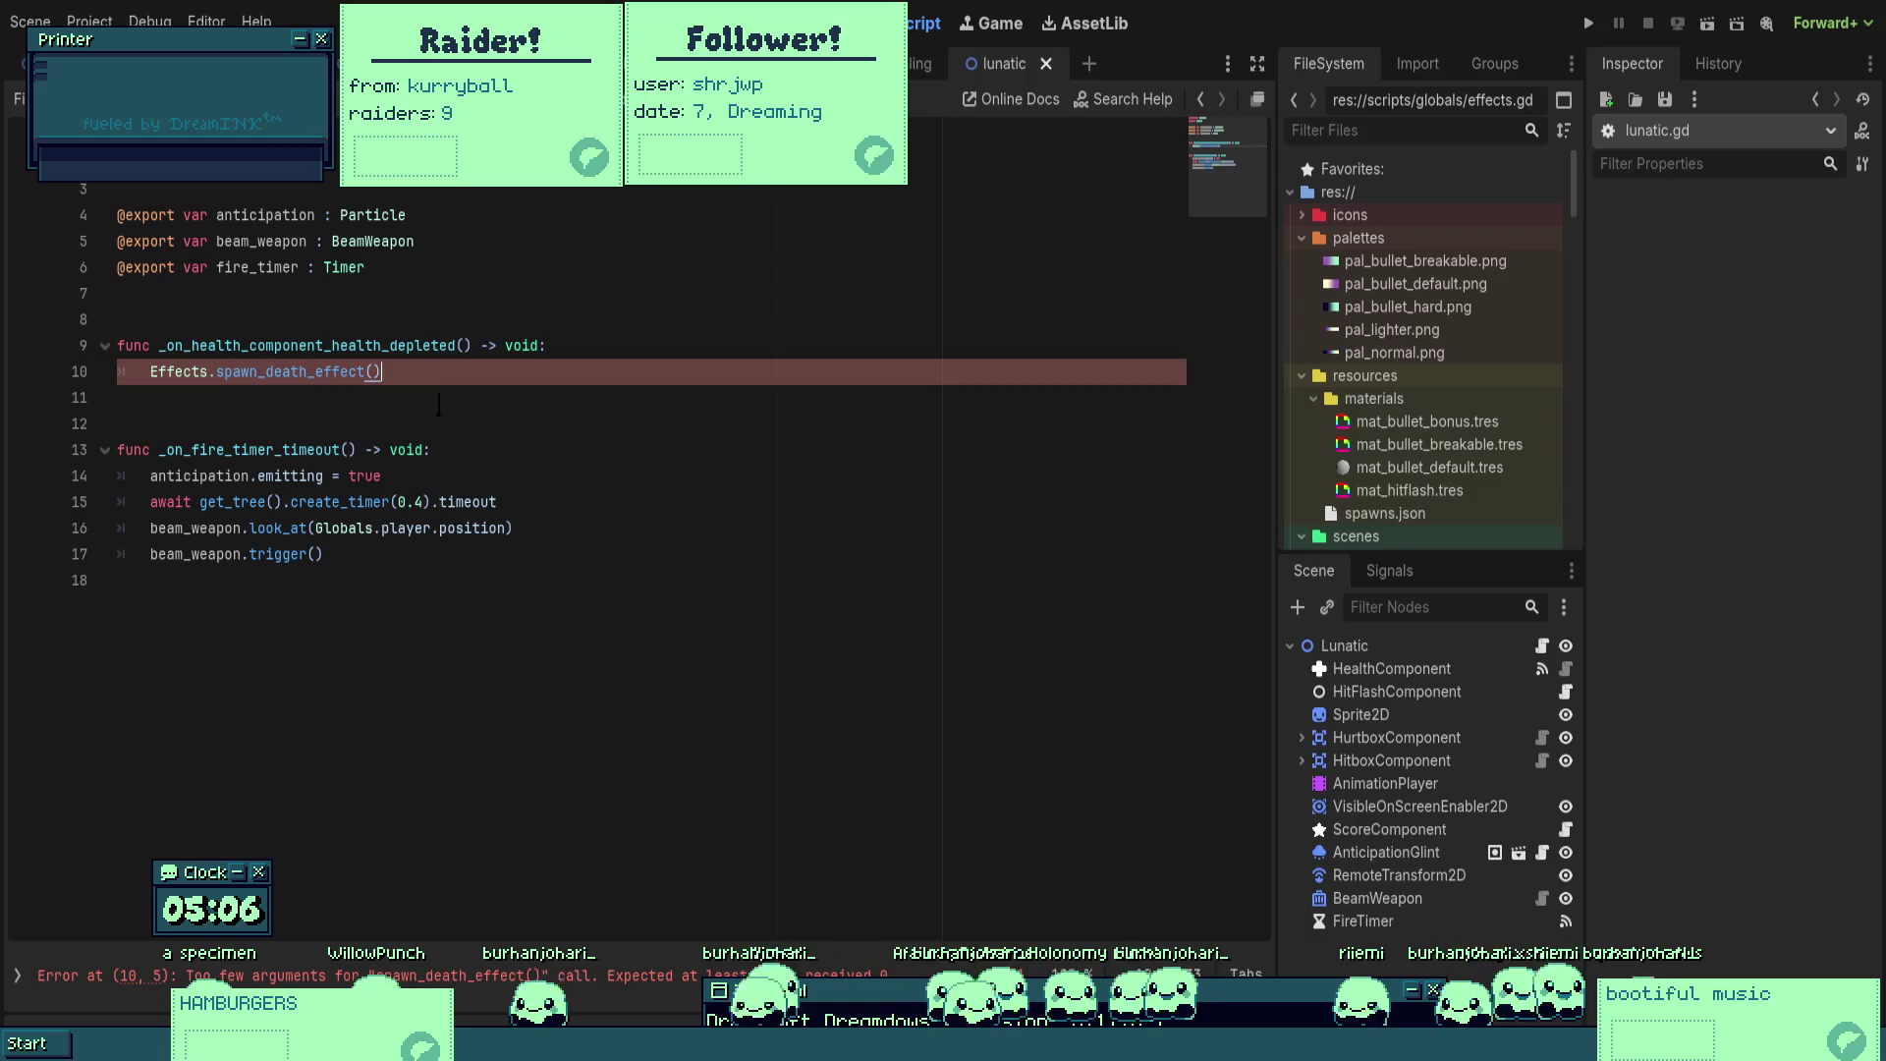
key(Left)
text(g)
text(position)
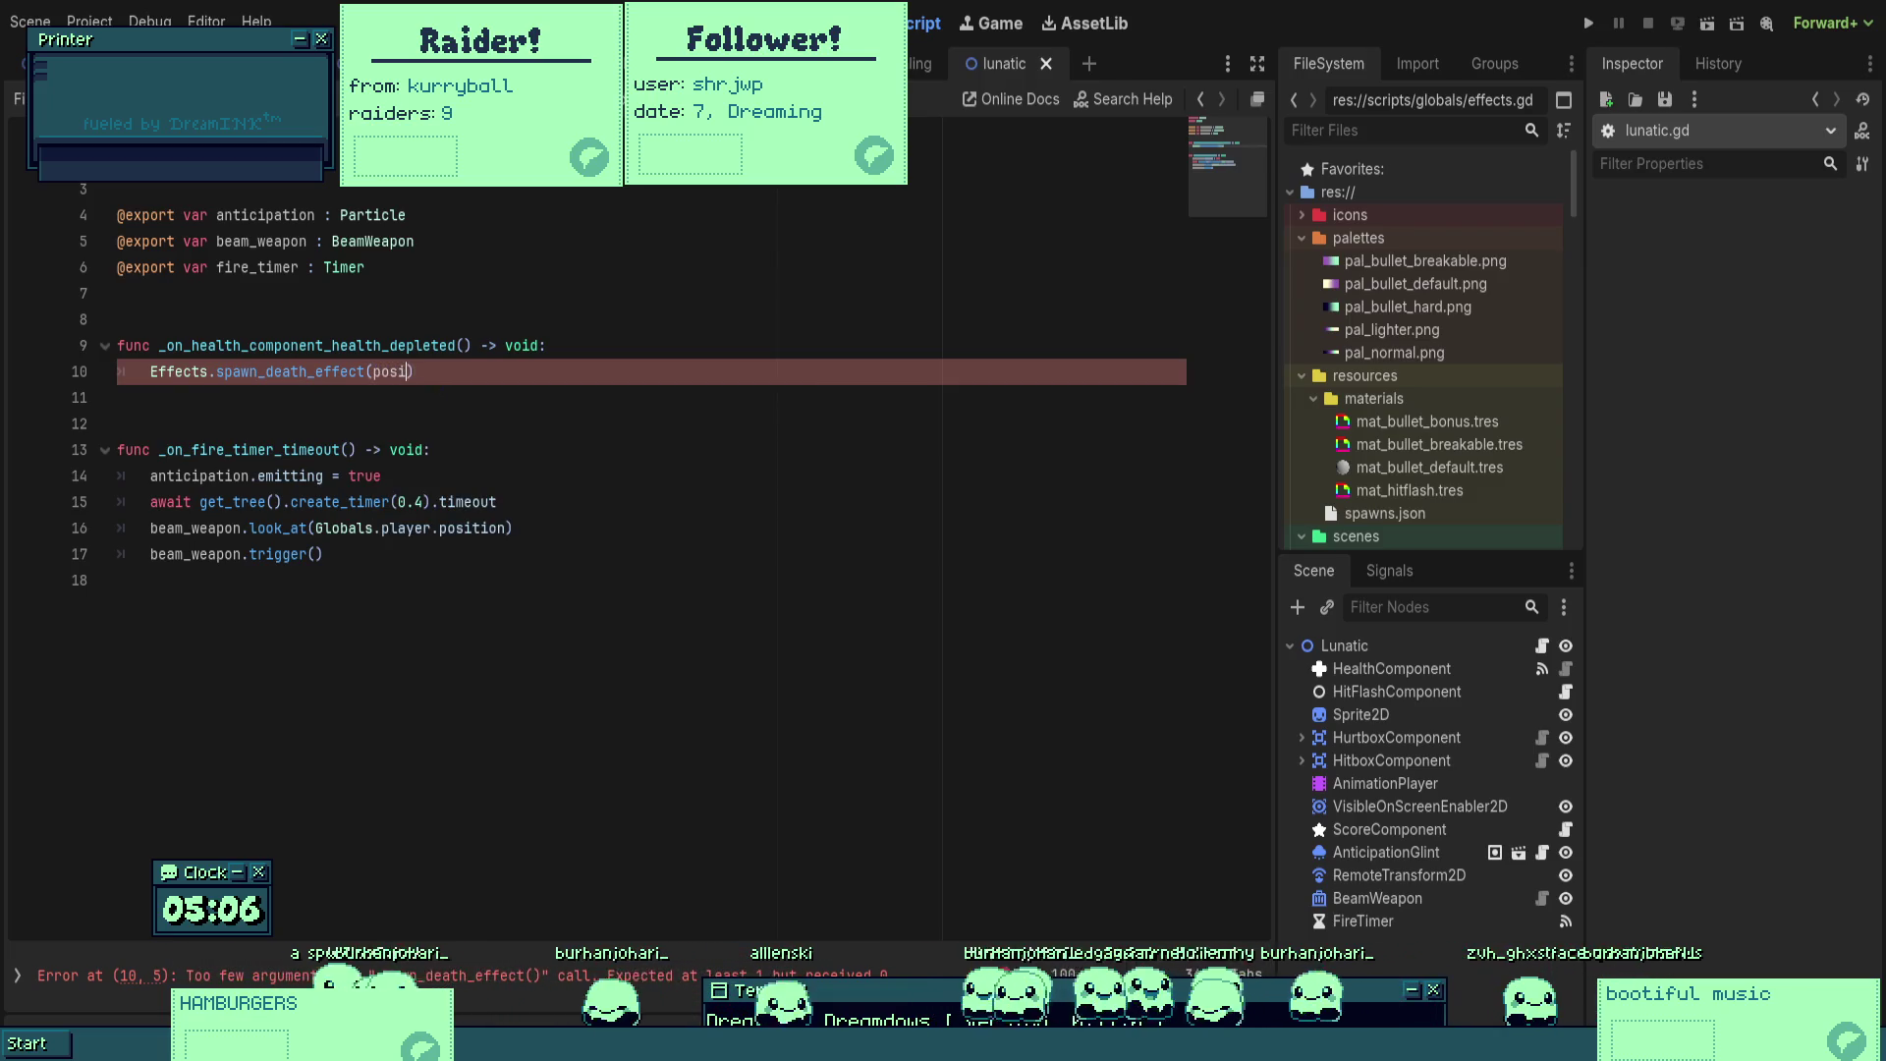
key(Up)
key(End)
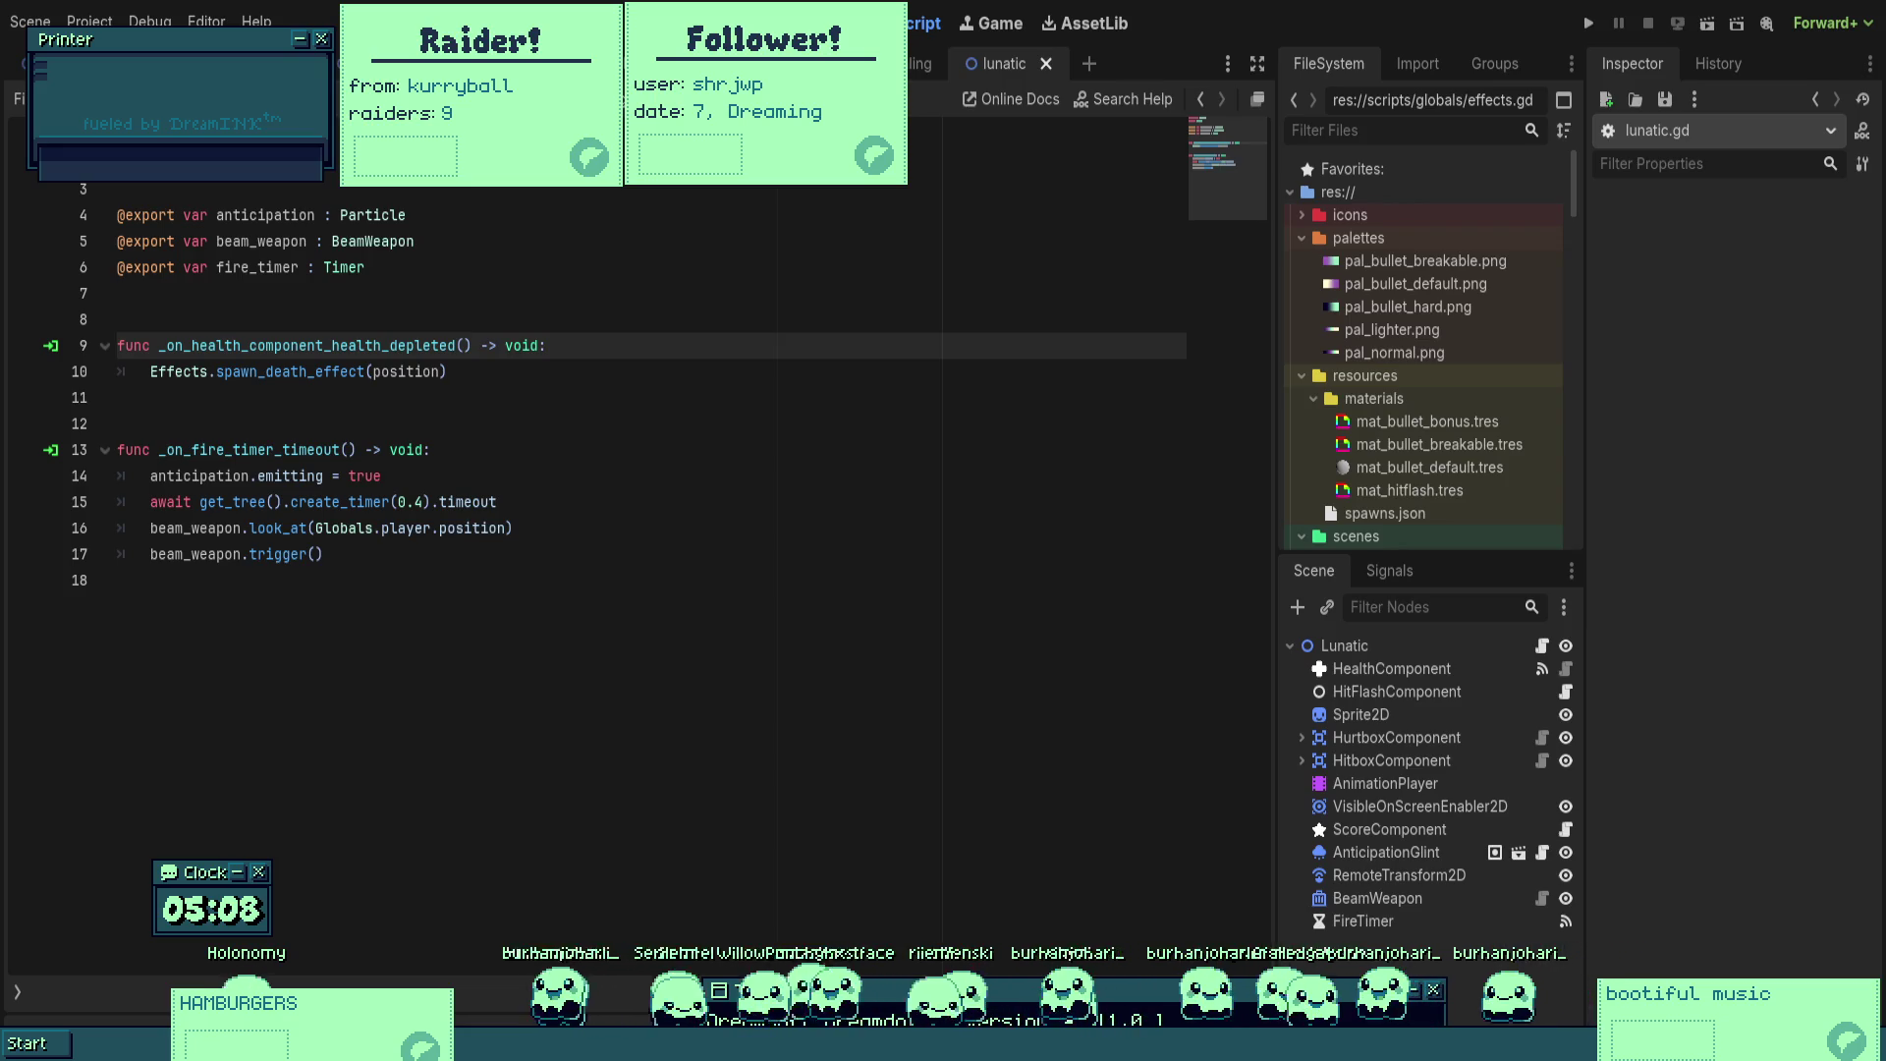
Move to the end of line 10 in lunatic.gd to finish the Effects.spawn_death_effect(position) call
click(447, 372)
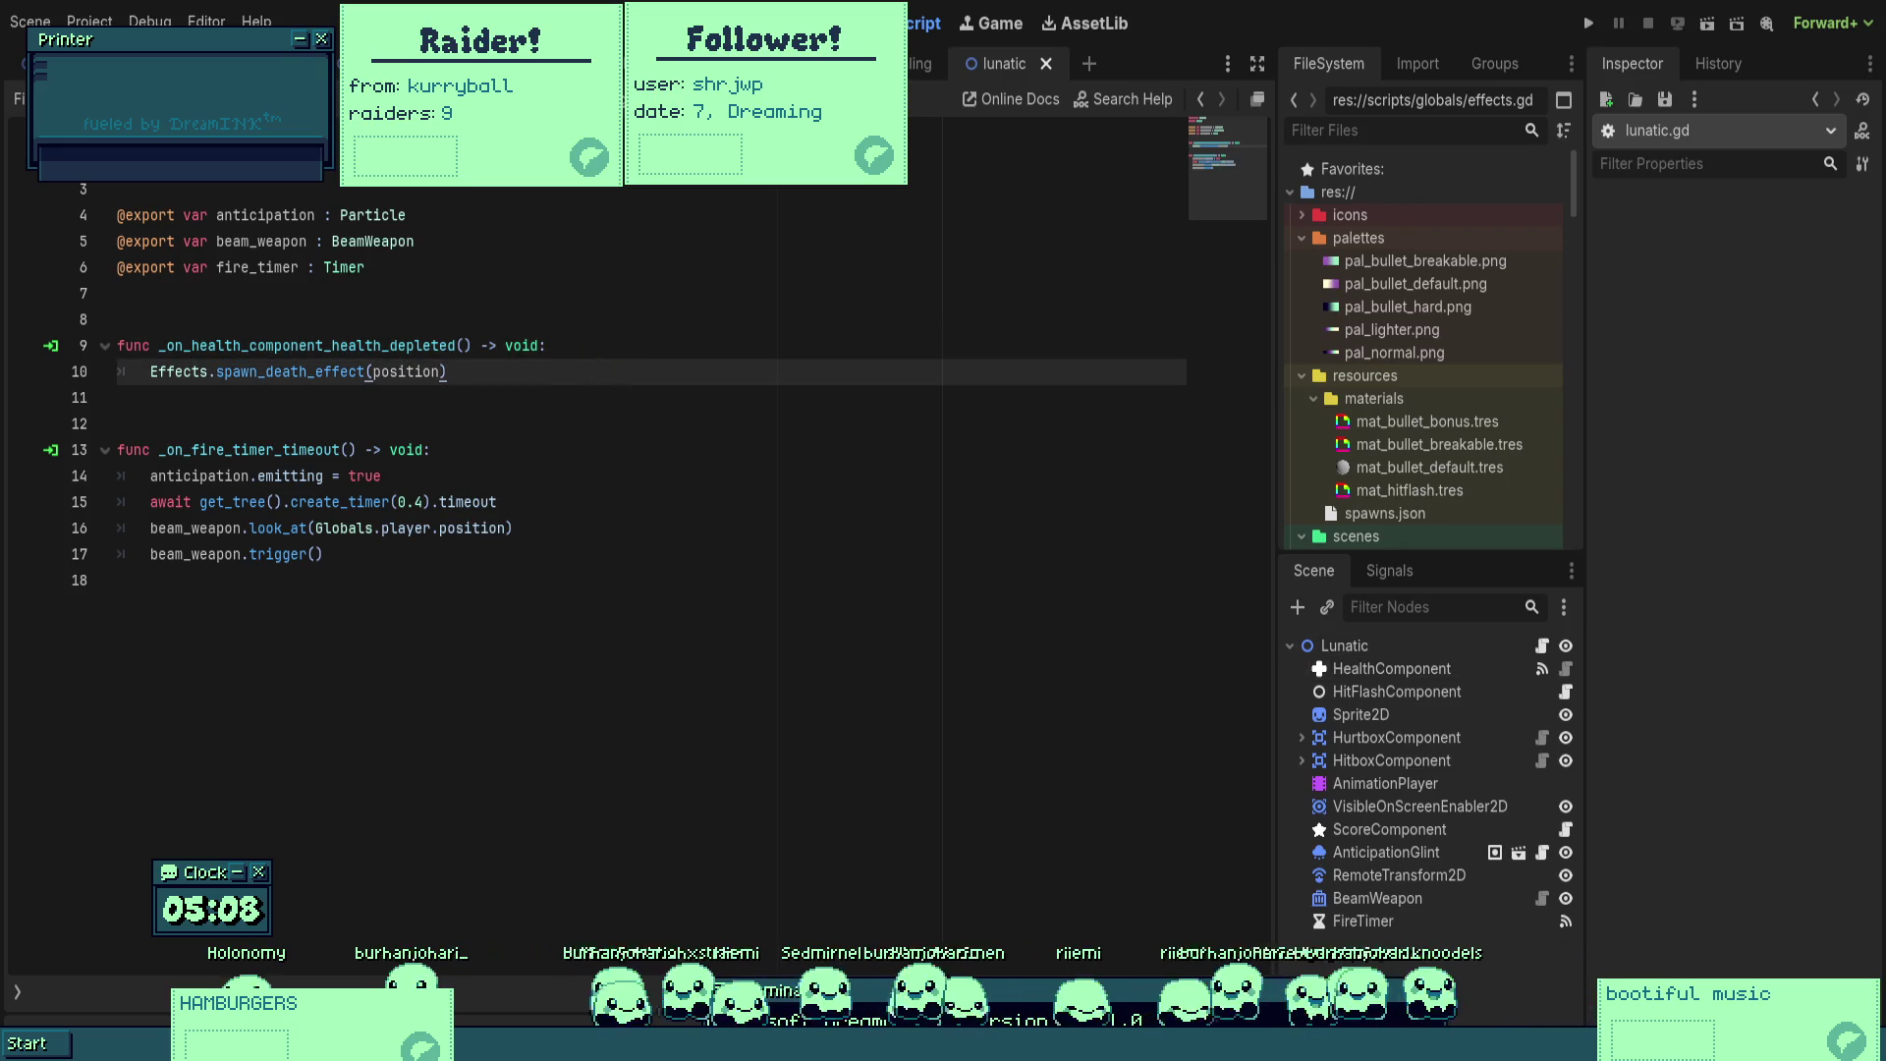
Check the fire-timer function, then flip between the lunatic and moonling script tabs
click(610, 477)
click(610, 529)
key(ctrl+Tab)
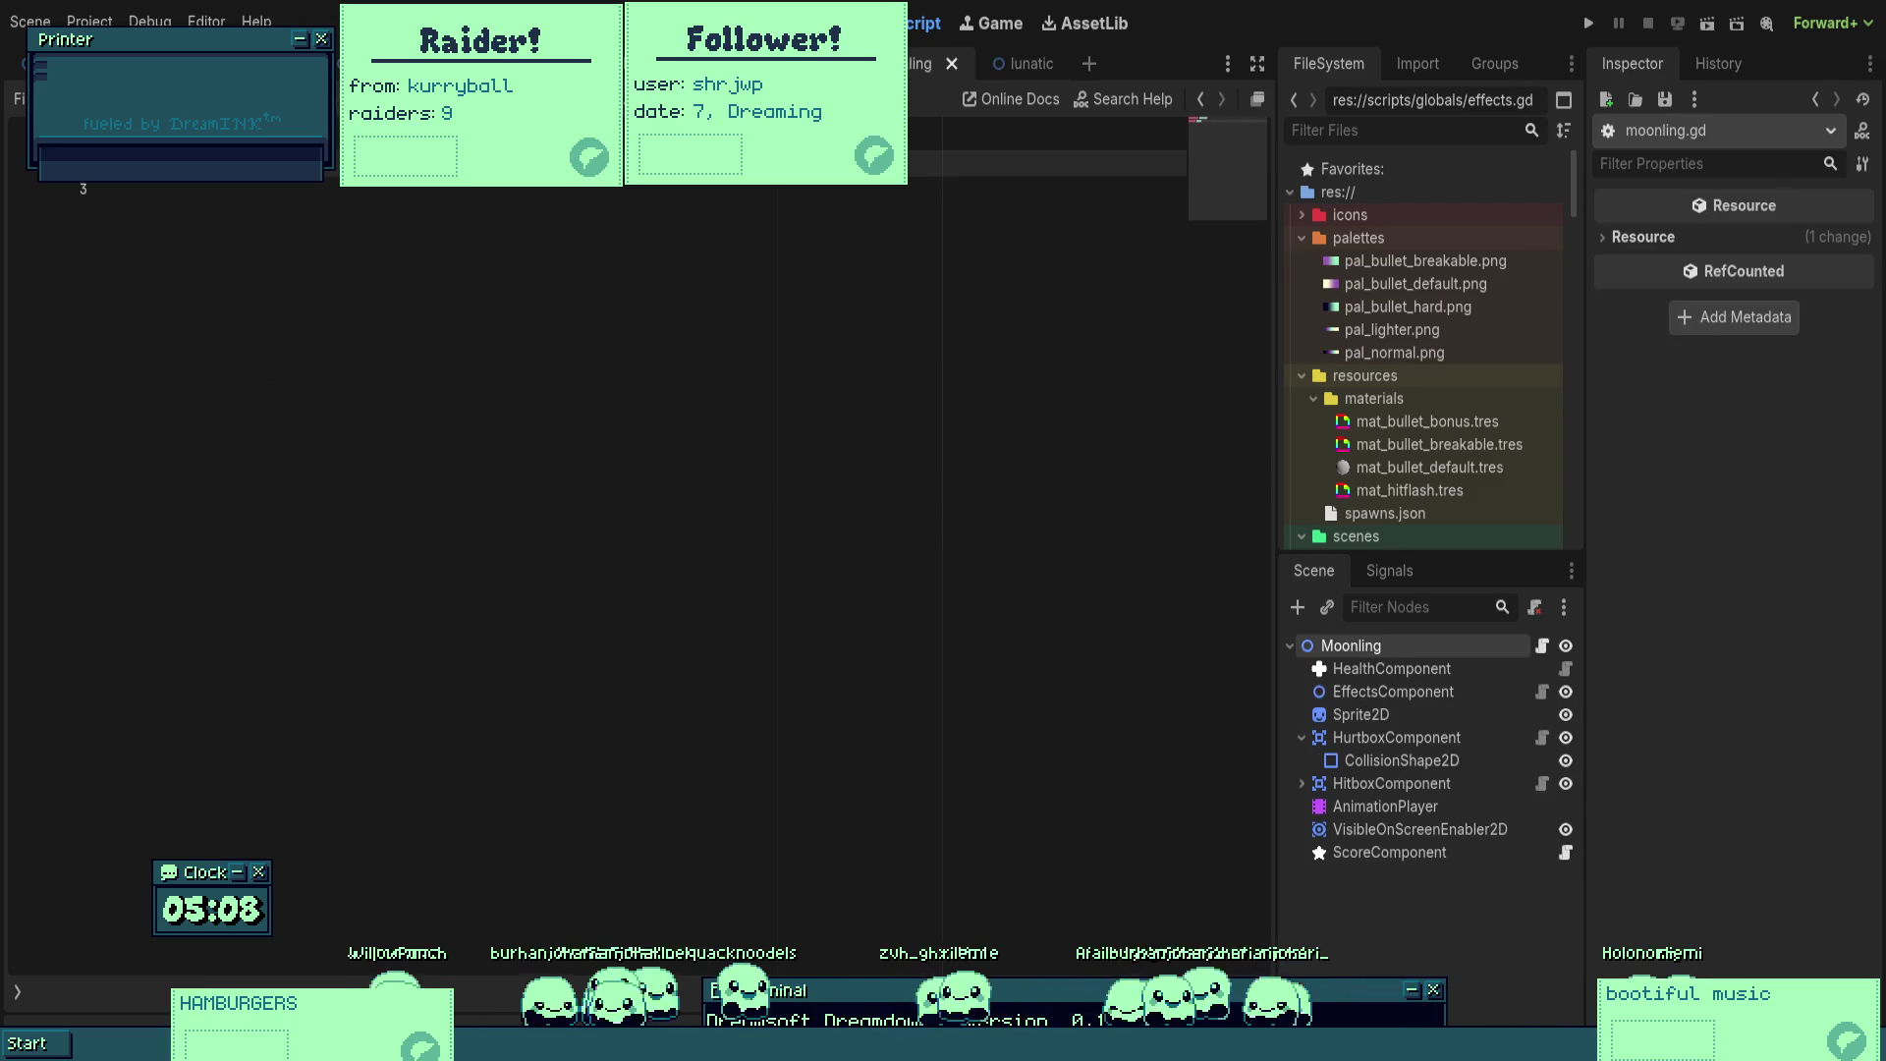
click(1022, 63)
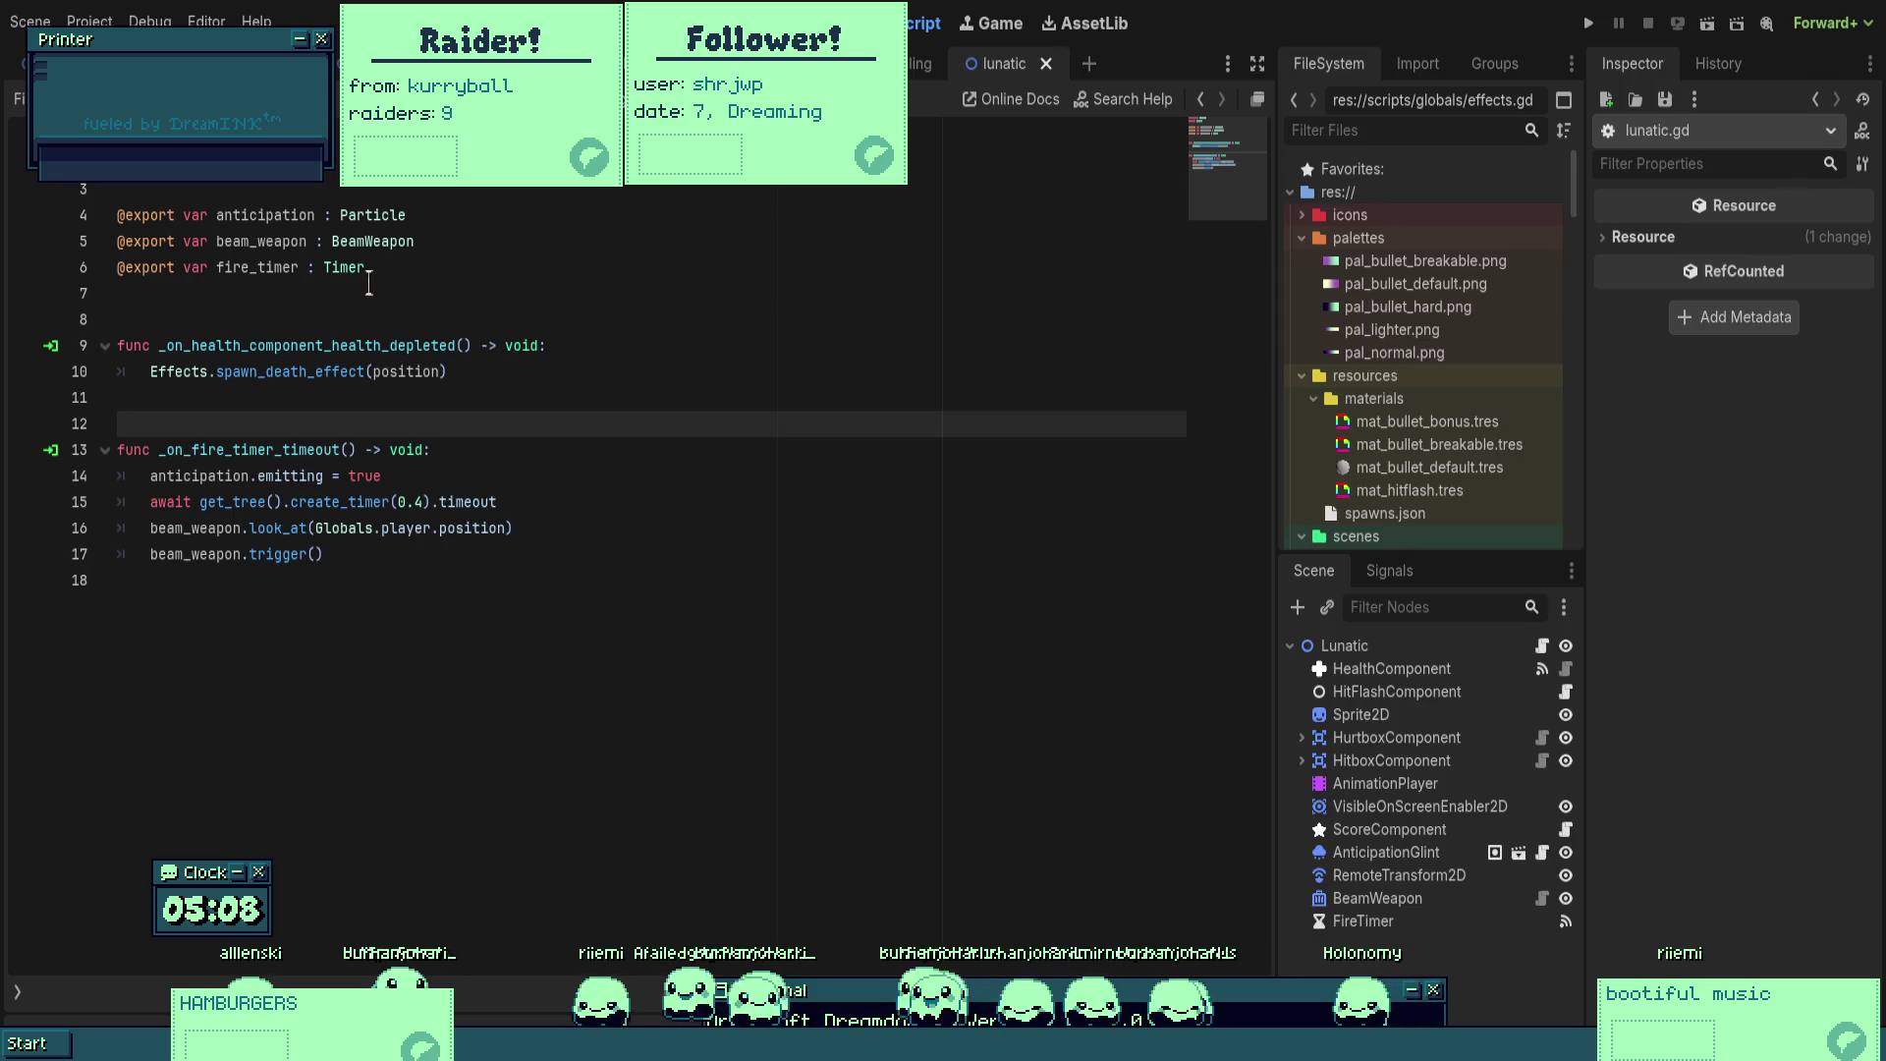
click(923, 63)
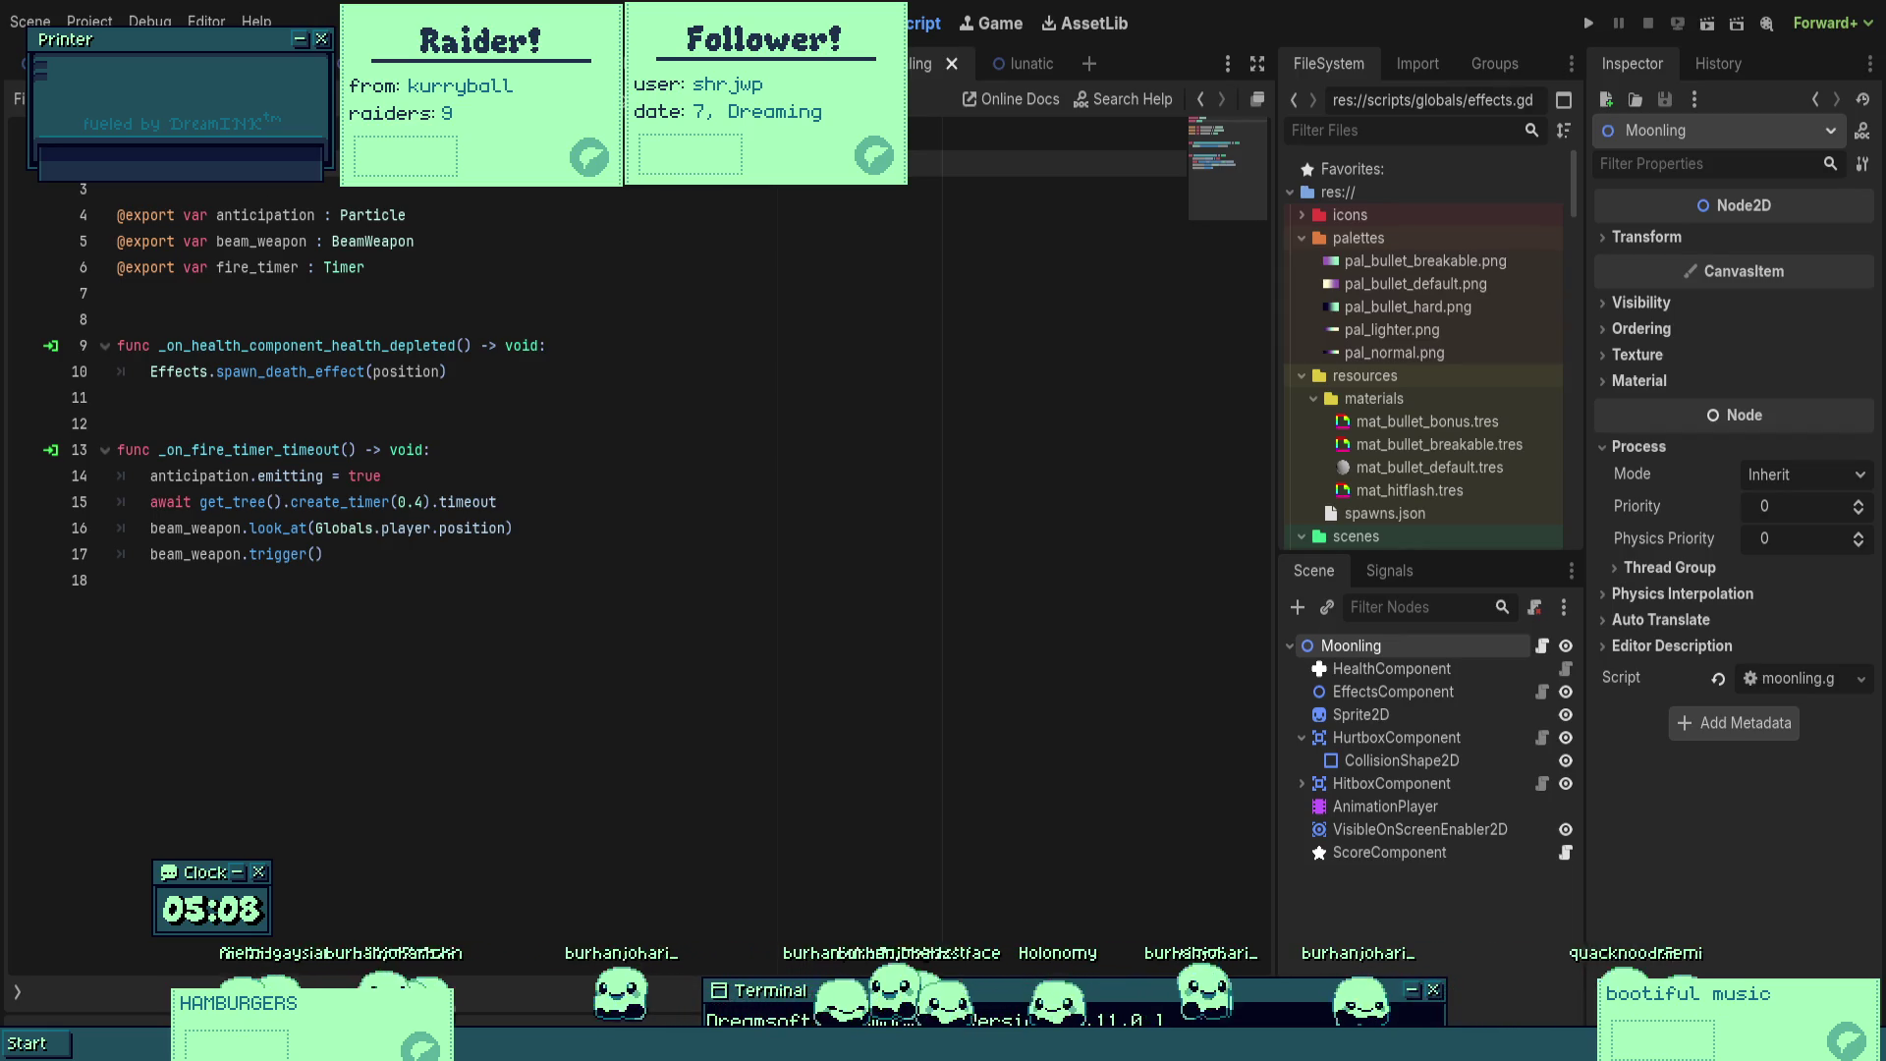
Quick-open enemy.gd and start a new line 4 for an export
text(em)
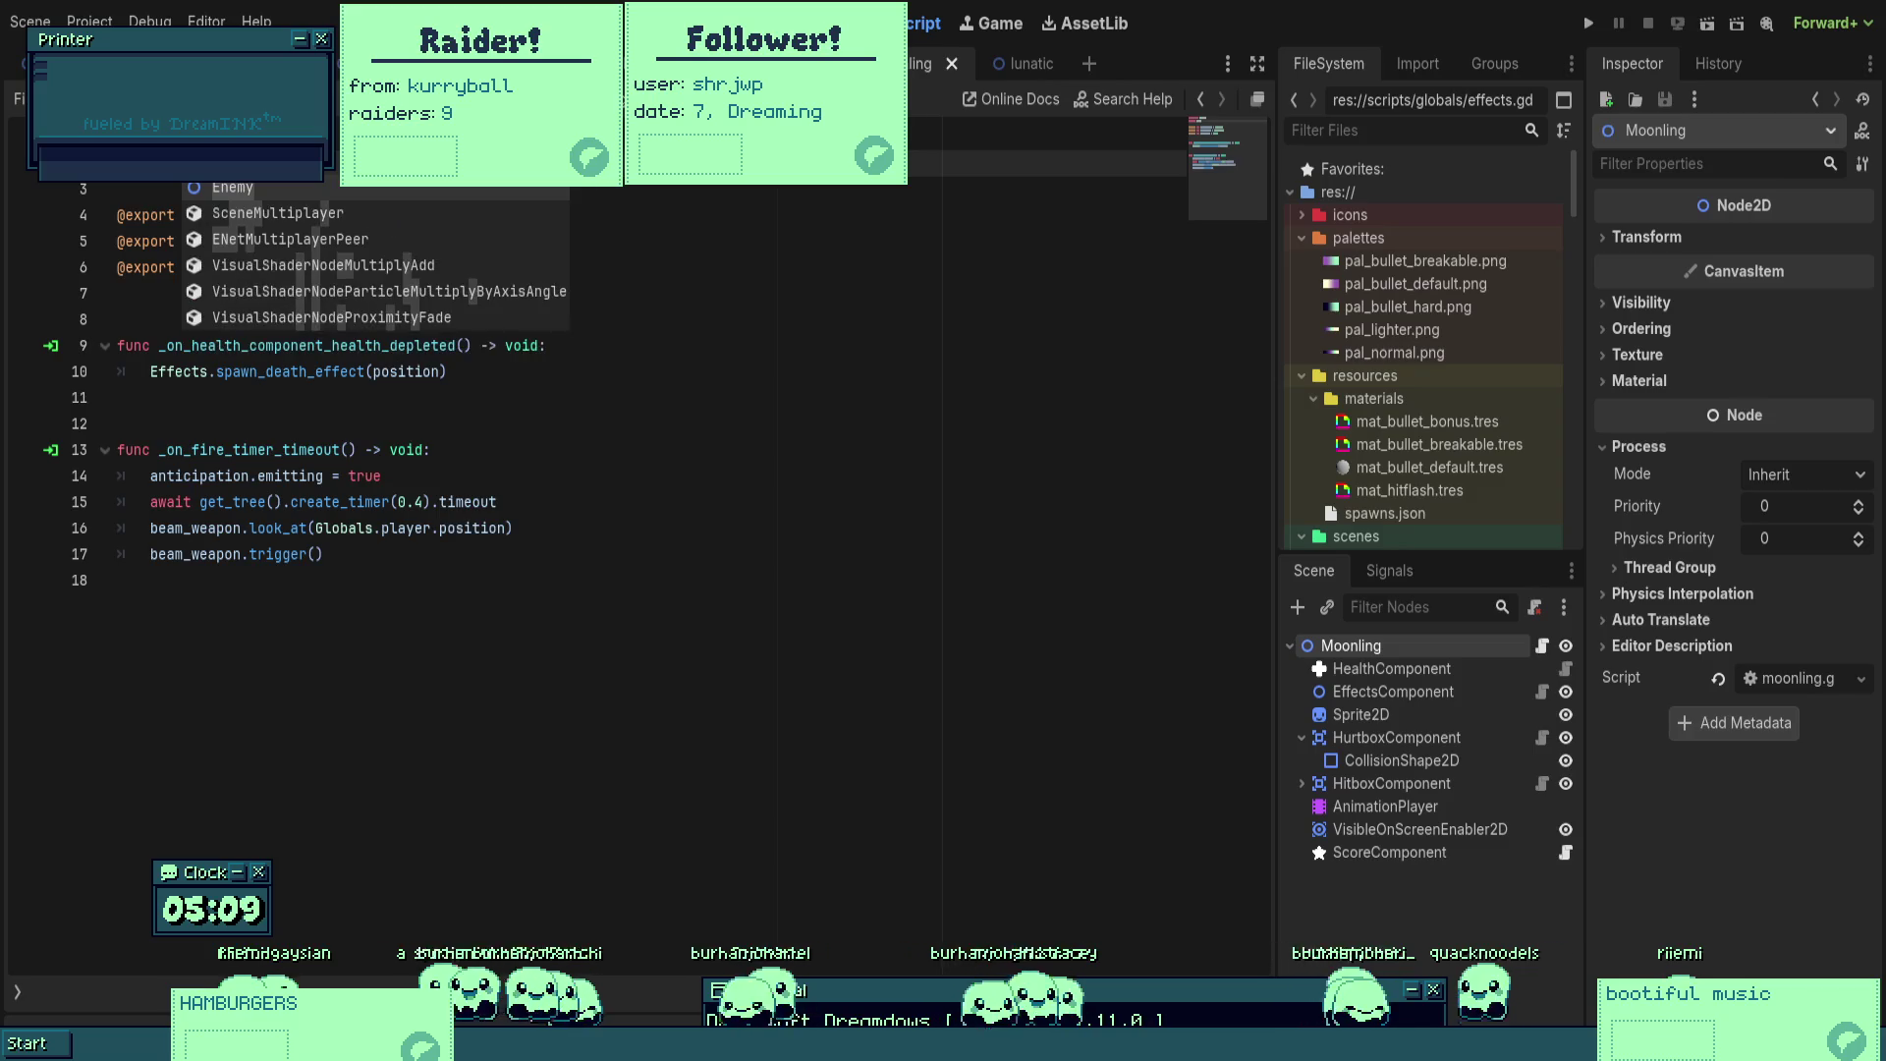
key(Return)
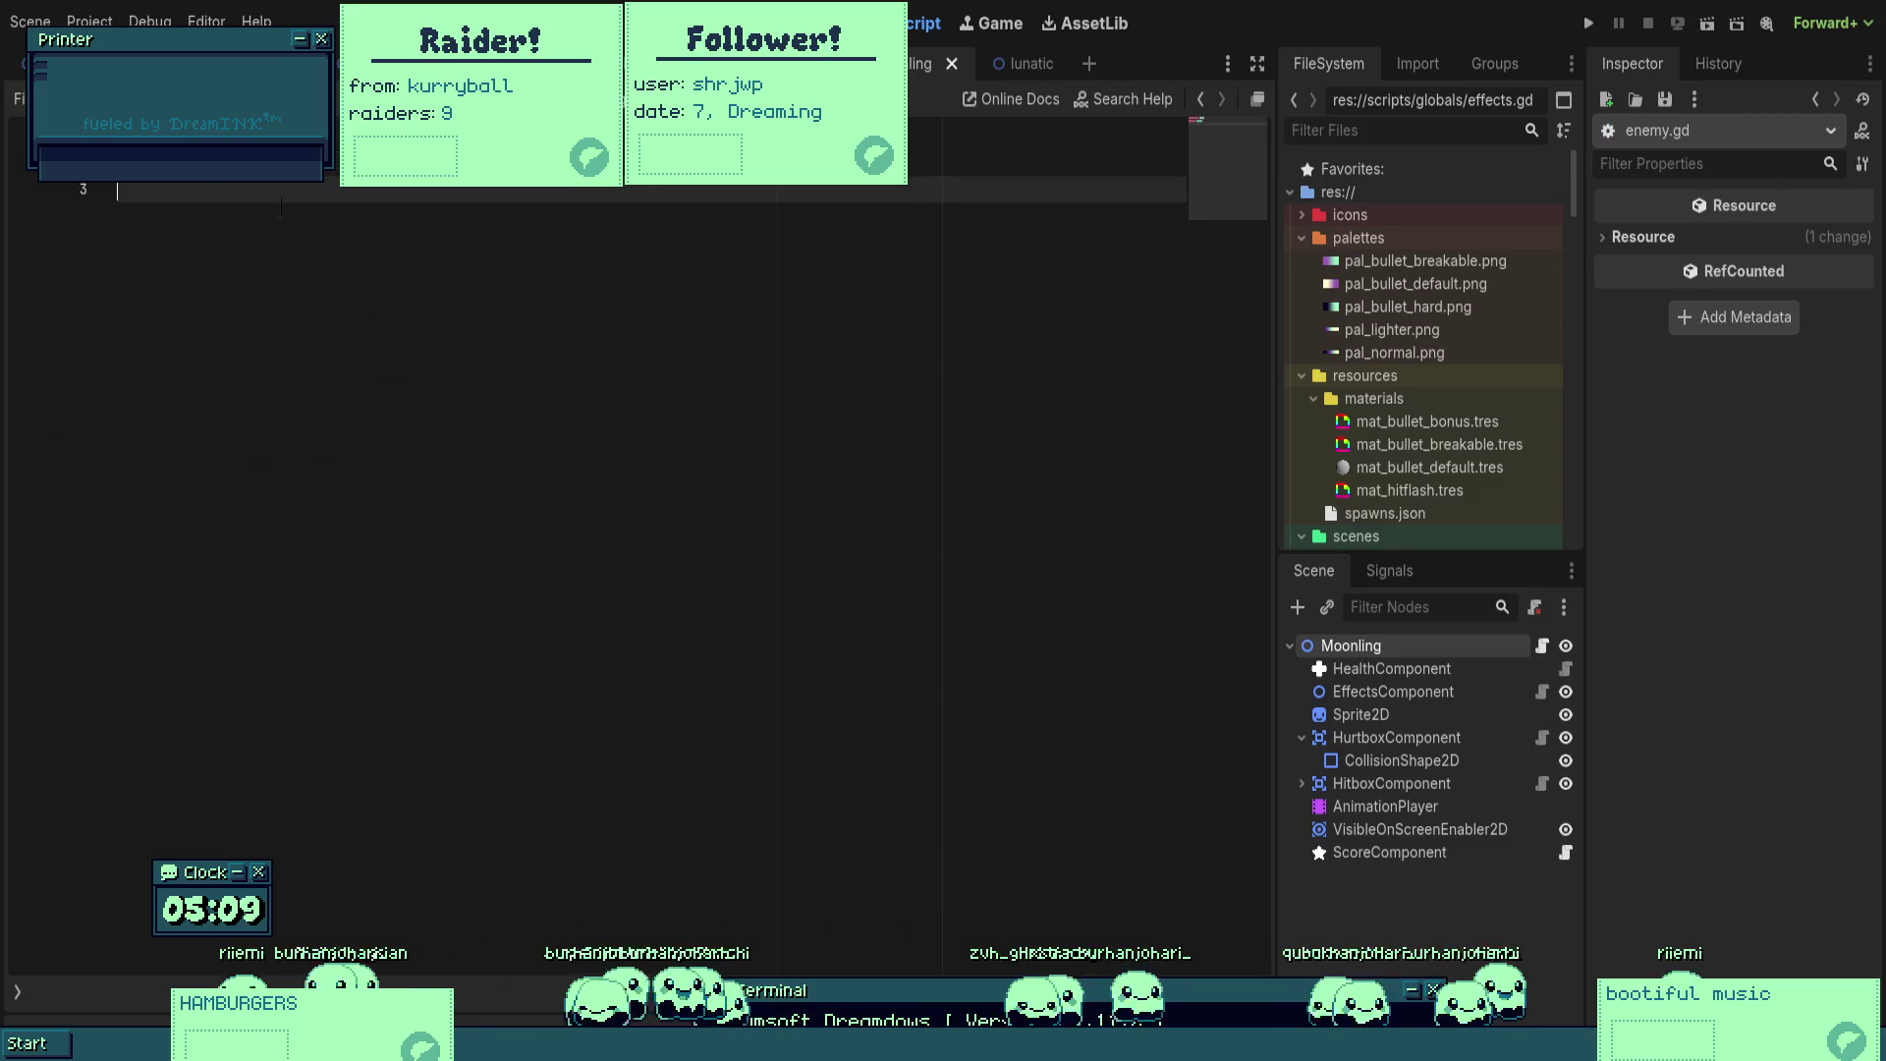
key(Return)
text(@export v)
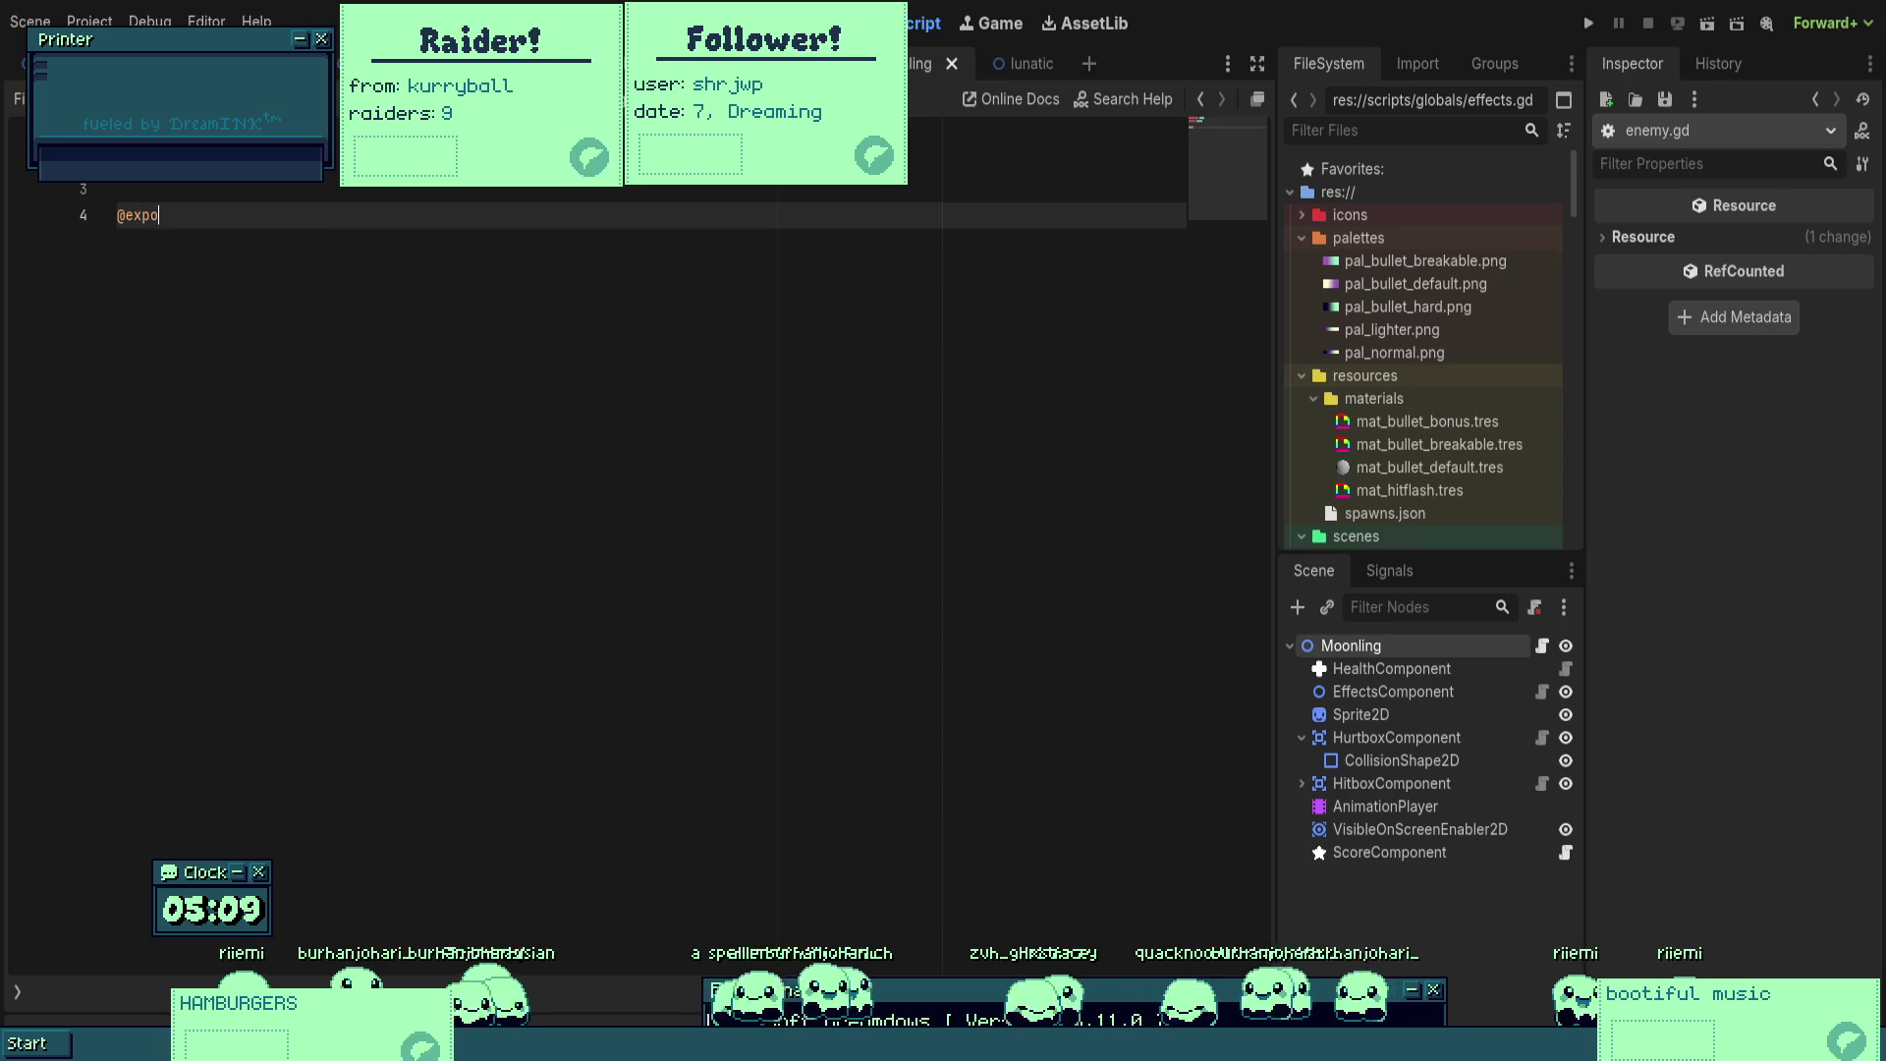
key(BackSpace)
text(heal)
key(Return)
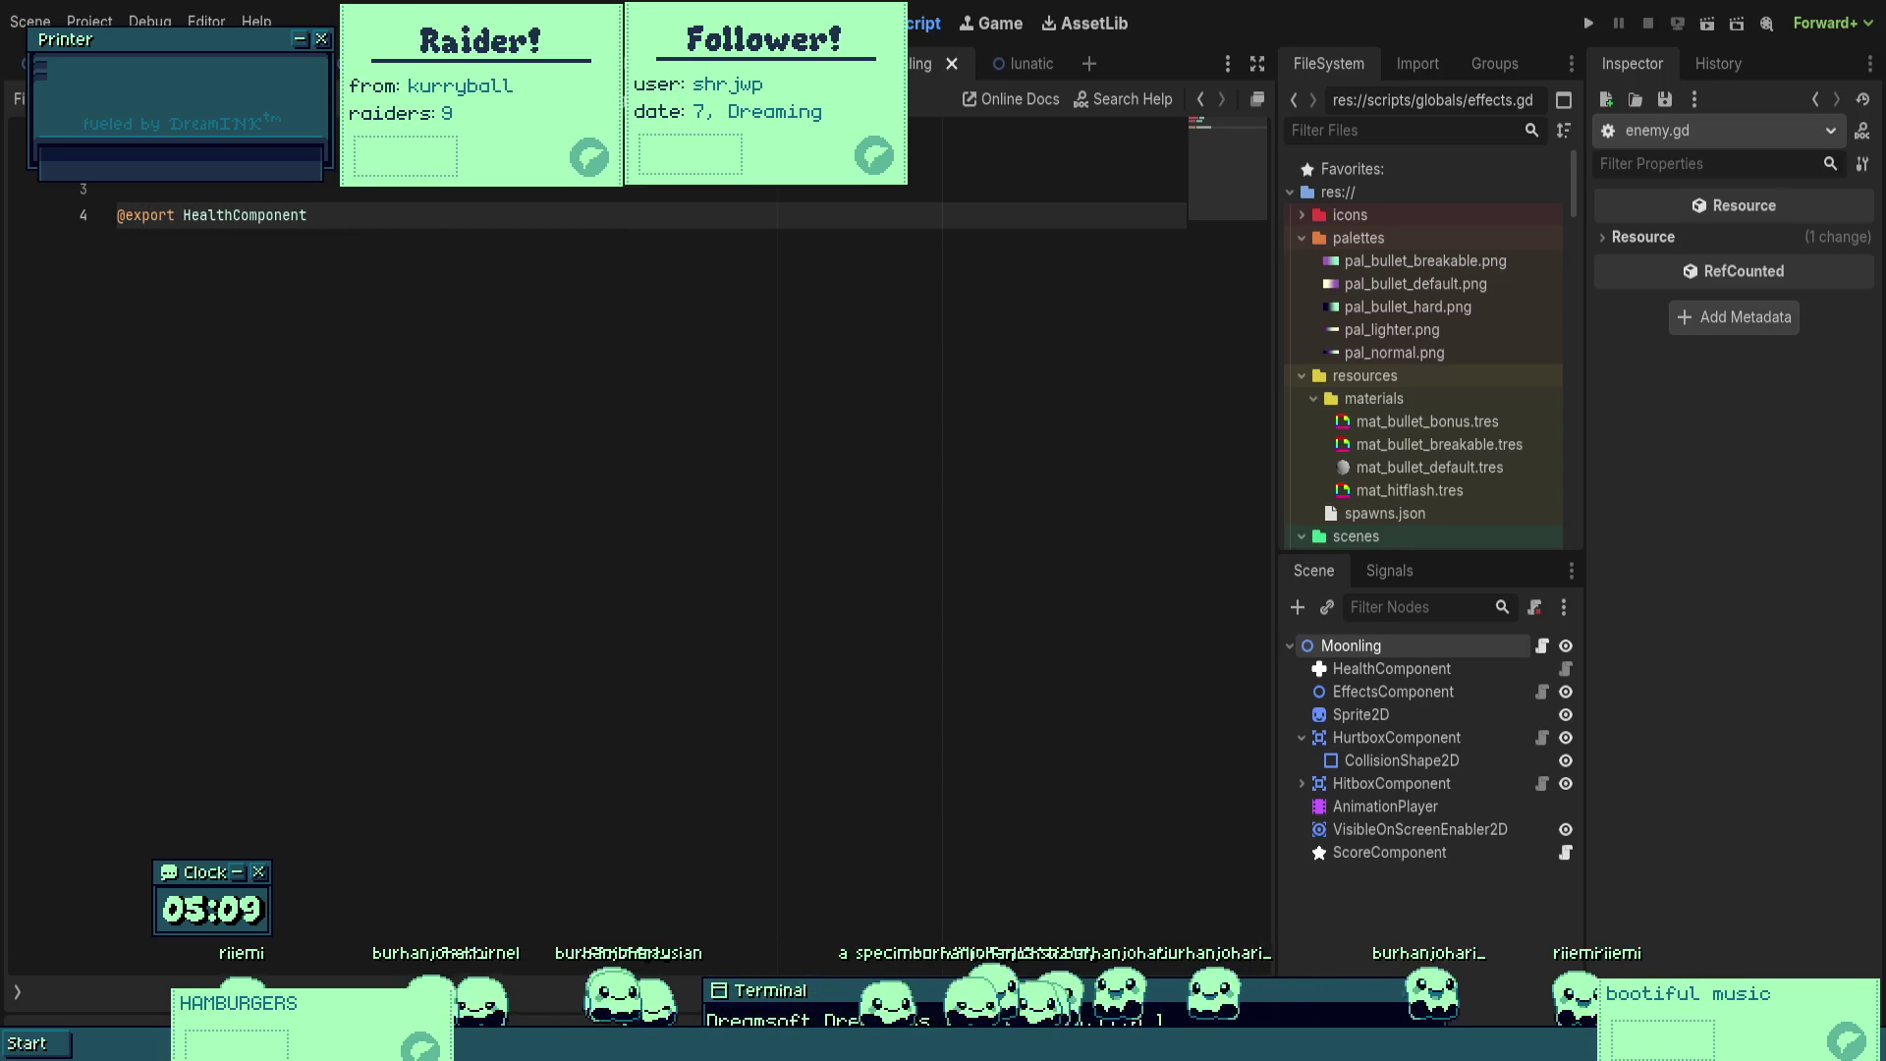
key(ctrl+z)
text(_)
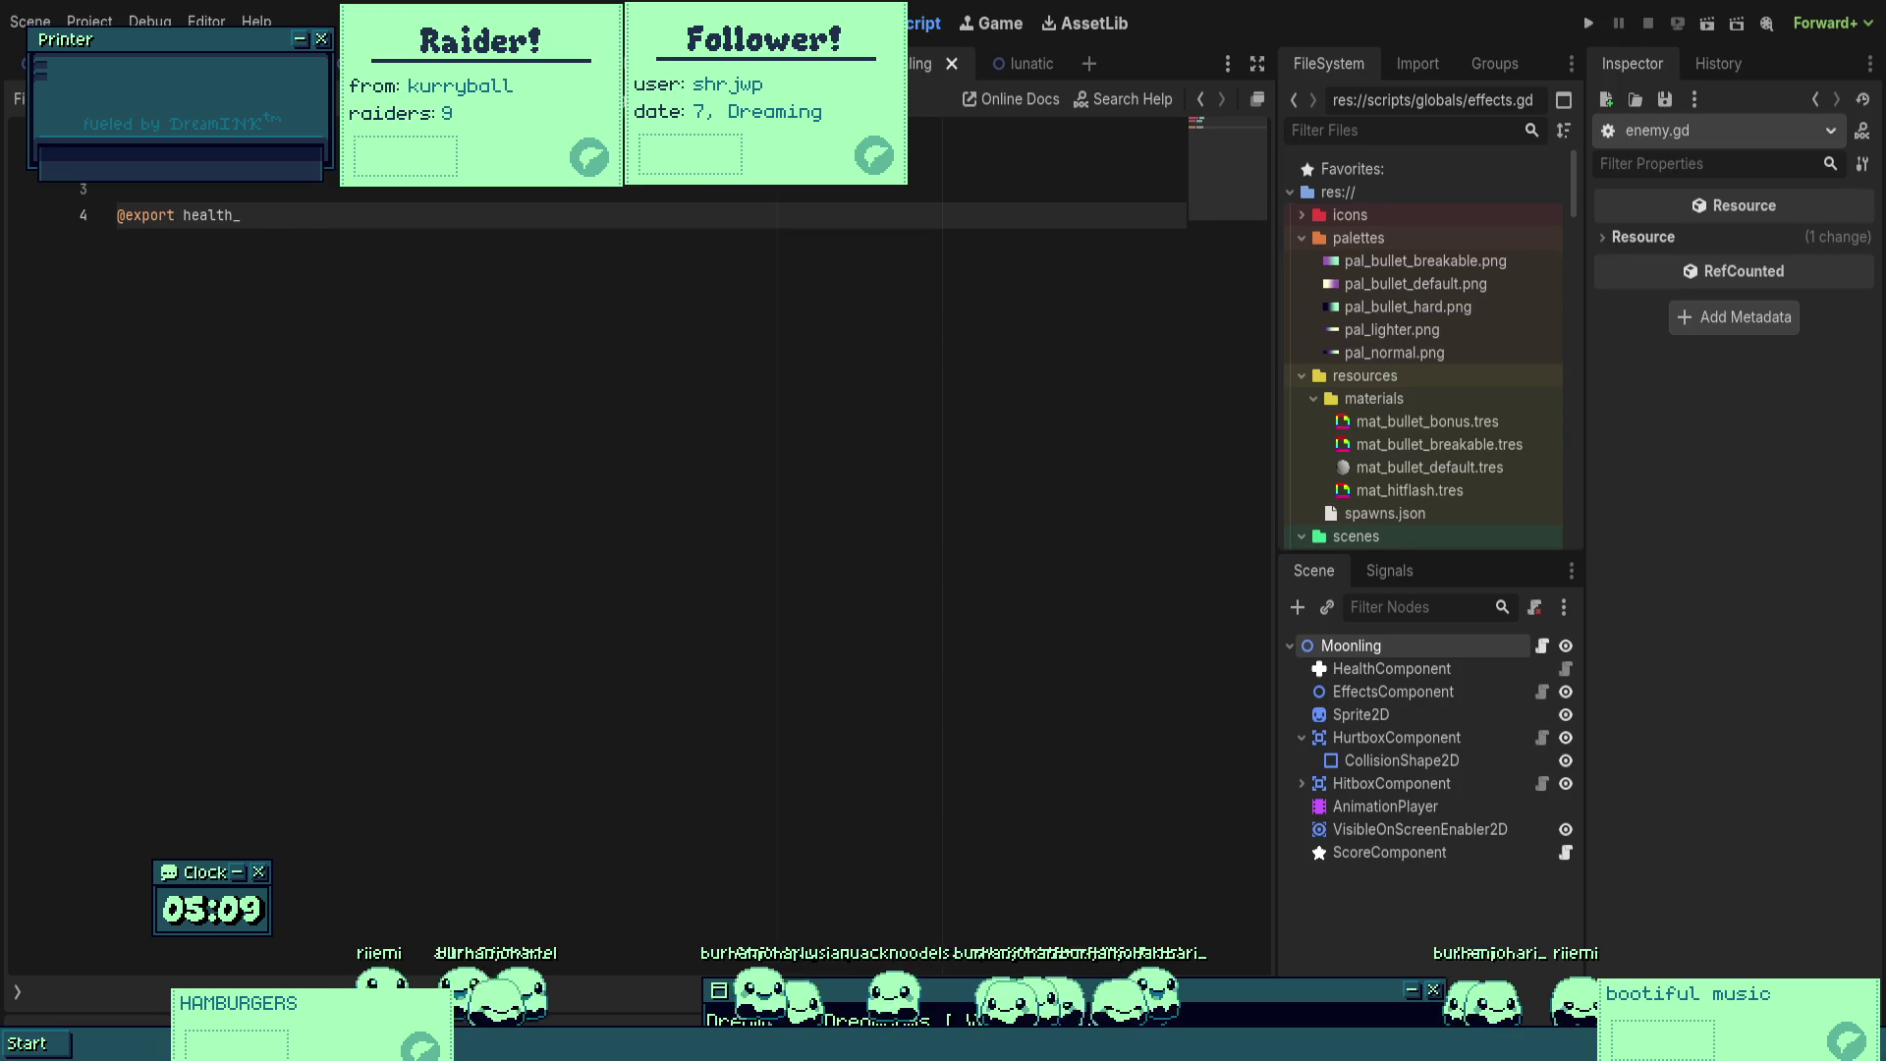
key(BackSpace)
key(BackSpace)
text(: Health)
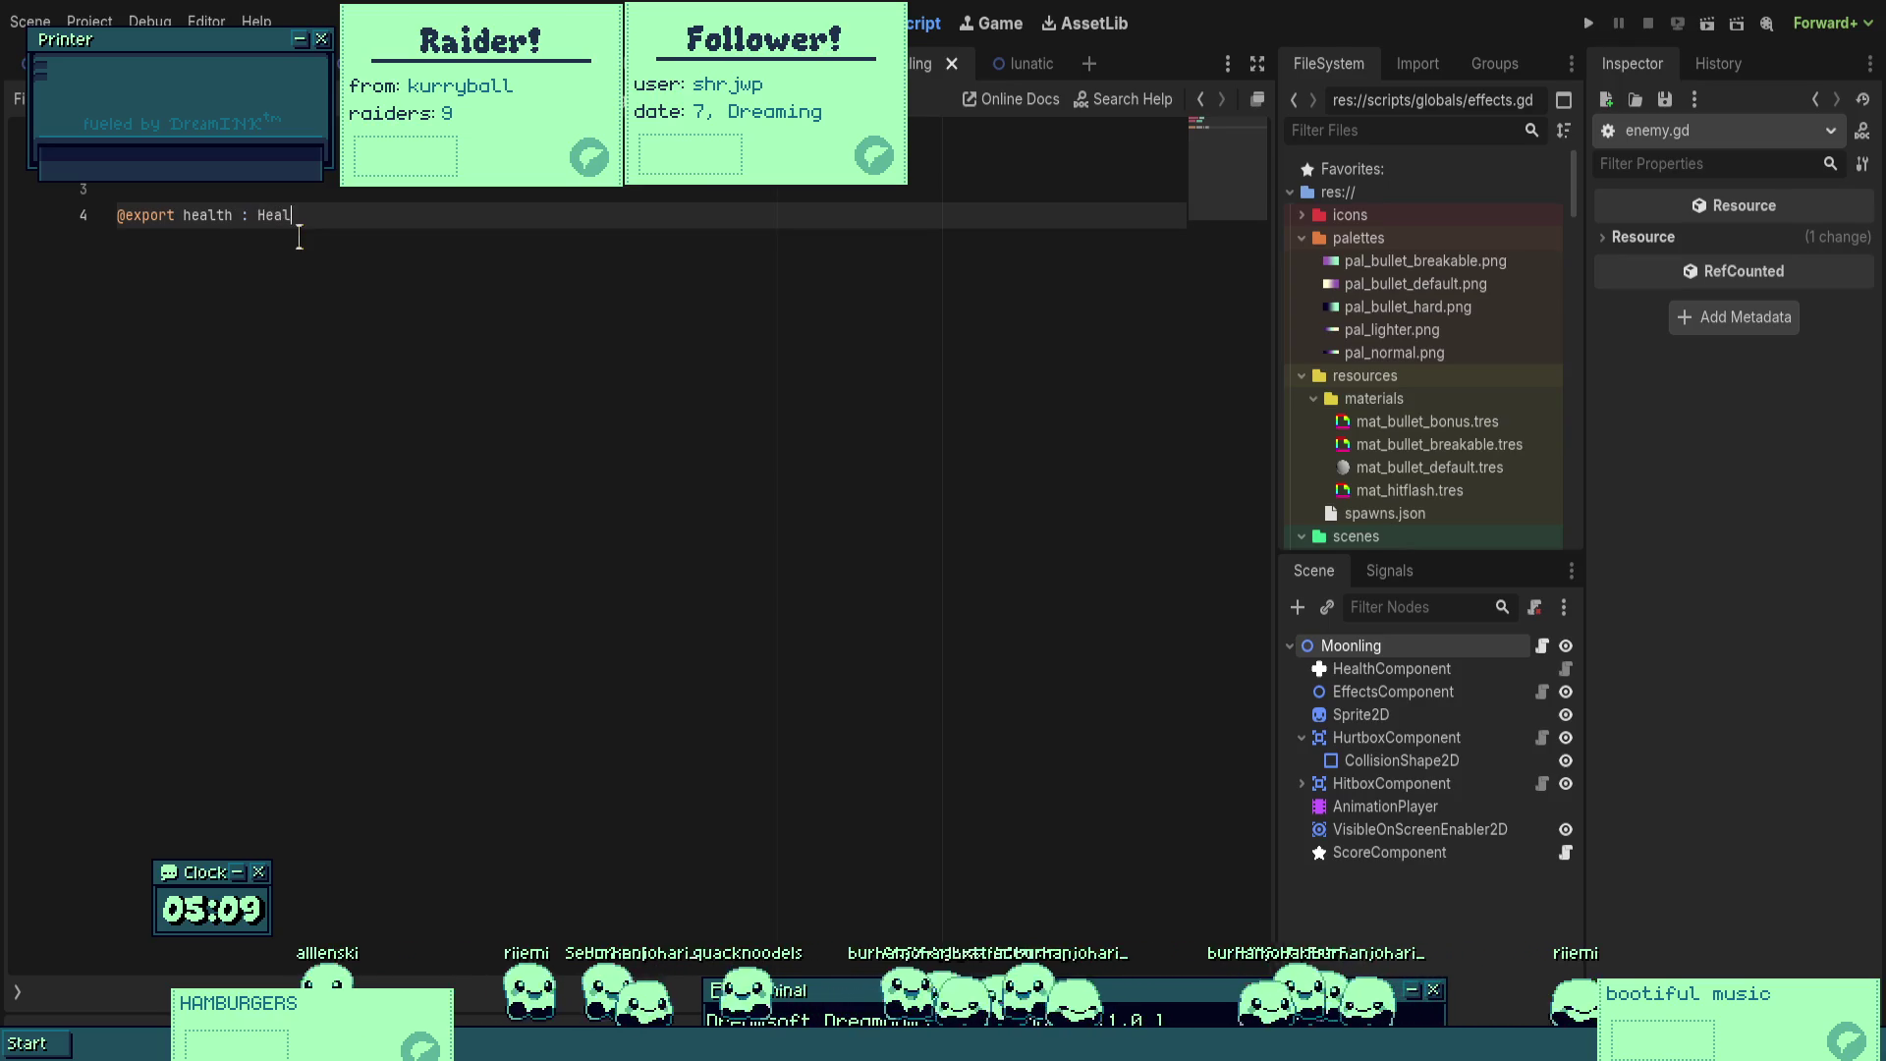
text(Component)
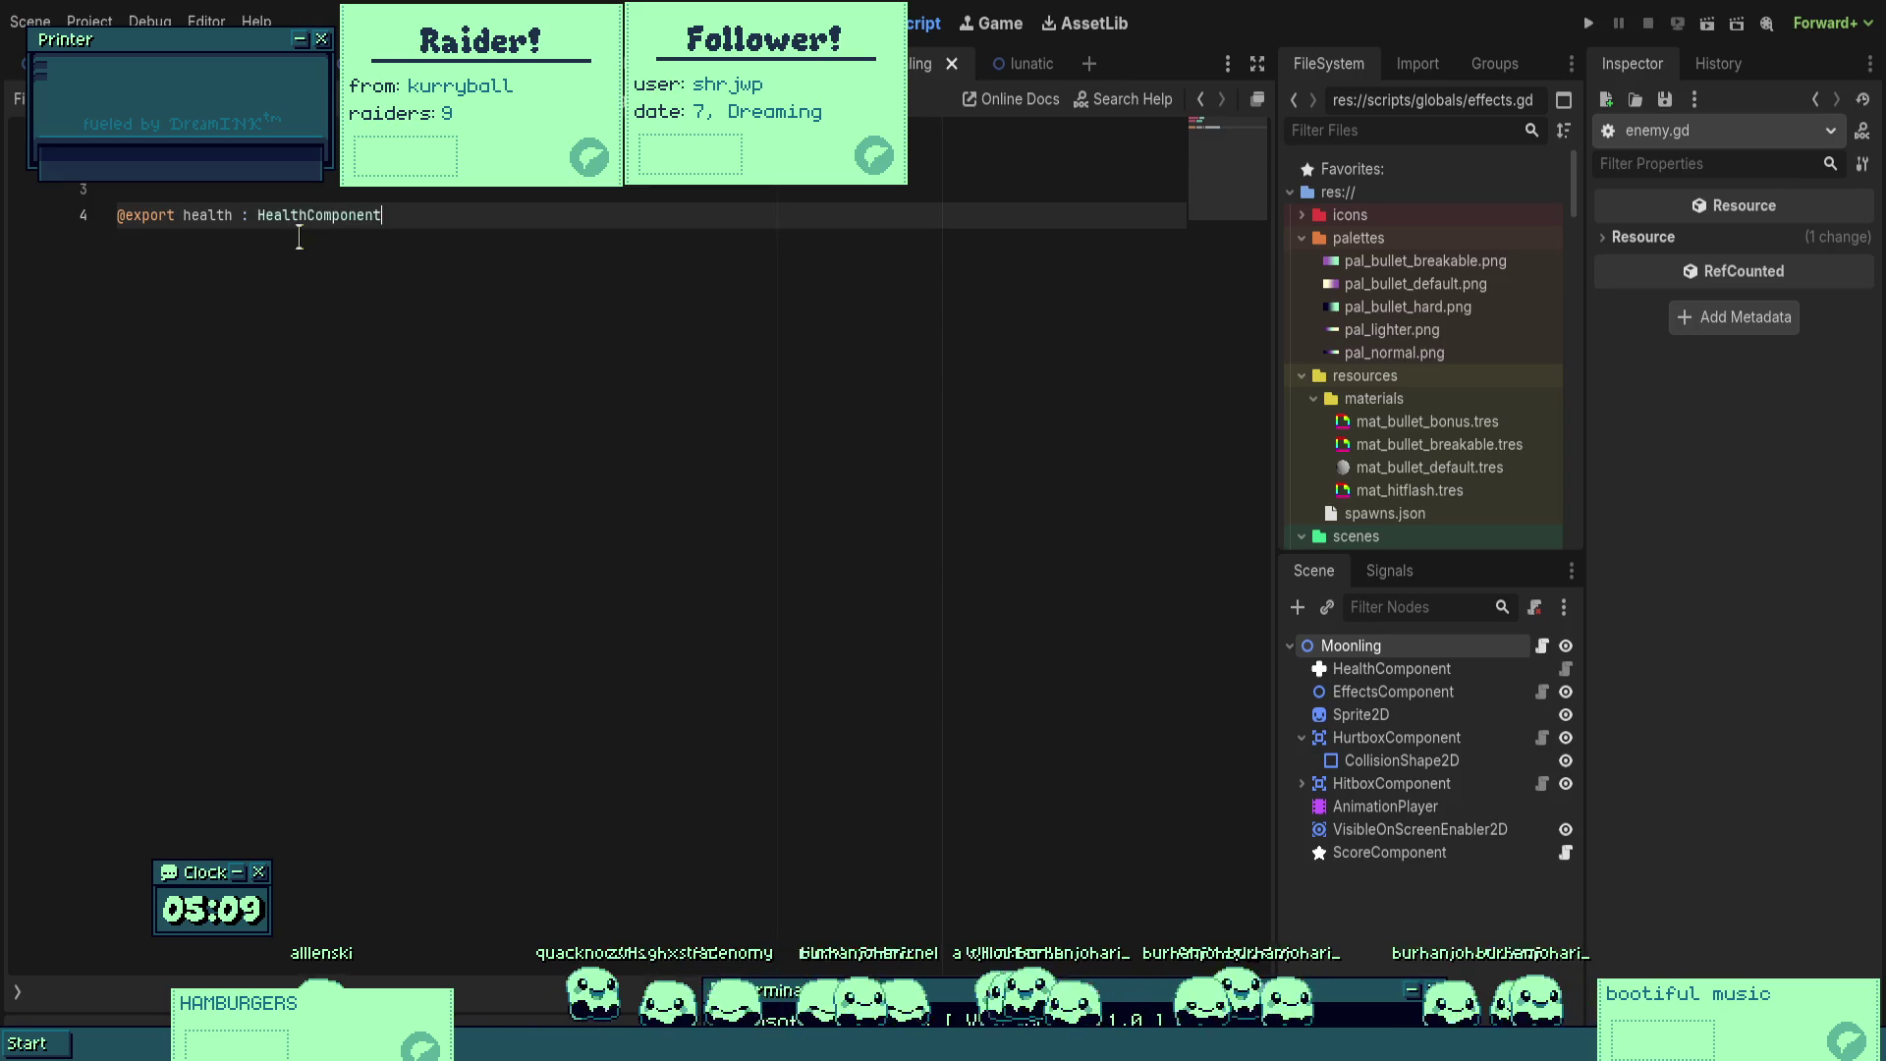
click(180, 214)
text(var)
click(457, 233)
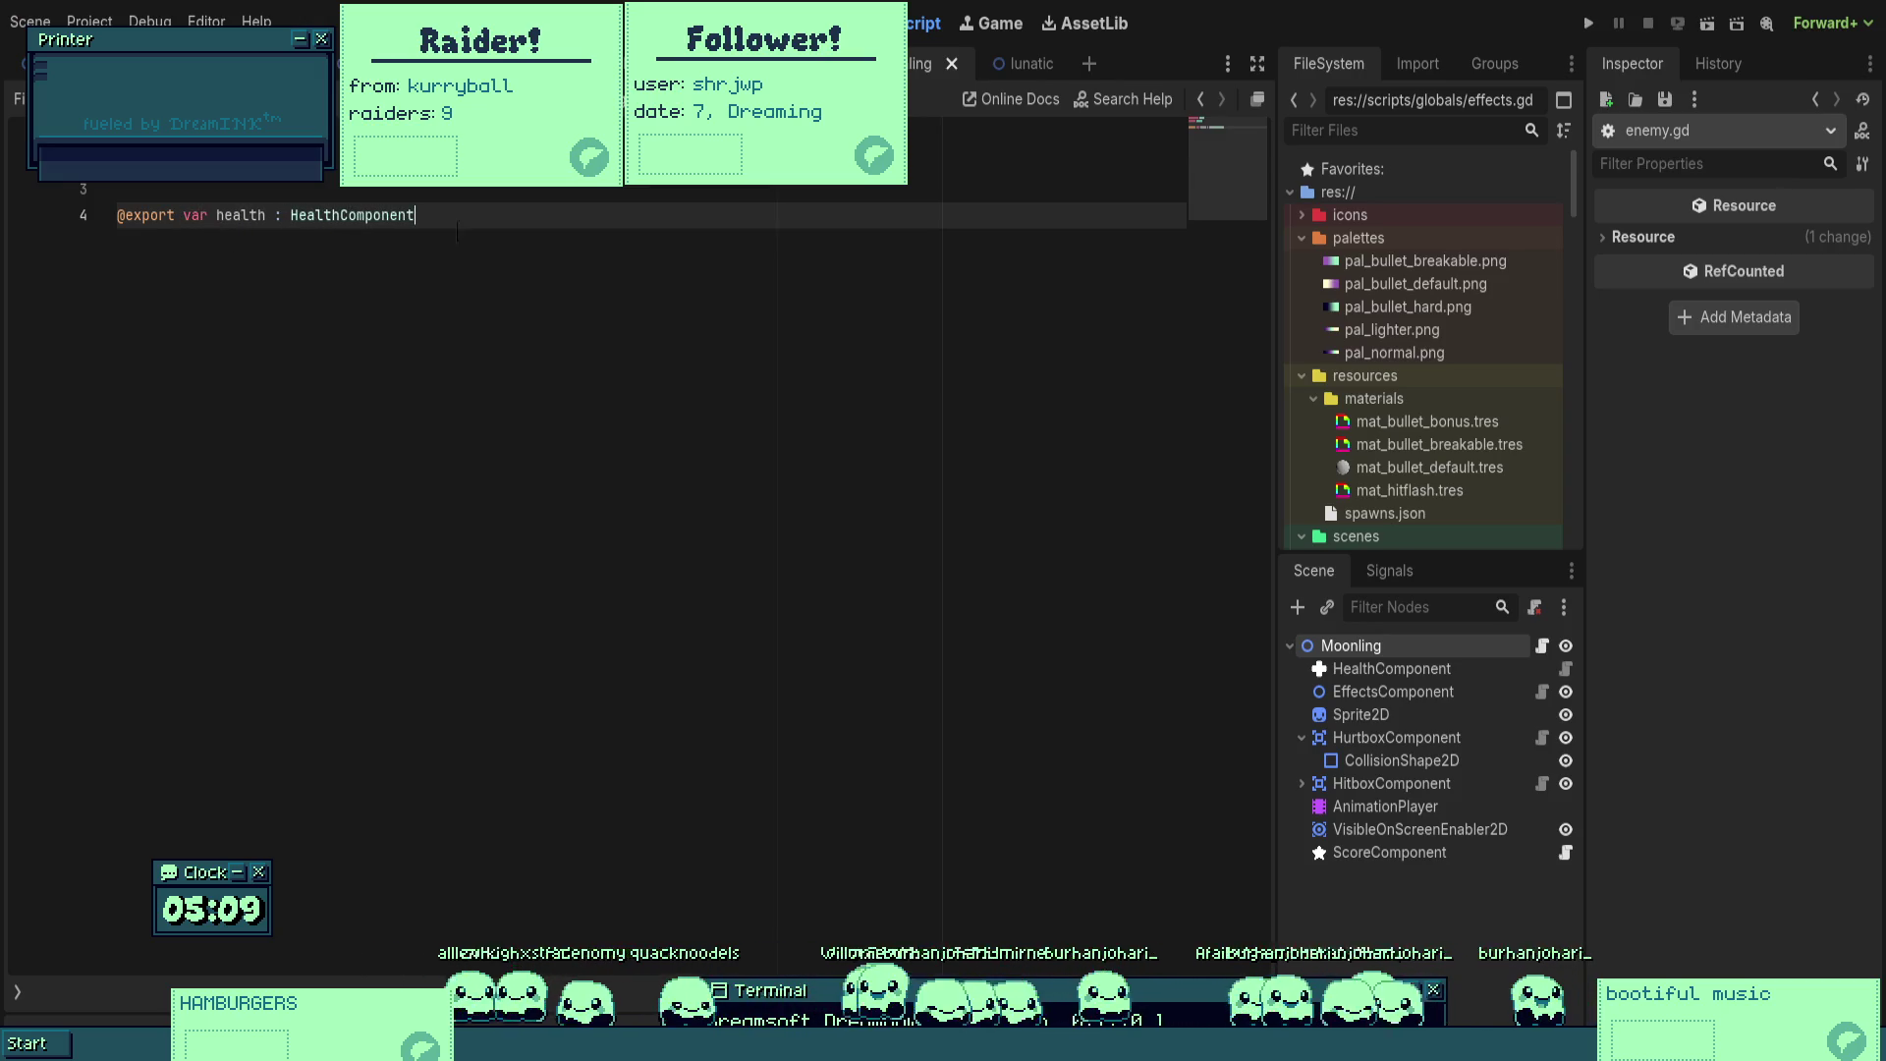
Add a 'func _ready() -> void:' function below the export
key(Return)
key(Return)
text(func _rf)
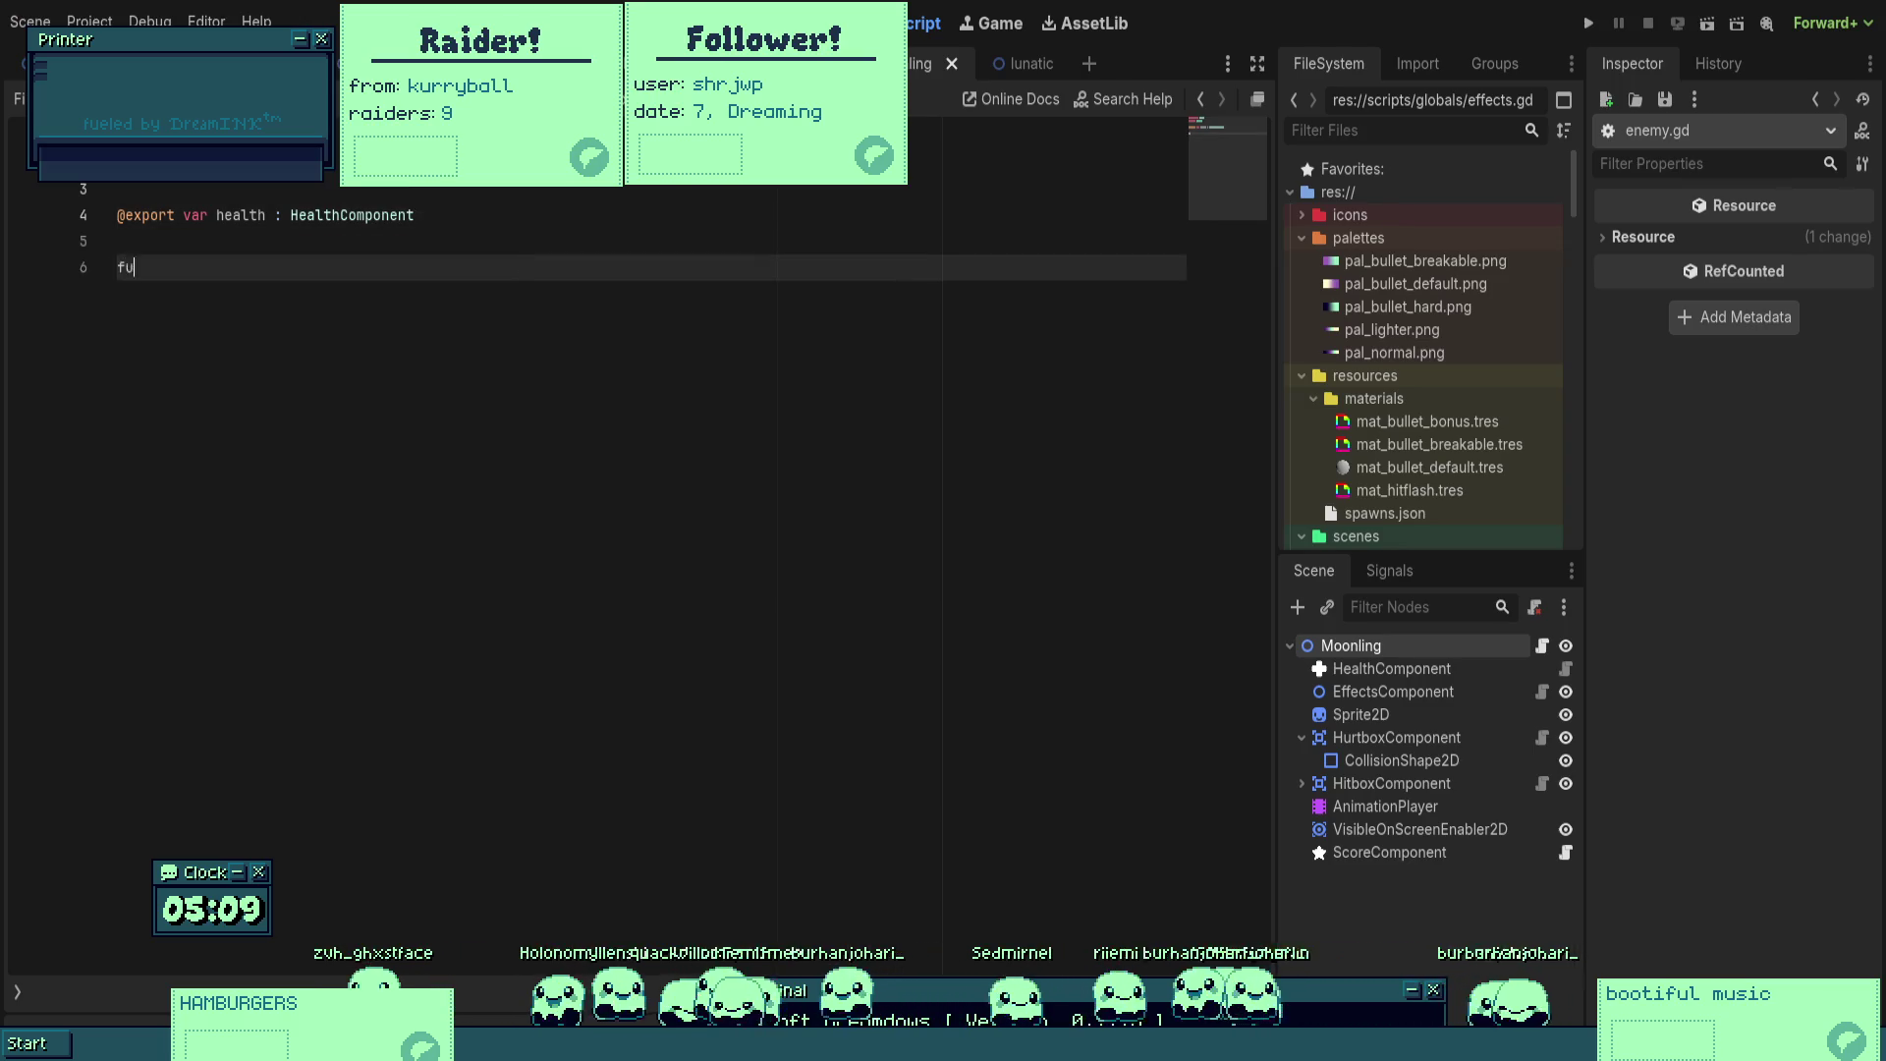
text(eady)
key(BackSpace)
key(BackSpace)
key(BackSpace)
text(e)
key(Return)
text())
key(BackSpace)
text(> void)
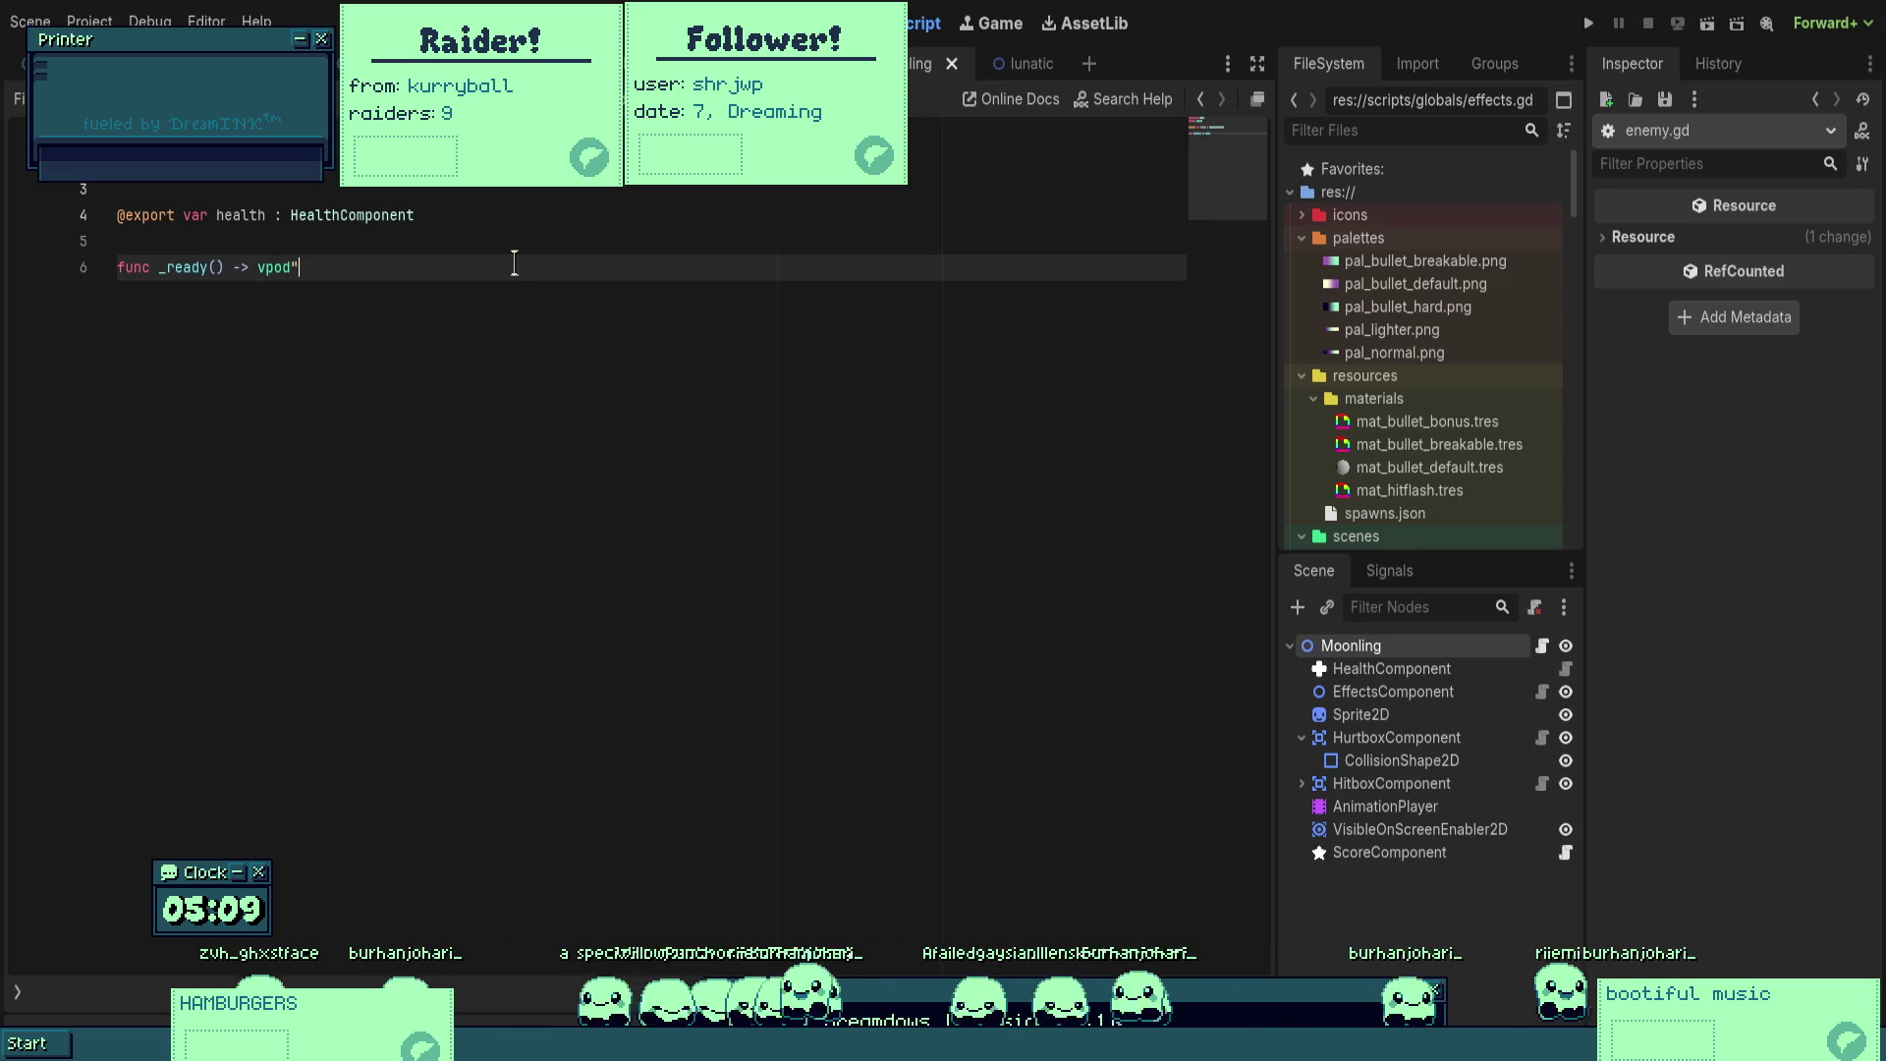
key(BackSpace)
key(BackSpace)
key(BackSpace)
key(Return)
text(:)
key(Return)
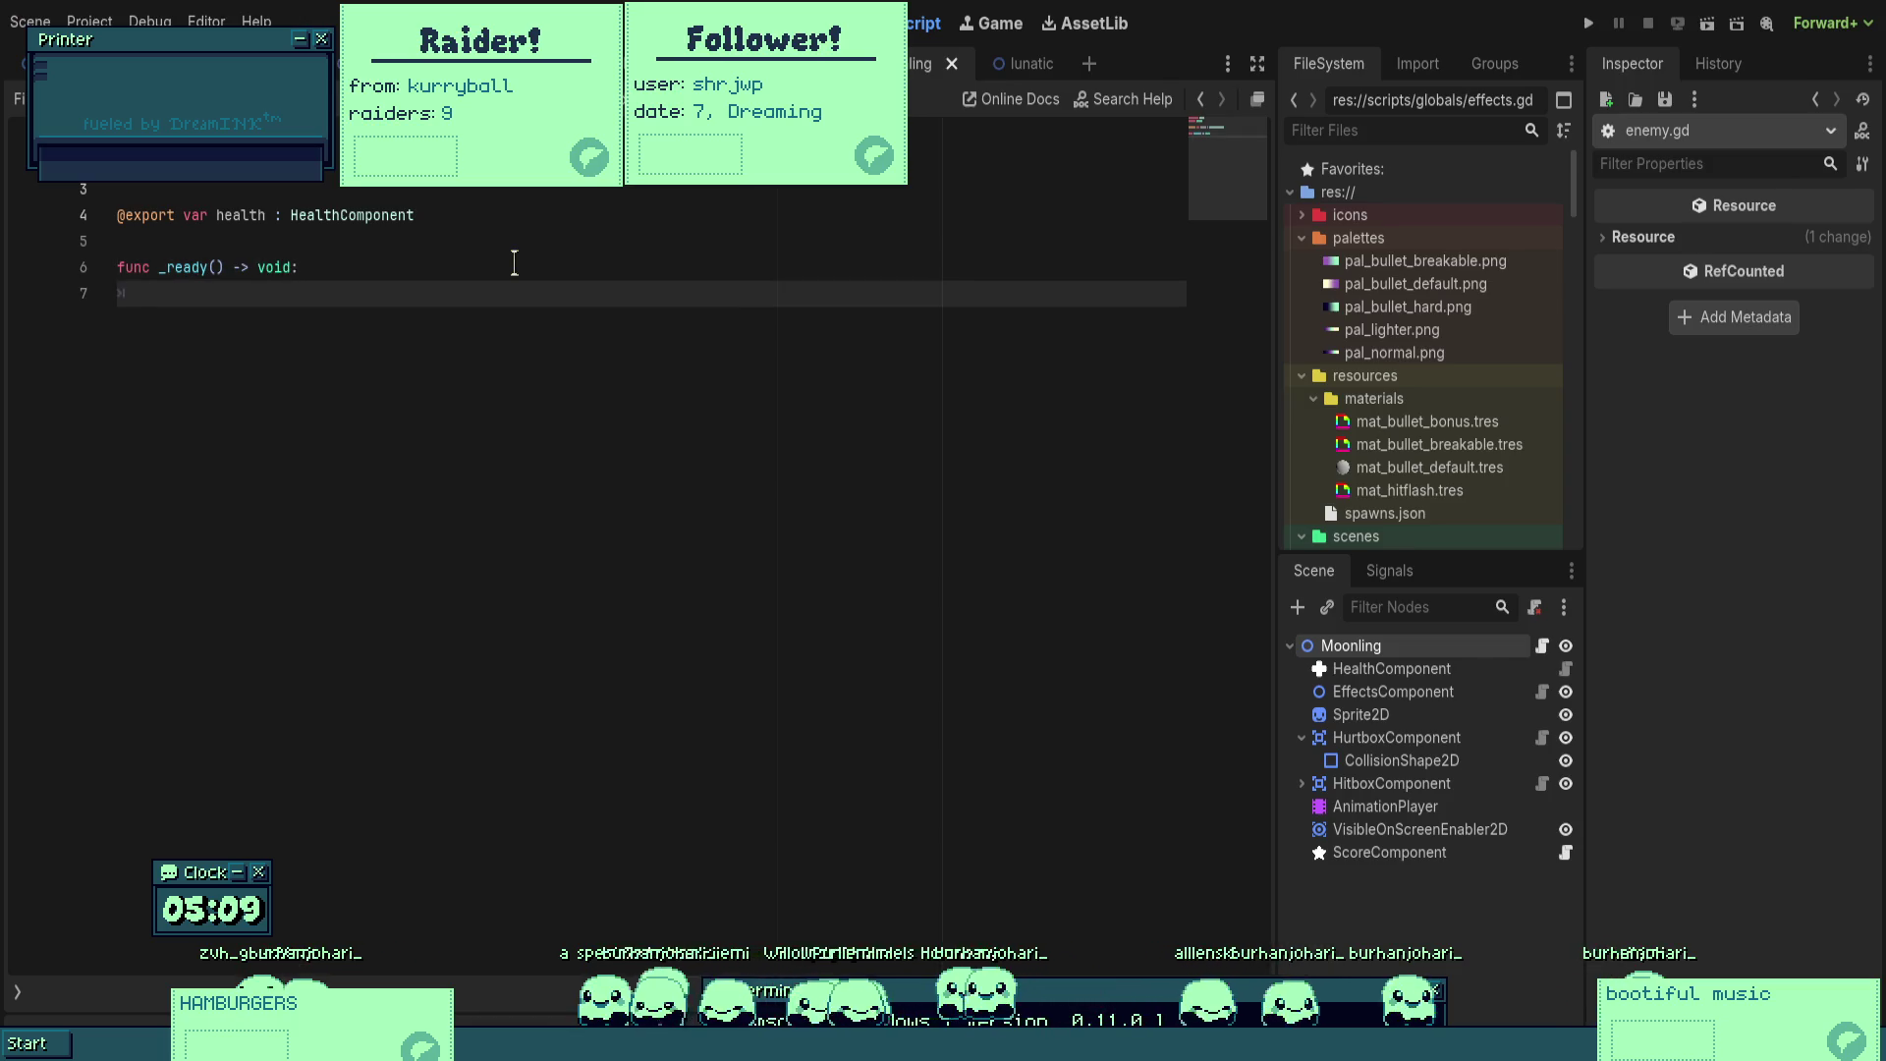
Inside _ready, add 'if health:' with an empty health.health_depleted.connect() call
text(if health:)
key(Return)
text(health.)
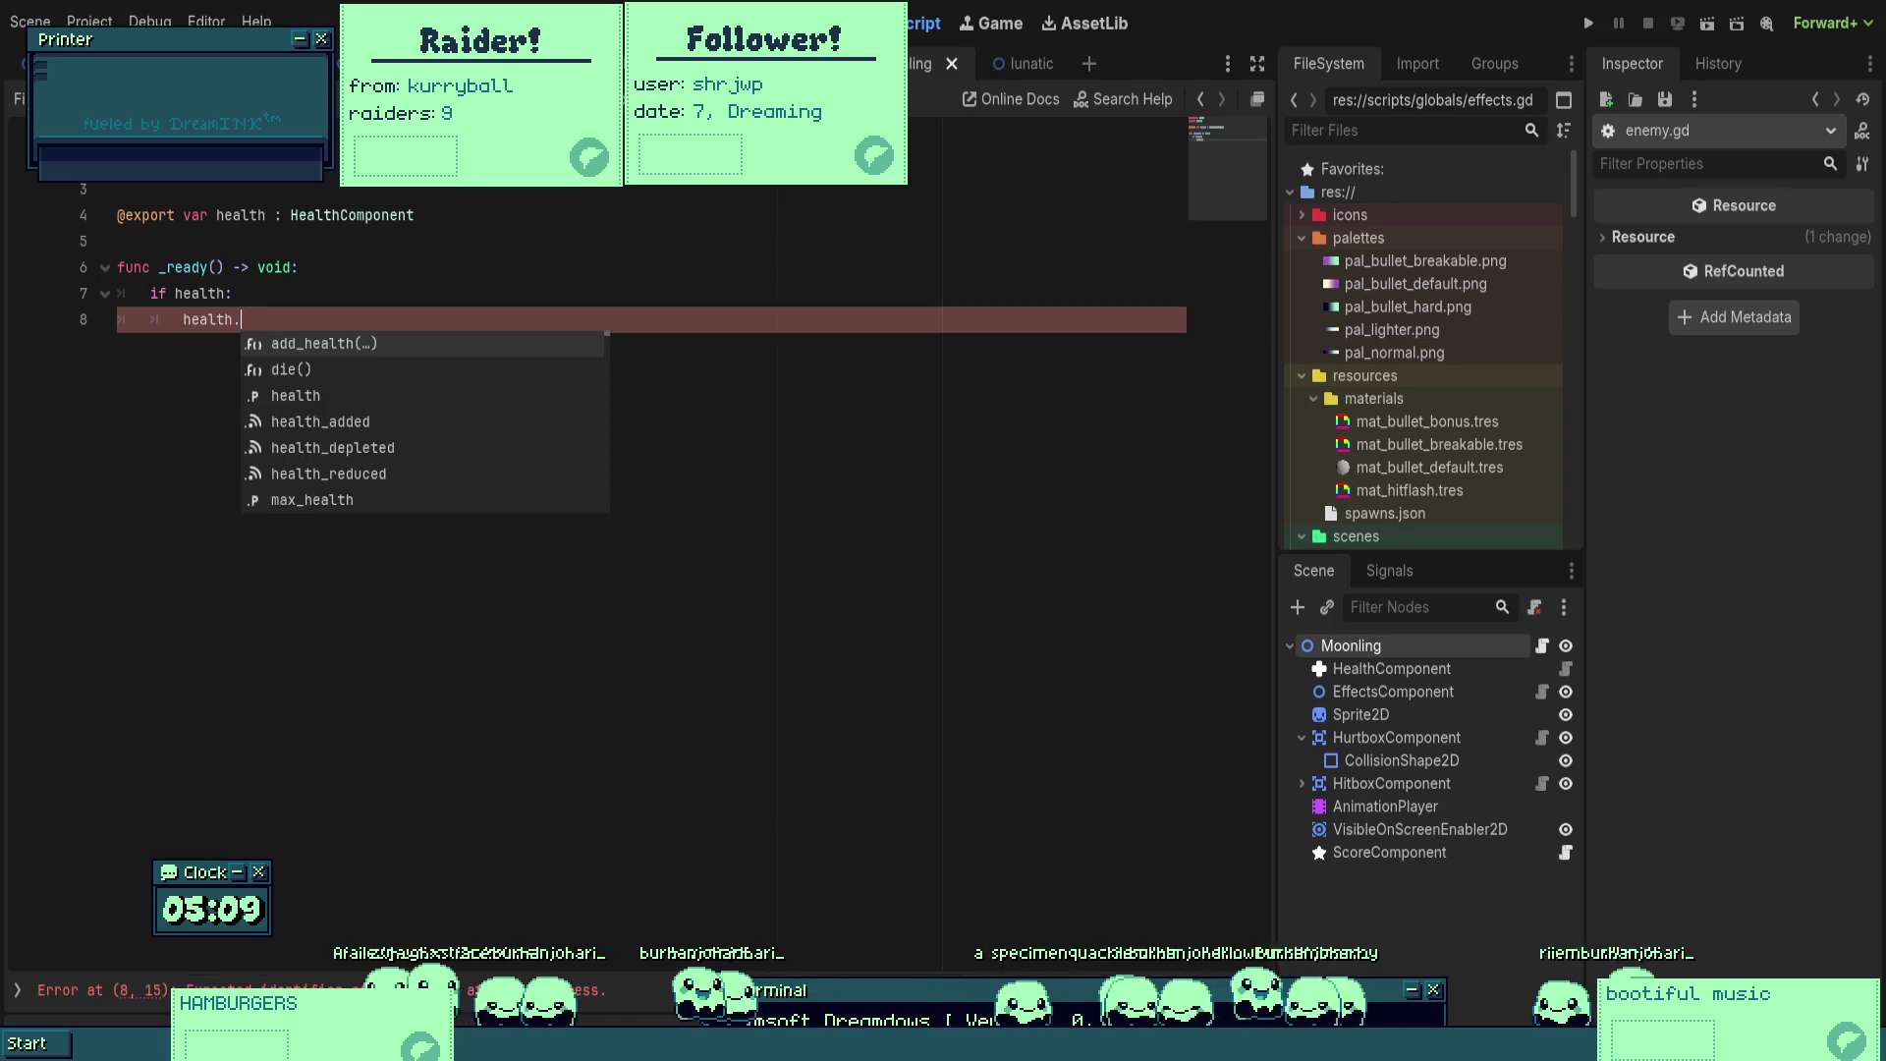
text(depl)
key(Return)
text(.connect()
key(Return)
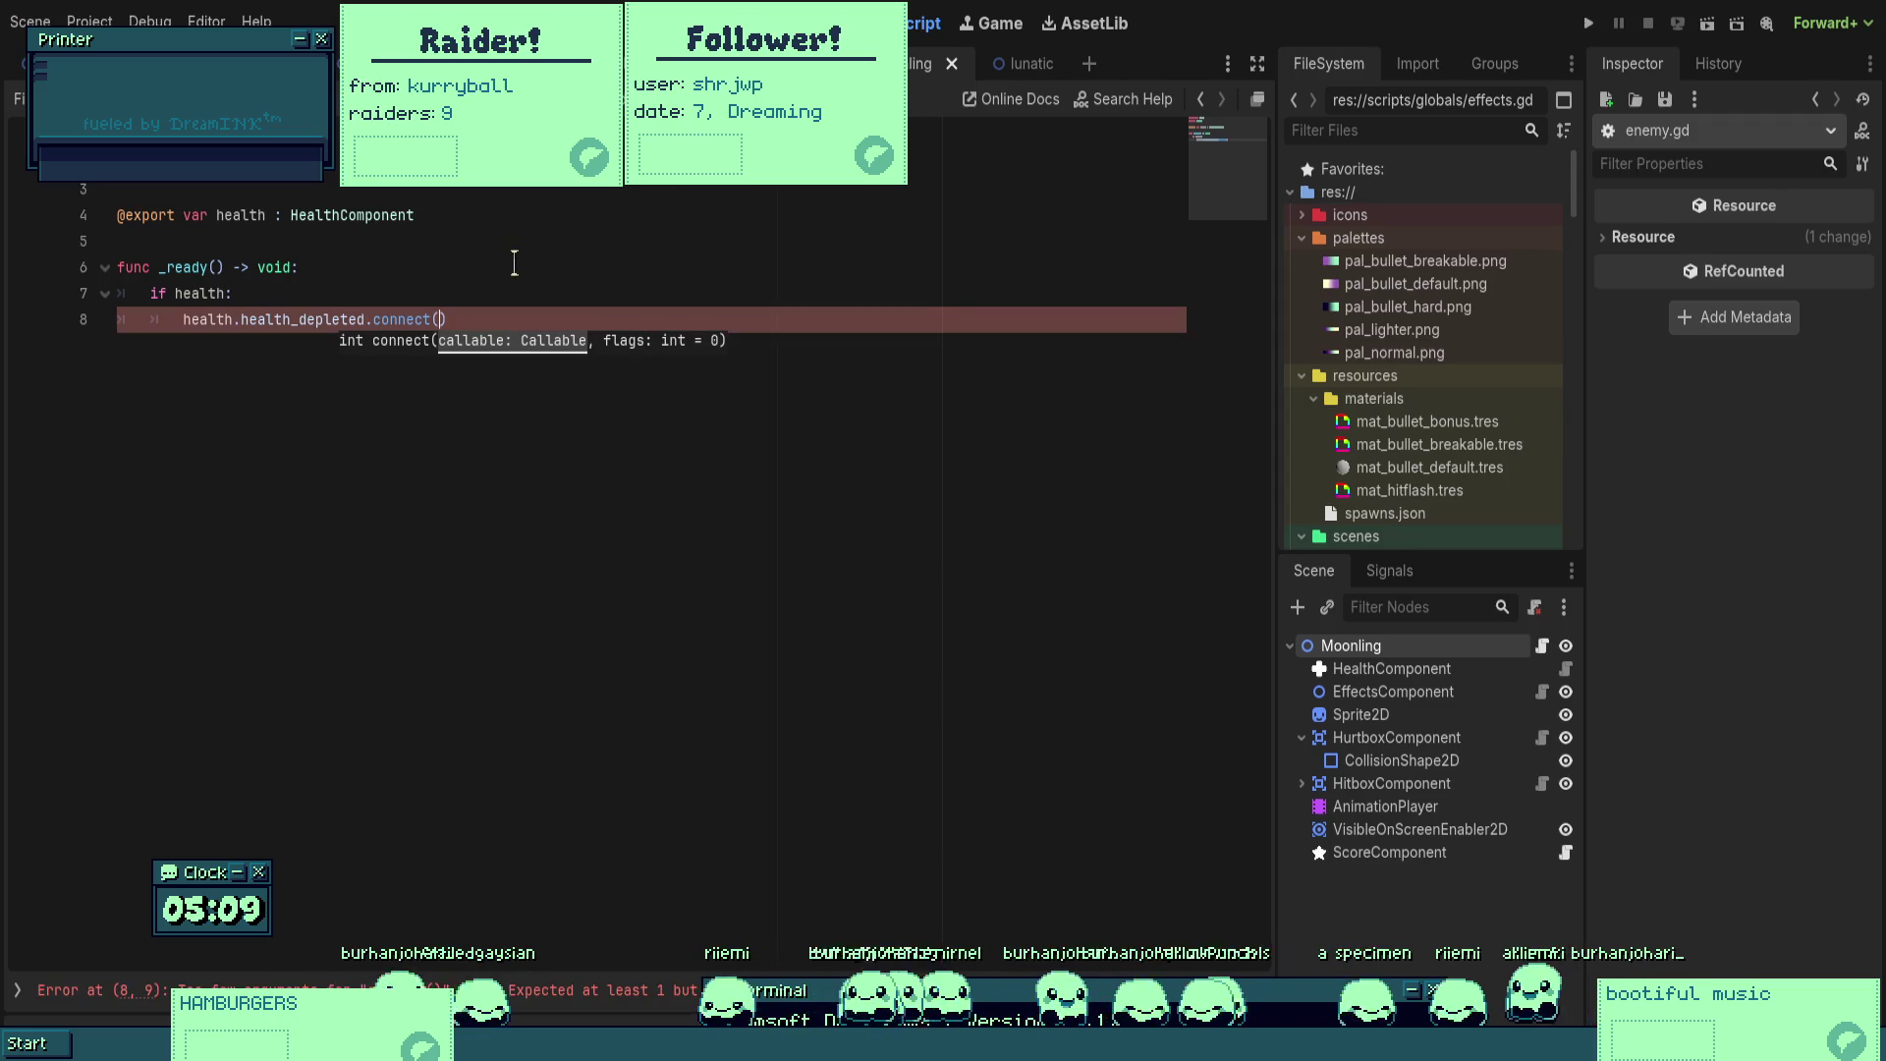
key(Escape)
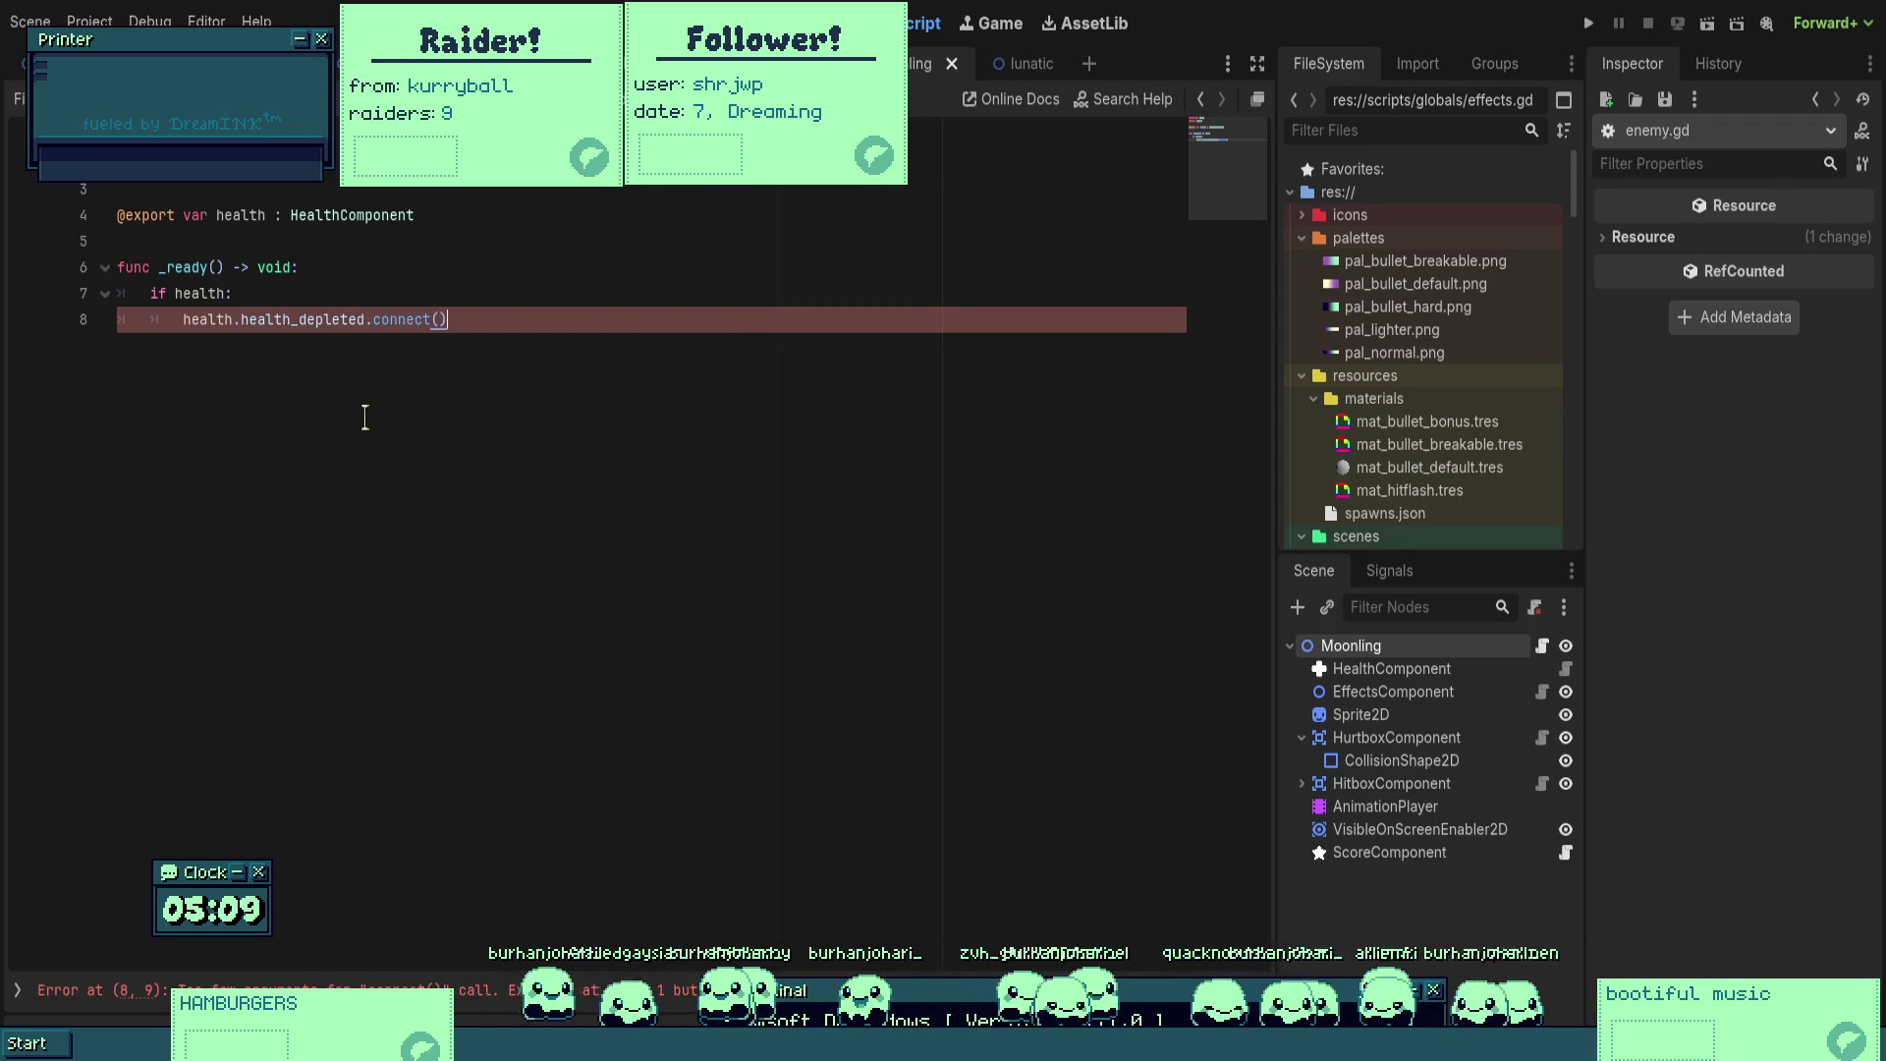
key(Return)
key(Return)
key(BackSpace)
key(BackSpace)
text(fn)
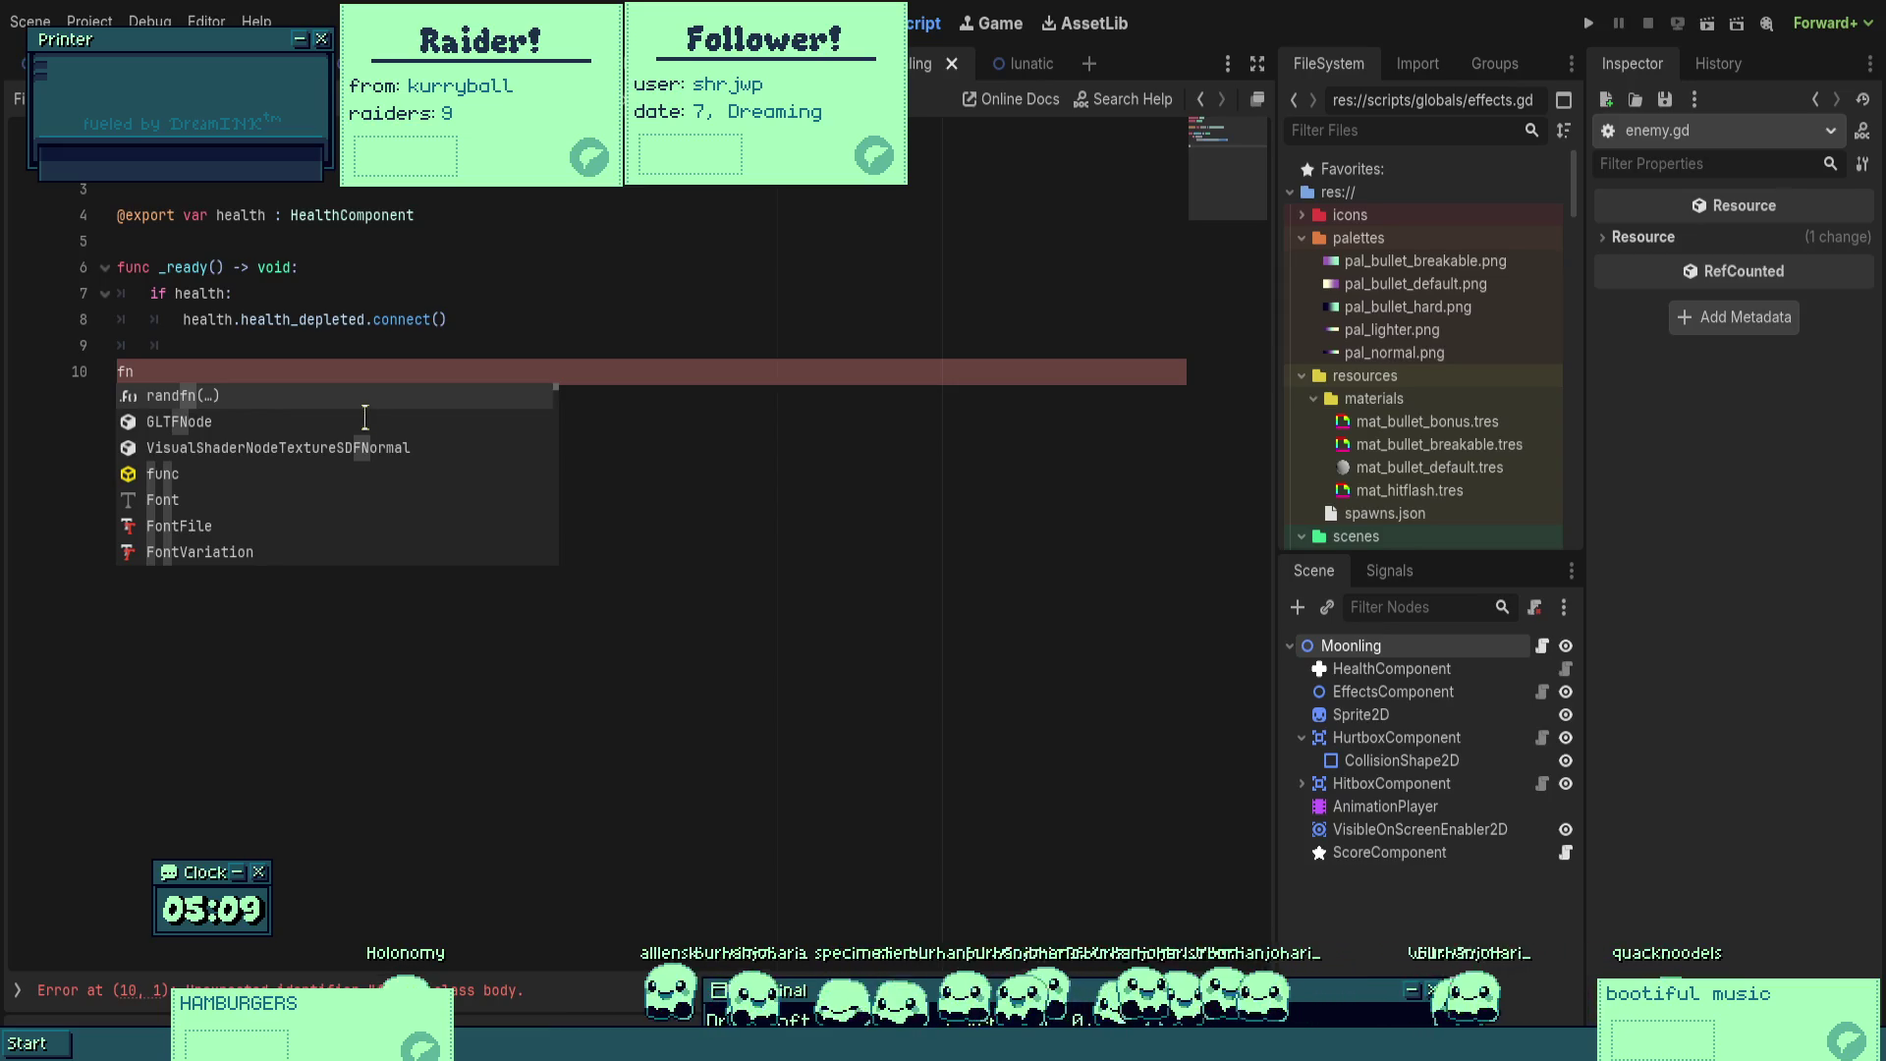
click(444, 324)
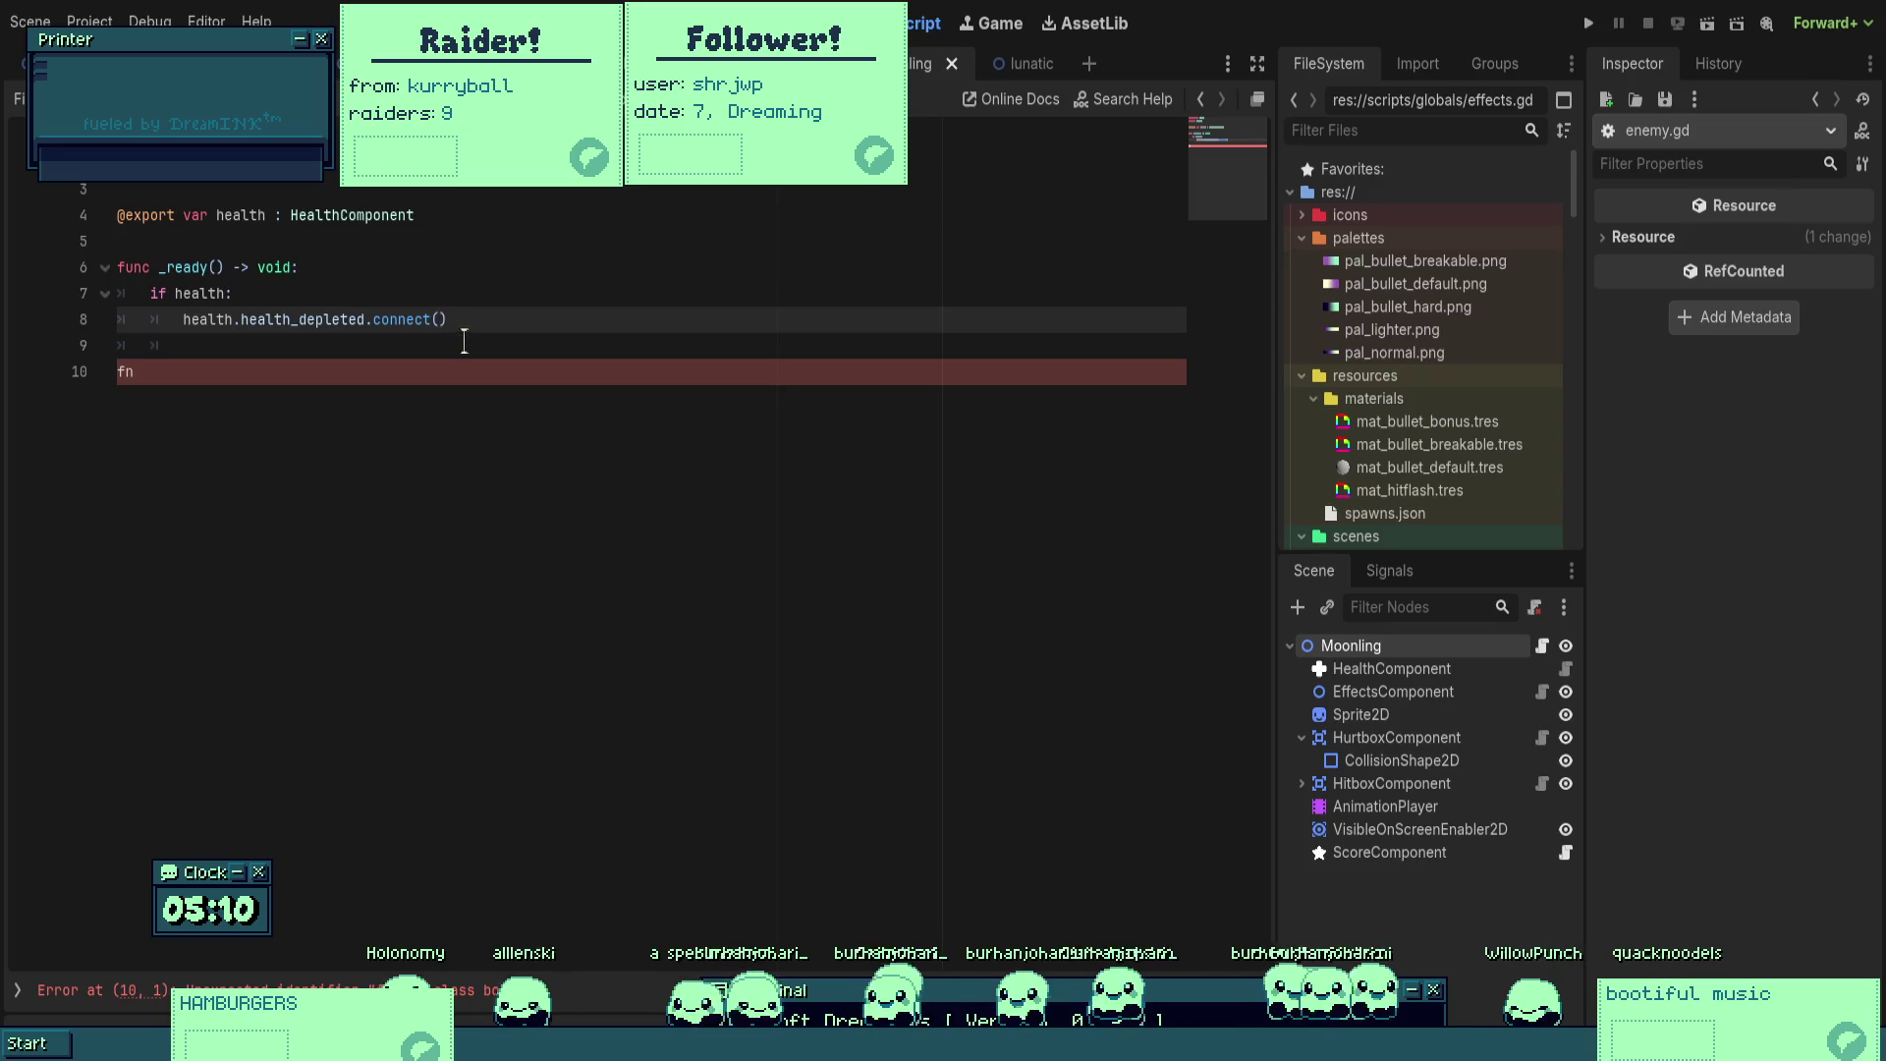
key(BackSpace)
text(()
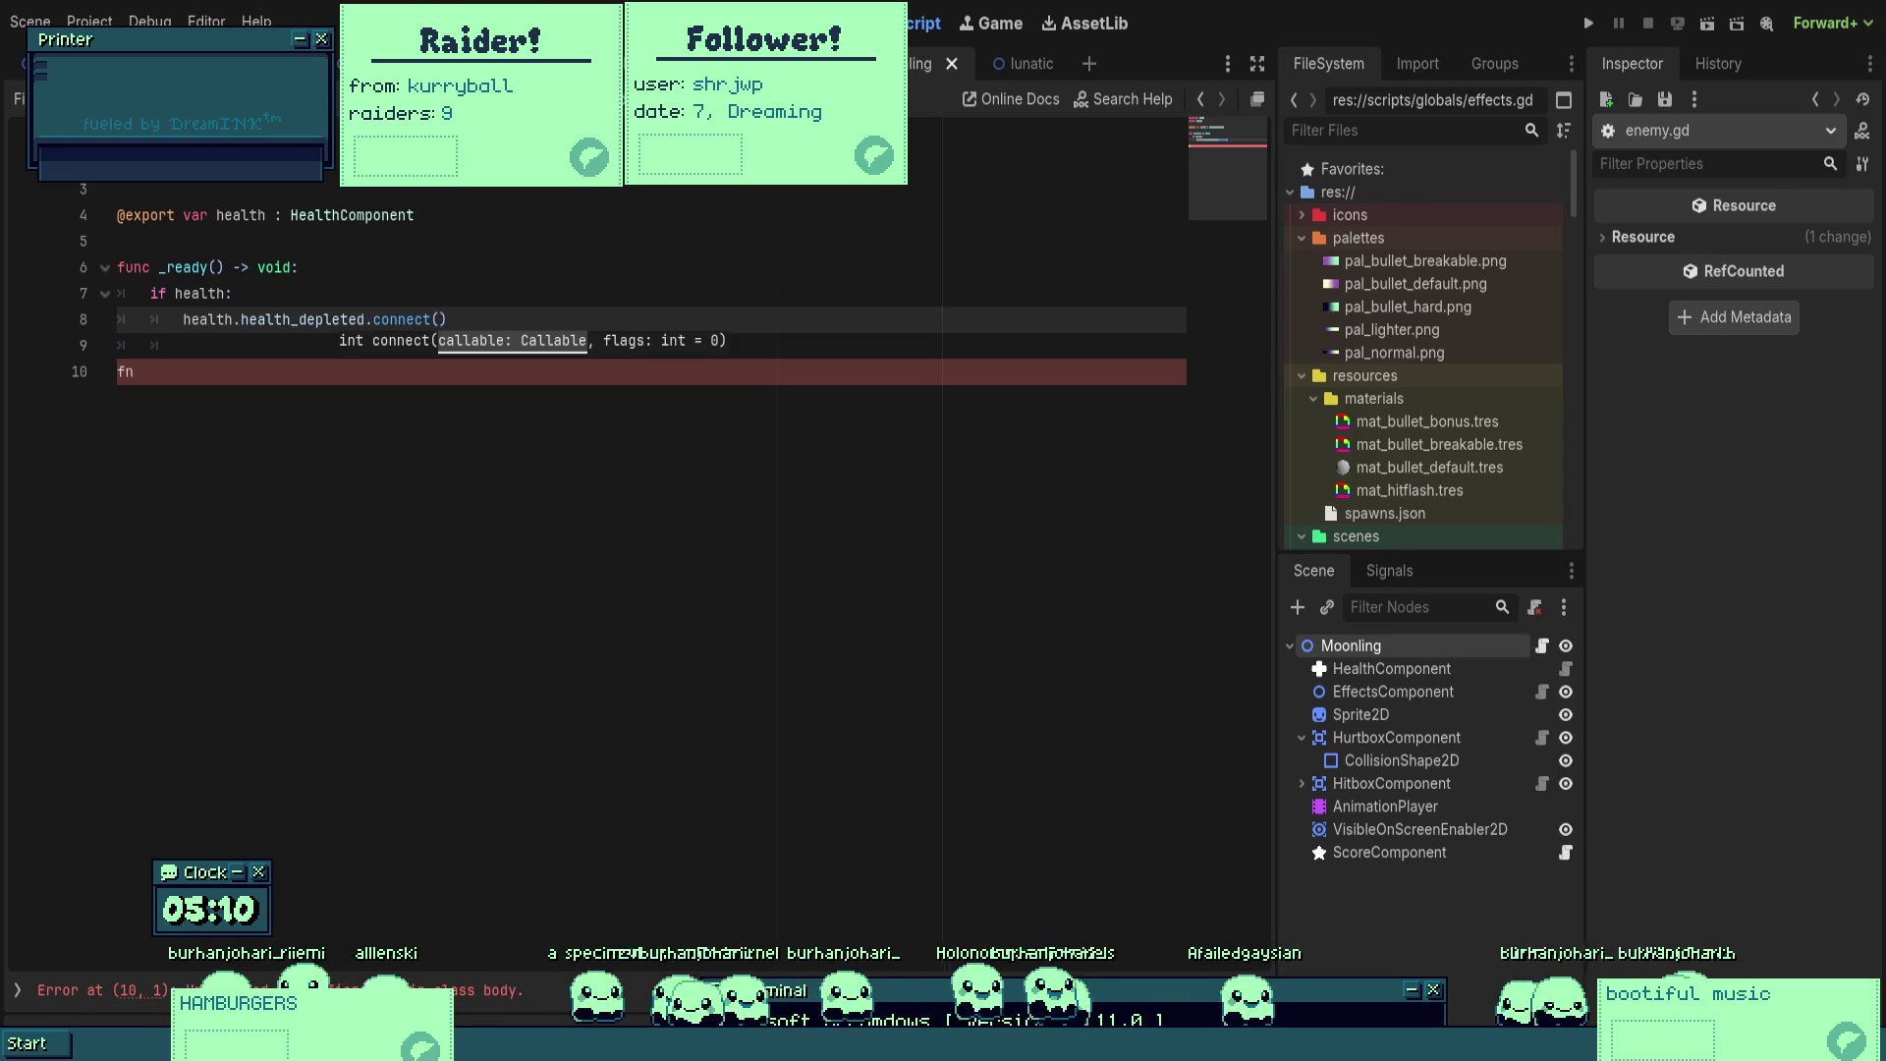
text(Global)
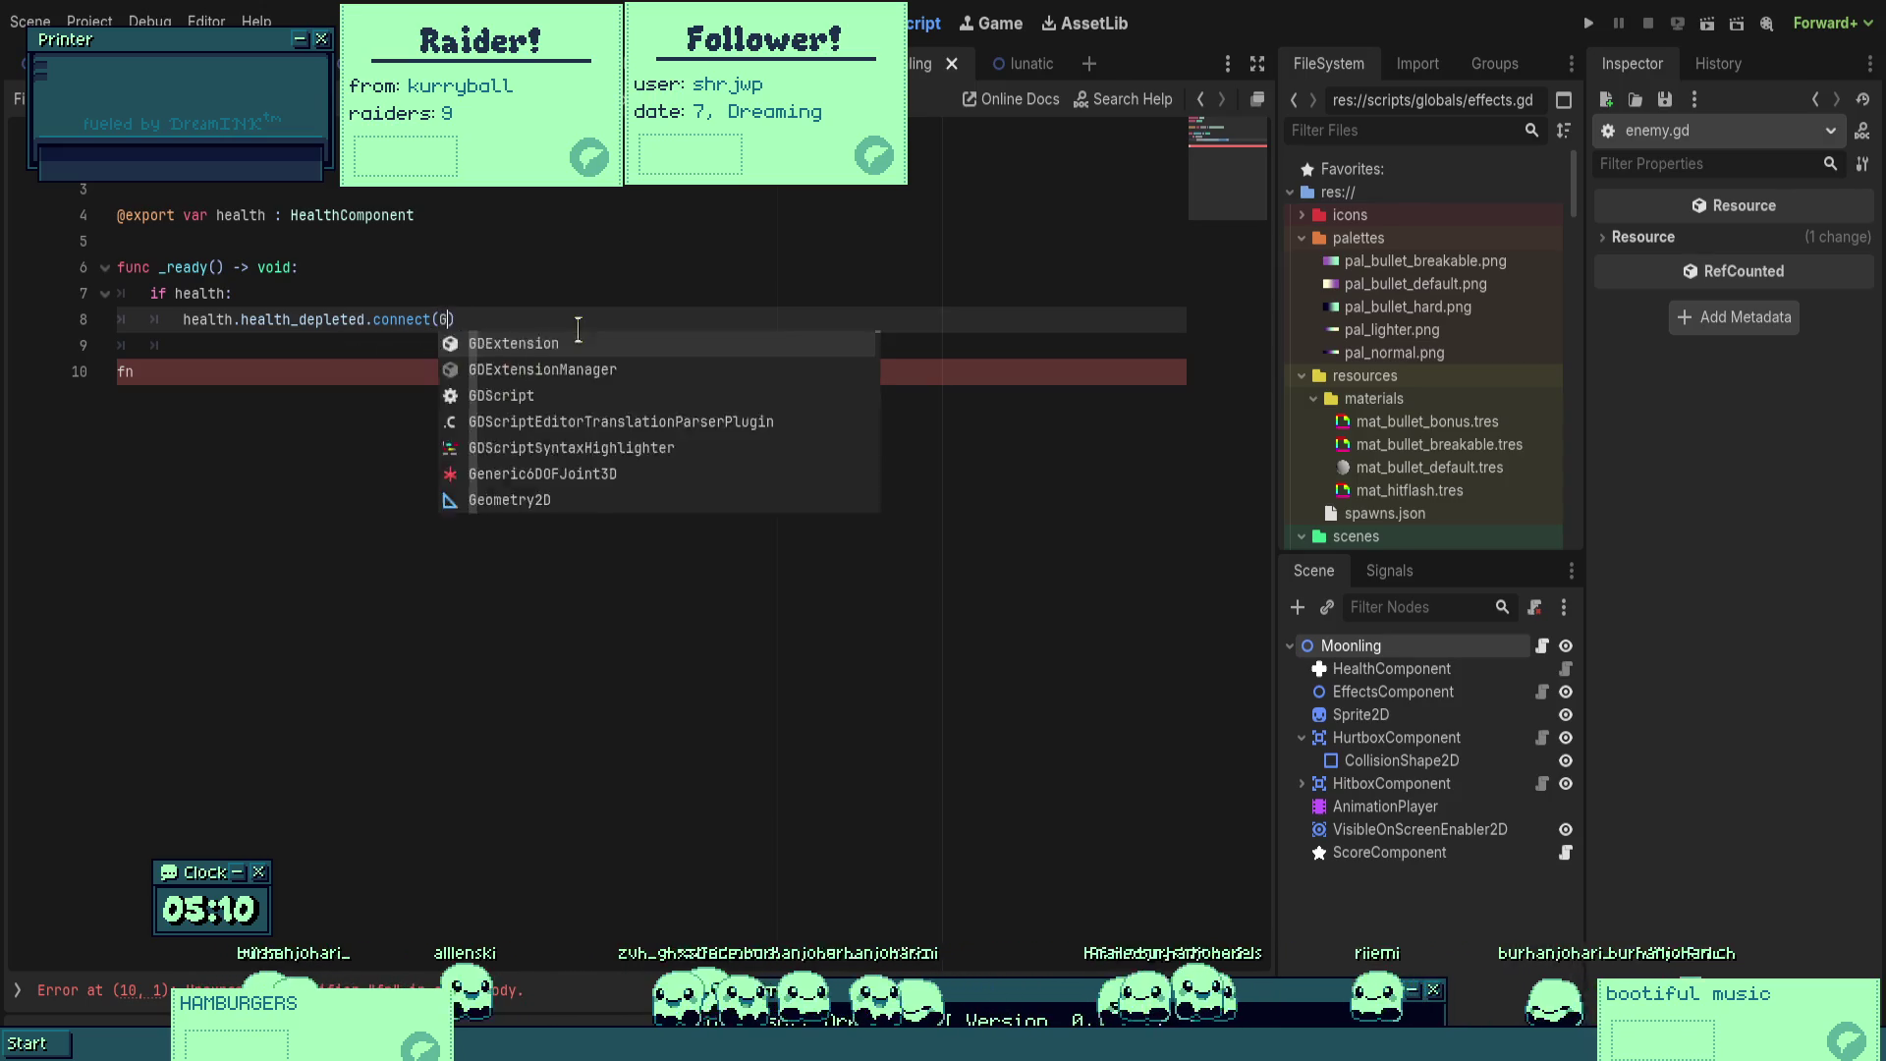
Fill the connect() call with Effects.spawn_death_effect.bind(position)
key(BackSpace)
key(BackSpace)
key(BackSpace)
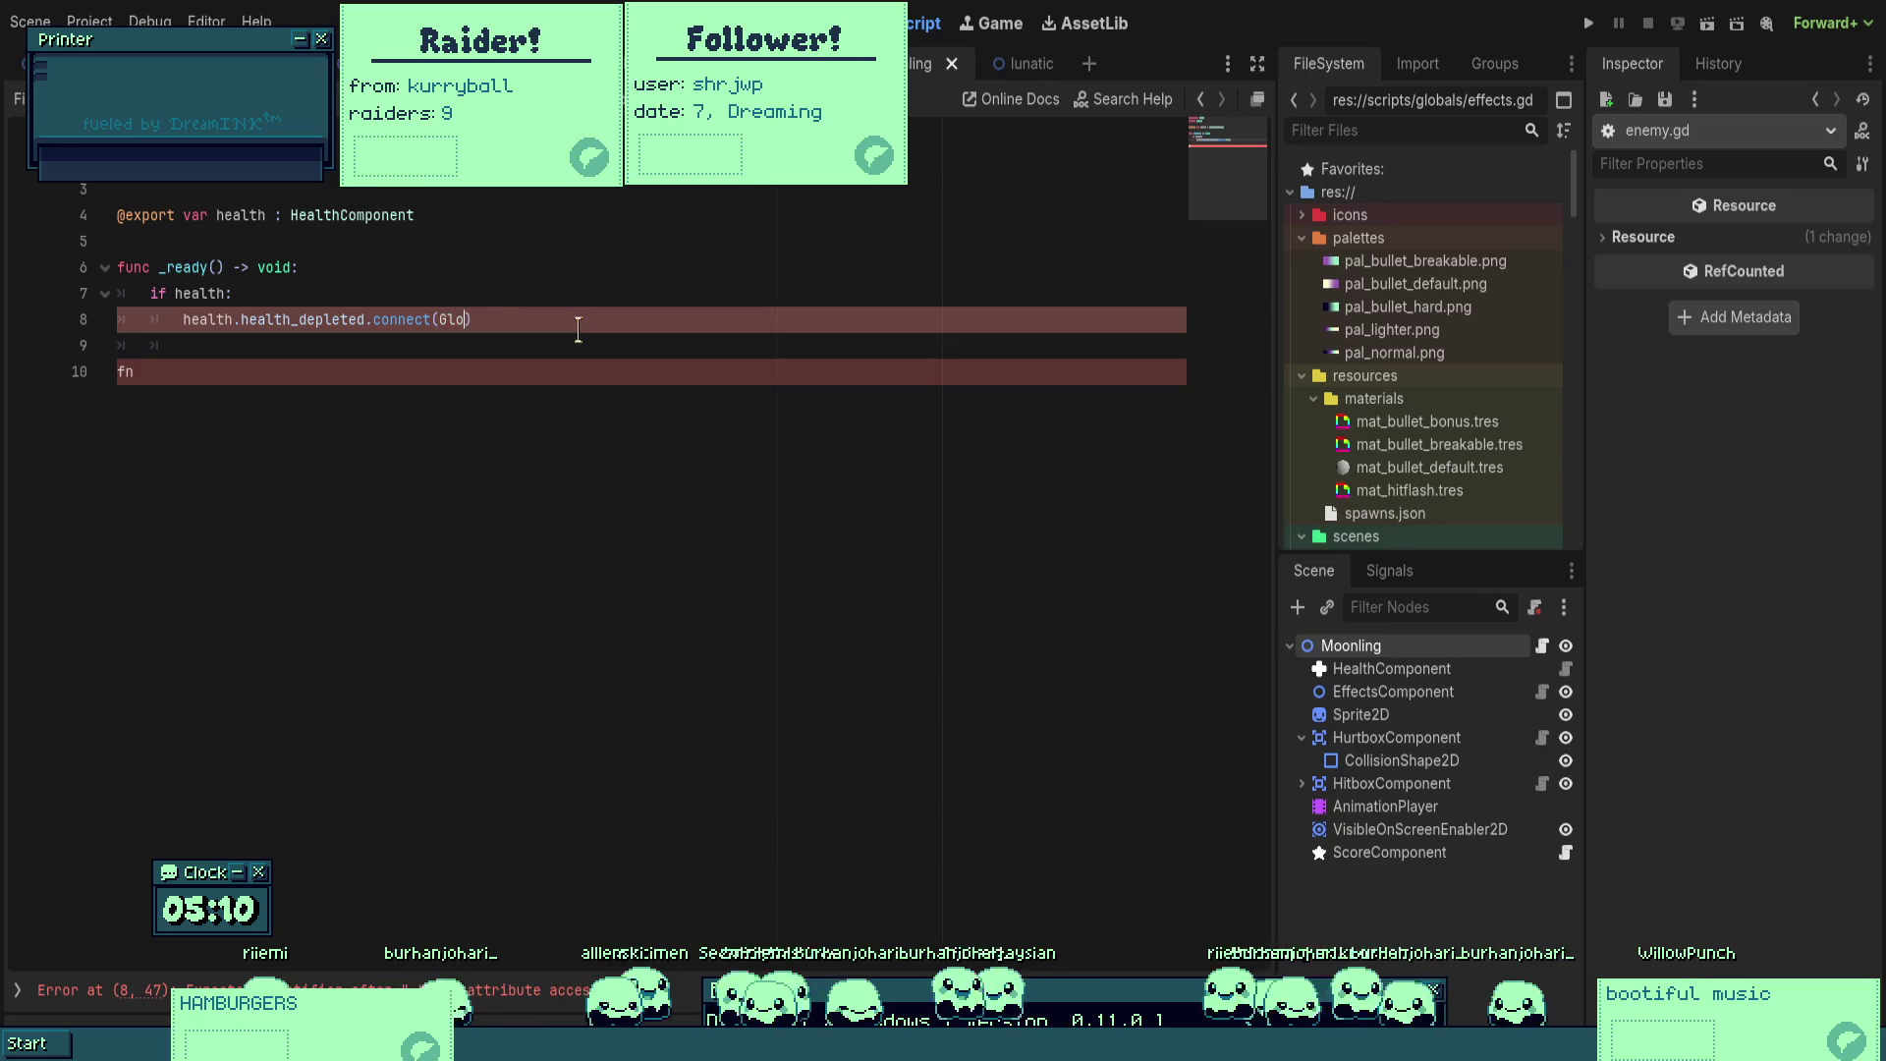
text(Effects.spaw)
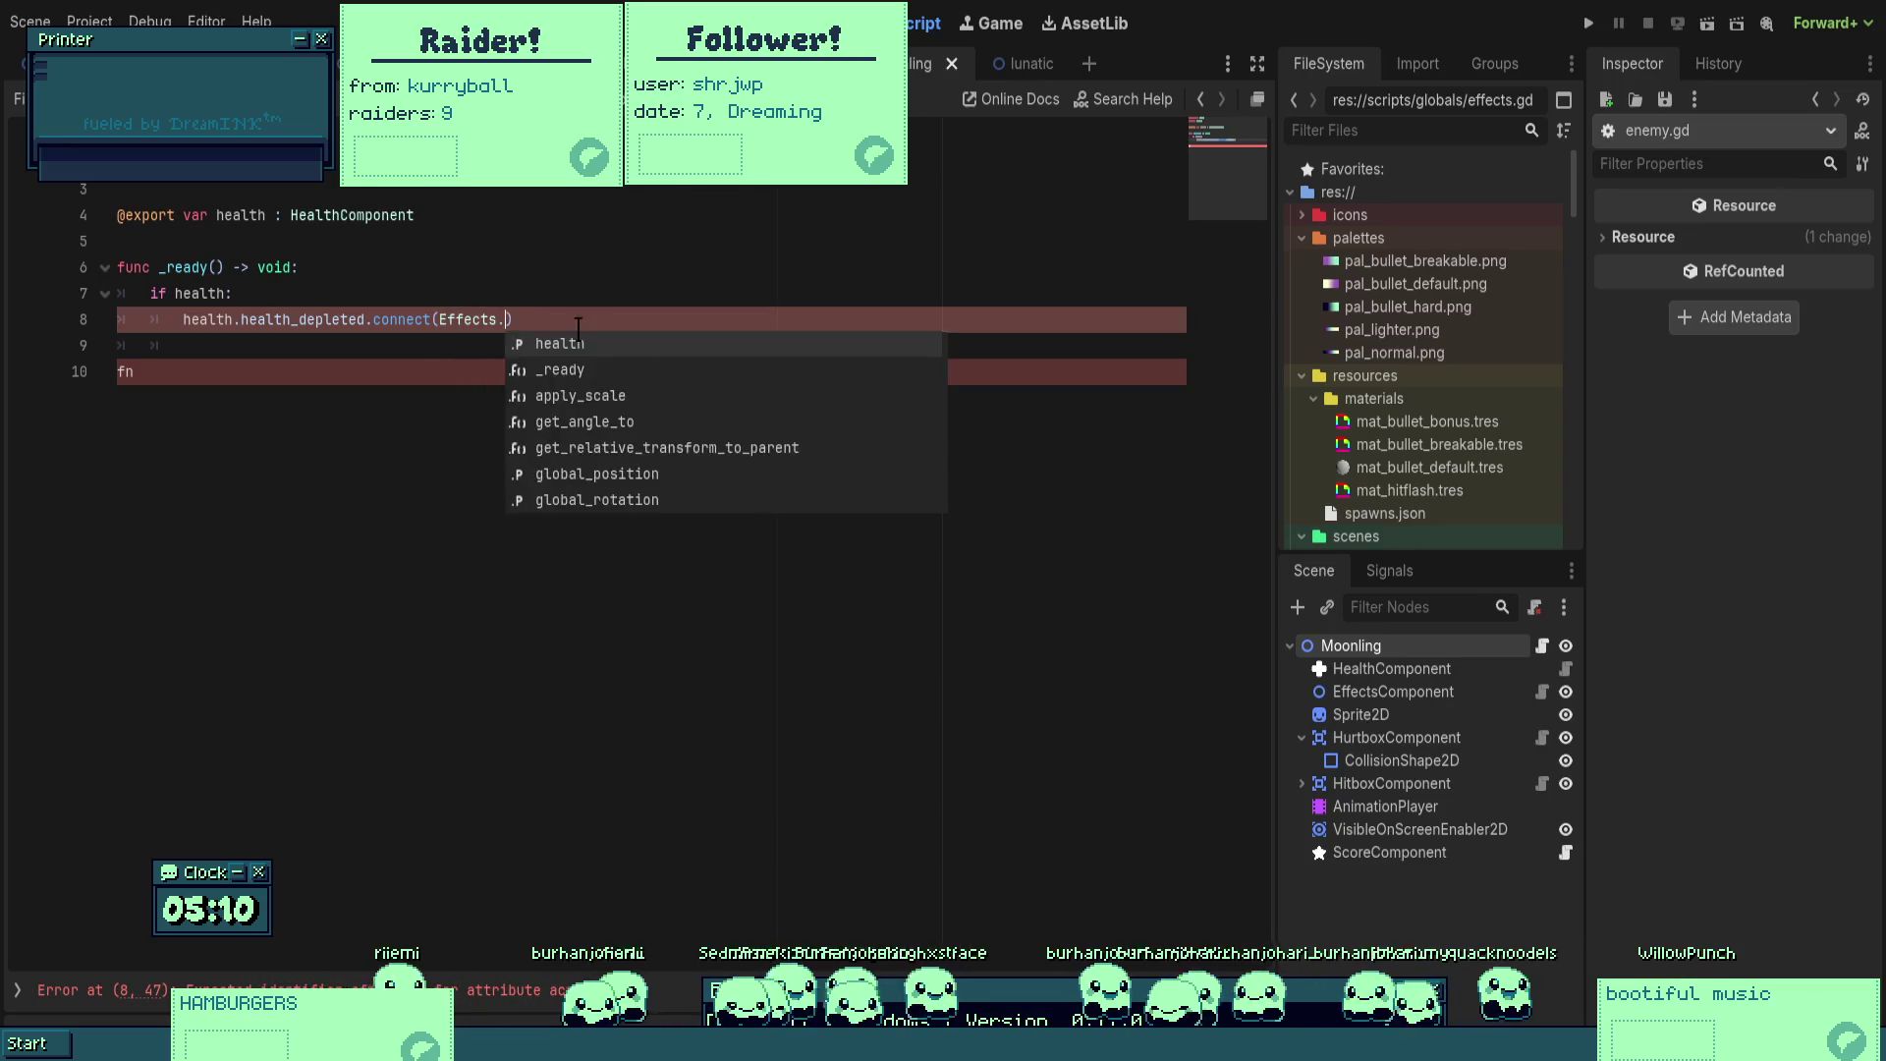
key(Down)
key(Return)
text(.bind)
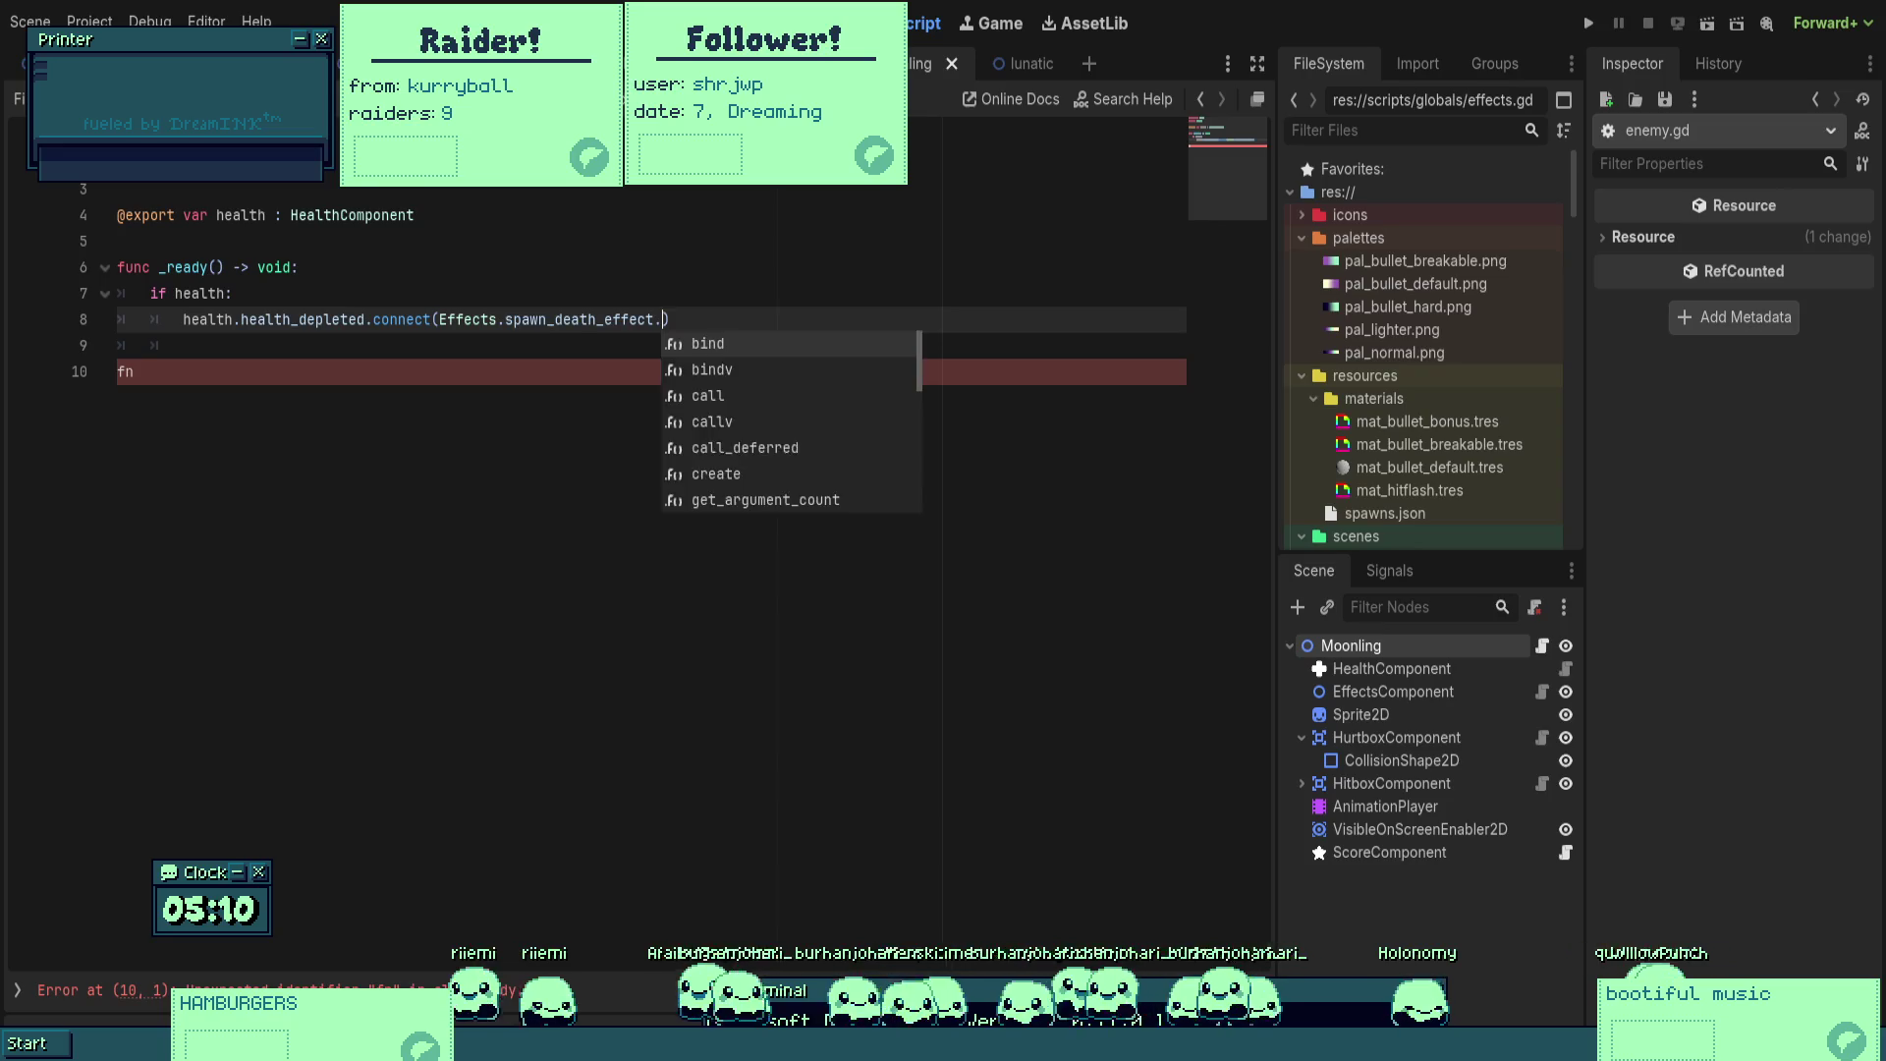
key(Return)
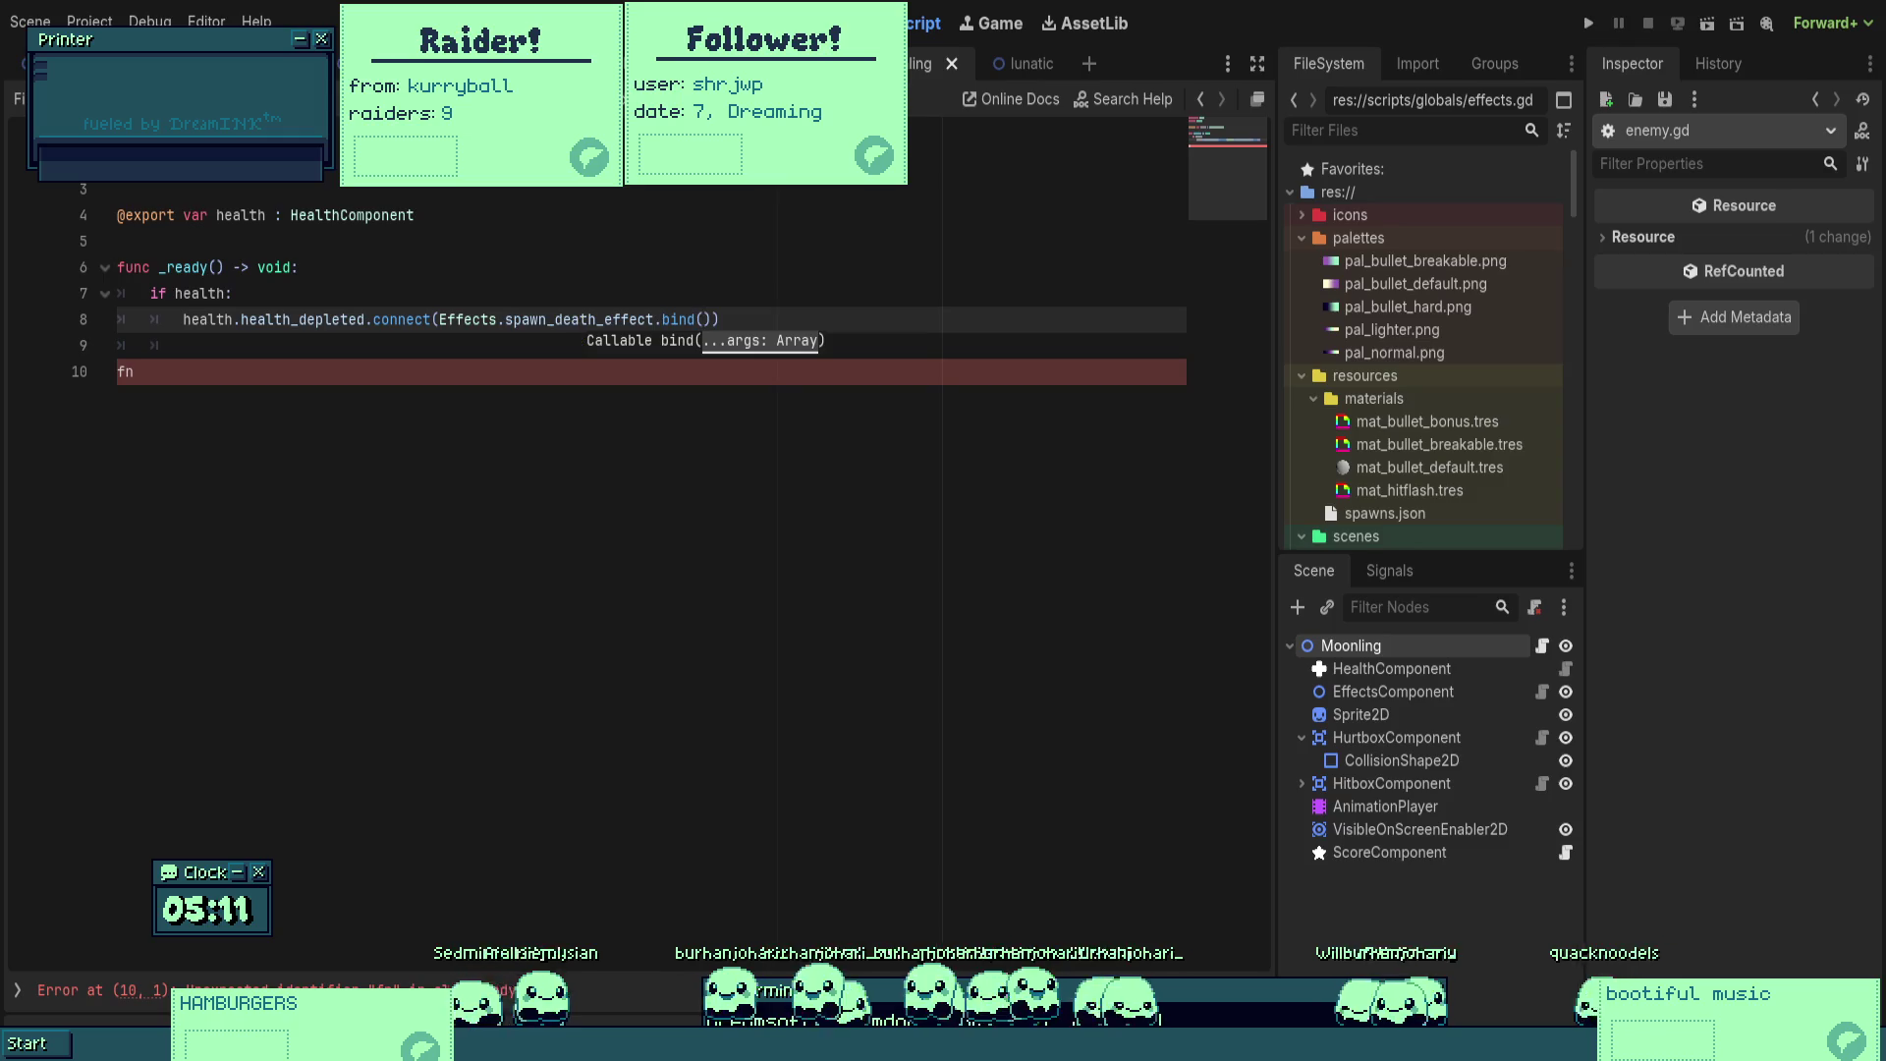
text(position)
Delete the stray 'fn' line on line 10
click(439, 394)
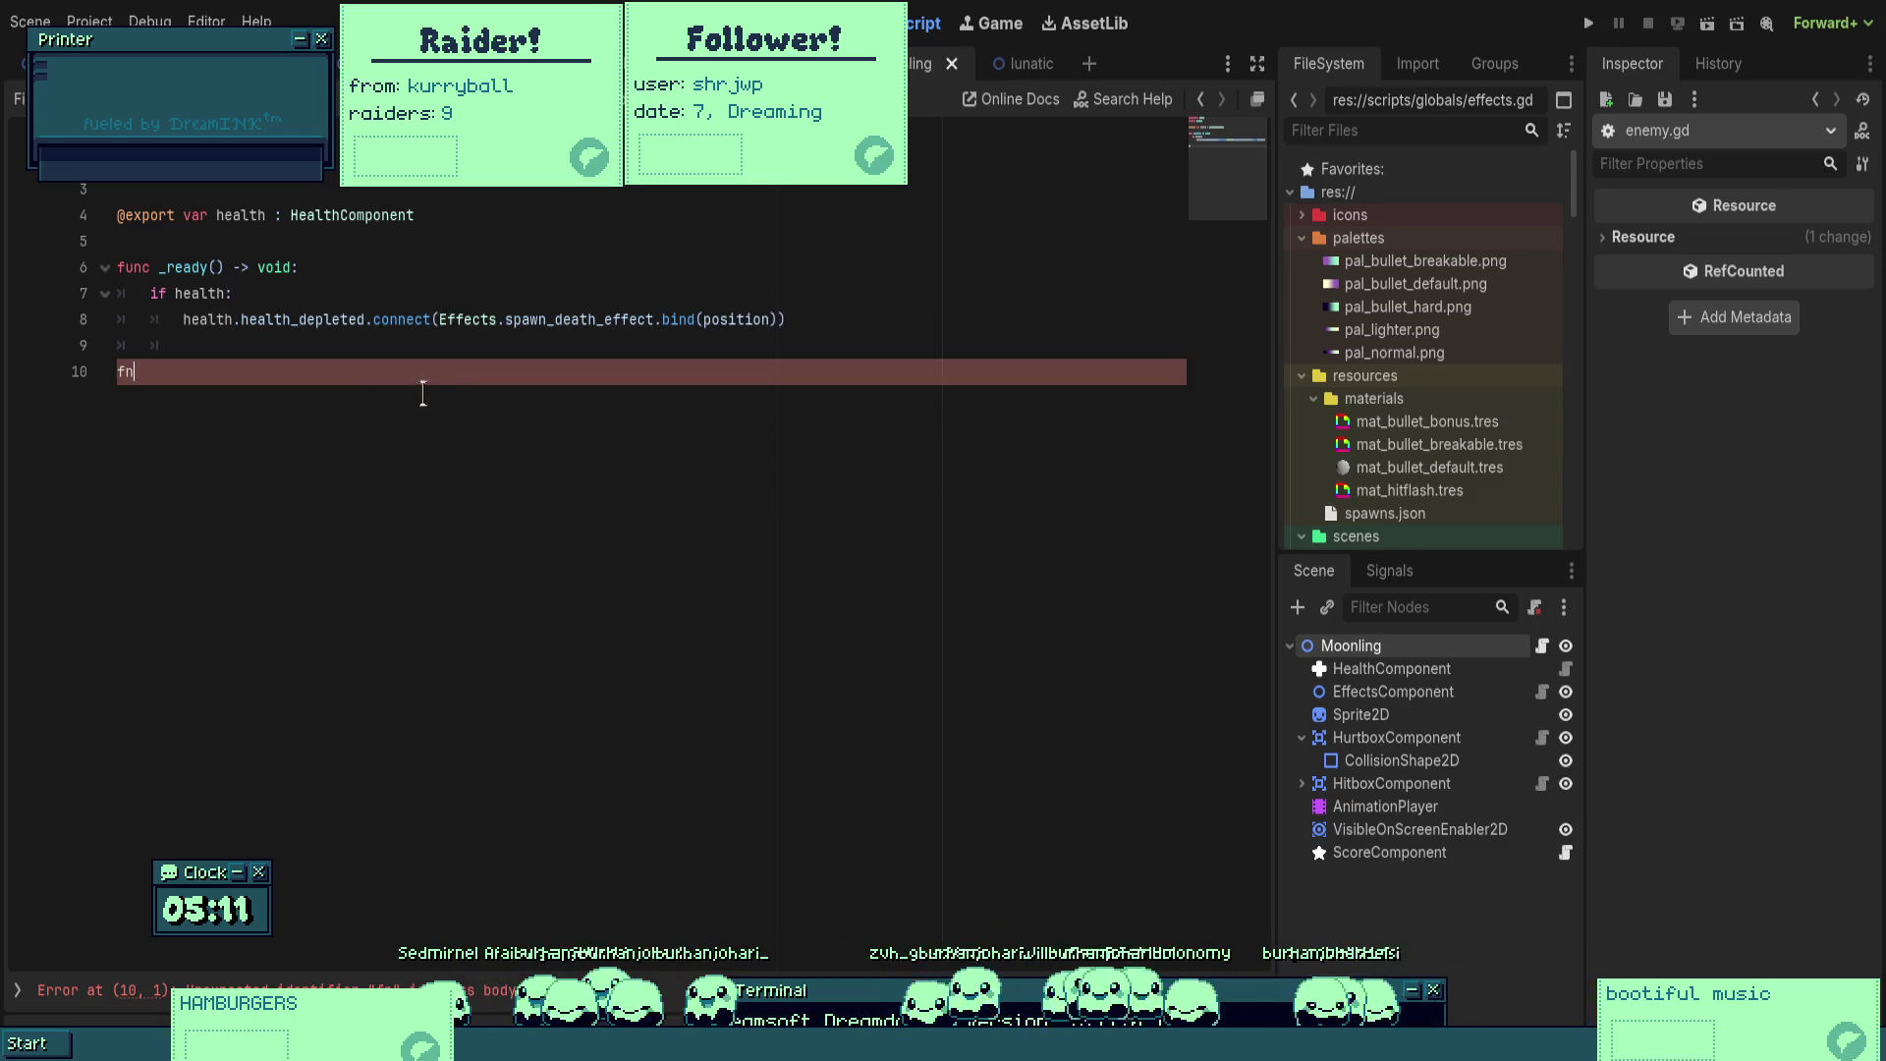
key(BackSpace)
key(BackSpace)
key(Up)
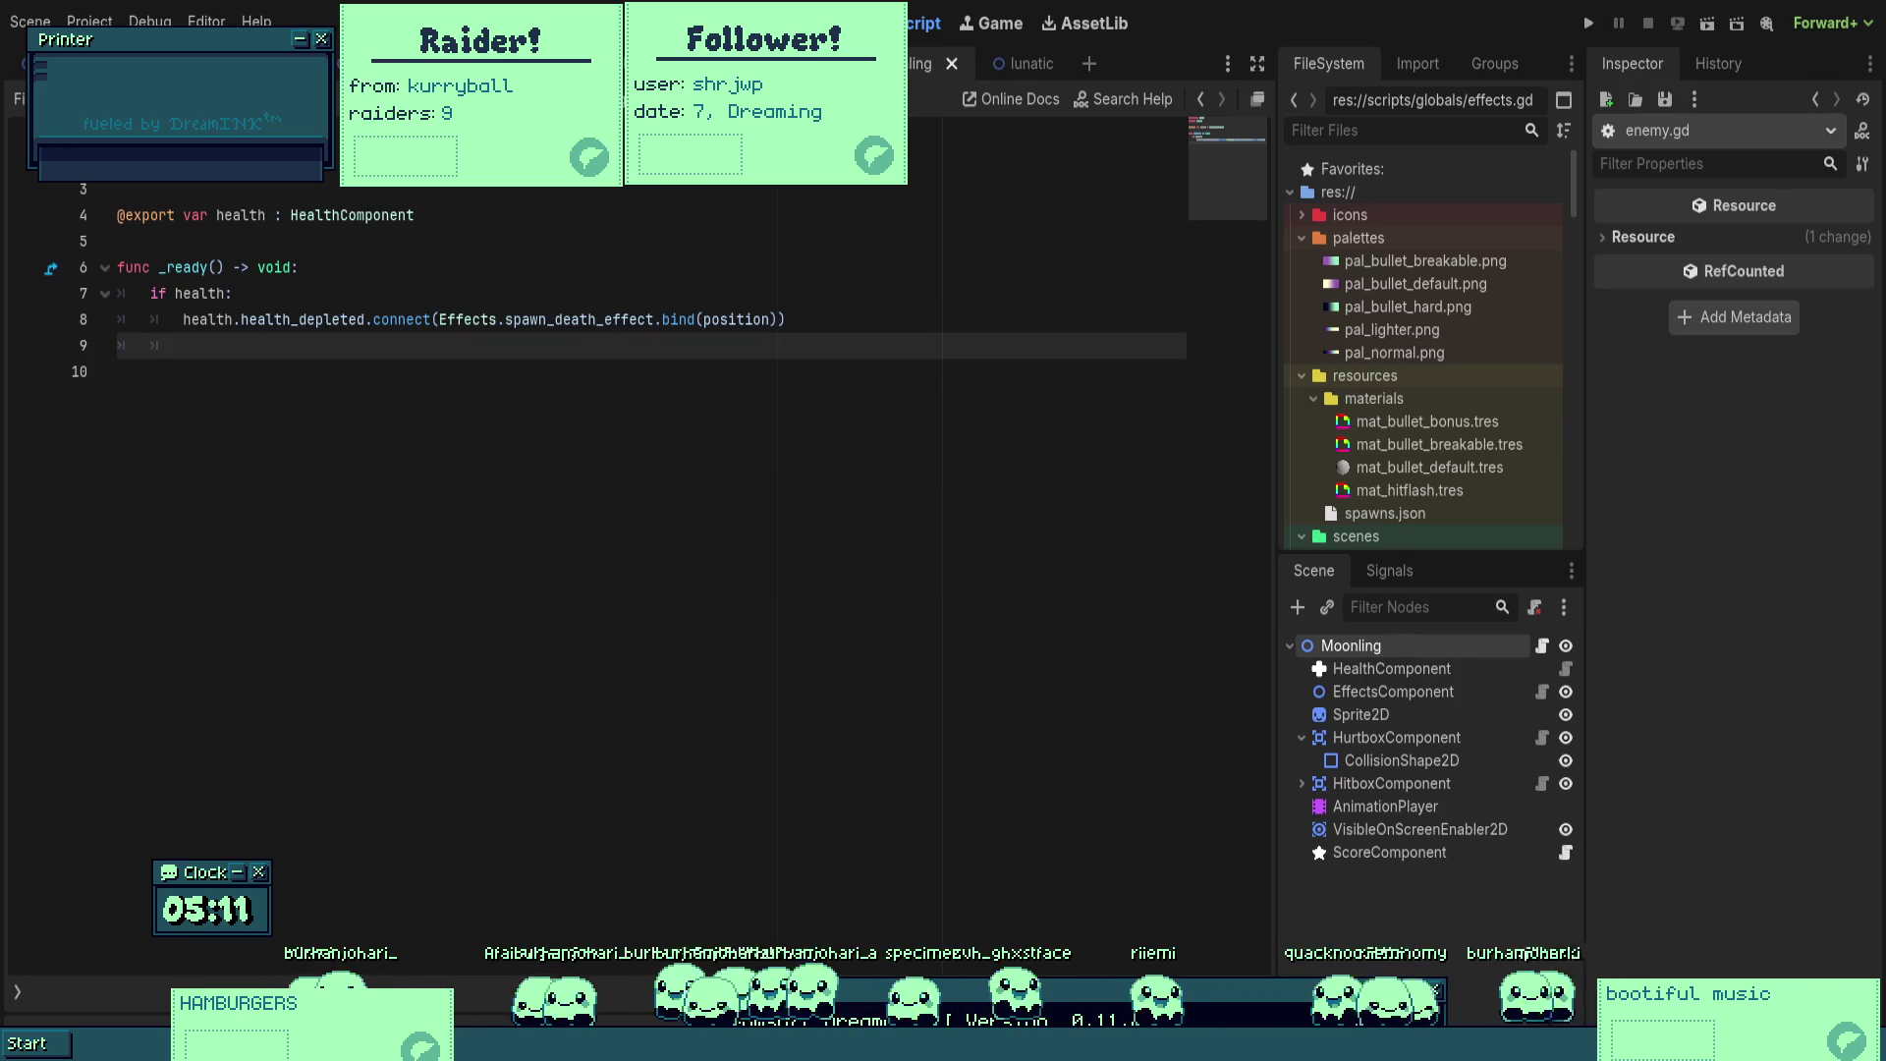
Delete the _on_health_component_health_depleted function from lunatic.gd
click(1012, 66)
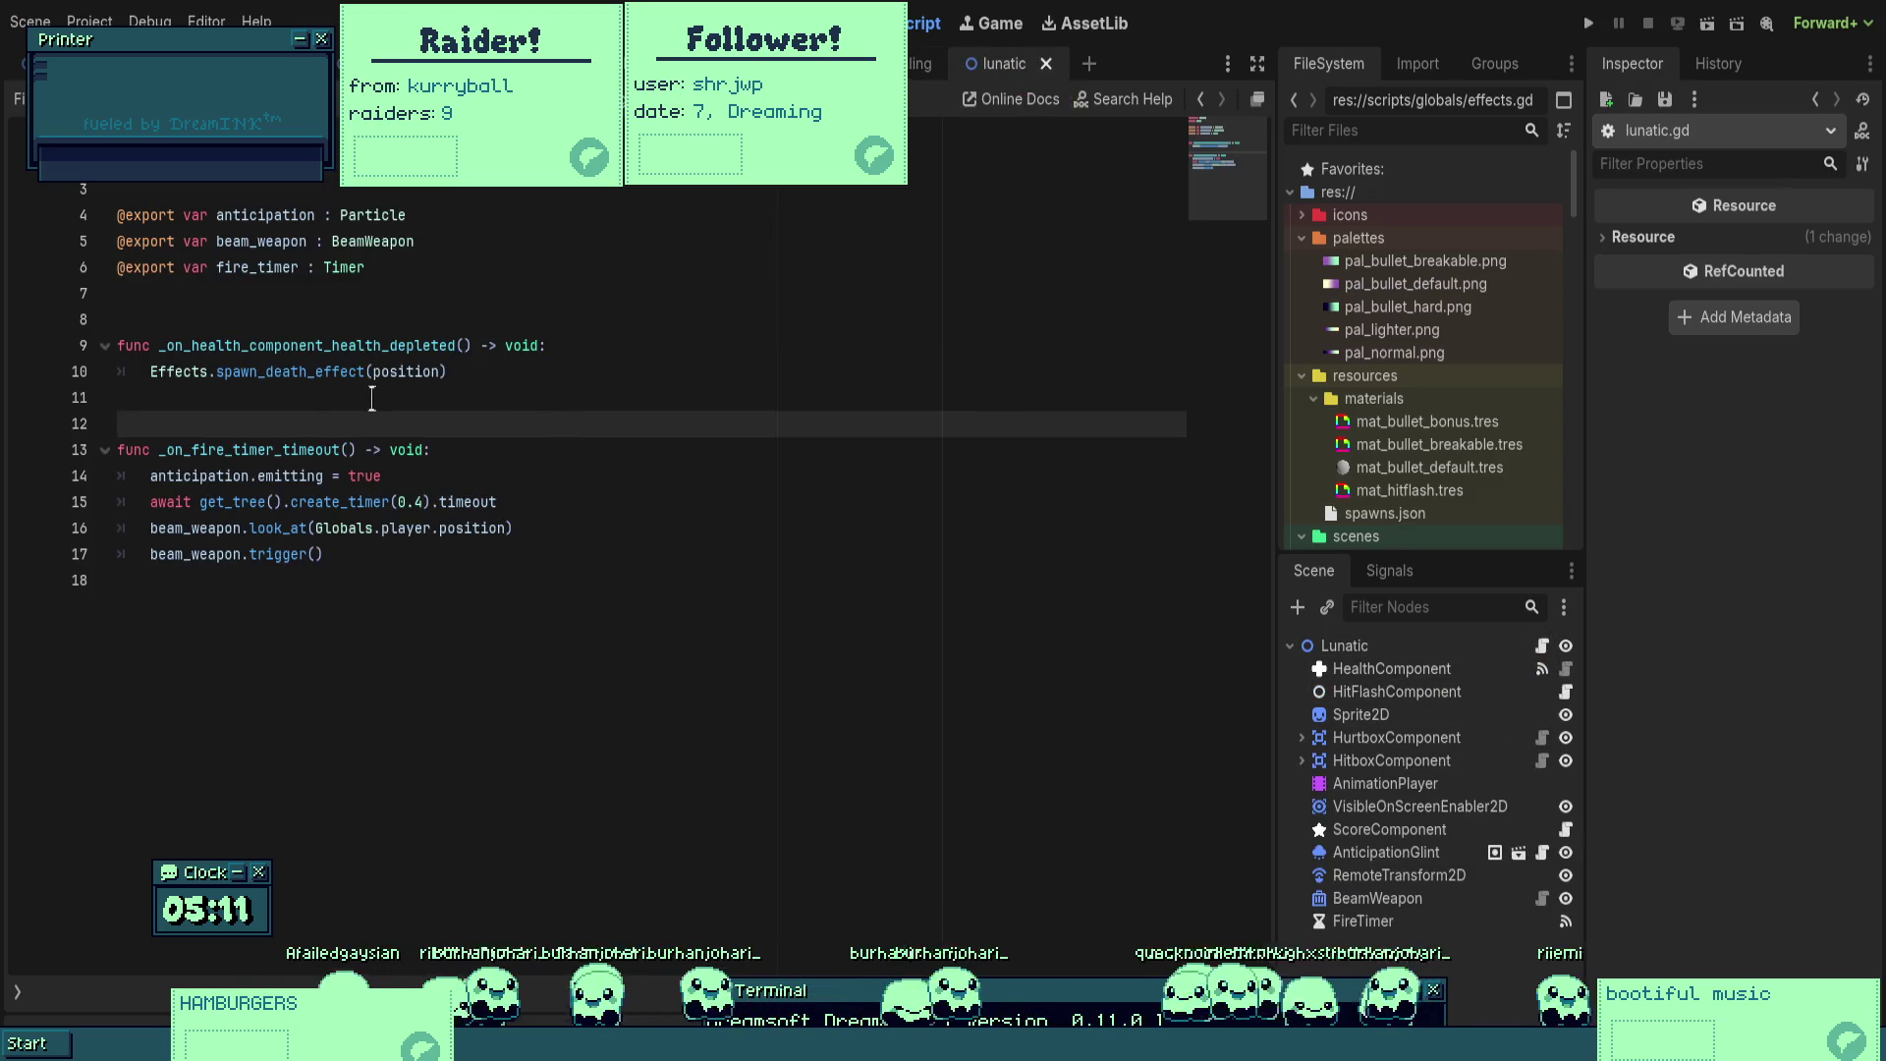
key(shift+Up)
key(shift+Home)
key(BackSpace)
Disconnect the old handler from the HealthComponent's health_depleted signal
click(1400, 669)
click(1389, 570)
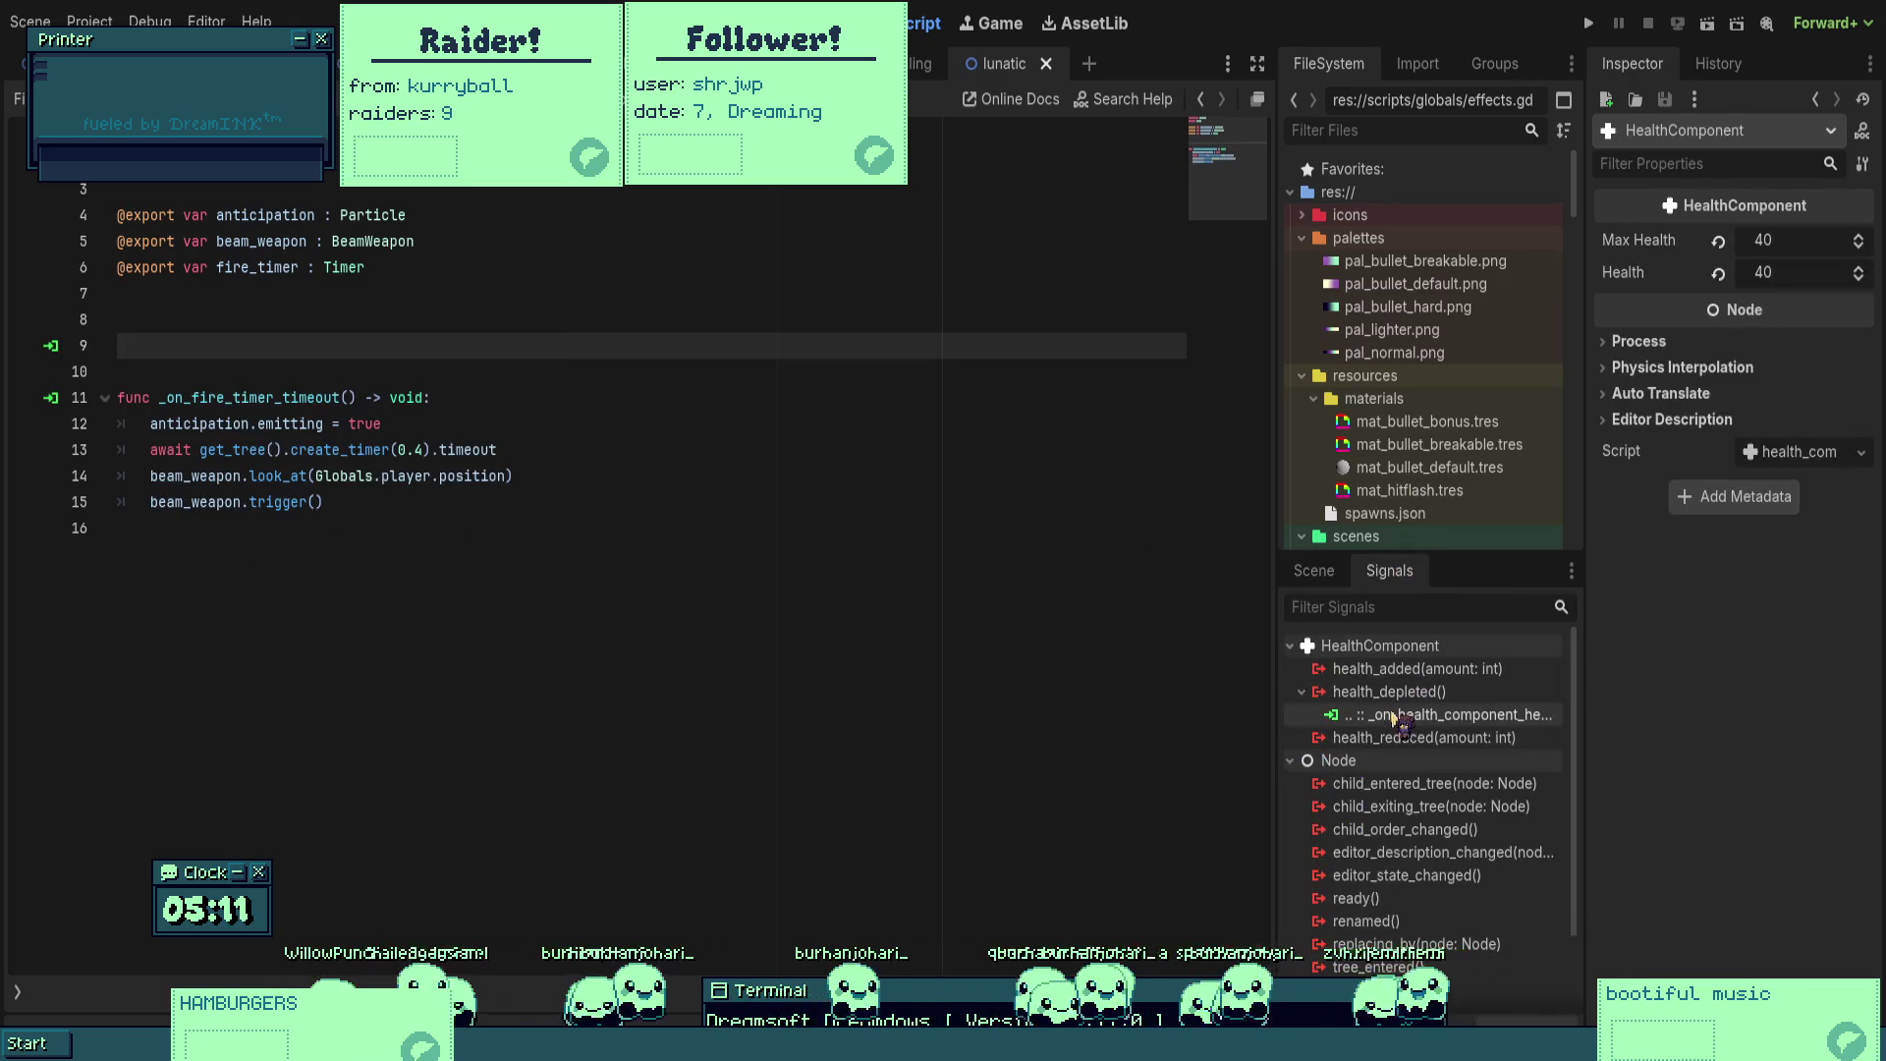
click(1445, 716)
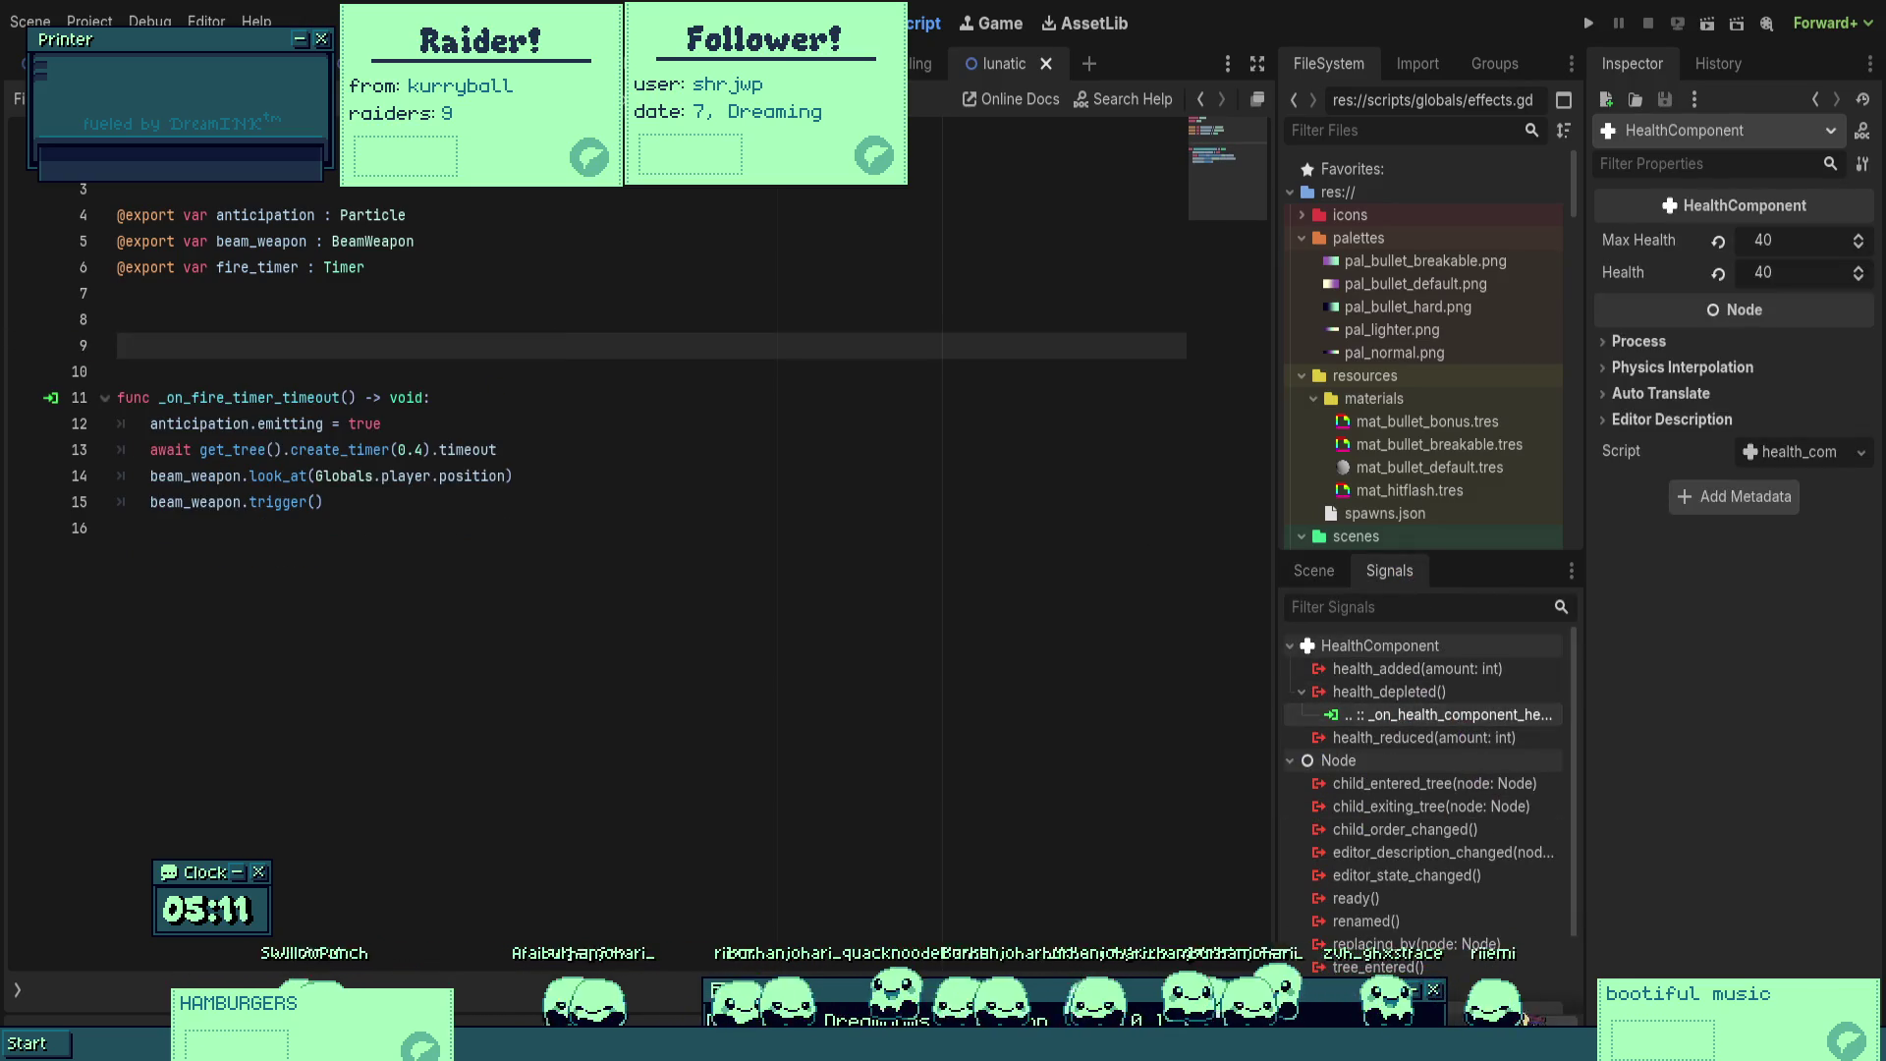
key(Delete)
Trim the extra blank lines, save the lunatic scene and run the project
click(427, 397)
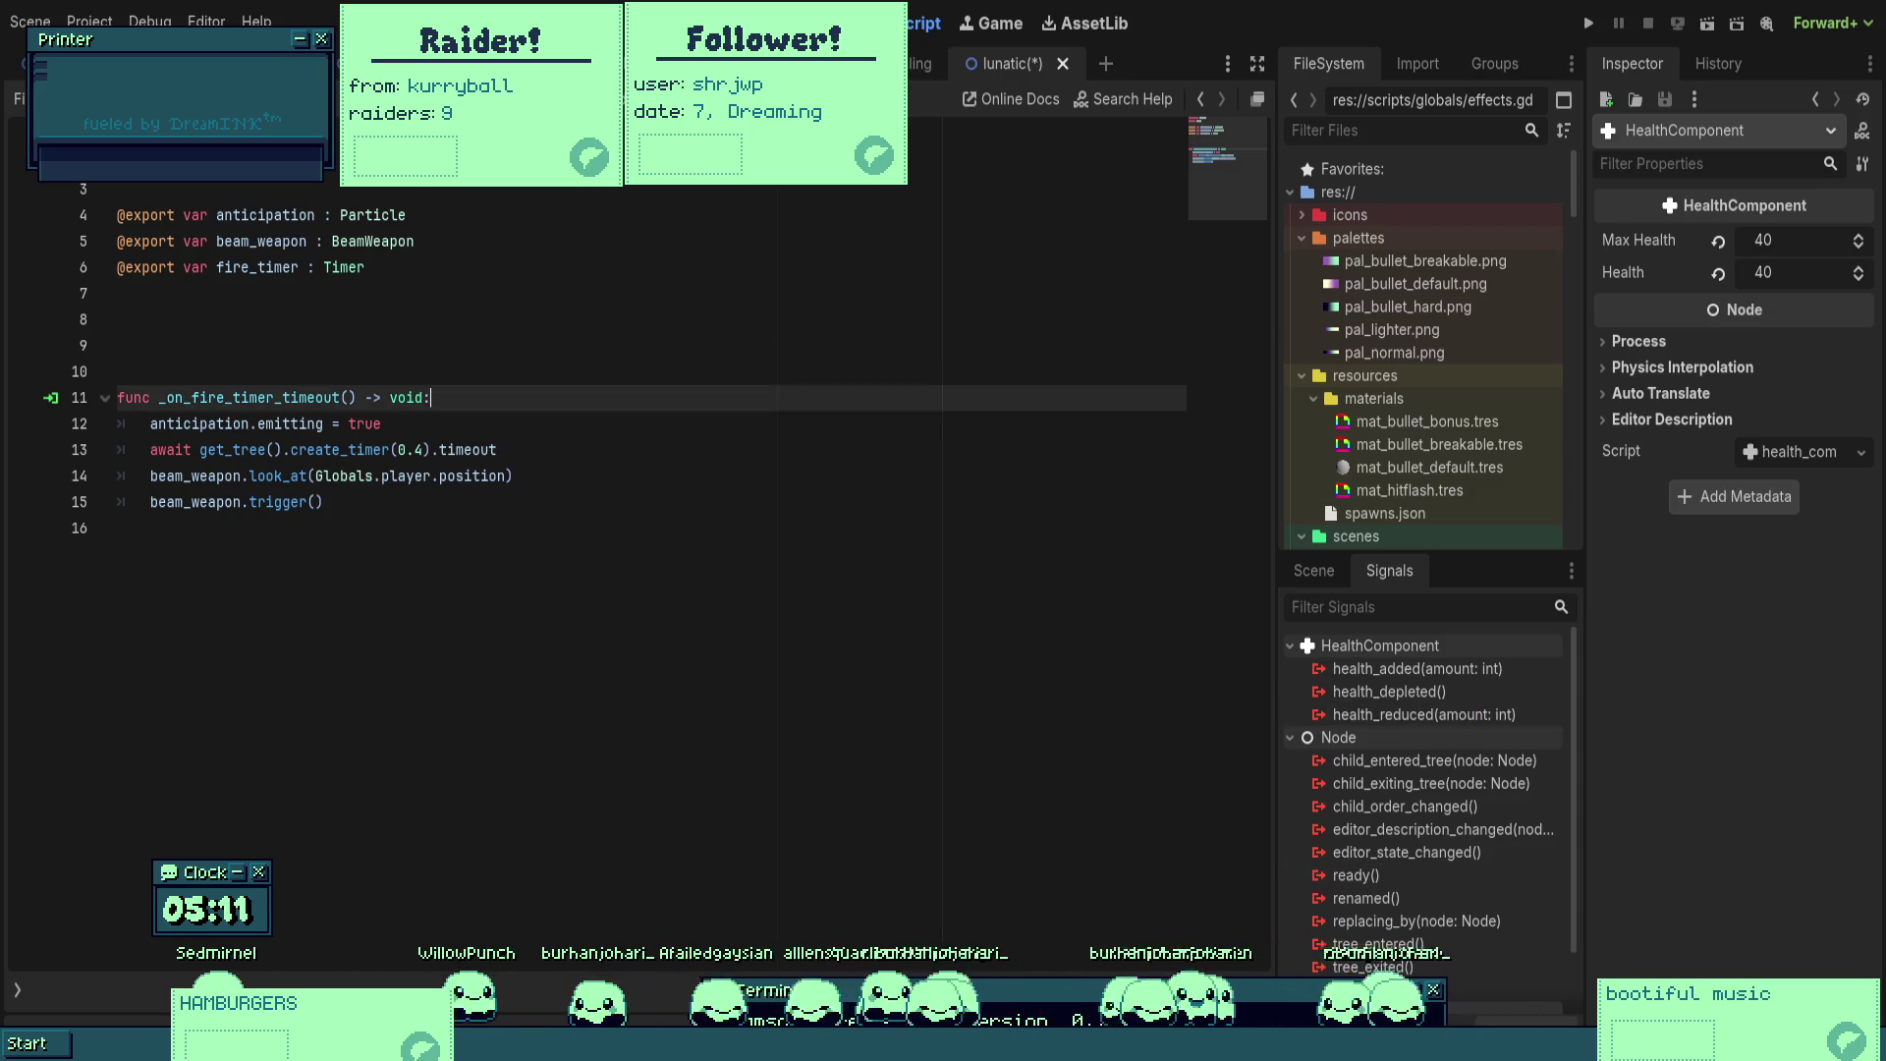
key(Up)
key(Up)
key(BackSpace)
key(BackSpace)
key(Delete)
key(ctrl+s)
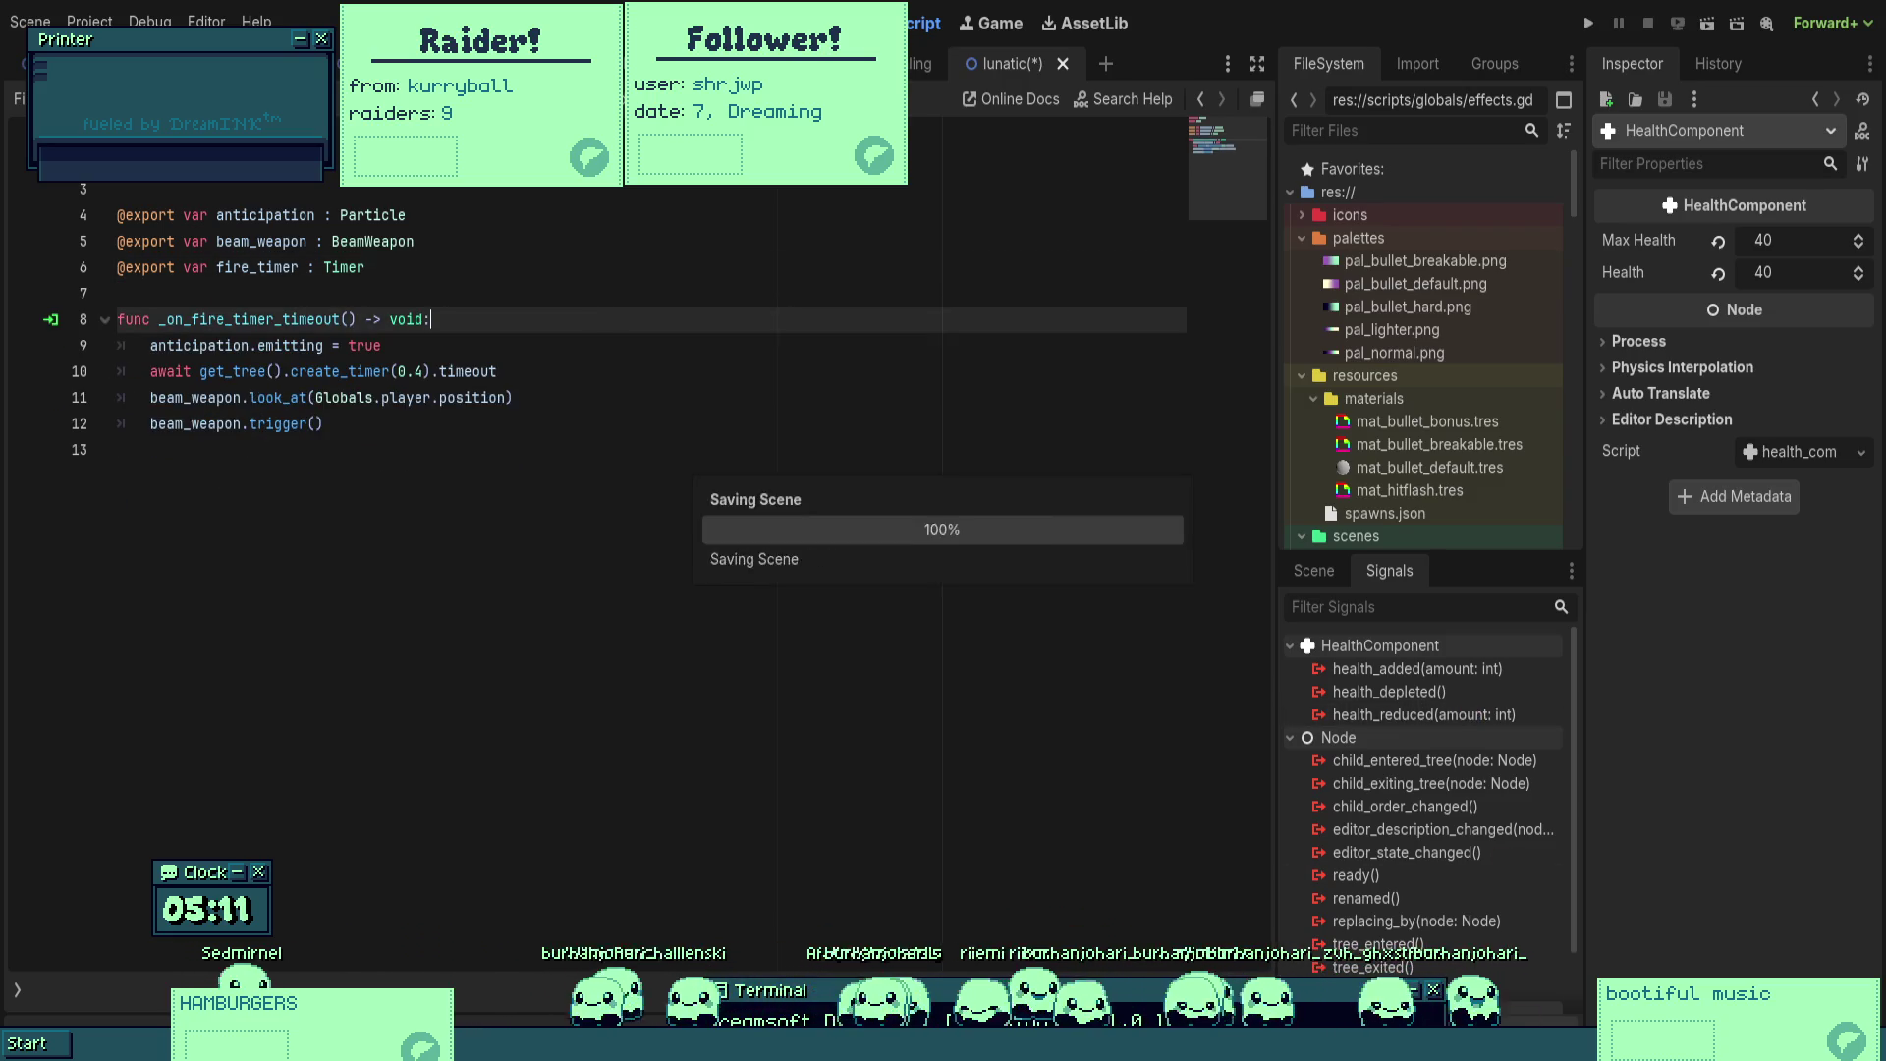
click(1589, 23)
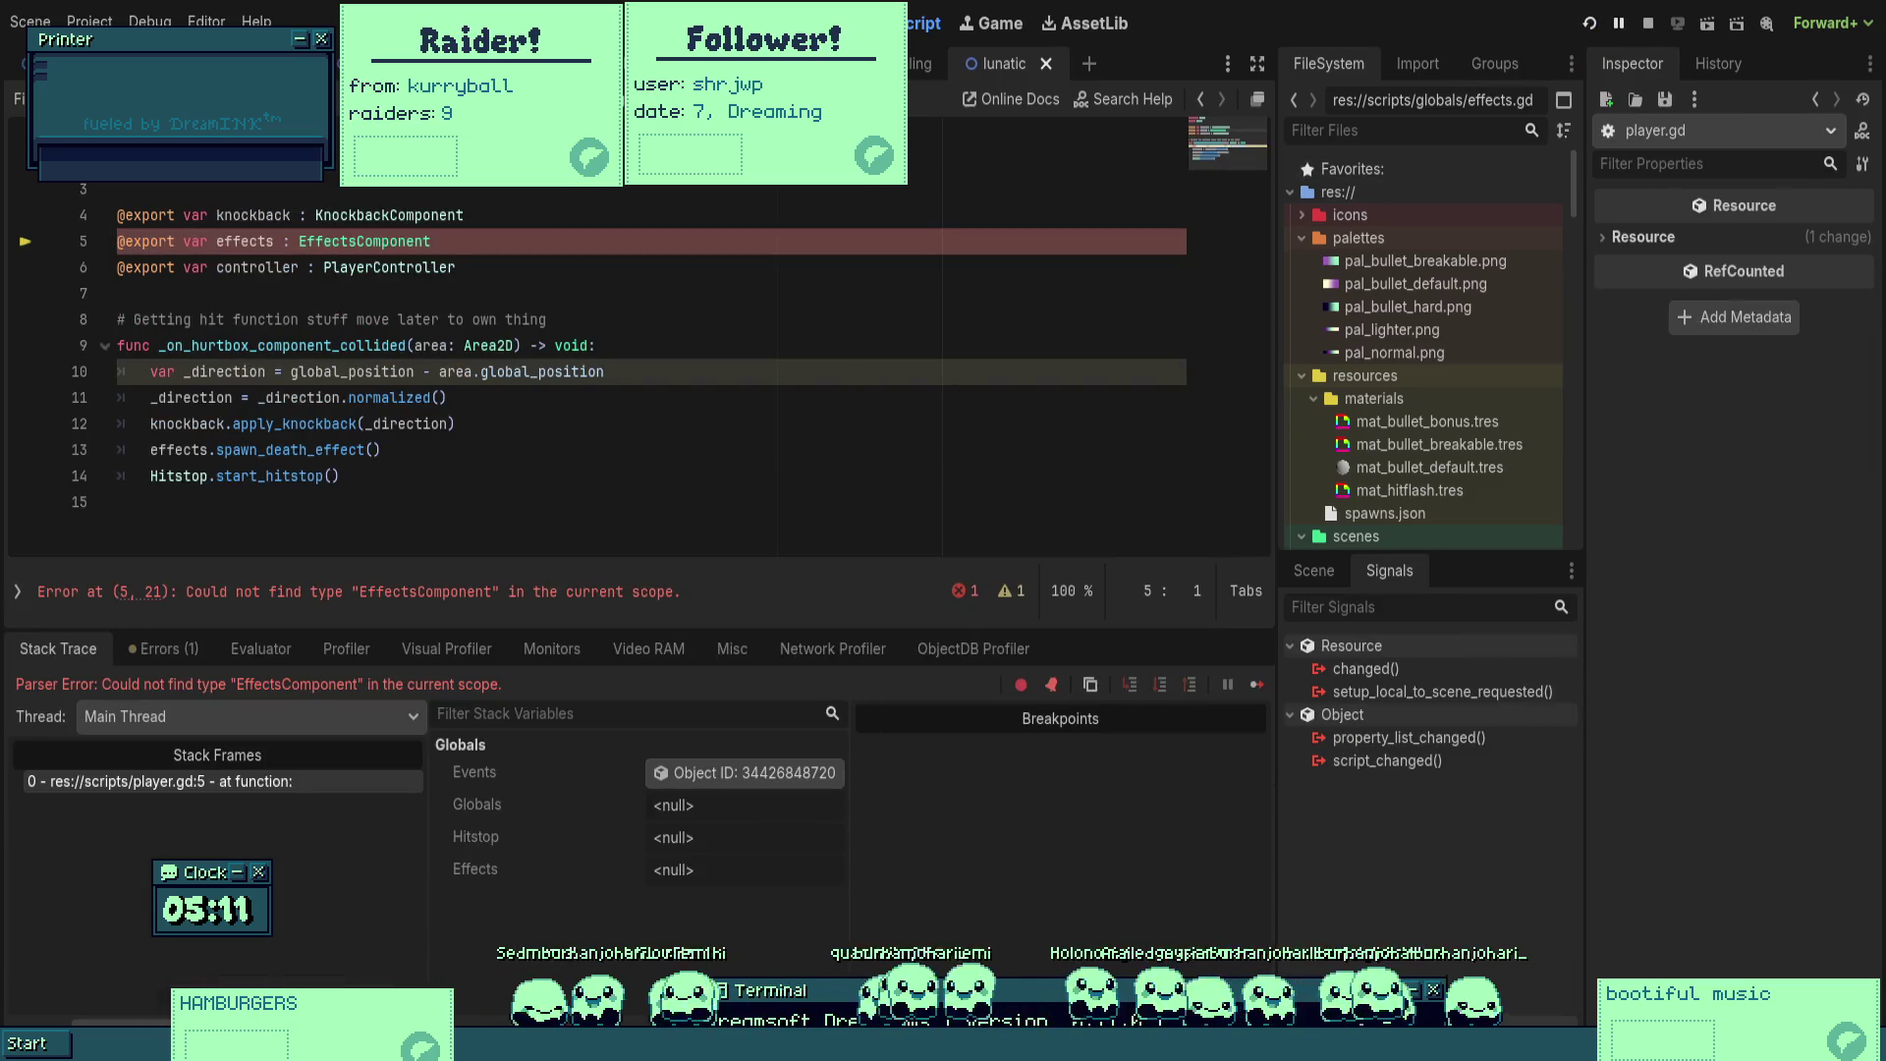
Stop the failed run, delete the effects export line in player.gd, and rerun
click(1649, 23)
click(472, 319)
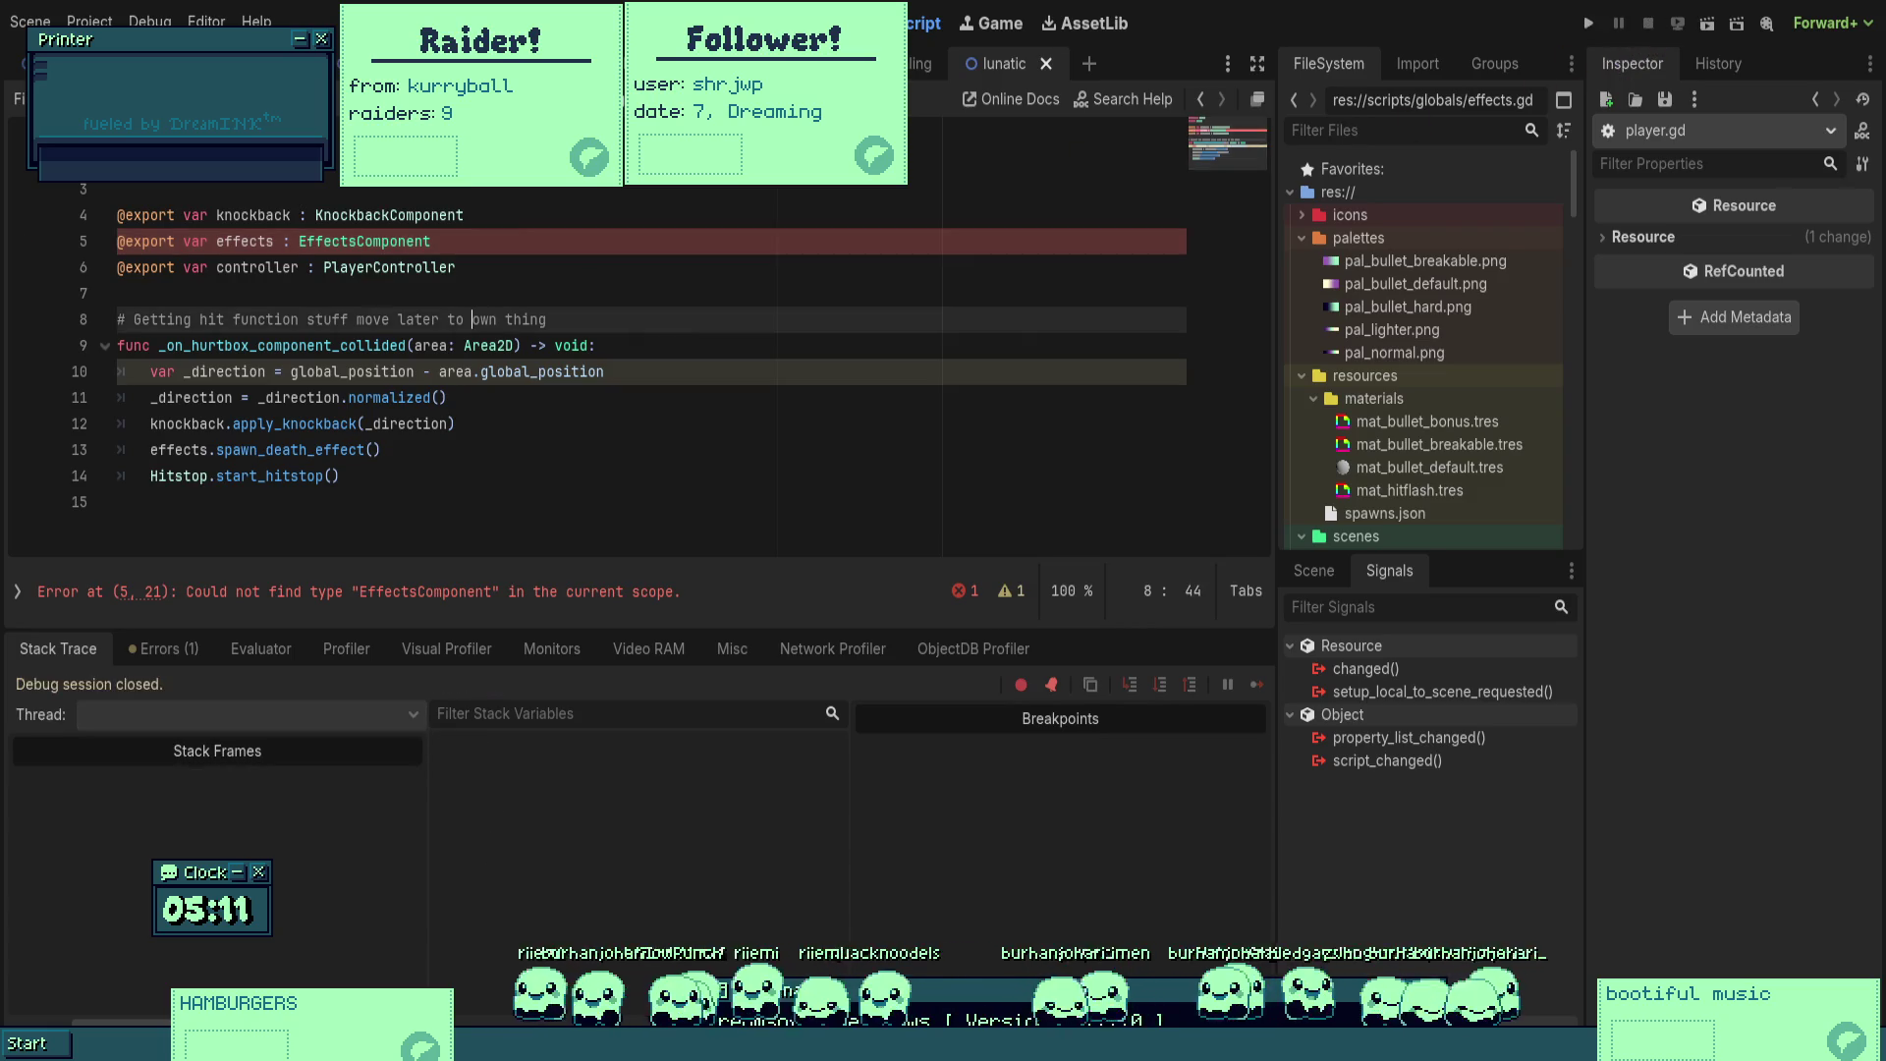
click(500, 239)
key(ctrl+shift+k)
click(1589, 23)
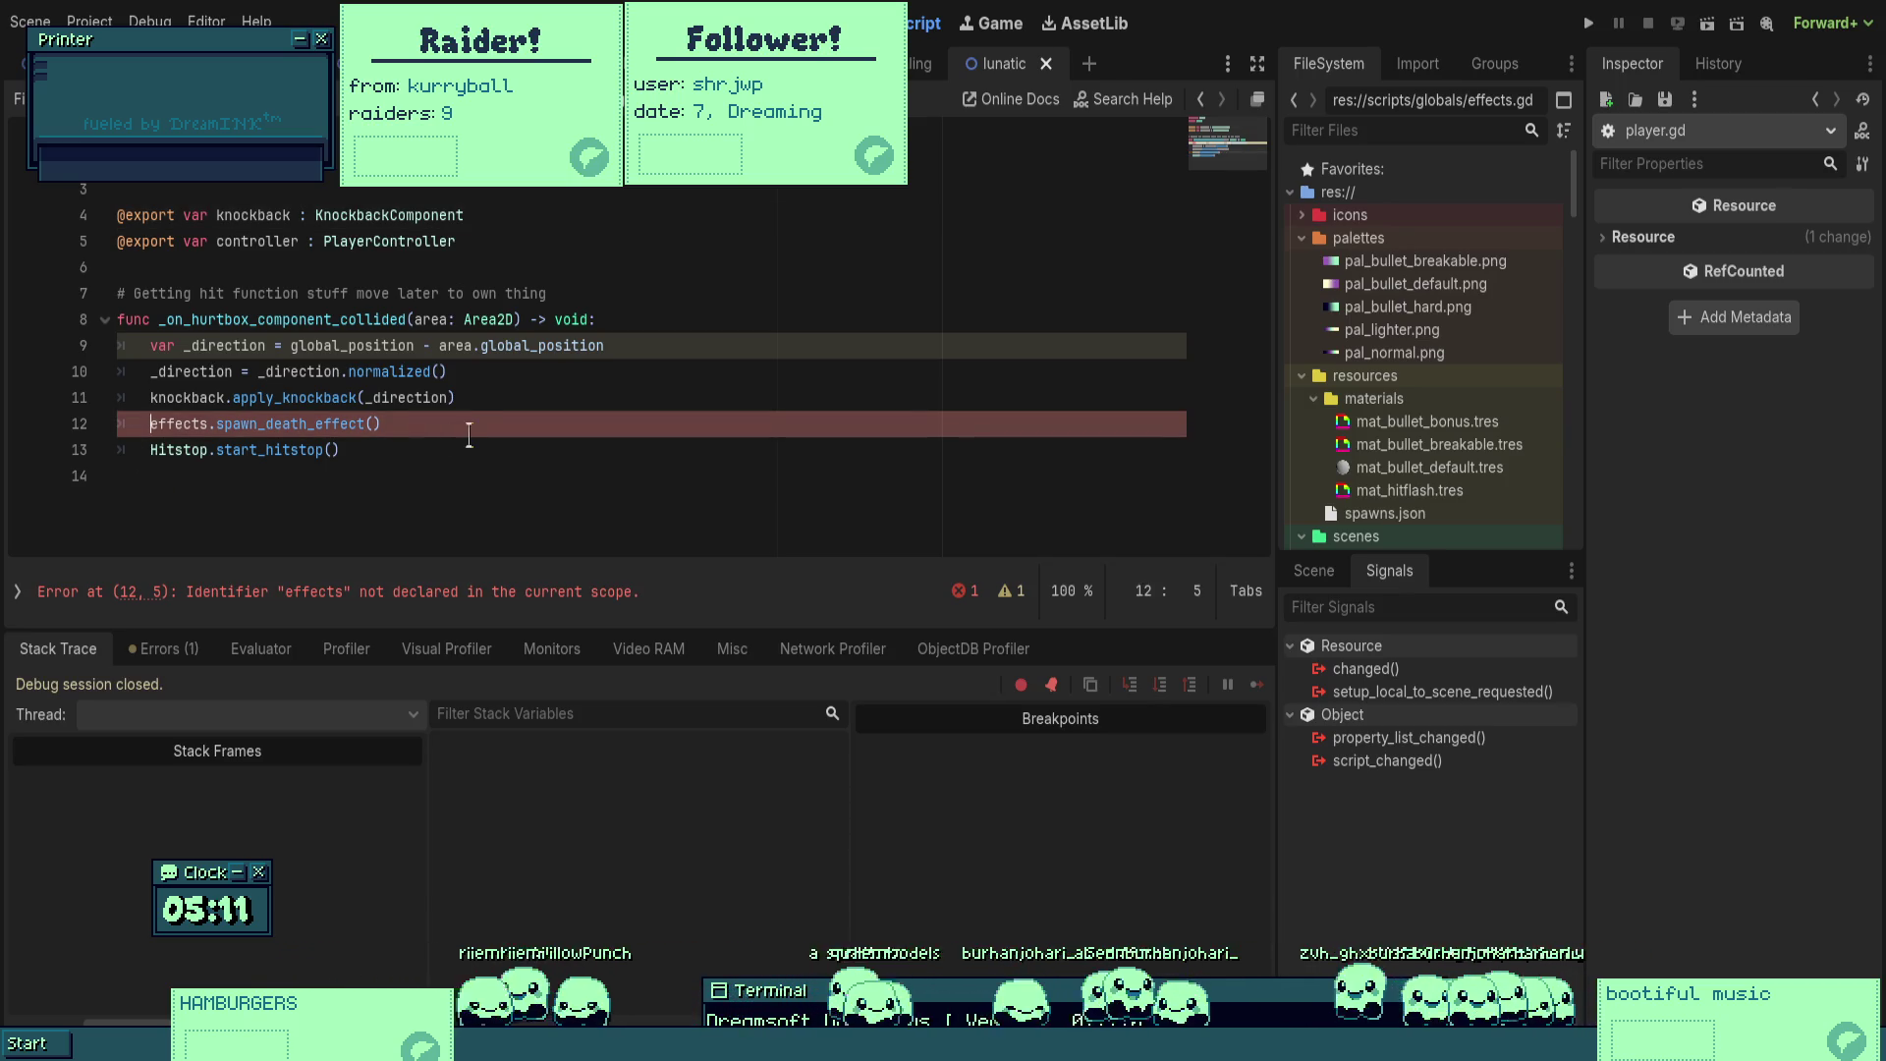
Change the call to Effects.spawn_death_effect(position), test-run the game, then return to the Moonling scene
double_click(187, 423)
text(Effects)
click(528, 408)
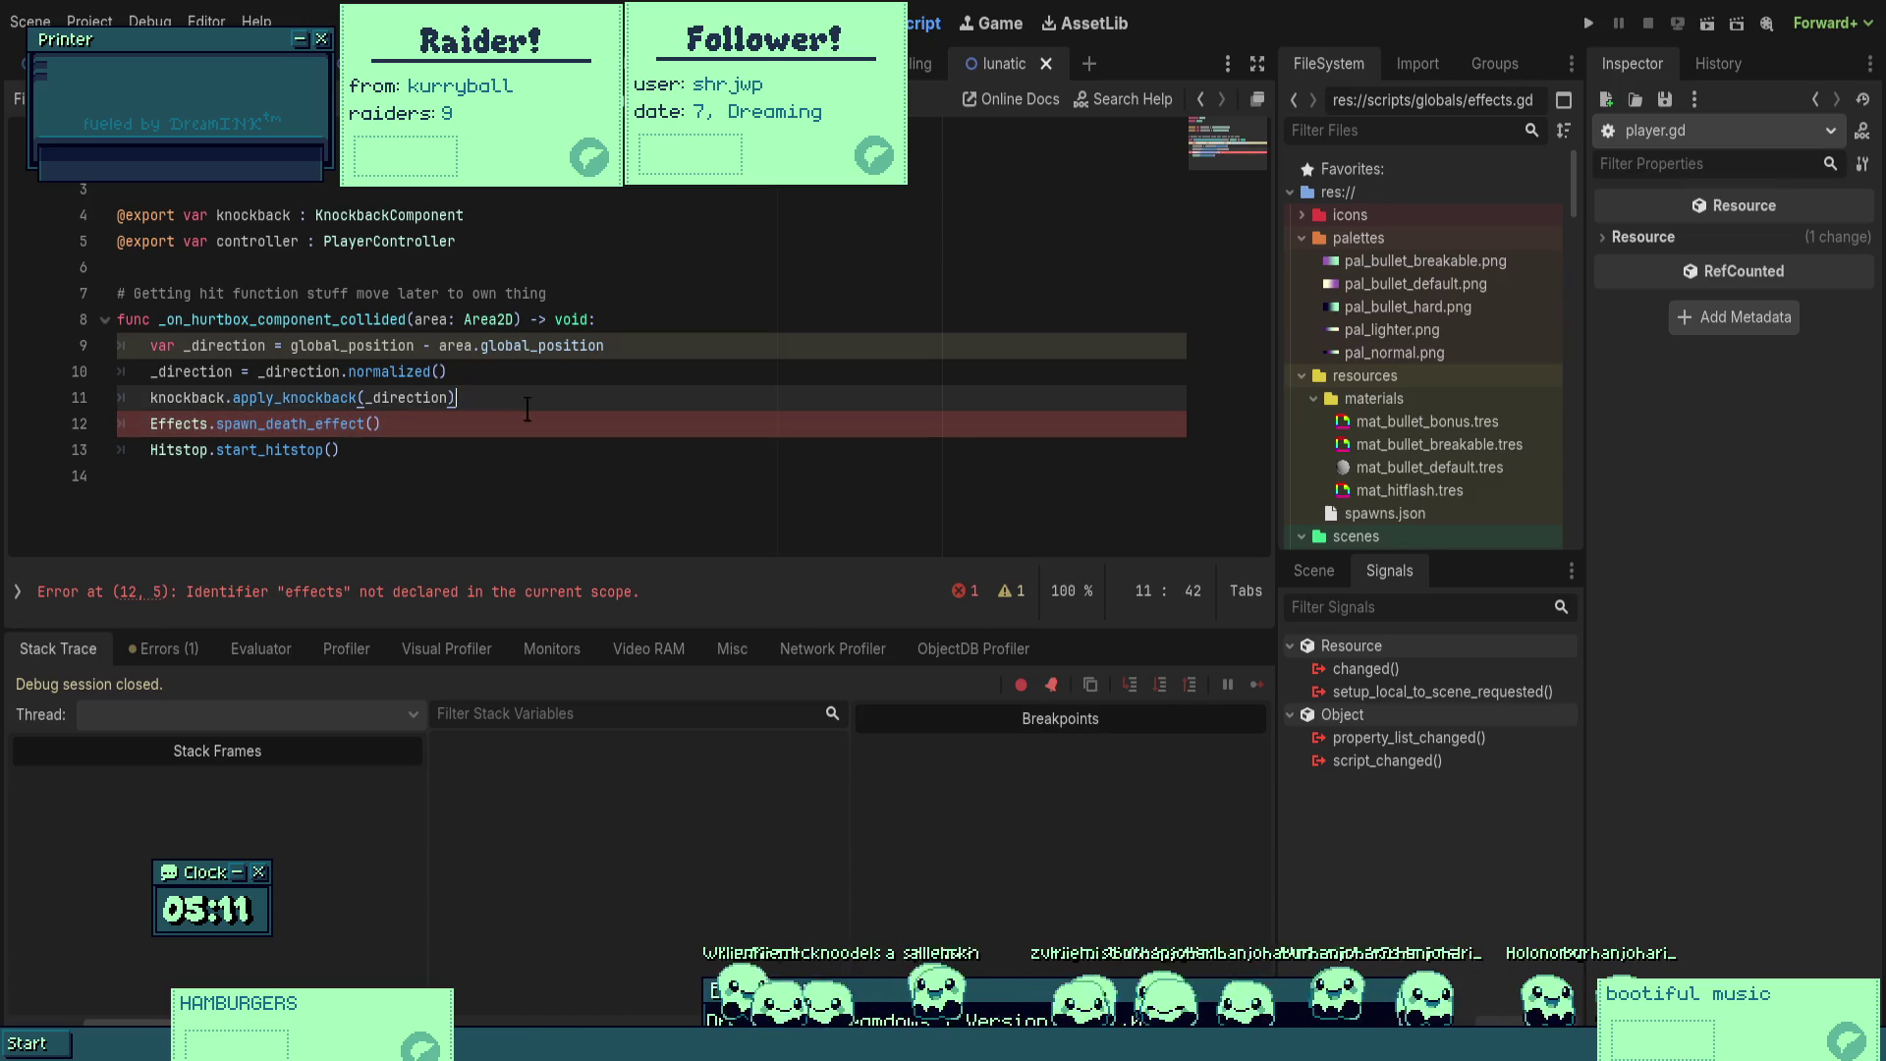
key(Down)
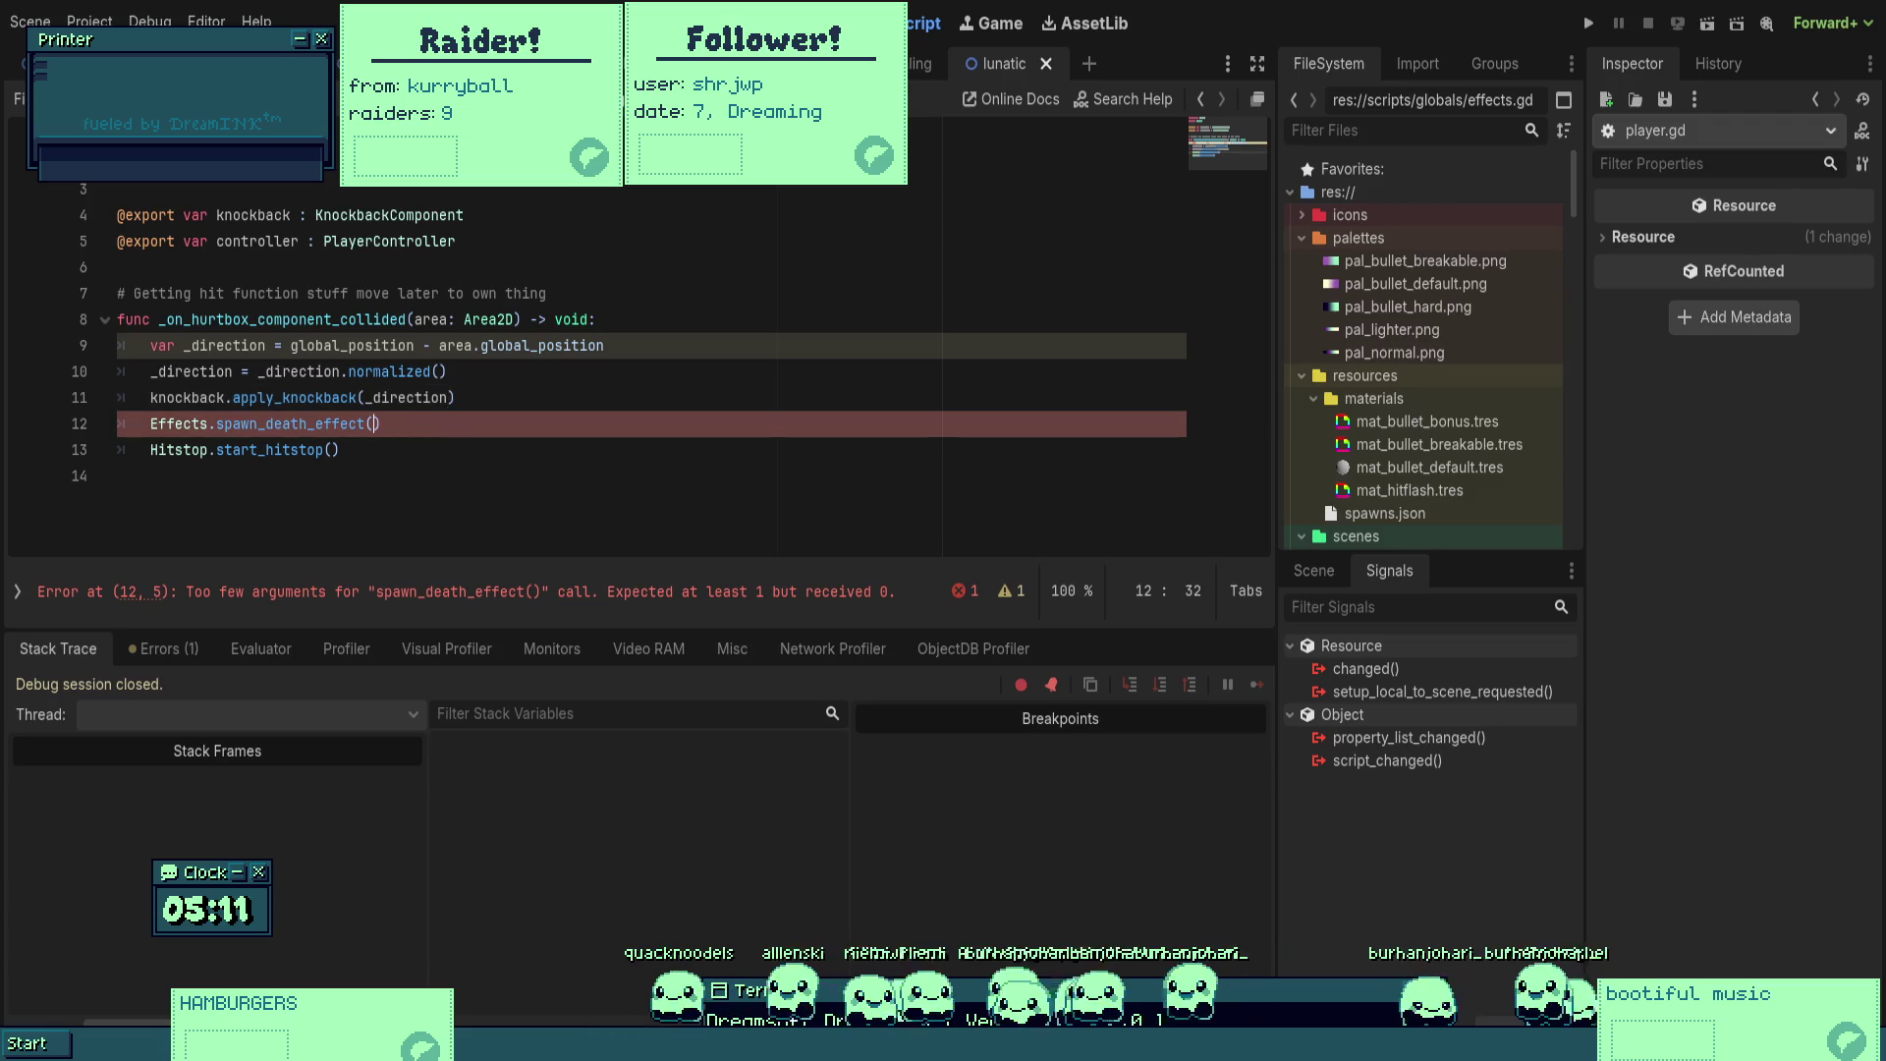
text(position)
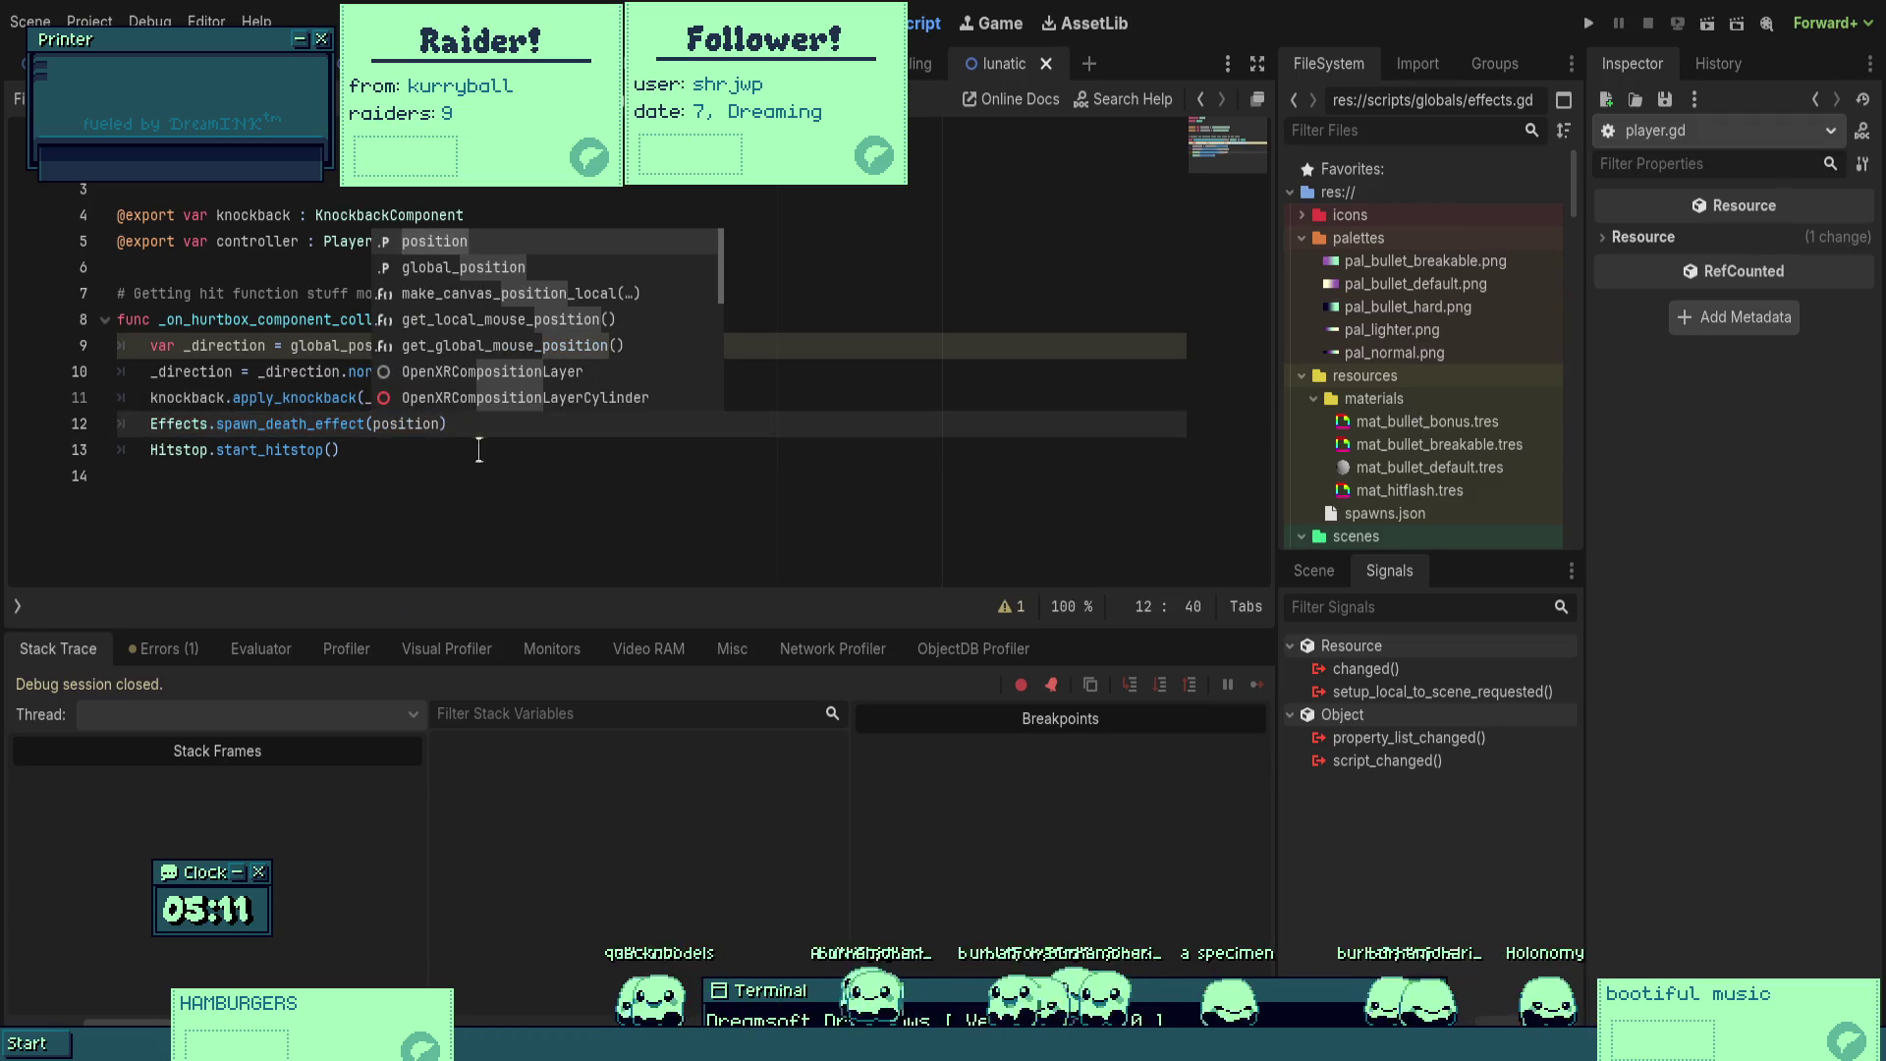
key(F5)
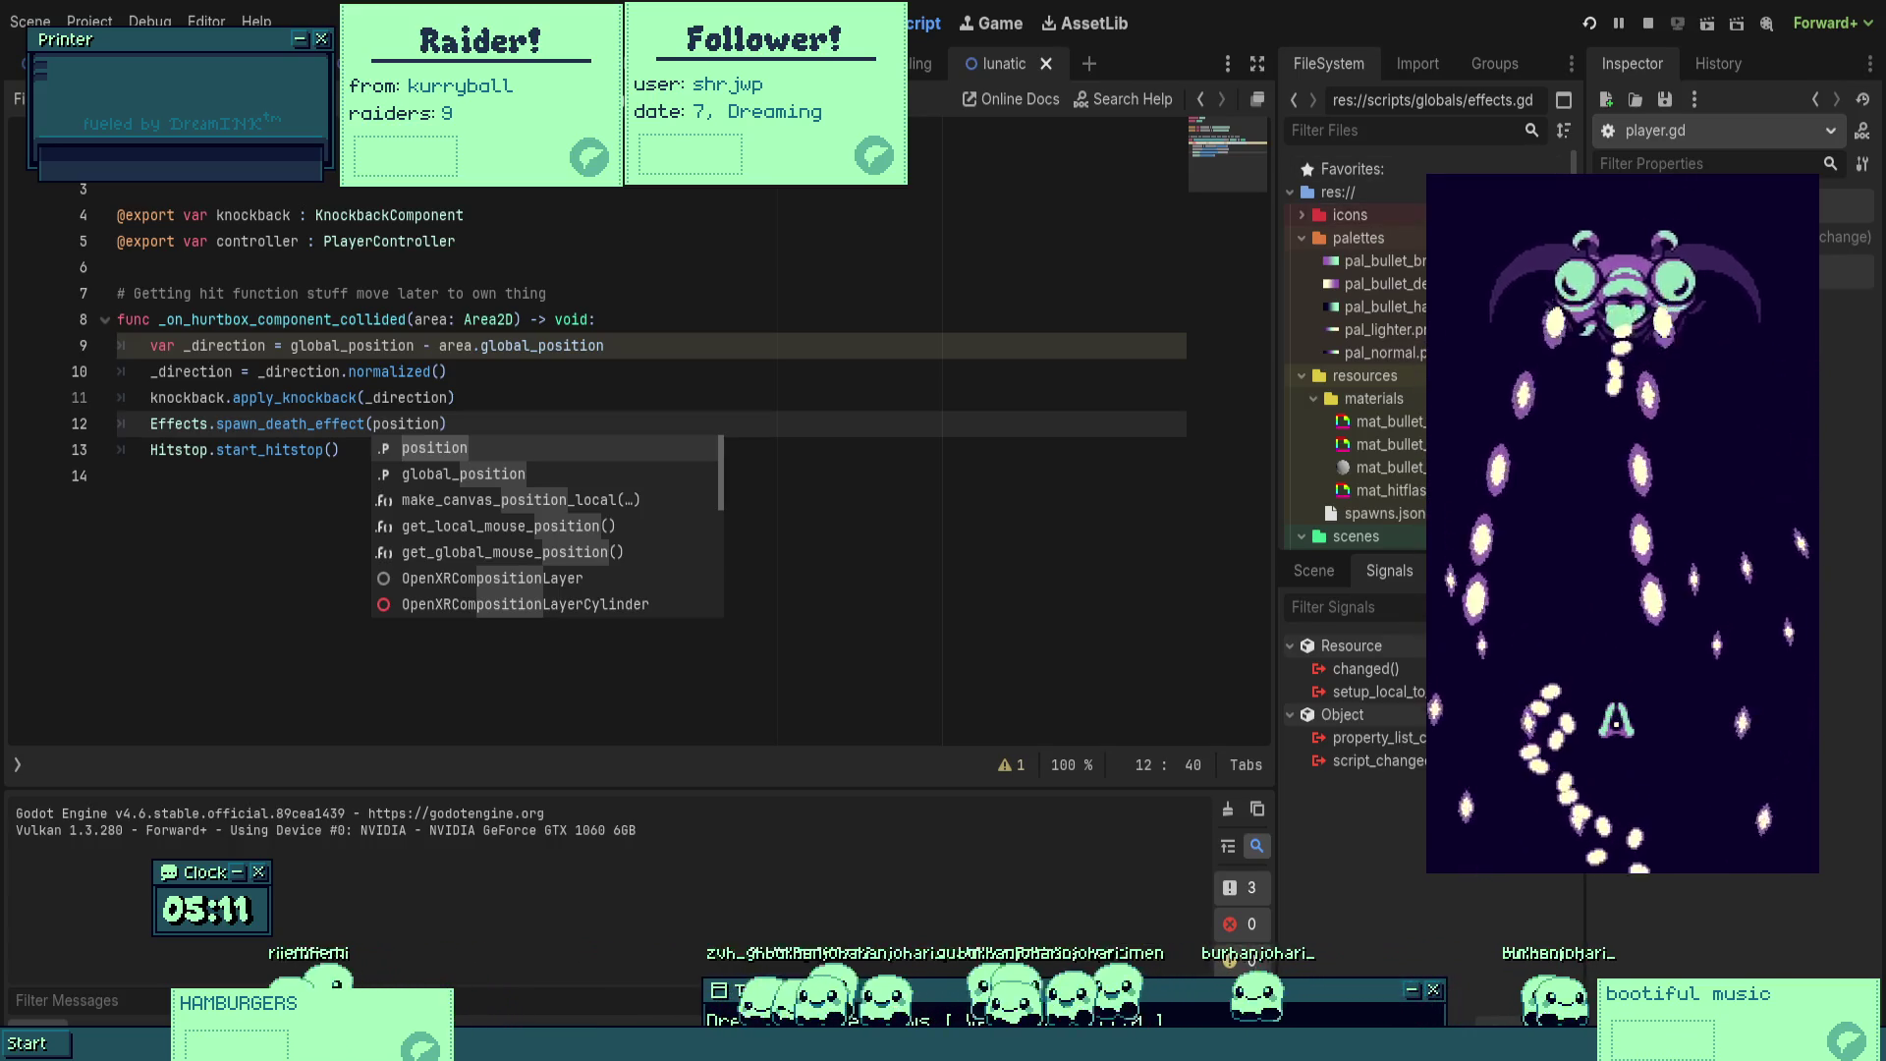
key(F8)
key(ctrl+F1)
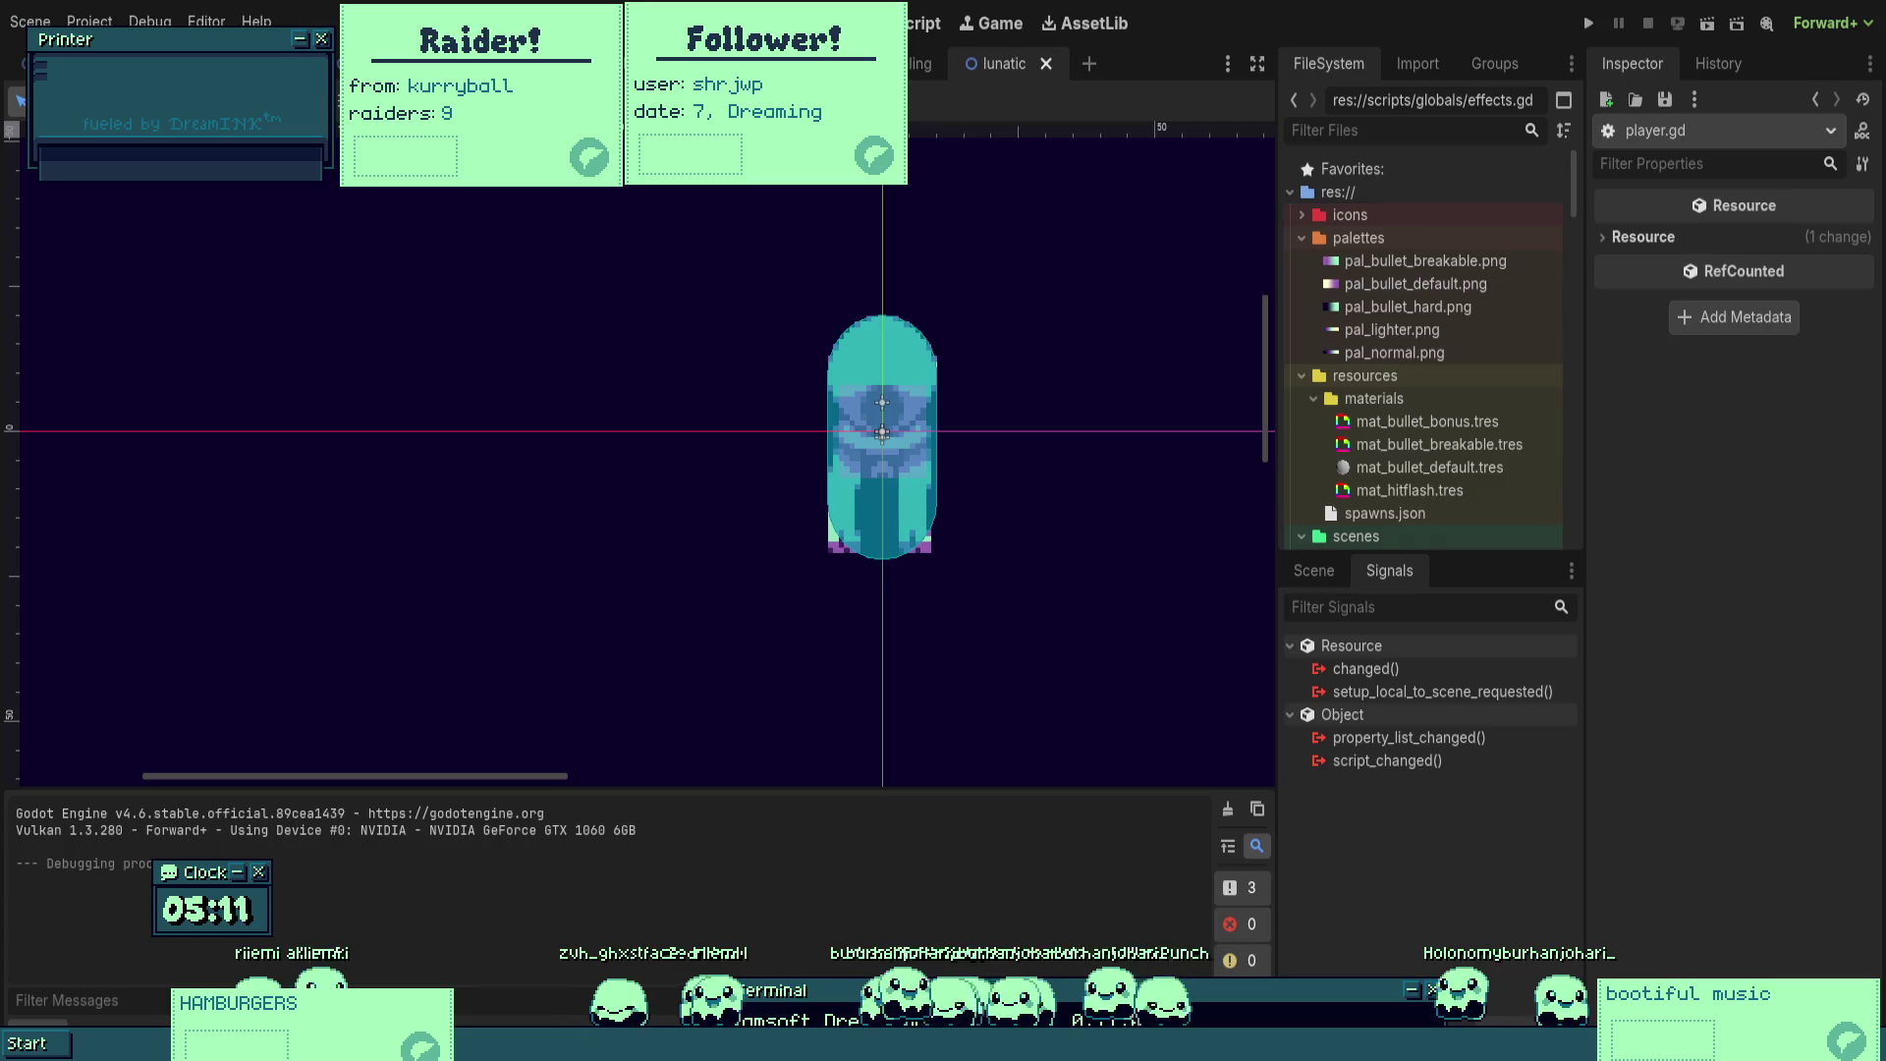
key(ctrl+shift+Tab)
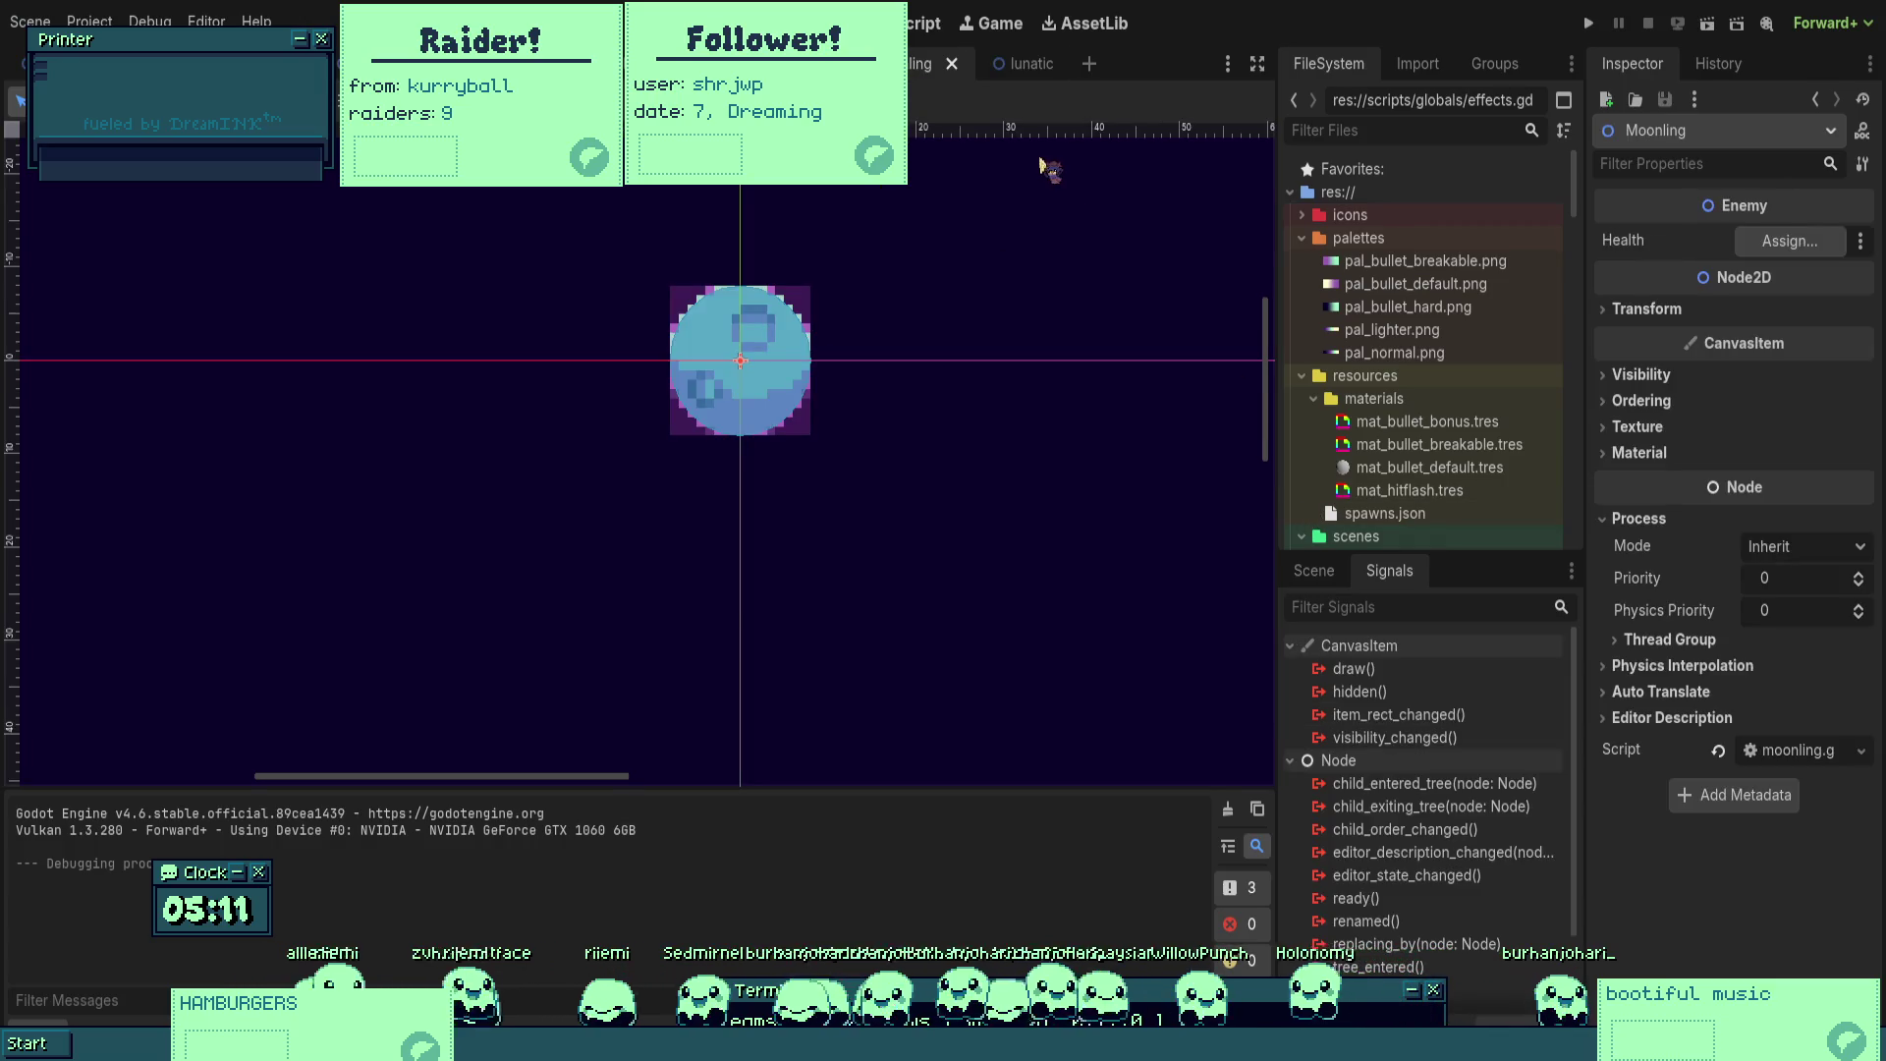
Assign the Moonling's HealthComponent to its Health export
scroll(999, 254, down, 2)
click(1302, 536)
click(1313, 570)
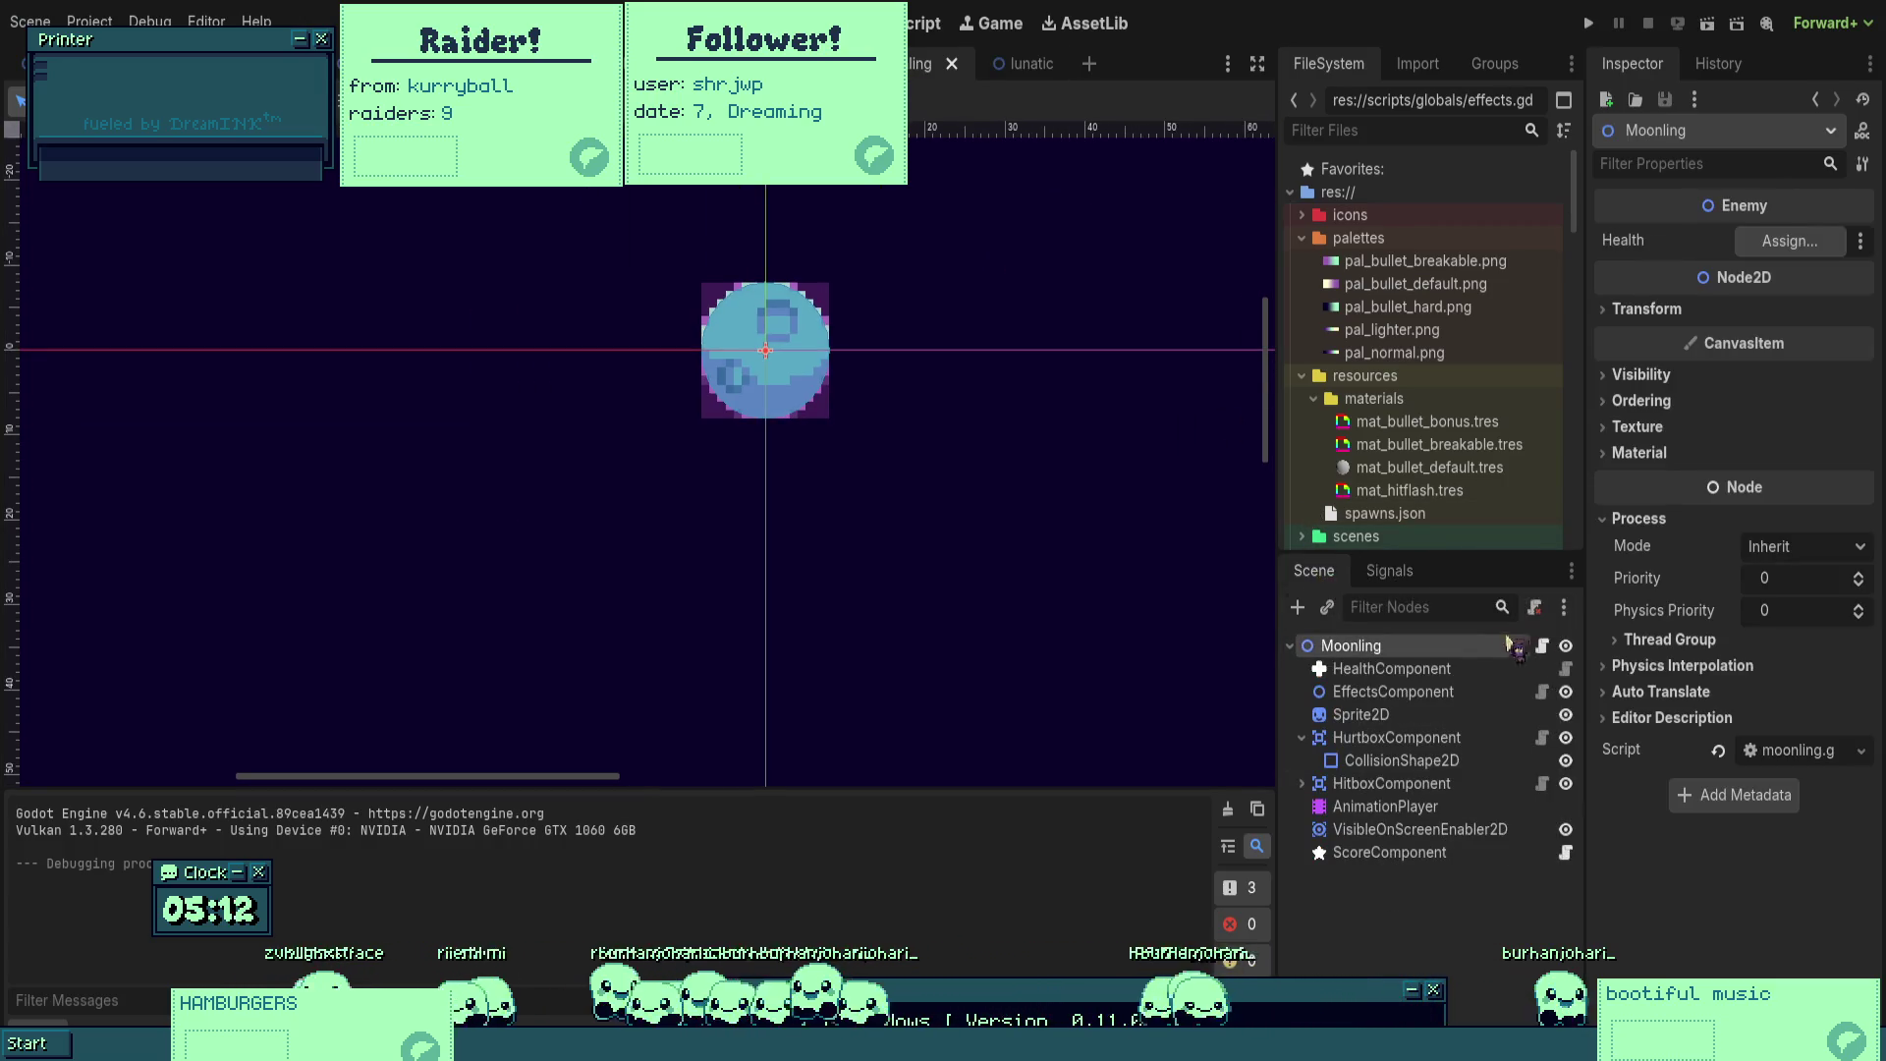
click(1545, 647)
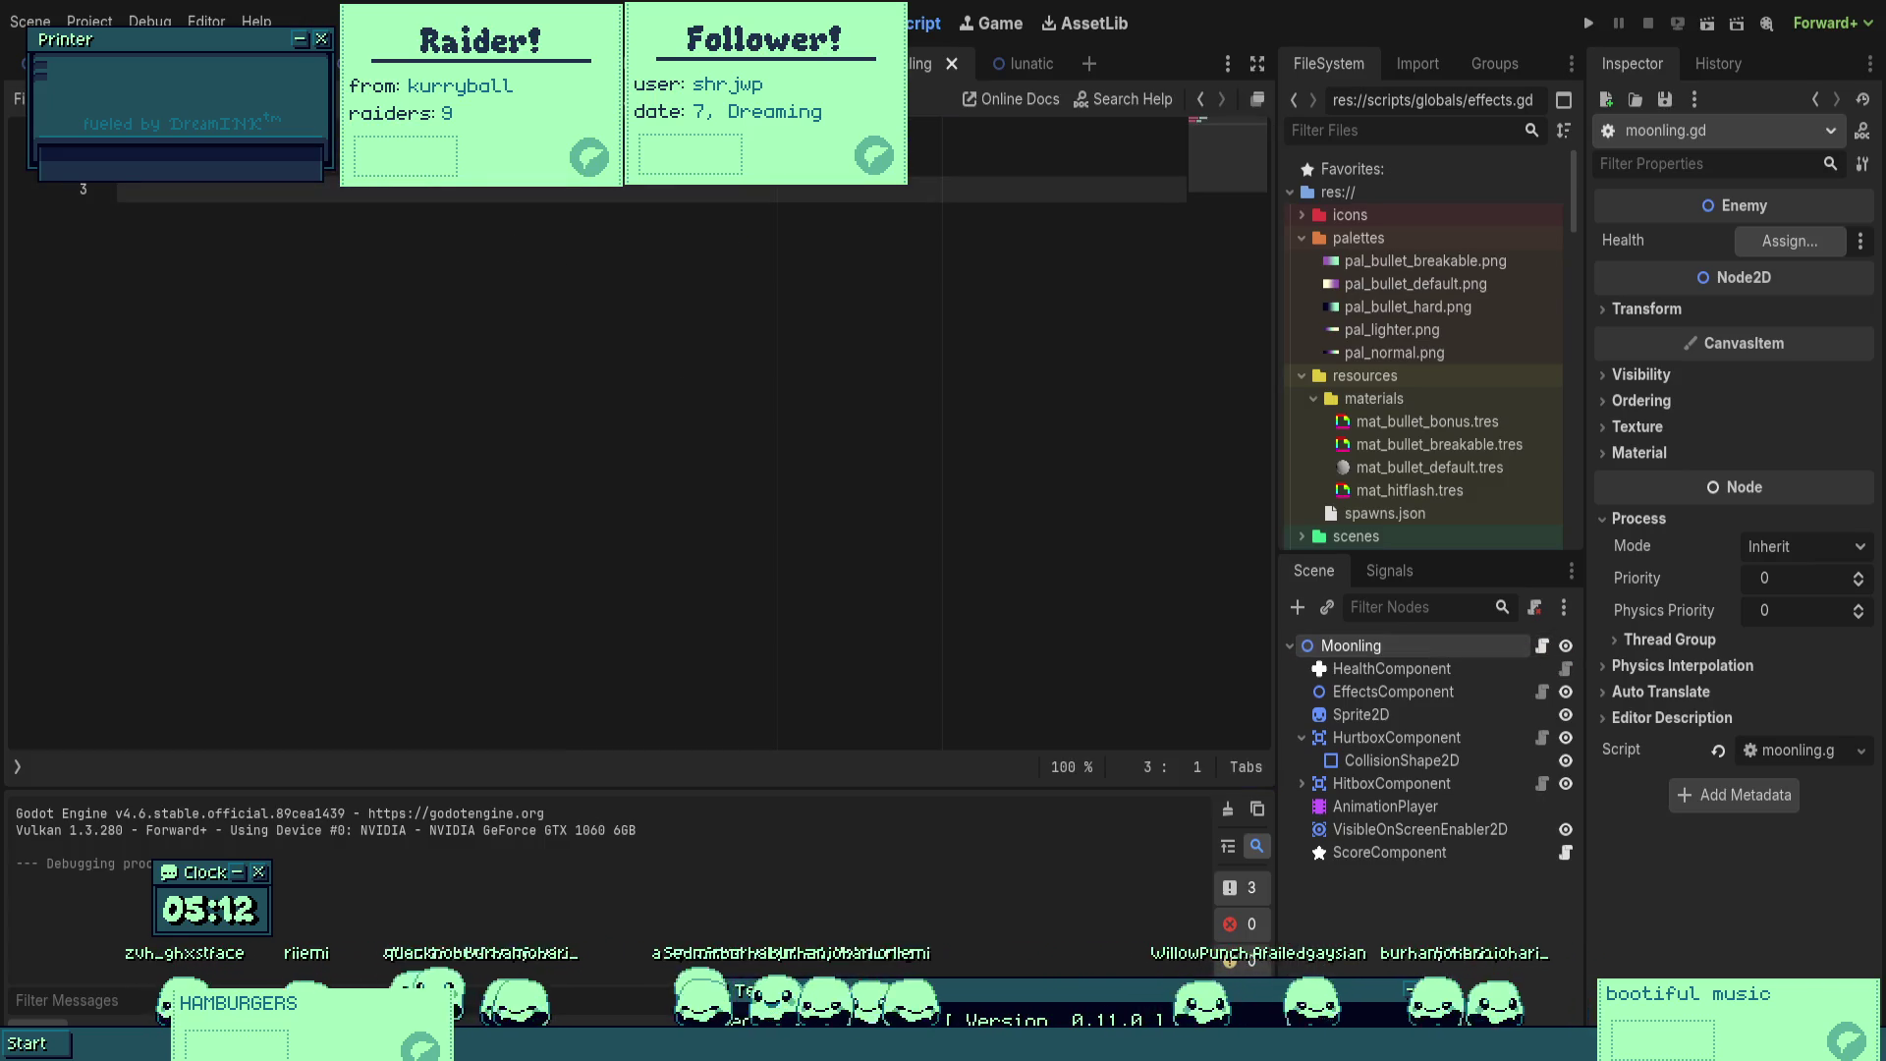
click(294, 163)
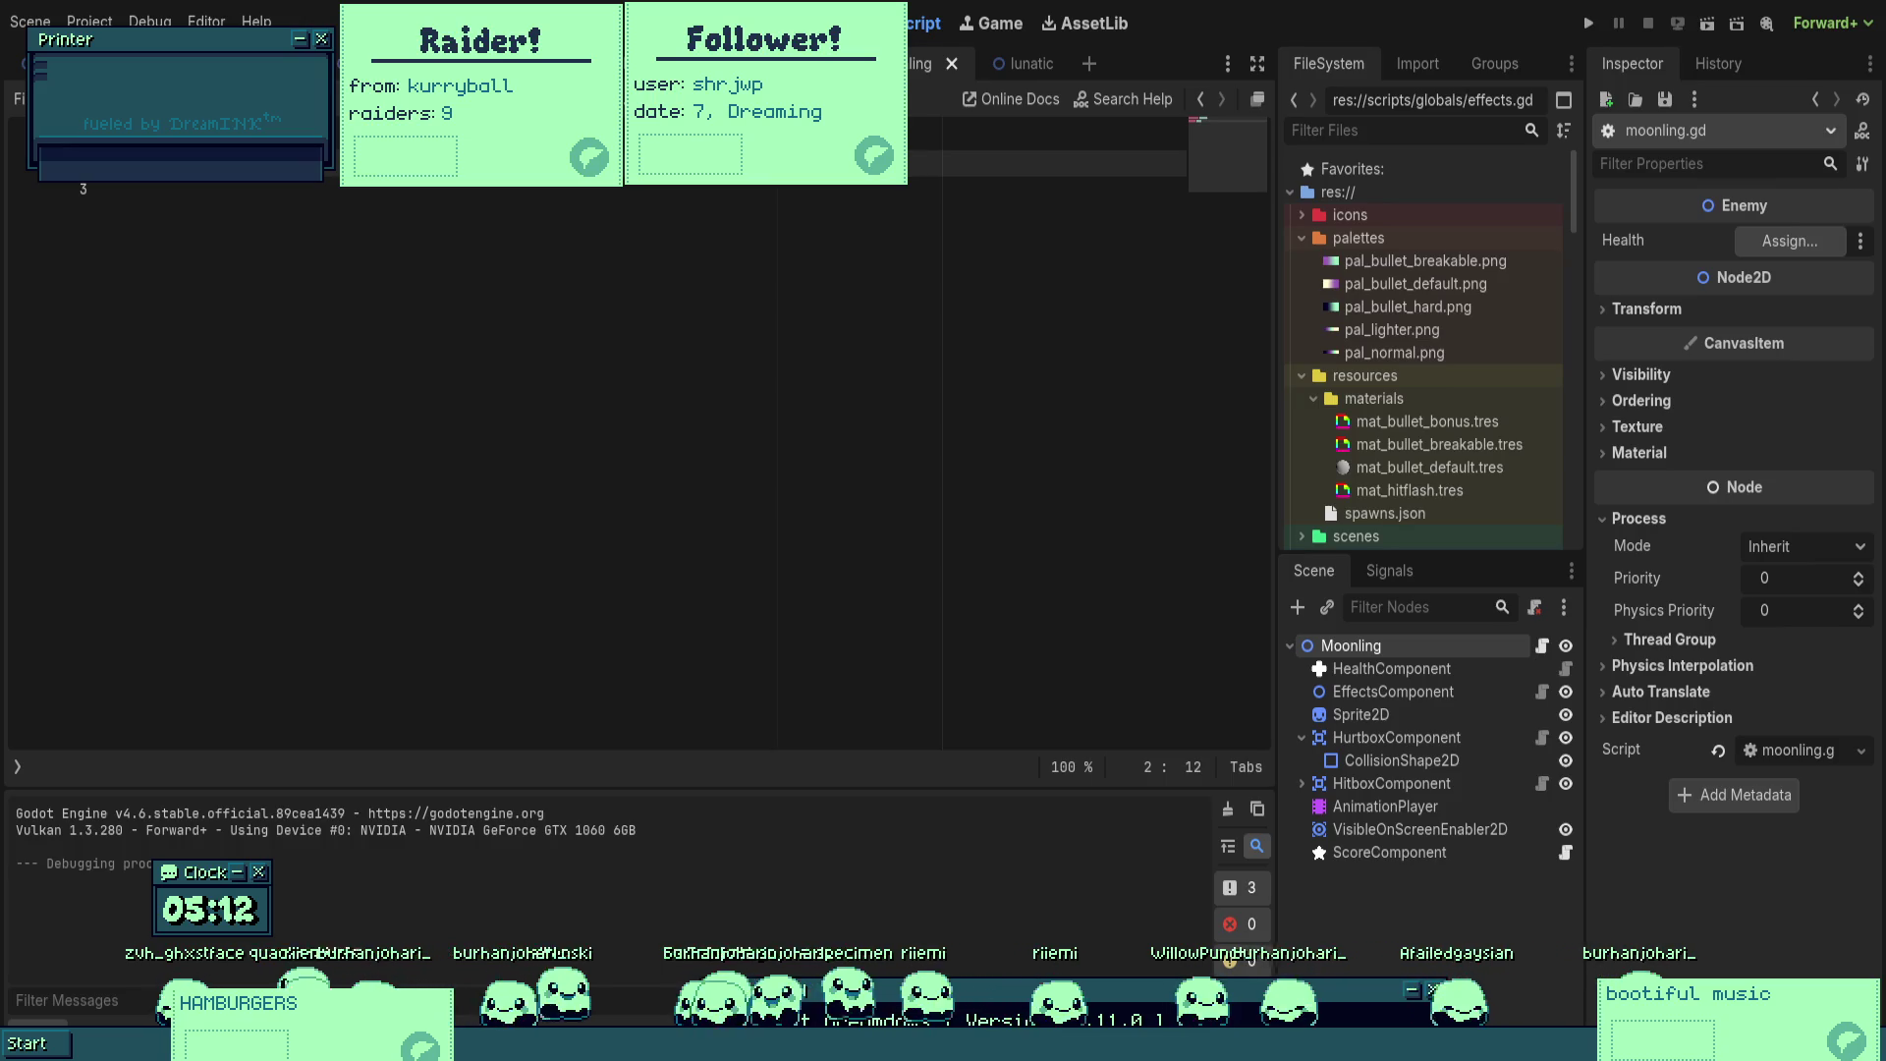
click(249, 238)
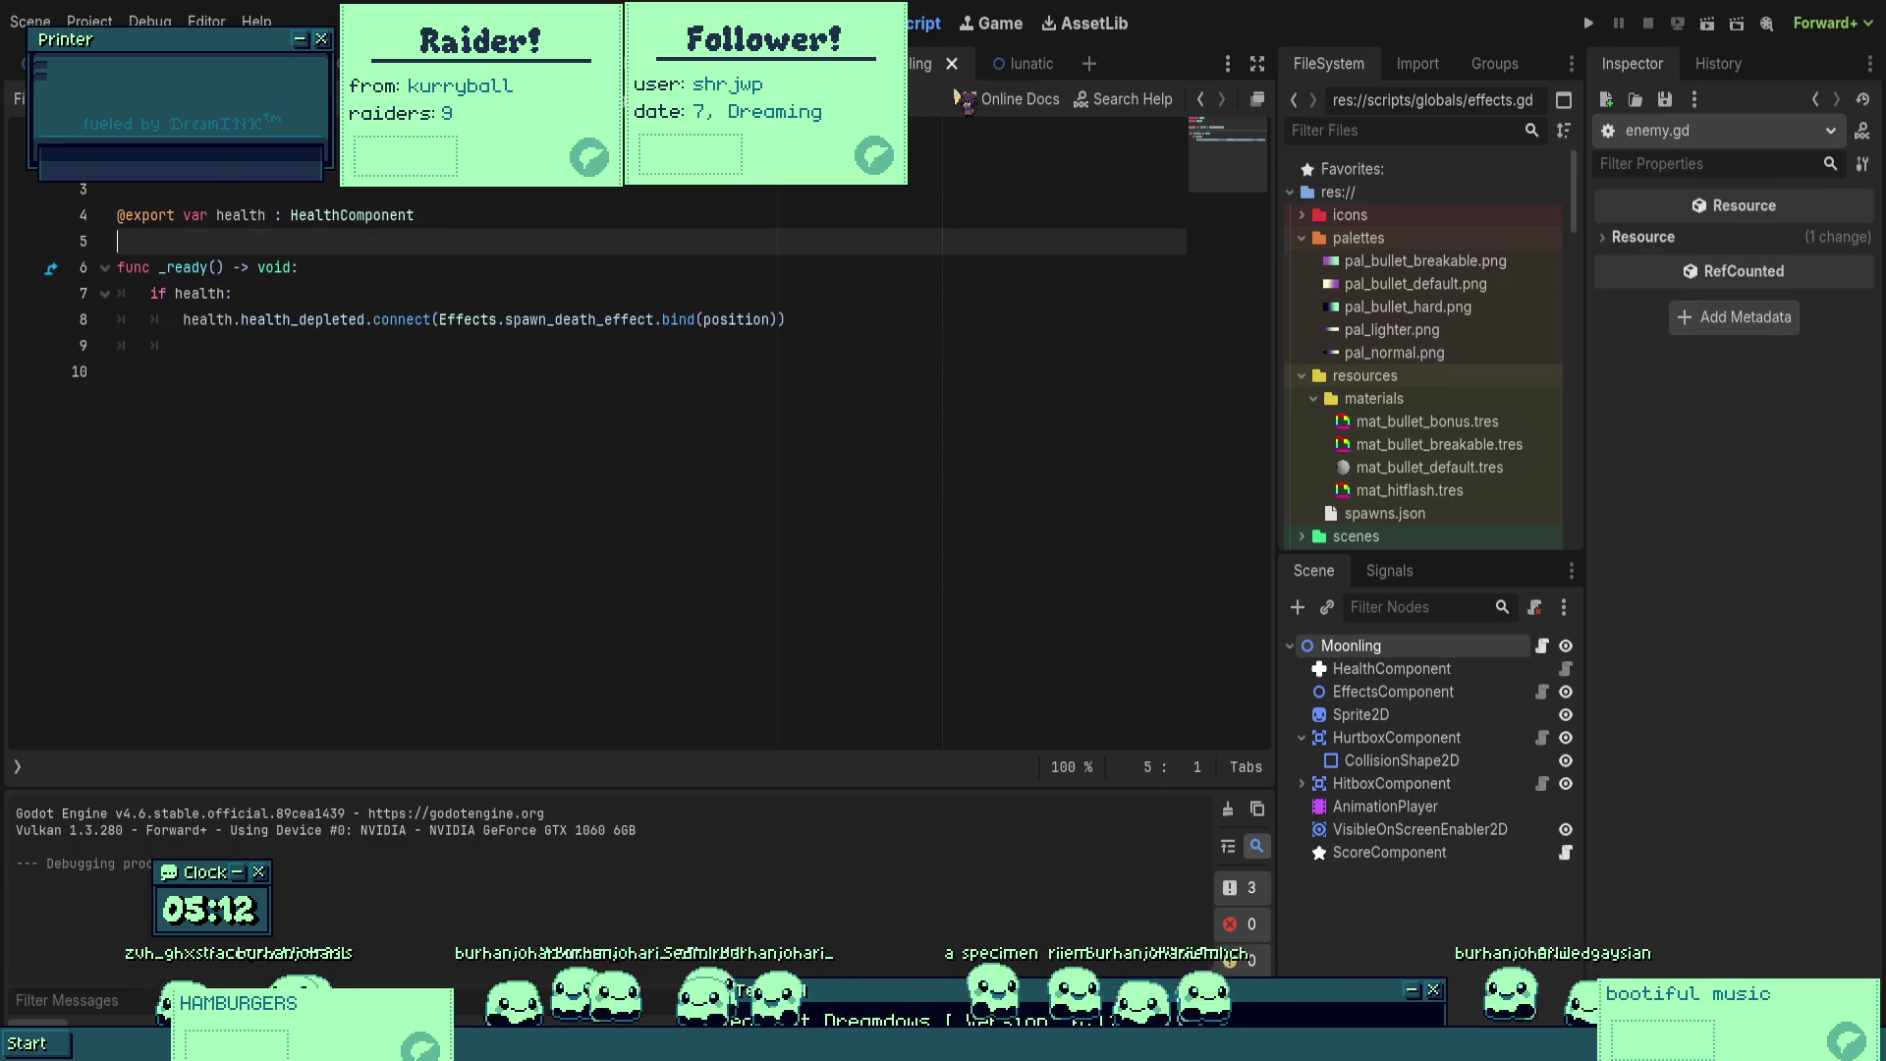
click(1351, 646)
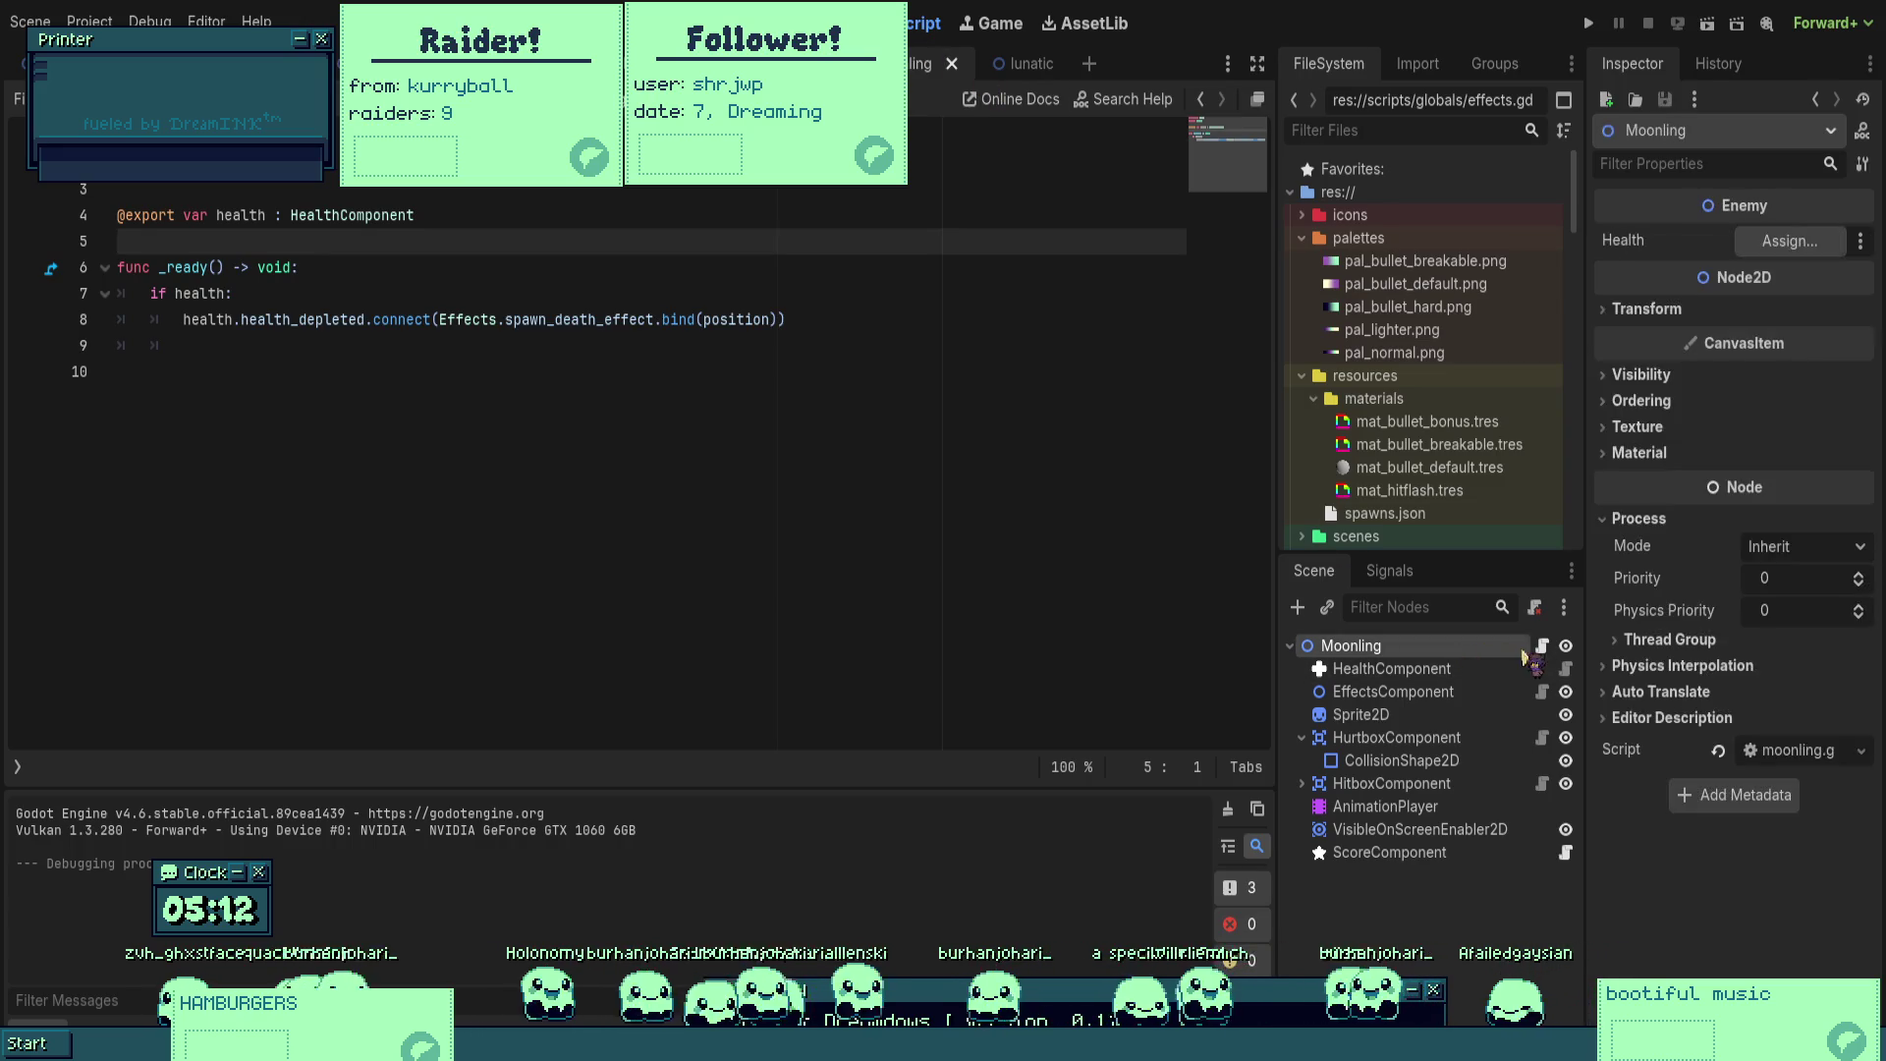
click(1778, 245)
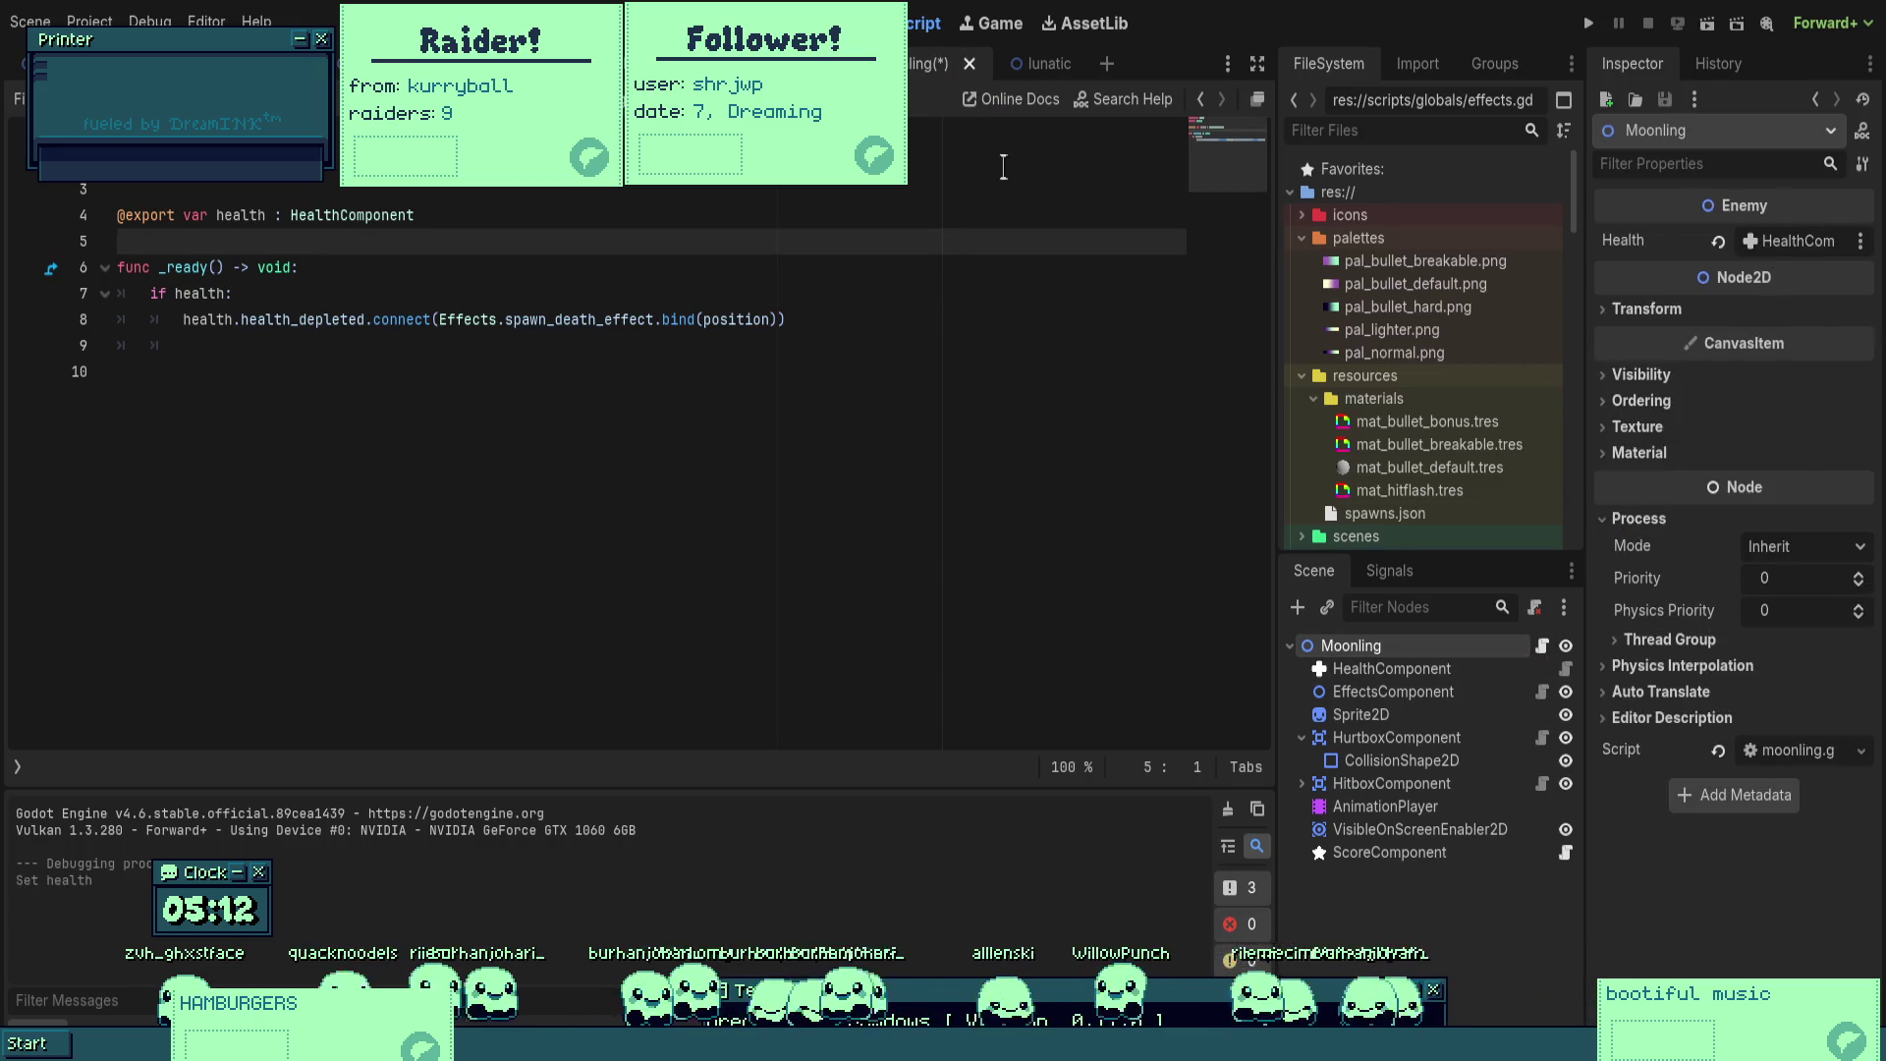
Assign HealthComponent as the Lunatic's Health, then run and stop the game
click(1344, 645)
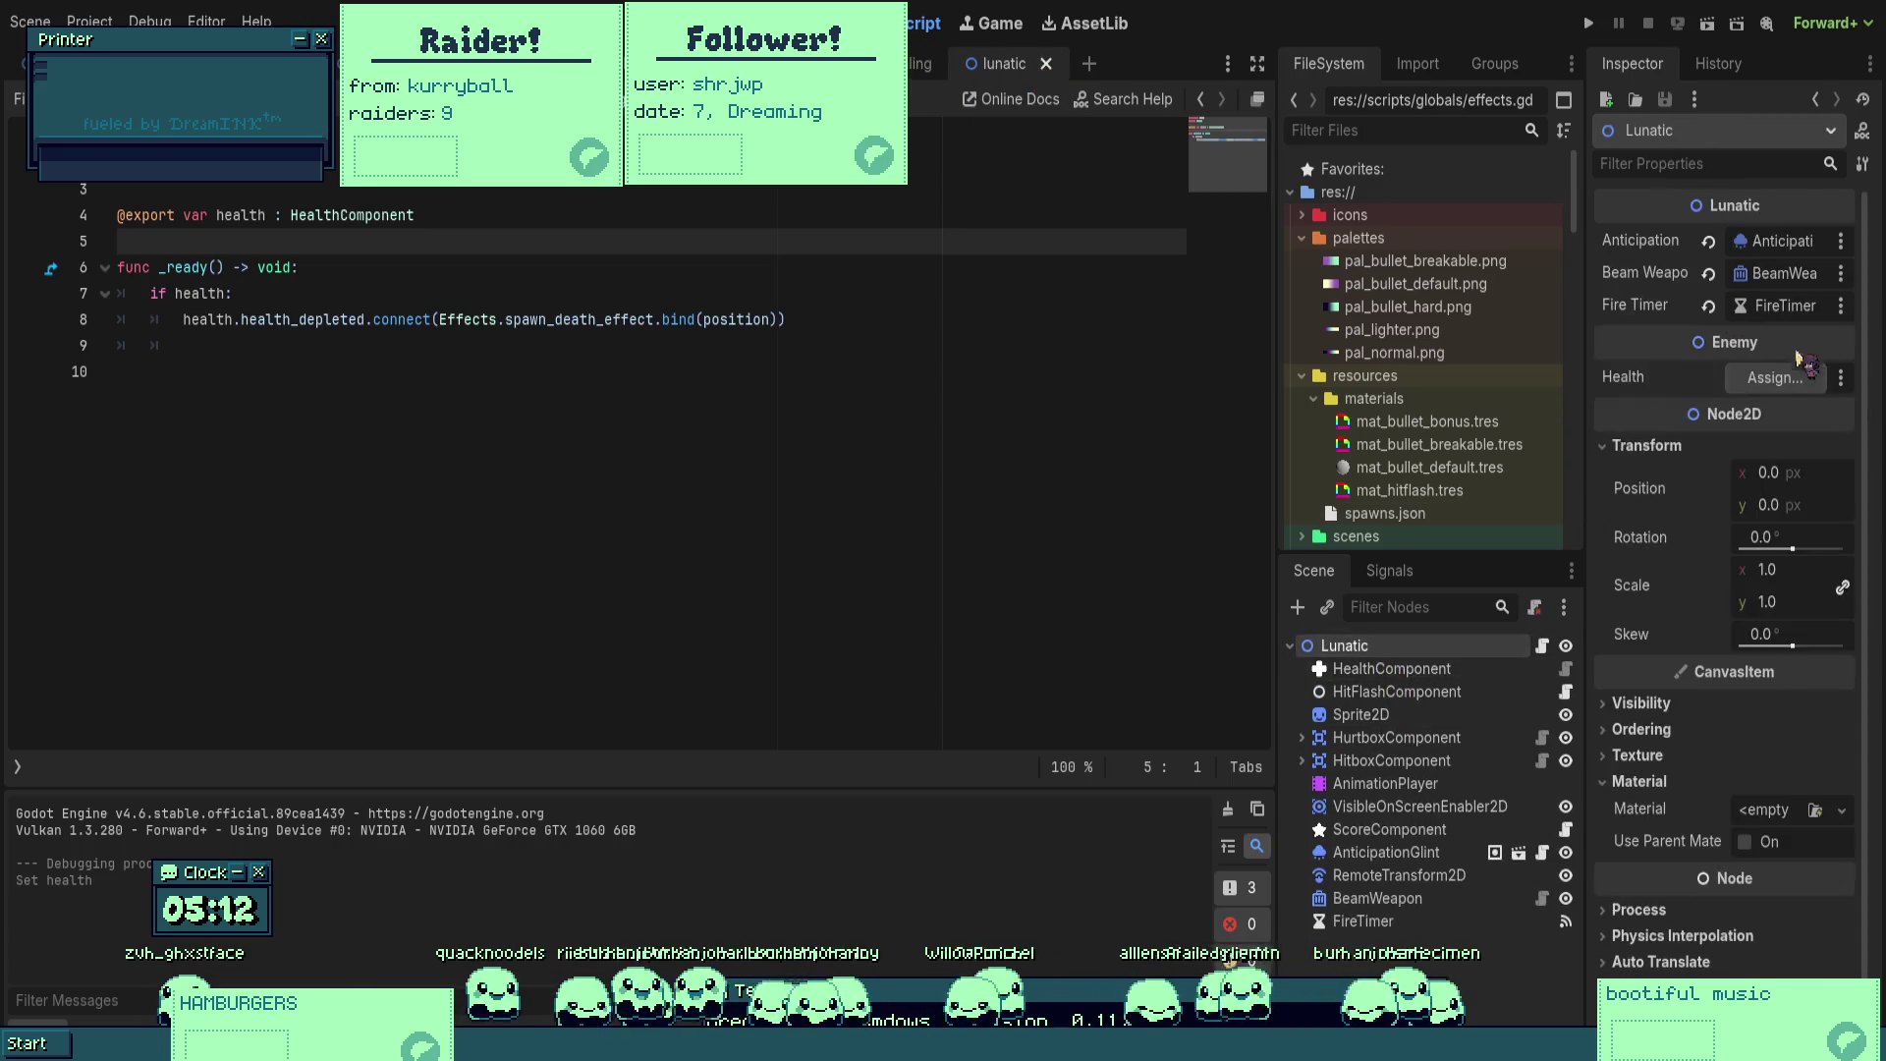
click(1796, 387)
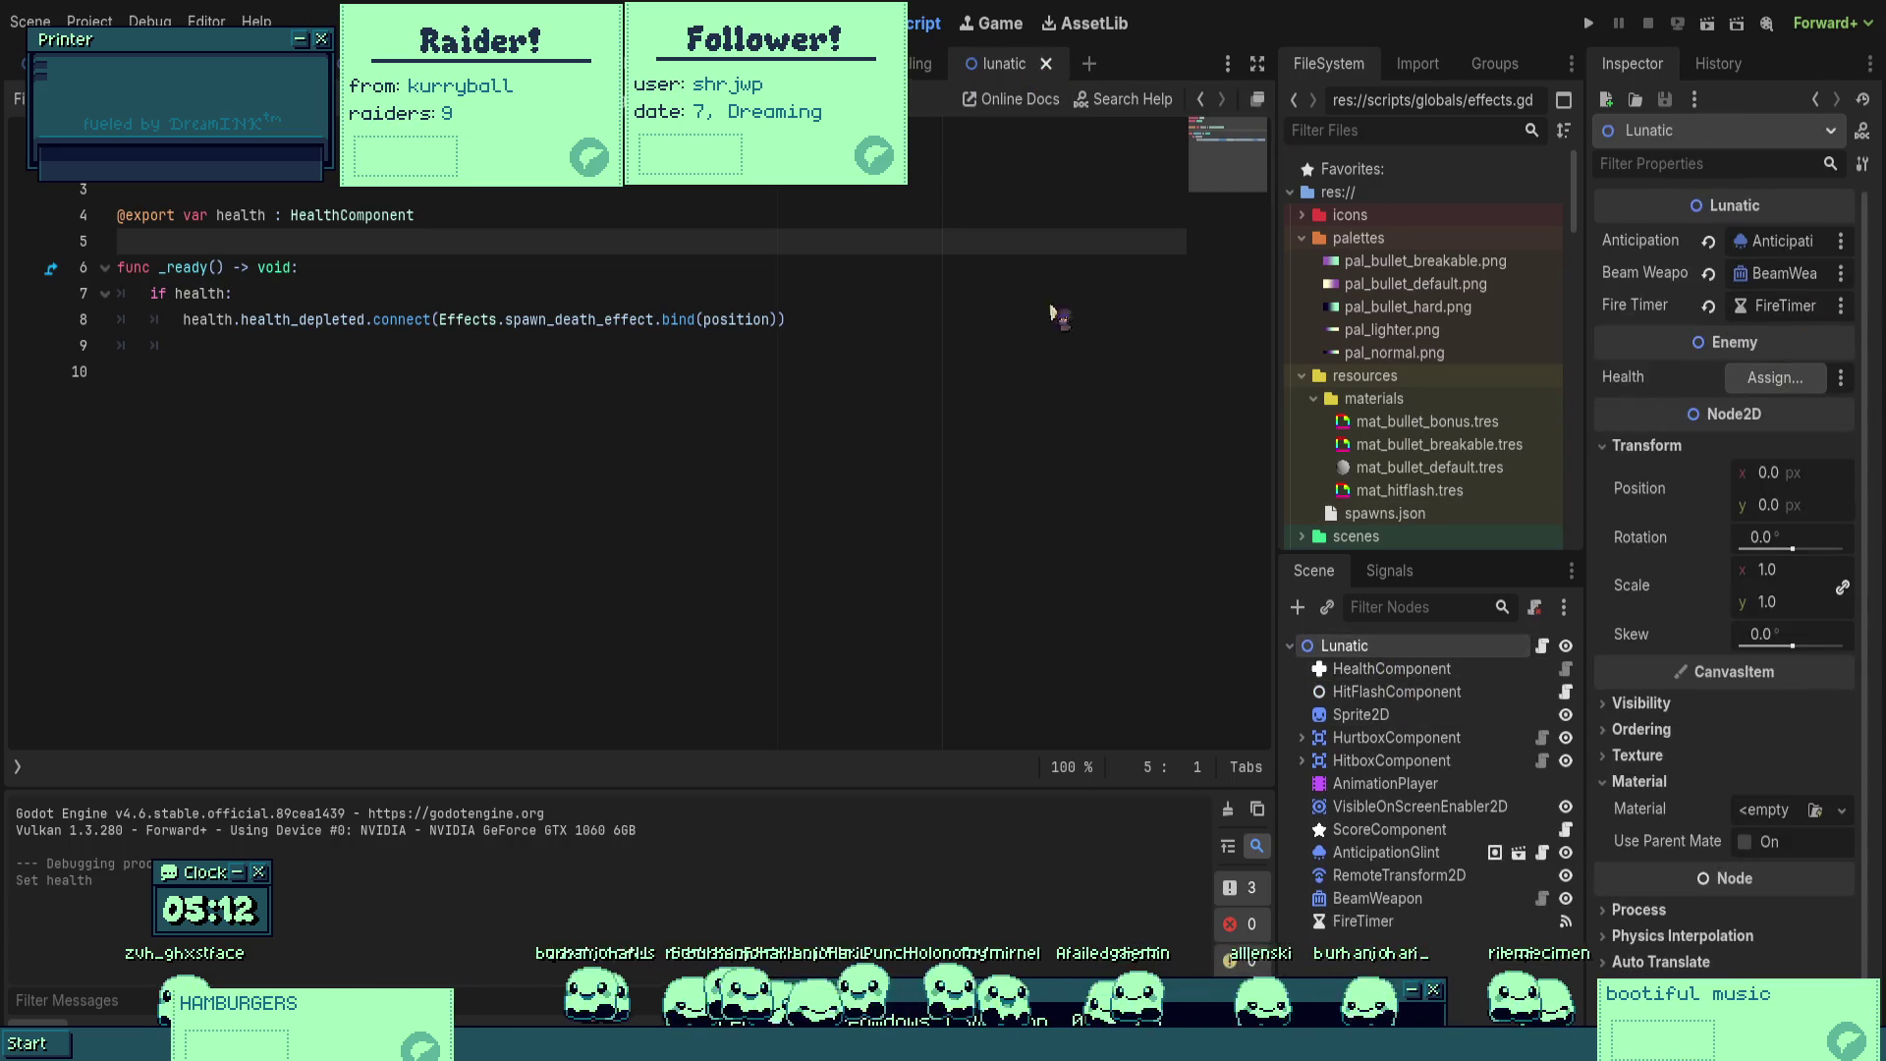
double_click(902, 300)
click(1589, 22)
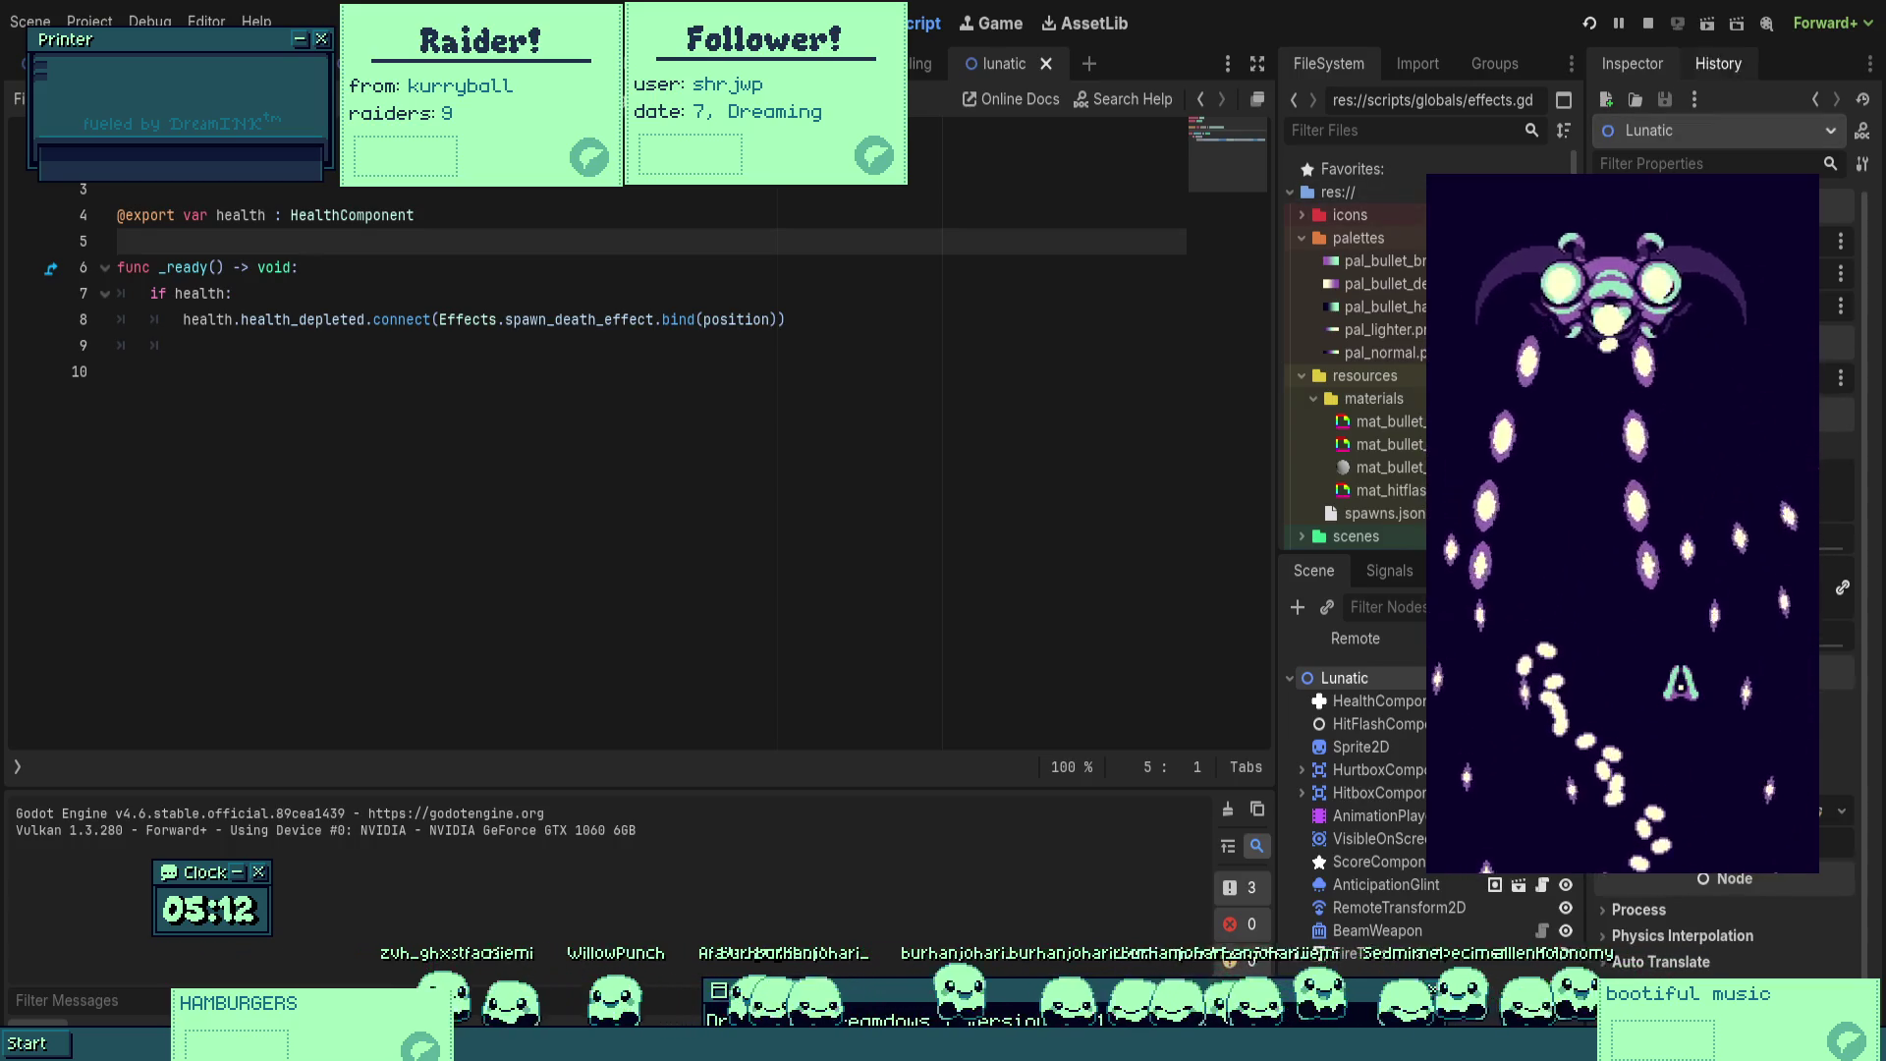
key(F8)
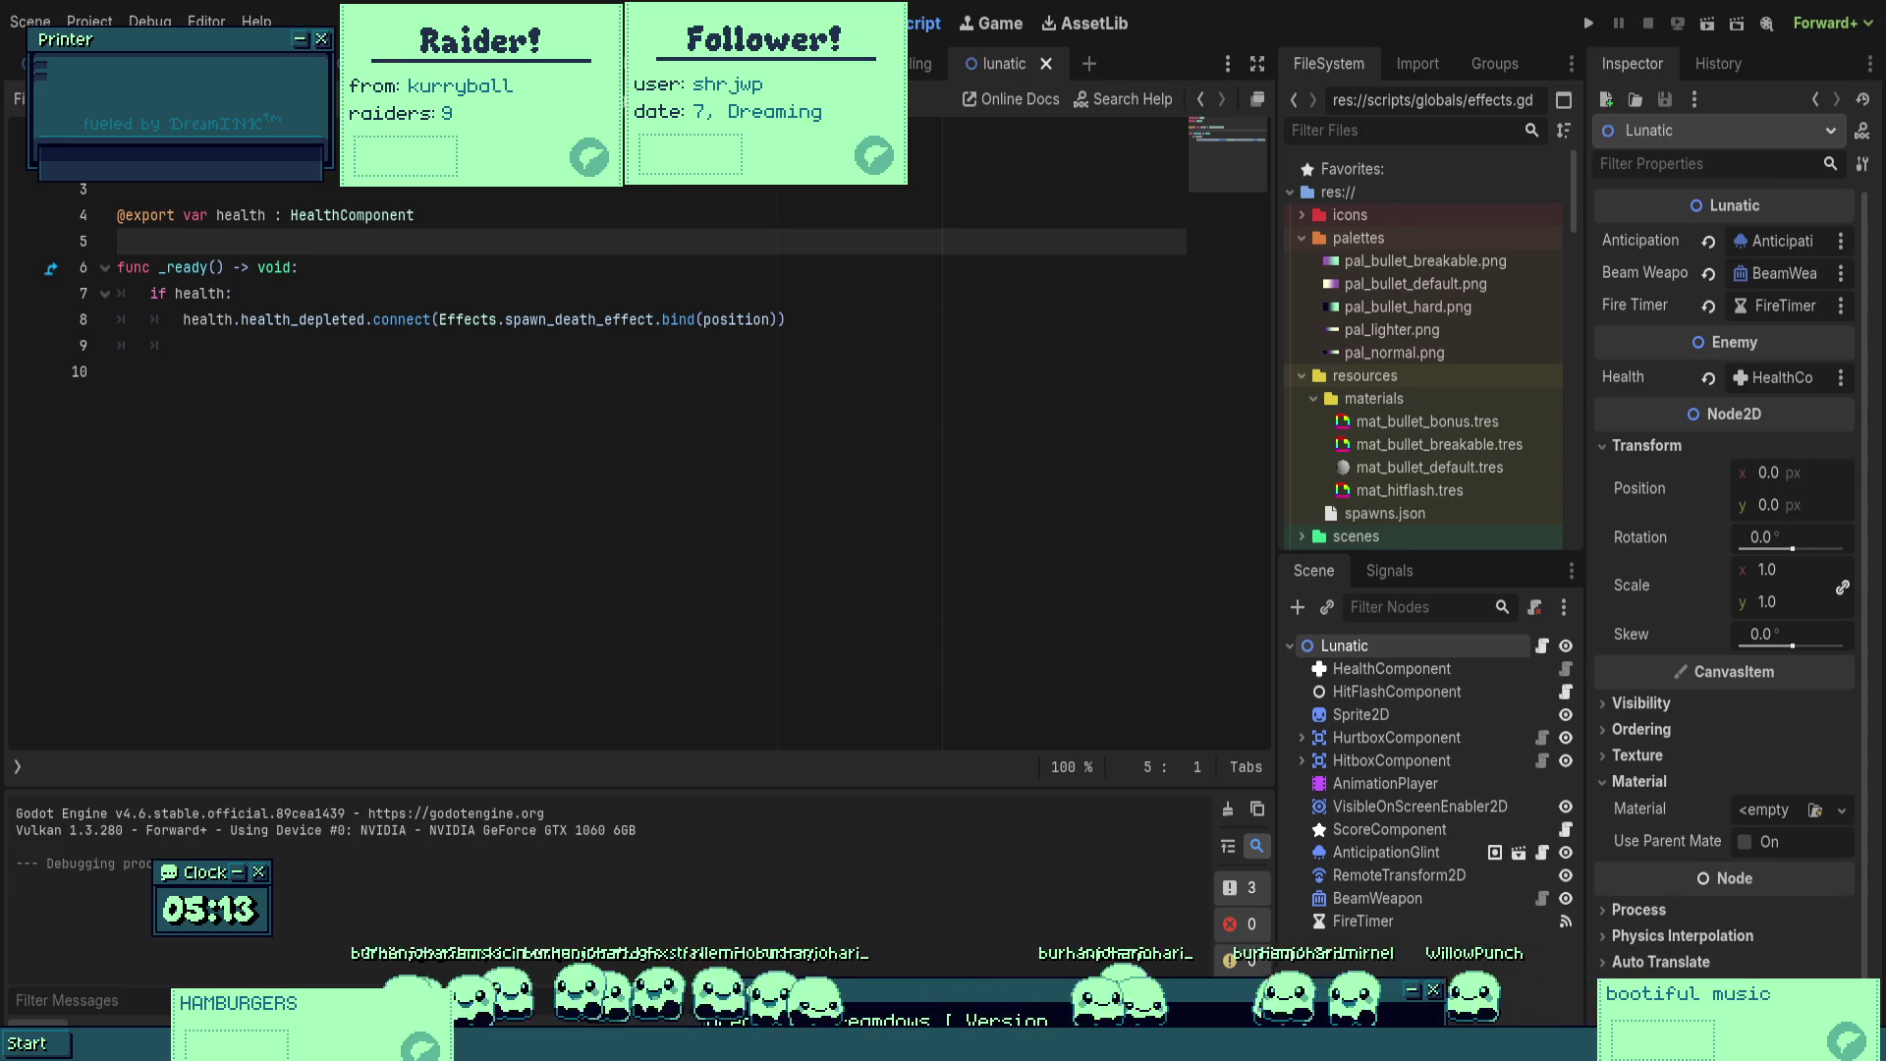
Place the cursor on empty line 9 in enemy.gd's _ready function
click(183, 345)
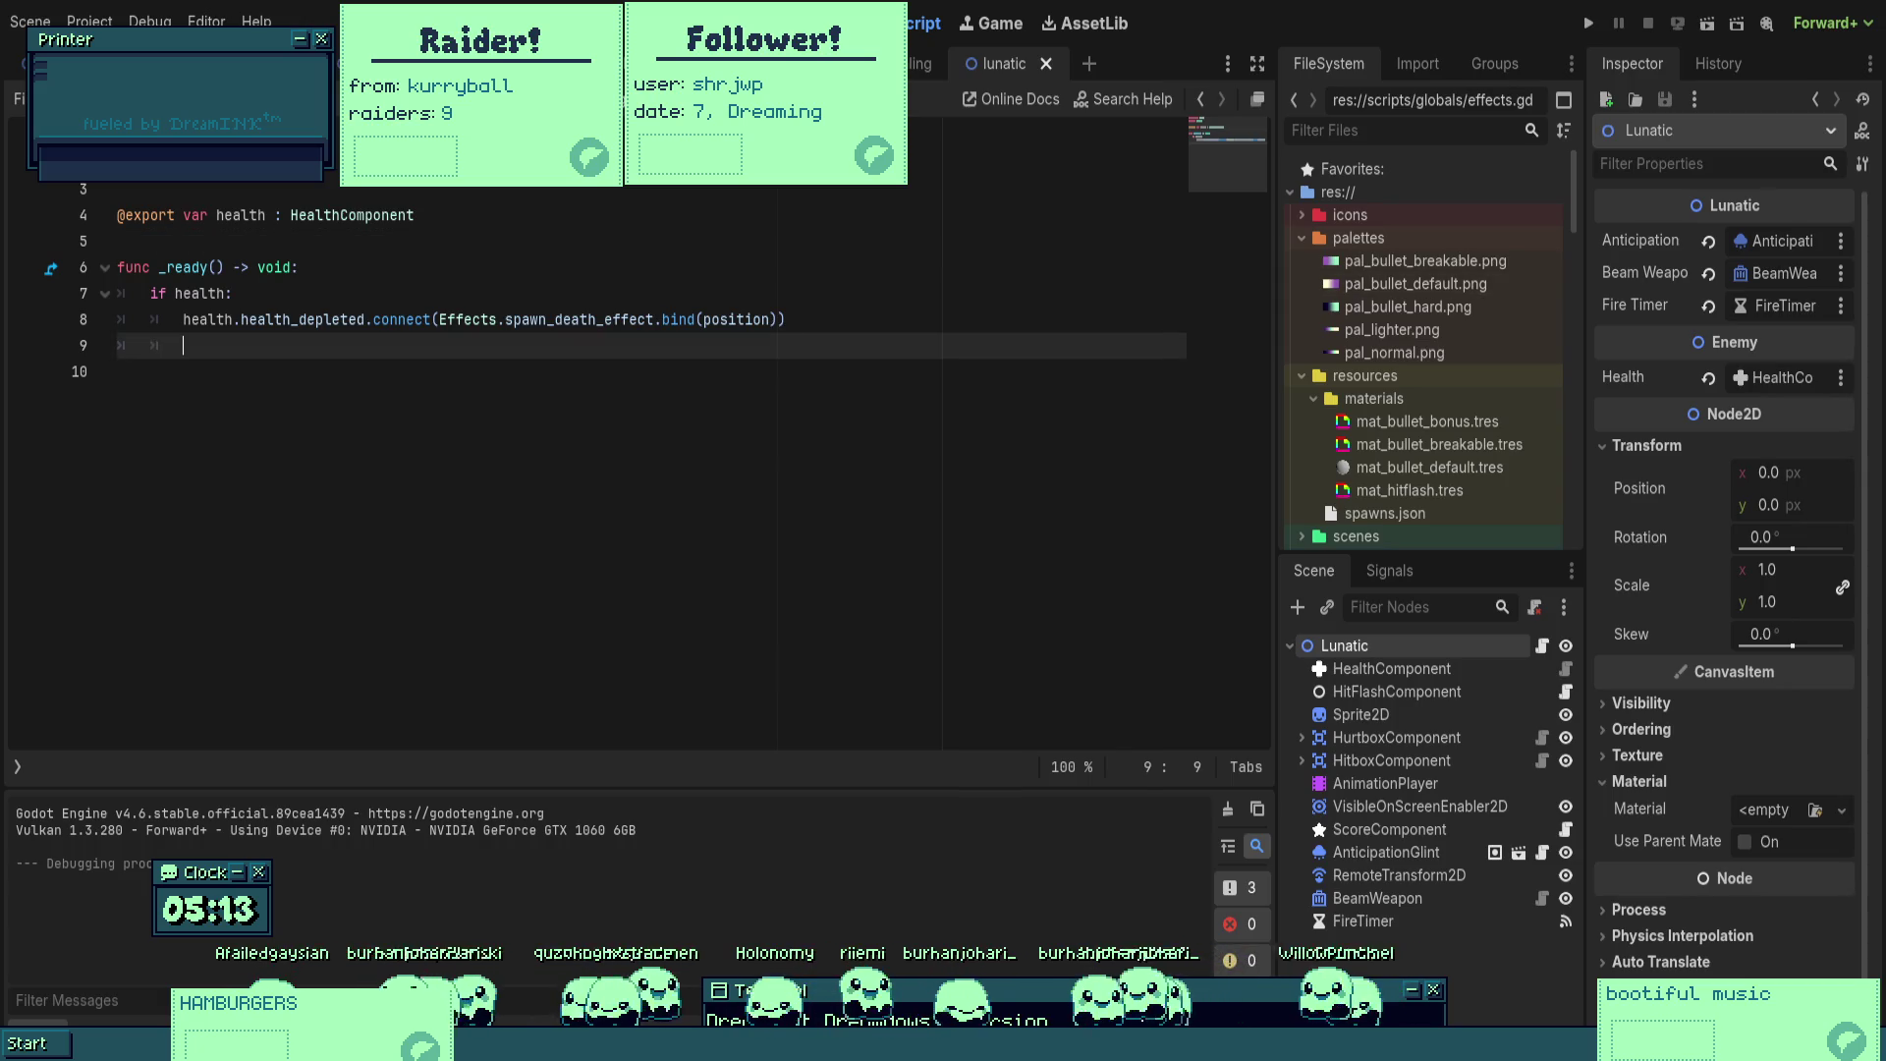
Switch to the 2D workspace showing the Lunatic scene
key(ctrl+F1)
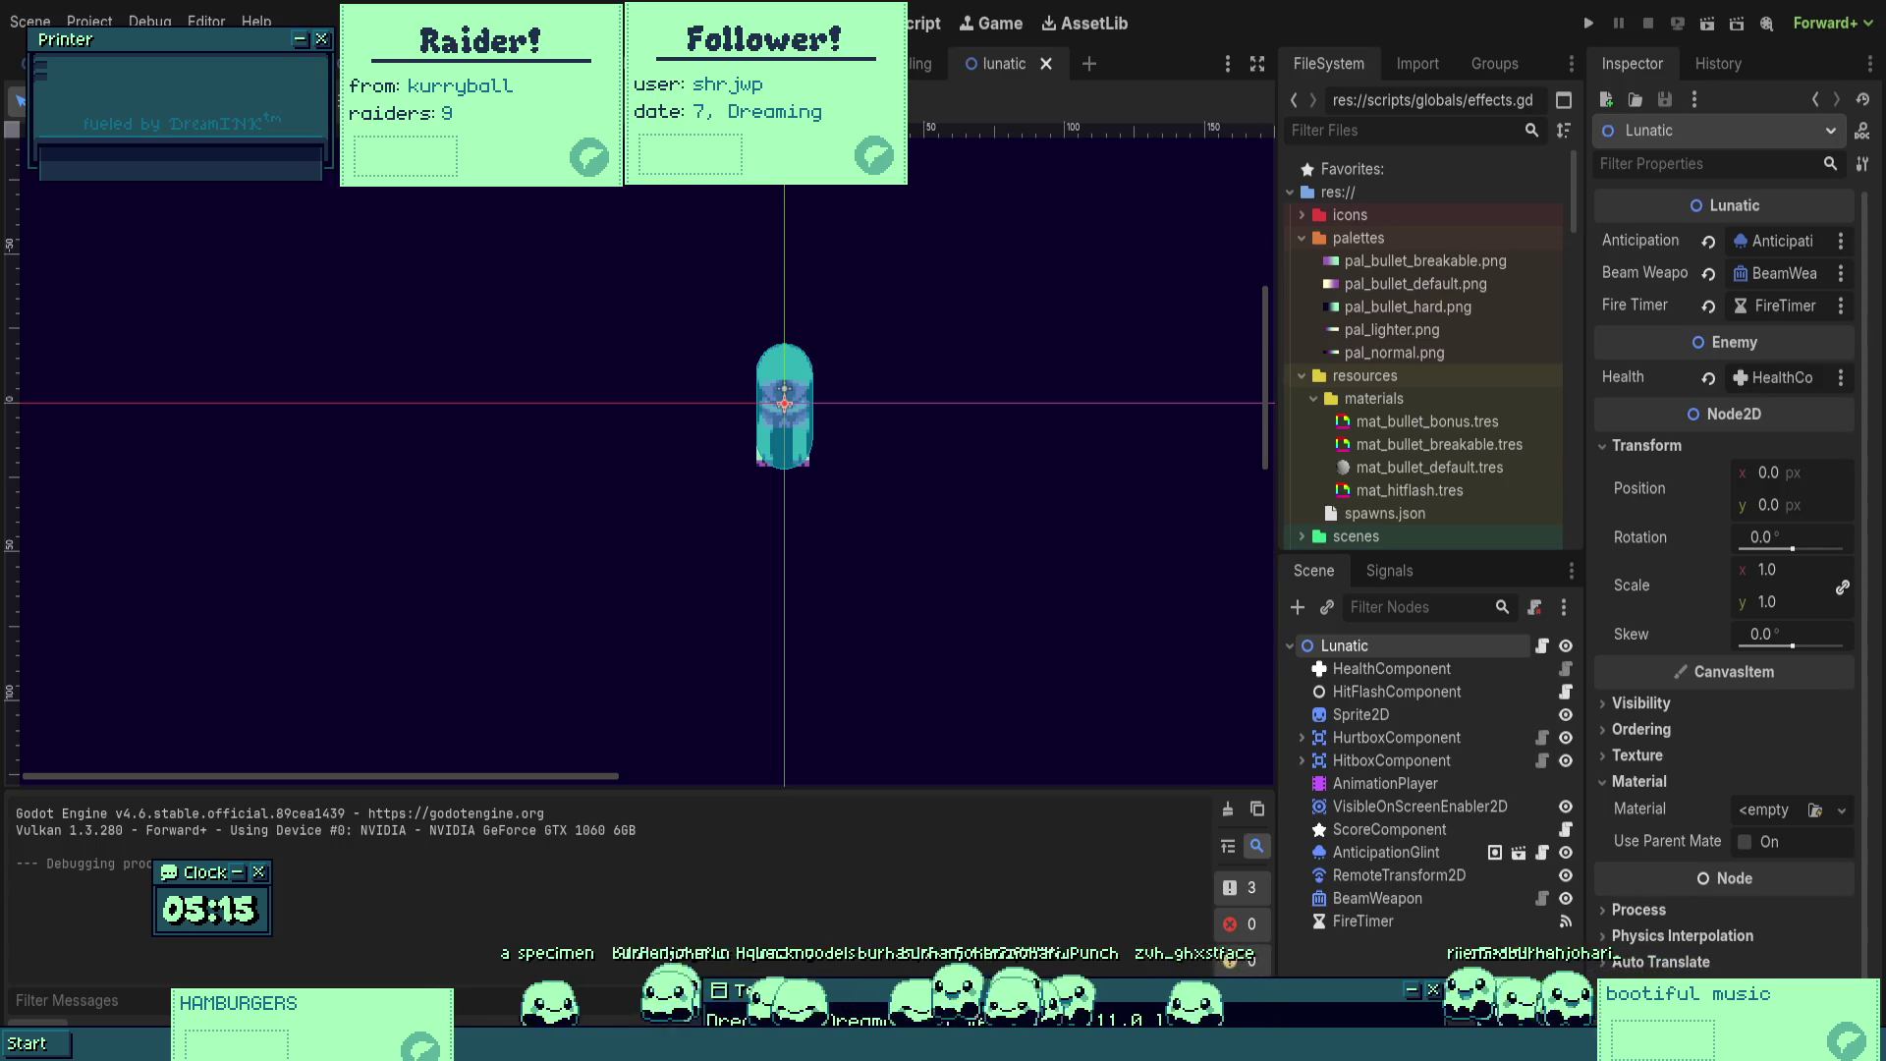
In the Moonling scene, open its script and paste the health export and _ready() code
click(923, 65)
click(1022, 64)
click(924, 65)
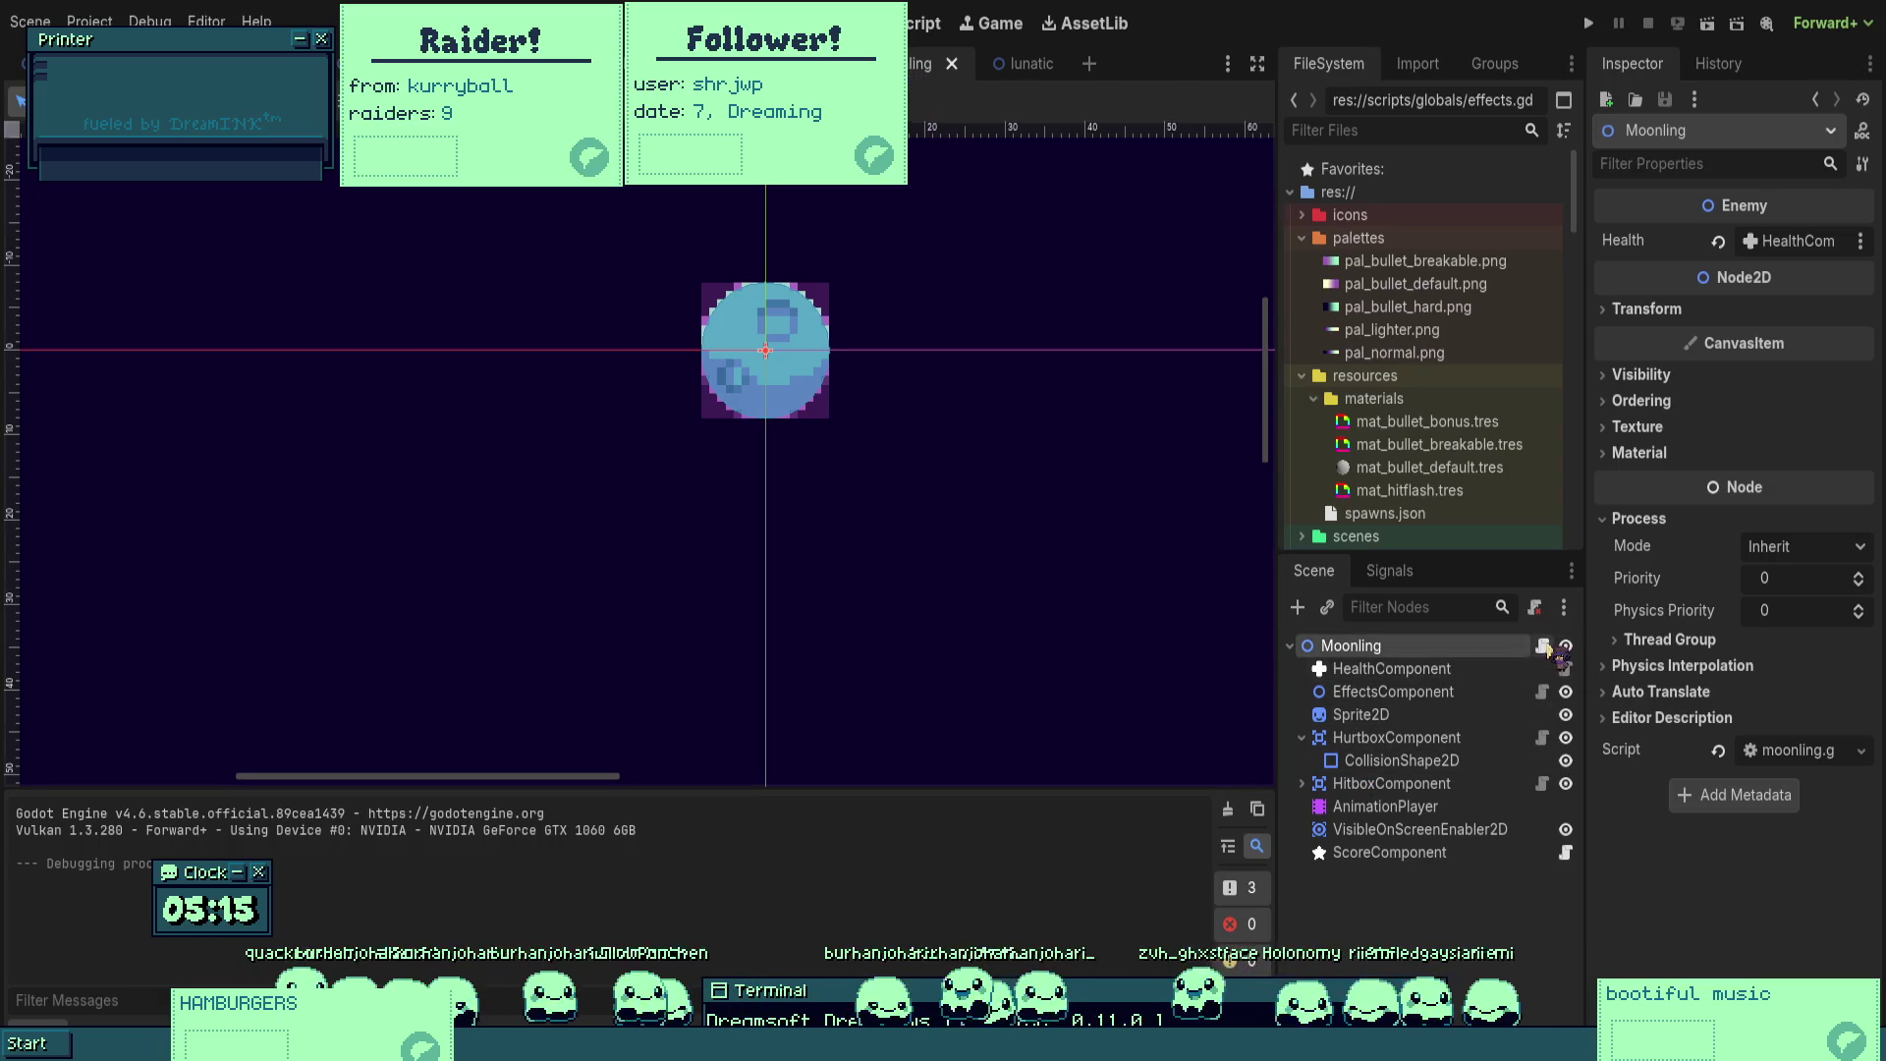
click(1542, 646)
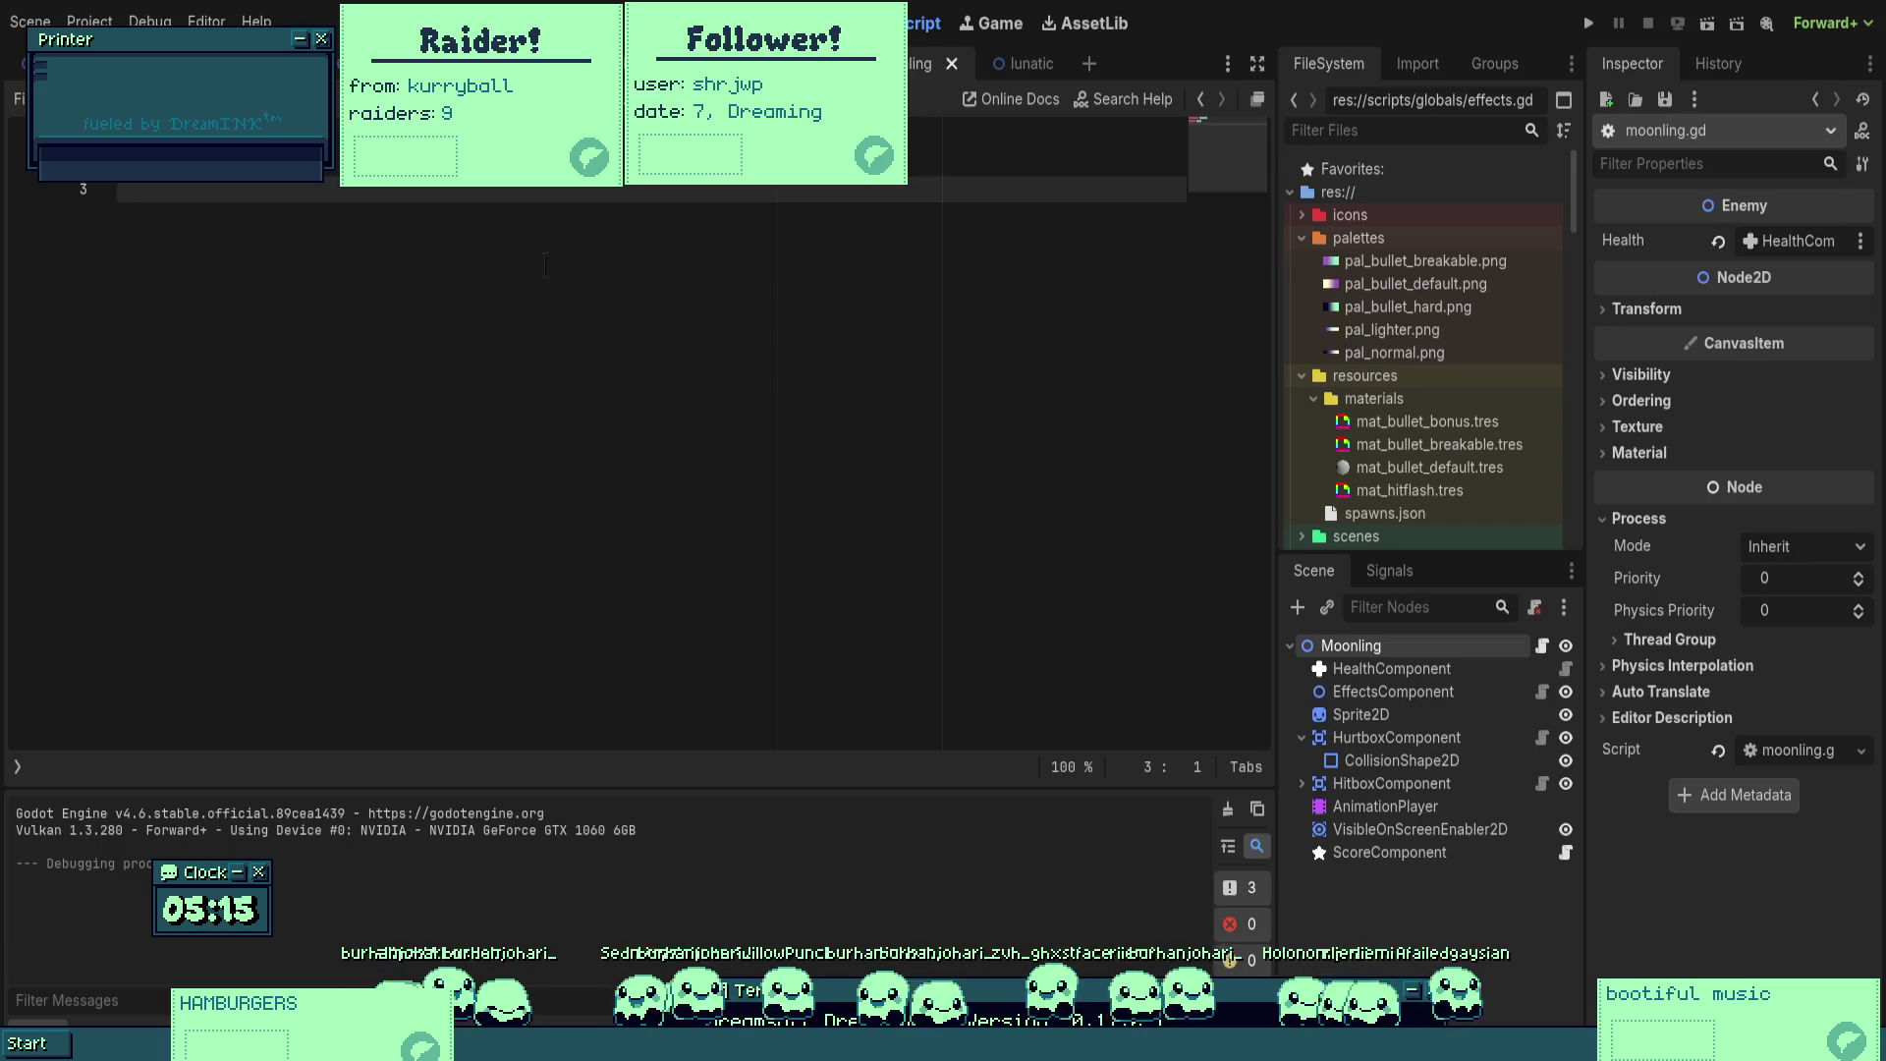
key(Return)
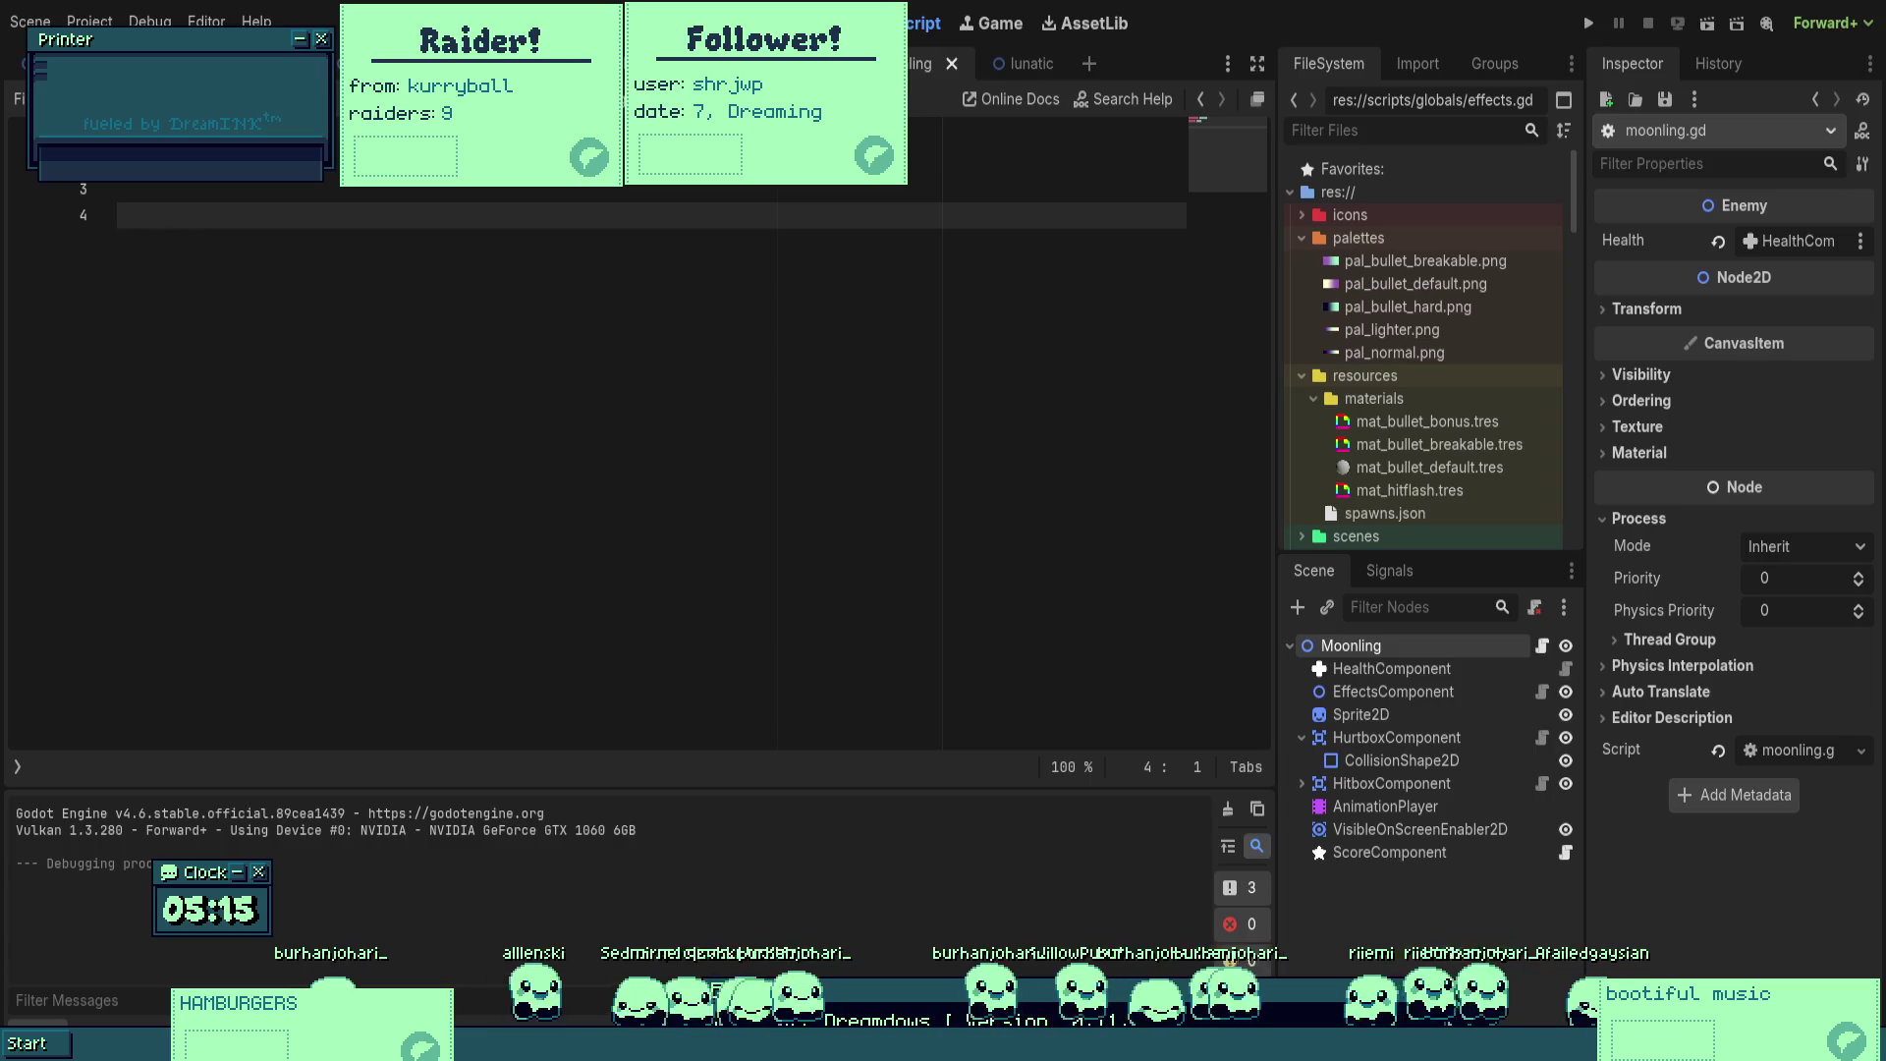
text(@export var health : HealthComponent  func _ready() -> void: 	if health: 		health.health_depleted.connect(Effects.spawn_death_effect.bind(position)))
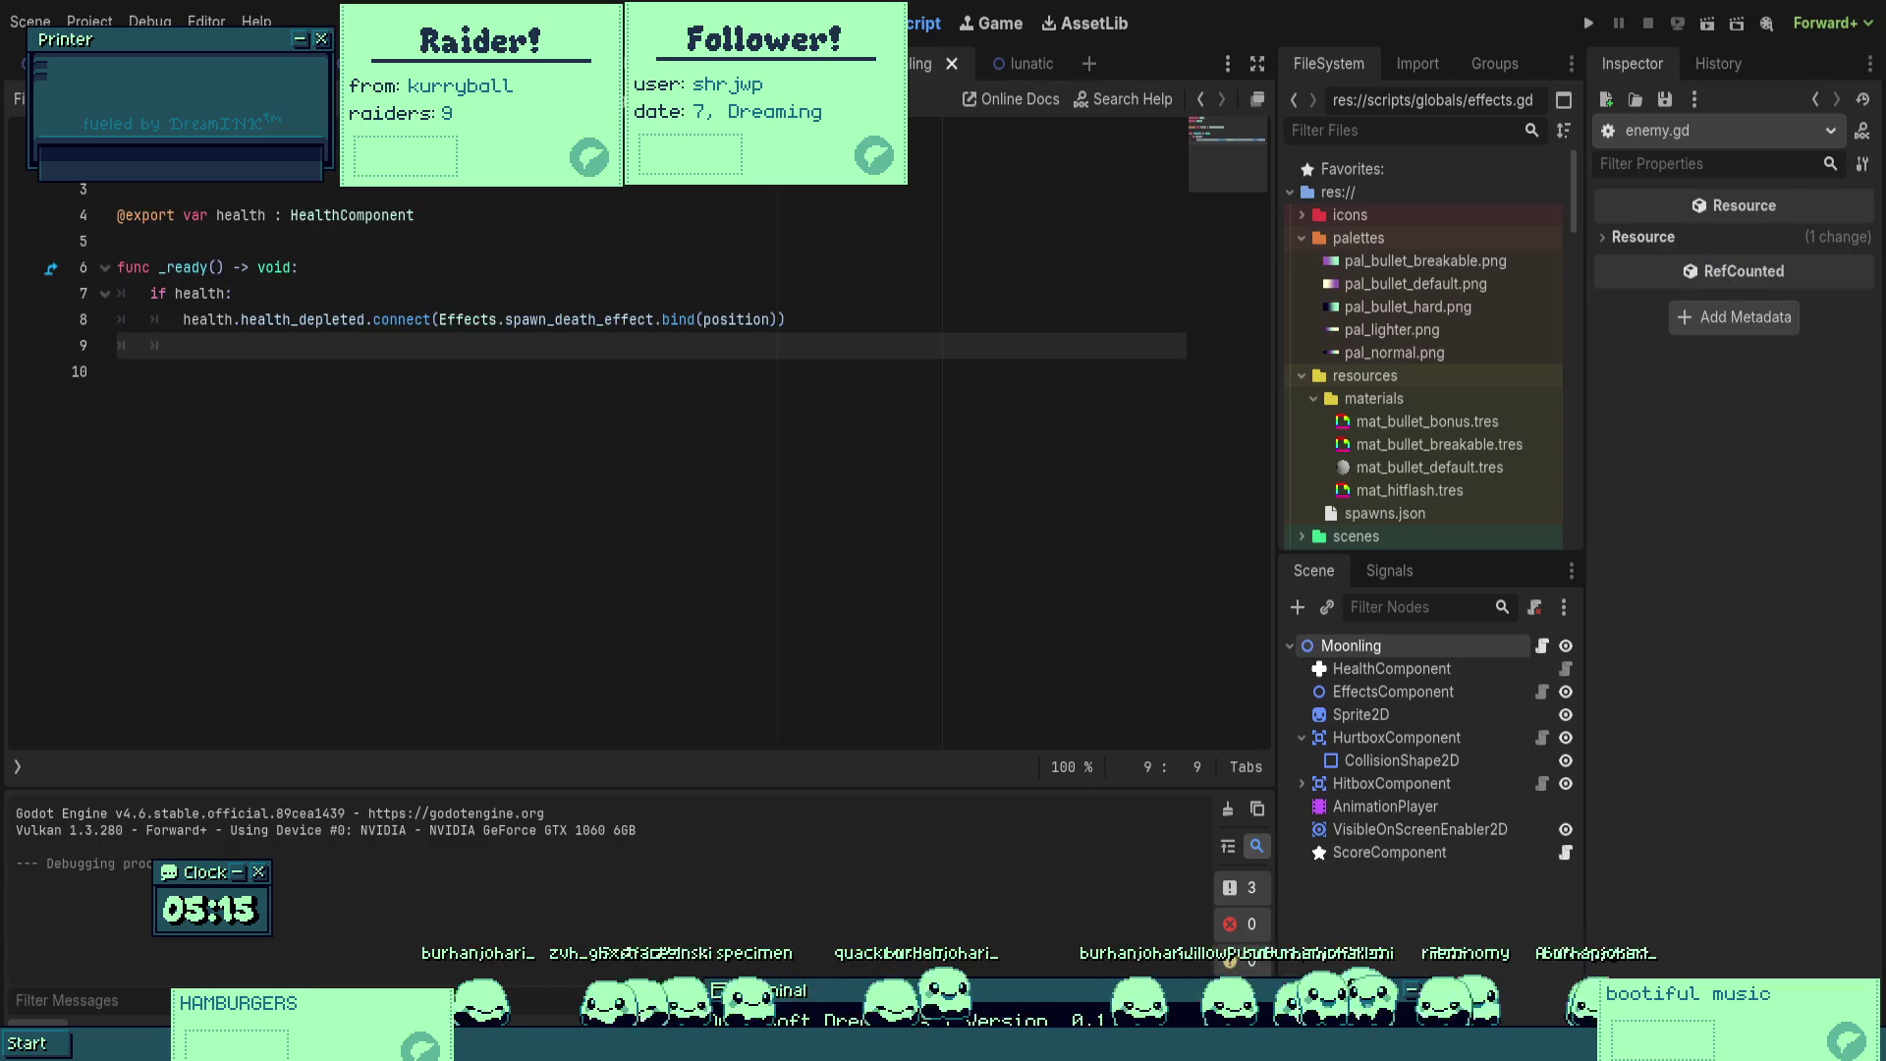
mouse_move(354, 379)
mouse_down()
mouse_move(128, 294)
mouse_move(147, 245)
mouse_up()
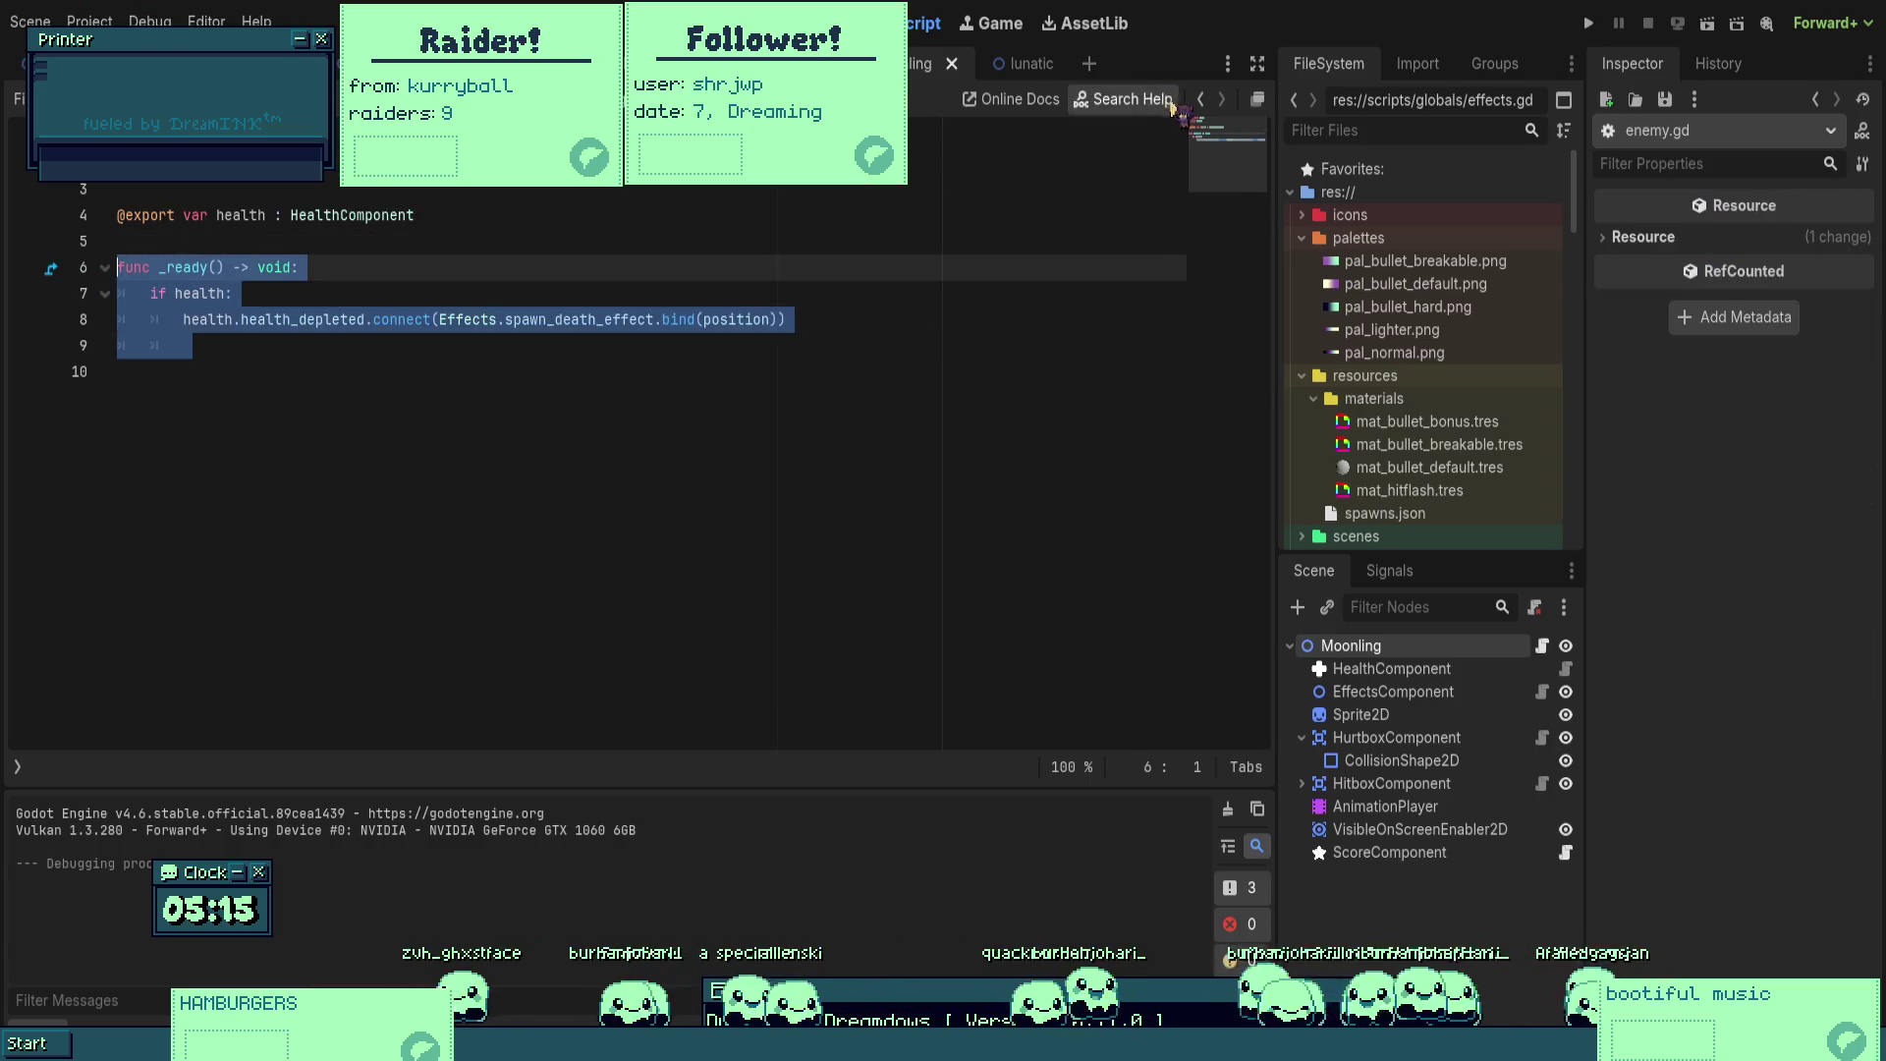
key(ctrl+x)
key(ctrl+v)
click(239, 215)
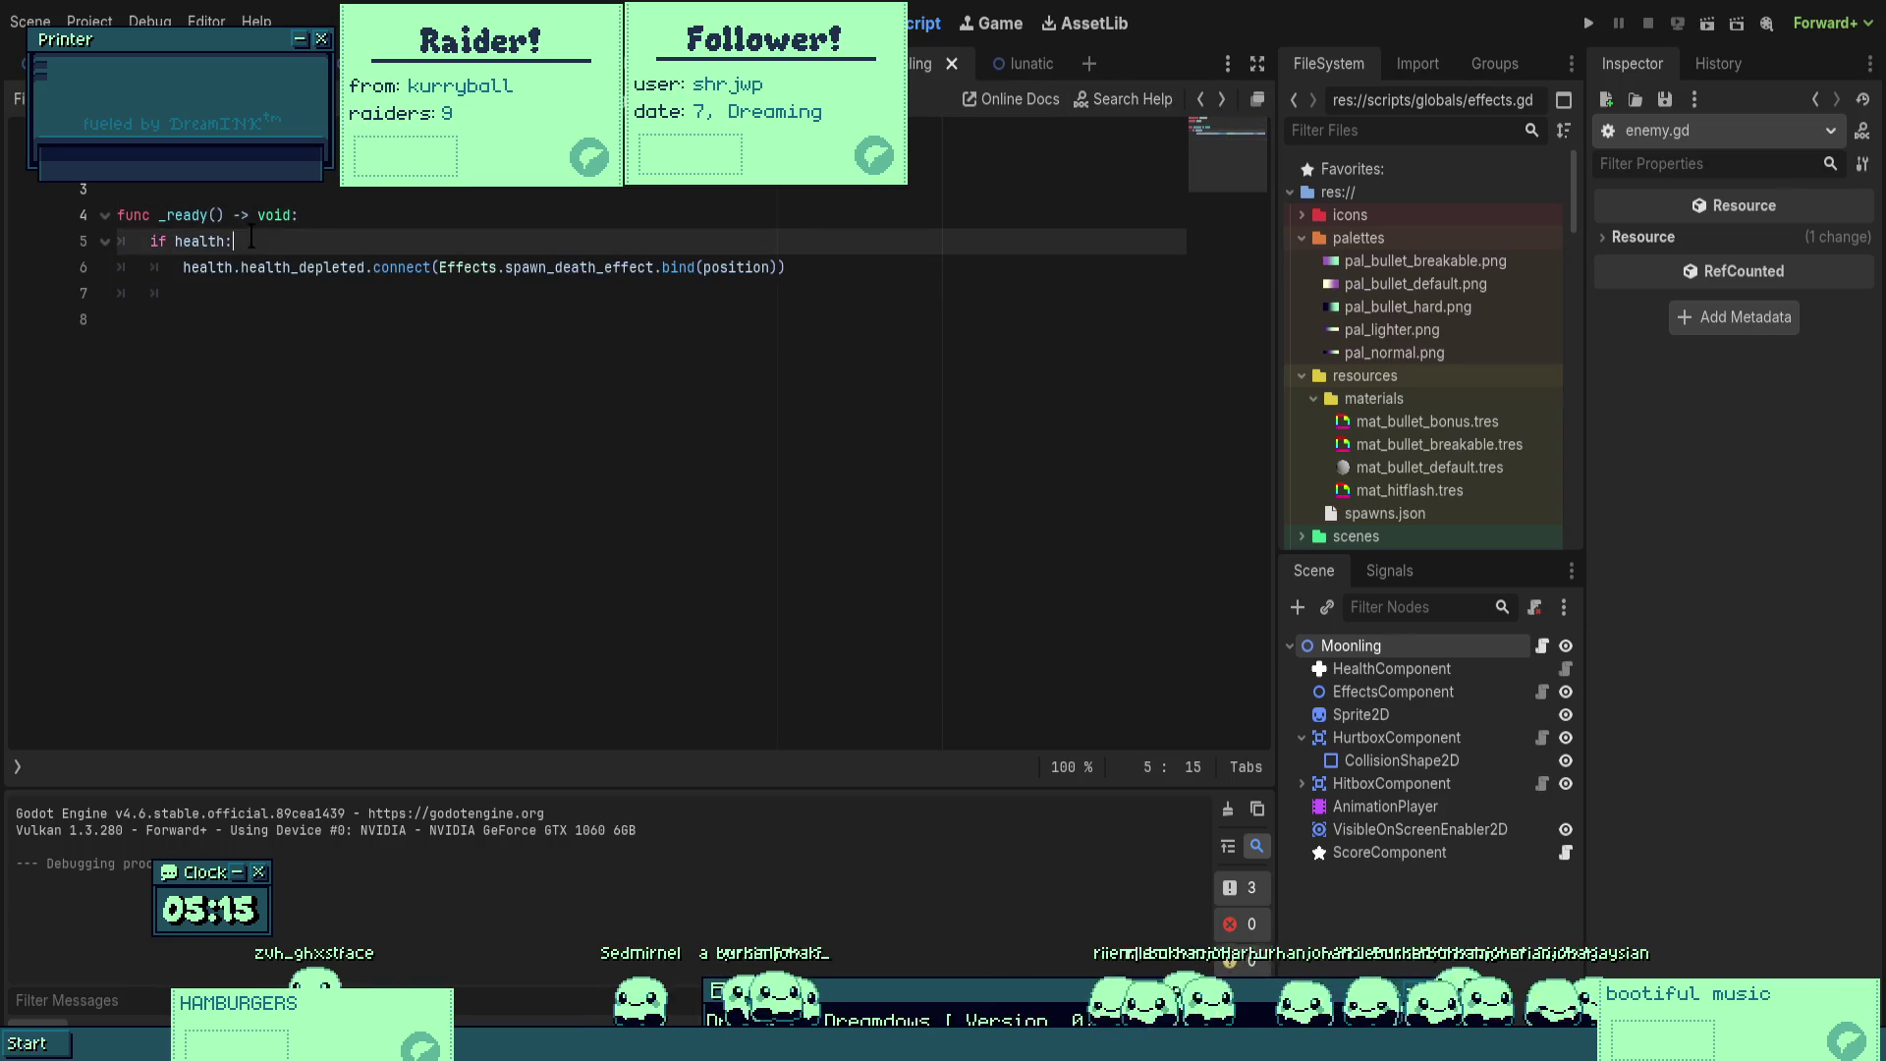
double_click(528, 268)
text(spawn_e)
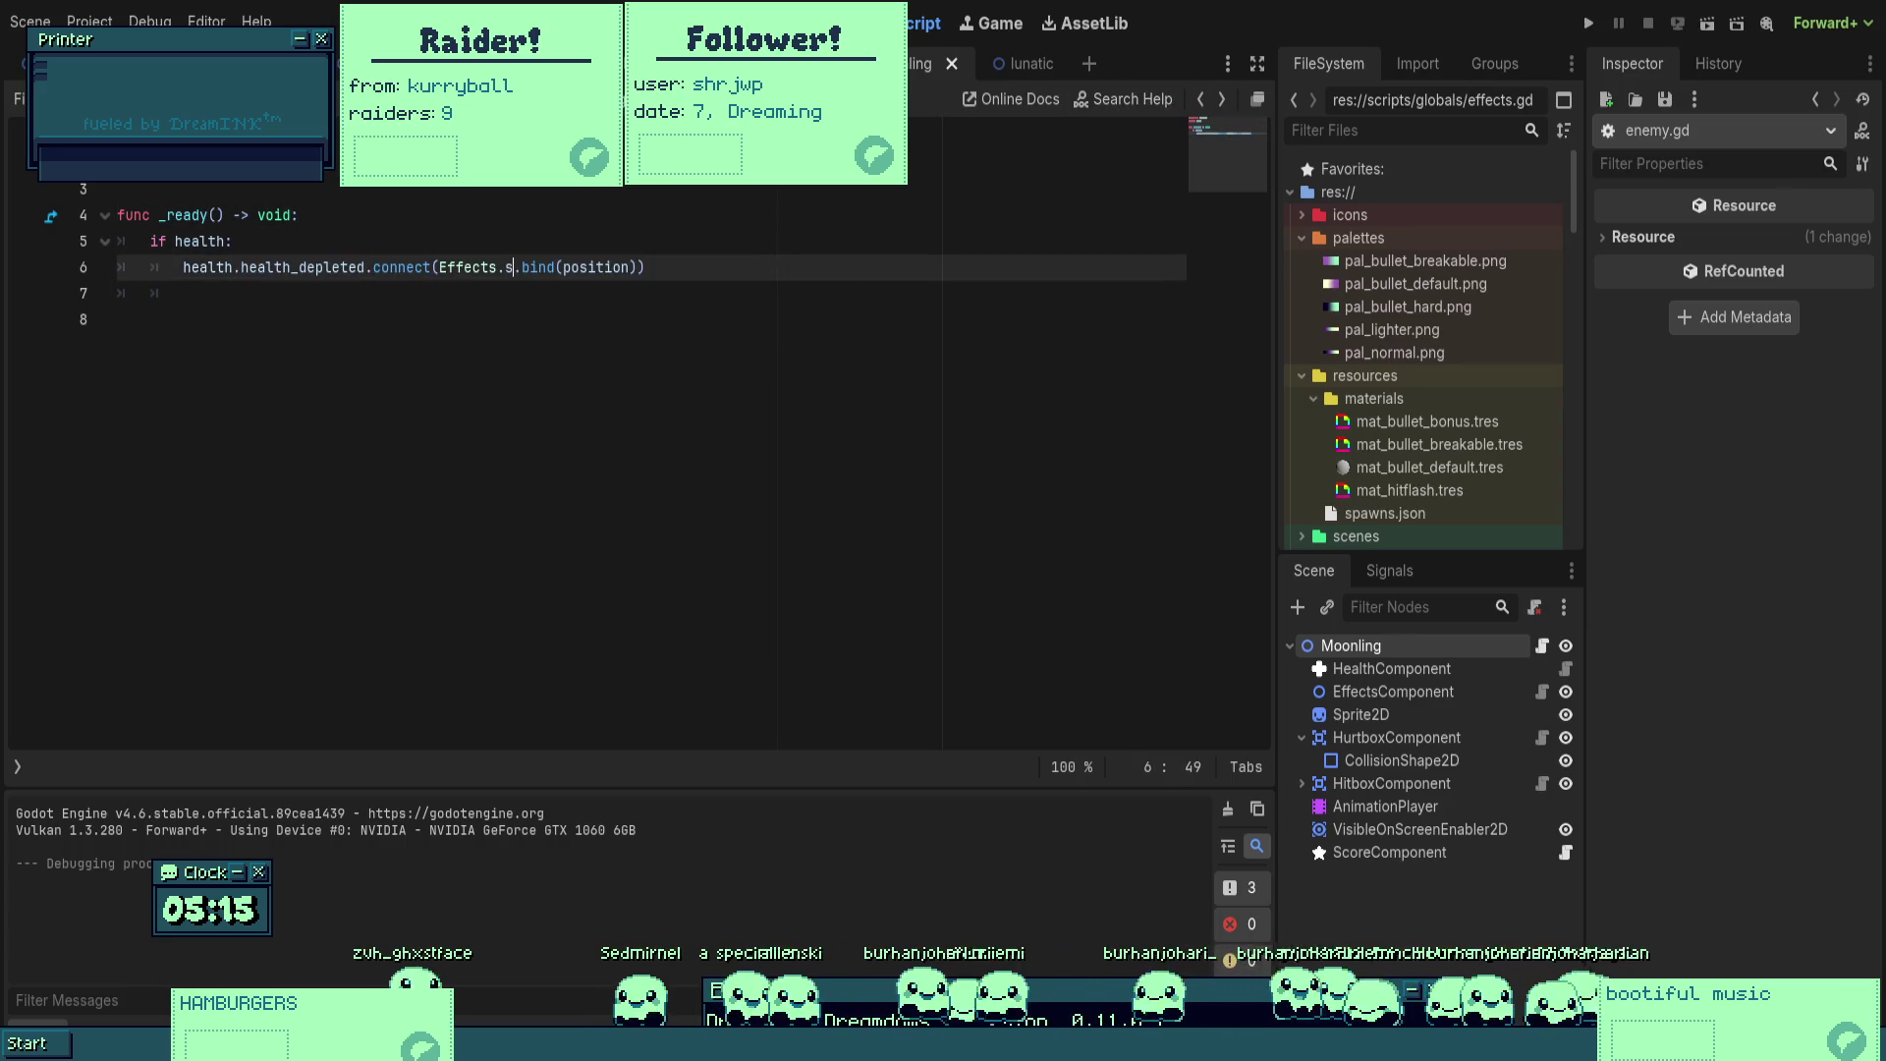
text(xplo)
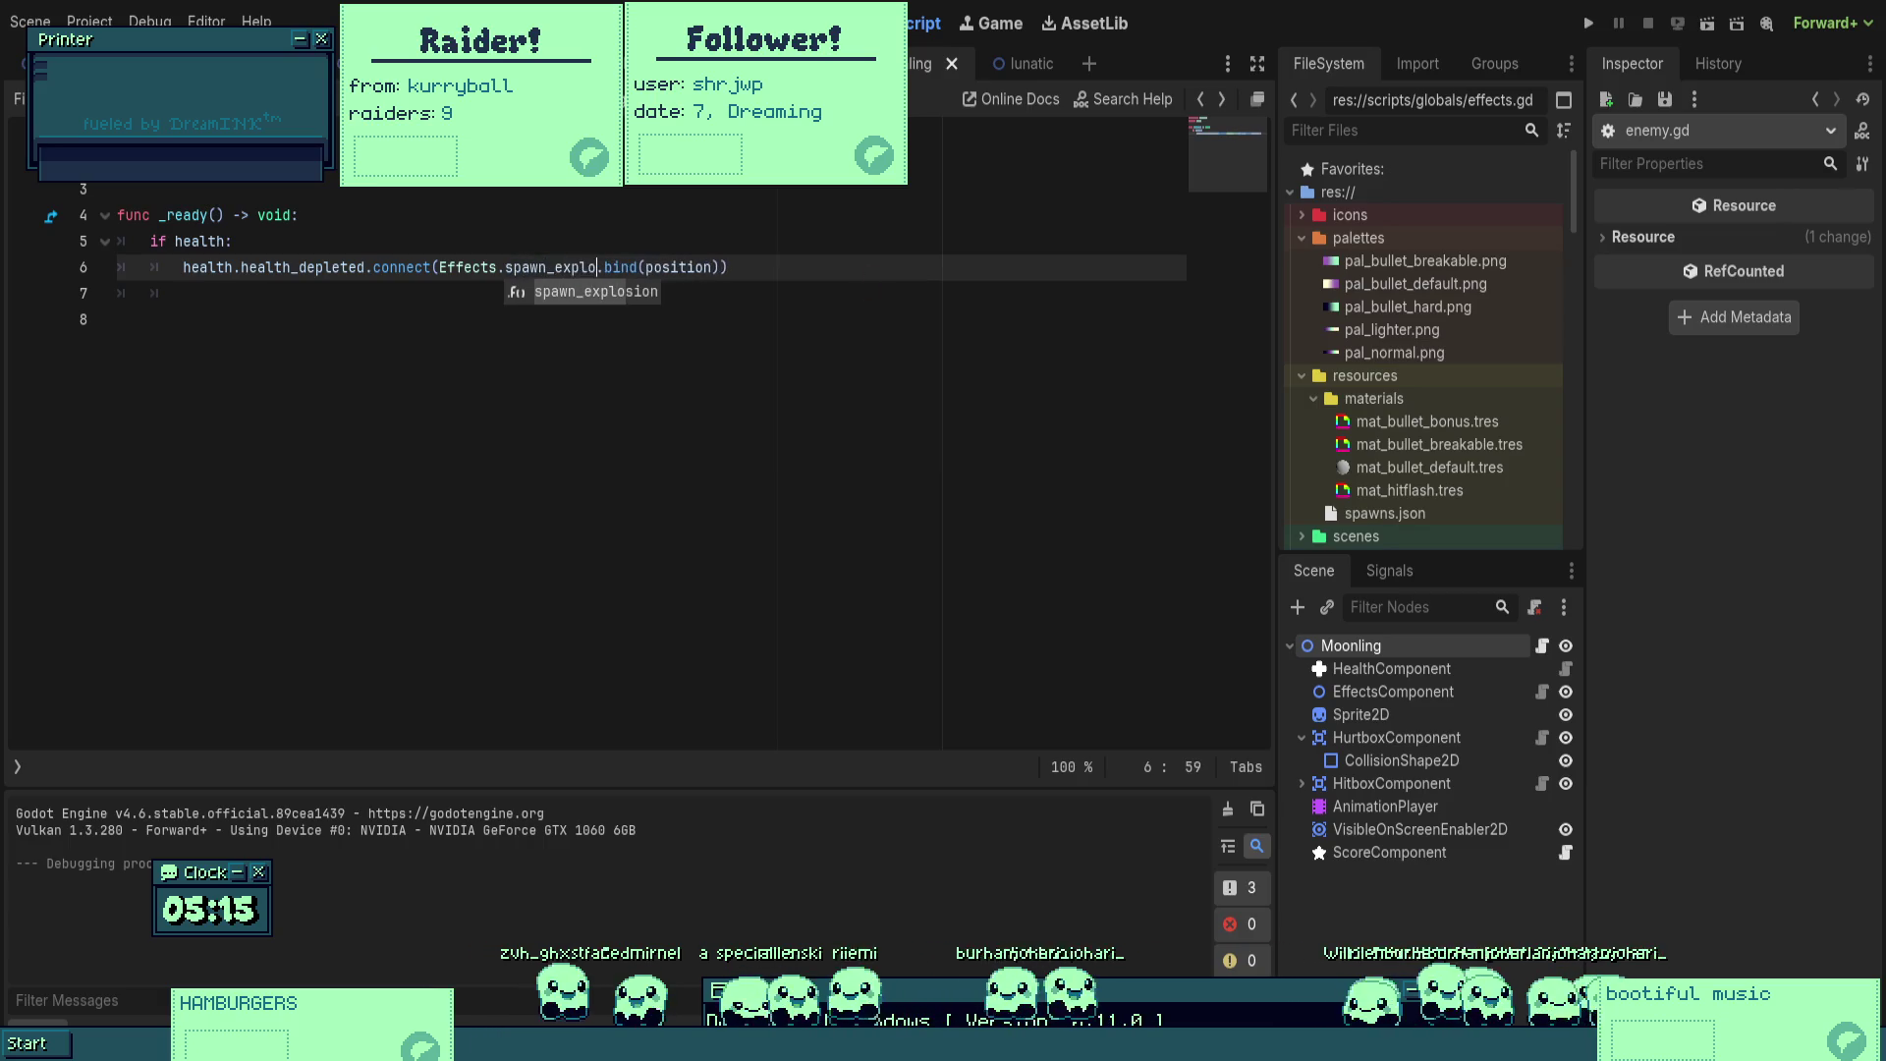
key(Return)
Duplicate the health_depleted connect line and point the copy to Effects.spawn_debris
mouse_move(868, 270)
mouse_down()
mouse_move(393, 241)
mouse_move(184, 267)
mouse_up()
key(ctrl+c)
click(204, 293)
key(ctrl+v)
double_click(624, 293)
text(s)
key(Down)
key(Down)
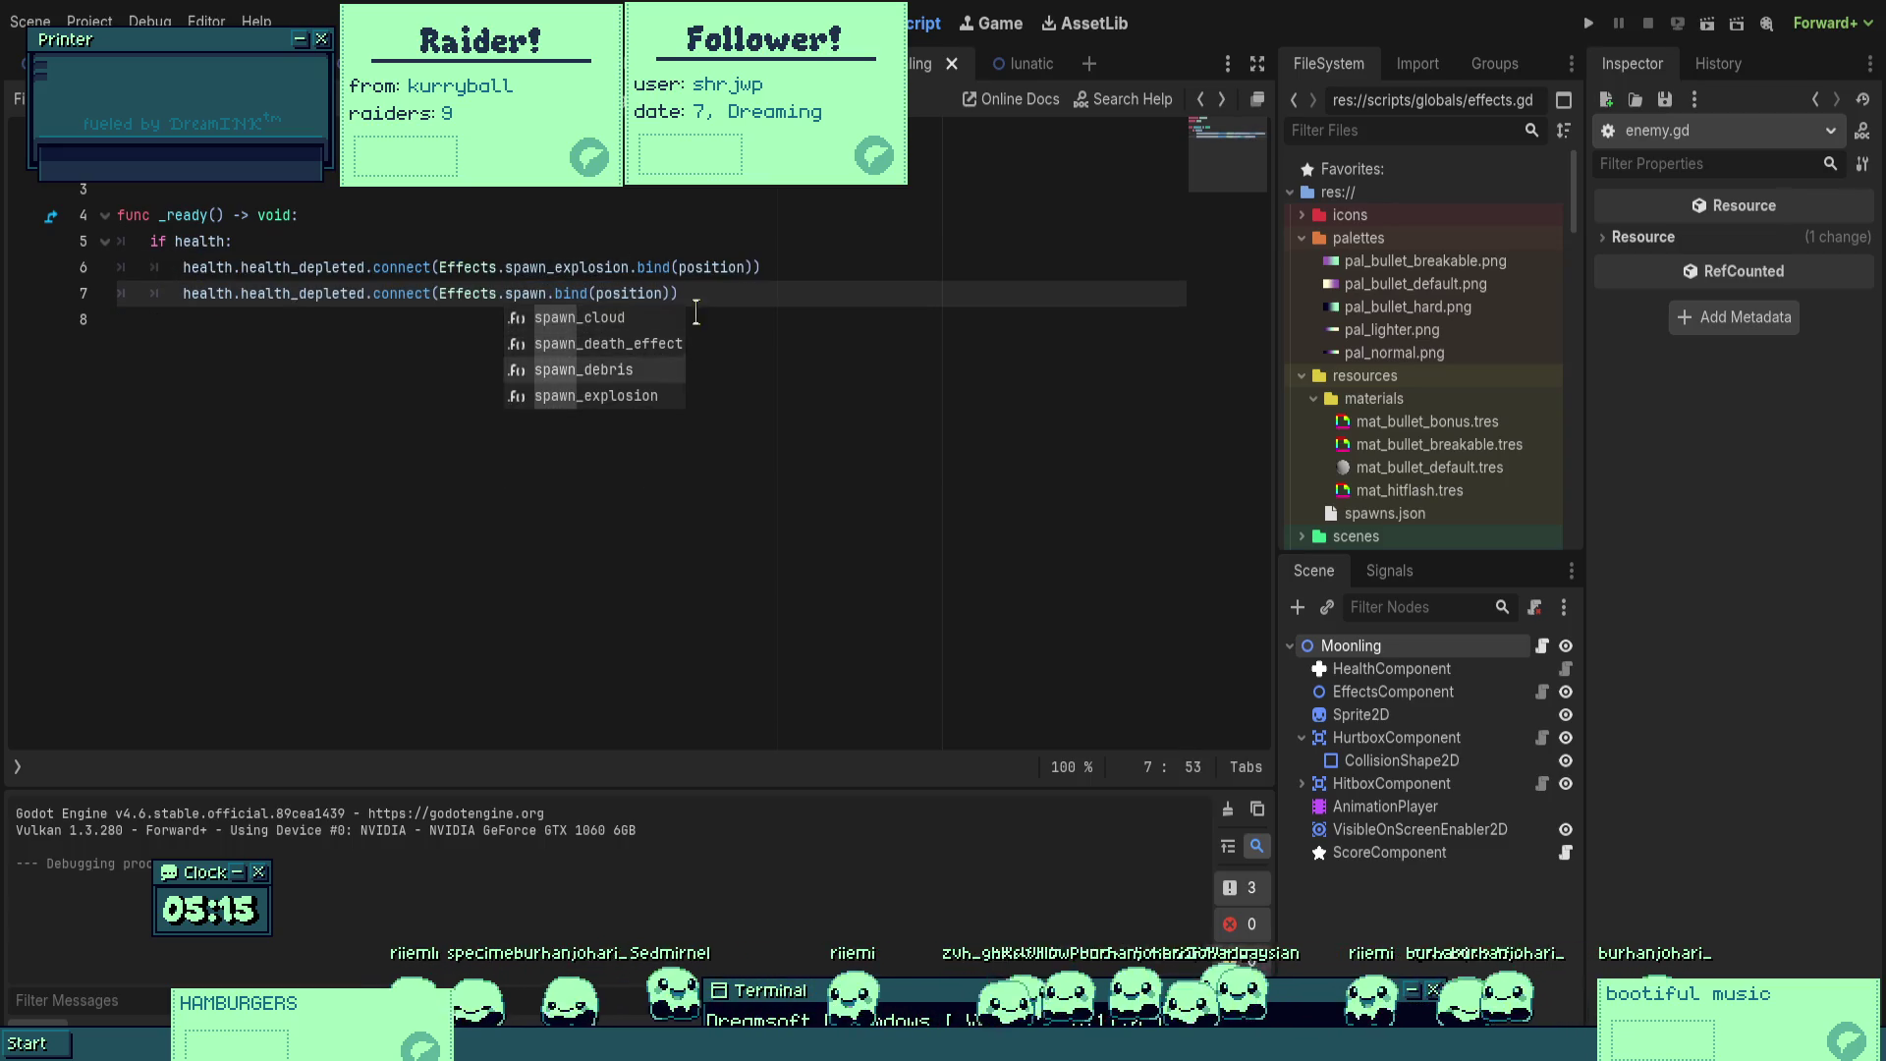
key(Return)
Bind the spawn_debris connection with [position, 4]
click(680, 294)
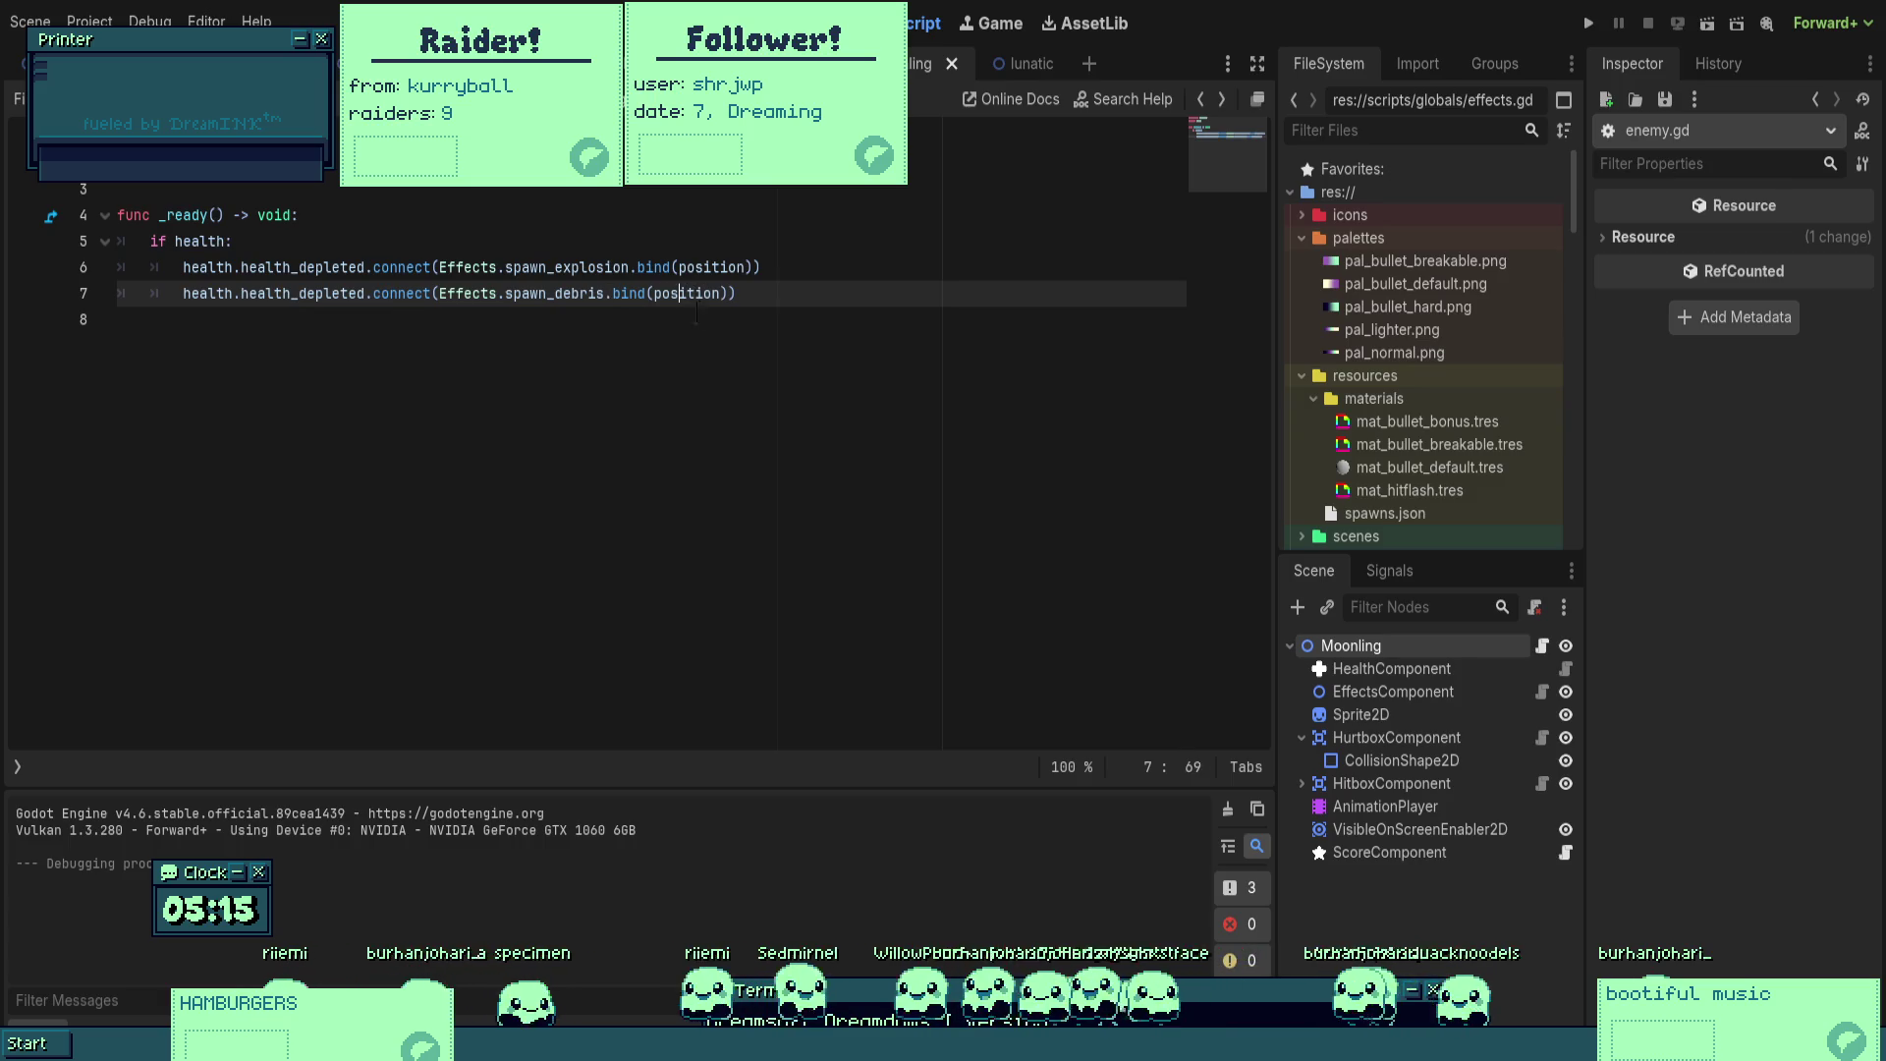
text([)
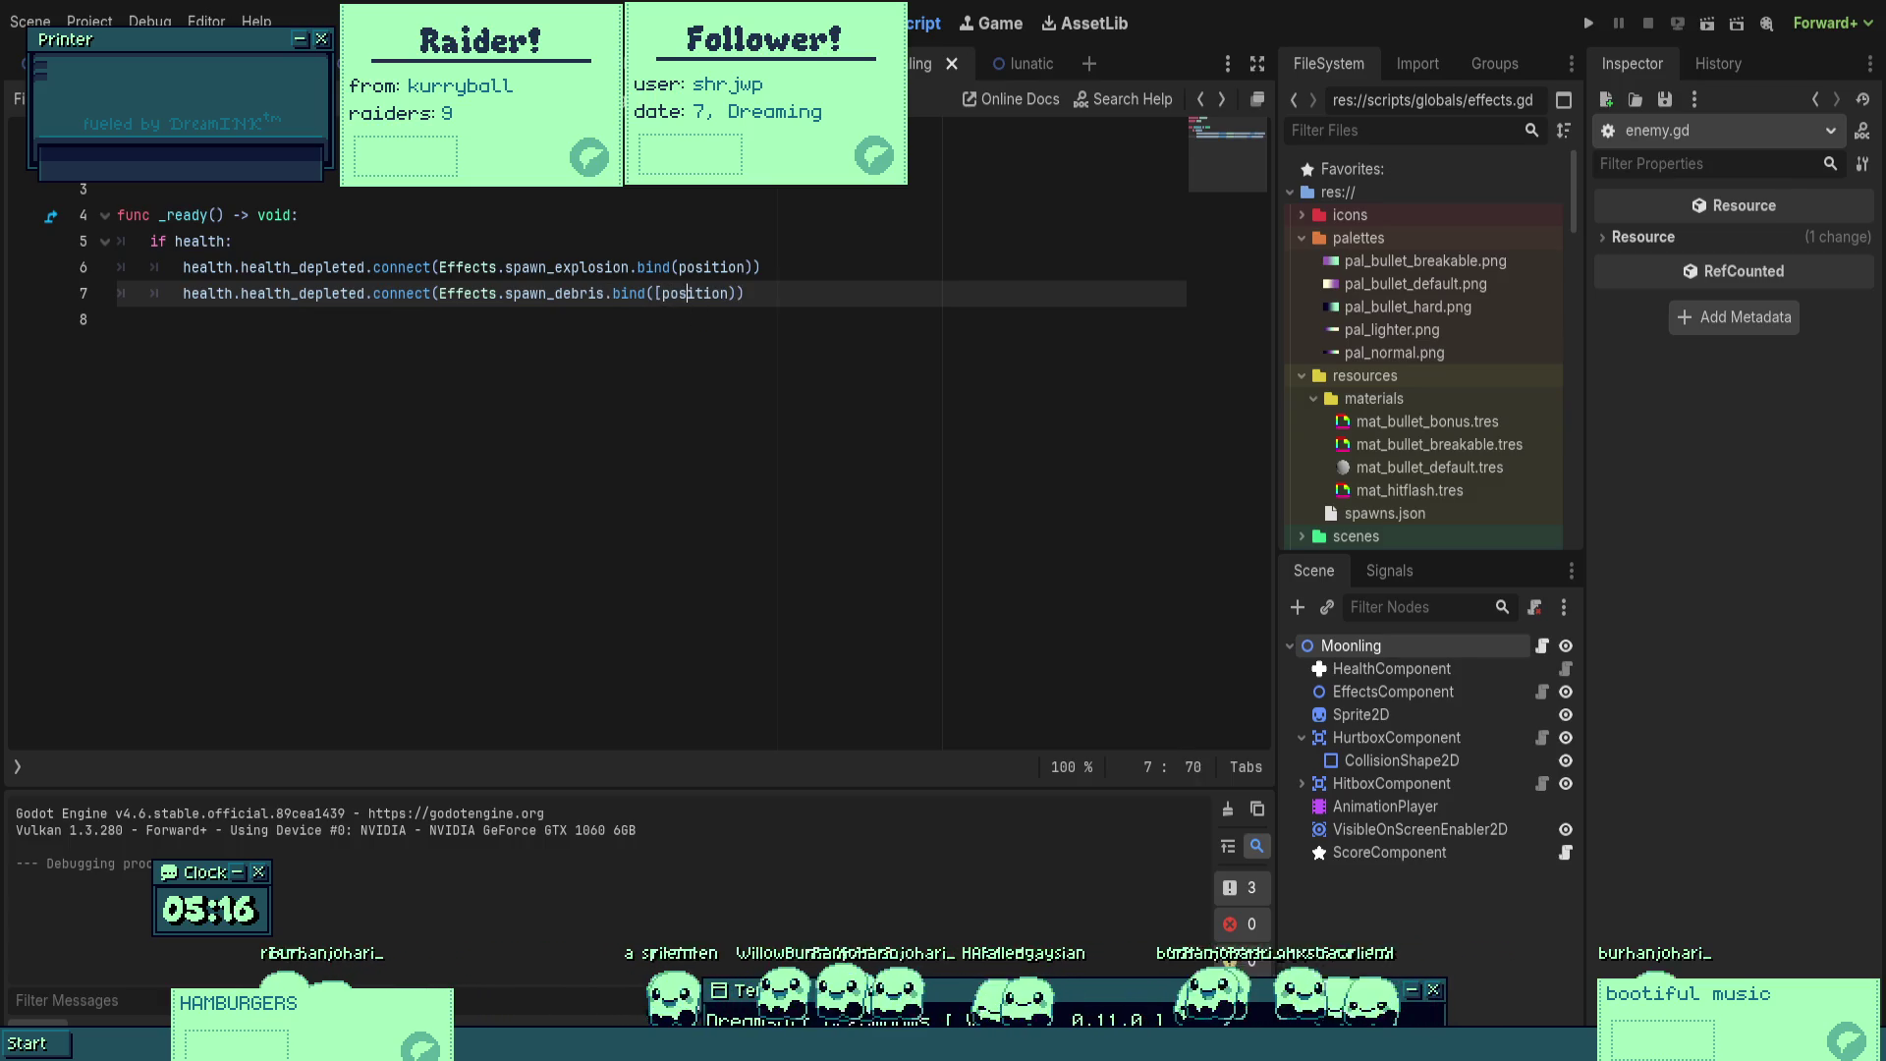
key(ctrl+Right)
text(, )
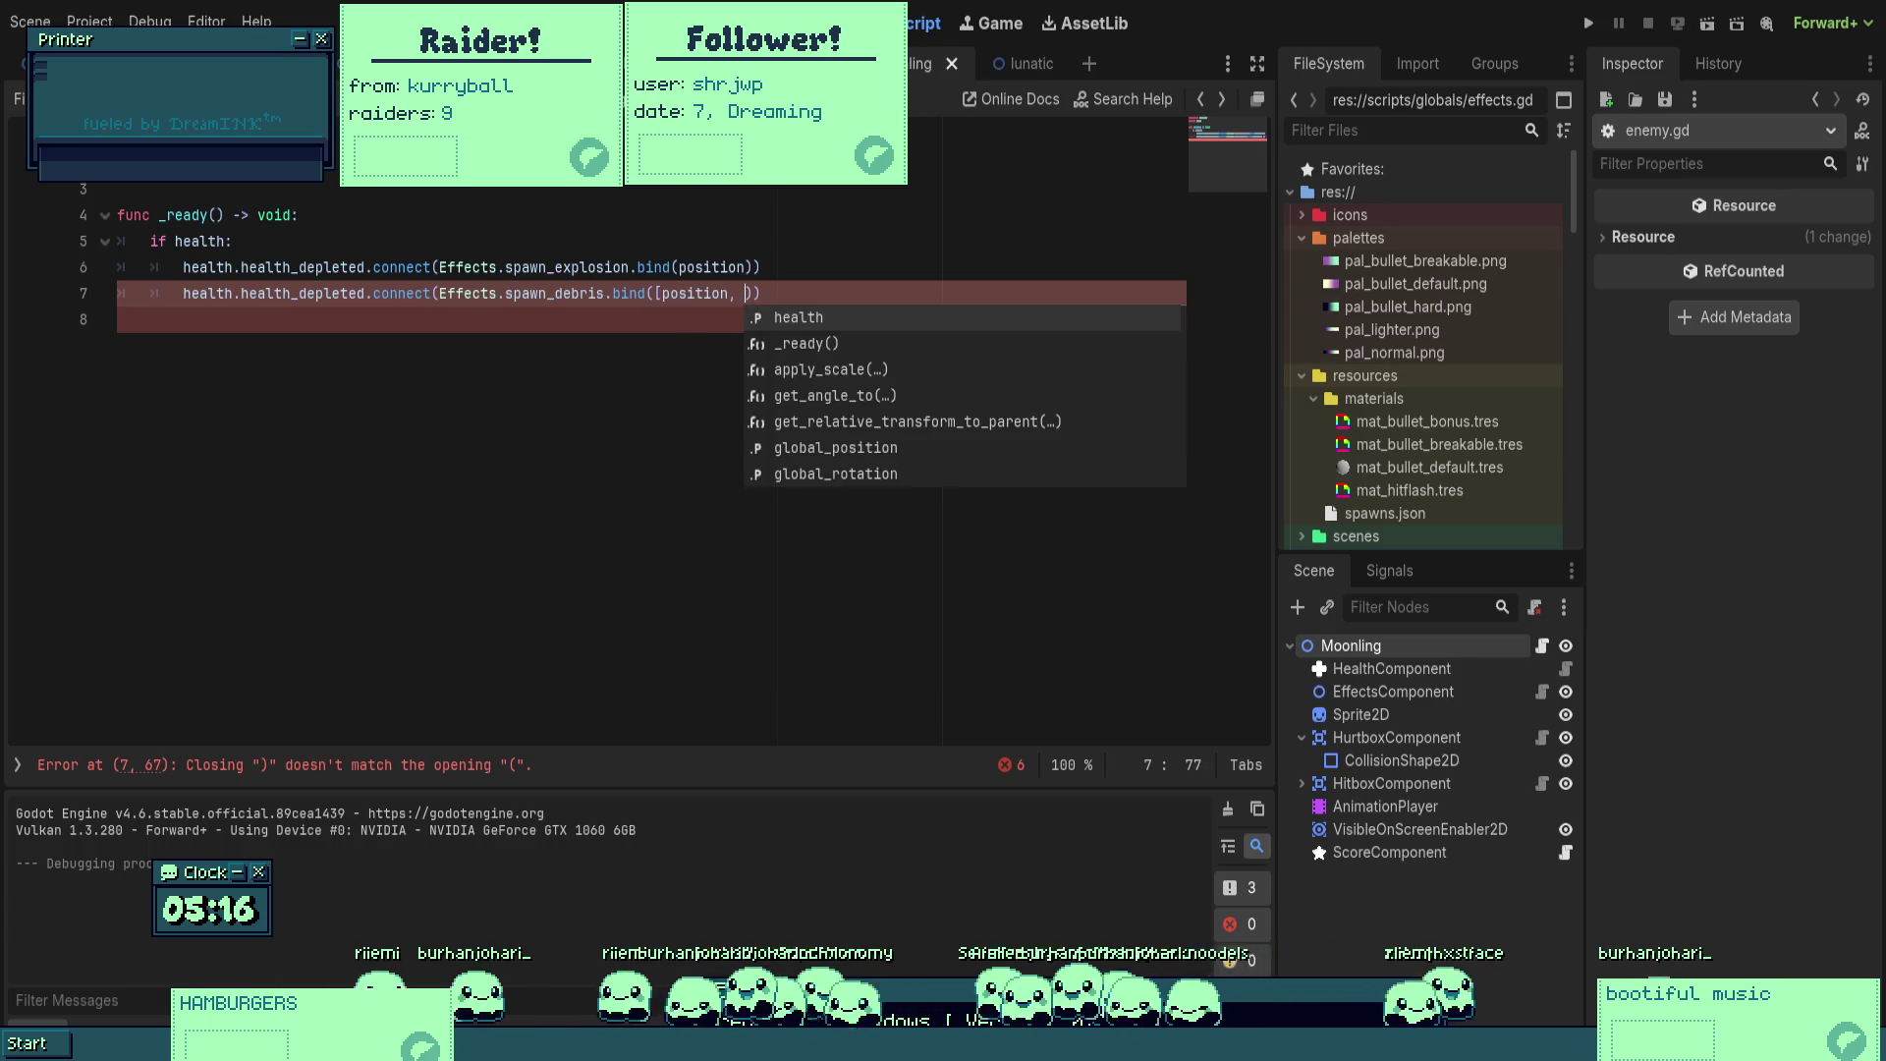
text(4)
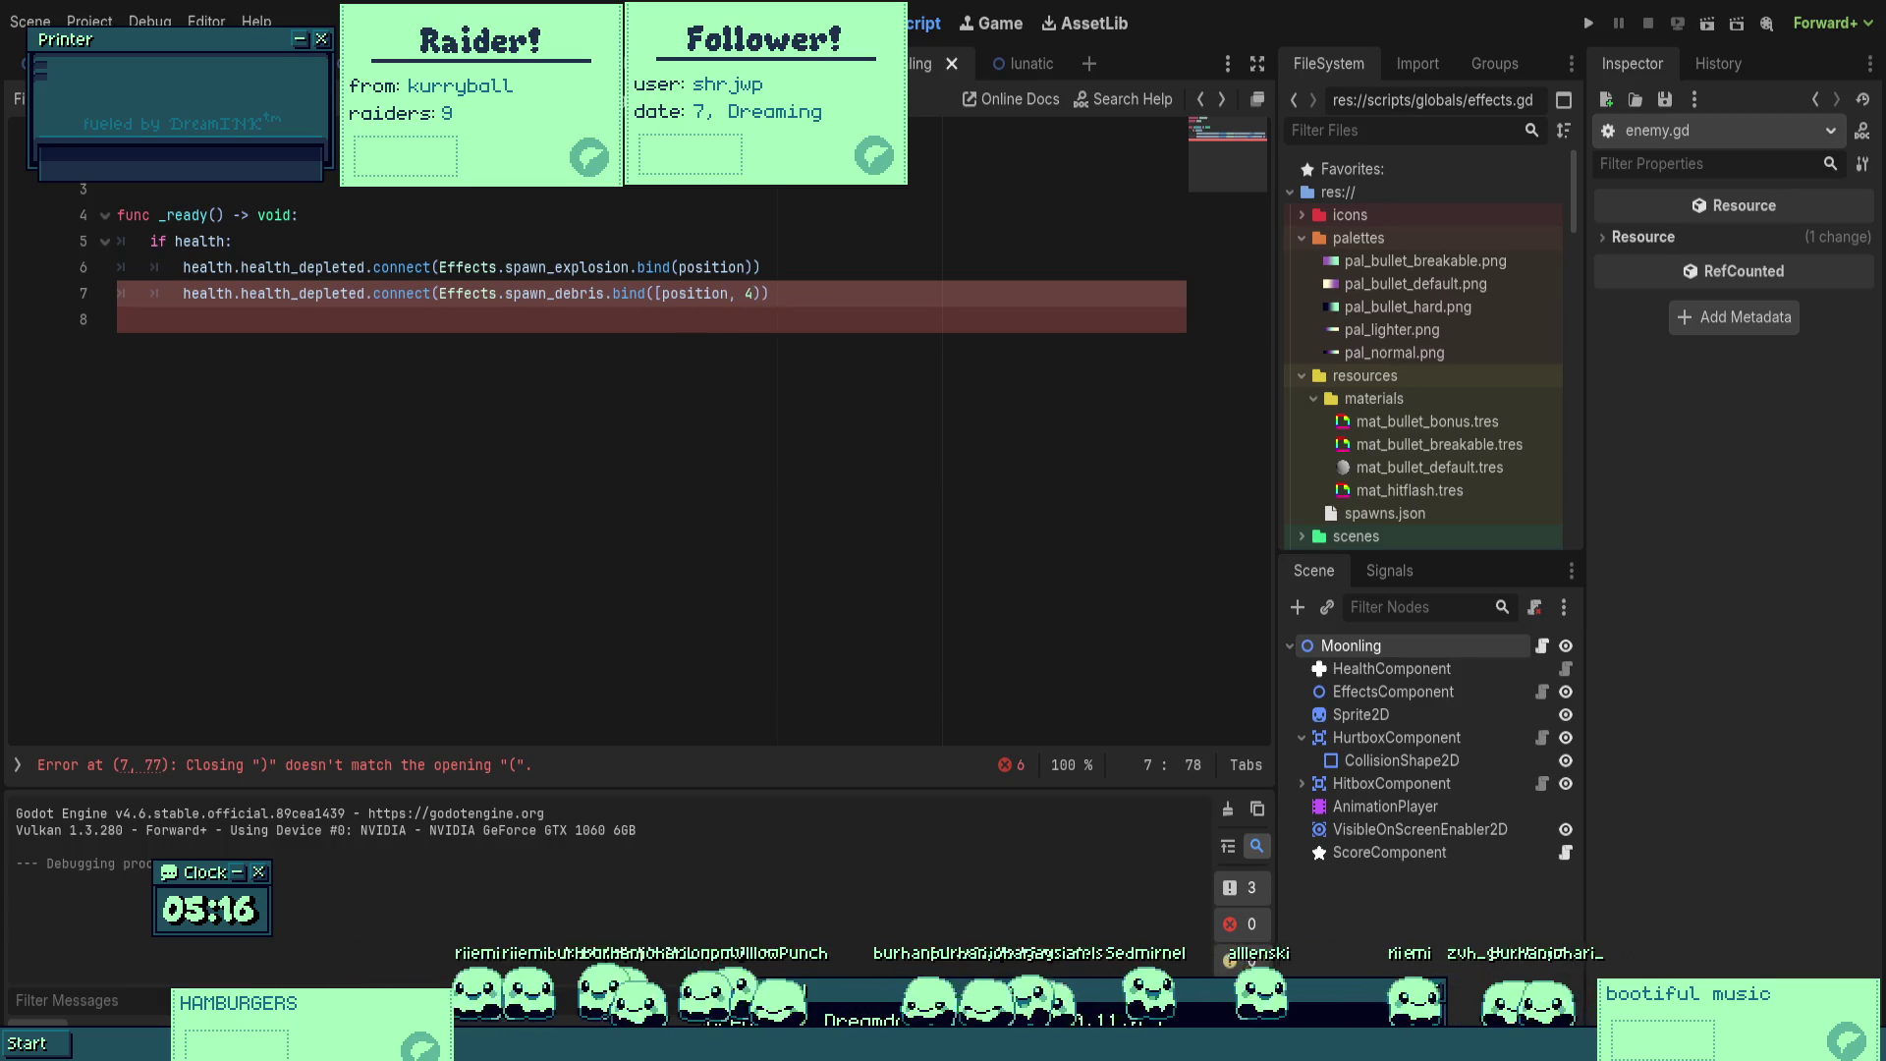
key(Up)
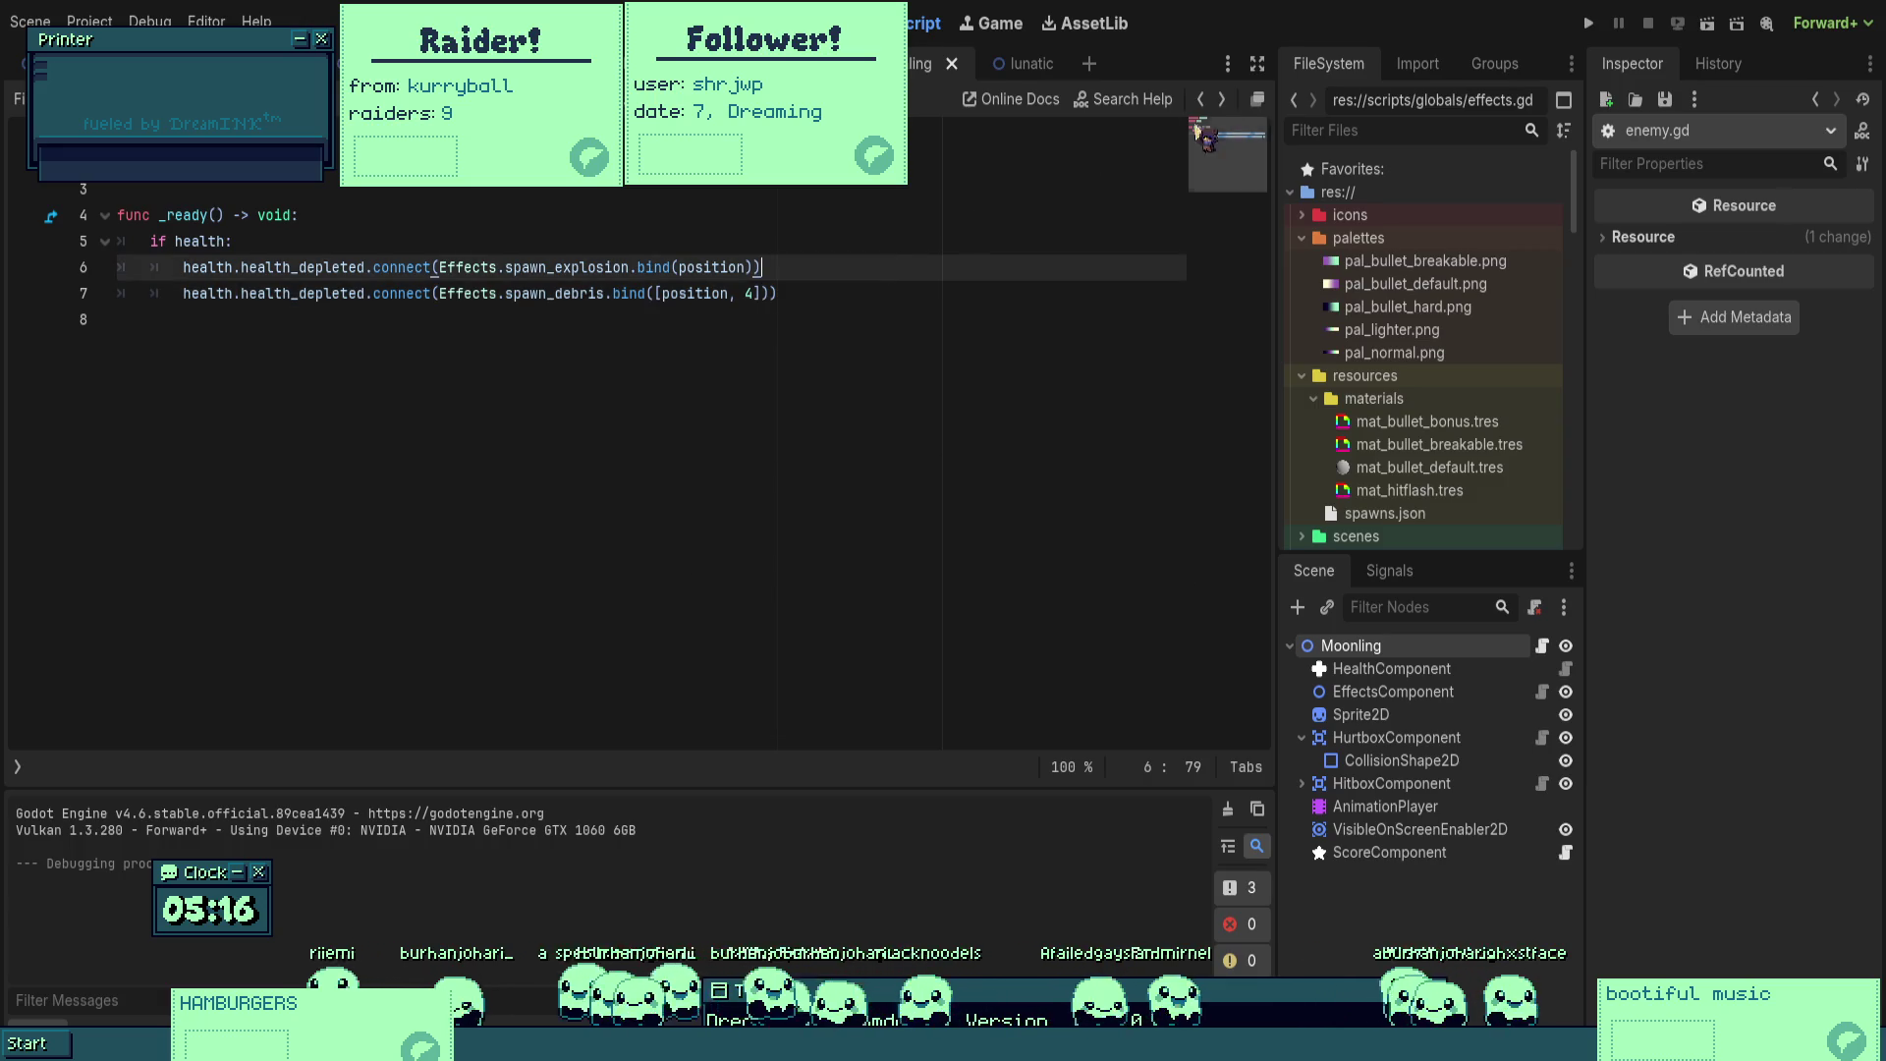
click(1589, 25)
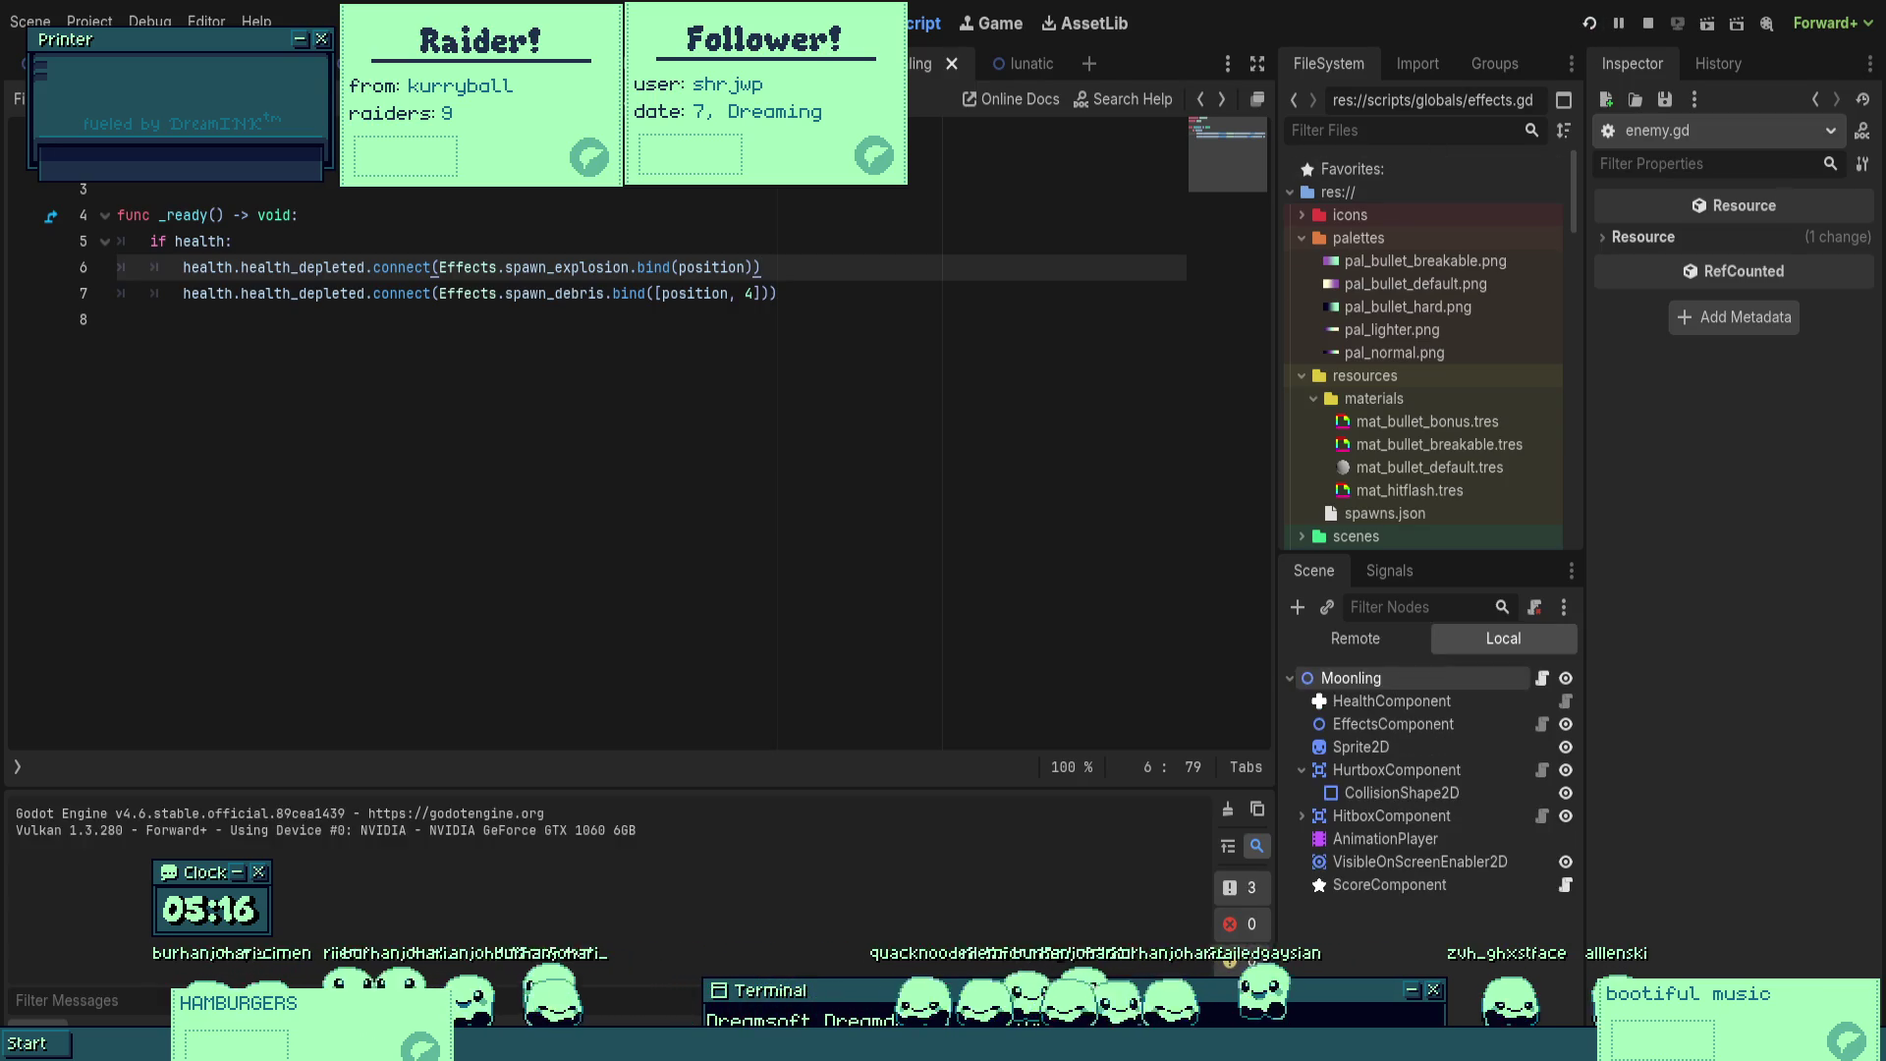
key(Left)
key(Down)
key(Down)
key(Right)
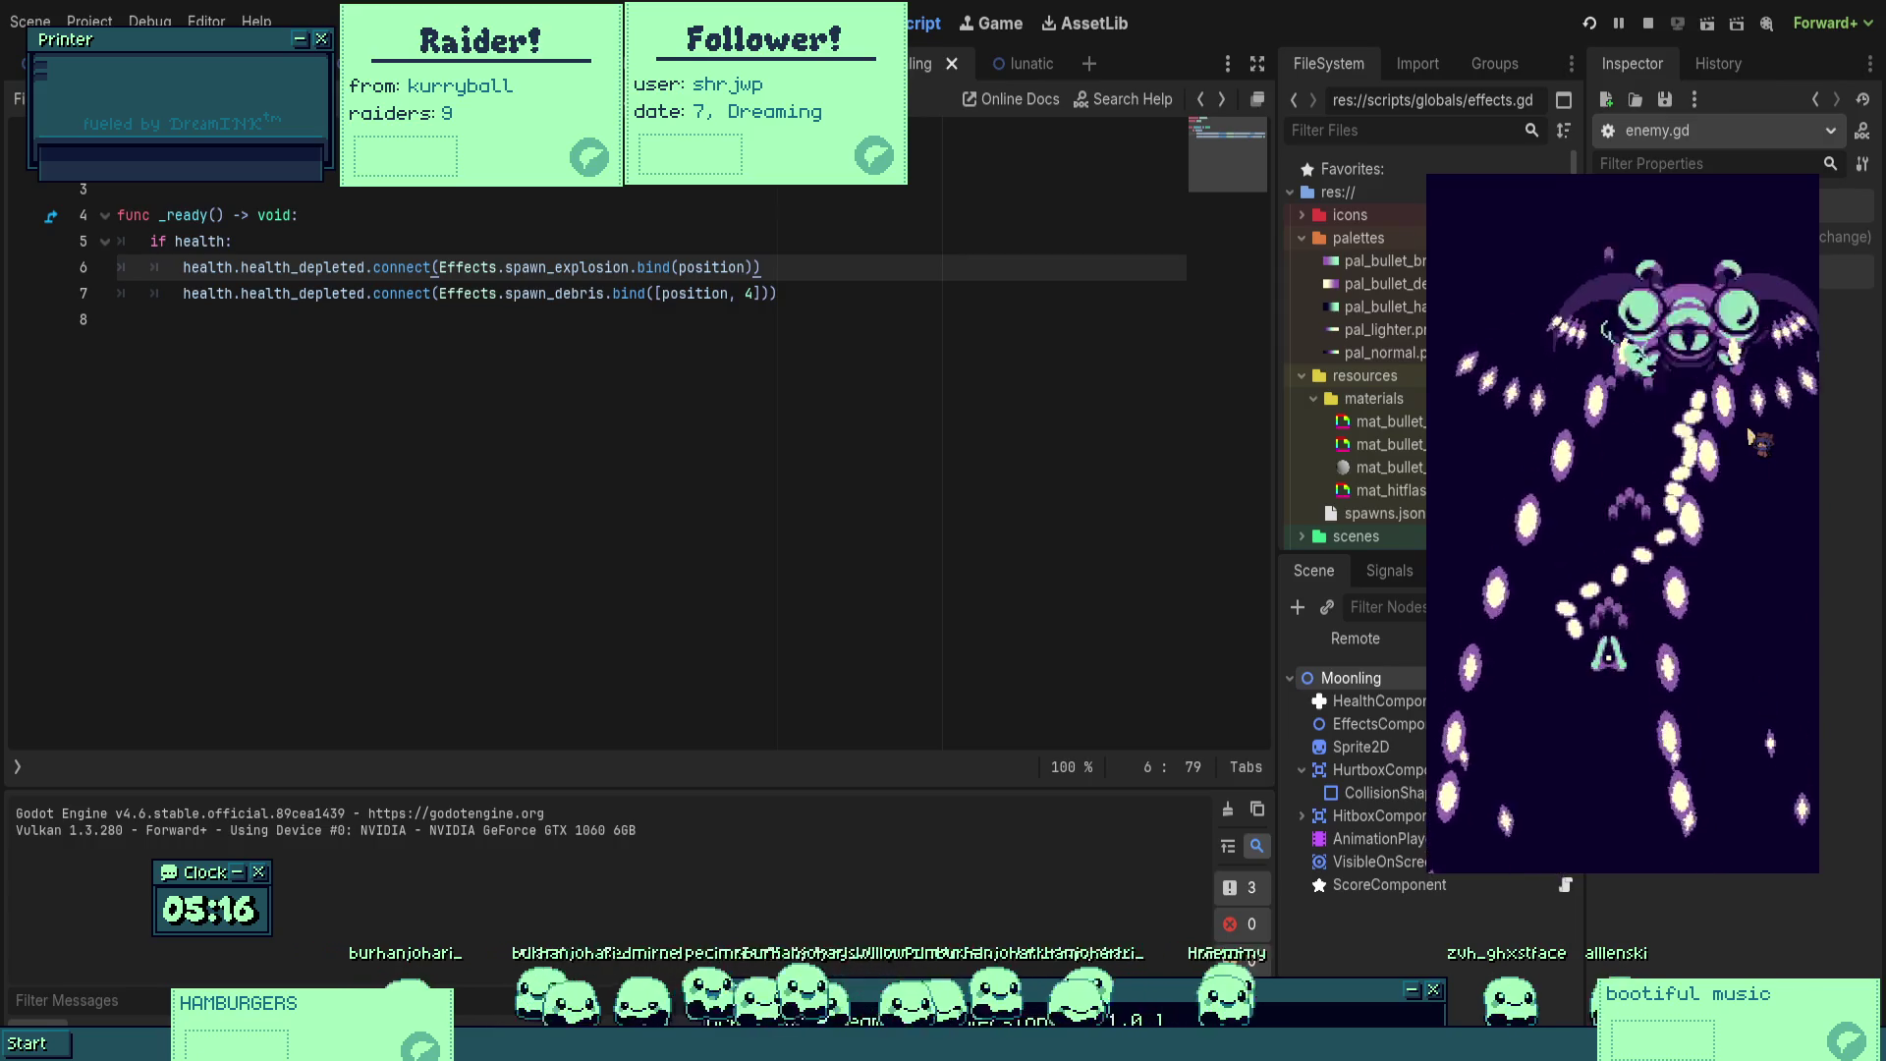
key(Right)
key(Down)
key(F8)
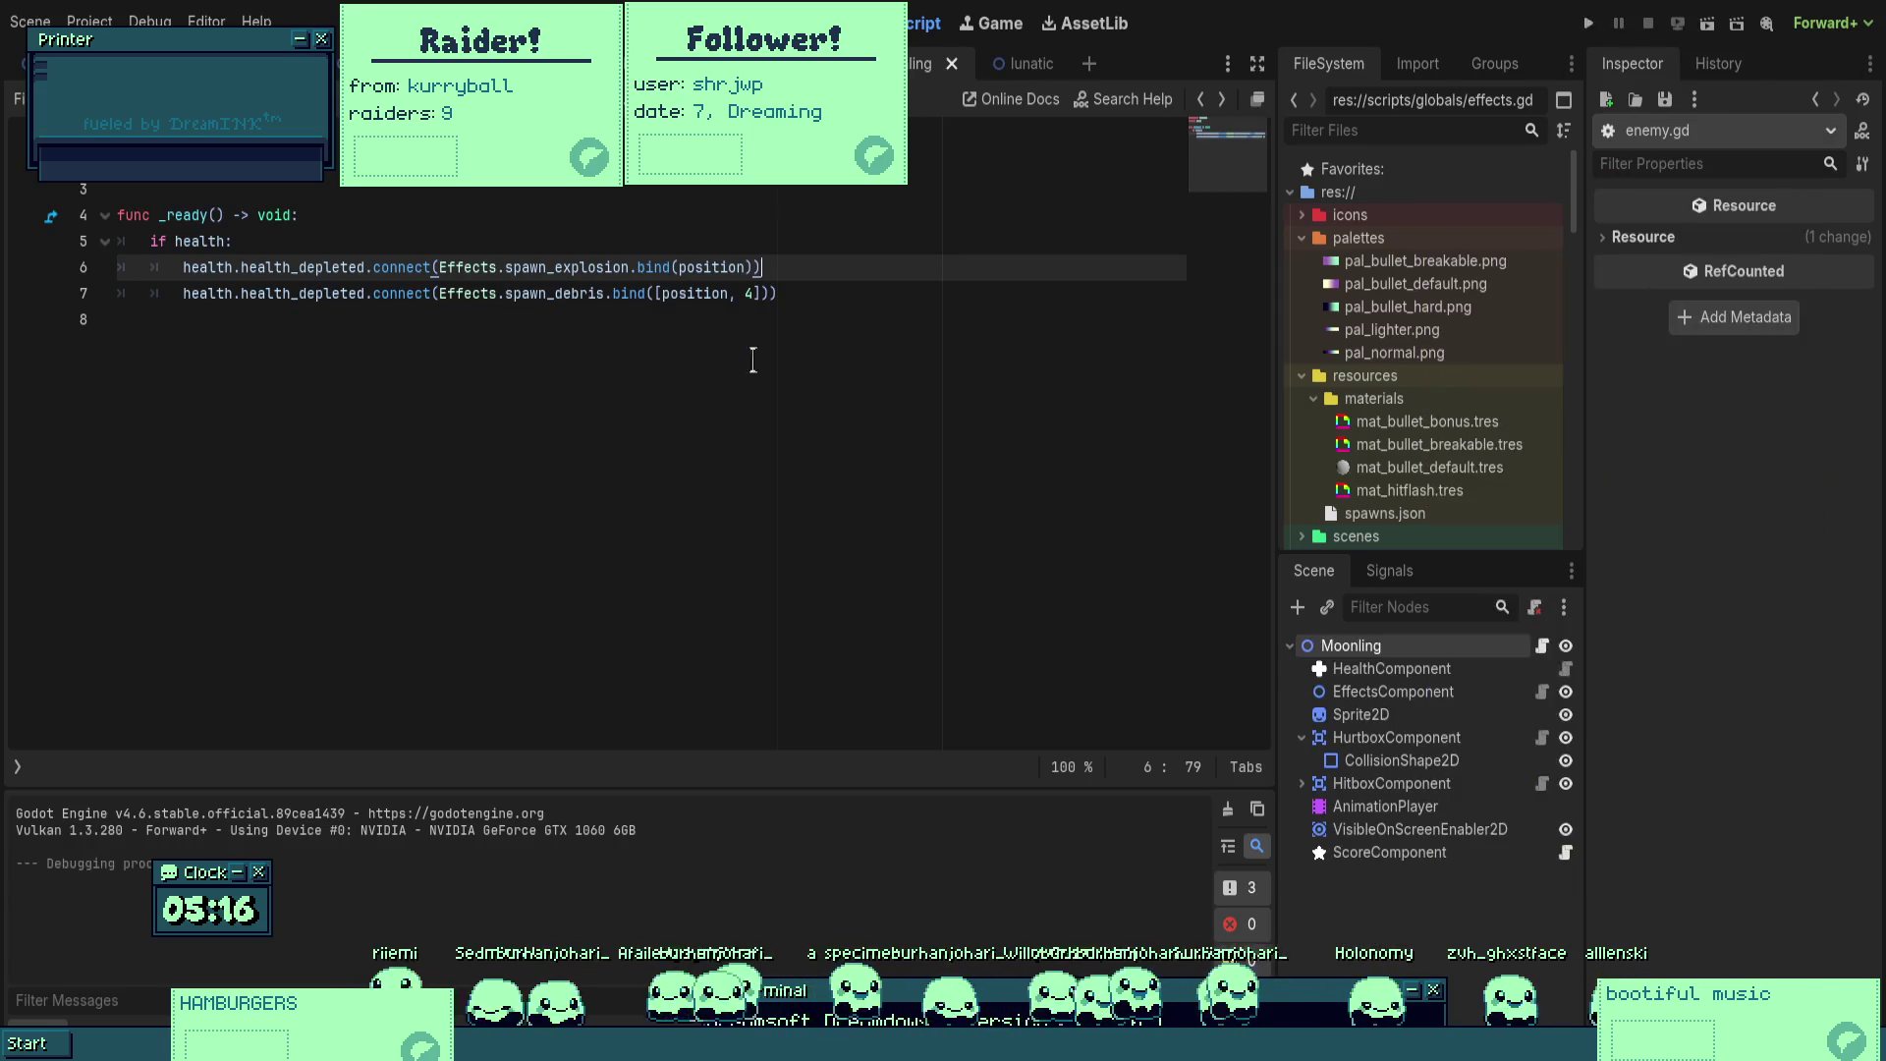
click(706, 372)
key(ctrl+F1)
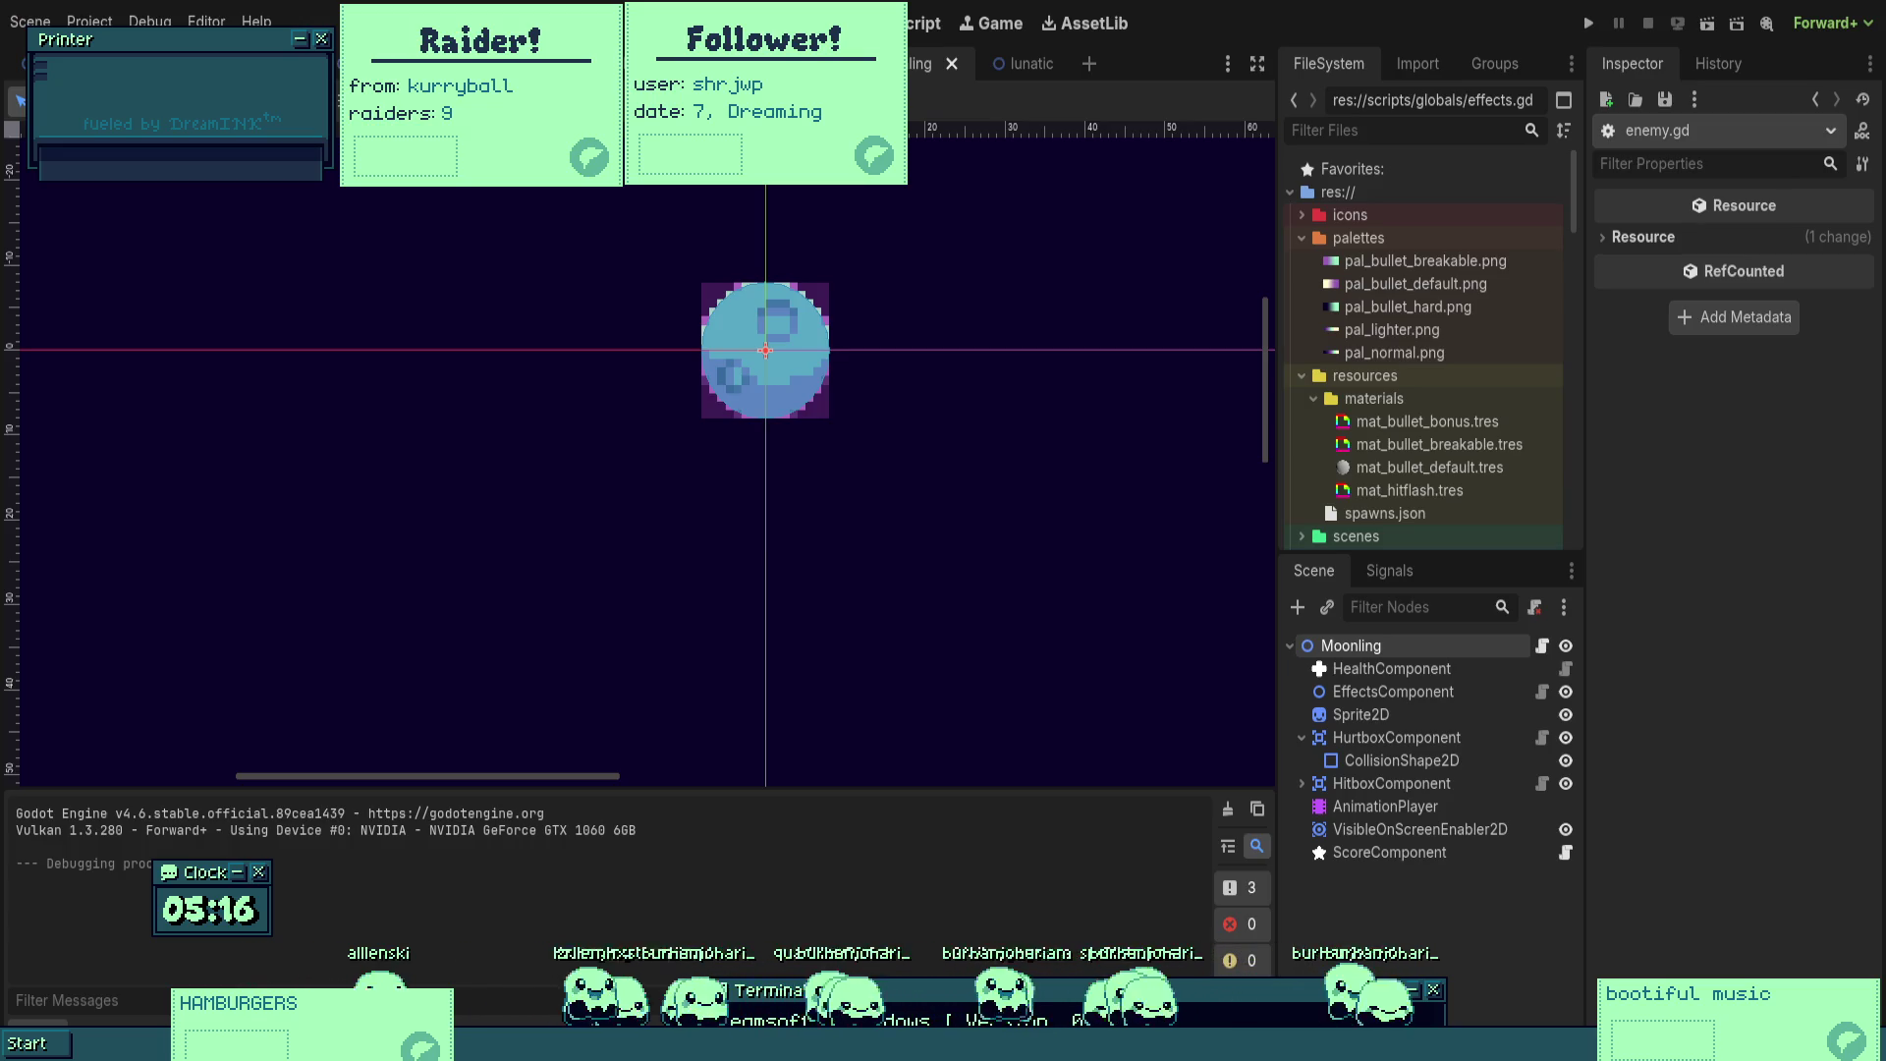
Zoom and pan around the Moonling sprite, then switch to the World scene and pan to the Lunabug boss
scroll(747, 491, up, 3)
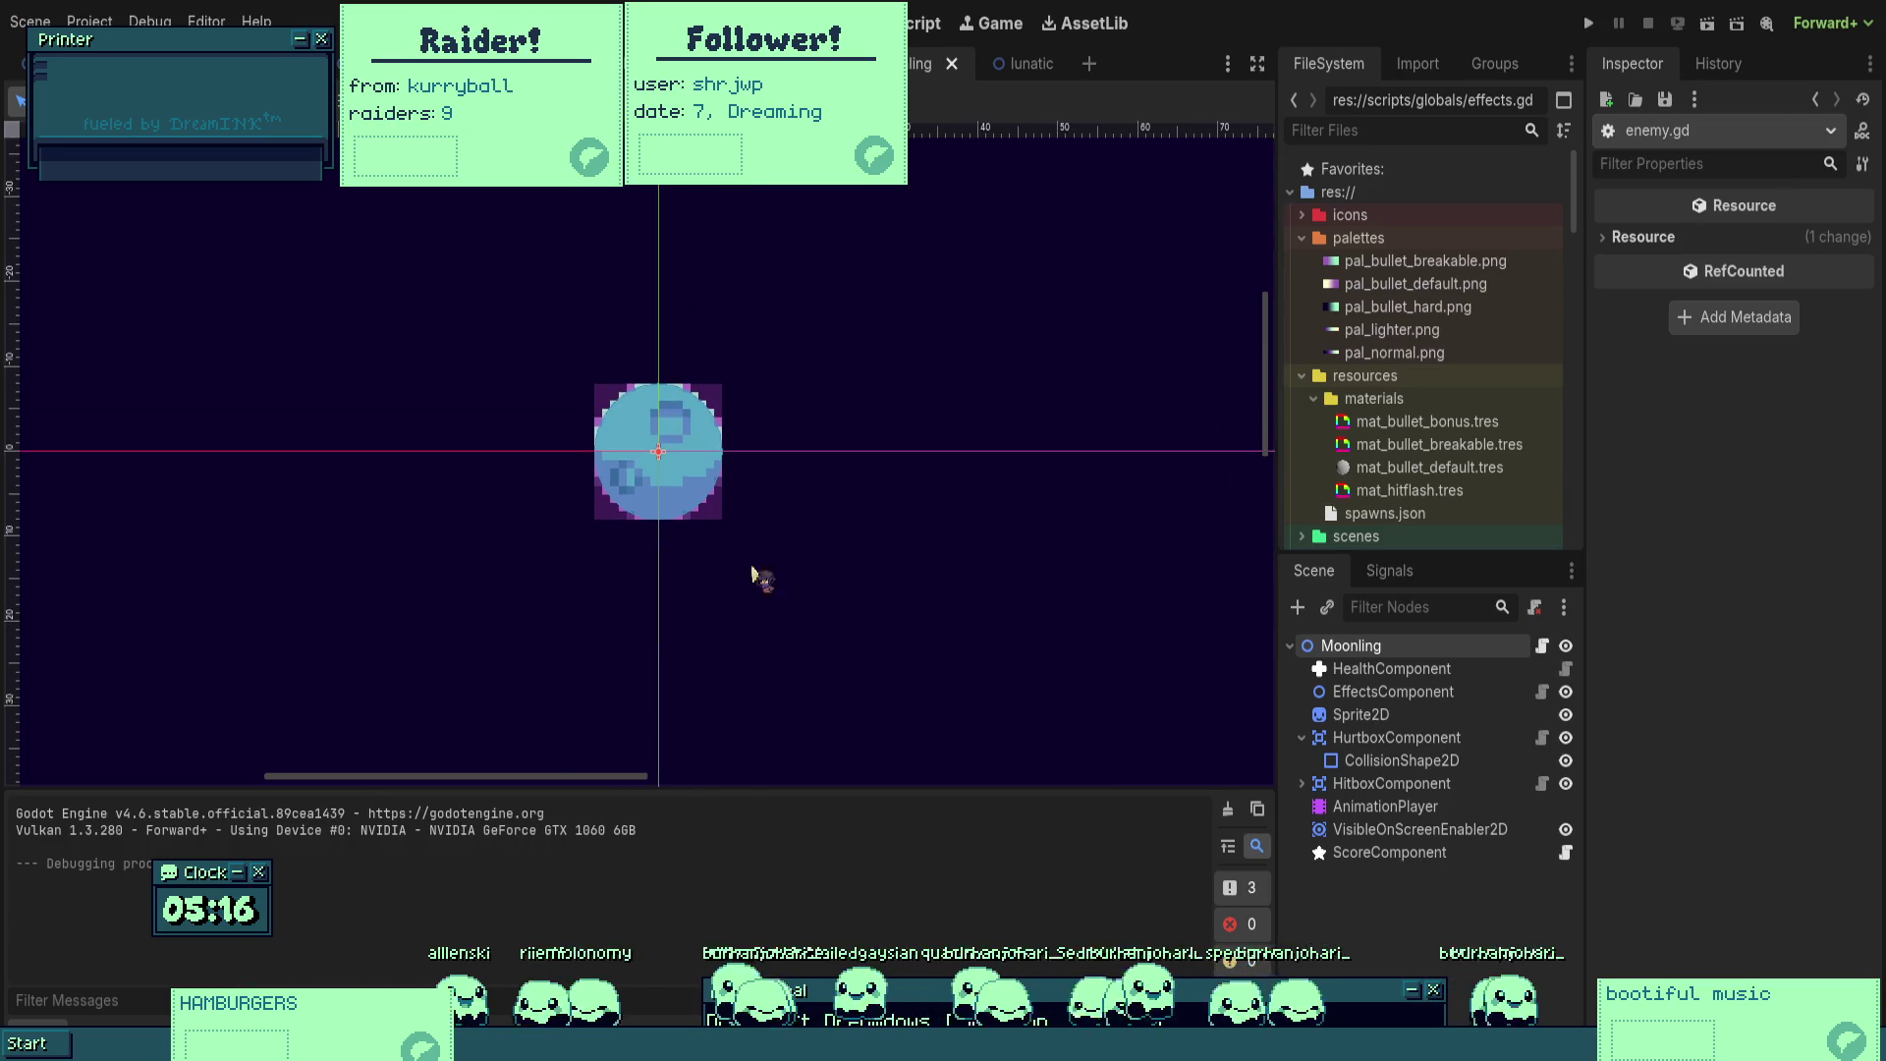
drag(735, 470, 837, 464)
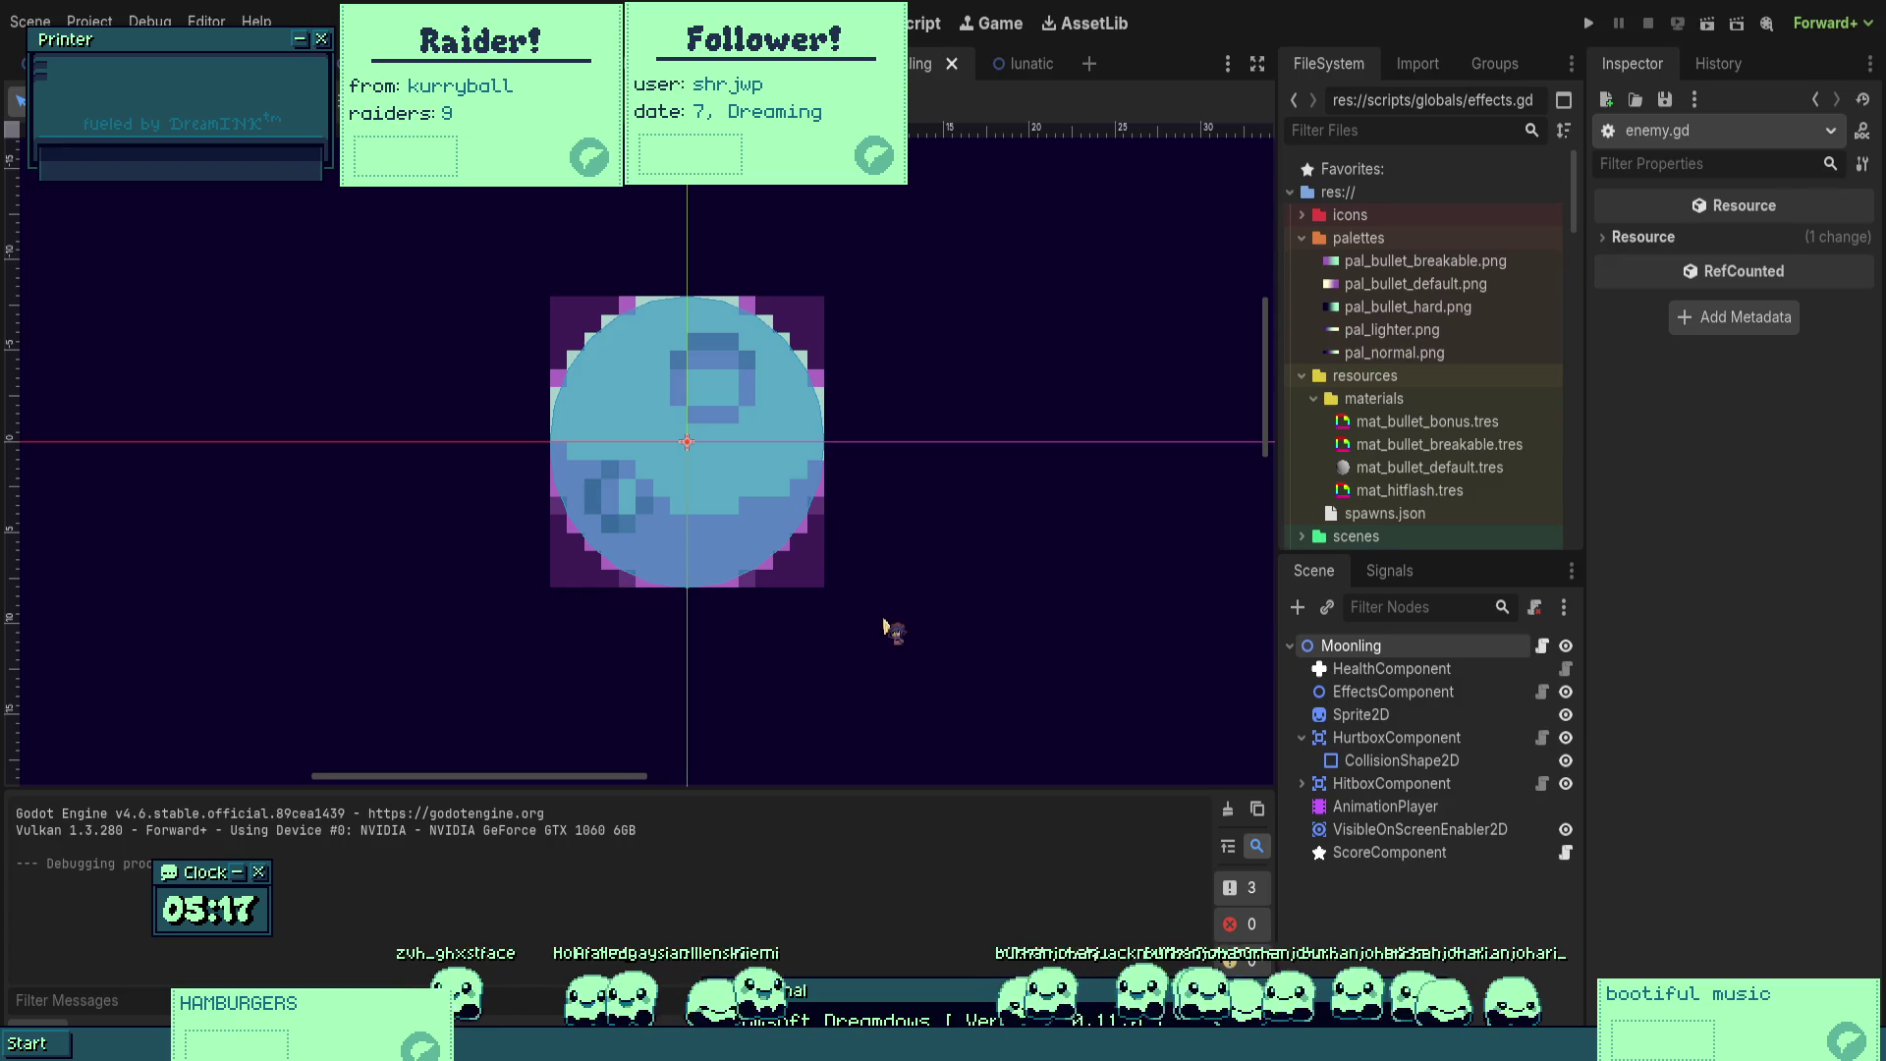
scroll(890, 629, down, 3)
click(59, 63)
drag(483, 272, 749, 501)
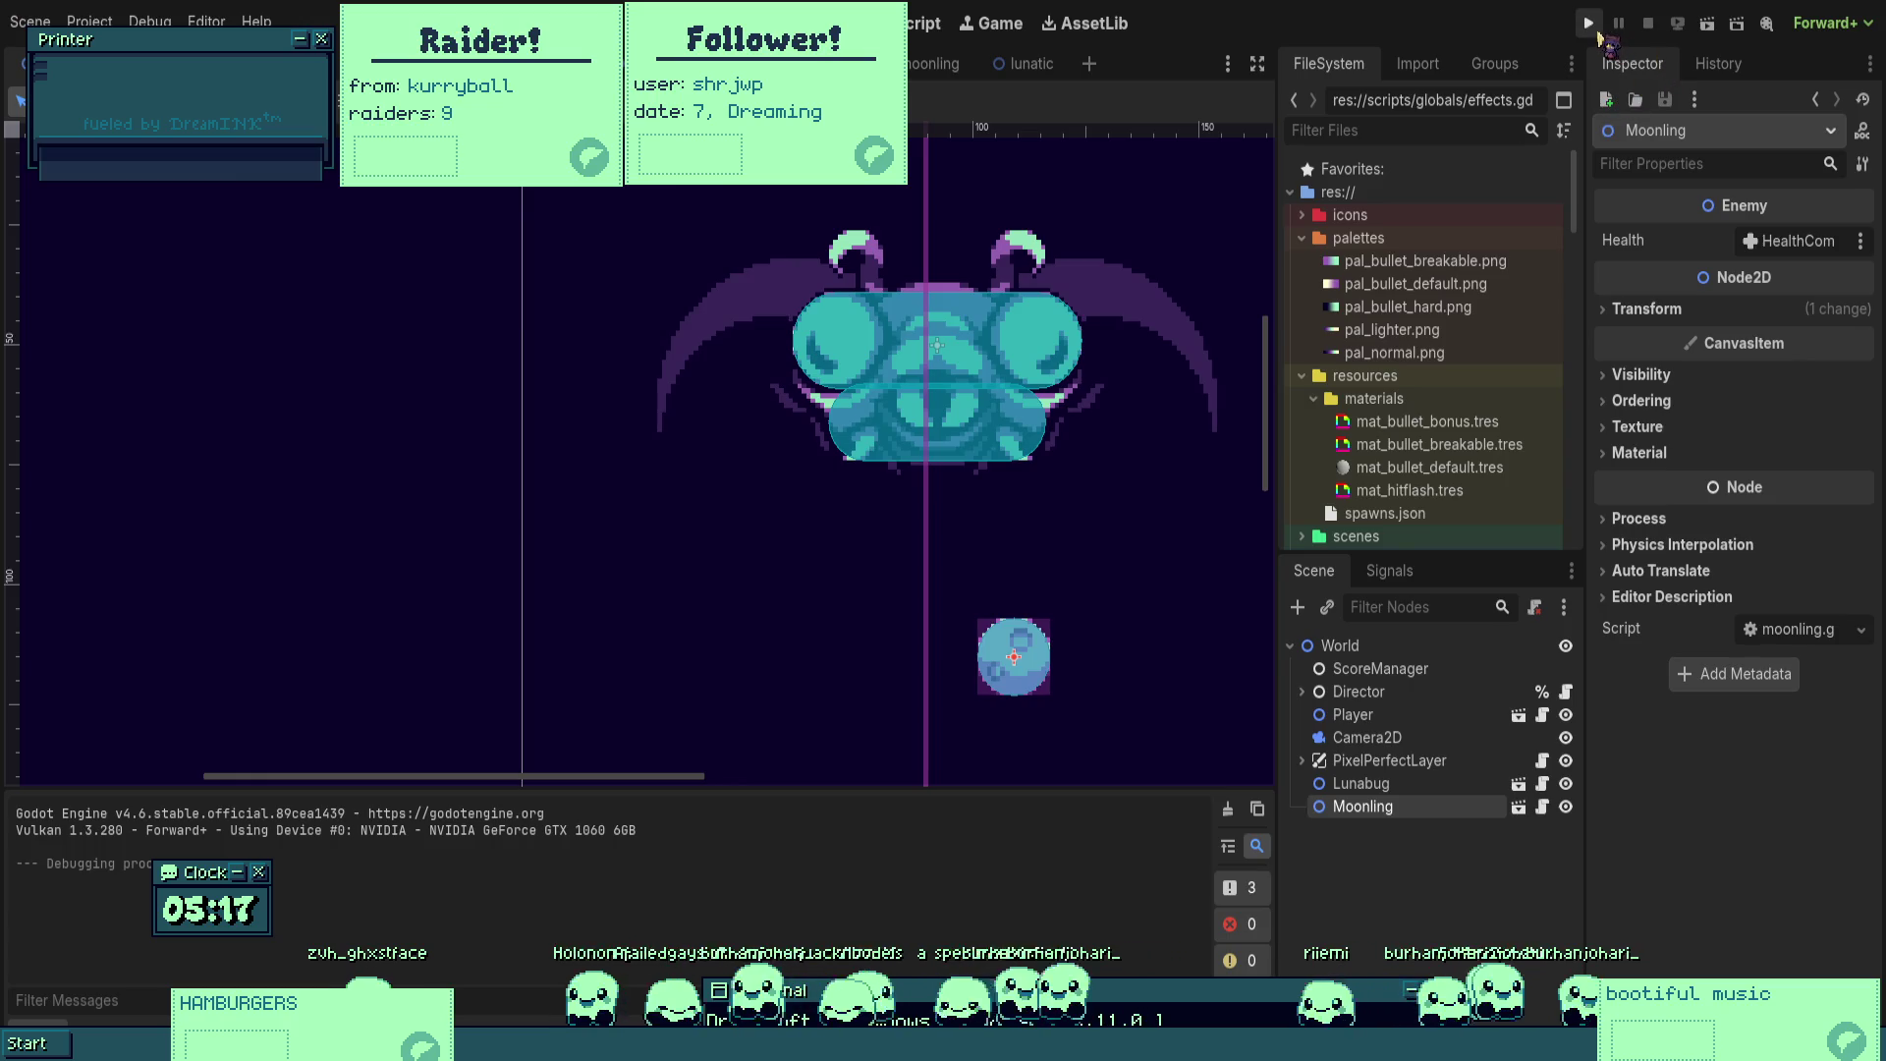